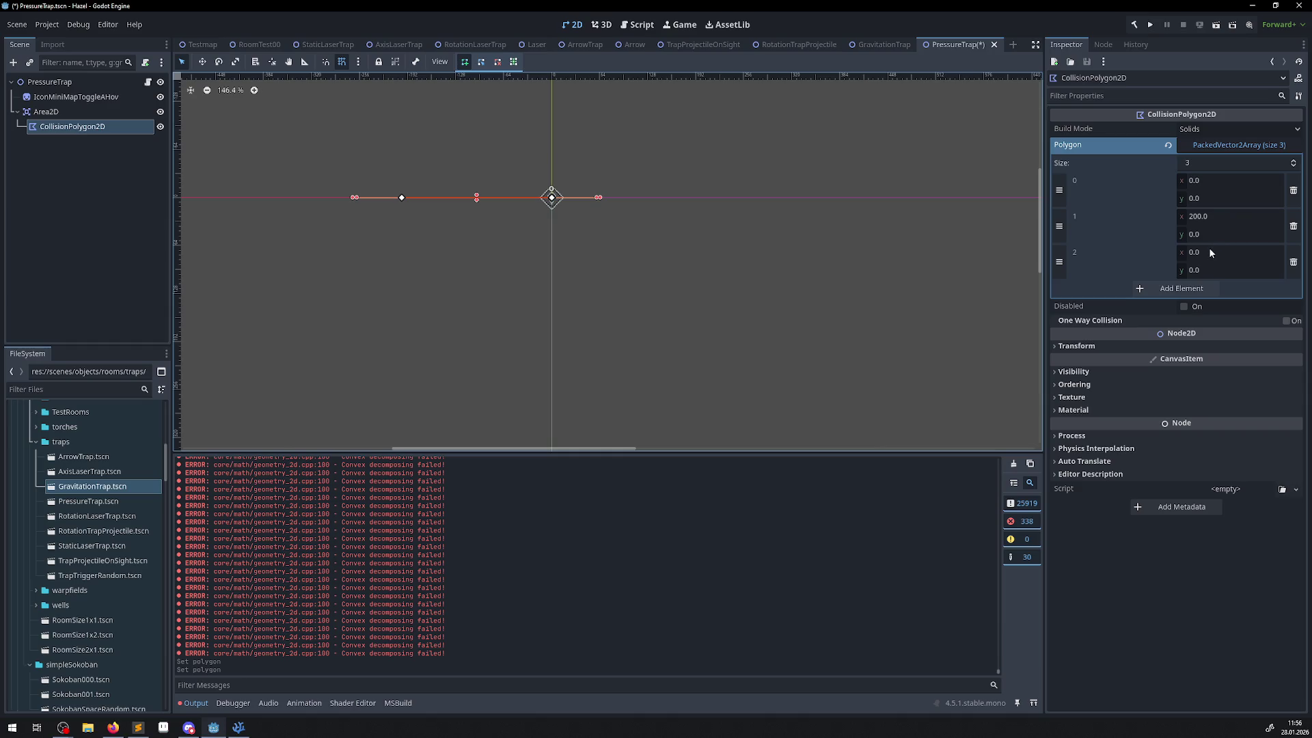
# - In the Polygon array, set point 2 x to -200 and points 1 and 2 y to 200
pyautogui.click(1210, 250)
pyautogui.write('-200')
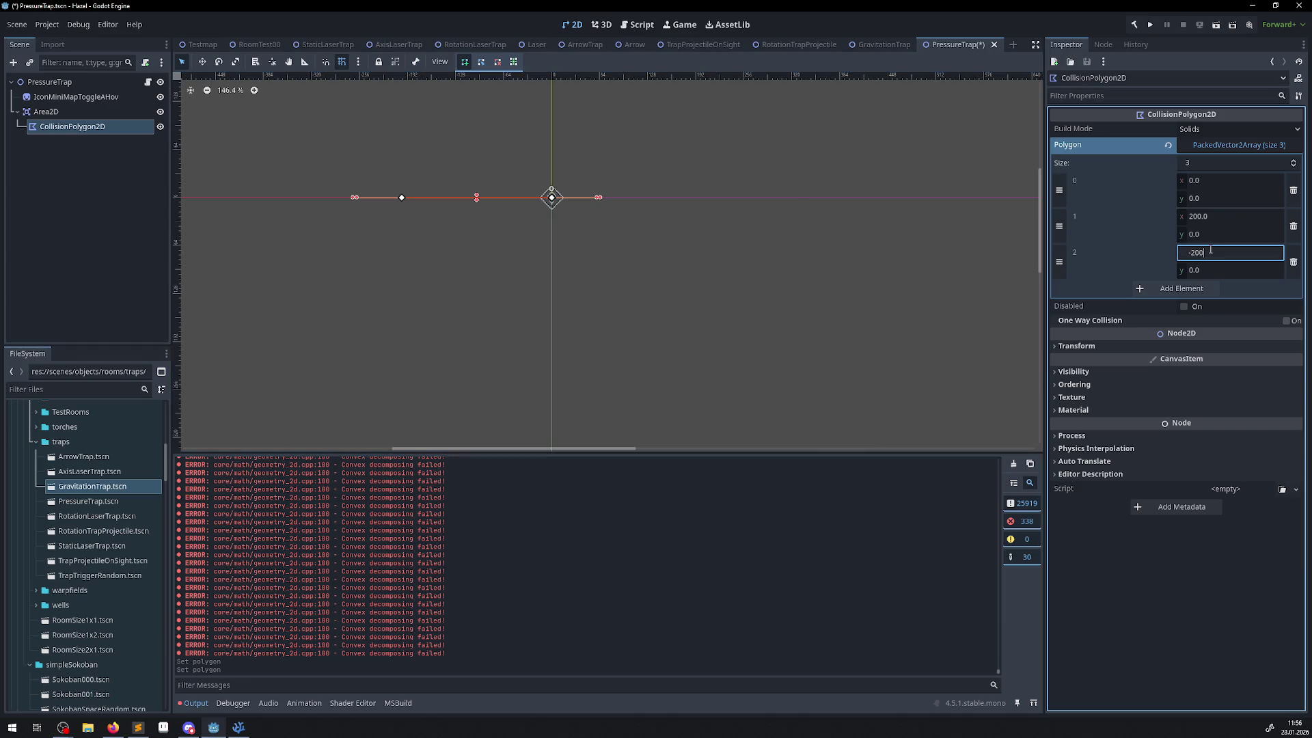
pyautogui.press('Return')
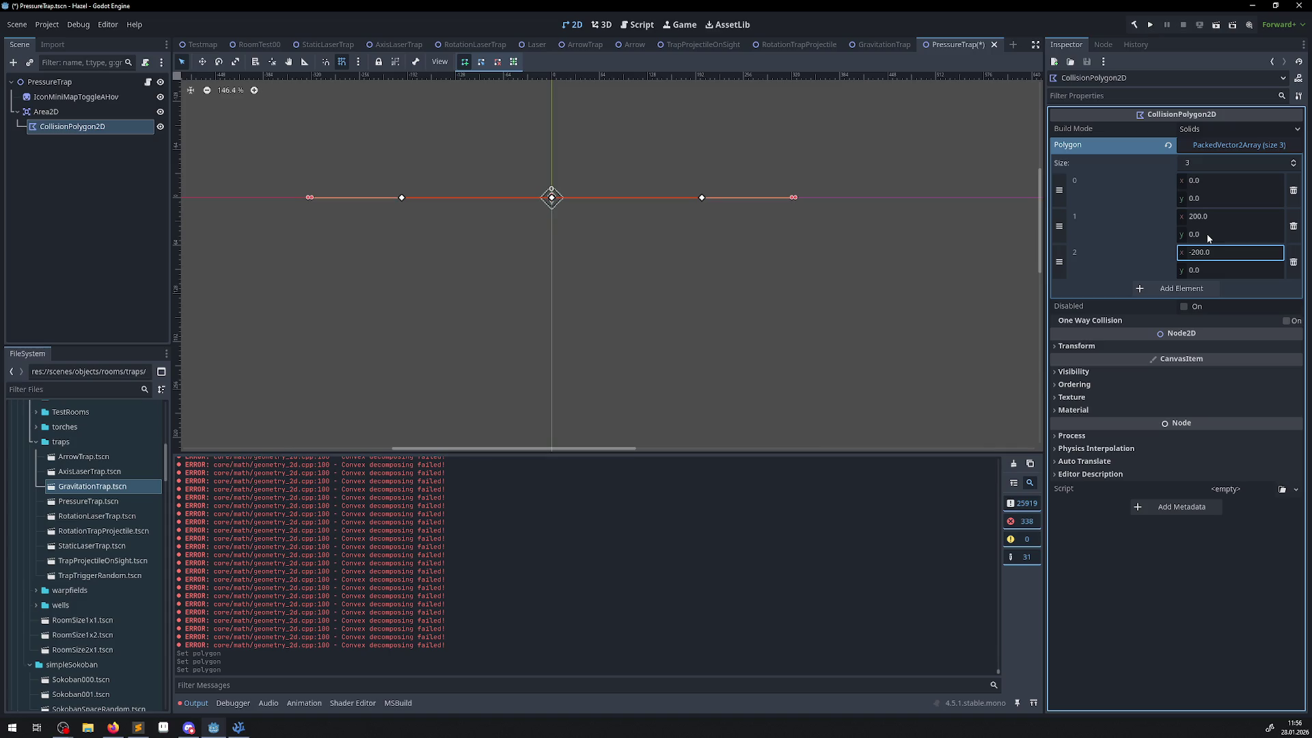
pyautogui.click(1206, 234)
pyautogui.write('200')
pyautogui.press('Return')
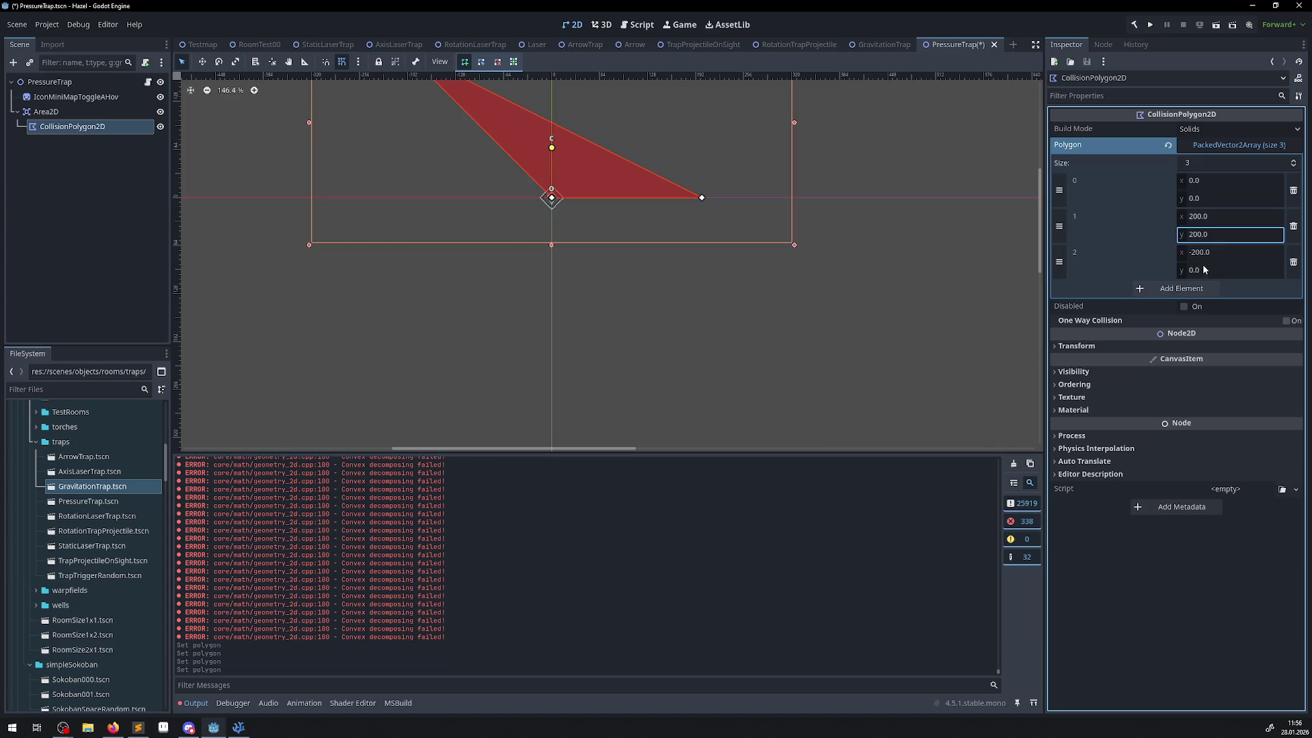
pyautogui.click(1203, 270)
pyautogui.write('200')
pyautogui.press('Return')
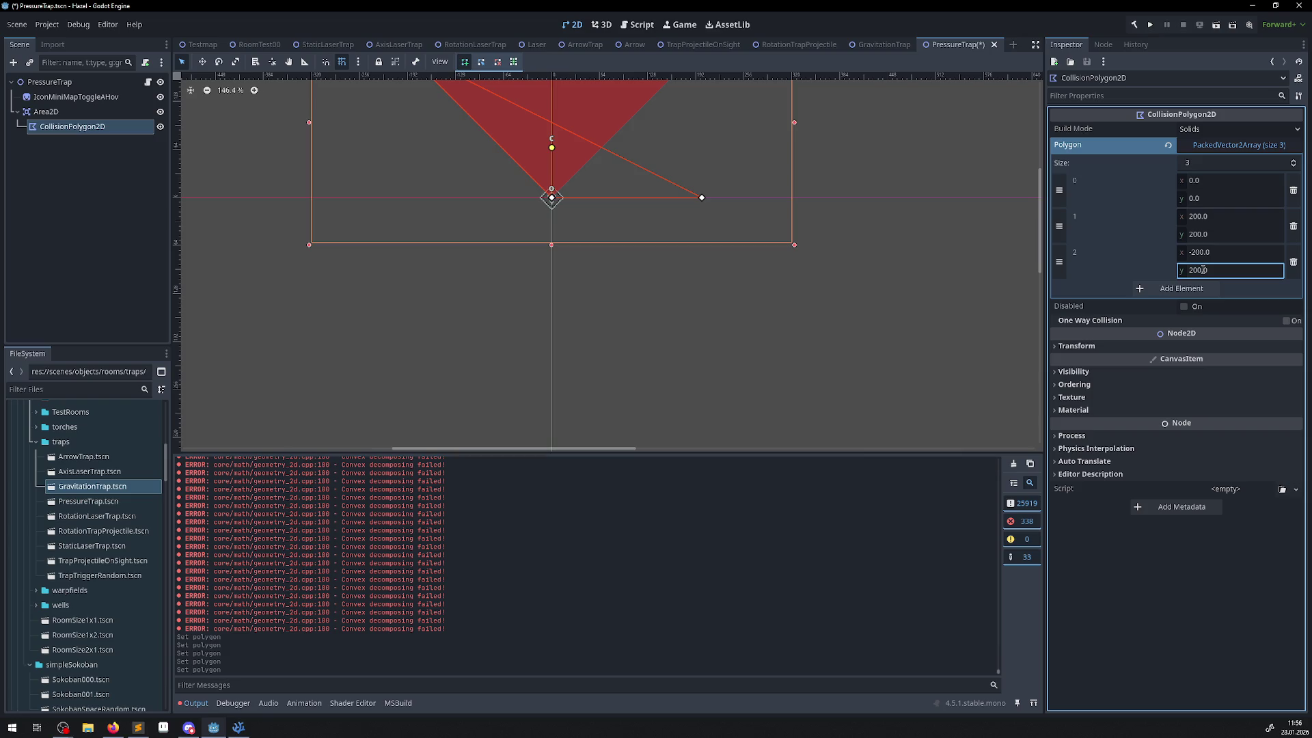
pyautogui.scroll(8, 628, 205)
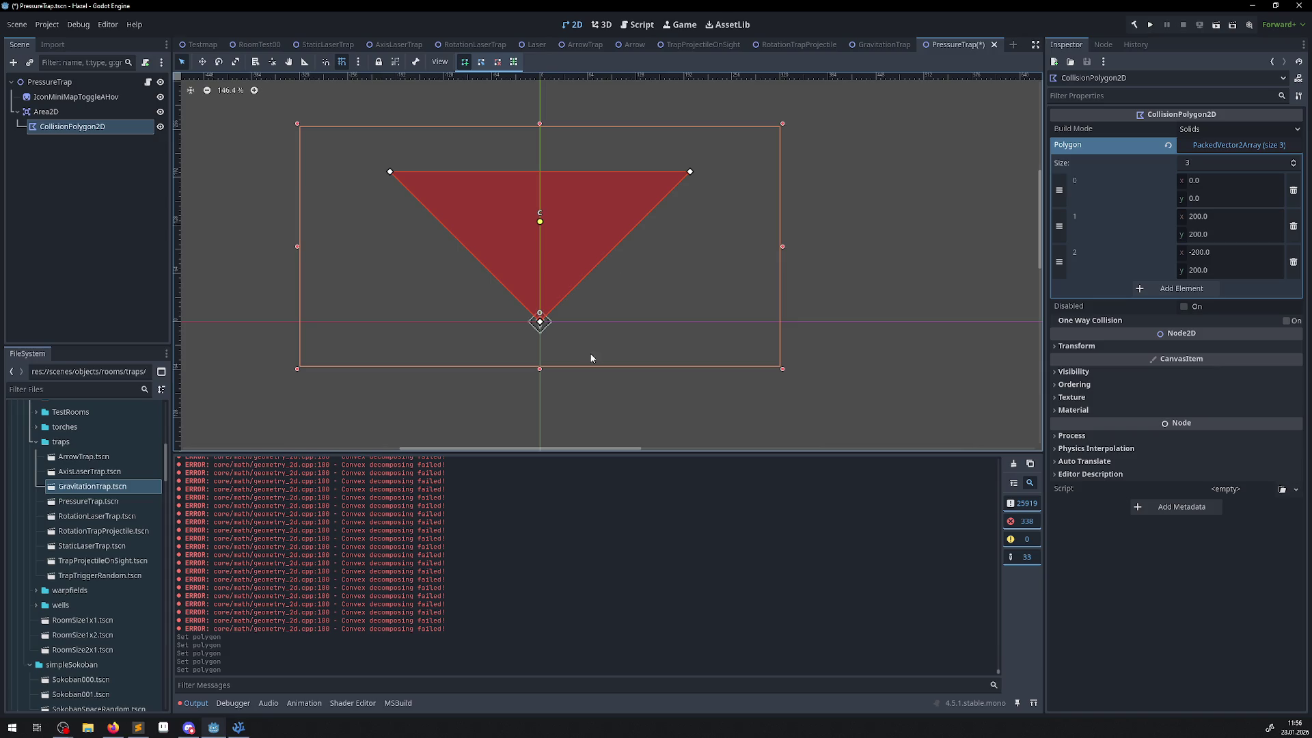
# - Cancel the accidental polygon point started on the canvas and dismiss the context menu
pyautogui.click(581, 388)
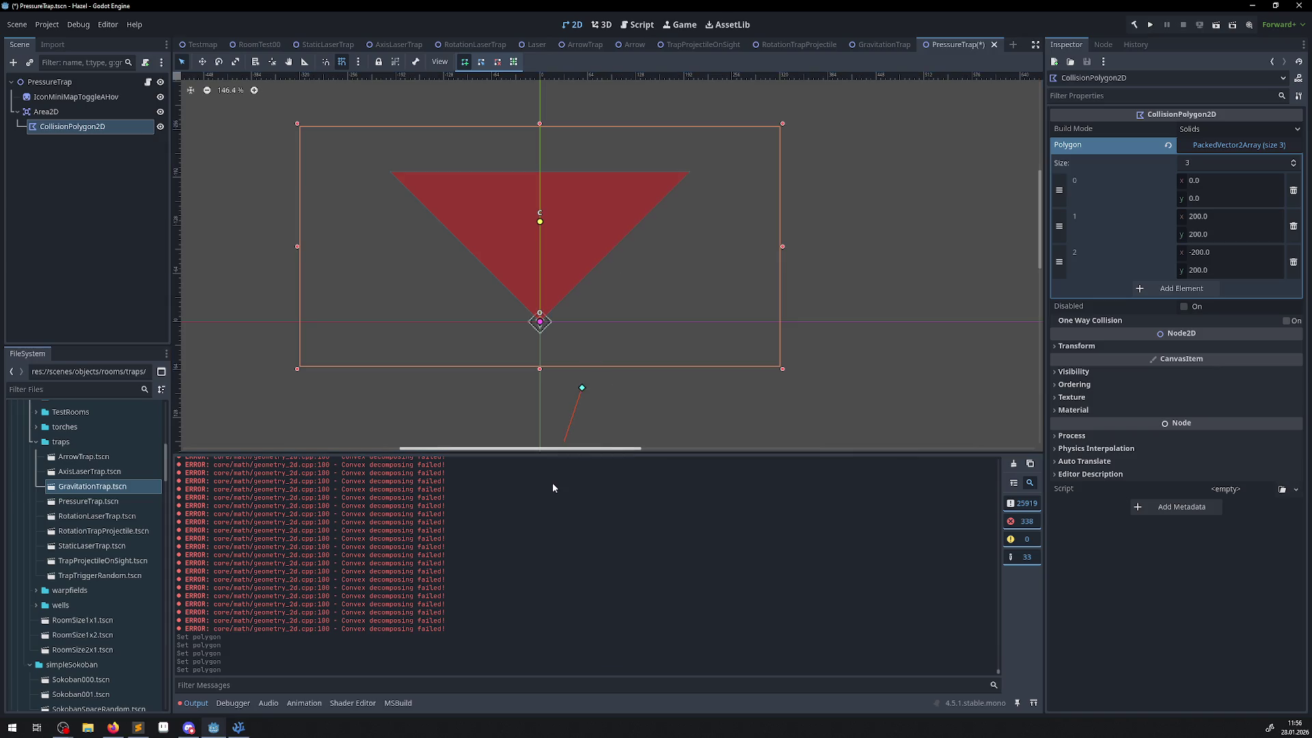
pyautogui.rightClick(585, 403)
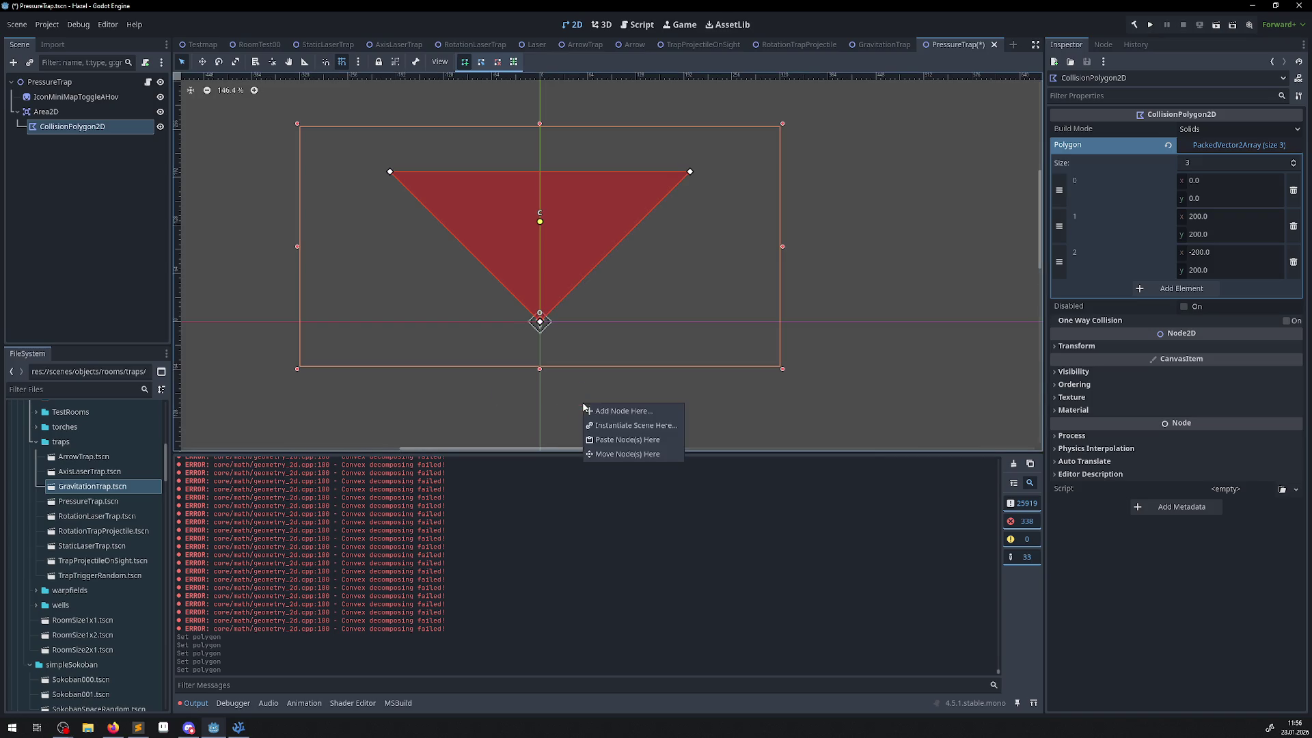
pyautogui.click(590, 384)
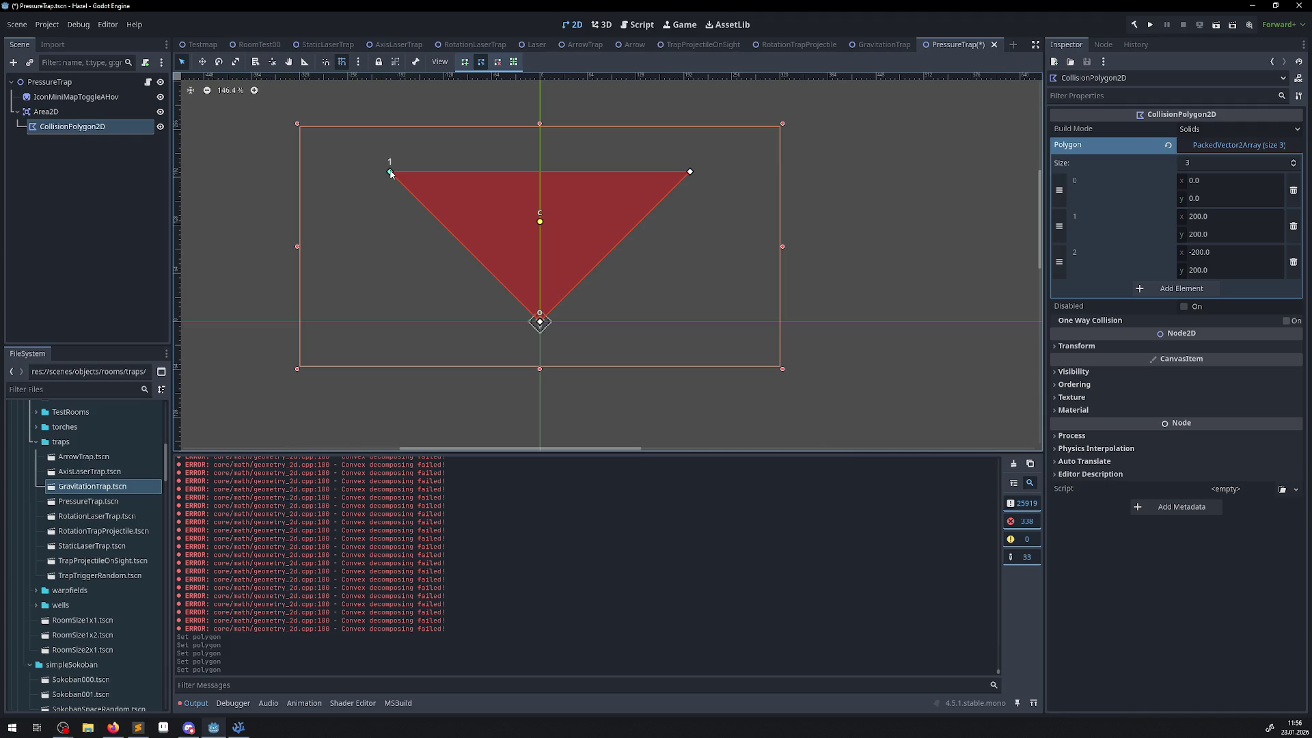
# - Revert the Area2D's Transform rotation to 0, save the scene, and reselect CollisionPolygon2D
pyautogui.click(51, 114)
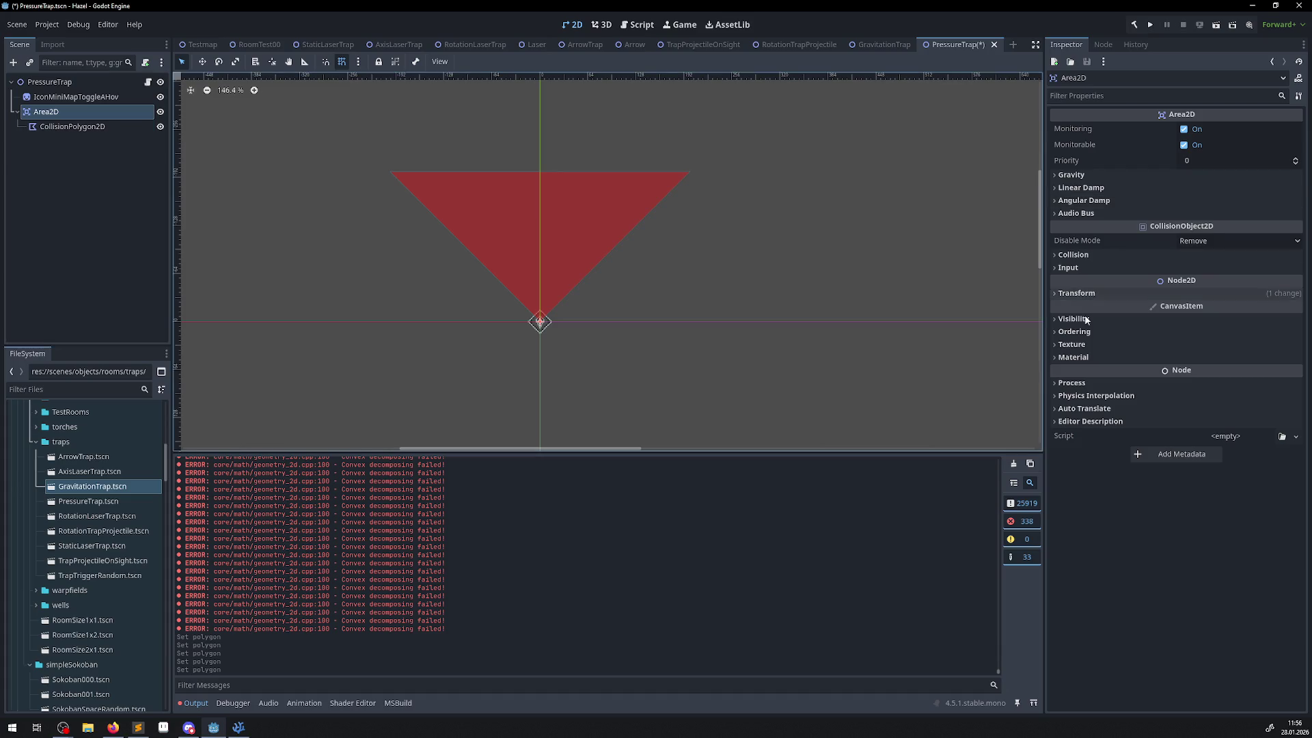
pyautogui.click(1058, 295)
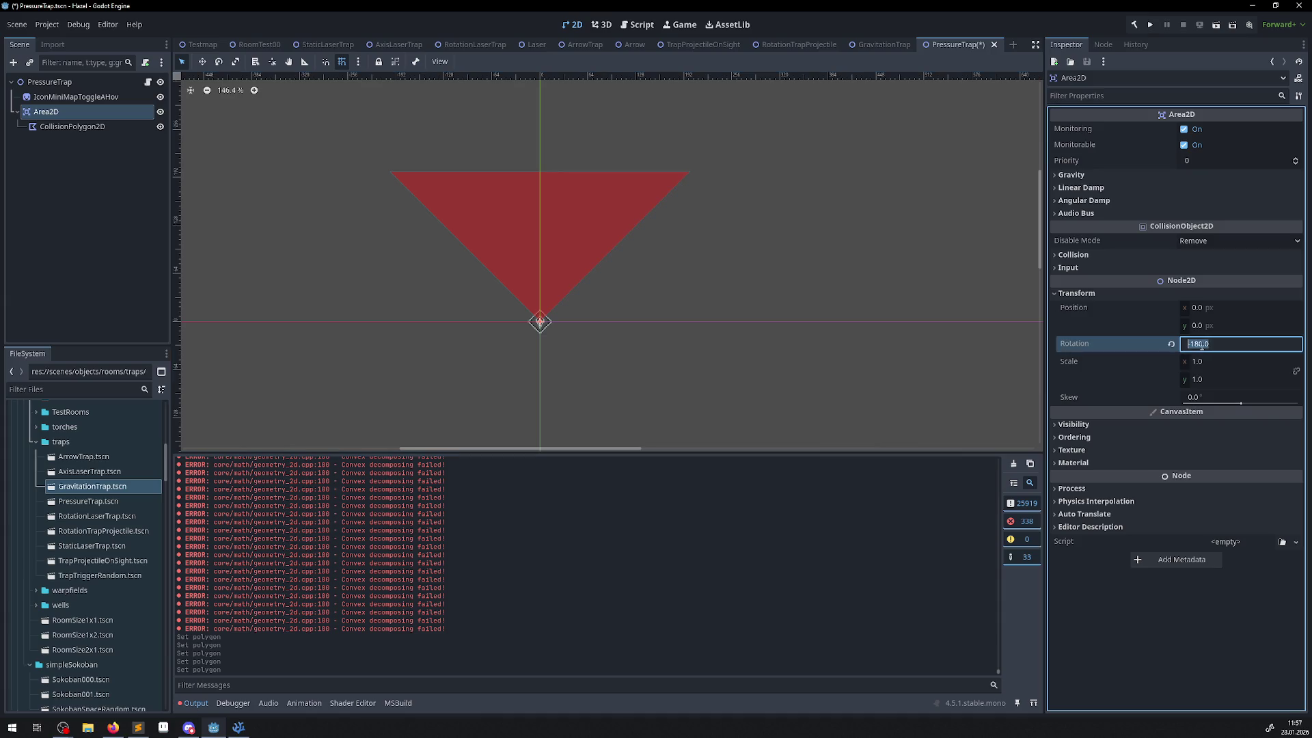
pyautogui.click(1170, 343)
pyautogui.moveTo(612, 356); pyautogui.dragTo(591, 205)
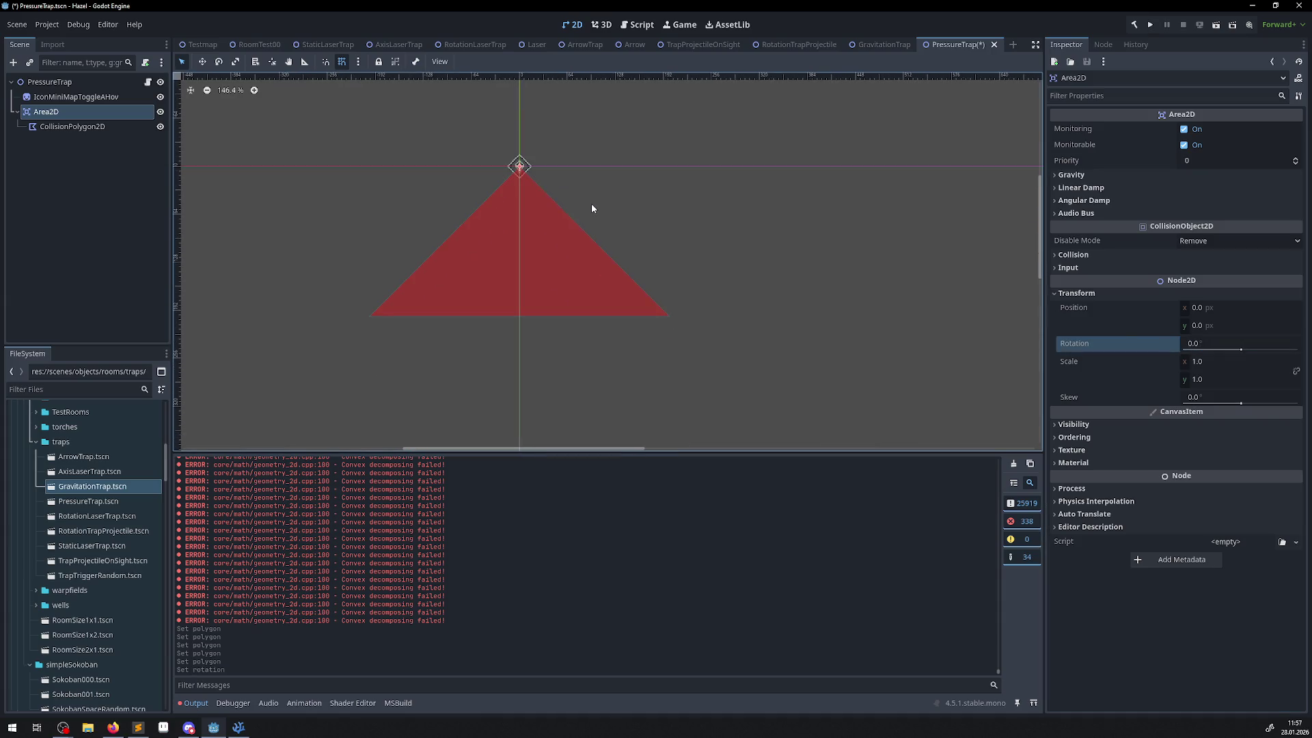
pyautogui.hotkey('ctrl', 's')
pyautogui.click(63, 132)
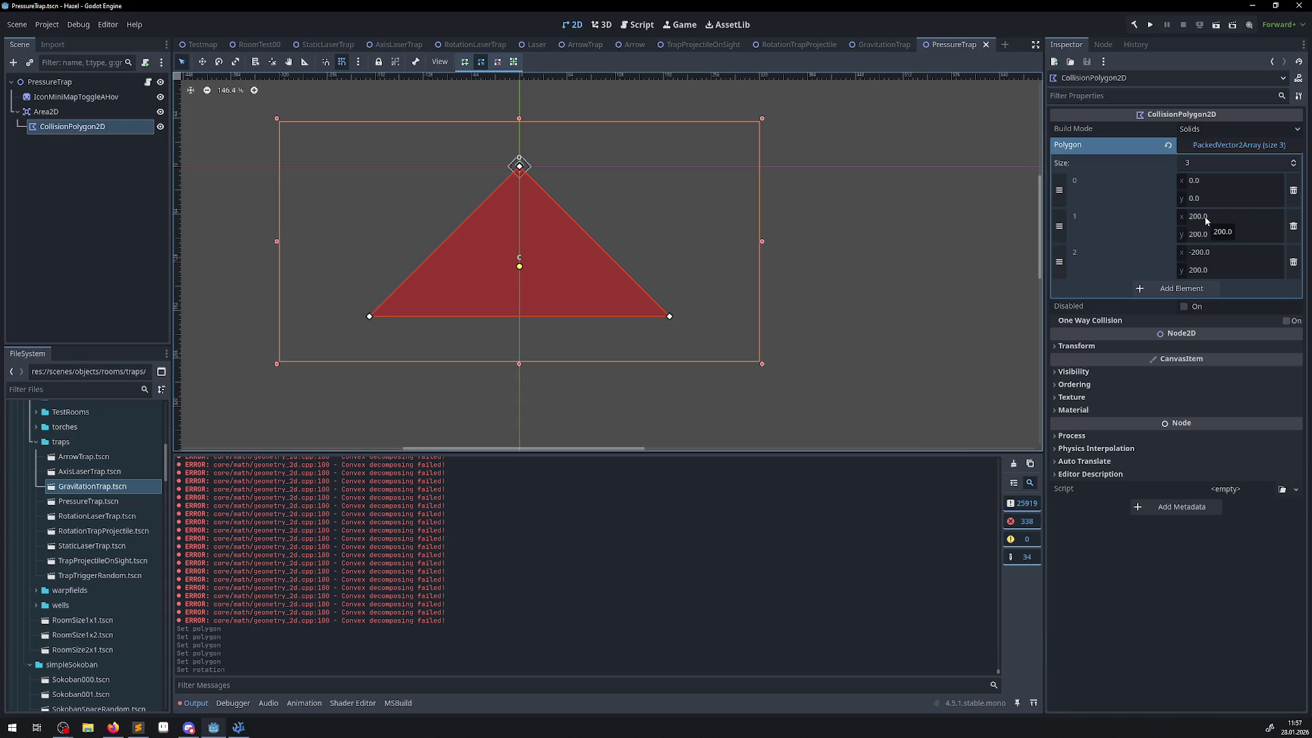
# - Set the y of polygon points 1 and 2 to 300 and save the scene
pyautogui.click(1211, 235)
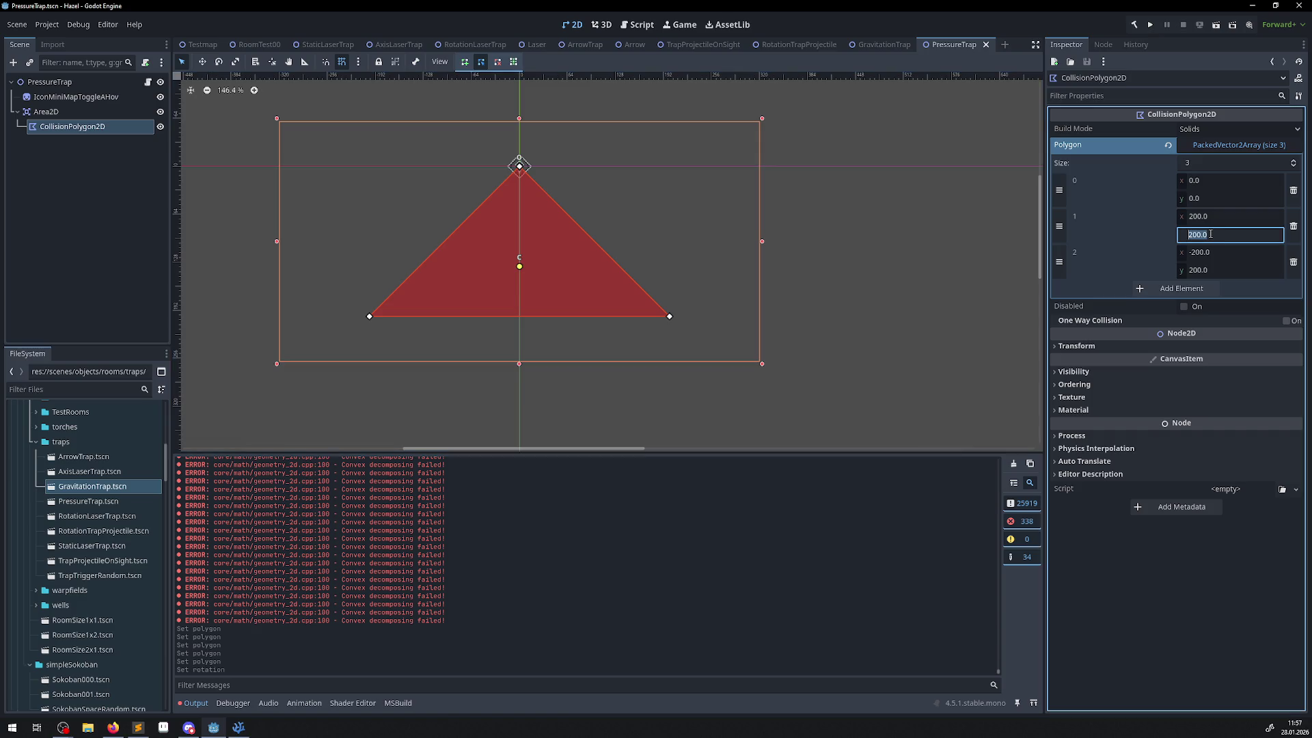
pyautogui.write('300')
pyautogui.press('Return')
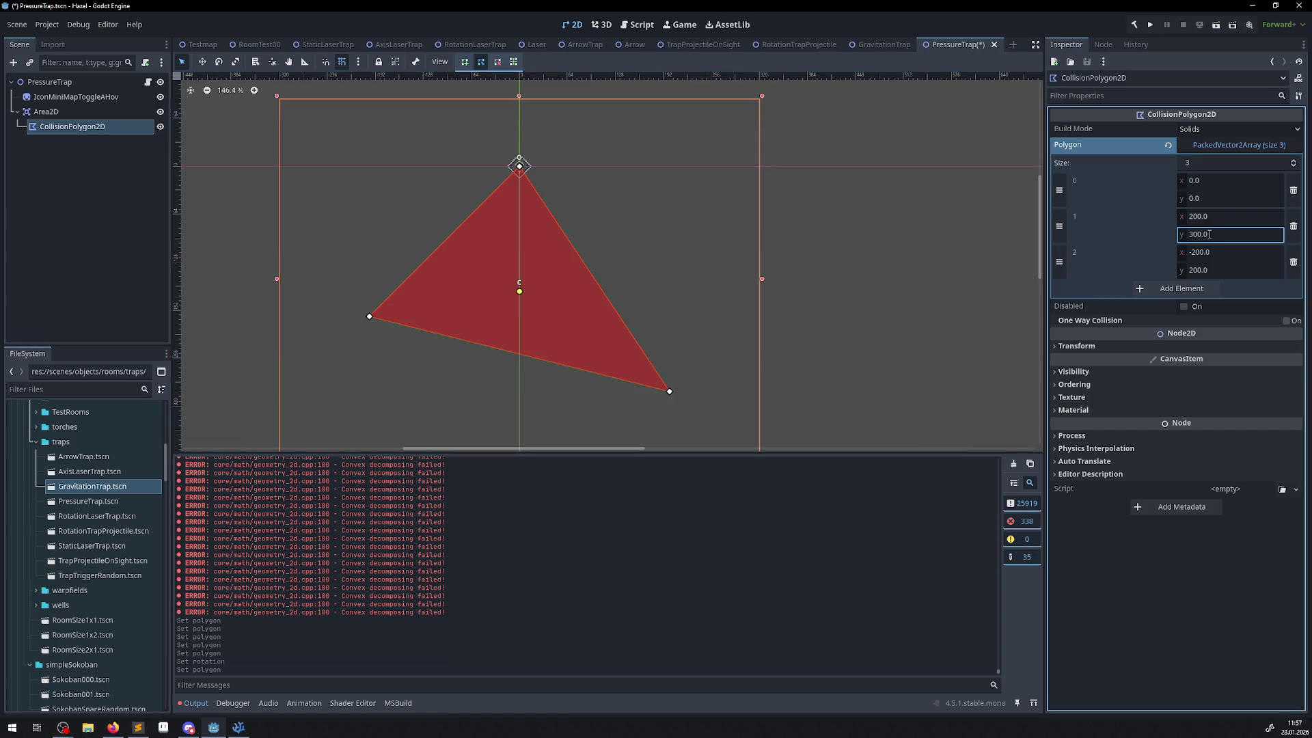
pyautogui.click(1205, 271)
pyautogui.write('300')
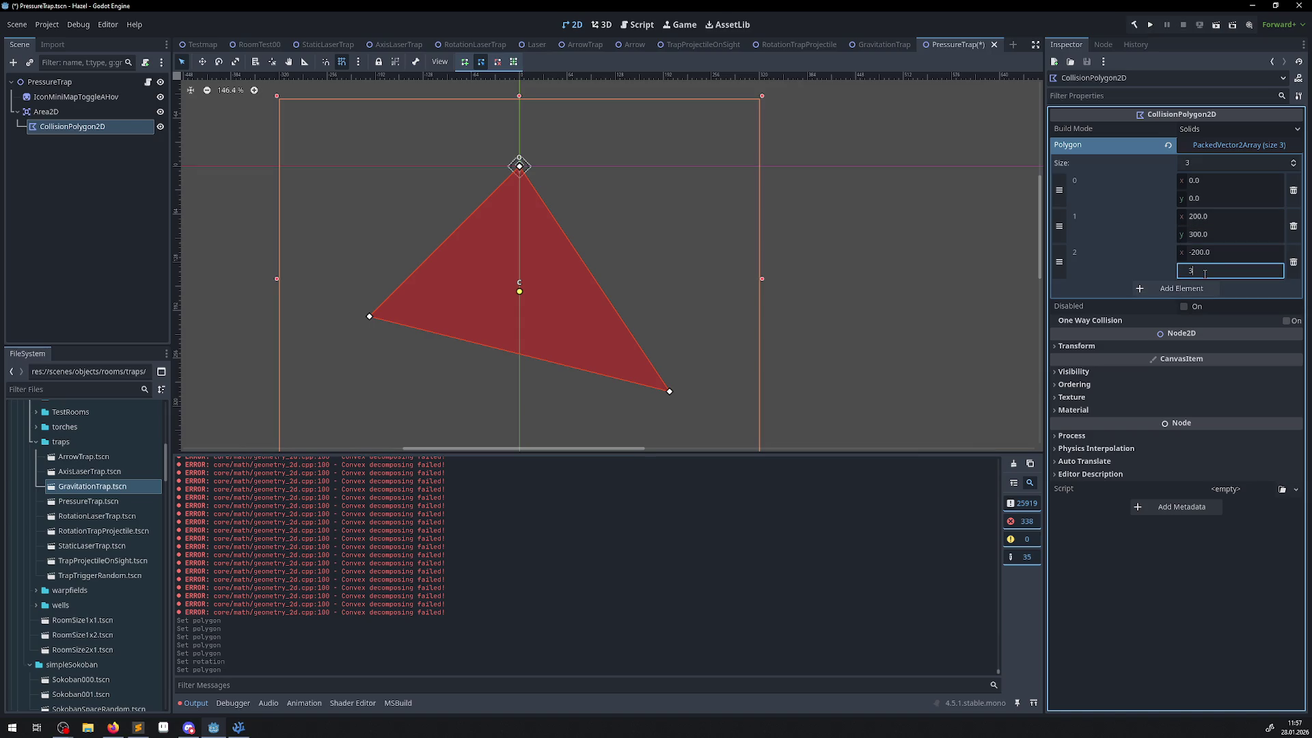
pyautogui.press('Return')
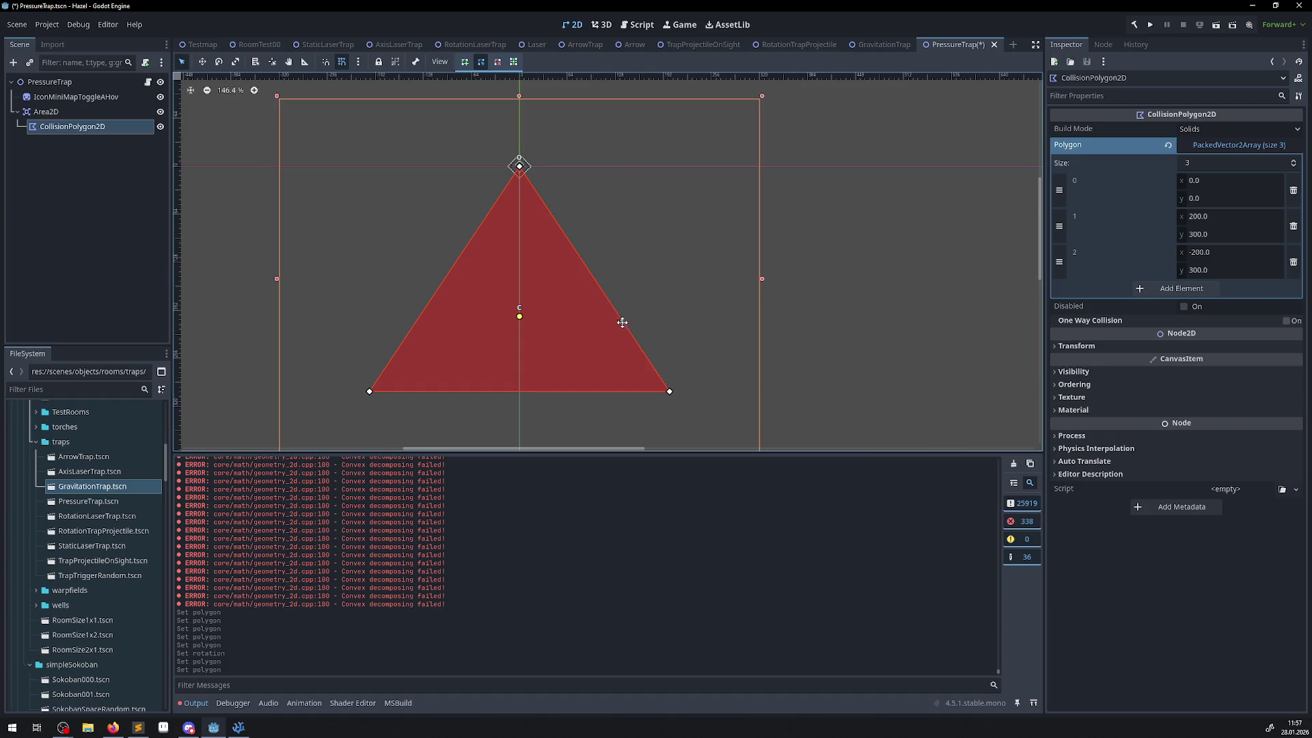
pyautogui.hotkey('ctrl', 's')
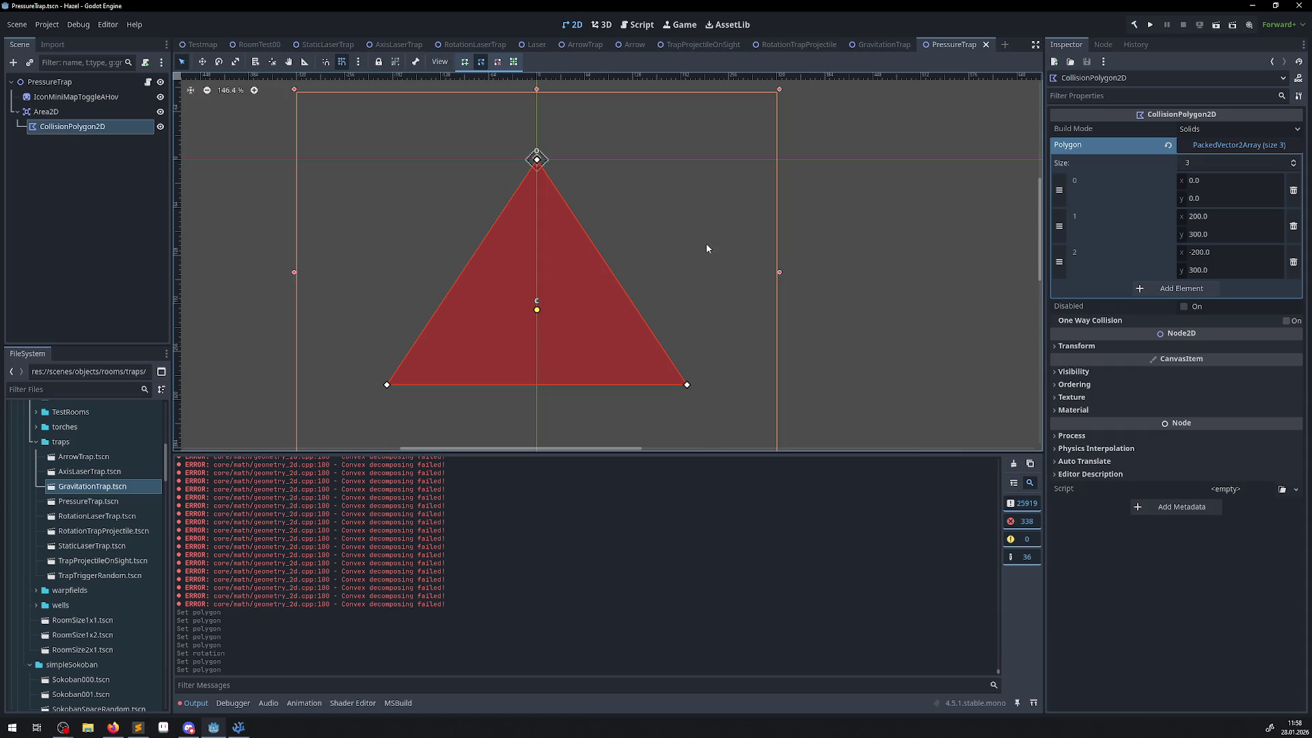
# - Switch over to Visual Studio Code
pyautogui.scroll(-3, 684, 226)
pyautogui.scroll(2, 650, 226)
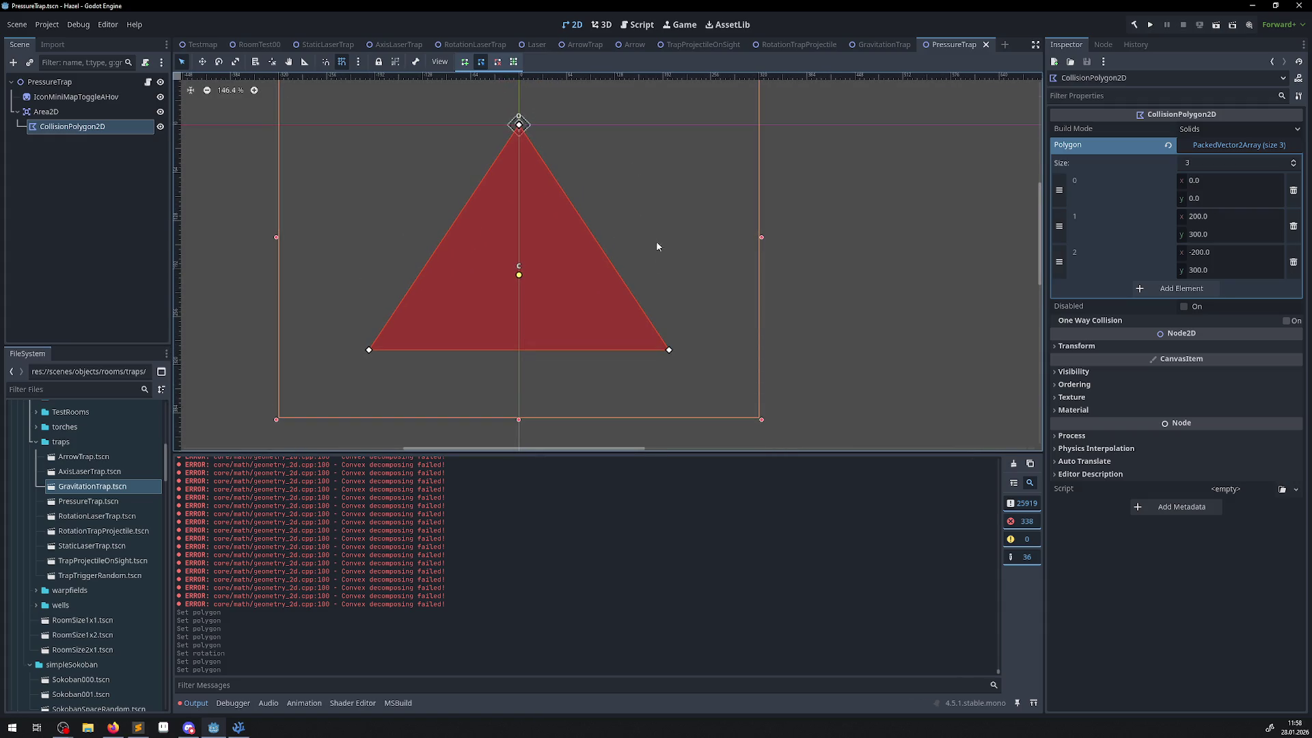
pyautogui.click(238, 728)
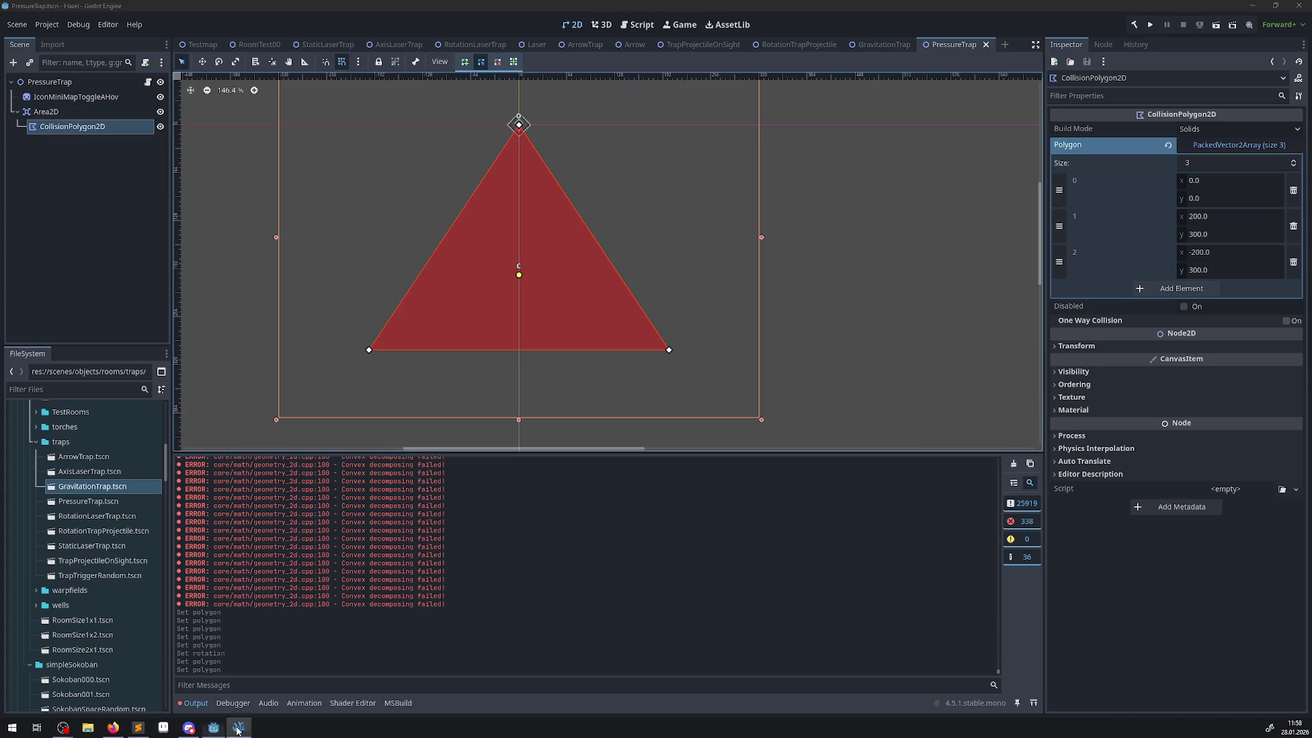
# - View PTrap.cs, open GravitationTrap.cs from the traps folder, then return to Godot
pyautogui.click(395, 32)
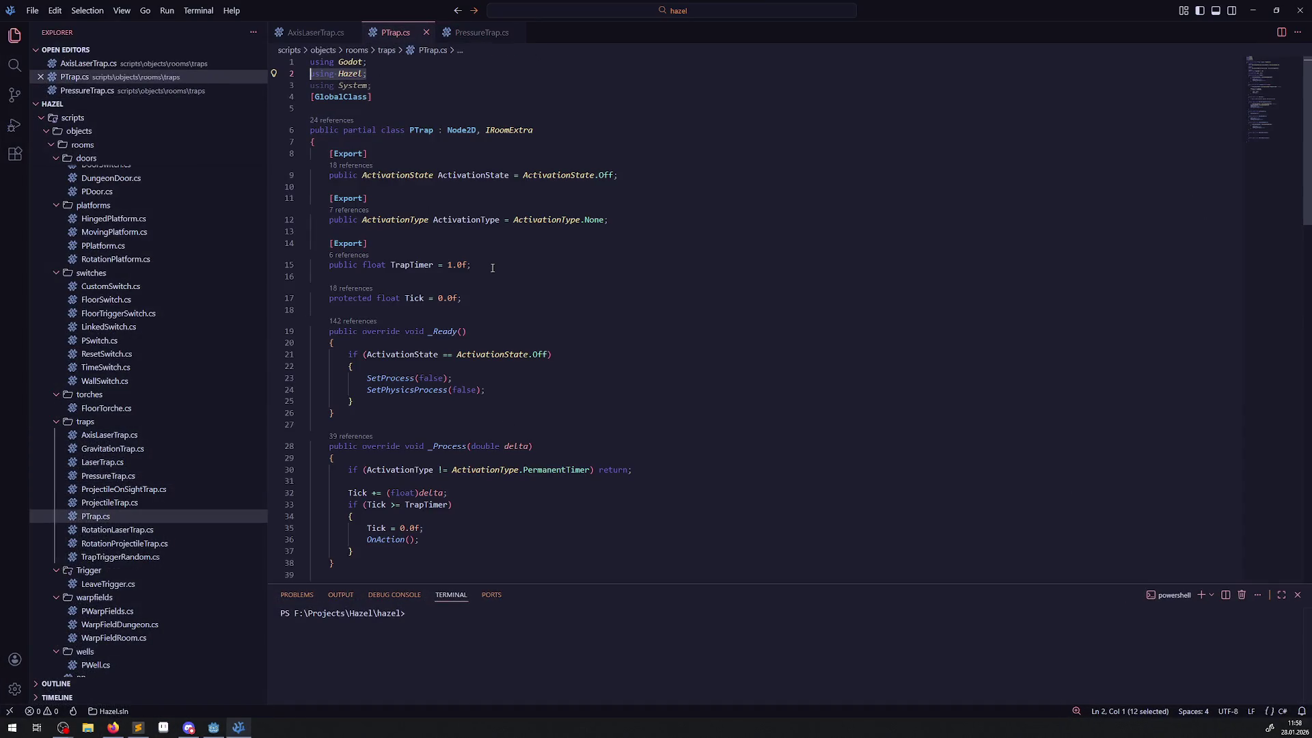
pyautogui.click(136, 455)
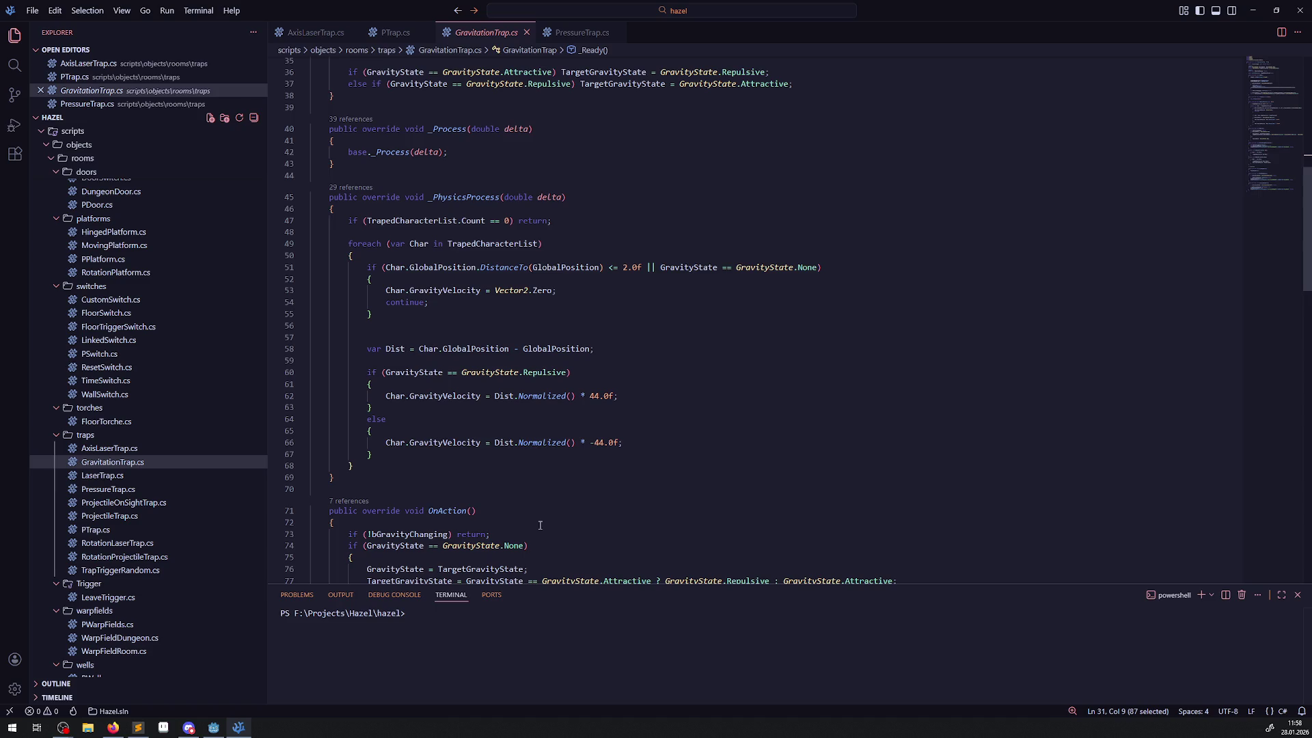
pyautogui.hotkey('alt', 'Tab')
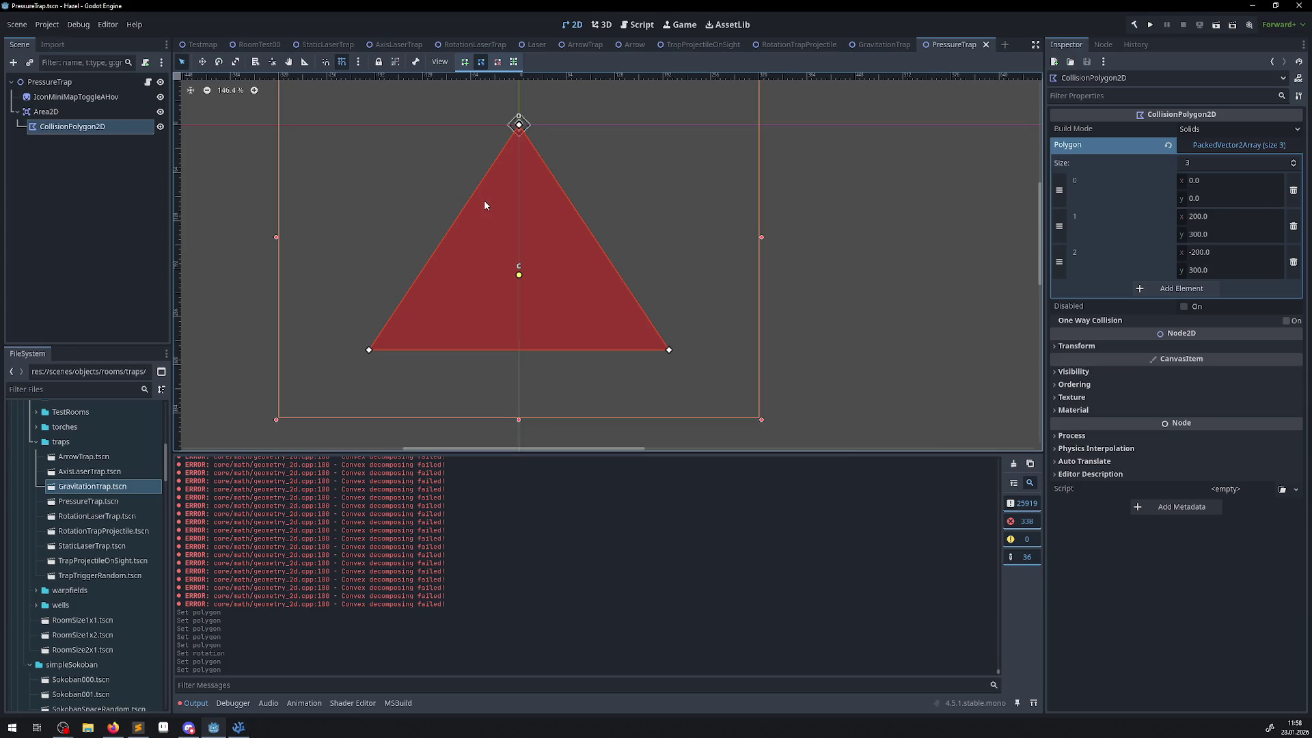
# - Select the 'Convex decomposing failed' error lines in the Output panel, then return to VS Code
pyautogui.scroll(2, 343, 607)
pyautogui.moveTo(331, 595)
pyautogui.mouseDown()
pyautogui.moveTo(302, 509)
pyautogui.moveTo(364, 447)
pyautogui.moveTo(398, 515)
pyautogui.moveTo(362, 598)
pyautogui.moveTo(989, 627)
pyautogui.moveTo(999, 676)
pyautogui.mouseUp()
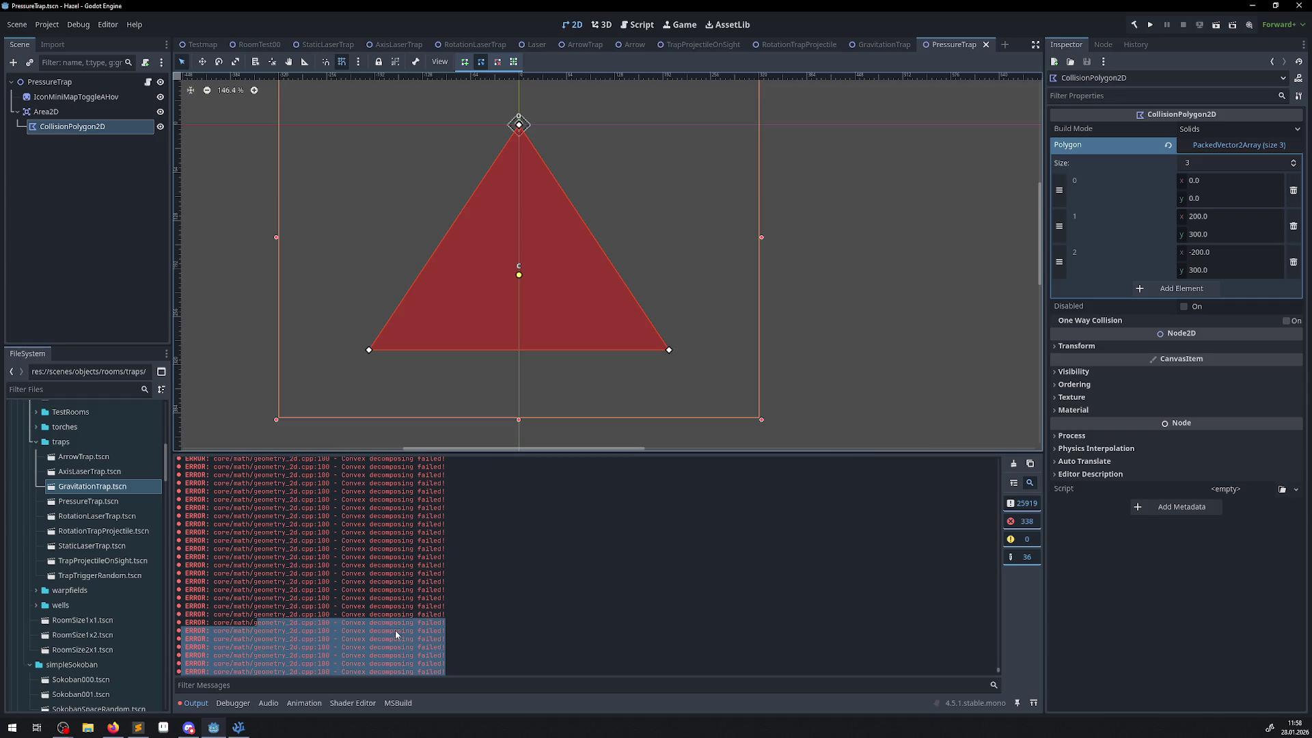
pyautogui.hotkey('alt', 'Tab')
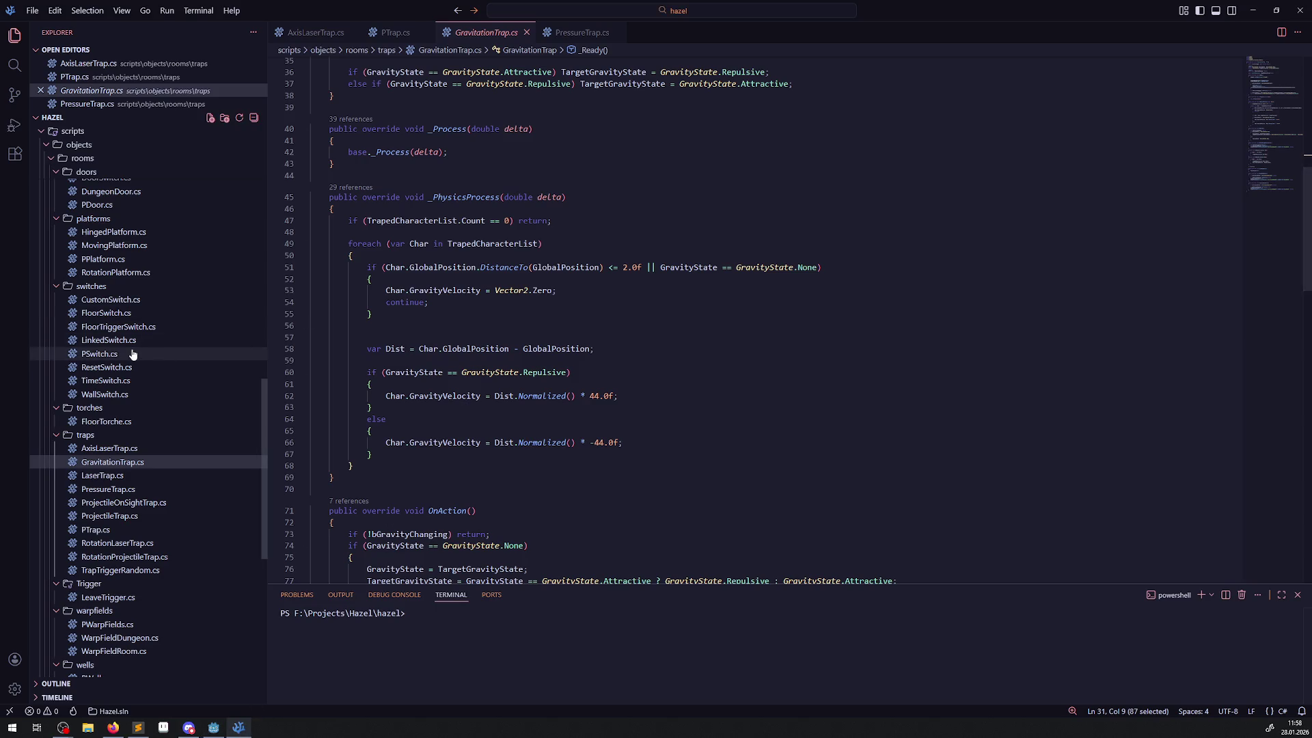
# - Comment out the debug prints in RotationPlatform.cs and save the script
pyautogui.click(122, 273)
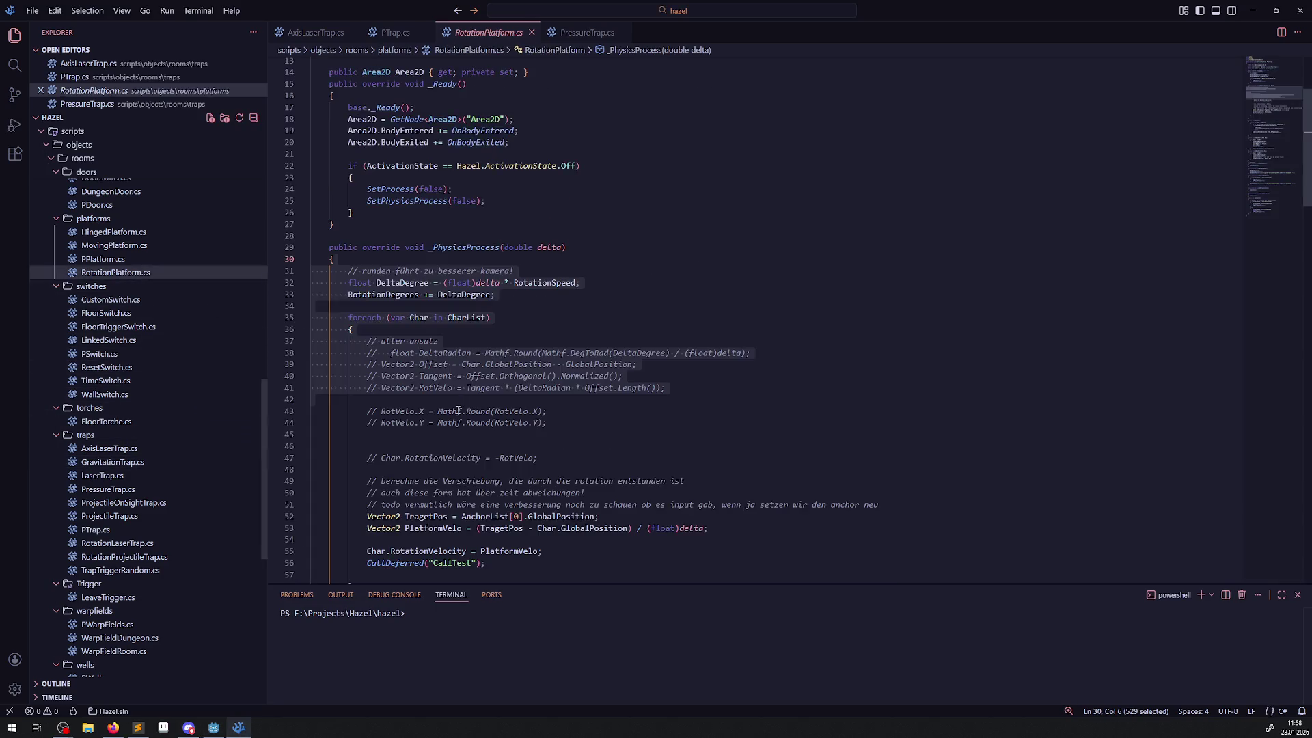
pyautogui.scroll(-5, 412, 388)
pyautogui.click(358, 435)
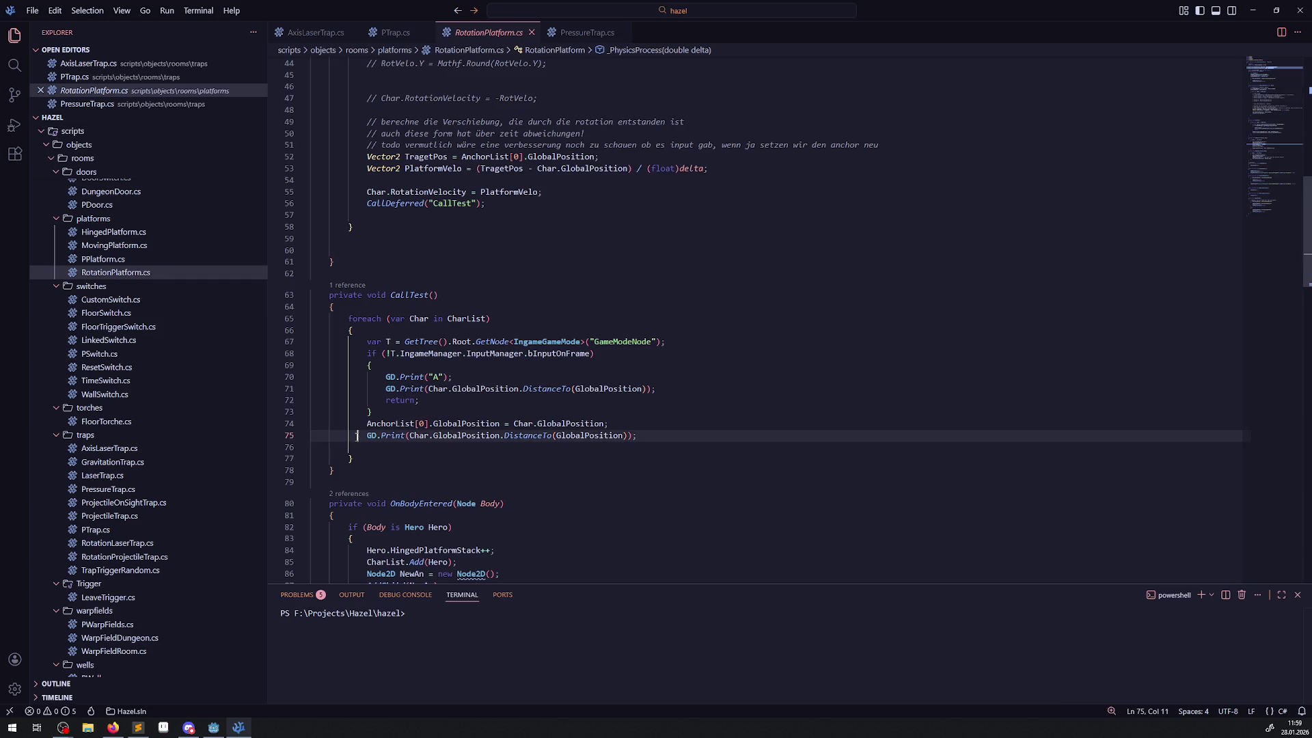
pyautogui.write('//')
pyautogui.click(368, 389)
pyautogui.write('/')
pyautogui.press('BackSpace')
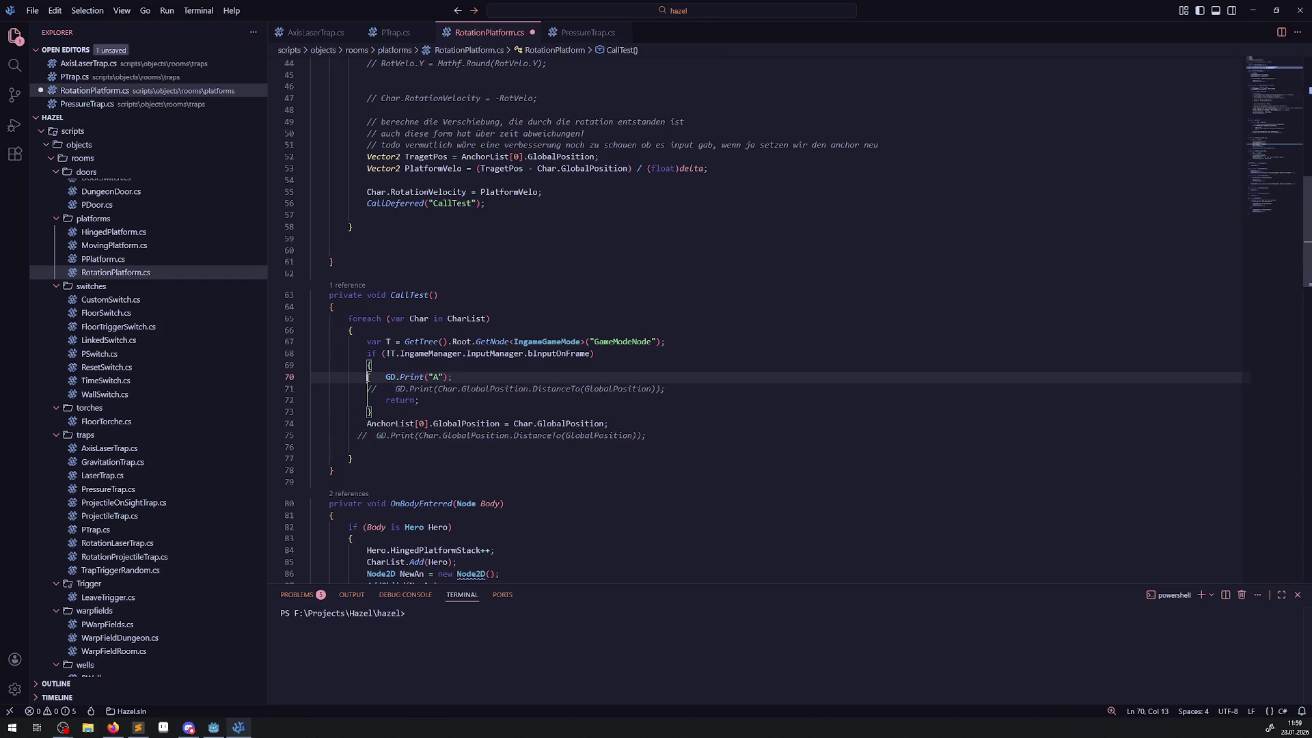
pyautogui.hotkey('ctrl', '/')
pyautogui.click(679, 357)
pyautogui.hotkey('ctrl', 's')
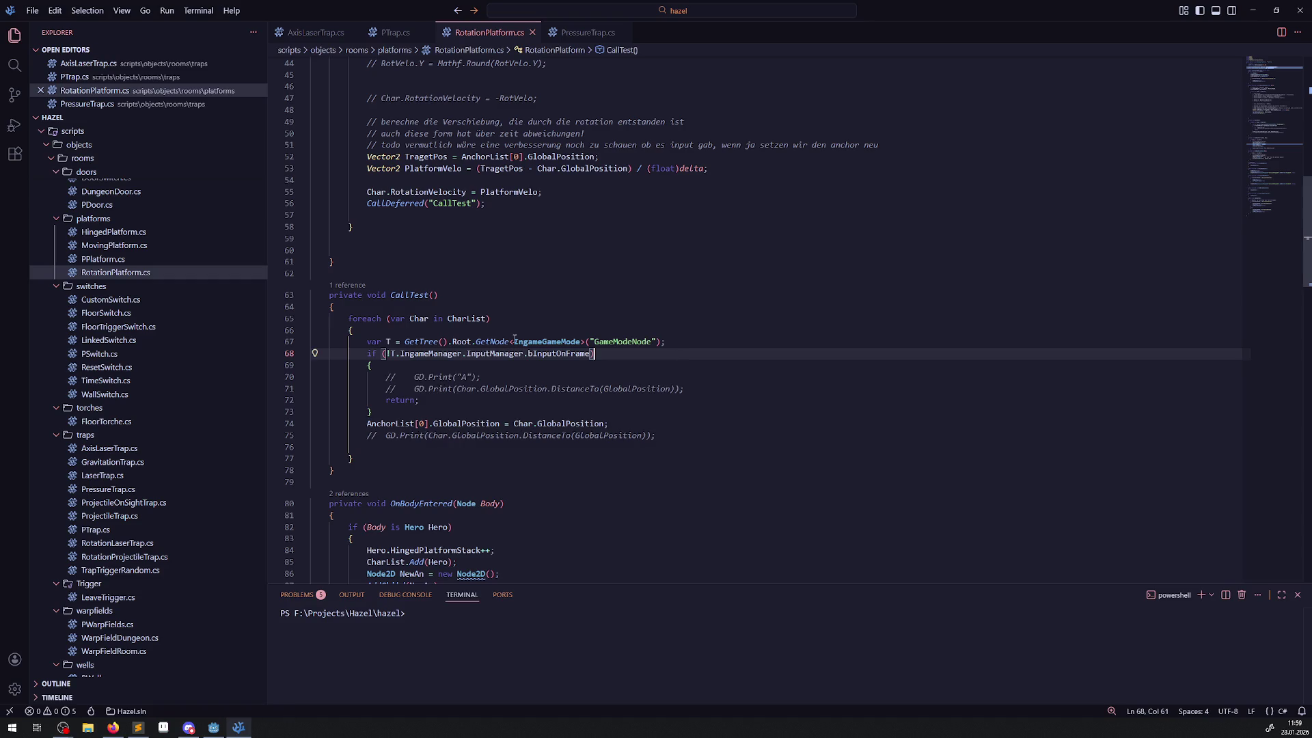
# - Check the commented lines 67–71 of CallTest, then close the RotationPlatform.cs tab
pyautogui.moveTo(367, 342); pyautogui.dragTo(559, 386)
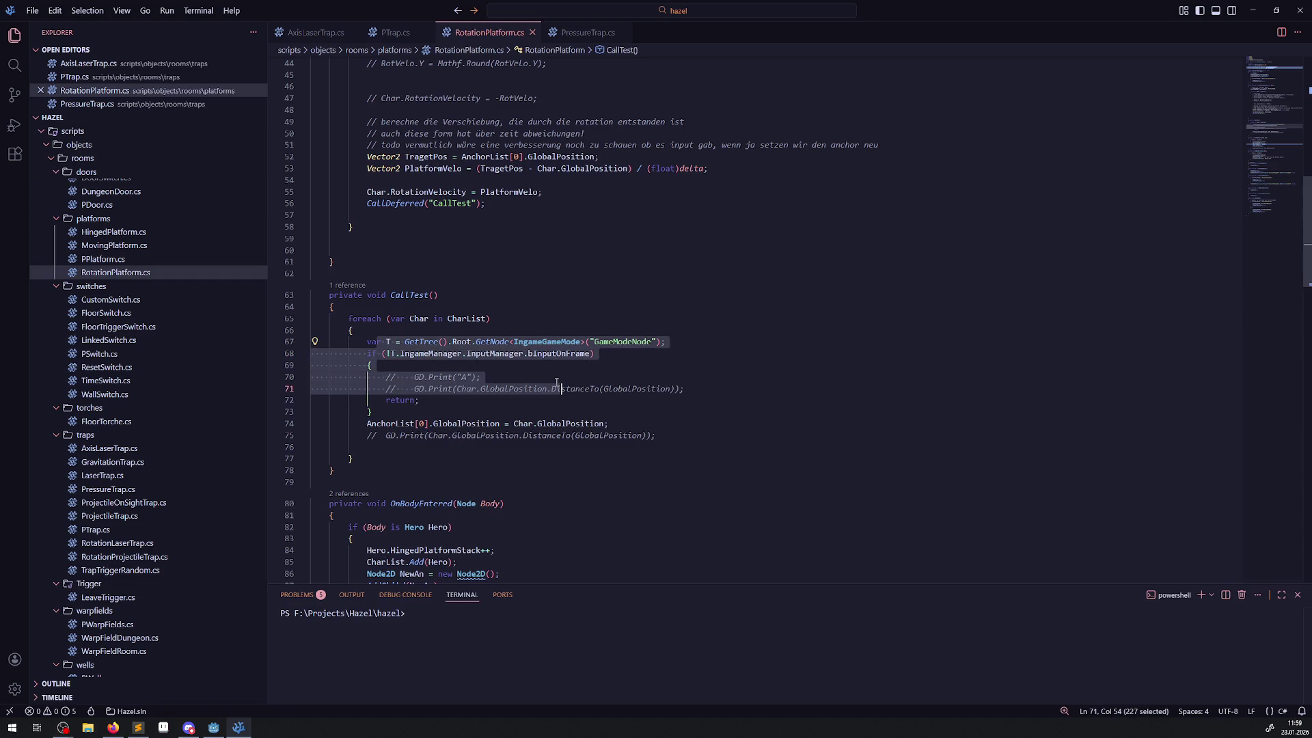
pyautogui.click(557, 381)
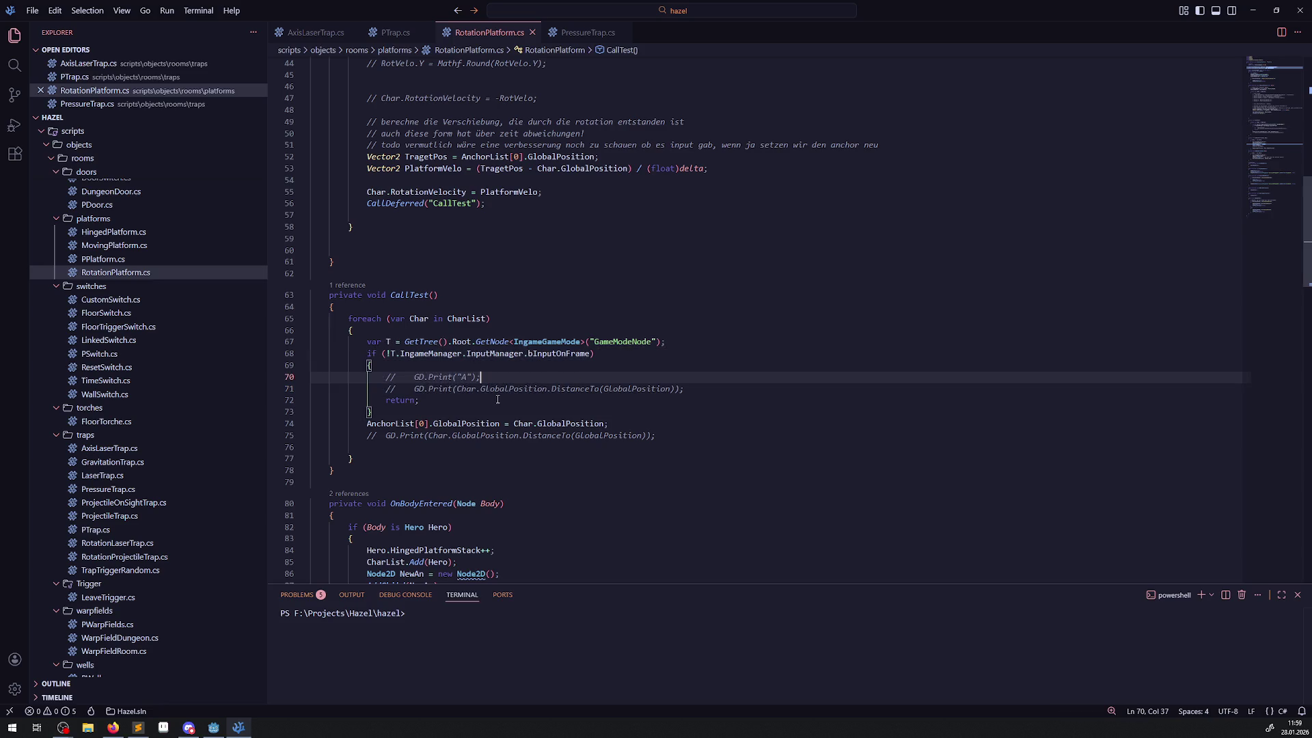
pyautogui.moveTo(367, 342)
pyautogui.mouseDown()
pyautogui.moveTo(593, 354)
pyautogui.moveTo(539, 388)
pyautogui.mouseUp()
pyautogui.click(514, 388)
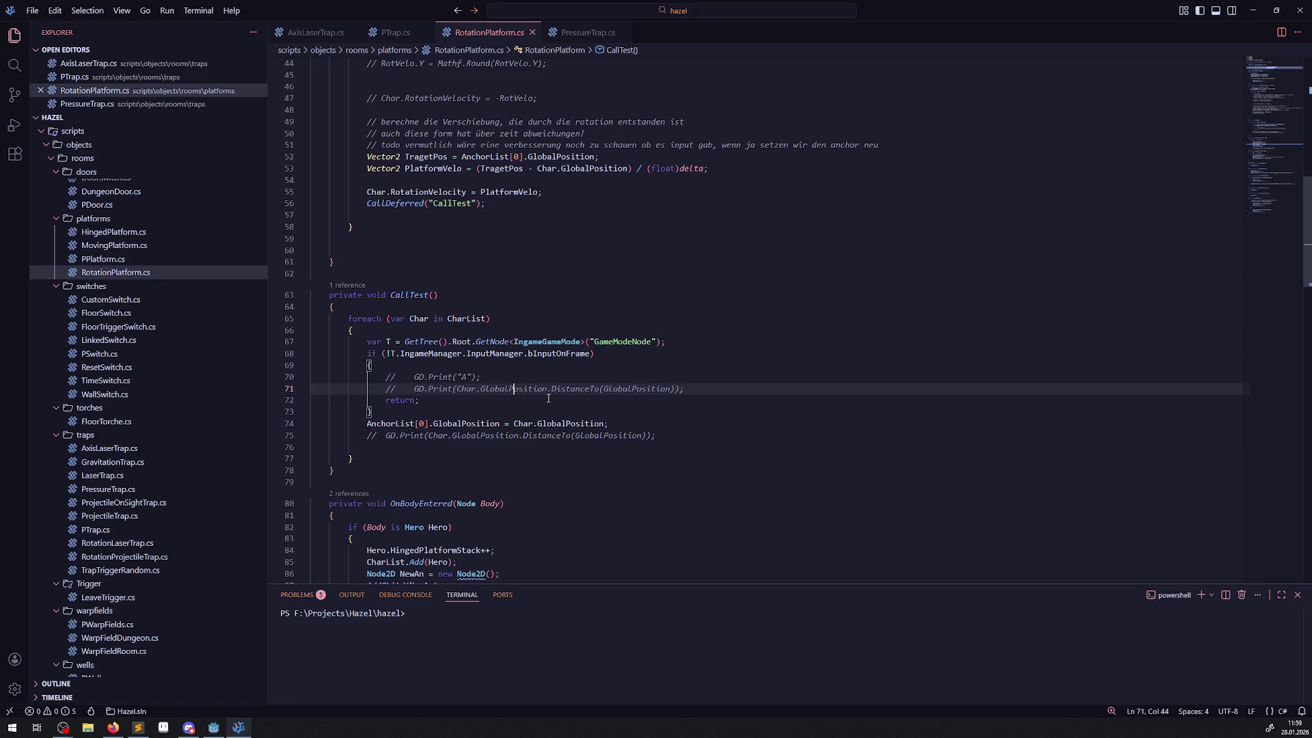
pyautogui.click(532, 32)
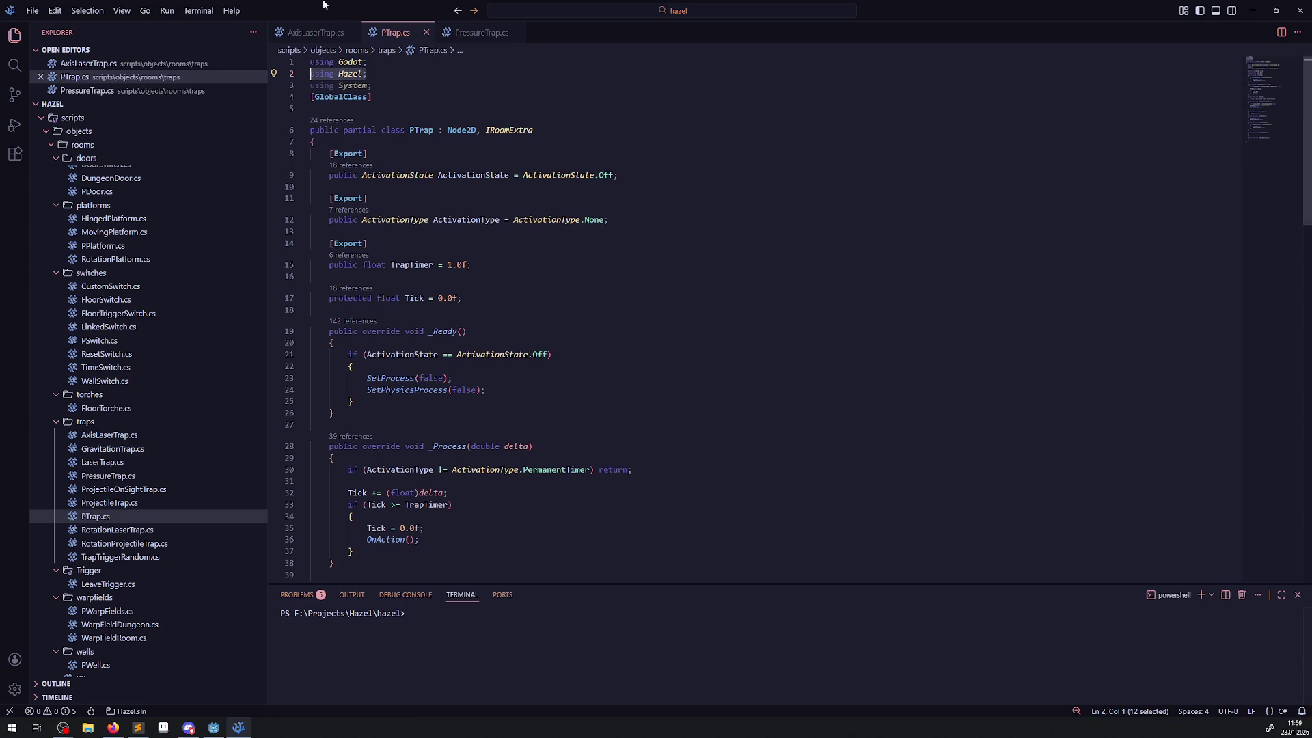
# - Close AxisLaserTrap.cs and copy the Area2D property declaration from GravitationTrap.cs
pyautogui.click(353, 32)
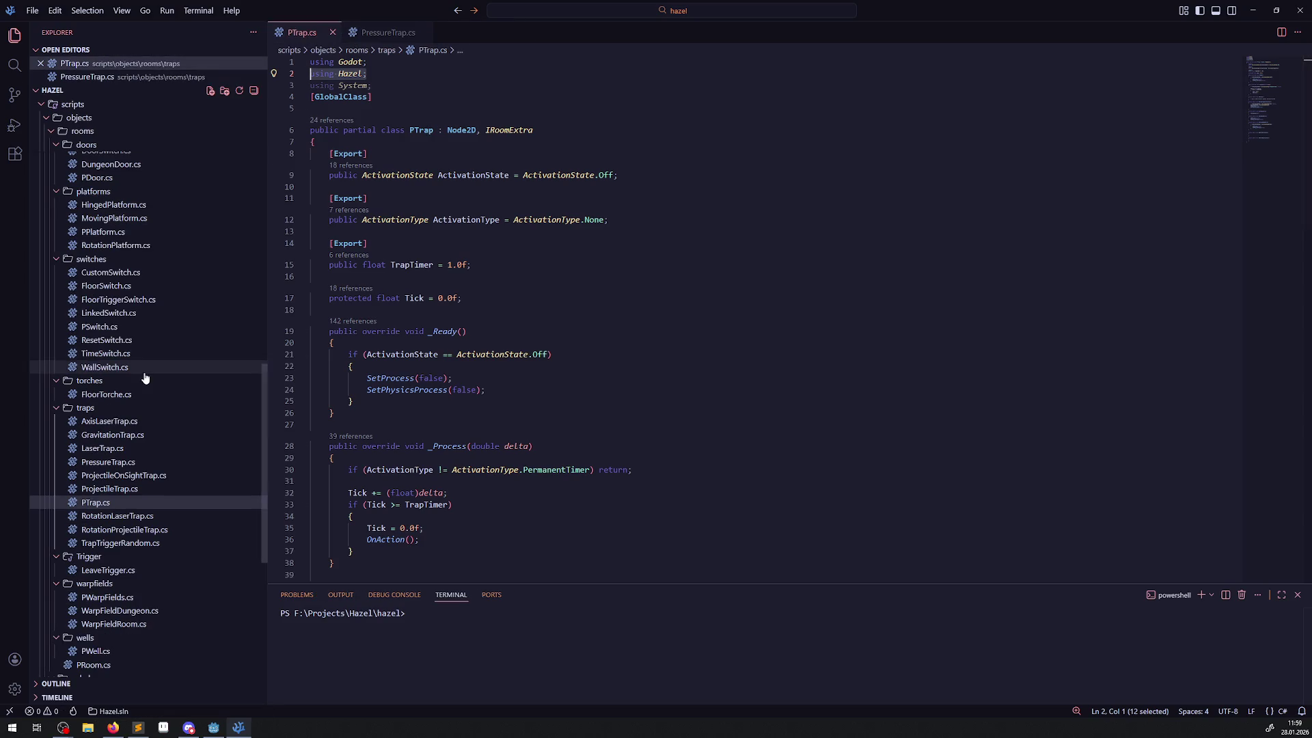
pyautogui.click(130, 435)
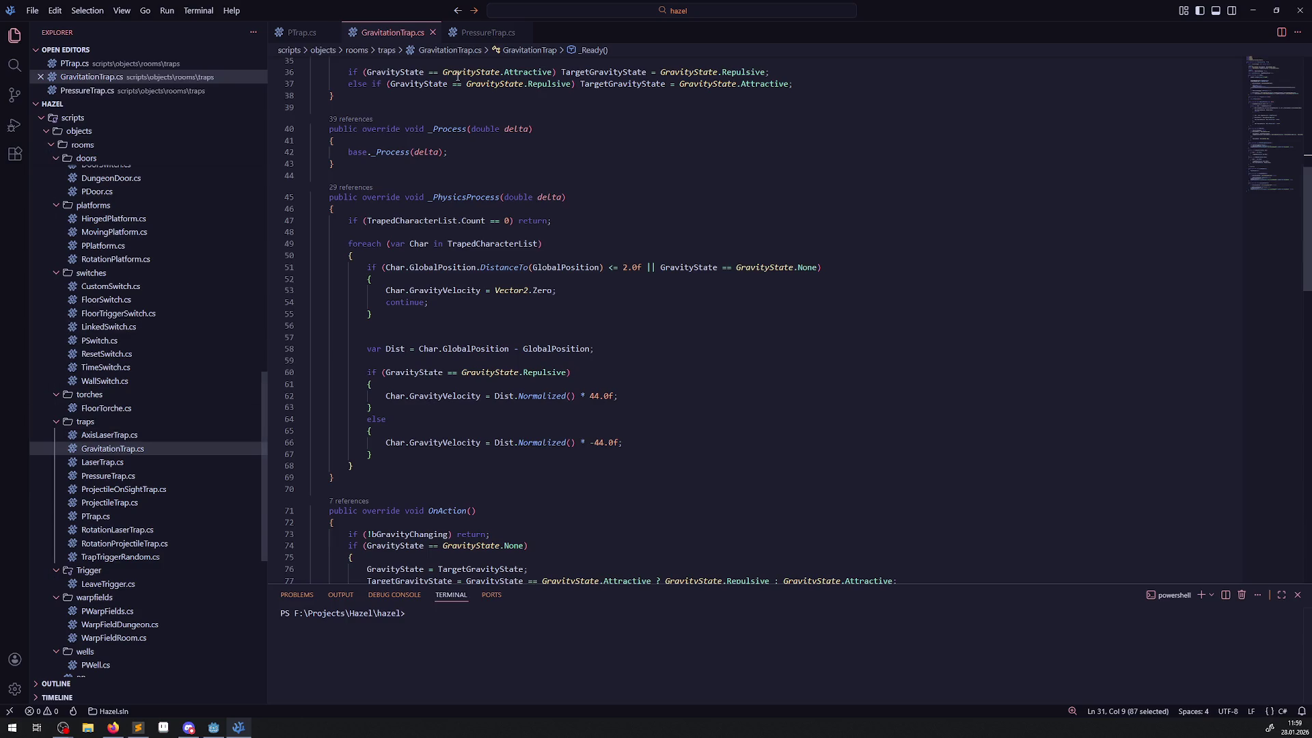
pyautogui.scroll(10, 457, 225)
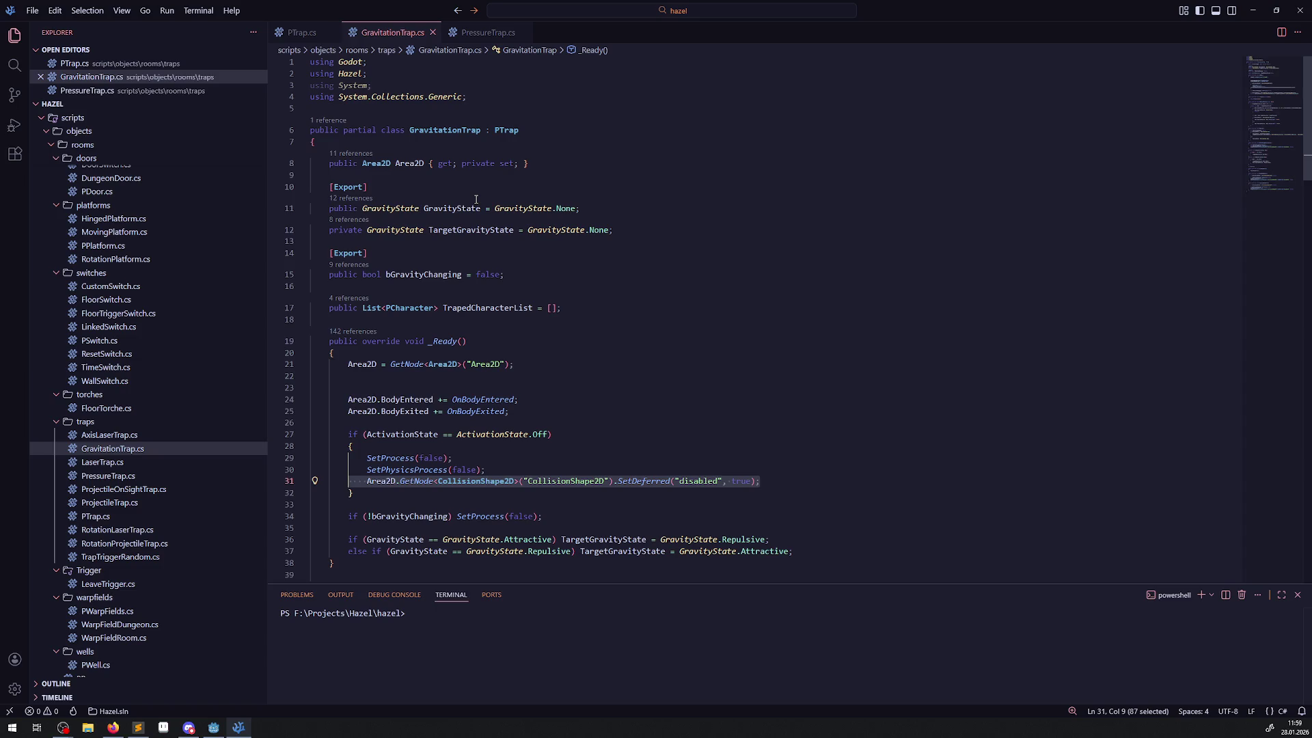
pyautogui.doubleClick(372, 367)
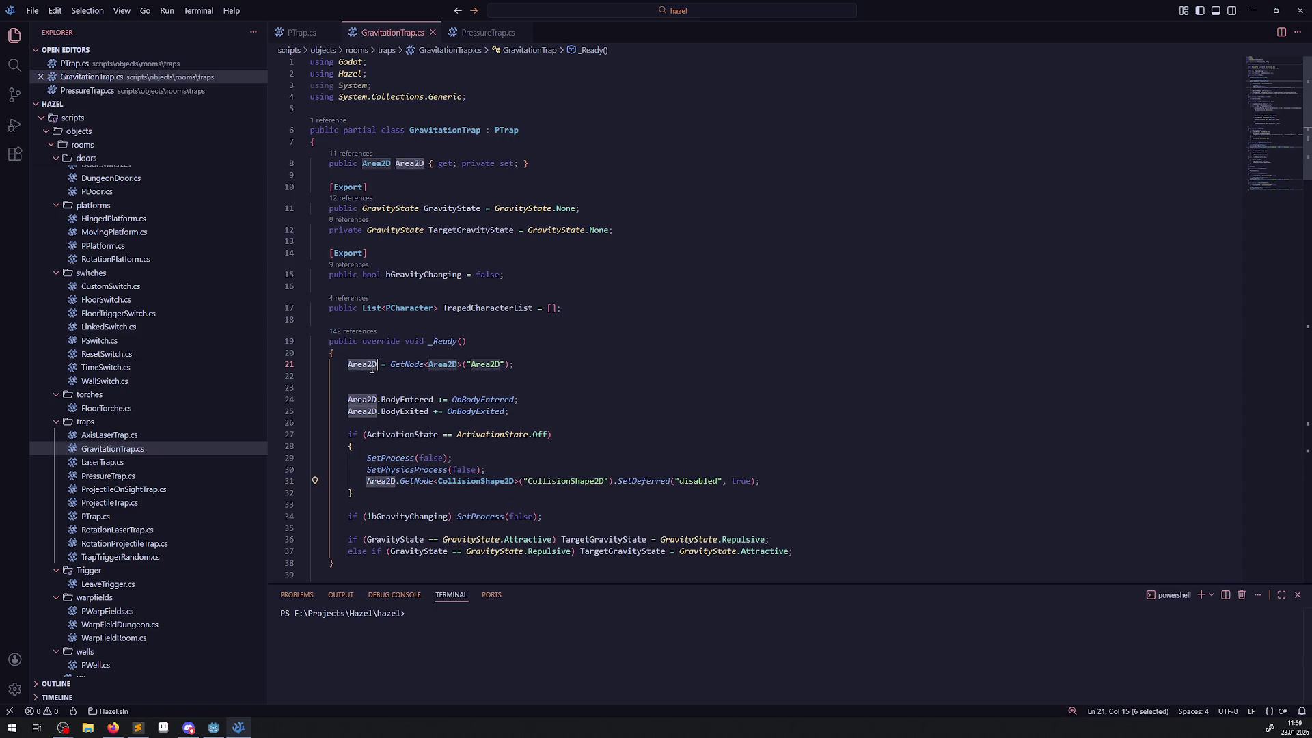
pyautogui.moveTo(547, 159); pyautogui.dragTo(296, 164)
pyautogui.hotkey('ctrl', 'c')
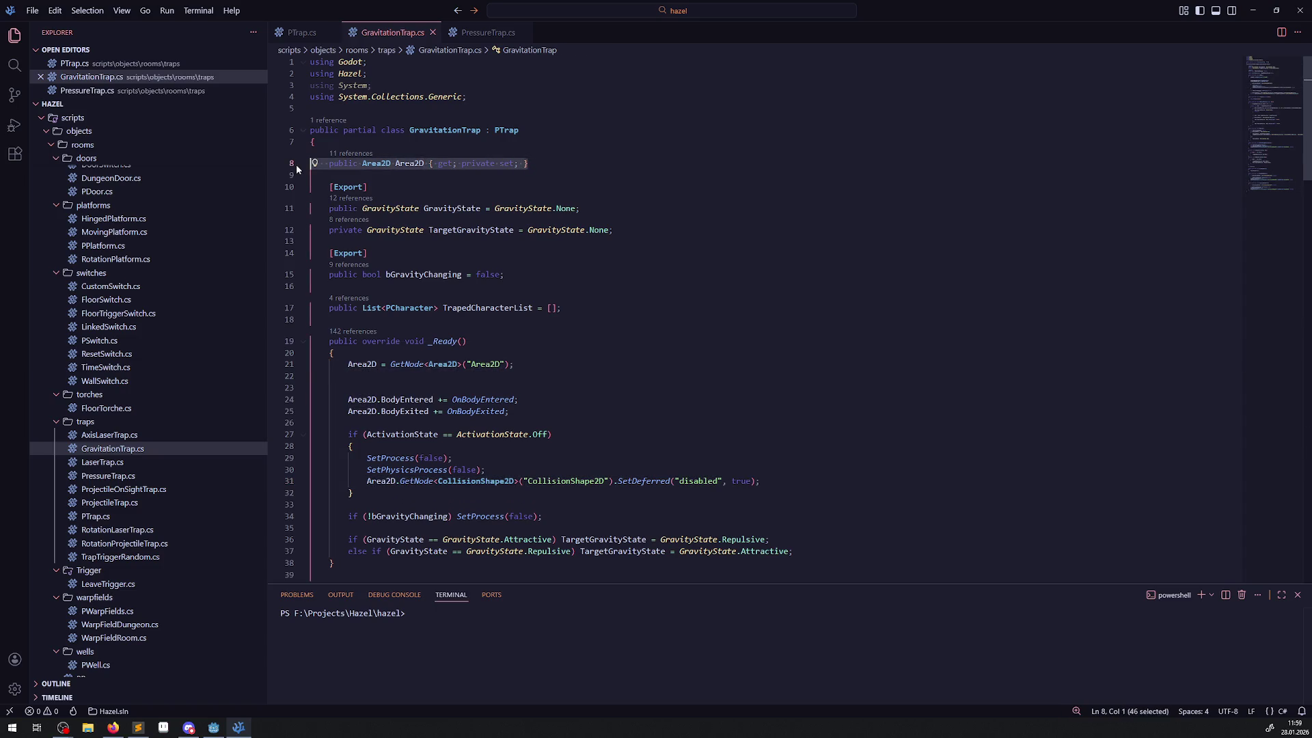
# - Paste the Area2D property into the PressureTrap class and save
pyautogui.click(483, 34)
pyautogui.click(355, 131)
pyautogui.press('Return')
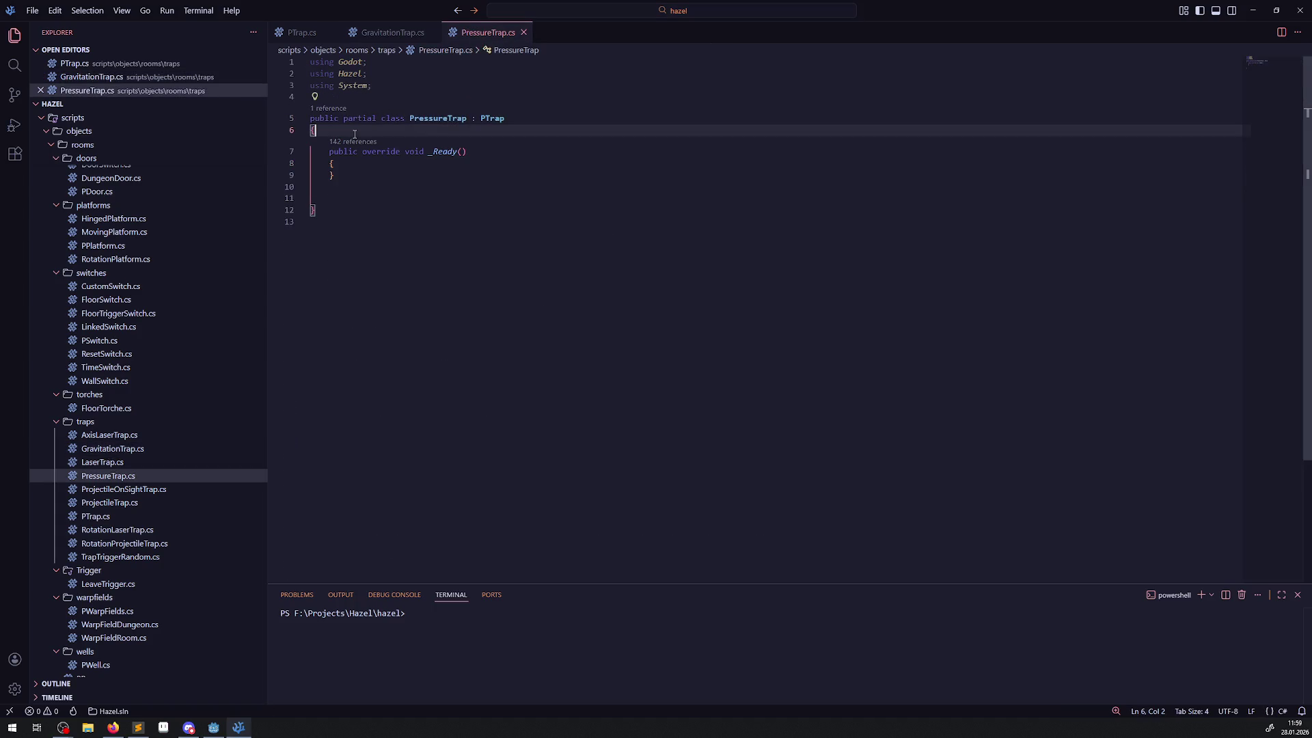
pyautogui.hotkey('ctrl', 'v')
pyautogui.press('Return')
pyautogui.hotkey('ctrl', 's')
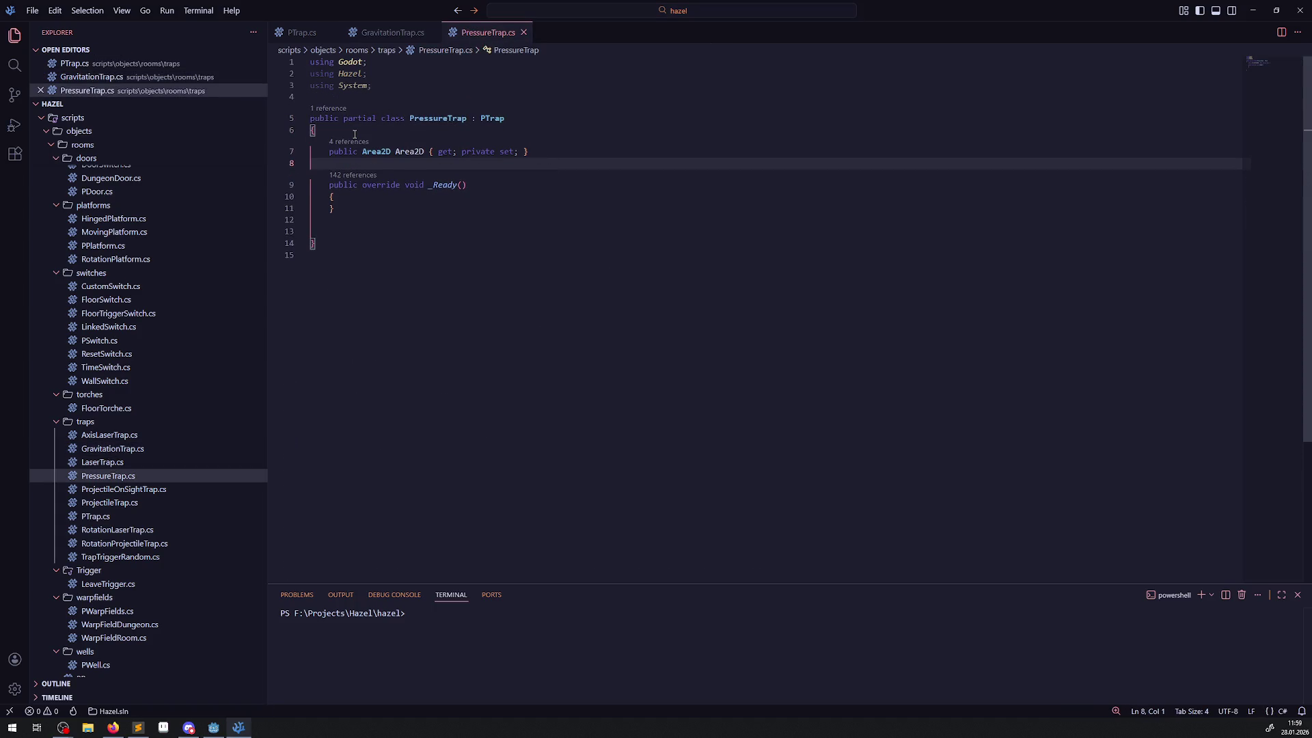
# - Add Area2D = GetNode<Area2D>("Area2D"); to PressureTrap's _Ready, tidy blank lines, and save
pyautogui.click(378, 34)
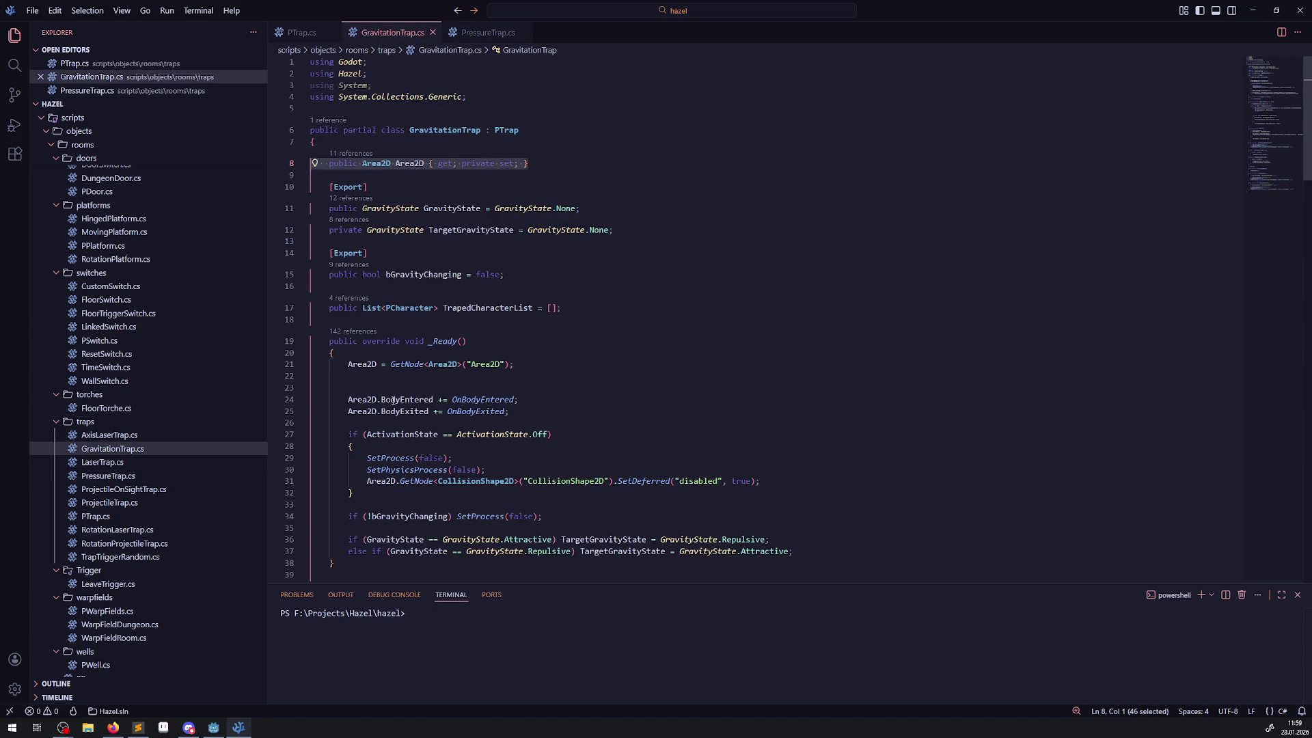
pyautogui.moveTo(348, 366); pyautogui.dragTo(647, 378)
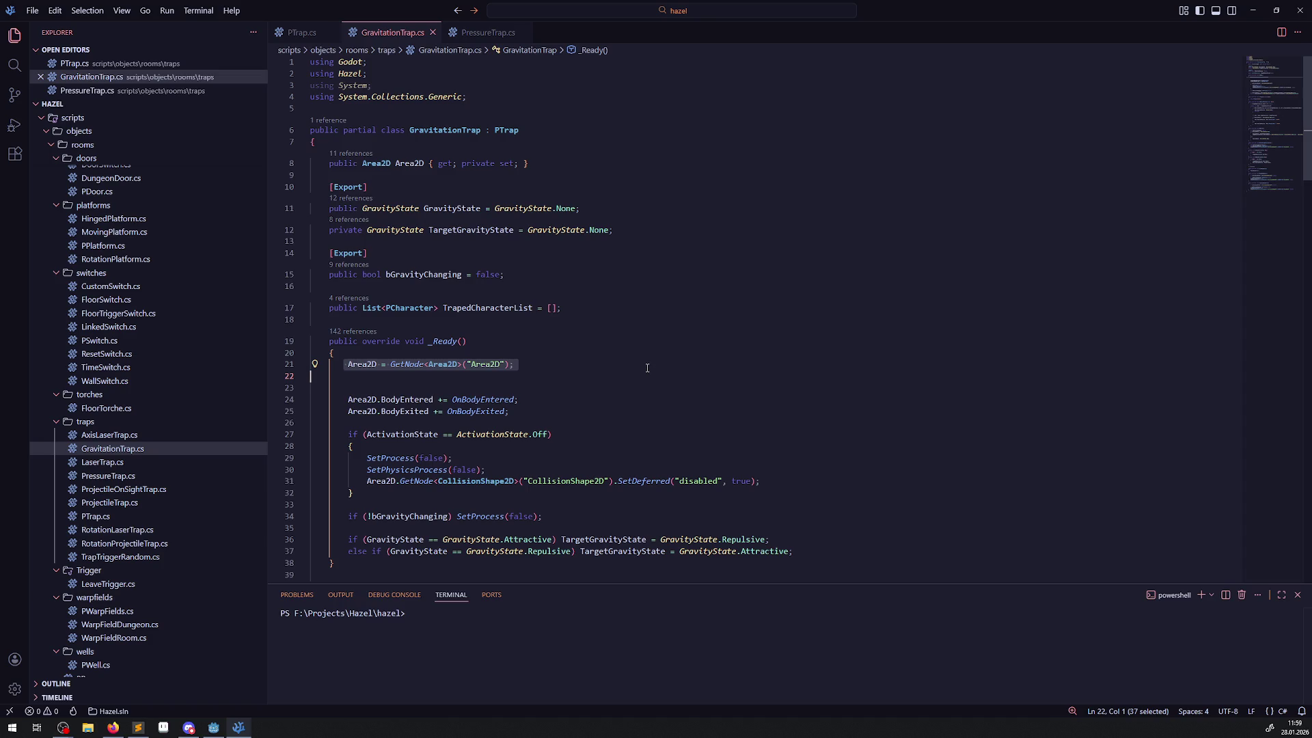
pyautogui.click(487, 33)
pyautogui.click(373, 198)
pyautogui.write('Area2D = GetNode<Area2D>("Area2D");')
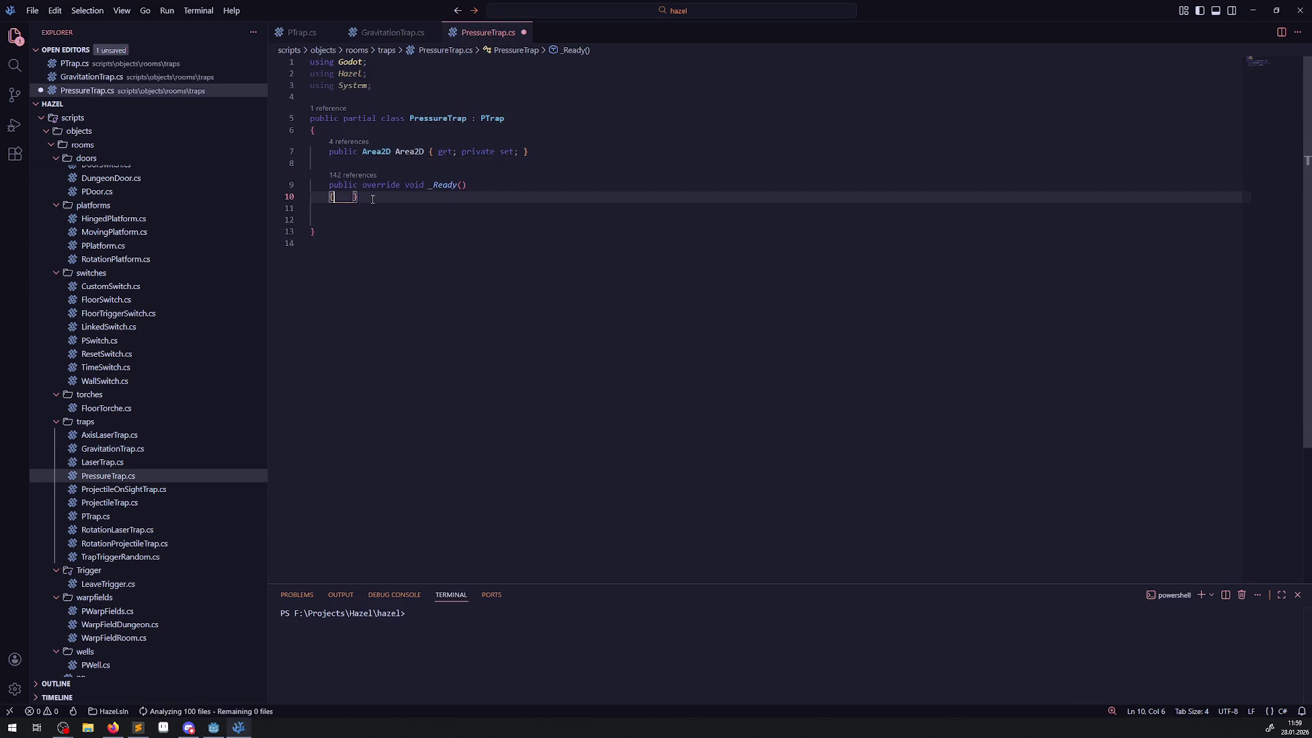
pyautogui.press('Return')
pyautogui.hotkey('ctrl', 's')
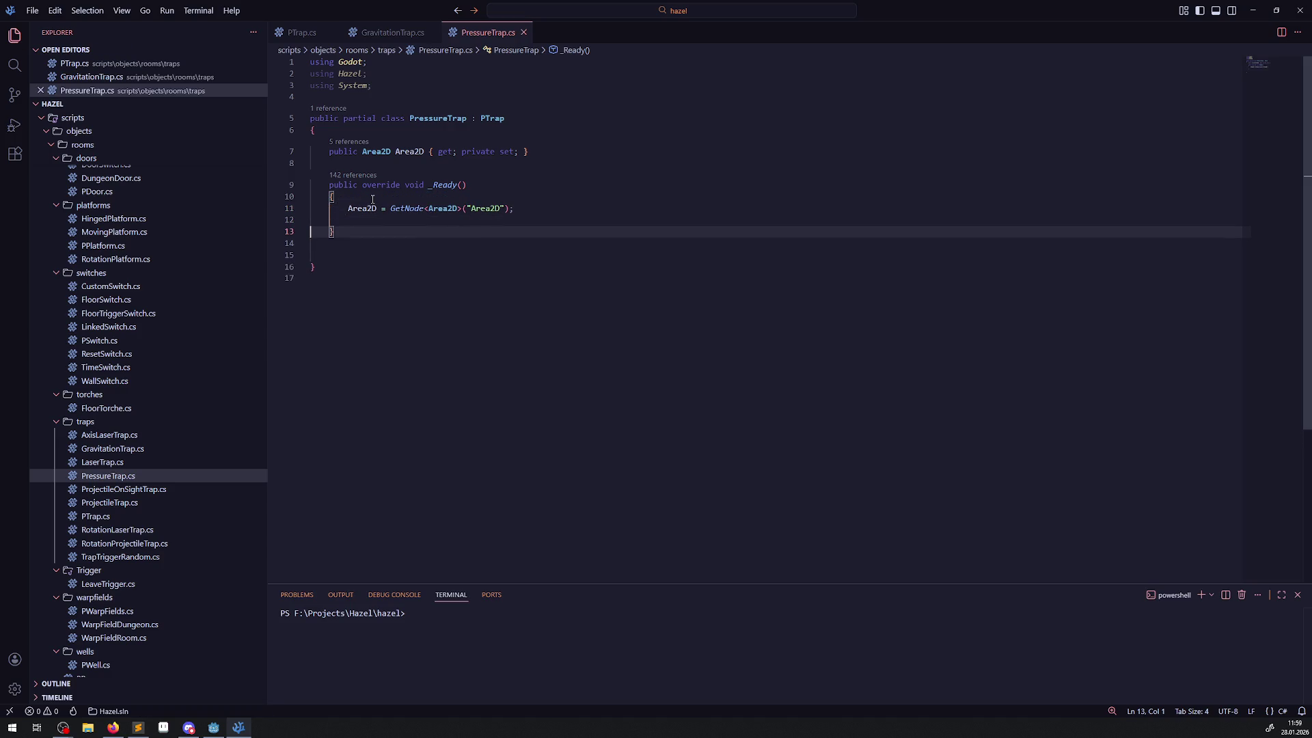
pyautogui.press('BackSpace')
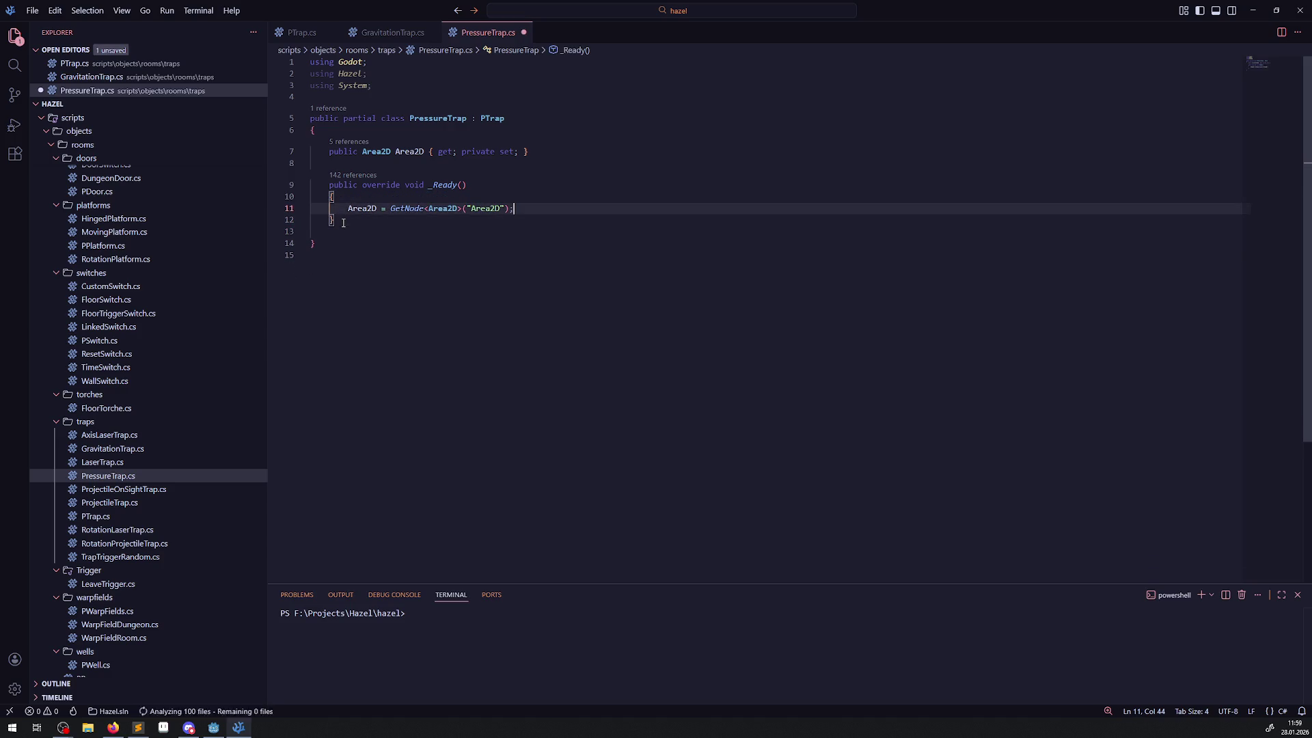
pyautogui.click(386, 255)
pyautogui.hotkey('ctrl', 's')
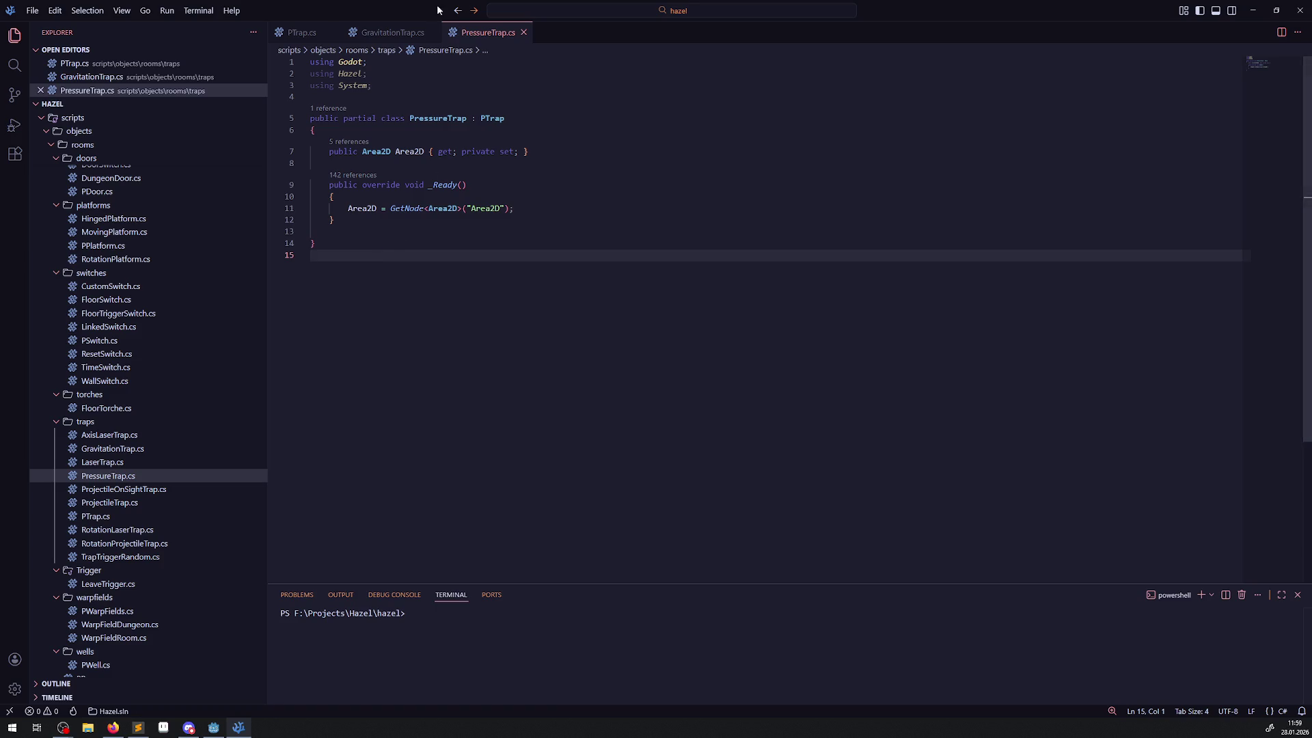
# - Copy the BodyEntered and BodyExited subscriptions from GravitationTrap.cs
pyautogui.click(393, 32)
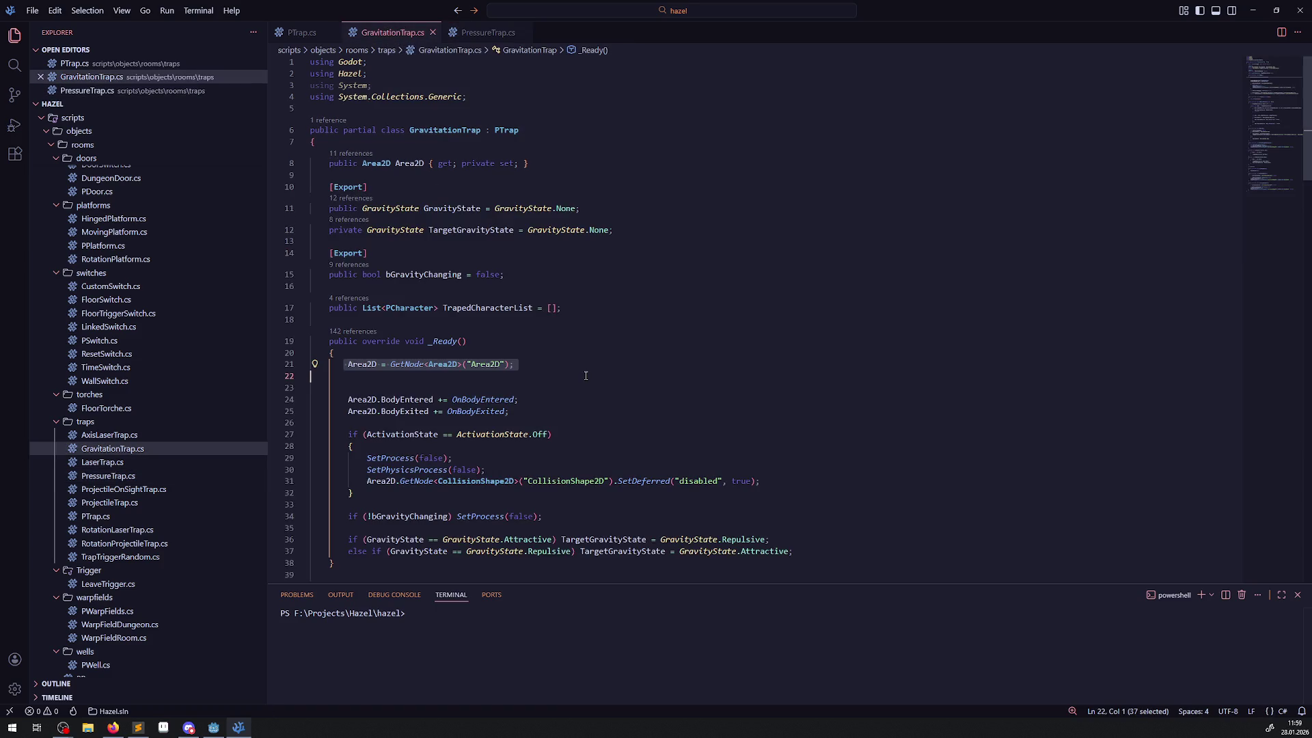
pyautogui.scroll(-2, 580, 351)
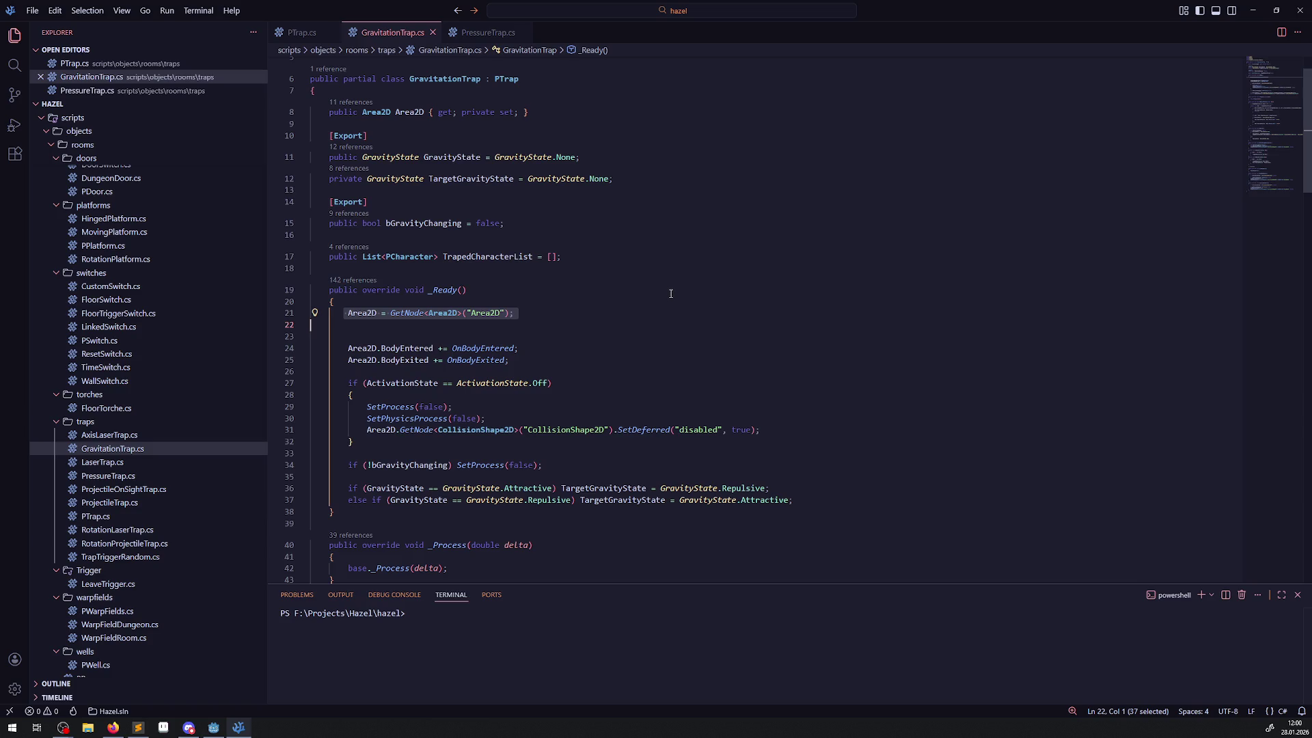
pyautogui.click(346, 323)
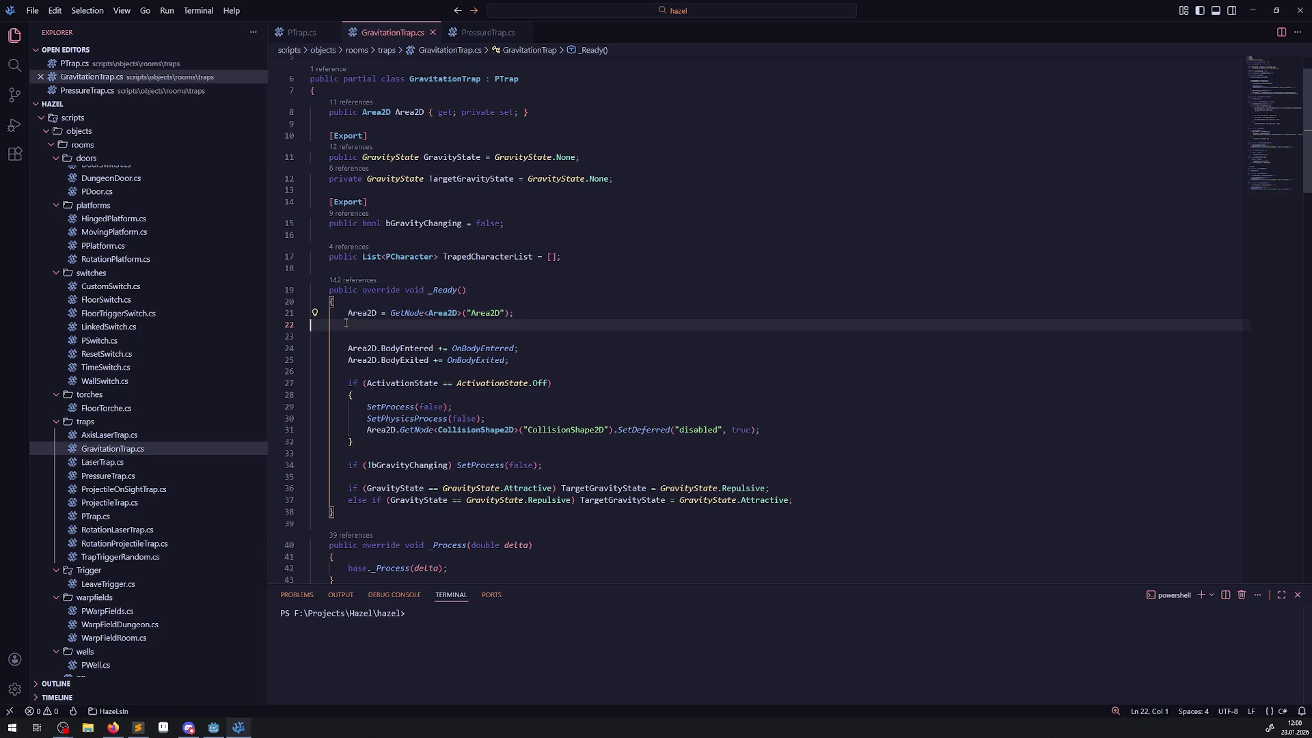
pyautogui.click(473, 34)
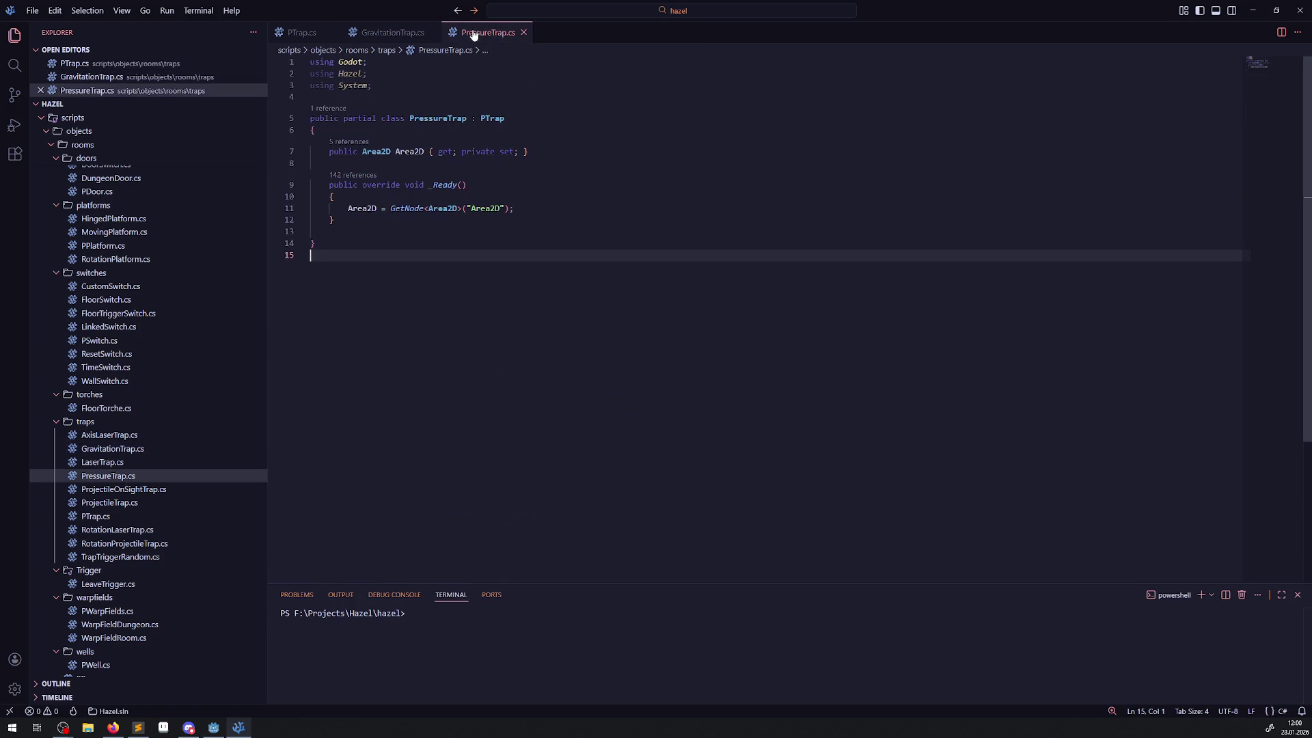
pyautogui.click(380, 37)
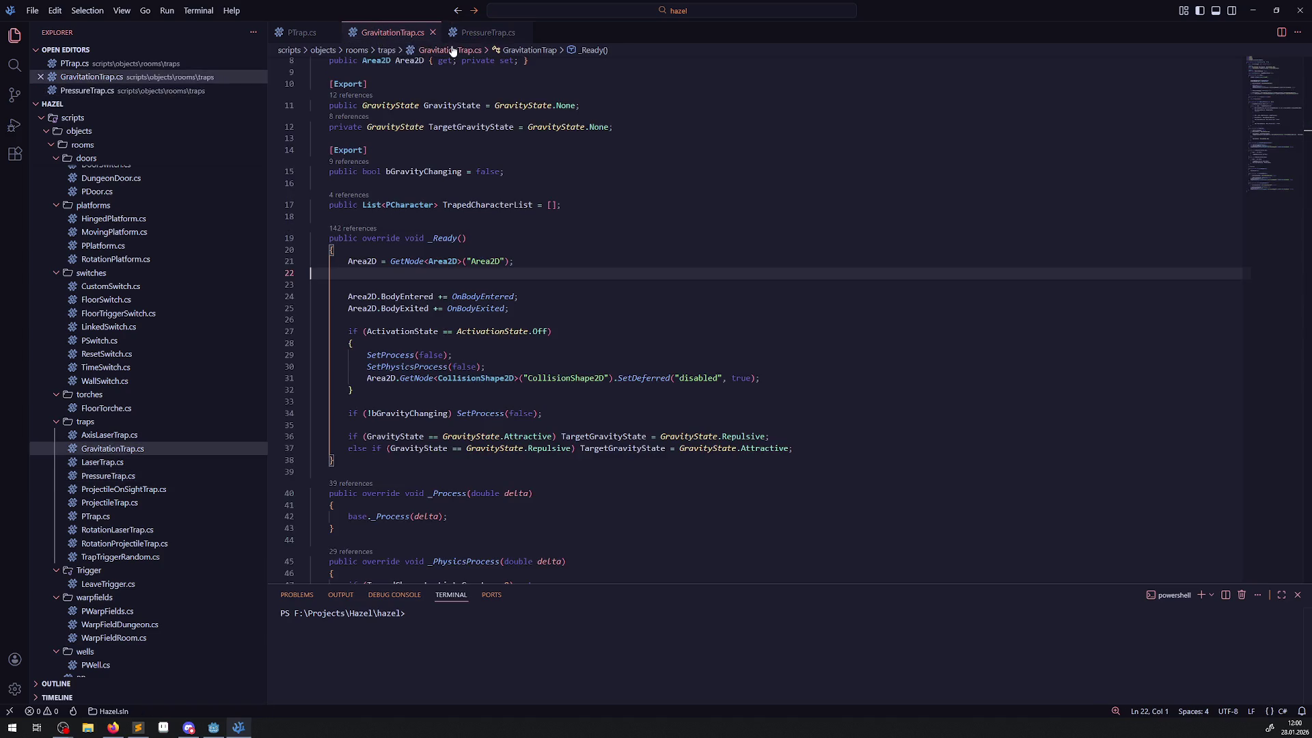
pyautogui.moveTo(532, 309); pyautogui.dragTo(348, 309)
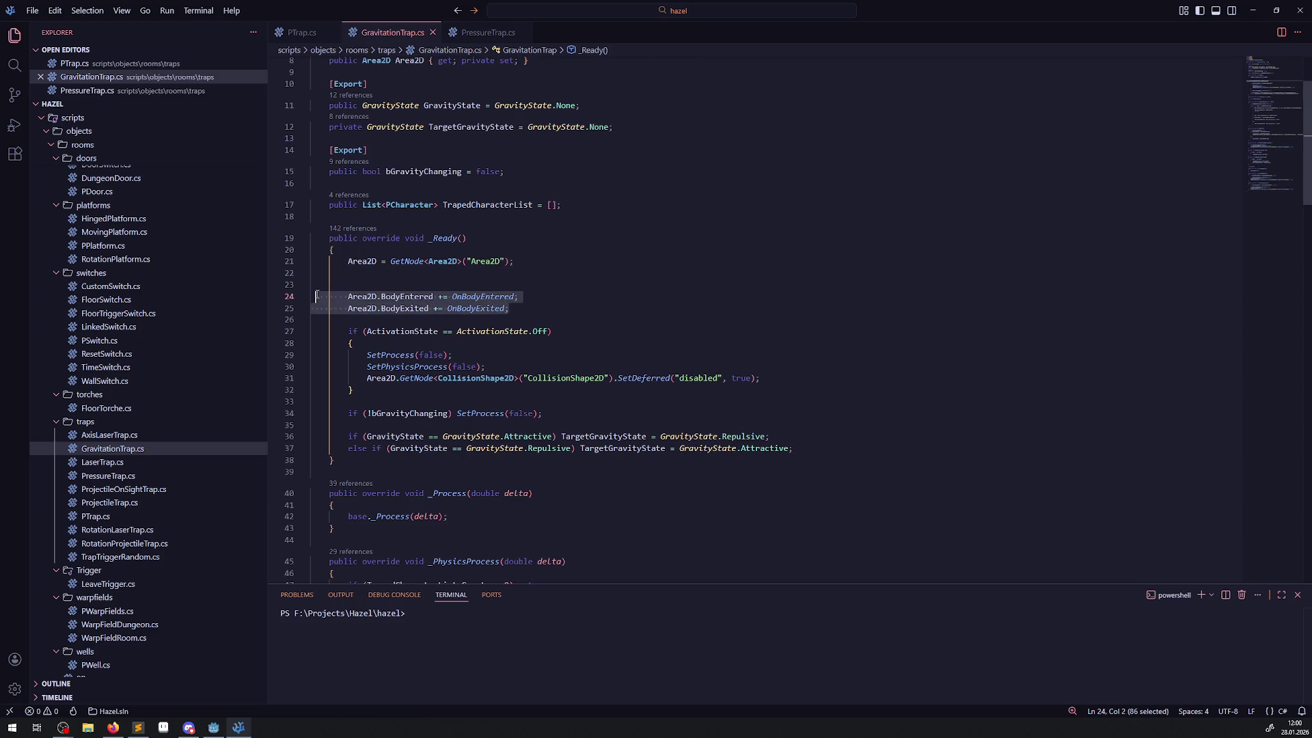
pyautogui.click(487, 33)
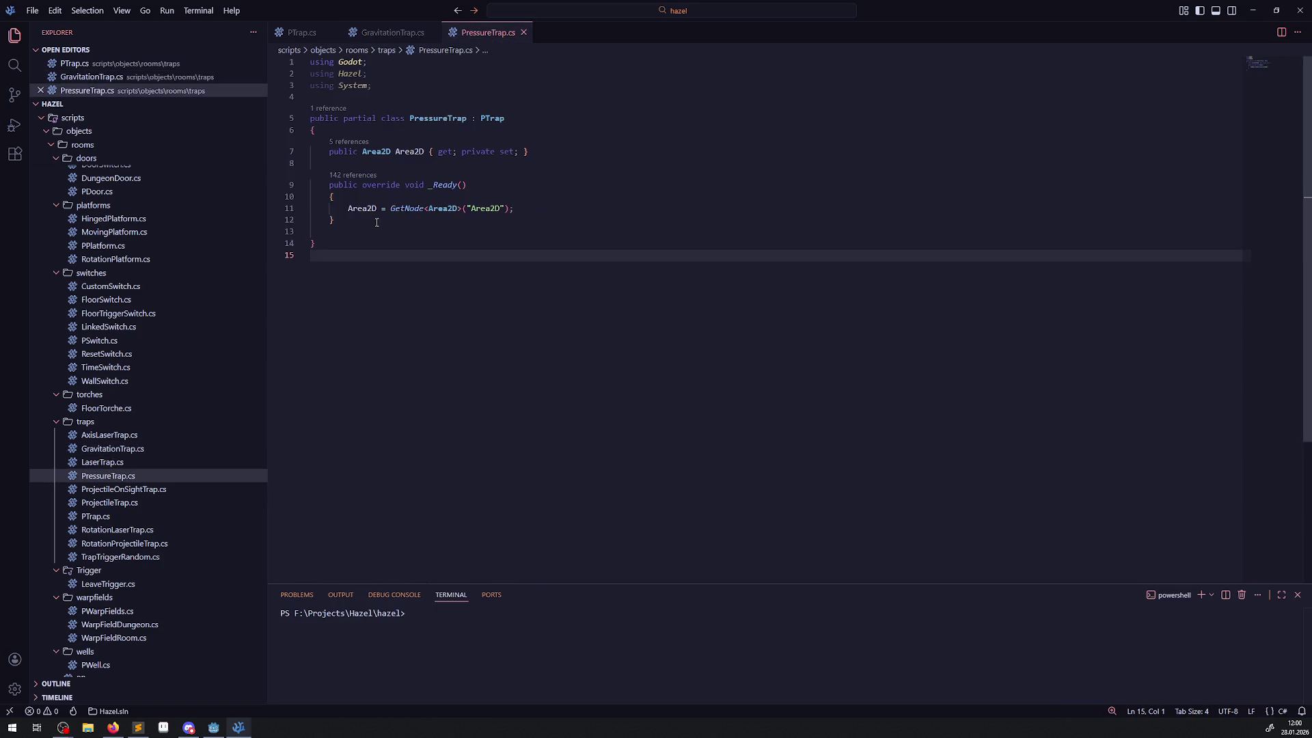
# - Paste the BodyEntered and BodyExited subscriptions after the GetNode line in PressureTrap's _Ready
pyautogui.click(539, 209)
pyautogui.press('Return')
pyautogui.write('Area2D.BodyEntered += OnBodyEntered;         Area2D.BodyExited += OnBodyExited;')
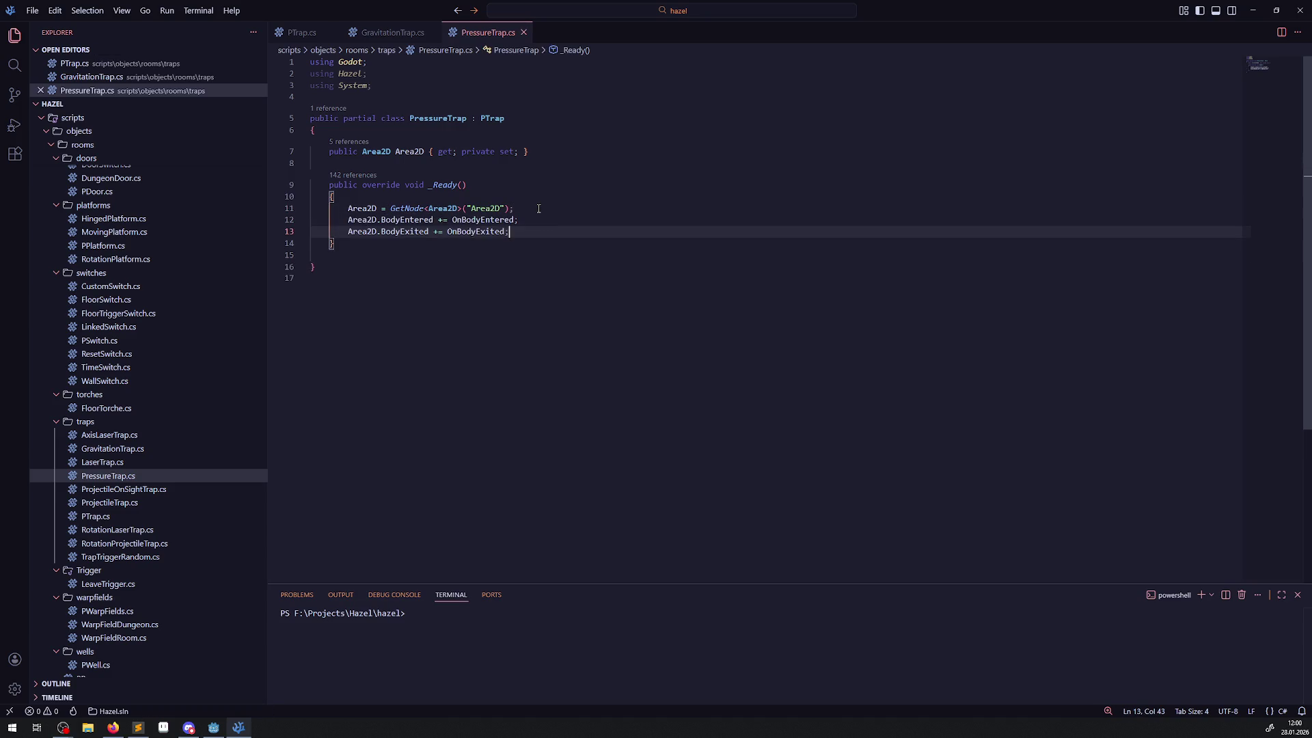
# - Read PTrap's _Ready documentation, then review GravitationTrap's deactivation block in _Ready
pyautogui.click(300, 32)
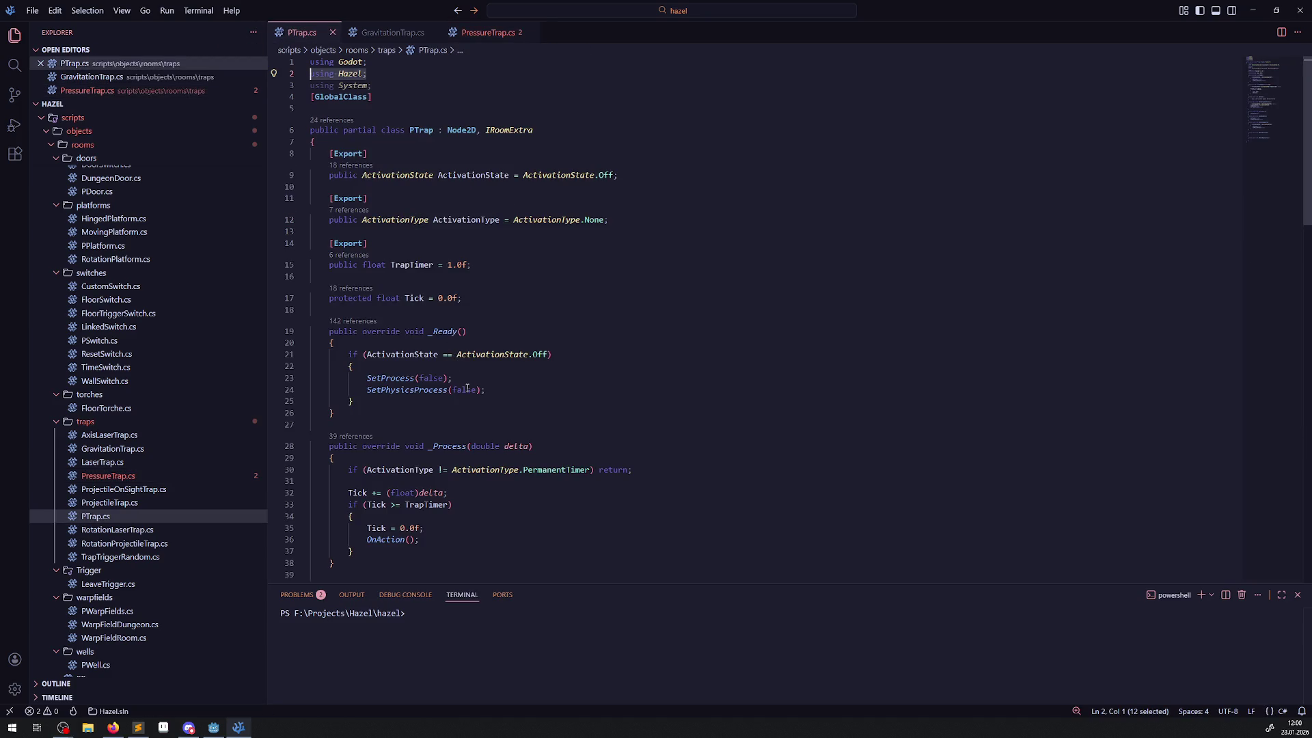
pyautogui.doubleClick(440, 330)
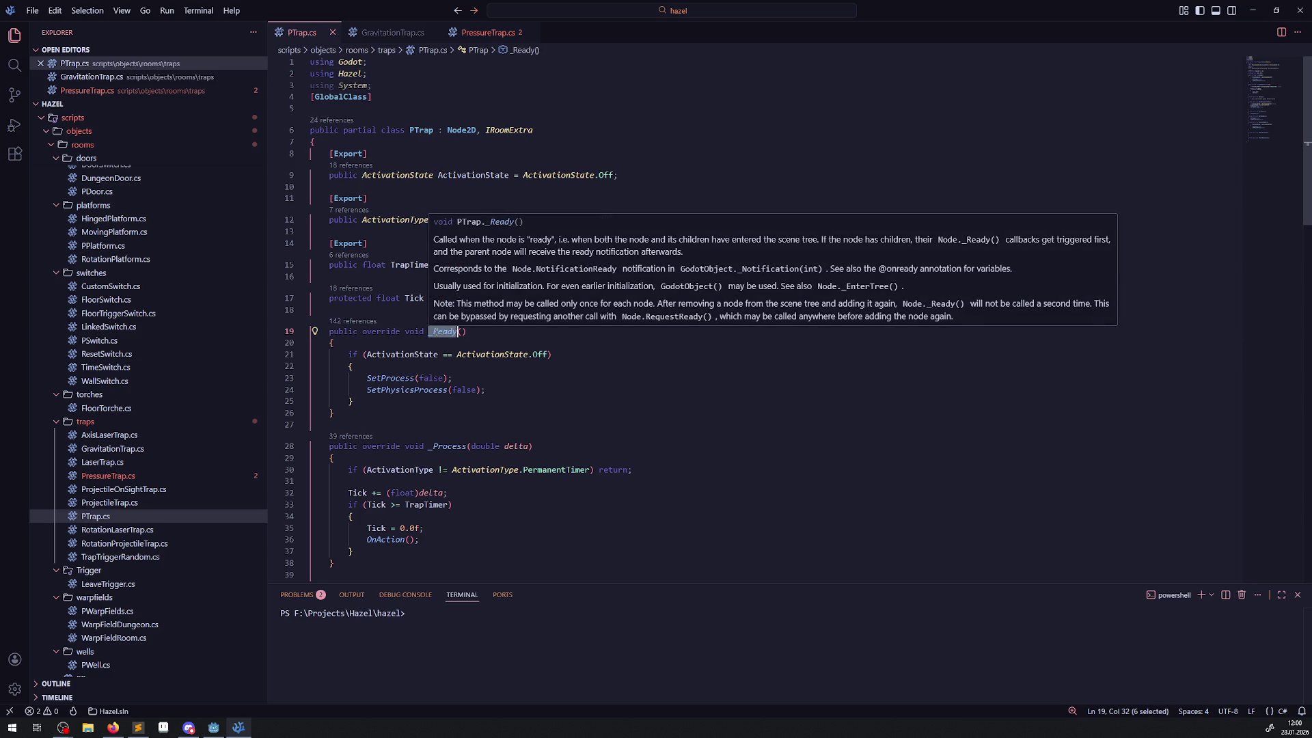
pyautogui.click(382, 33)
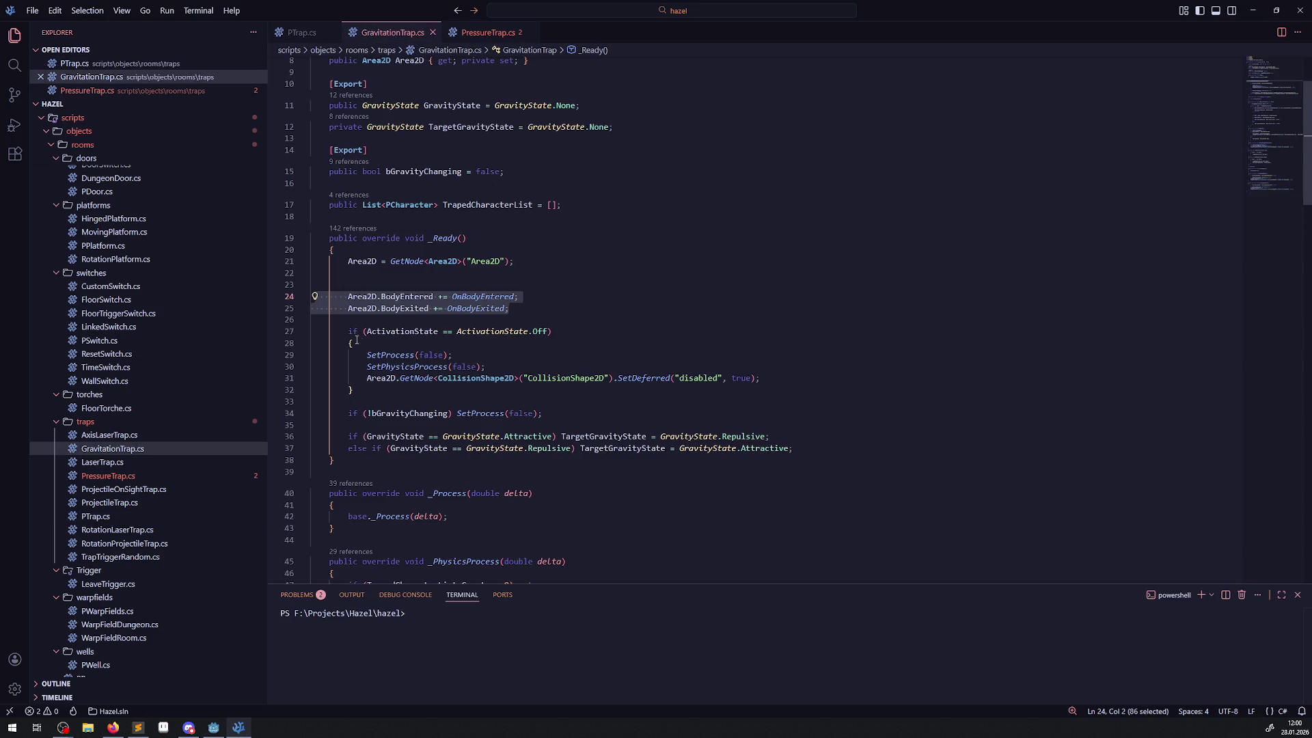
pyautogui.moveTo(348, 332); pyautogui.dragTo(488, 397)
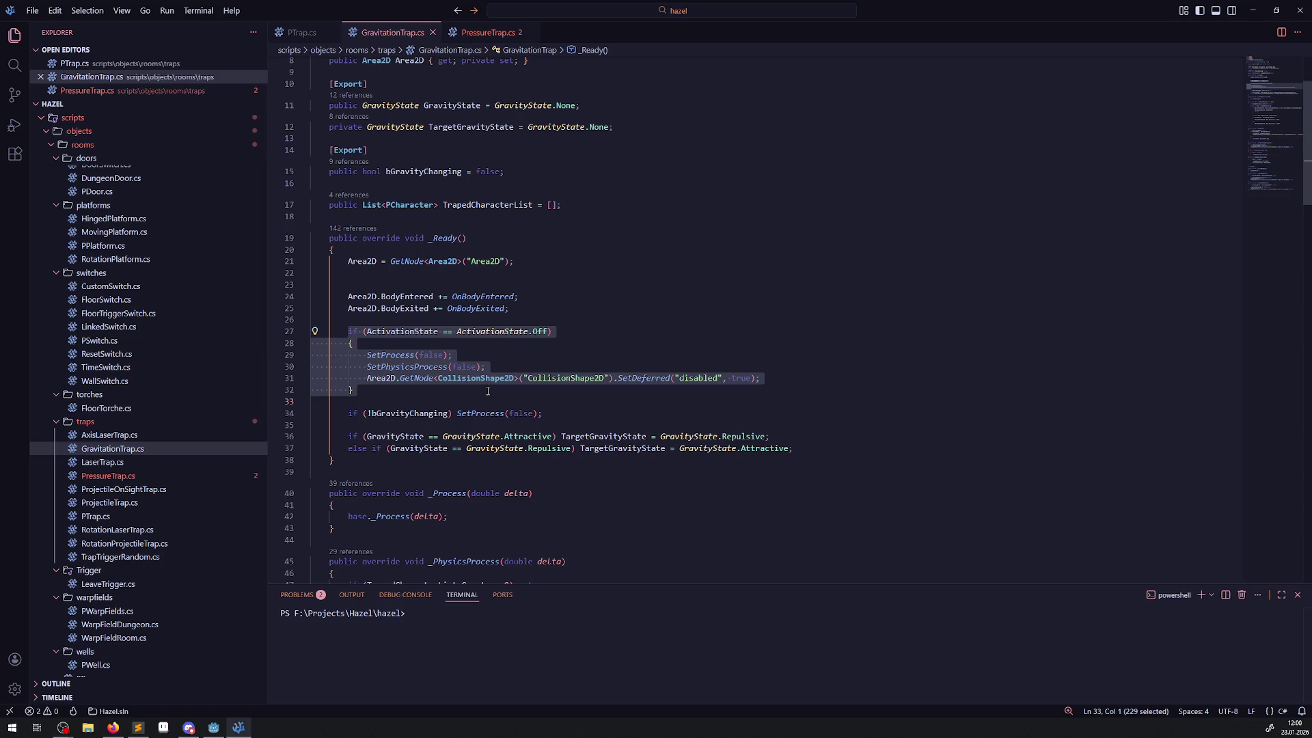
pyautogui.click(543, 435)
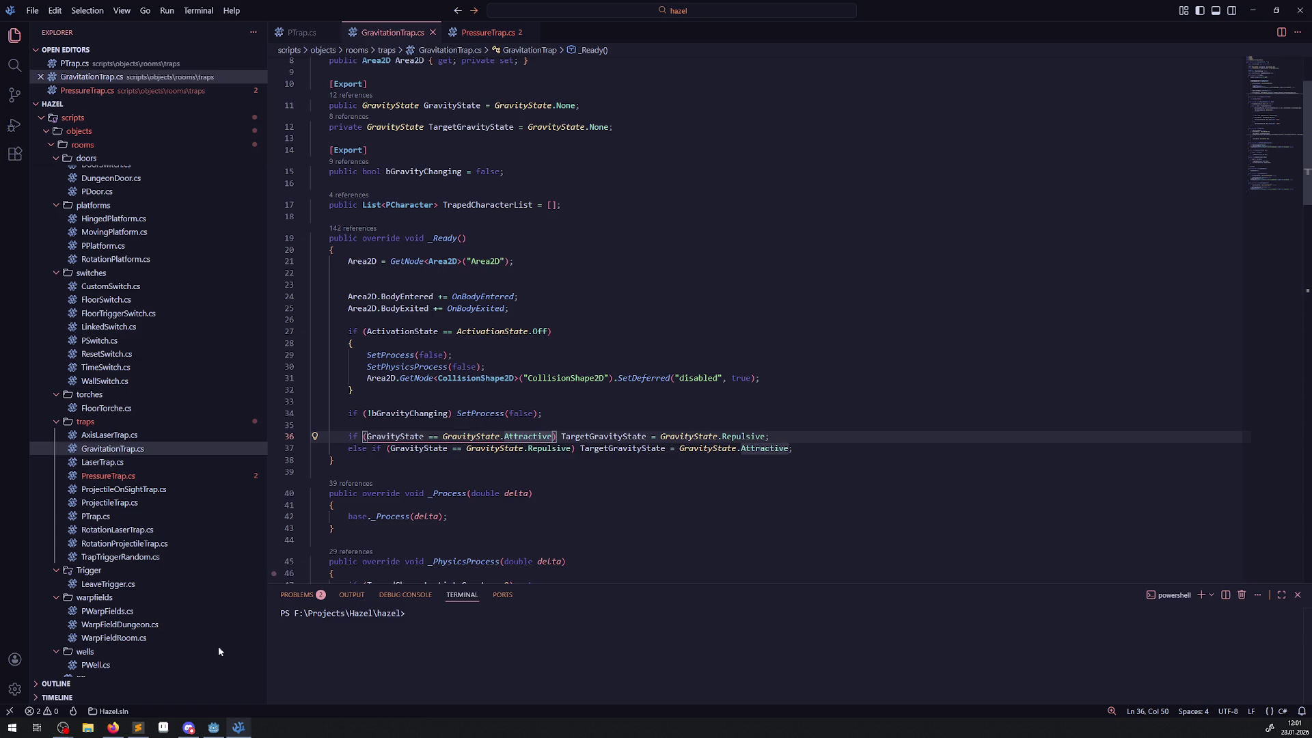
# - Set polygon point 1 x to 100 and point 2 x to -100, then save the scene
pyautogui.click(214, 727)
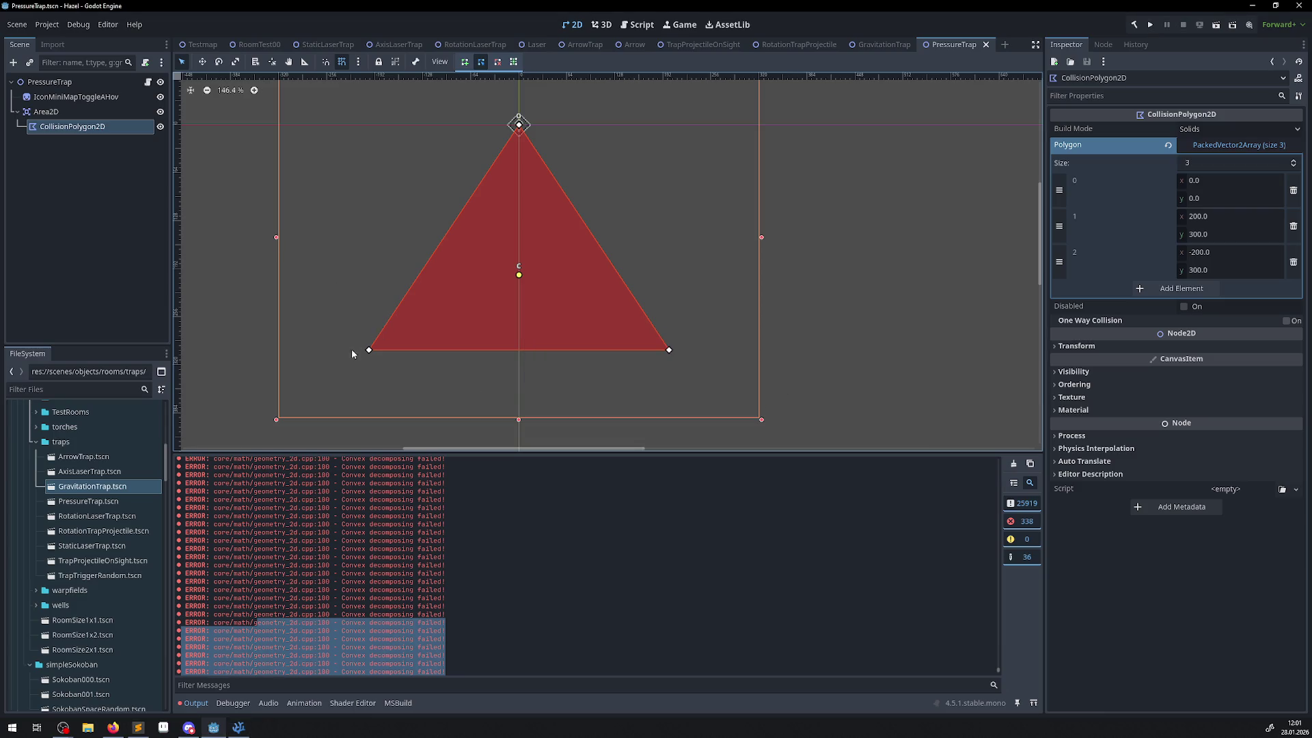
pyautogui.click(1211, 216)
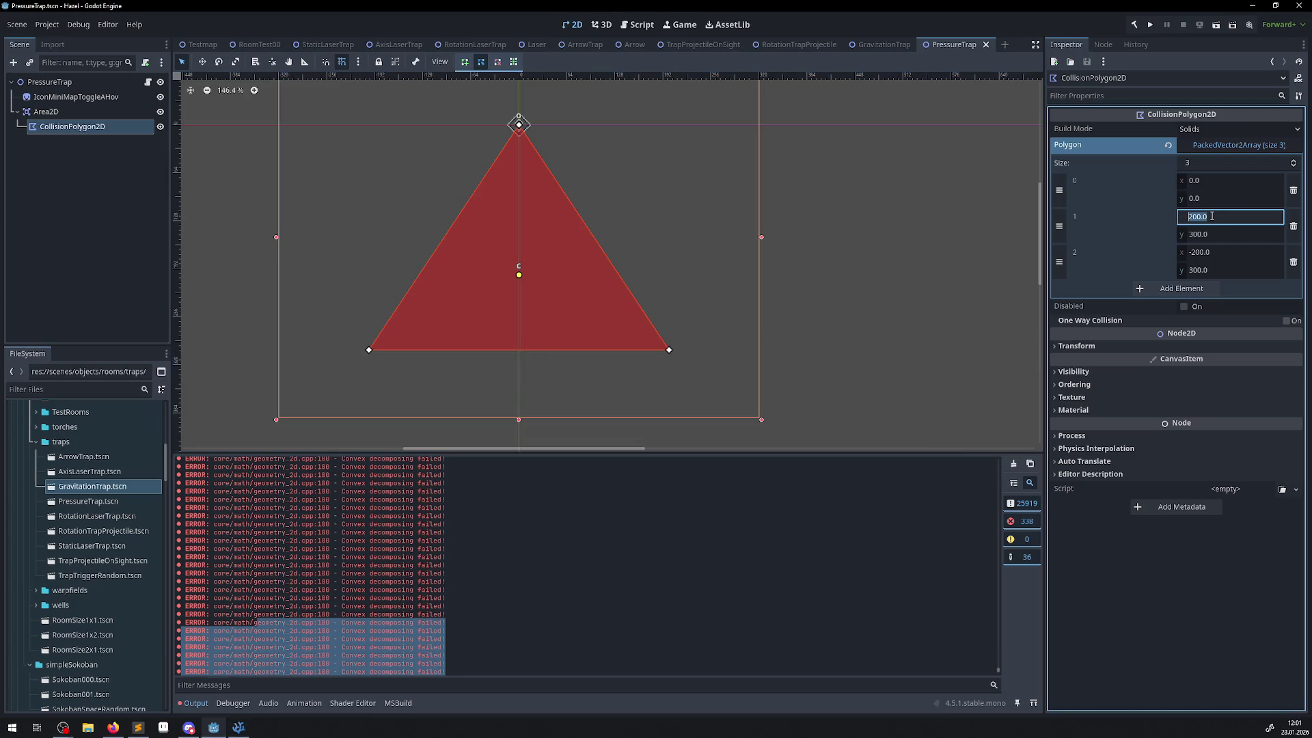
pyautogui.write('100')
pyautogui.press('Return')
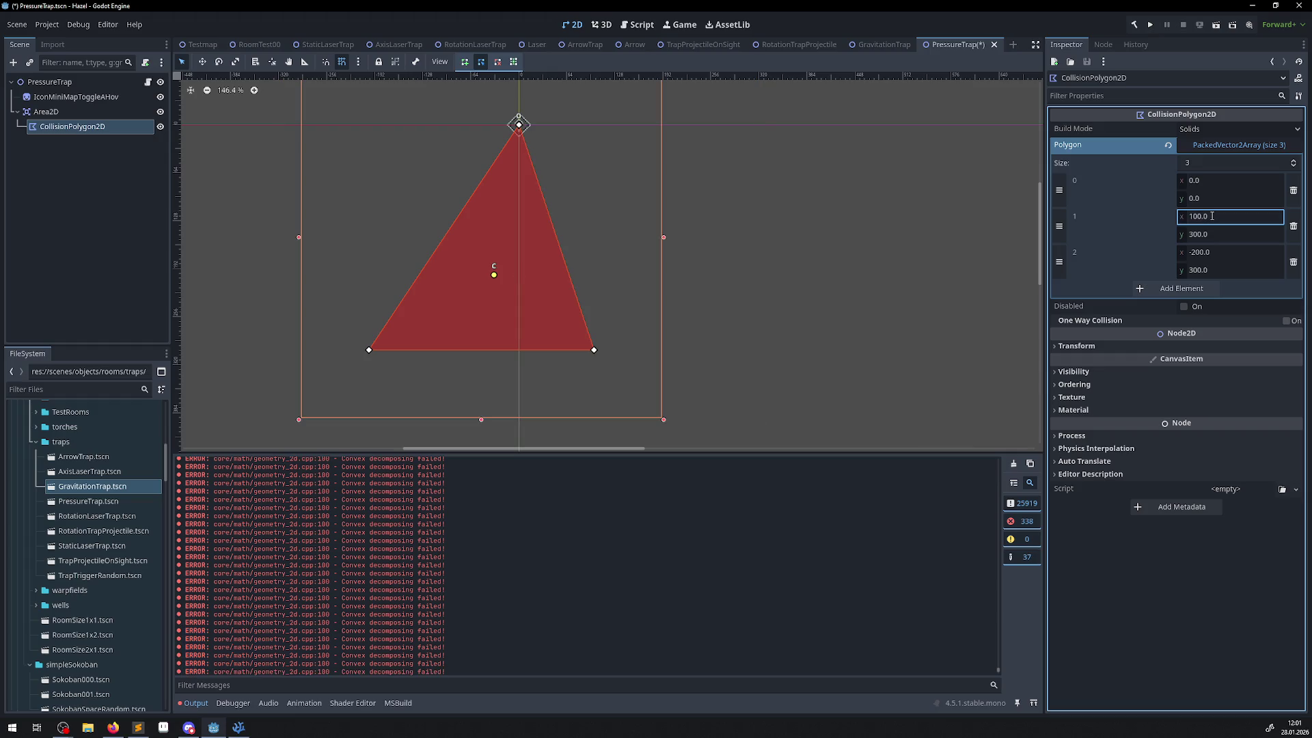
pyautogui.click(1208, 252)
pyautogui.write('-1')
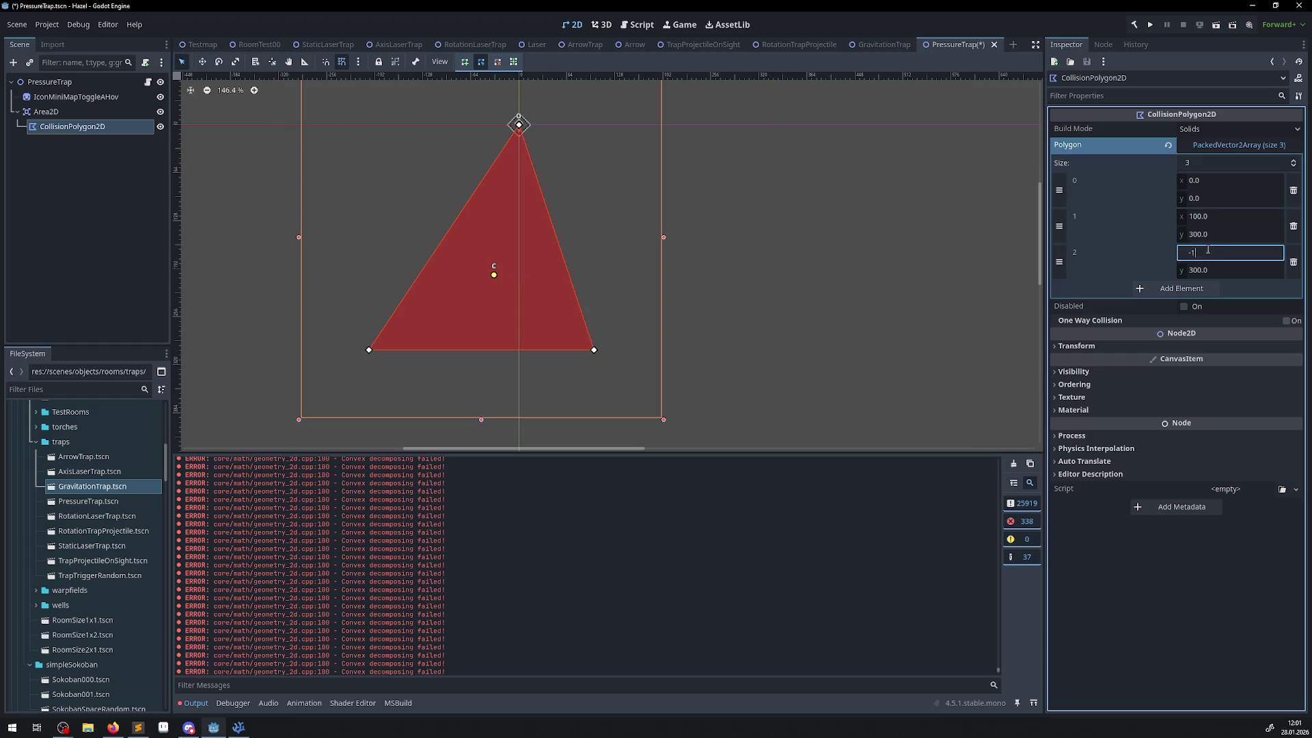
pyautogui.write('00')
pyautogui.press('Return')
pyautogui.hotkey('ctrl', 's')
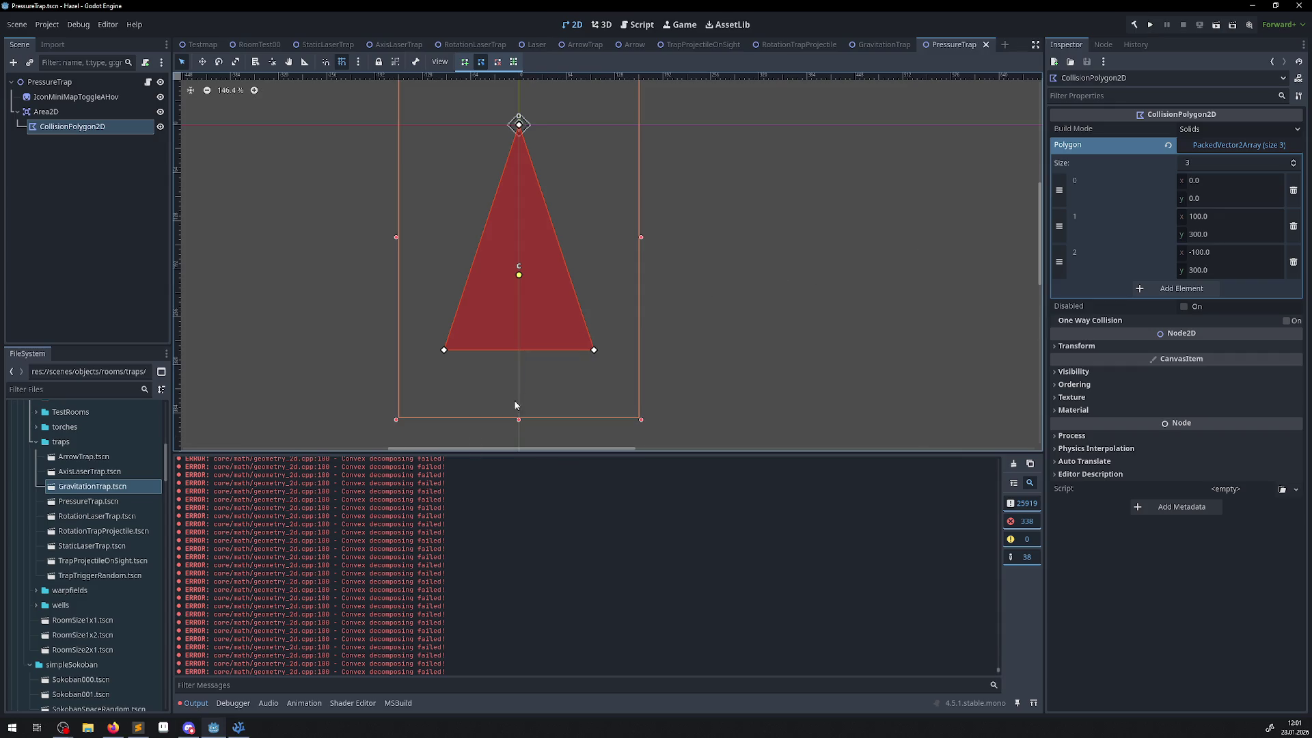
pyautogui.moveTo(234, 729)
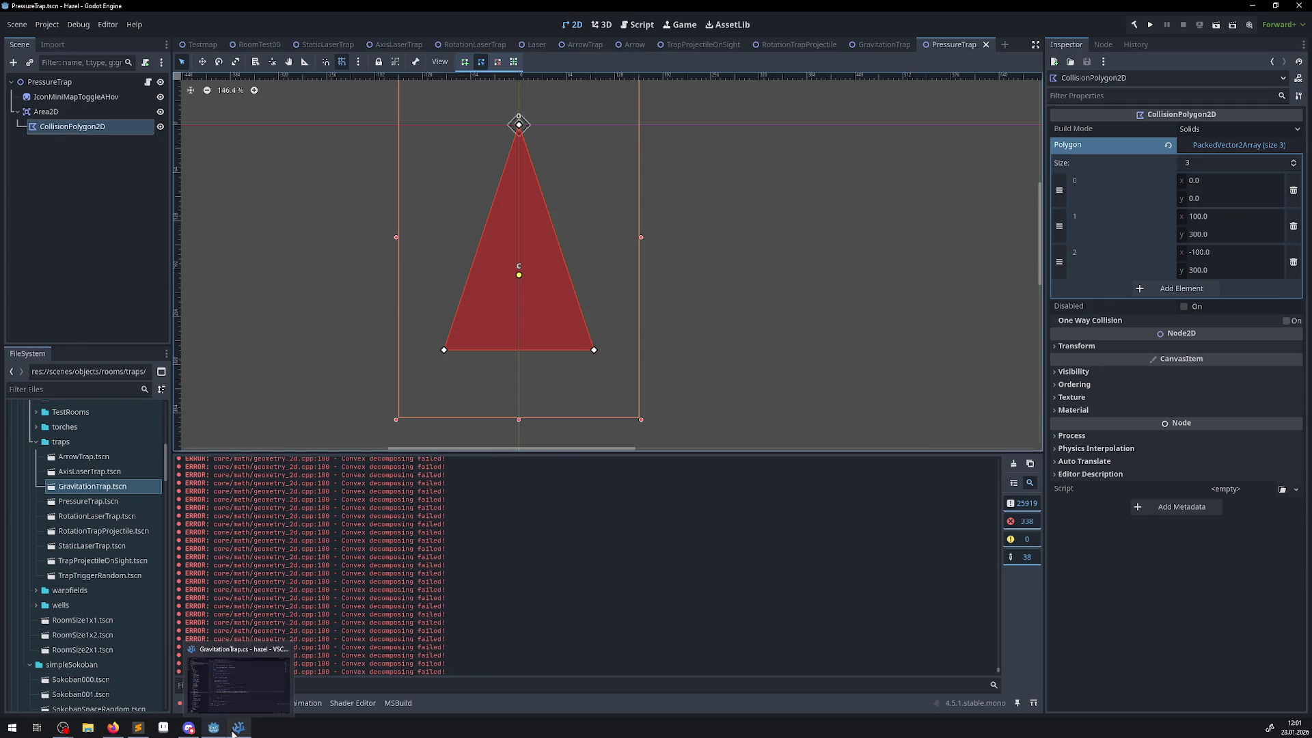
pyautogui.click(234, 733)
# - Copy GravitationTrap's ActivationState Off block into PressureTrap's _Ready
pyautogui.click(583, 416)
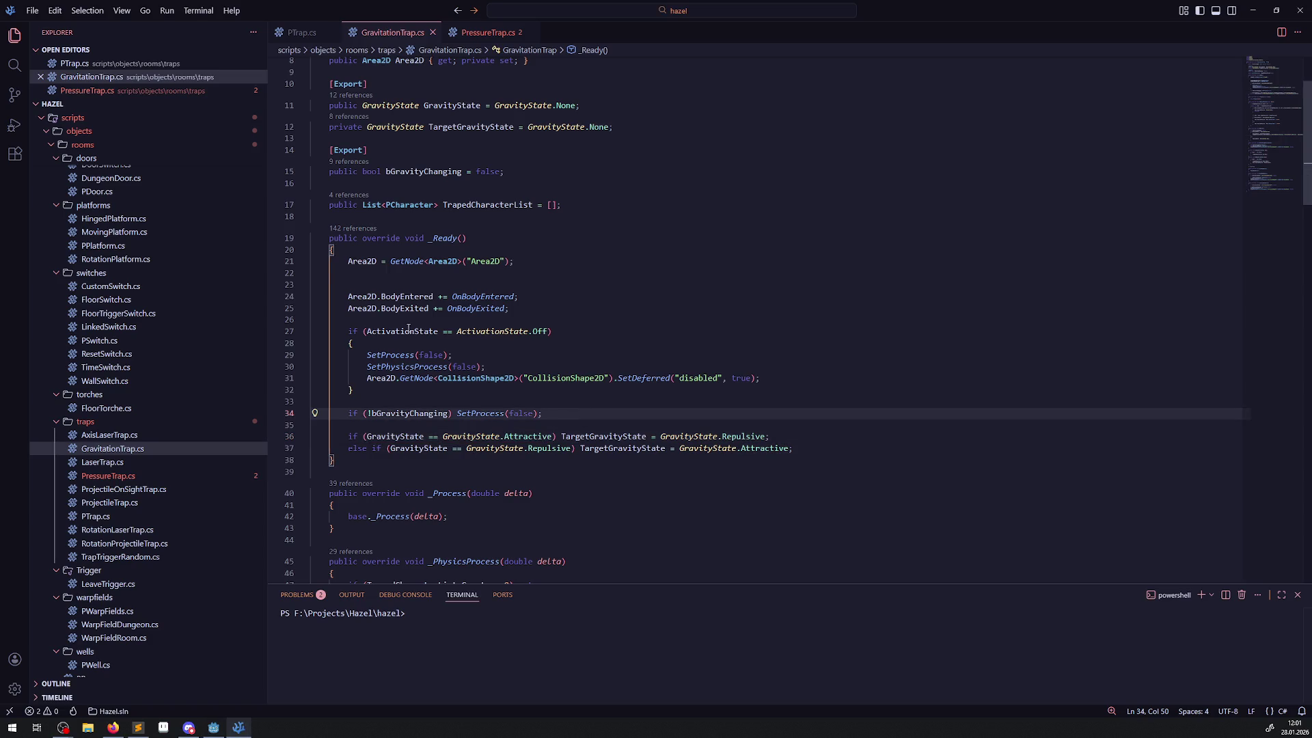
pyautogui.moveTo(347, 331); pyautogui.dragTo(370, 385)
pyautogui.hotkey('ctrl', 'c')
pyautogui.click(481, 33)
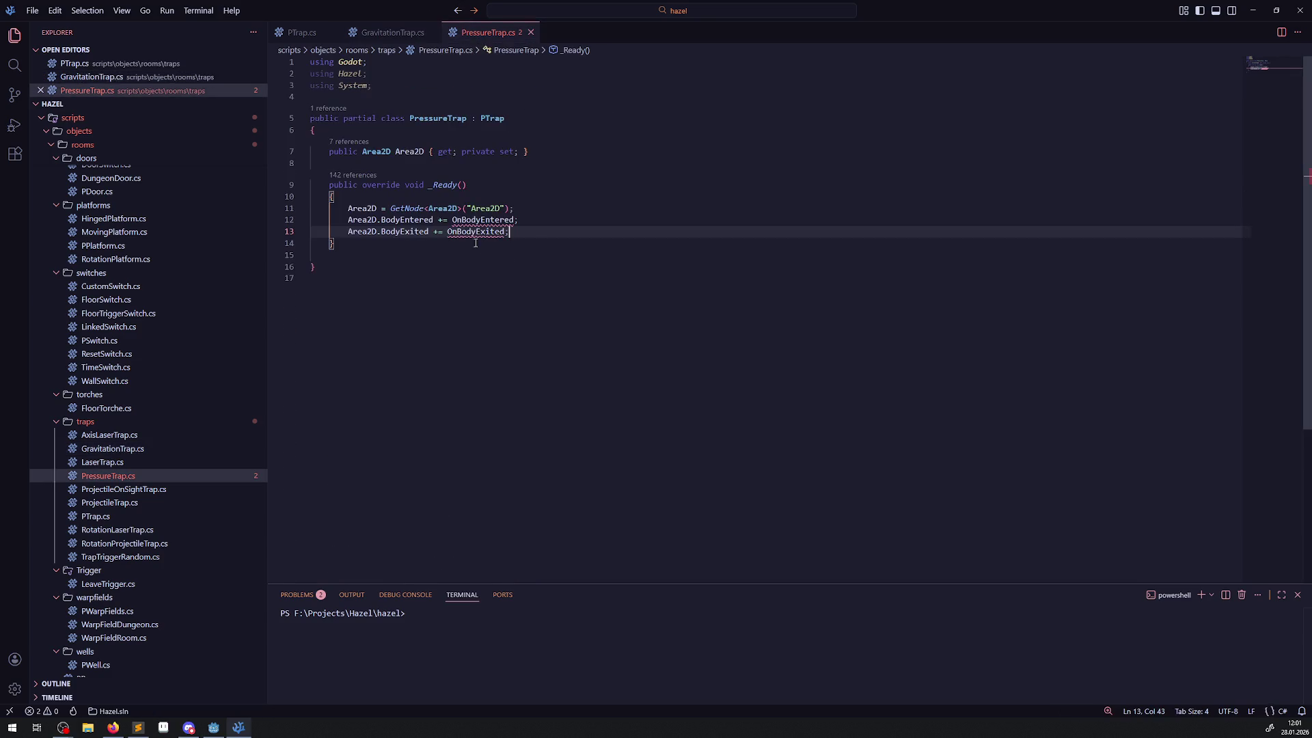
pyautogui.press('Return')
pyautogui.press('Return')
pyautogui.hotkey('ctrl', 'v')
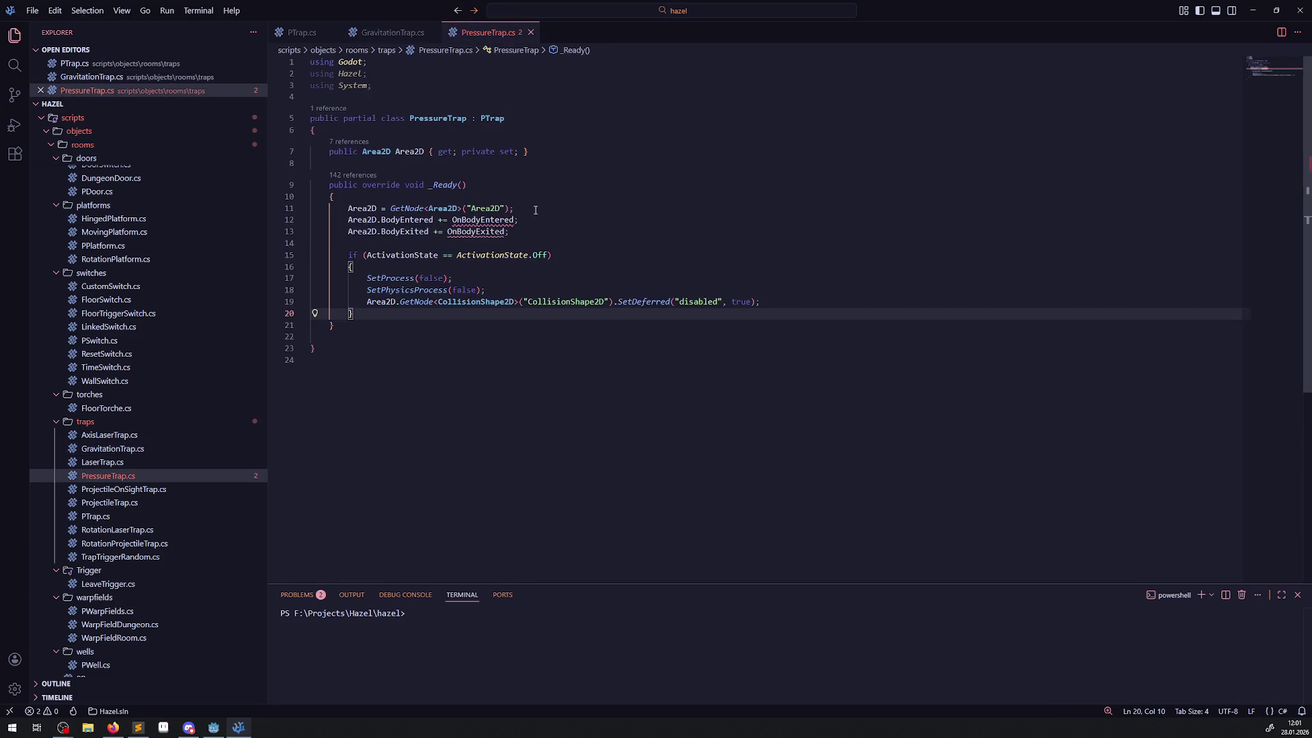
# - Select and copy GravitationTrap's methods from _PhysicsProcess onward (lines 44–131)
pyautogui.click(389, 31)
pyautogui.scroll(-6, 435, 342)
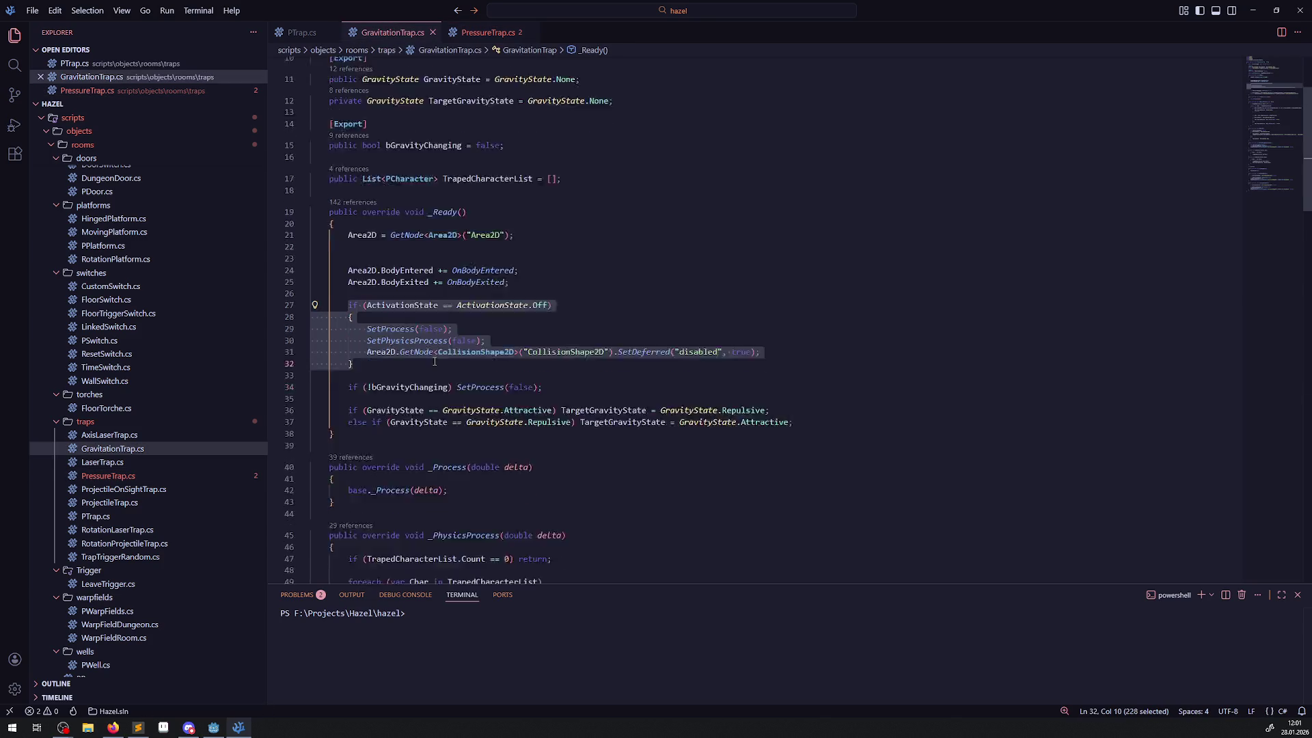
pyautogui.scroll(-2, 434, 342)
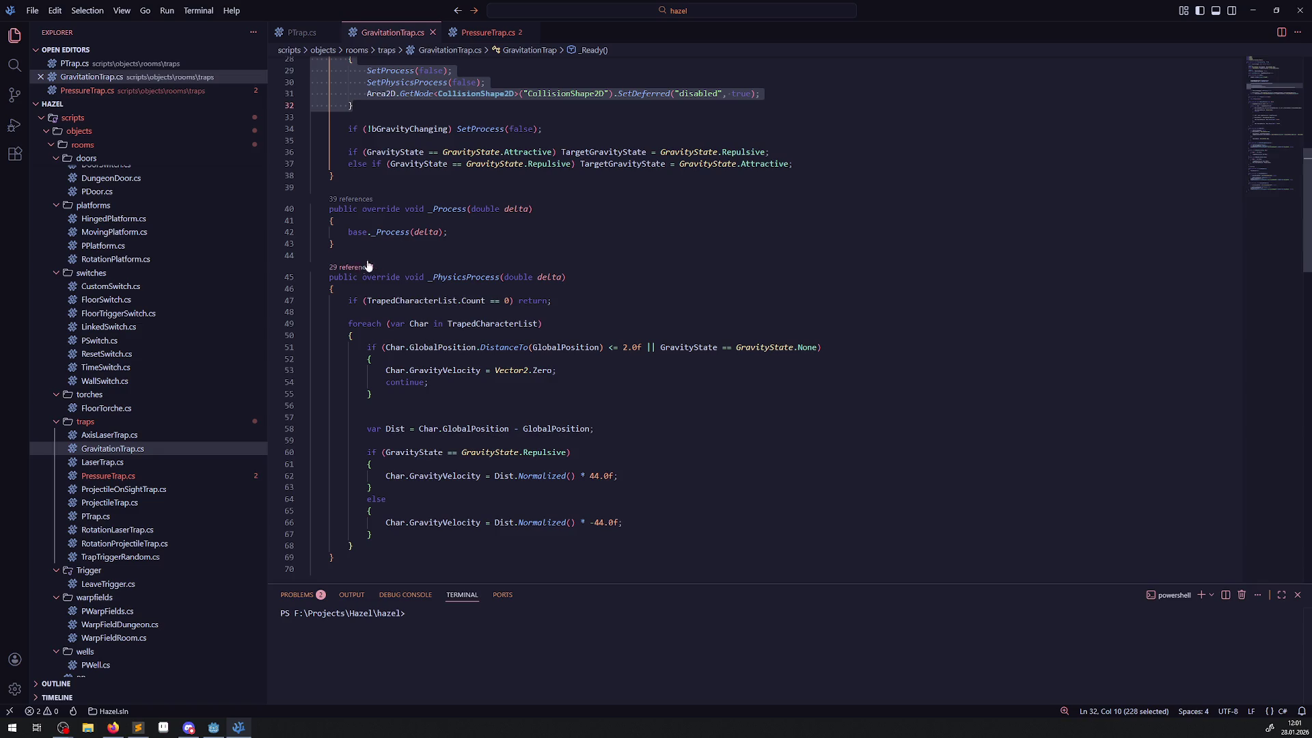
pyautogui.scroll(-2, 437, 257)
pyautogui.moveTo(375, 200)
pyautogui.mouseDown()
pyautogui.moveTo(381, 493)
pyautogui.moveTo(386, 410)
pyautogui.moveTo(446, 326)
pyautogui.moveTo(349, 317)
pyautogui.mouseUp()
pyautogui.scroll(-2, 382, 493)
pyautogui.scroll(-10, 381, 444)
pyautogui.scroll(-14, 386, 410)
pyautogui.scroll(-1, 447, 325)
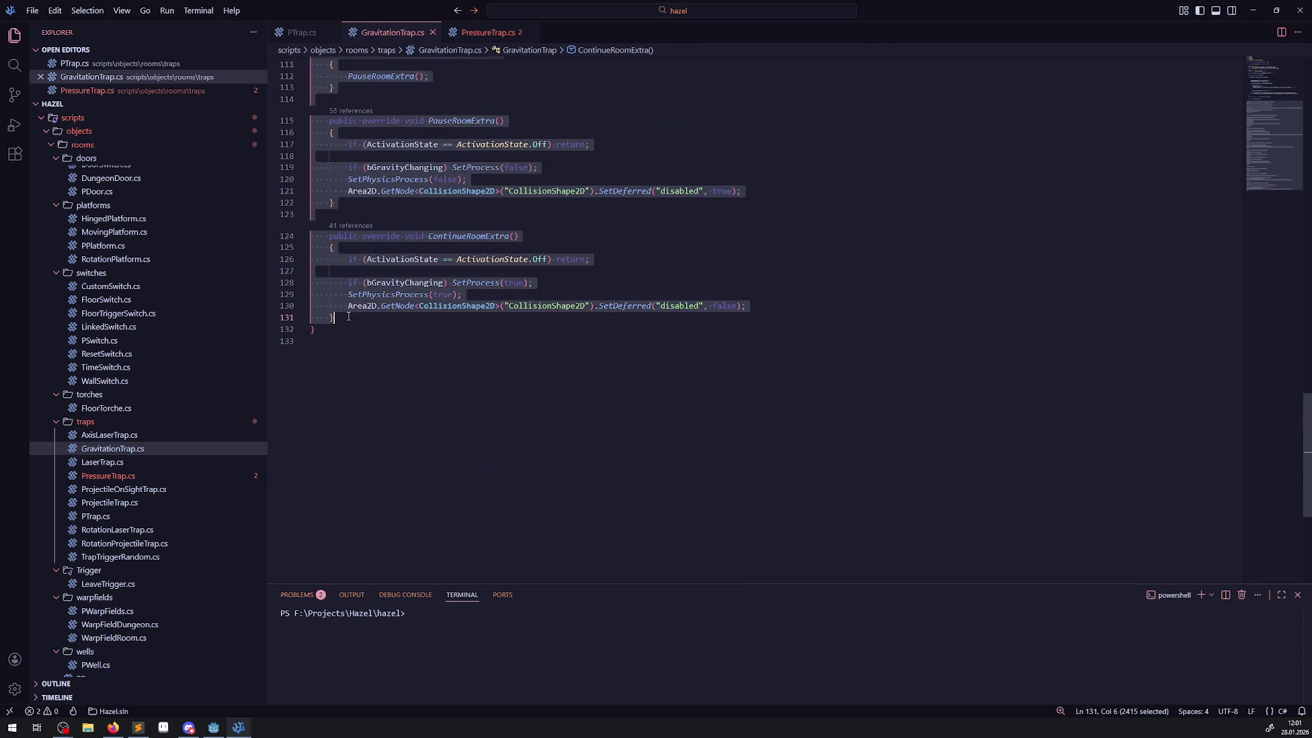
pyautogui.click(502, 33)
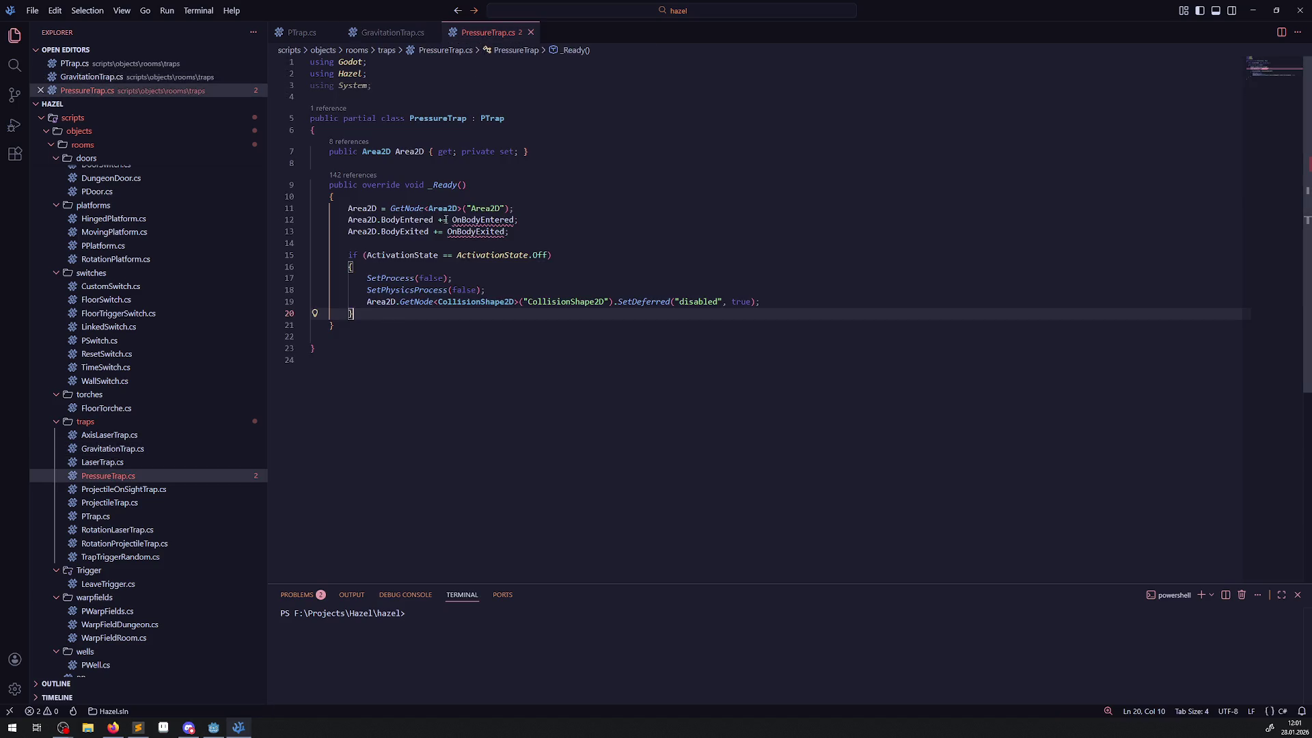
# - Paste GravitationTrap's remaining methods after the _Ready method in PressureTrap.cs
pyautogui.click(376, 329)
pyautogui.hotkey('ctrl', 'v')
pyautogui.scroll(4, 566, 368)
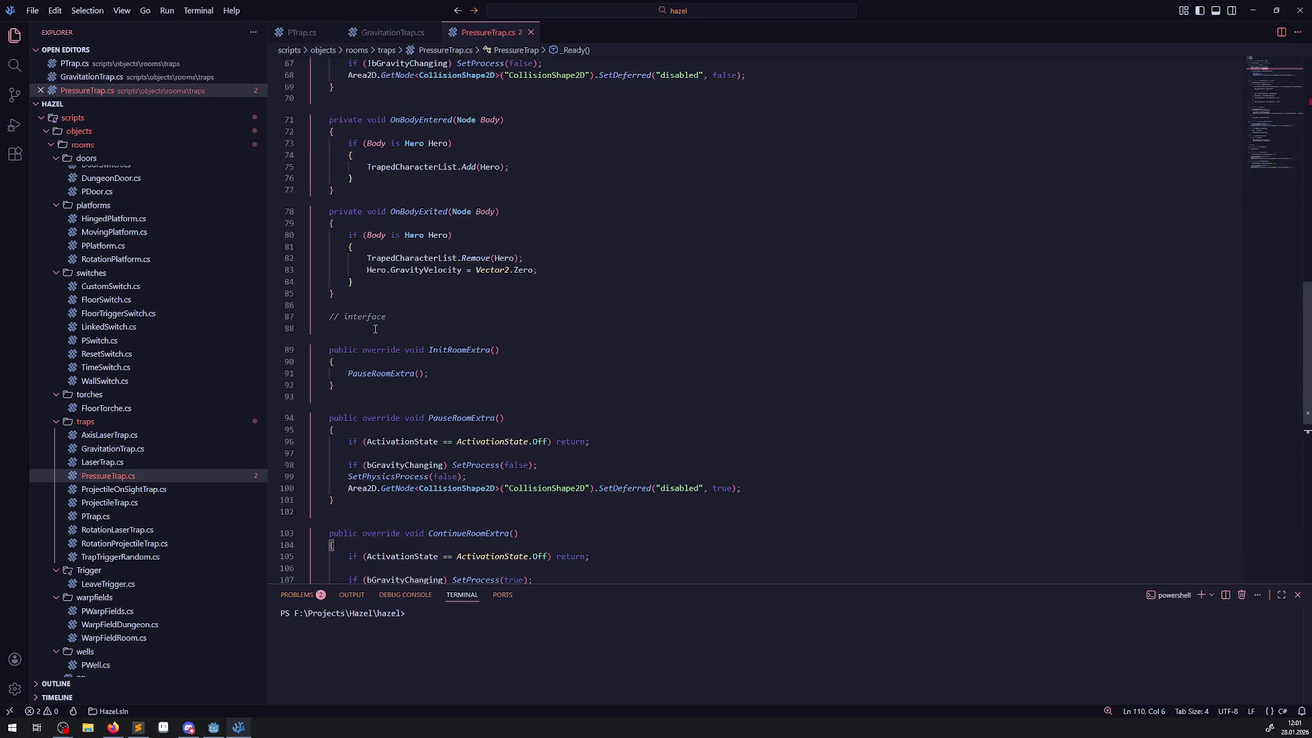
pyautogui.scroll(10, 566, 368)
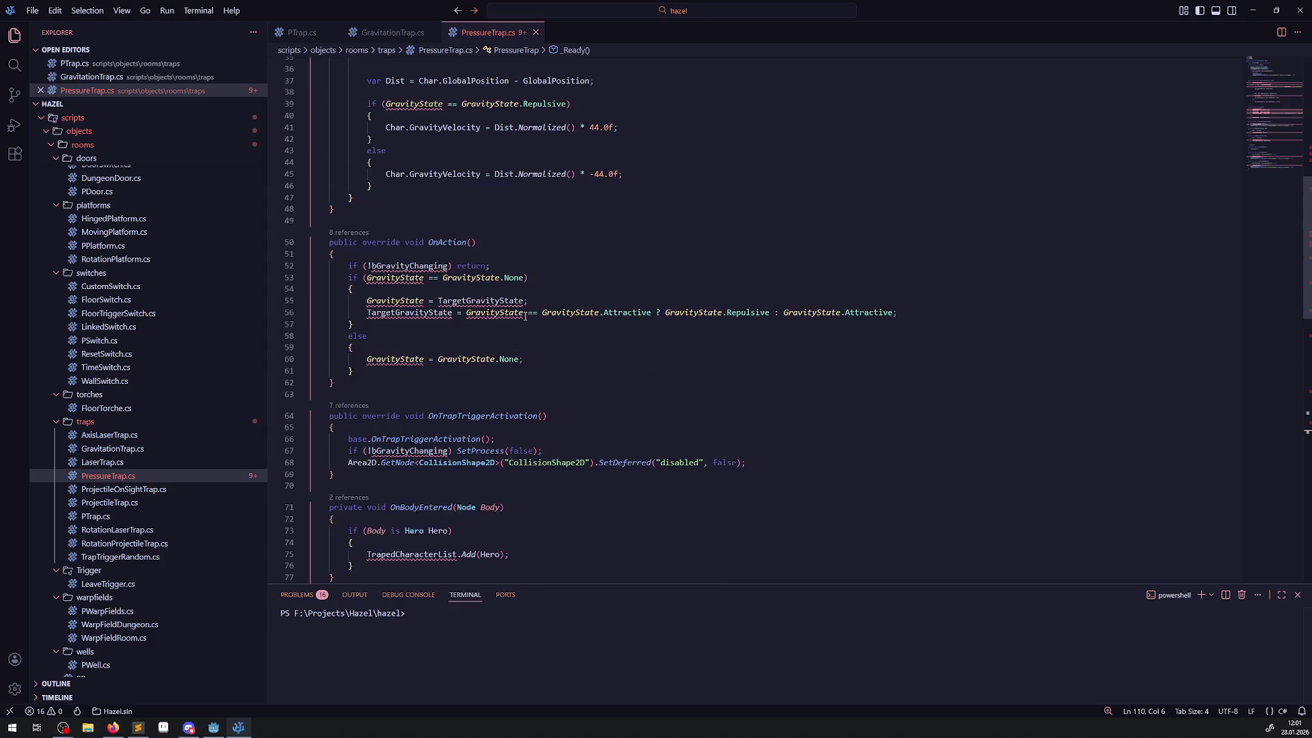
pyautogui.scroll(-16, 526, 317)
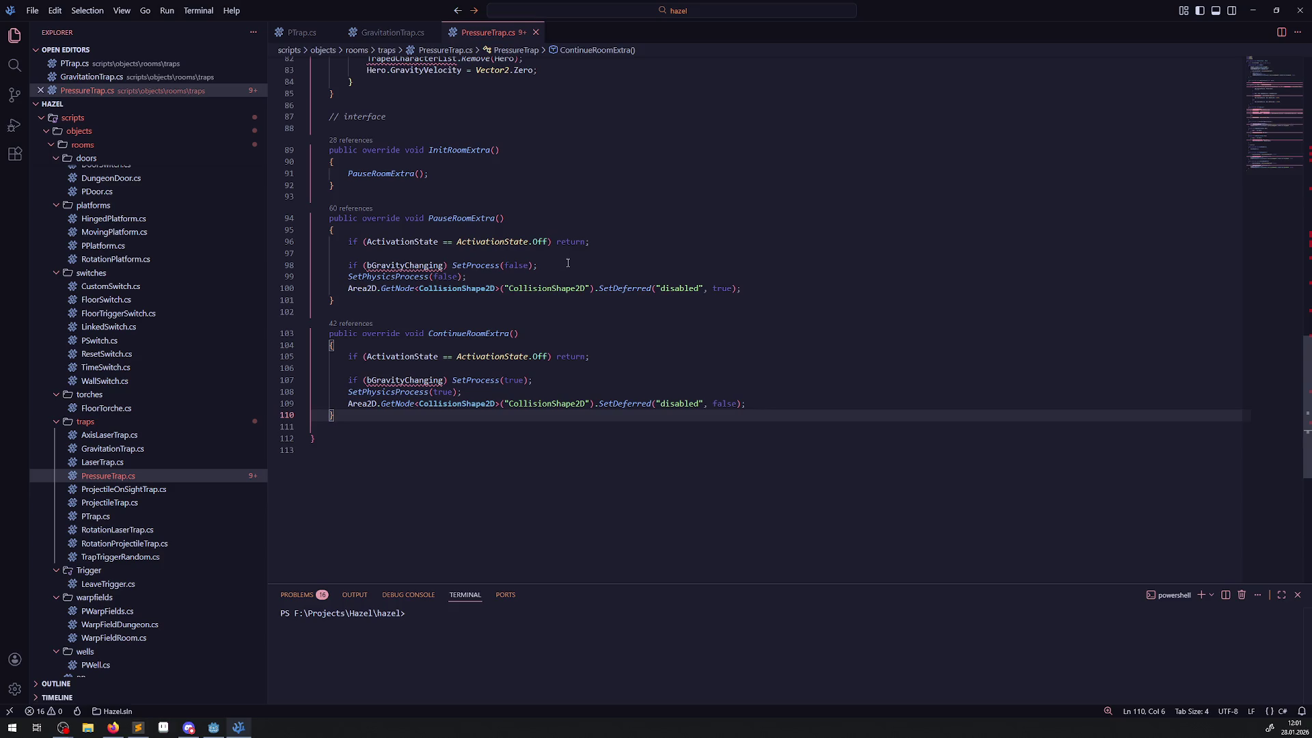
# - Delete the bGravityChanging SetProcess(false) and SetProcess(true) lines, then save PressureTrap.cs
pyautogui.moveTo(565, 265); pyautogui.dragTo(307, 263)
pyautogui.press('BackSpace')
pyautogui.press('BackSpace')
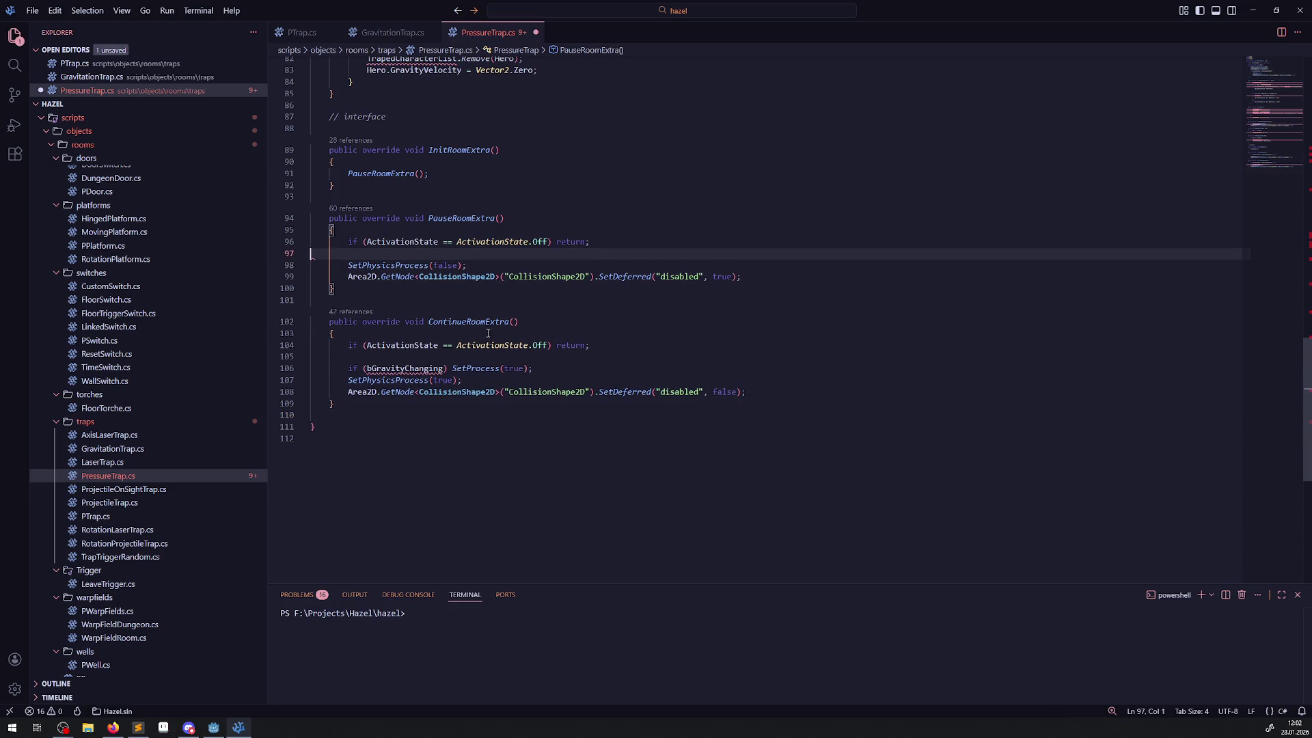
pyautogui.moveTo(547, 368); pyautogui.dragTo(309, 367)
pyautogui.press('BackSpace')
pyautogui.press('BackSpace')
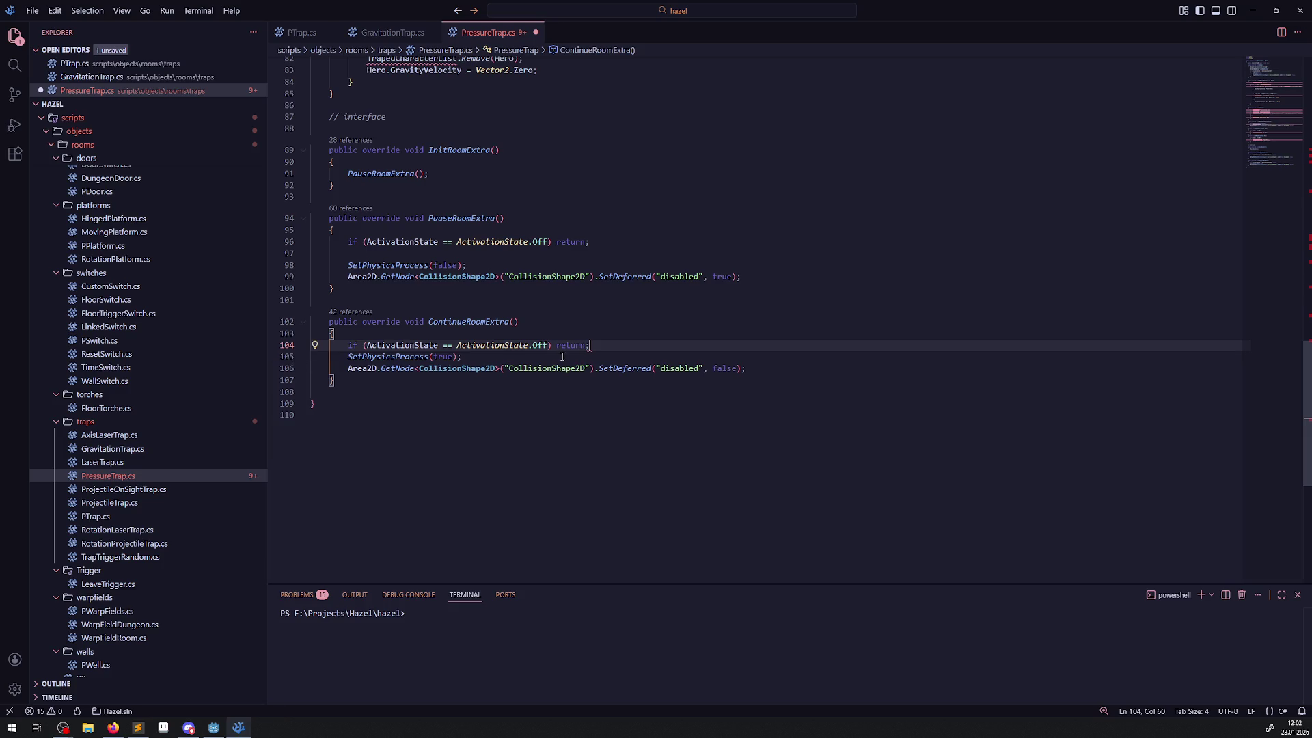
pyautogui.click(549, 253)
pyautogui.hotkey('ctrl', 's')
pyautogui.scroll(4, 395, 324)
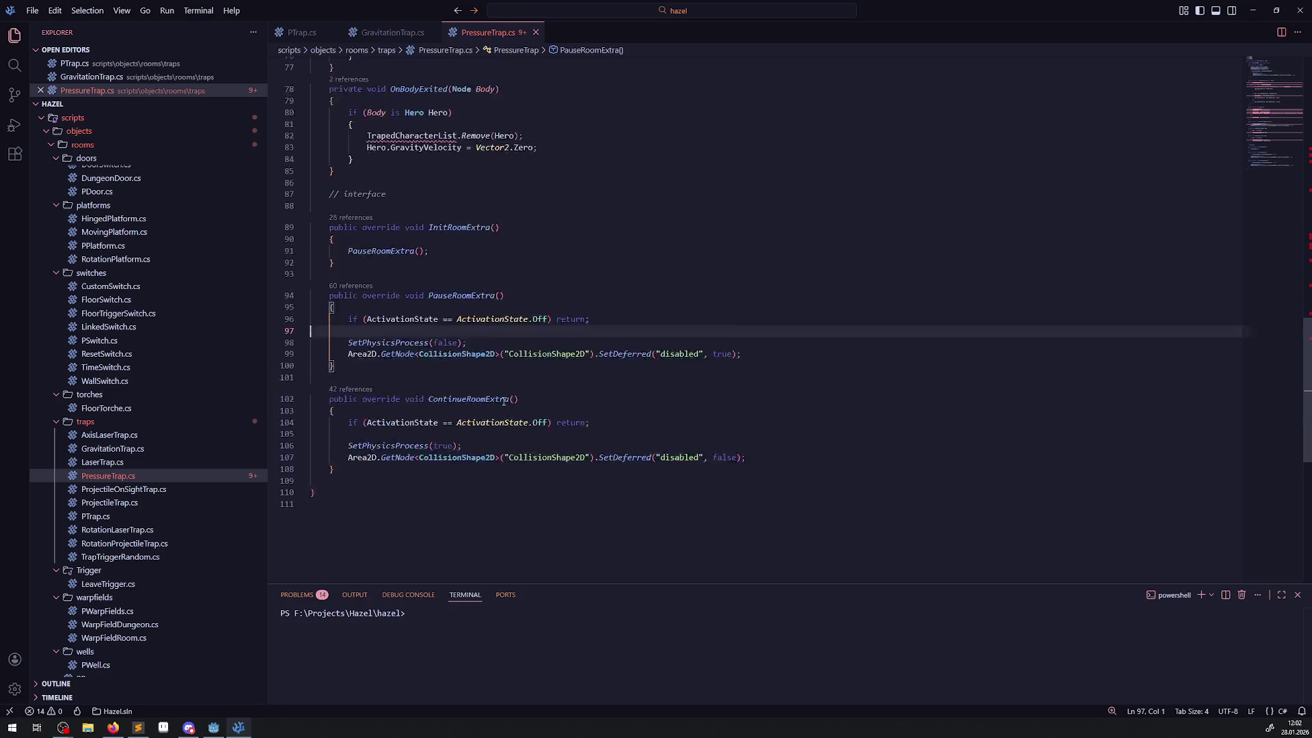
pyautogui.scroll(2, 395, 324)
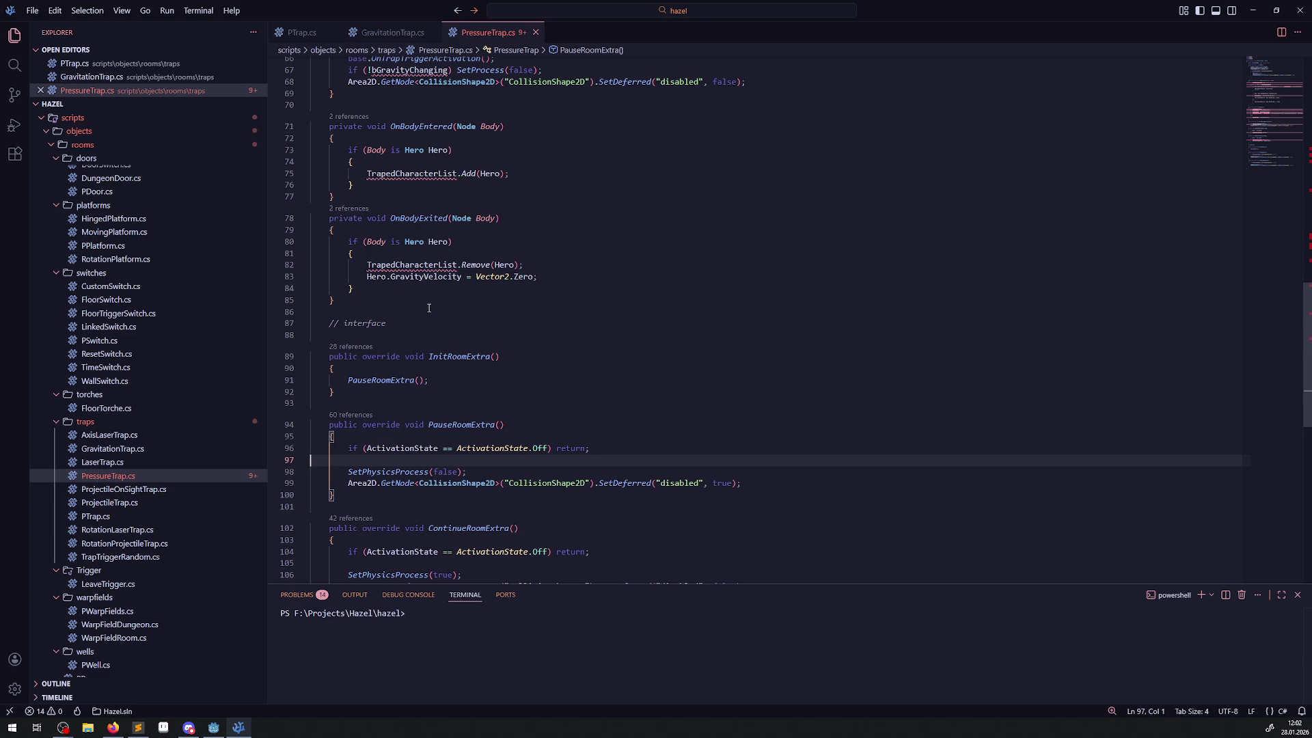
# - Copy the TrapedCharacterList declaration from GravitationTrap.cs onto line 8 of PressureTrap.cs
pyautogui.moveTo(388, 265)
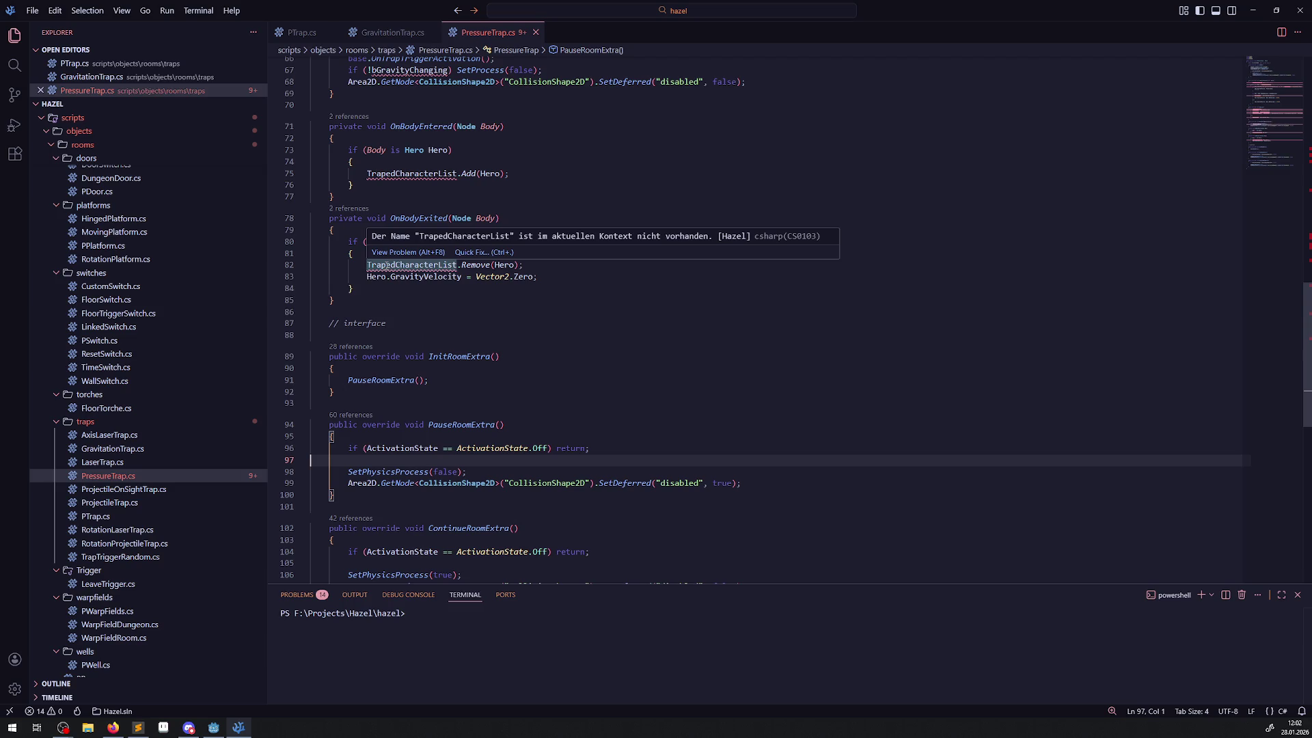
pyautogui.click(393, 33)
pyautogui.scroll(20, 561, 254)
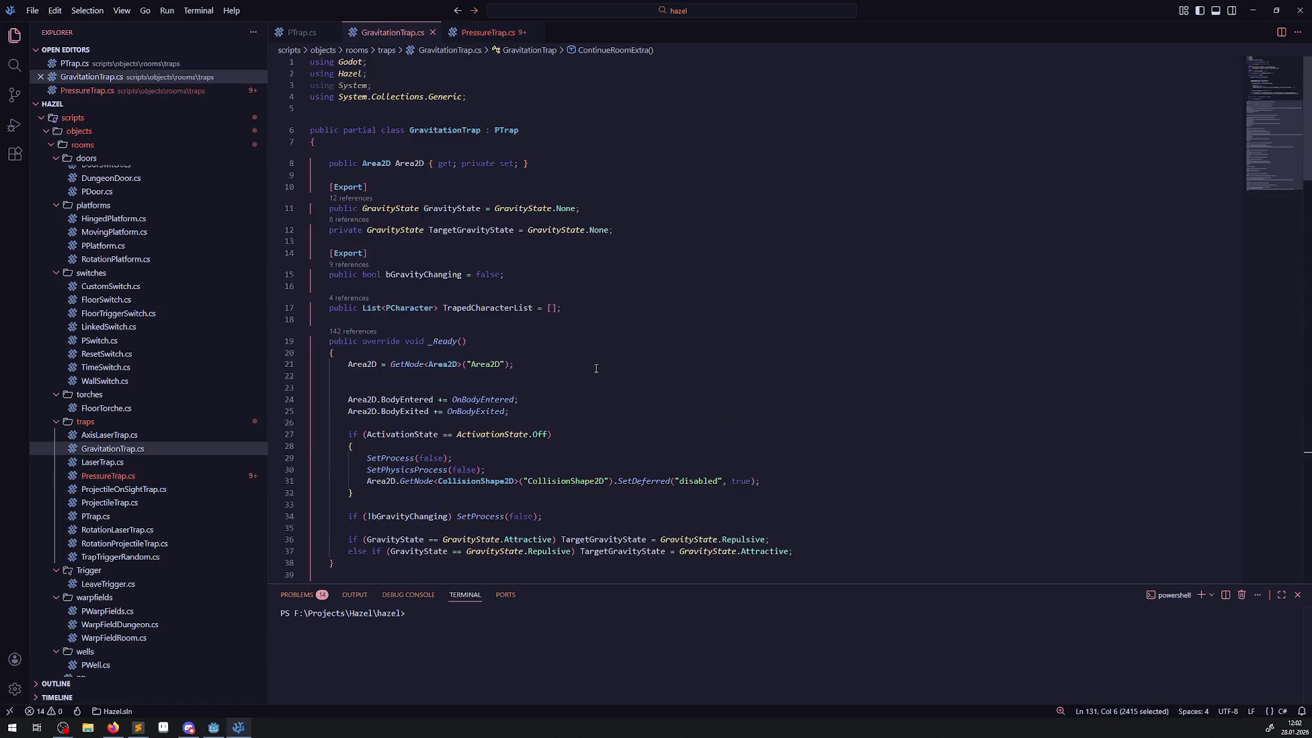
pyautogui.click(546, 255)
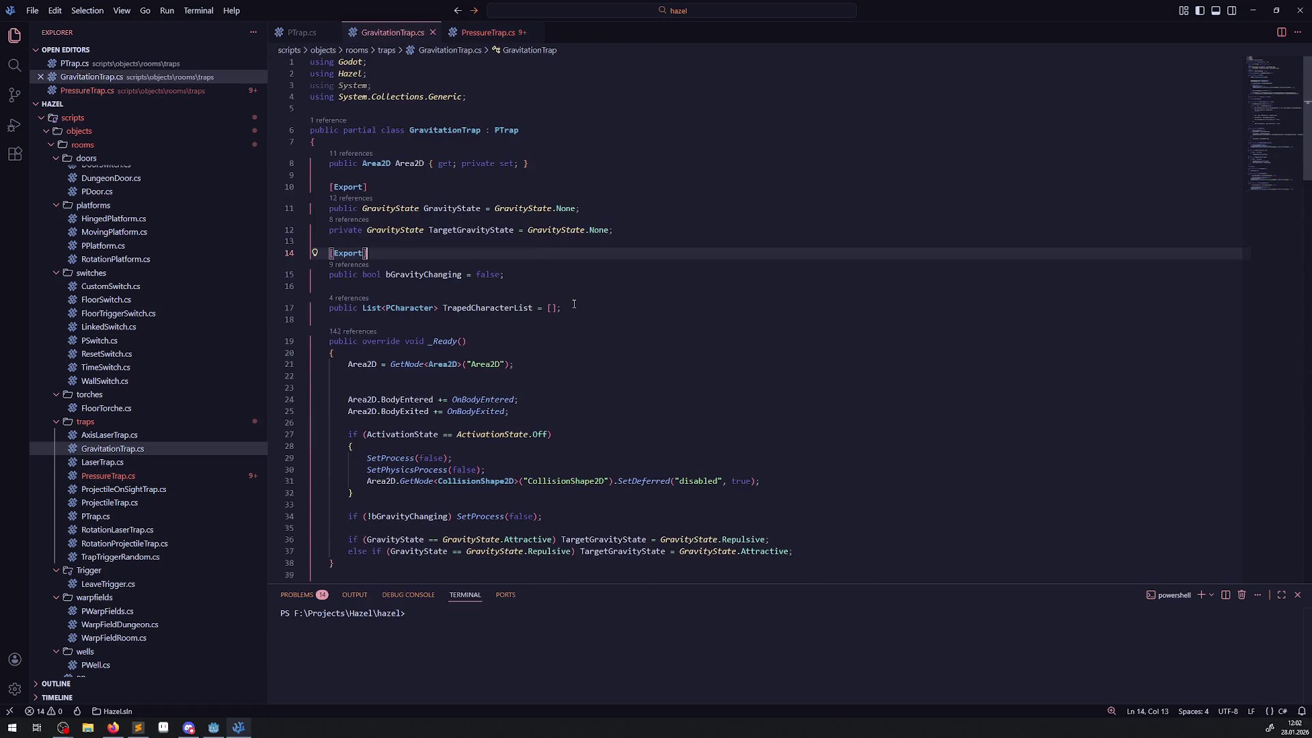
pyautogui.moveTo(574, 304); pyautogui.dragTo(295, 309)
pyautogui.hotkey('ctrl', 'c')
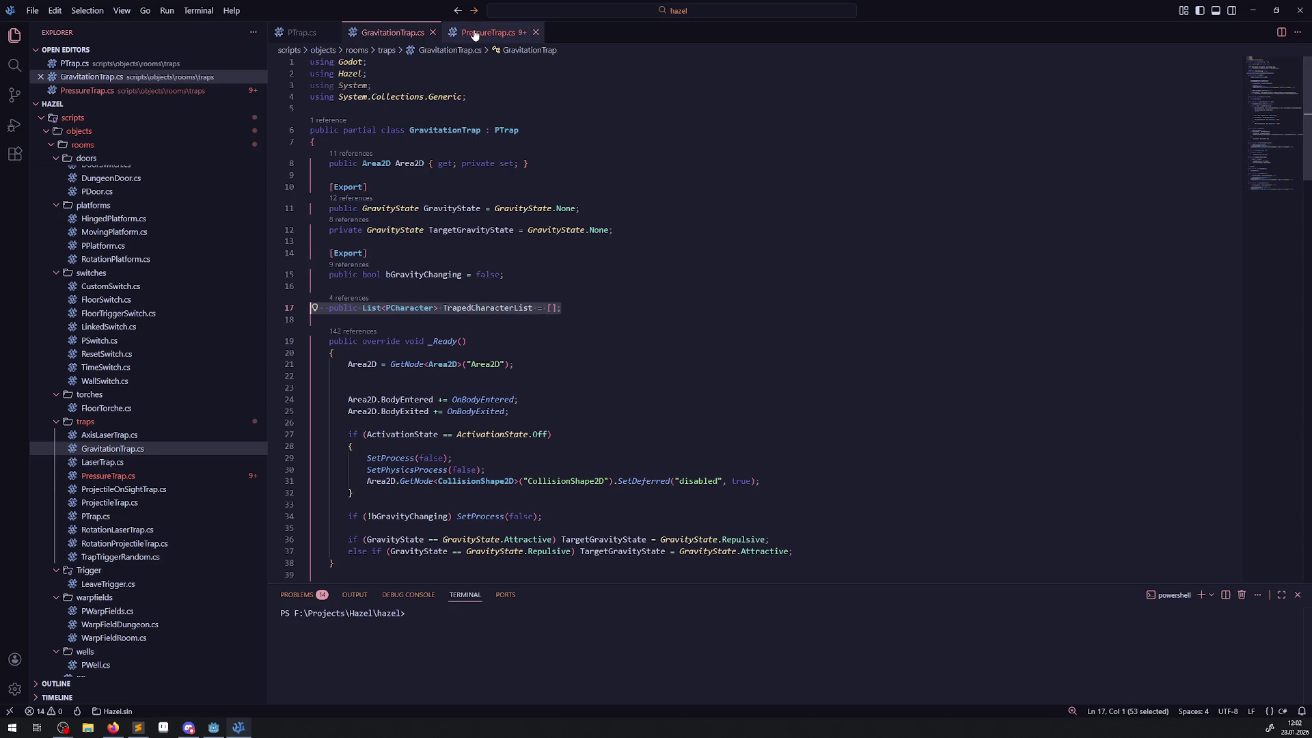
pyautogui.click(475, 34)
pyautogui.scroll(10, 478, 300)
pyautogui.click(429, 162)
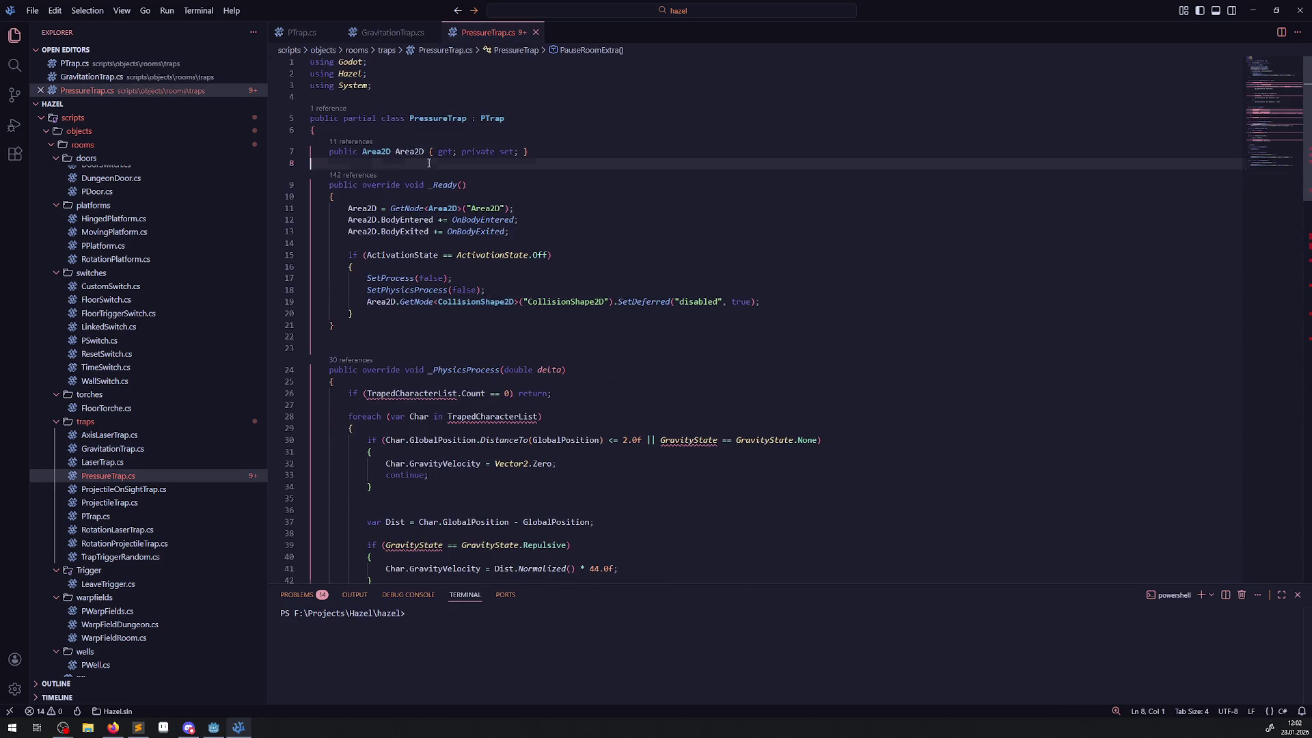
pyautogui.hotkey('ctrl', 'v')
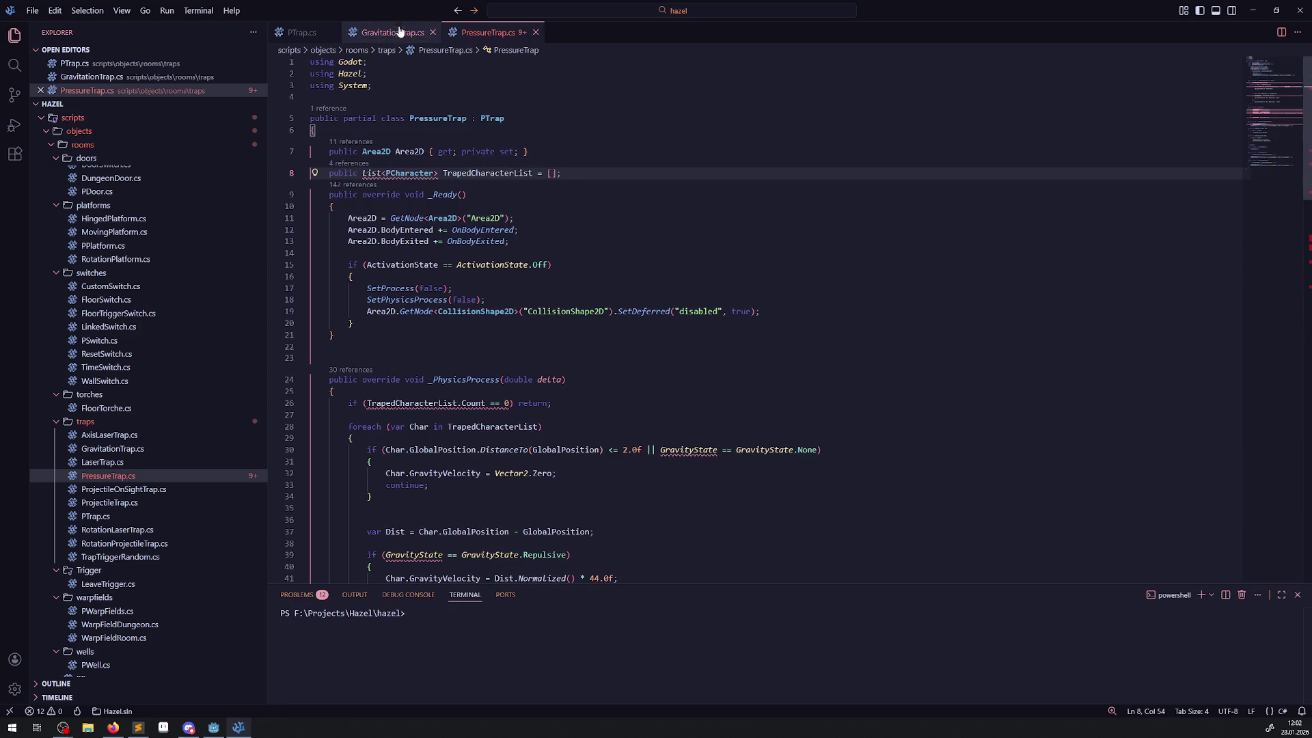
# - Add 'using System.Collections.Generic;' to PressureTrap.cs and save it
pyautogui.click(400, 32)
pyautogui.moveTo(468, 97); pyautogui.dragTo(264, 92)
pyautogui.hotkey('ctrl', 'c')
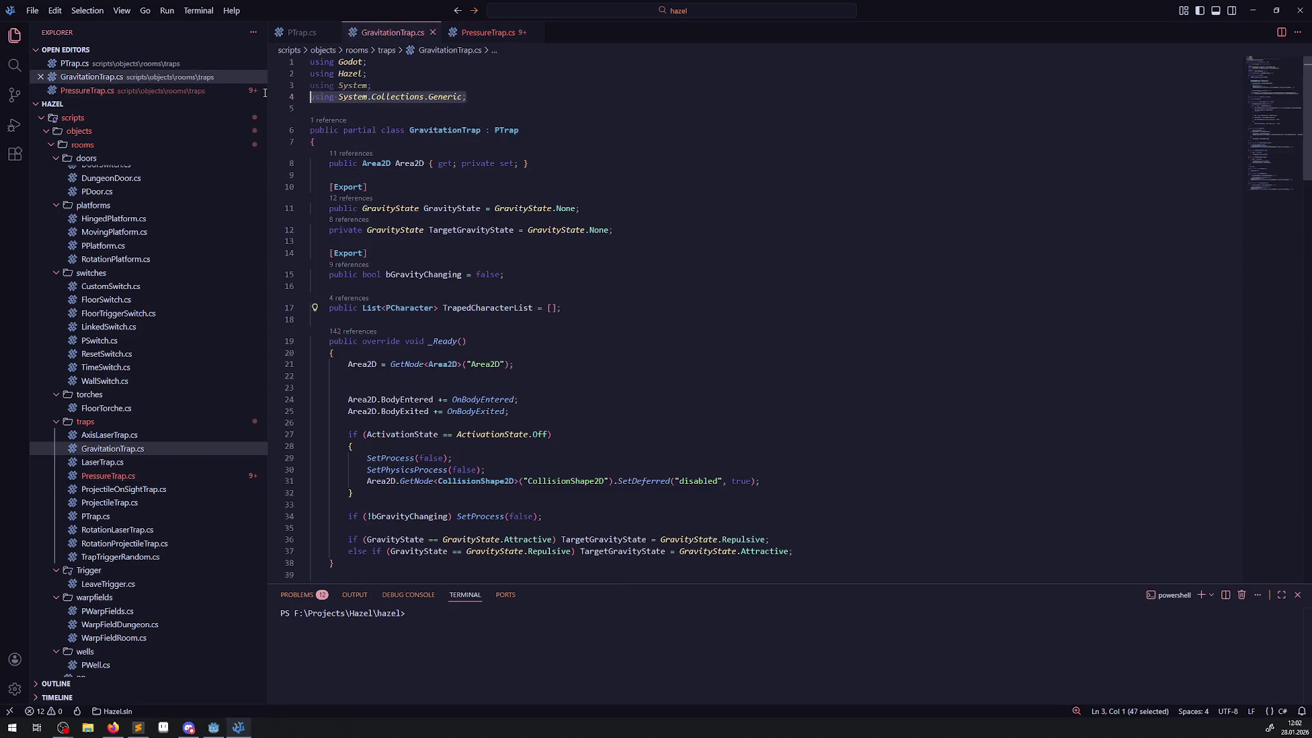
pyautogui.click(488, 33)
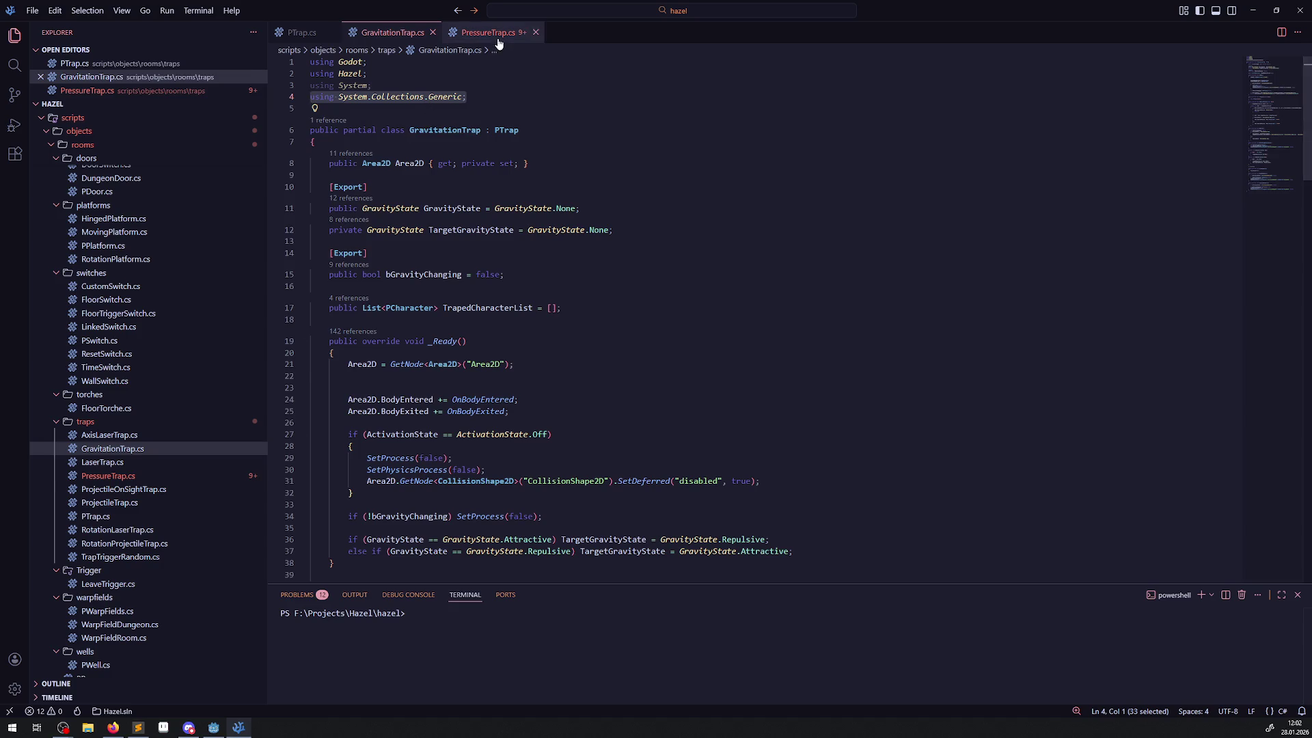
pyautogui.click(382, 97)
pyautogui.hotkey('ctrl', 'v')
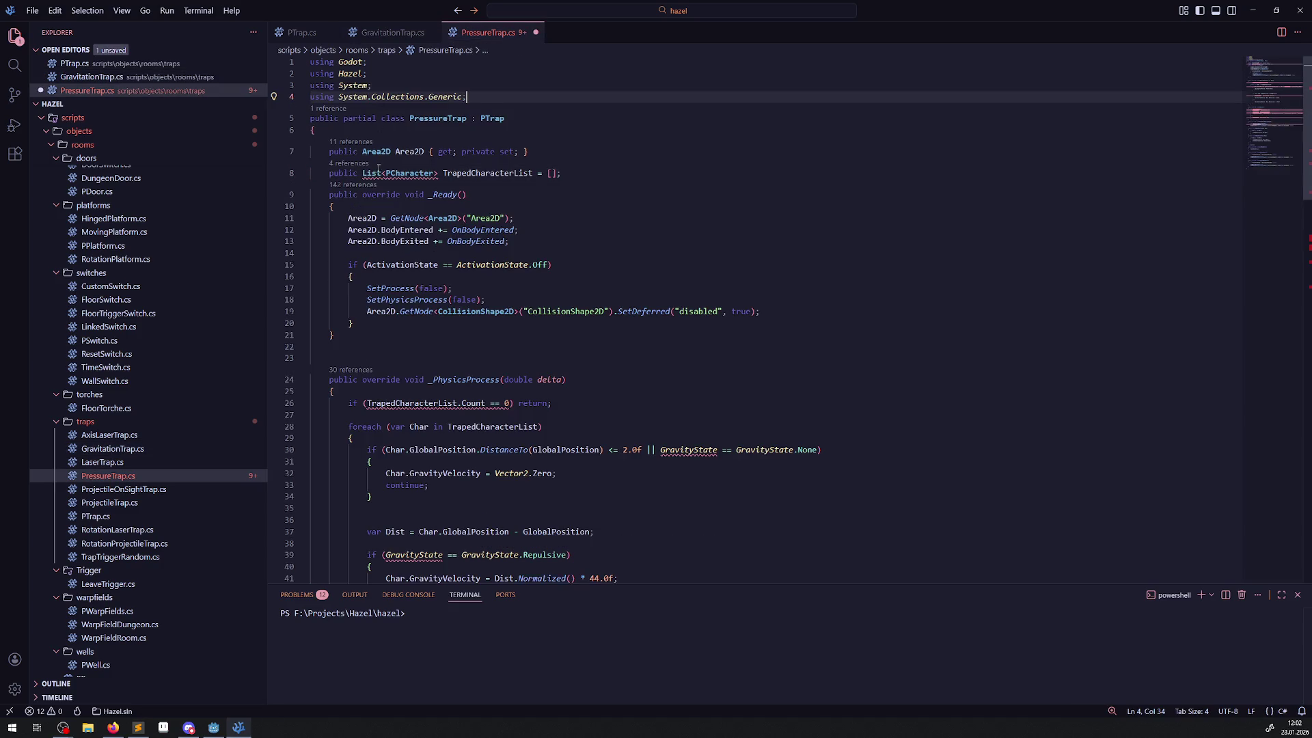
pyautogui.press('Return')
pyautogui.hotkey('ctrl', 's')
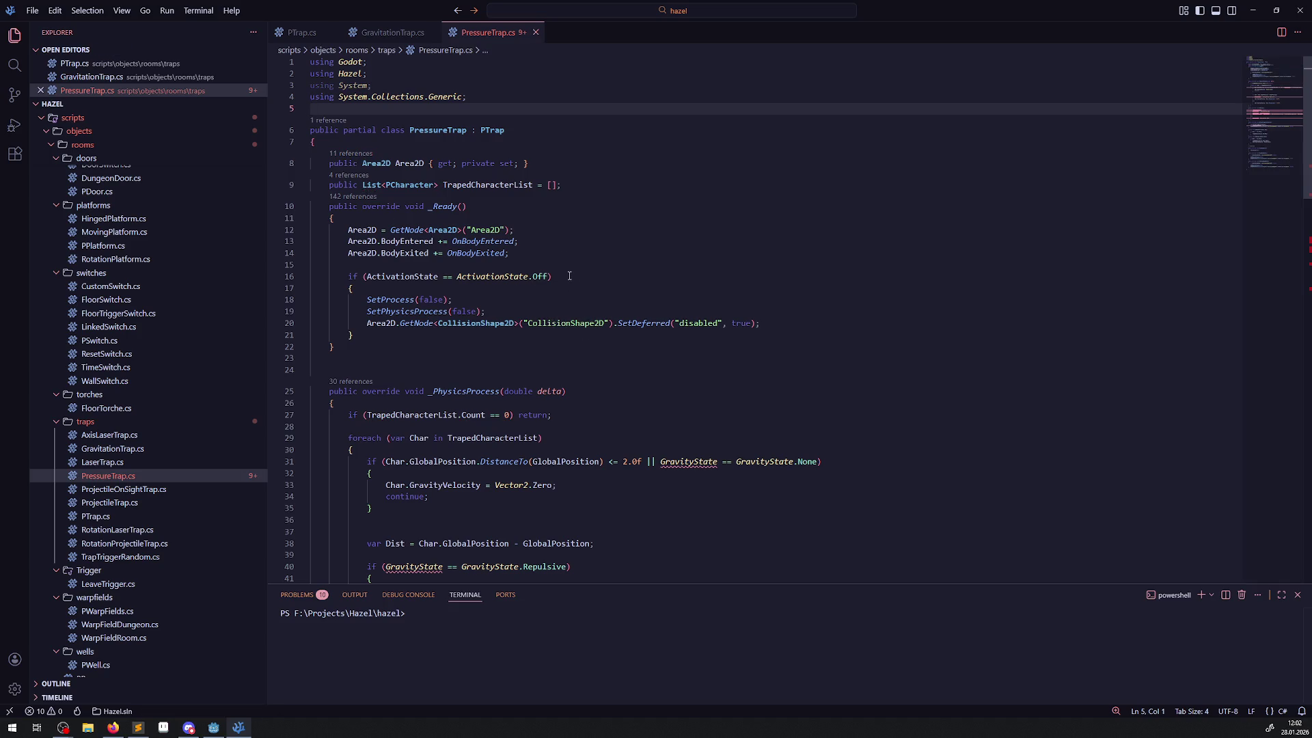
pyautogui.hotkey('alt', 'Left')
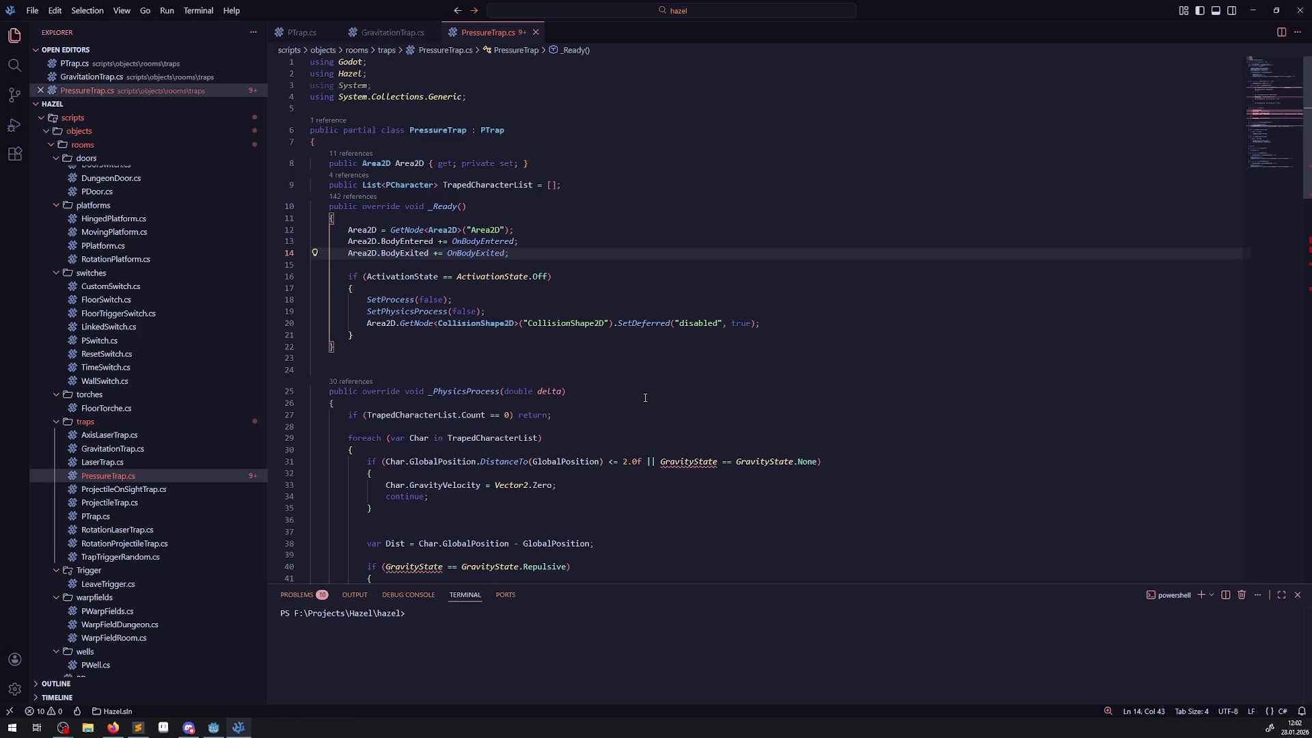
# - Select the OnBodyEntered and OnBodyExited handlers and check them against the browser
pyautogui.scroll(-20, 643, 394)
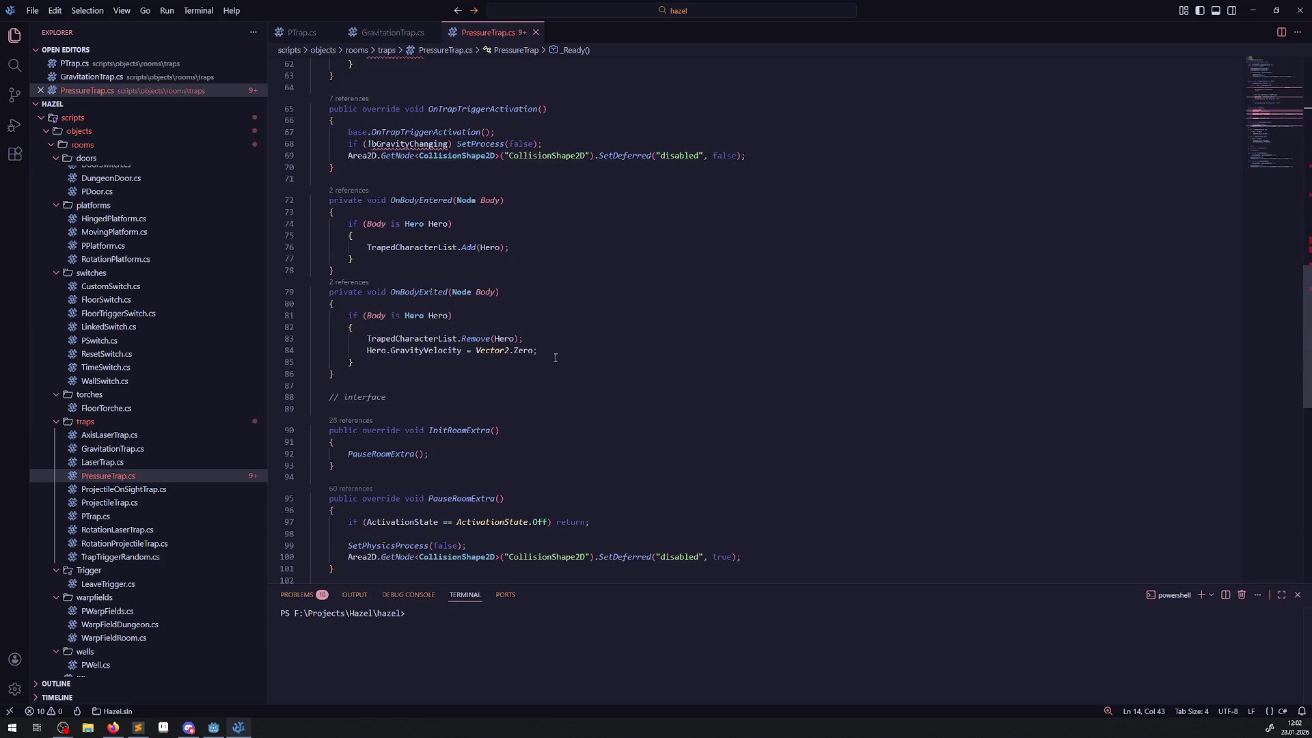
pyautogui.scroll(3, 522, 303)
pyautogui.moveTo(311, 201)
pyautogui.mouseDown()
pyautogui.moveTo(406, 240)
pyautogui.moveTo(423, 396)
pyautogui.moveTo(439, 378)
pyautogui.moveTo(438, 307)
pyautogui.moveTo(431, 380)
pyautogui.mouseUp()
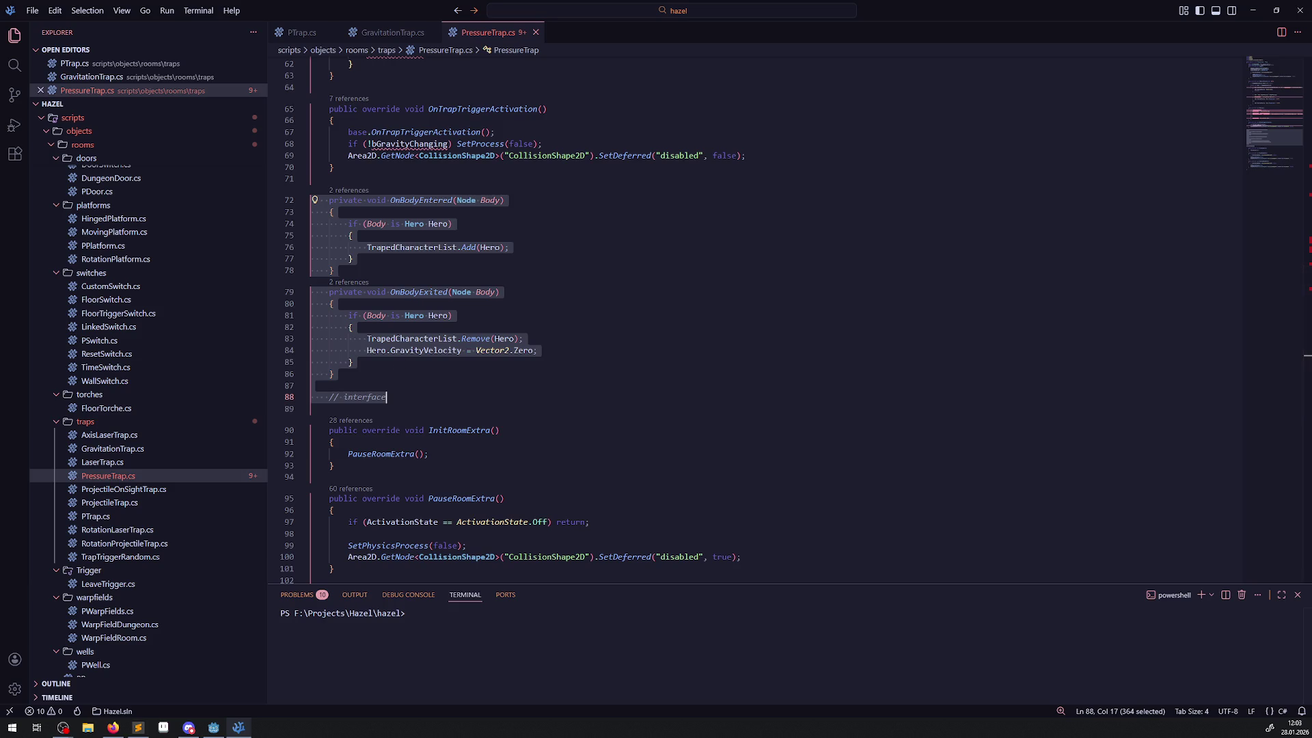
pyautogui.hotkey('alt', 'Tab')
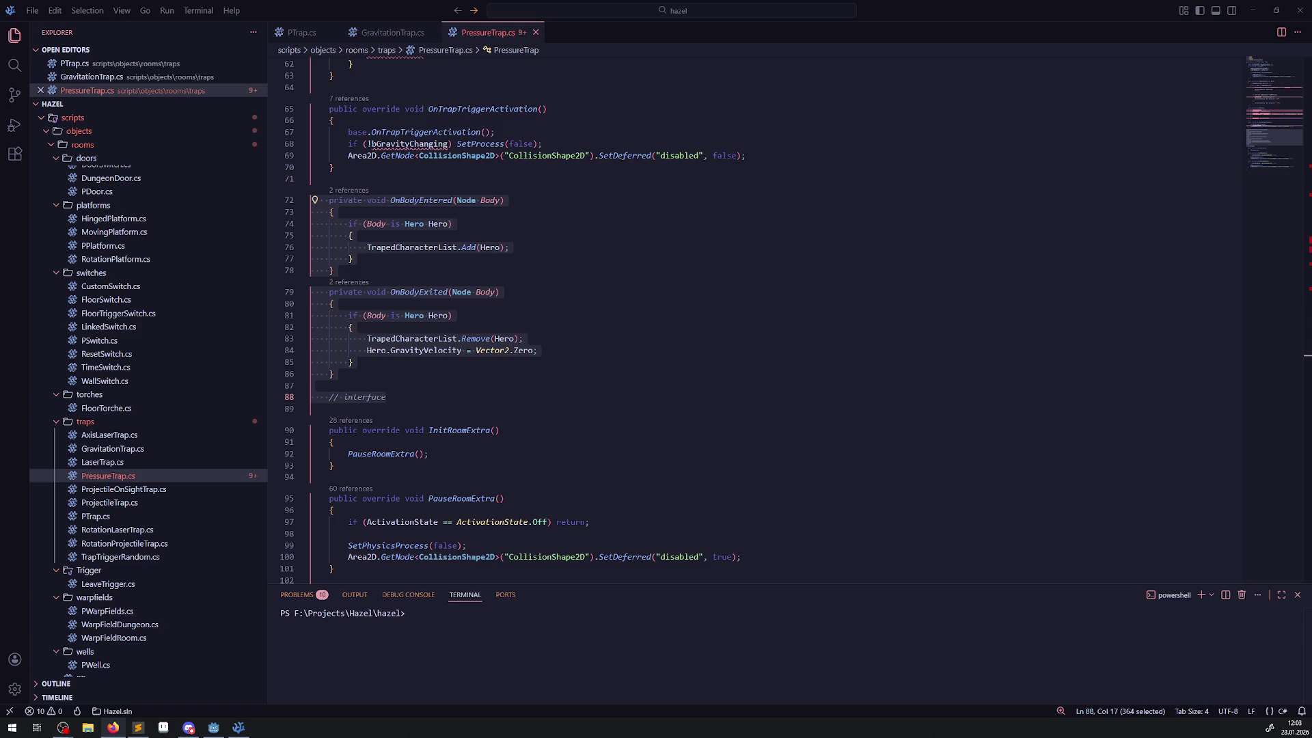
# - Select the 'if (!bGravityChanging)' condition on line 68 of OnTrapTriggerActivation
pyautogui.doubleClick(333, 270)
pyautogui.scroll(3, 530, 286)
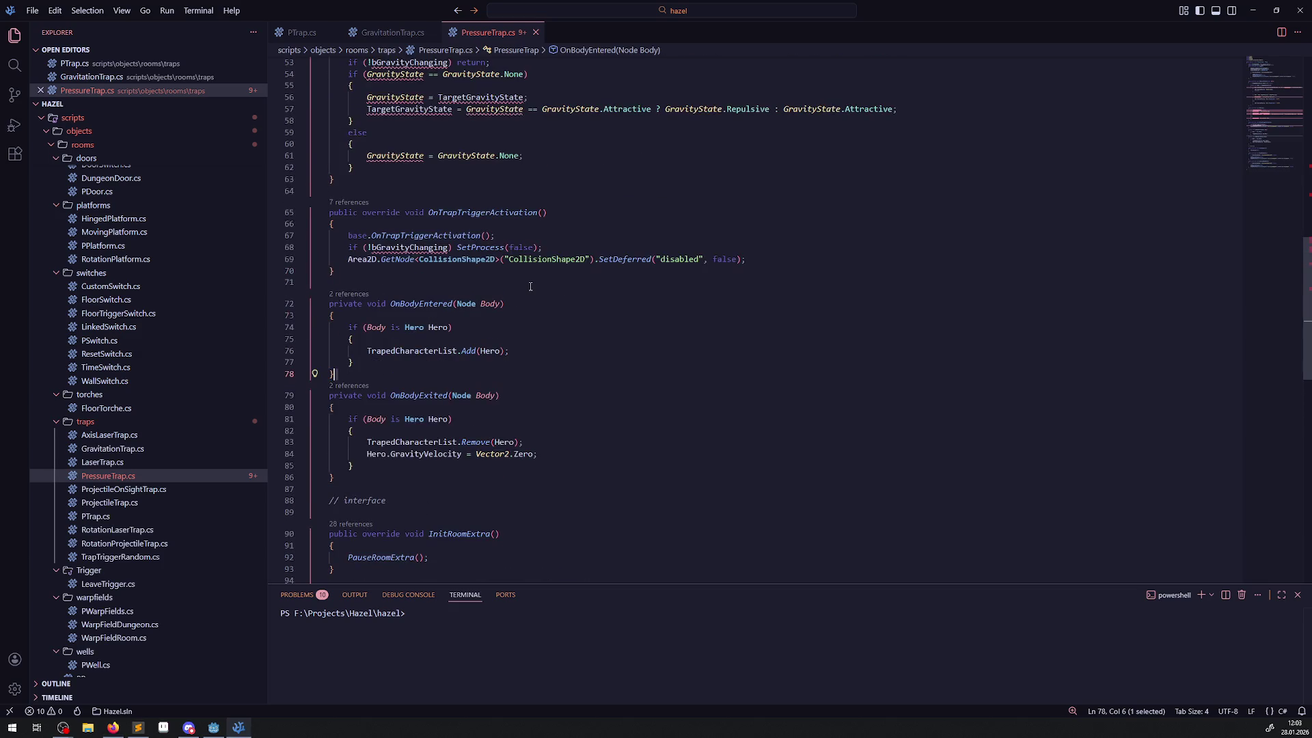
pyautogui.scroll(1, 540, 338)
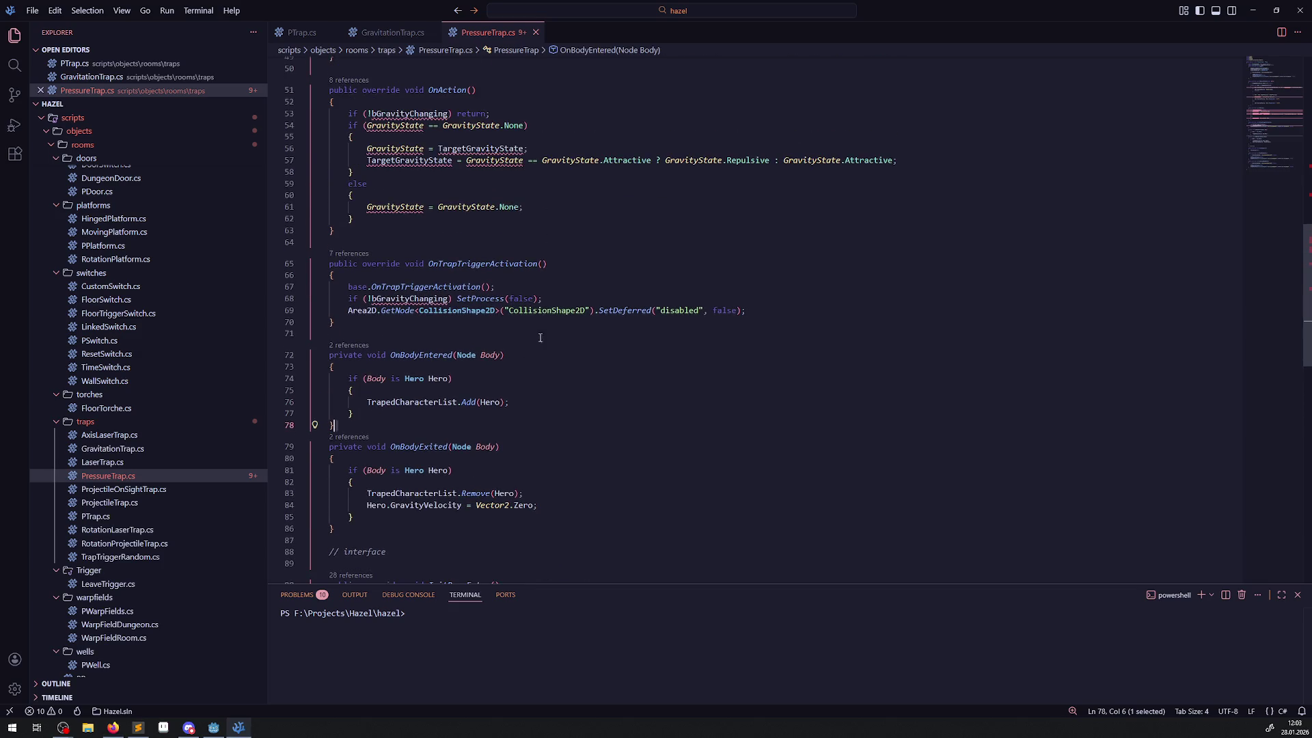
pyautogui.moveTo(542, 298); pyautogui.dragTo(345, 302)
# - Remove the bGravityChanging condition and look up the base OnTrapTriggerActivation in PTrap.cs
pyautogui.press('BackSpace')
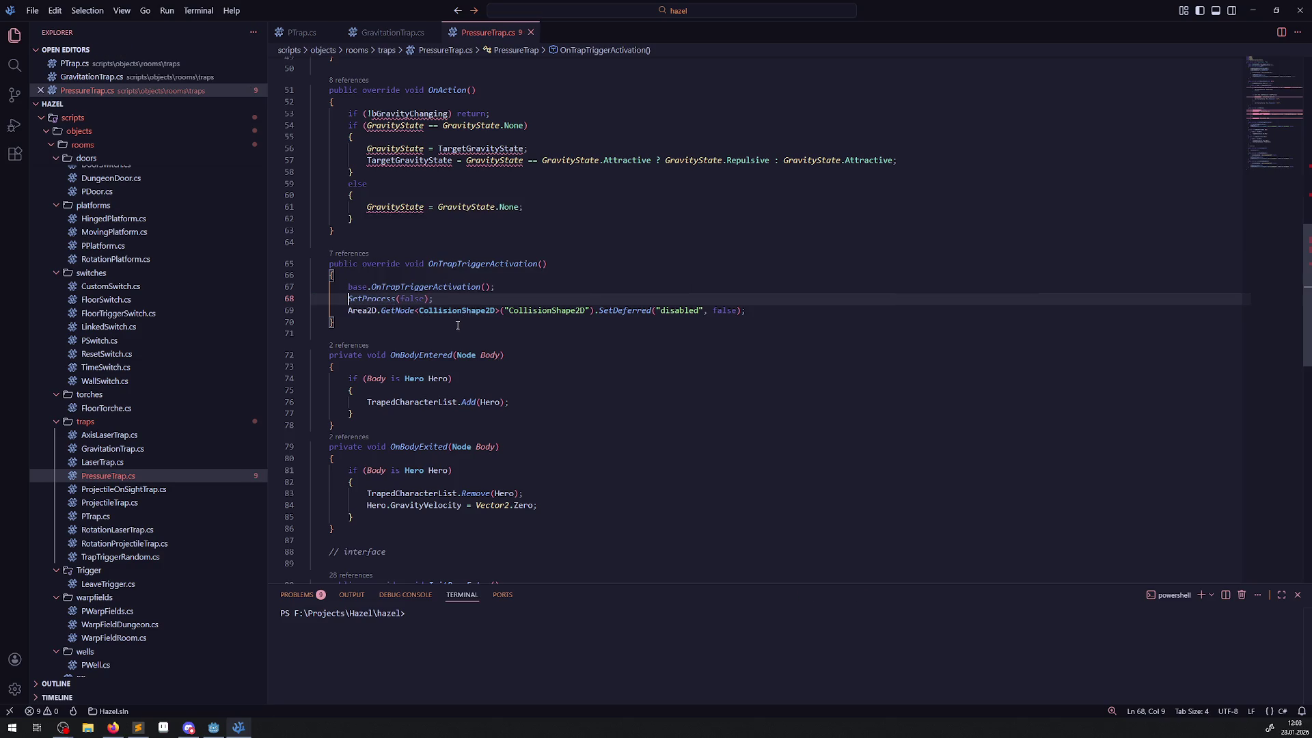
pyautogui.click(455, 326)
pyautogui.moveTo(435, 299); pyautogui.dragTo(331, 302)
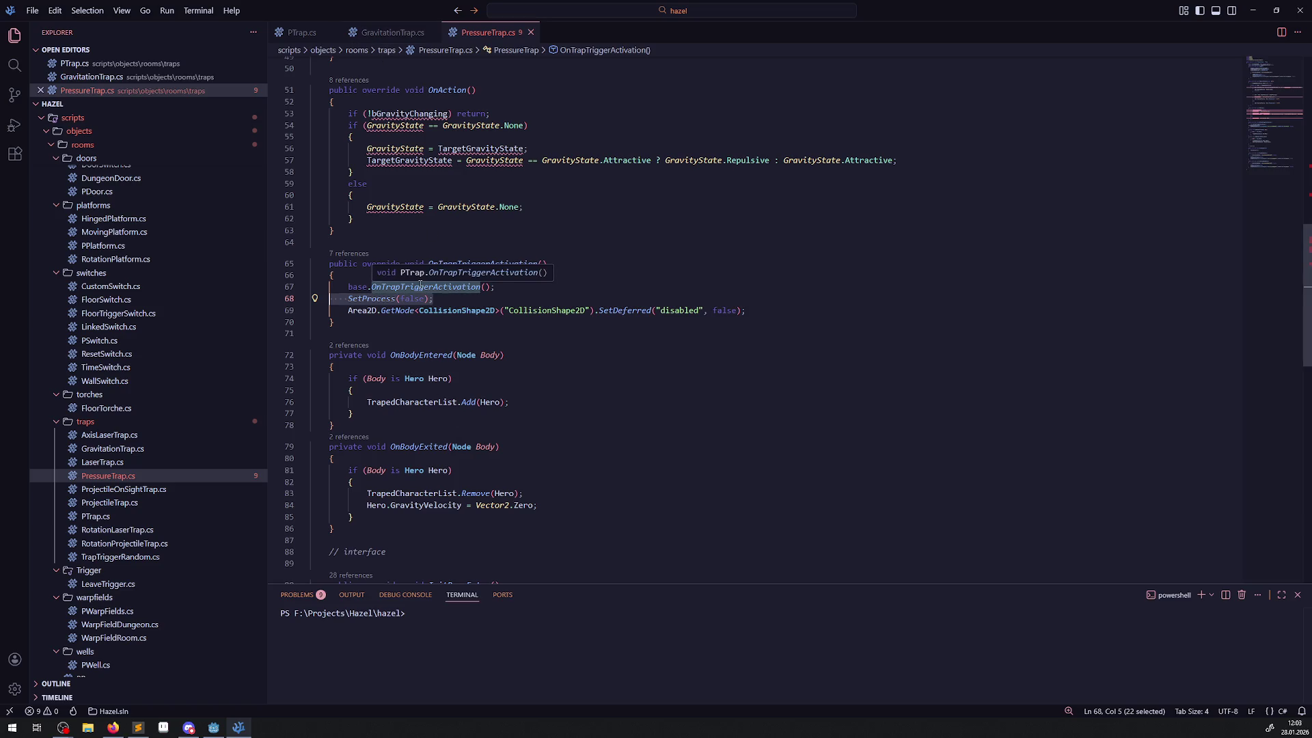
pyautogui.rightClick(421, 287)
pyautogui.click(441, 295)
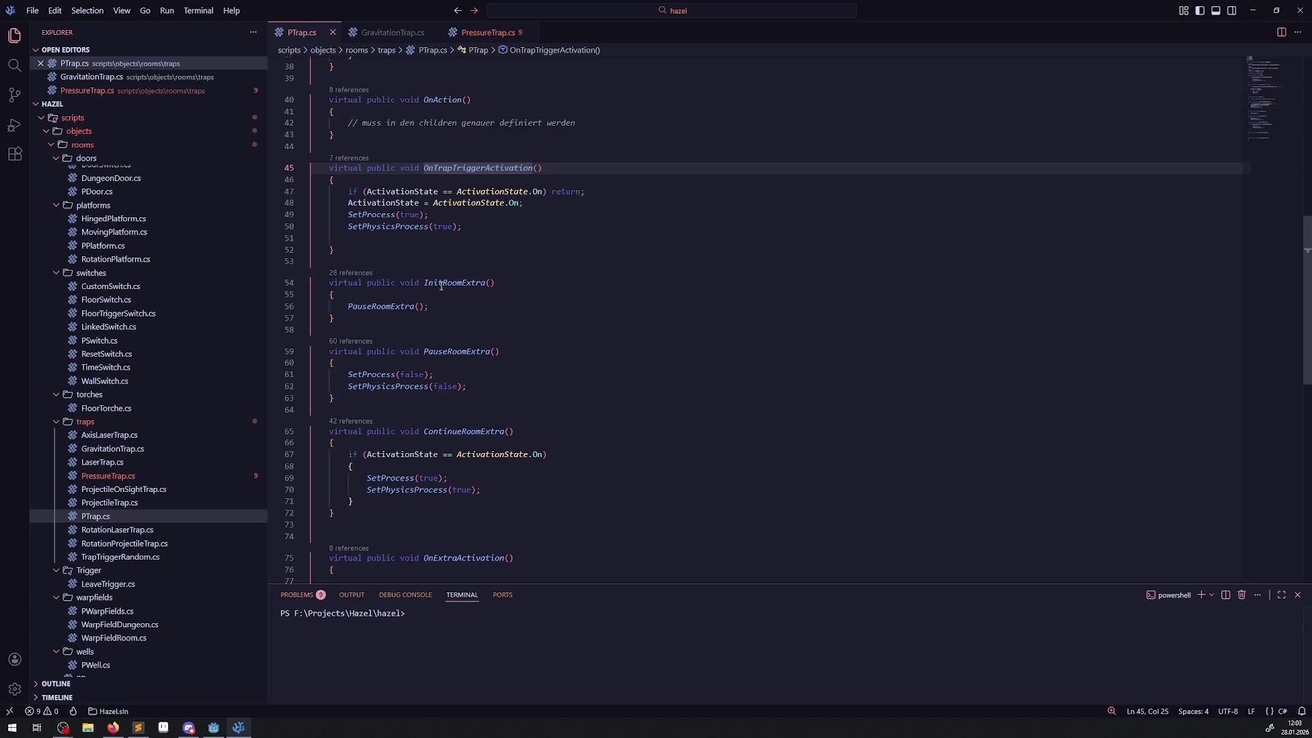
# - Delete the SetProcess(false) call, save PressureTrap.cs, and select the bGravityChanging reference on line 53
pyautogui.click(393, 32)
pyautogui.click(459, 35)
pyautogui.moveTo(478, 299); pyautogui.dragTo(311, 299)
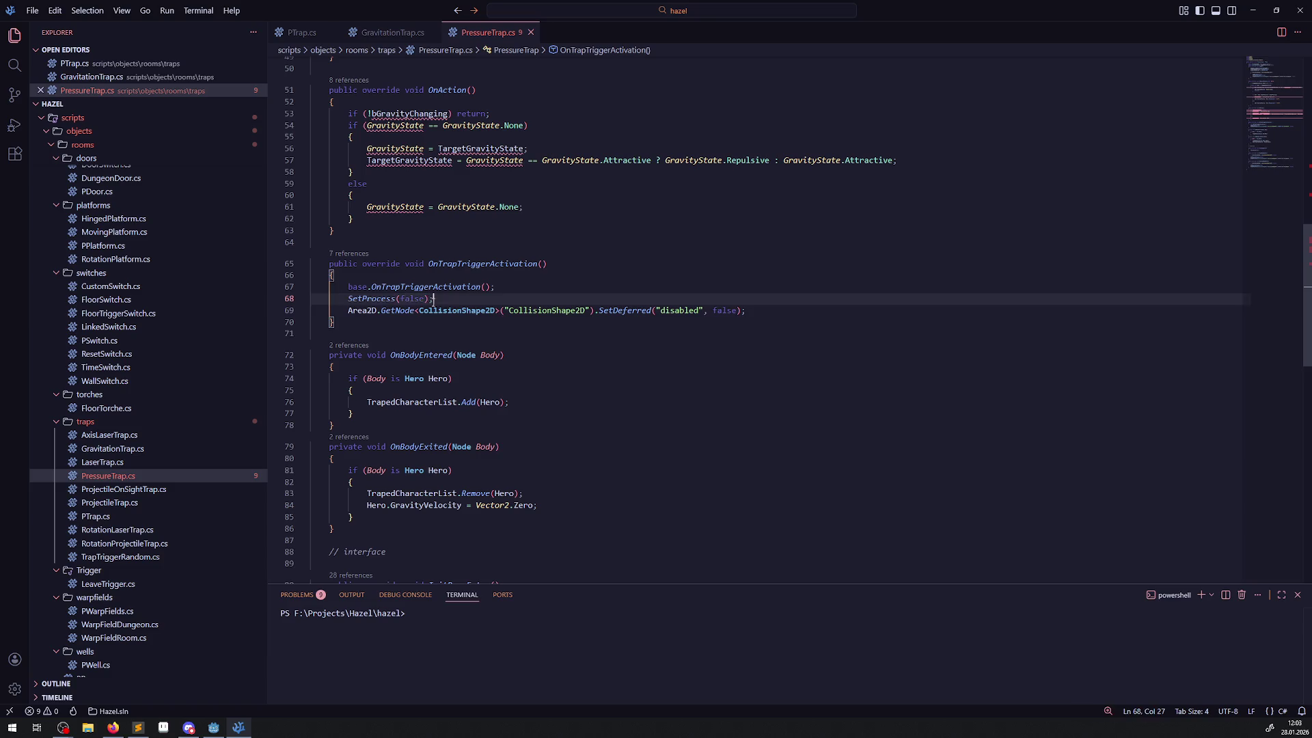
pyautogui.press('BackSpace')
pyautogui.click(629, 247)
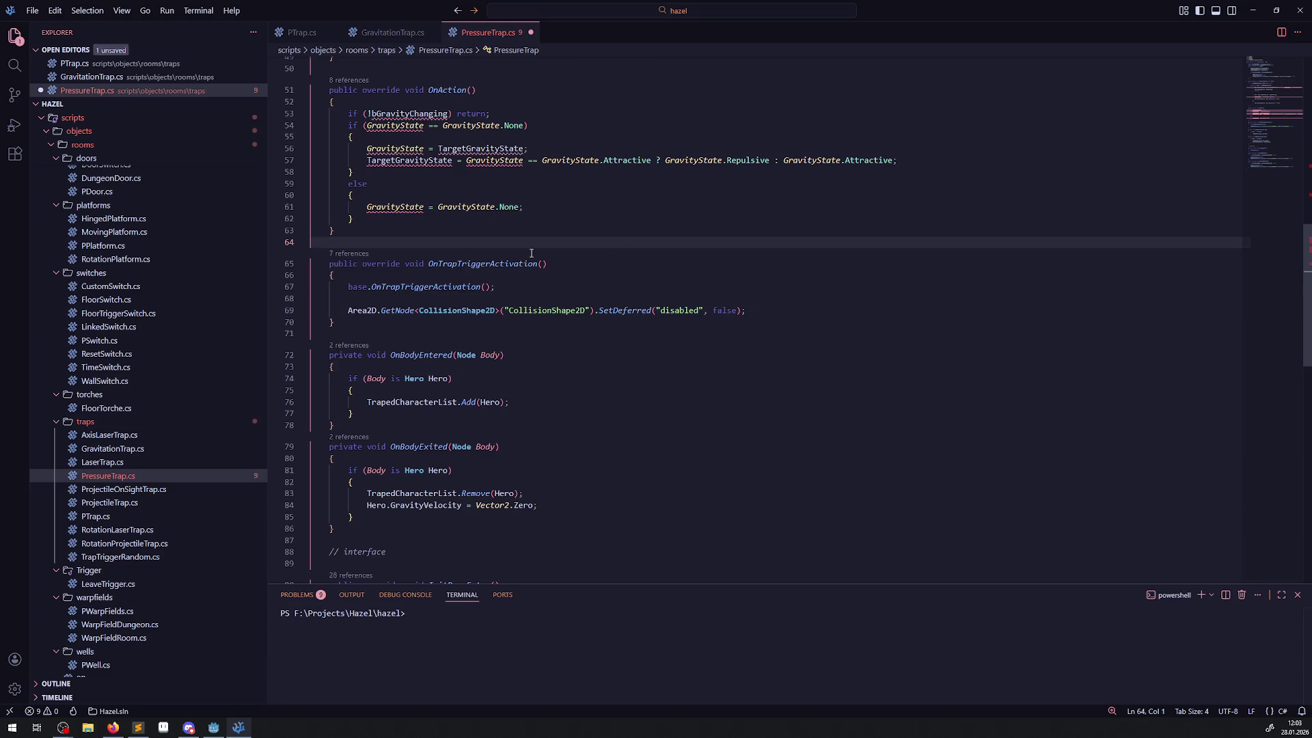
pyautogui.hotkey('ctrl', 's')
pyautogui.scroll(3, 482, 297)
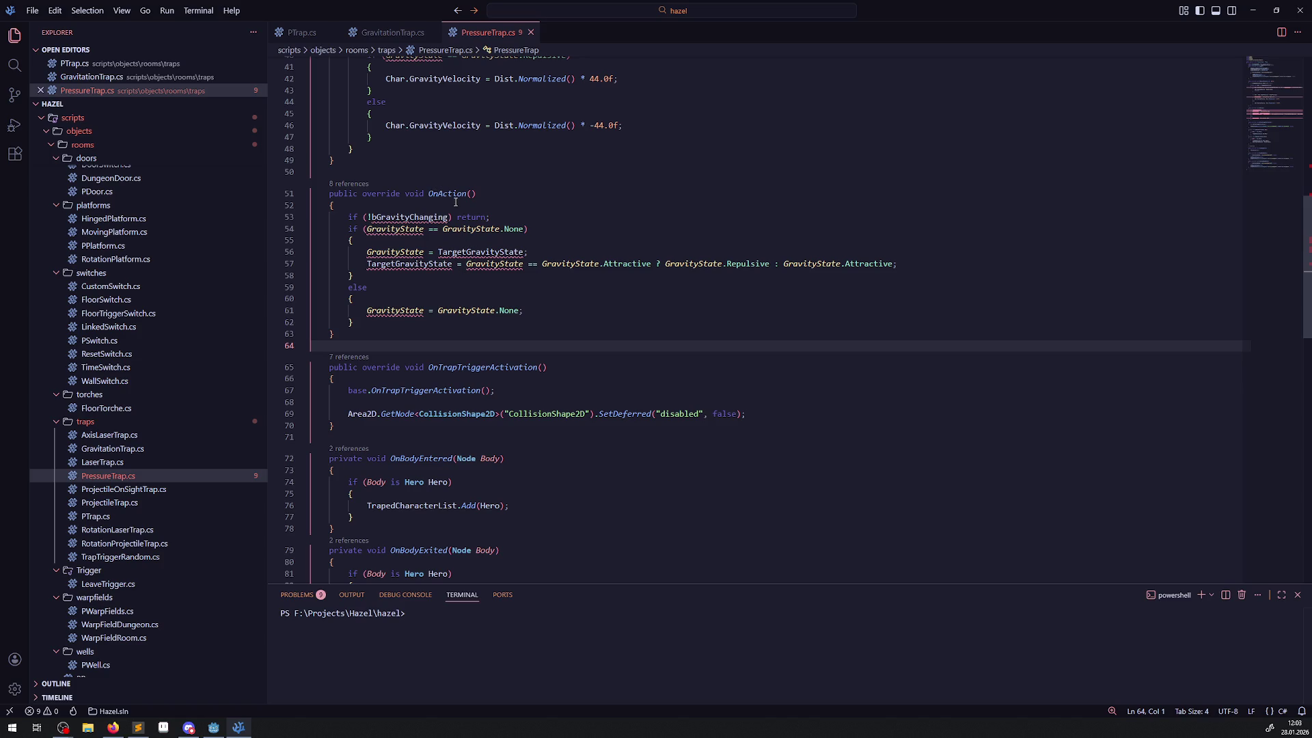
pyautogui.moveTo(441, 191)
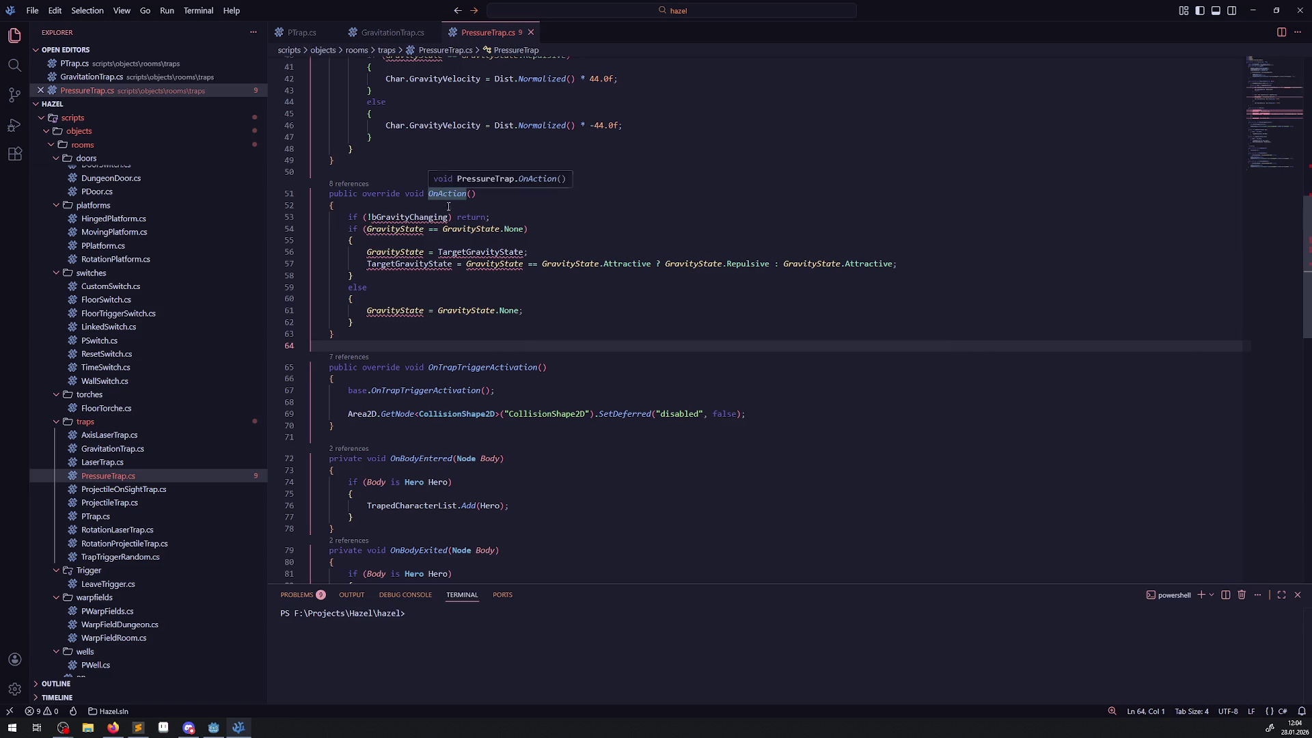
pyautogui.doubleClick(411, 216)
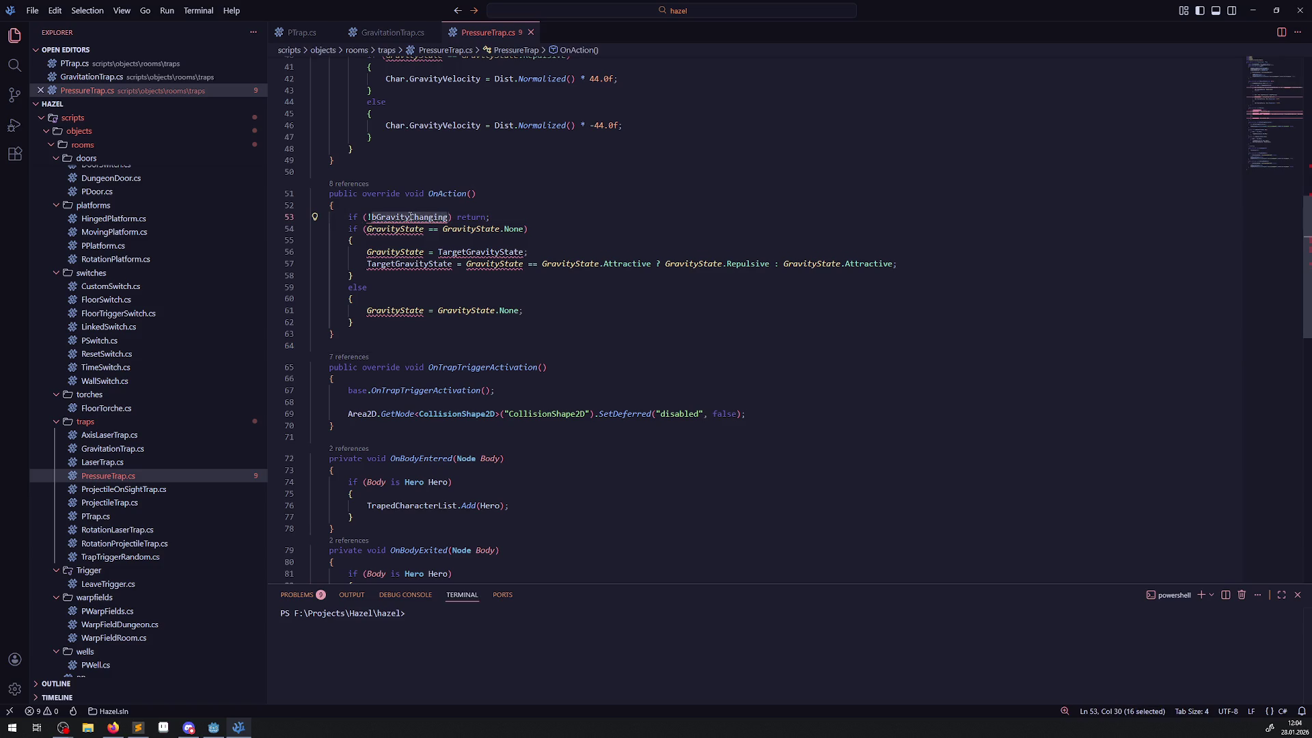
pyautogui.click(393, 32)
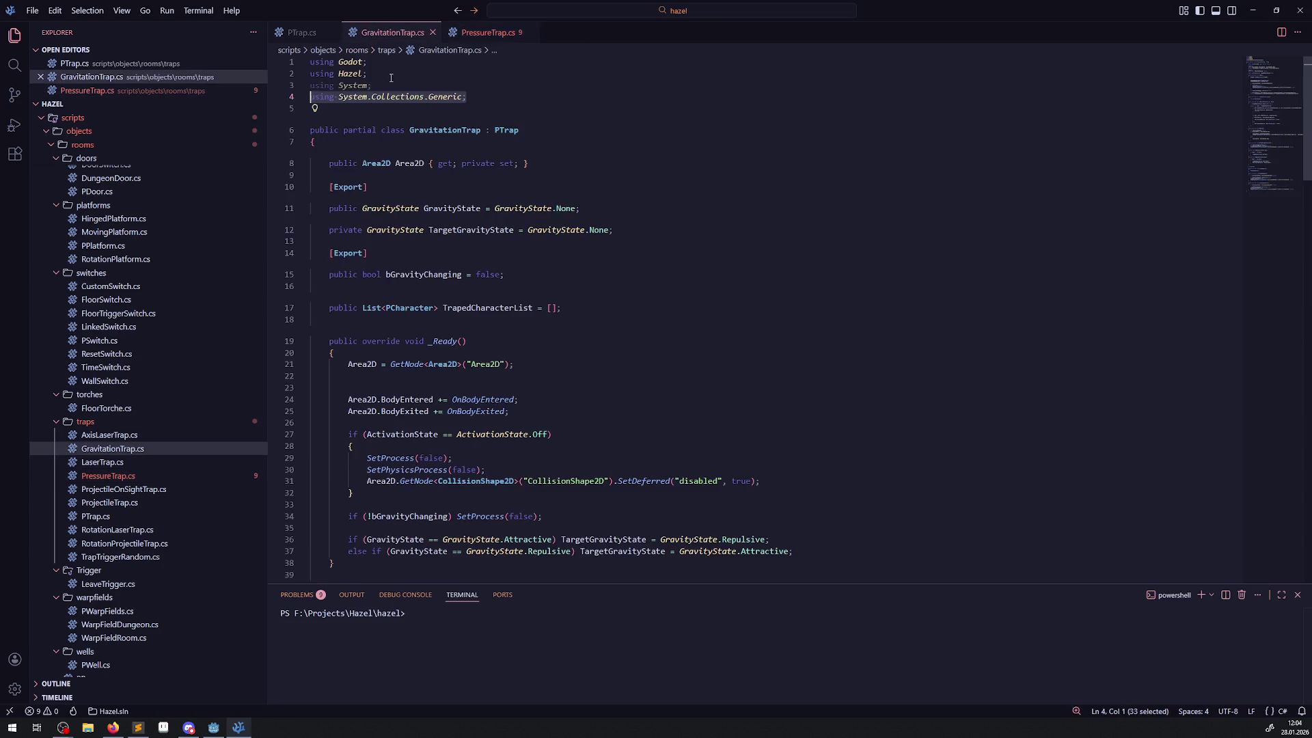
pyautogui.scroll(-8, 468, 335)
pyautogui.scroll(-9, 468, 334)
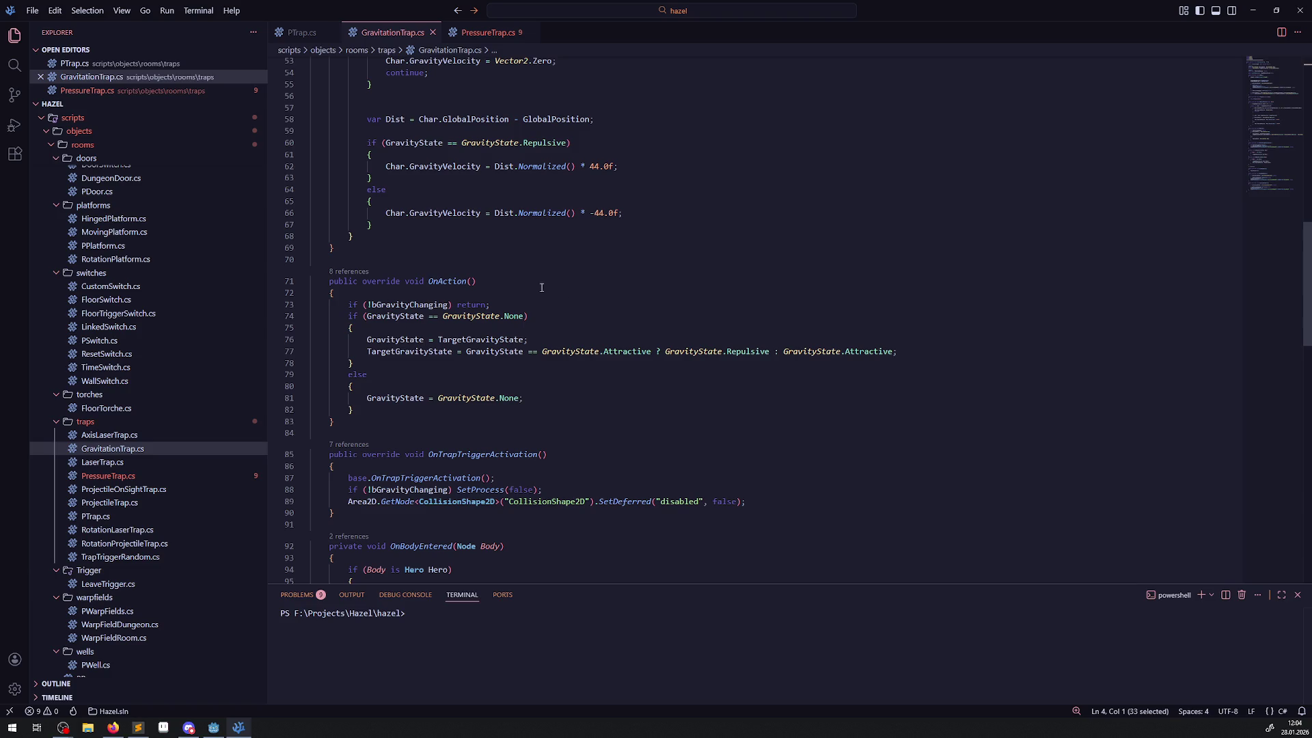
pyautogui.scroll(5, 451, 242)
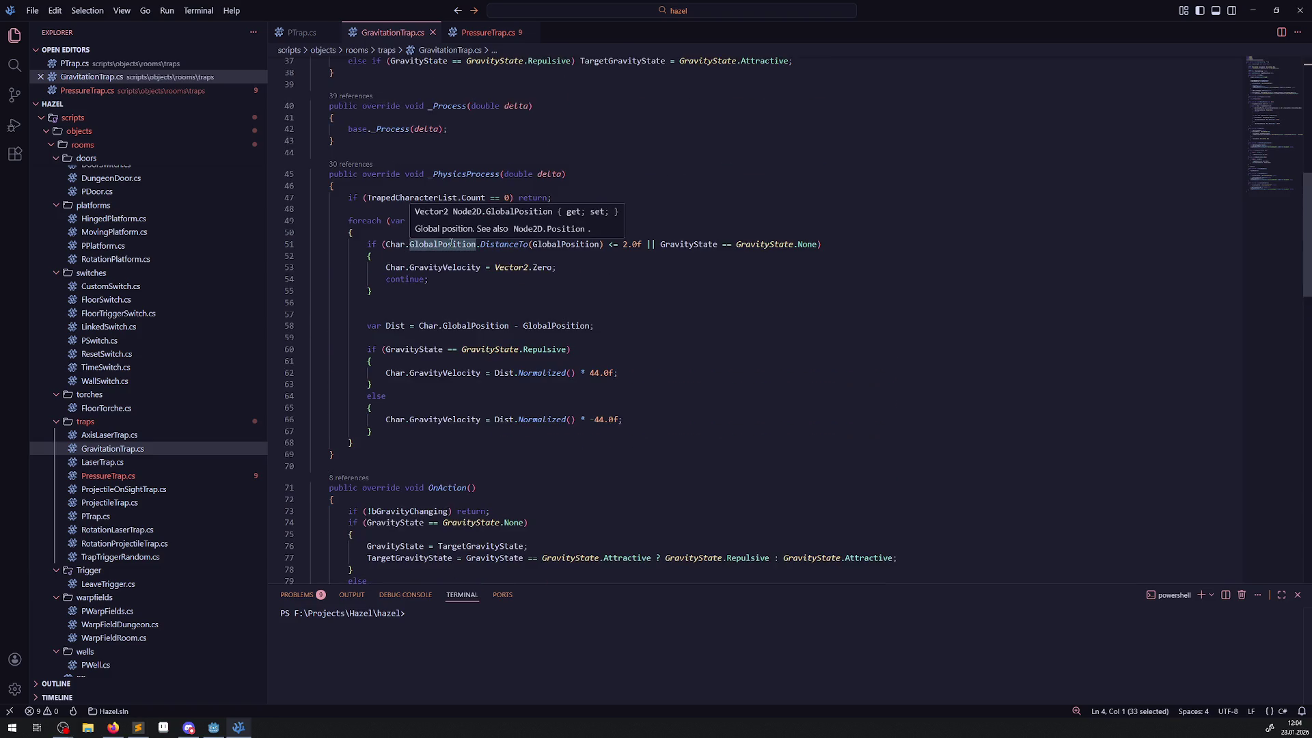
pyautogui.click(501, 34)
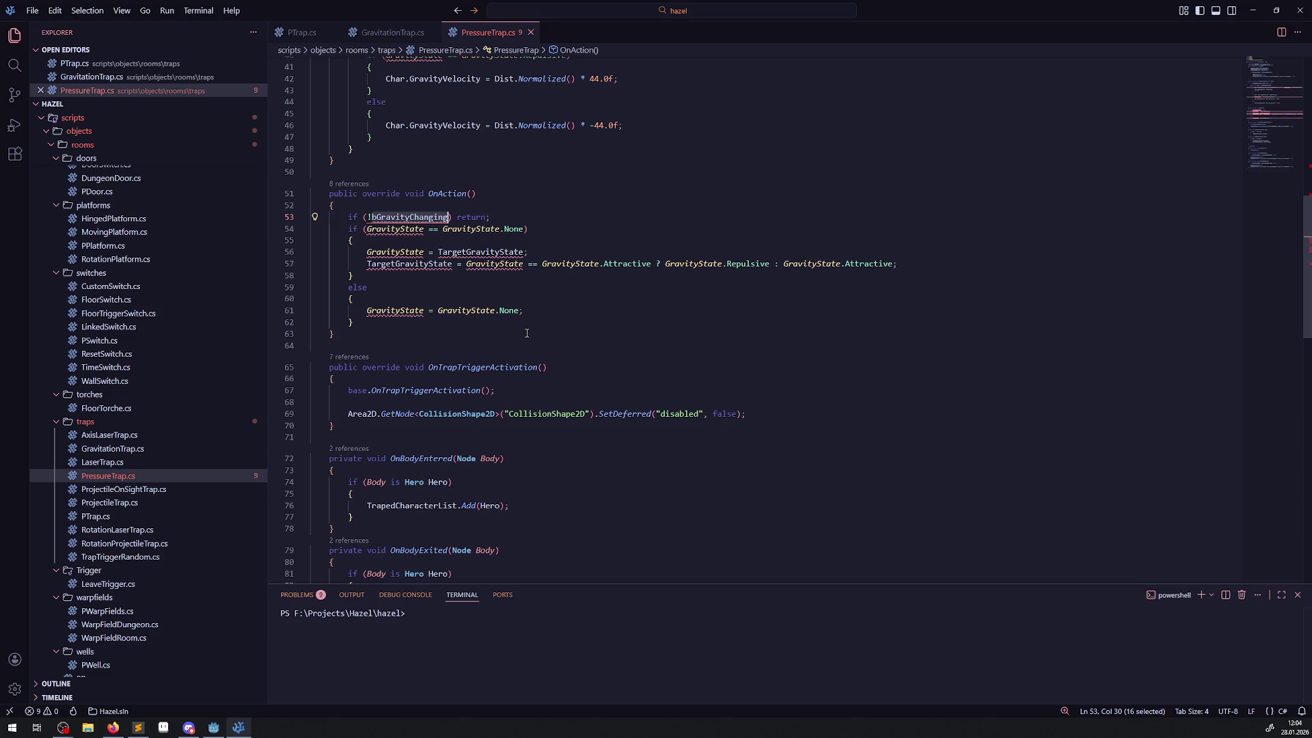
pyautogui.scroll(5, 526, 333)
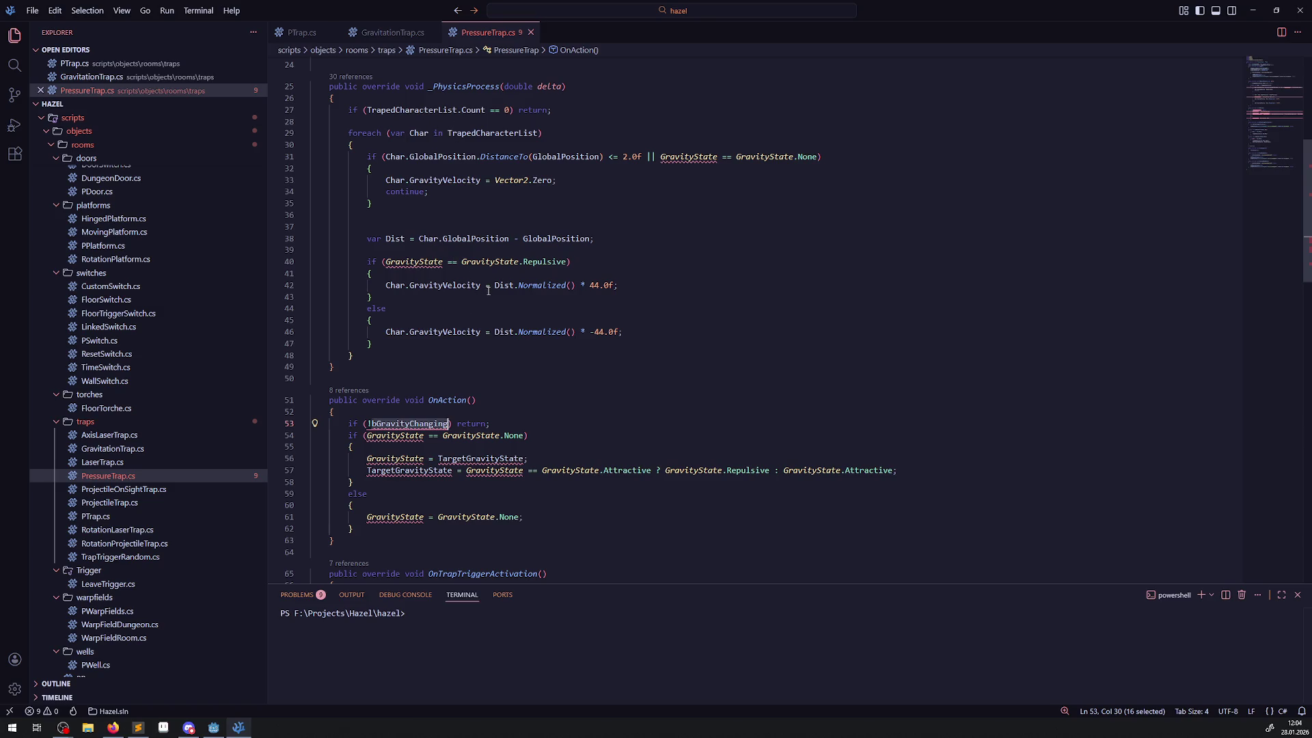
pyautogui.moveTo(489, 290)
pyautogui.scroll(-2, 468, 311)
pyautogui.scroll(10, 458, 308)
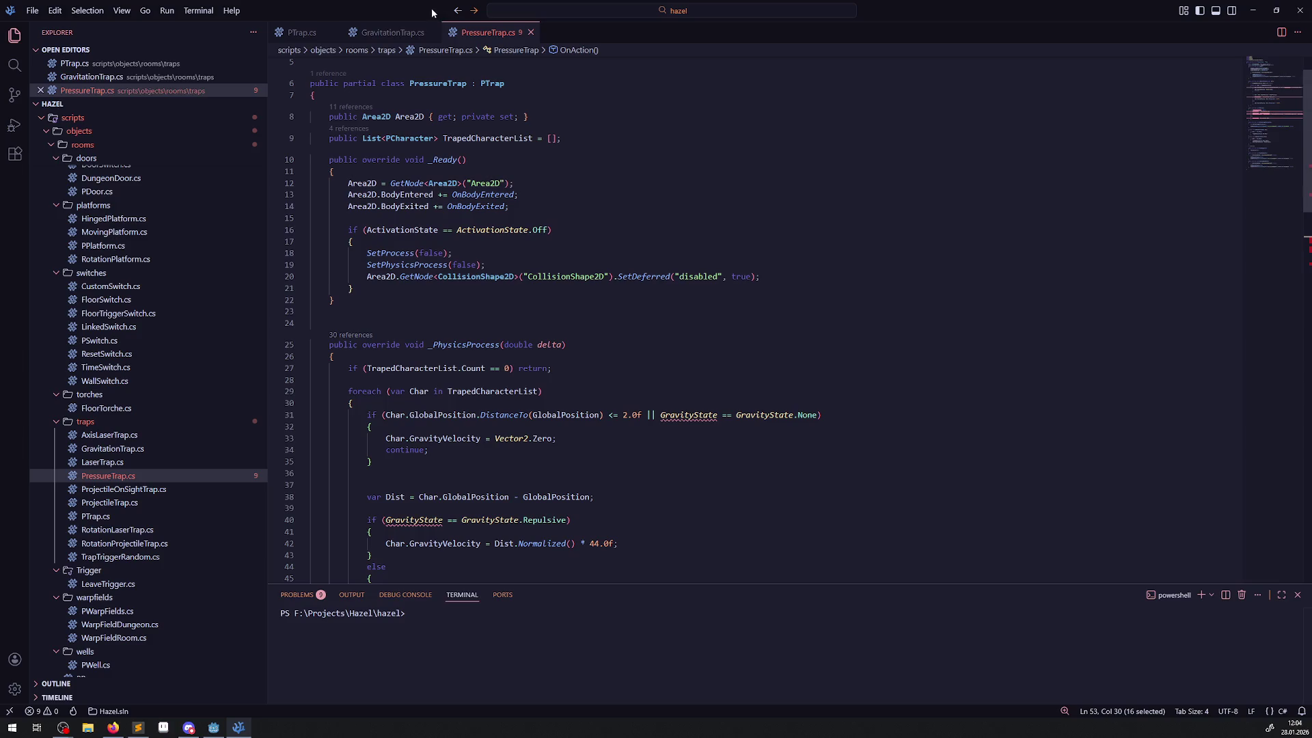
pyautogui.click(393, 32)
pyautogui.scroll(5, 415, 149)
pyautogui.scroll(2, 415, 148)
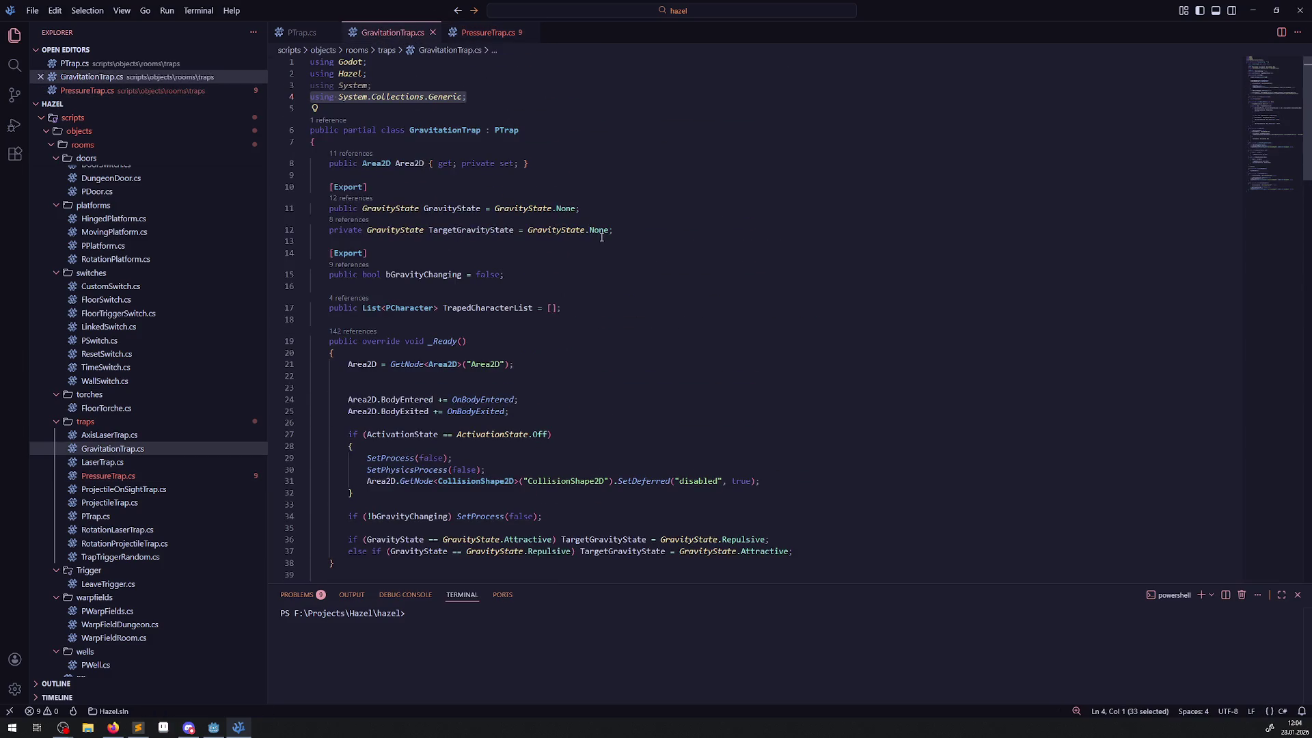
pyautogui.click(592, 175)
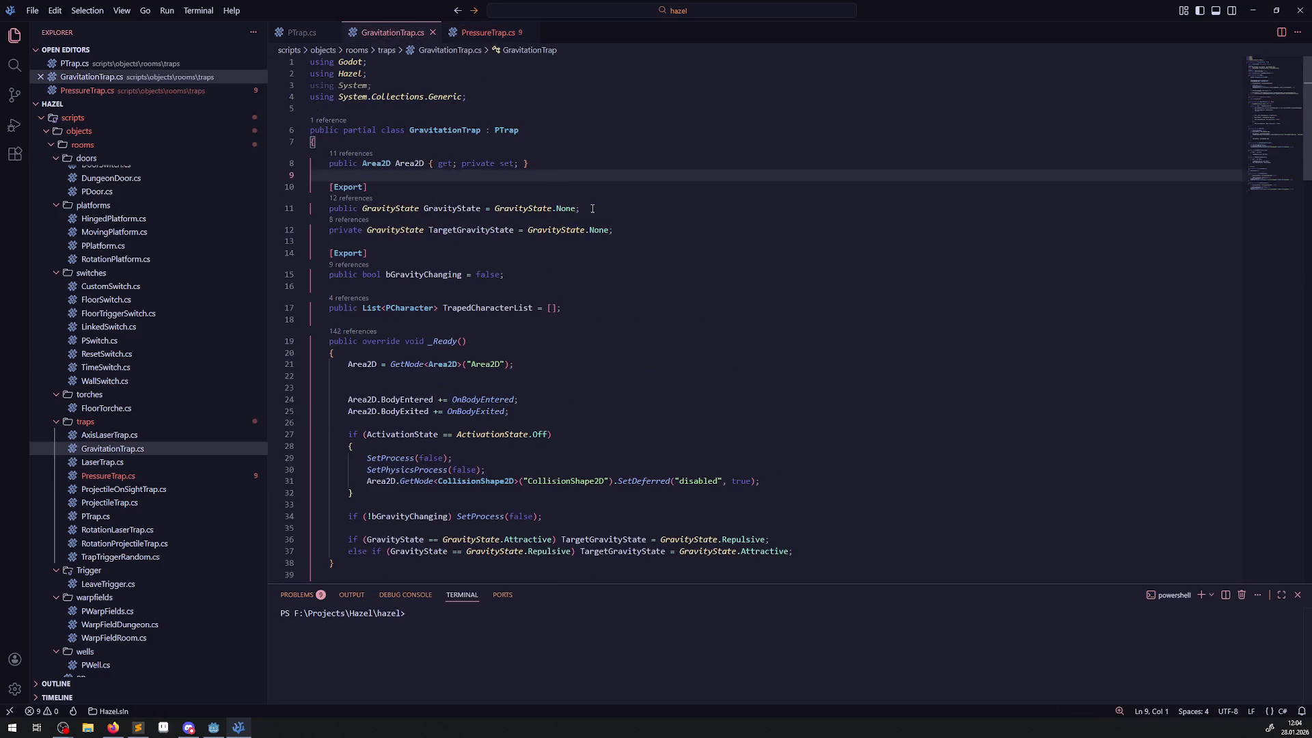
pyautogui.moveTo(592, 208); pyautogui.dragTo(324, 208)
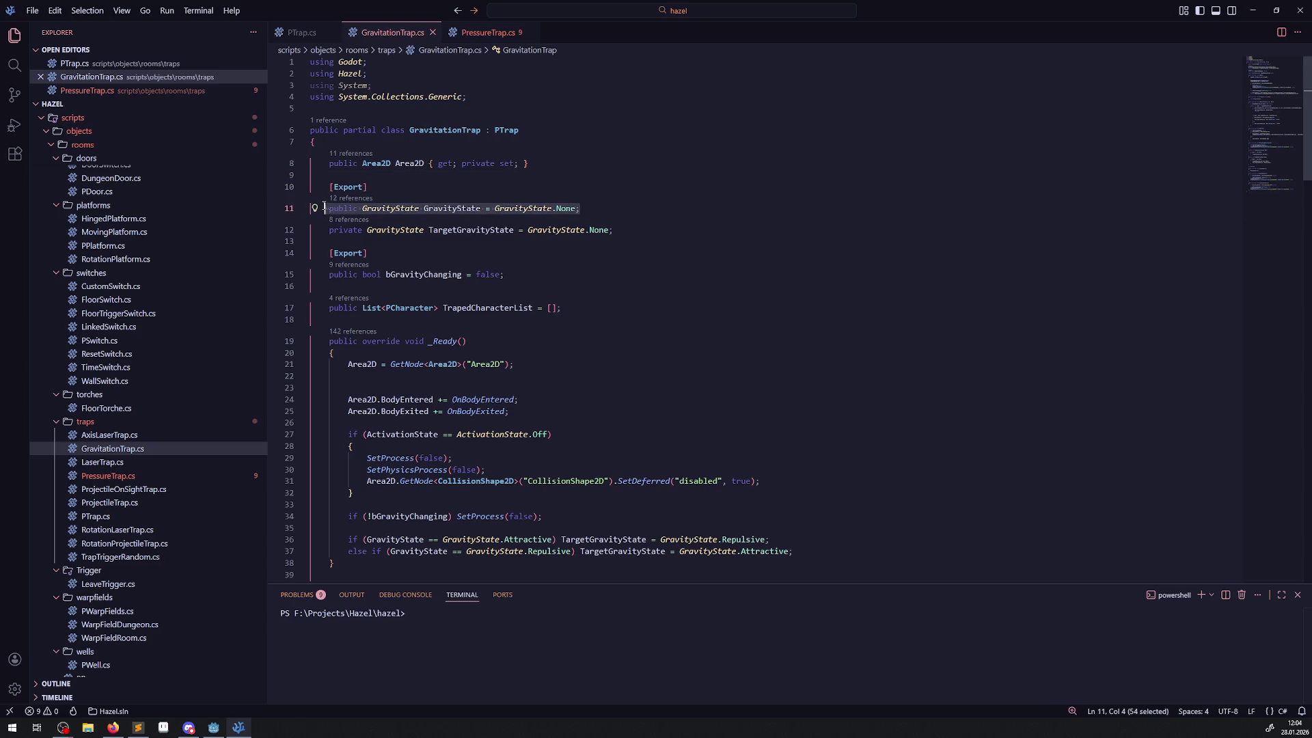
pyautogui.click(437, 187)
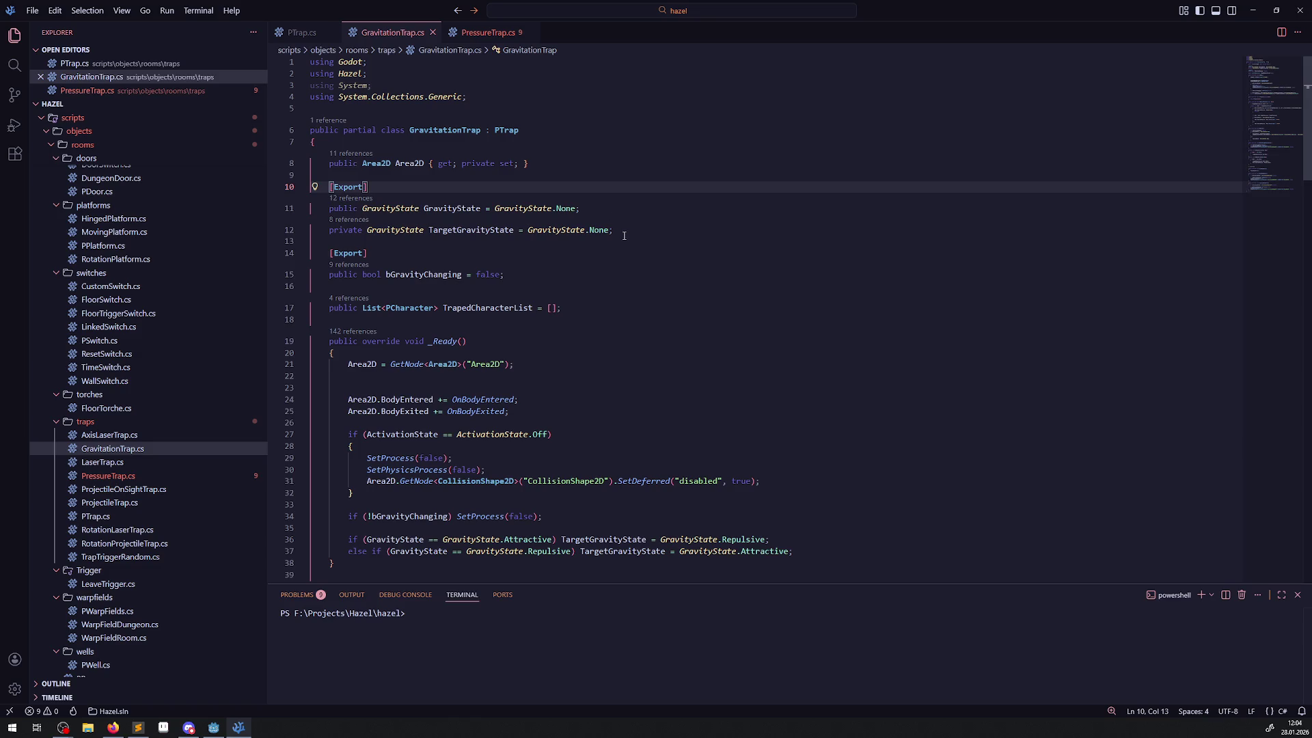
pyautogui.moveTo(611, 209); pyautogui.dragTo(308, 210)
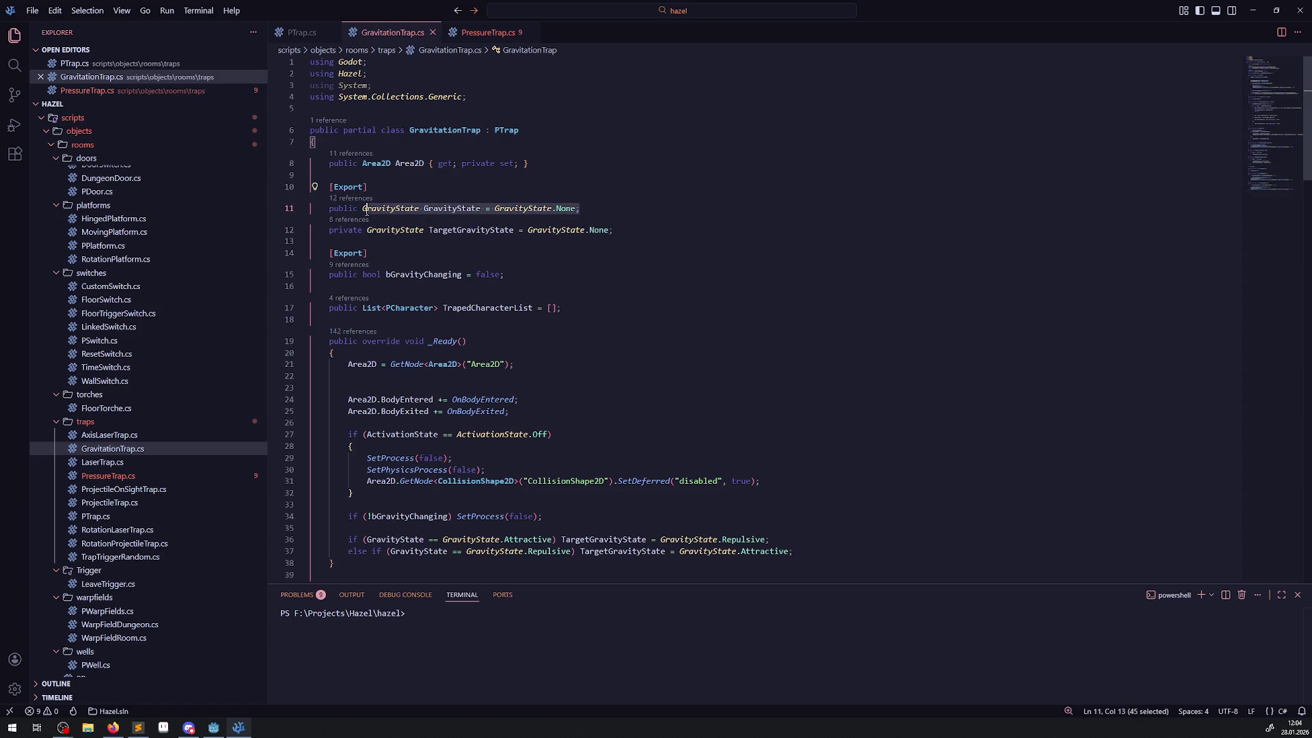
pyautogui.click(488, 32)
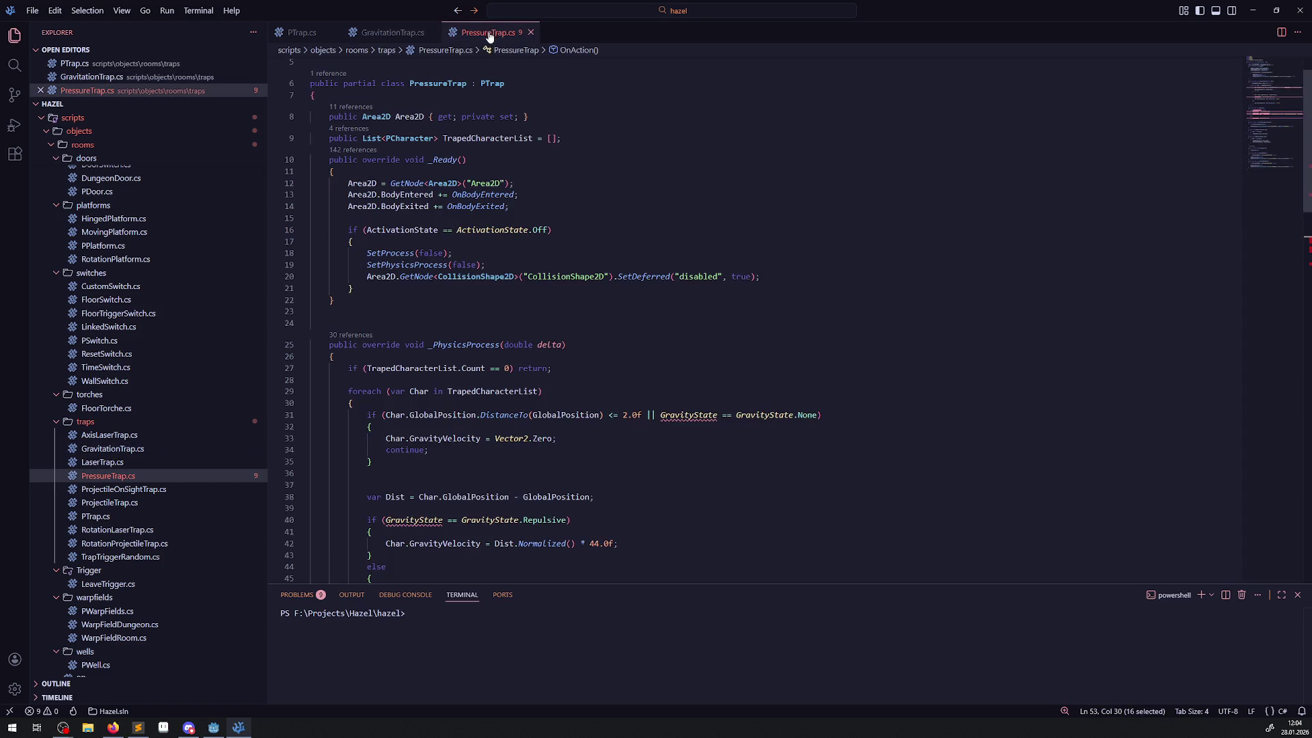
pyautogui.click(387, 37)
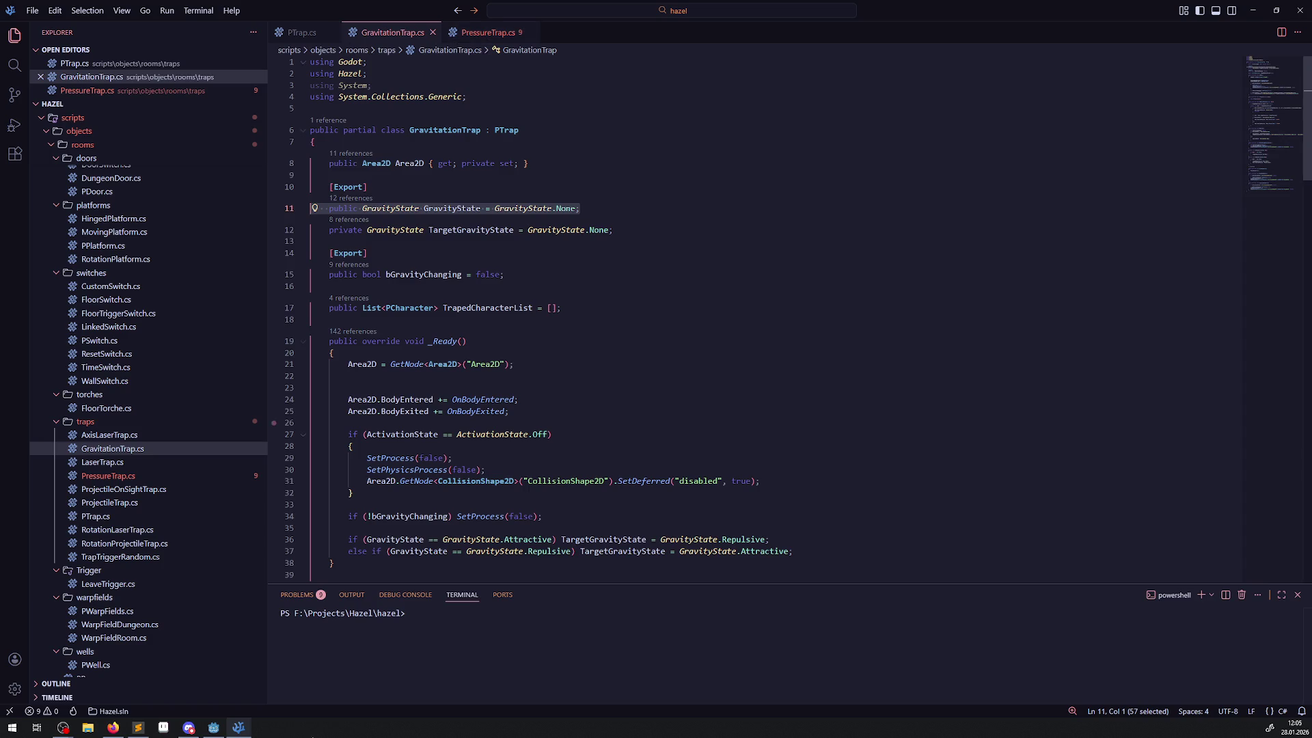
# - Open the RoomTest03 scene from the TestRooms folder in Godot
pyautogui.click(215, 729)
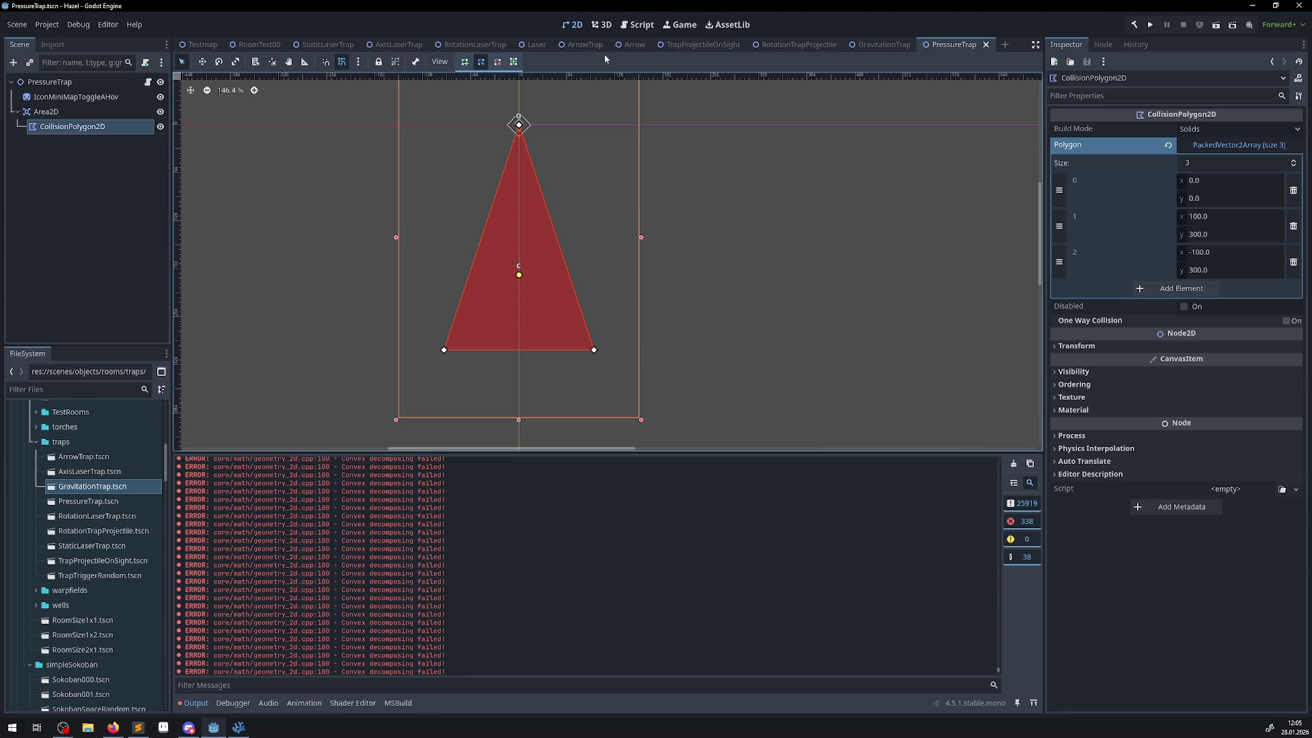
pyautogui.scroll(2, 82, 506)
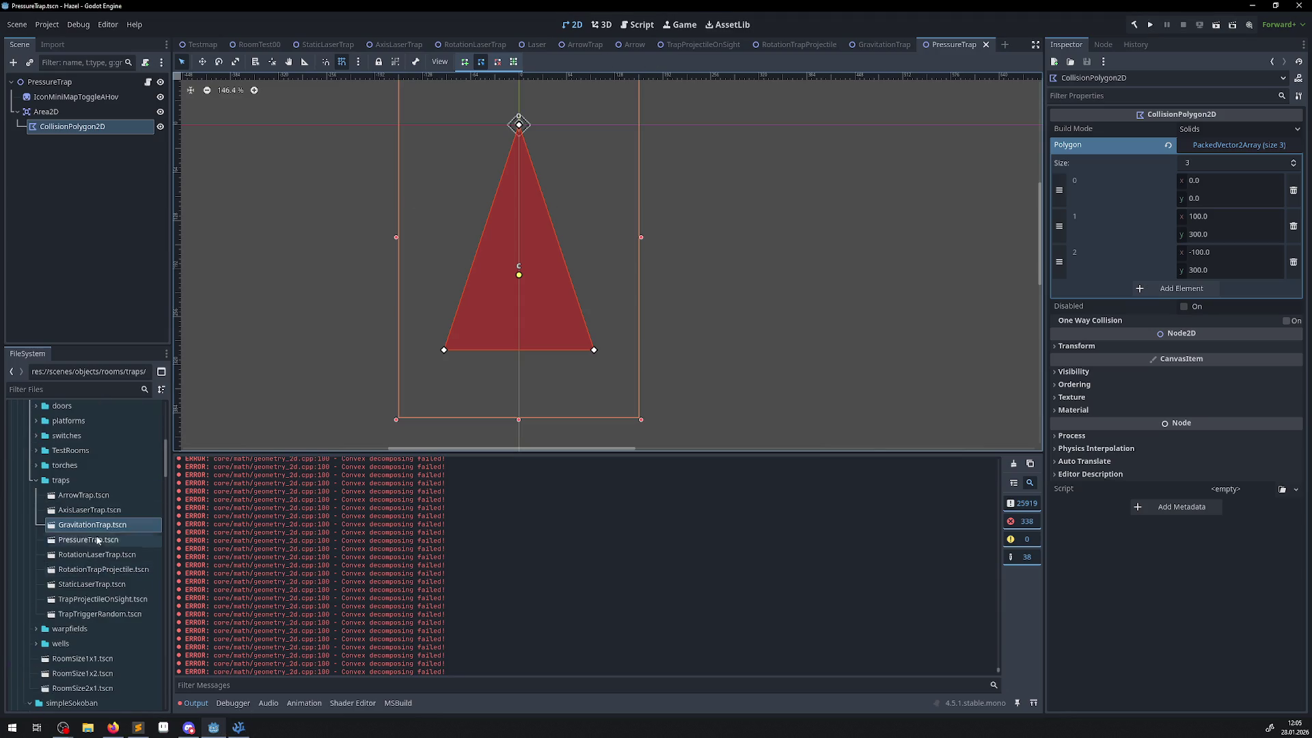
pyautogui.click(36, 451)
pyautogui.doubleClick(87, 524)
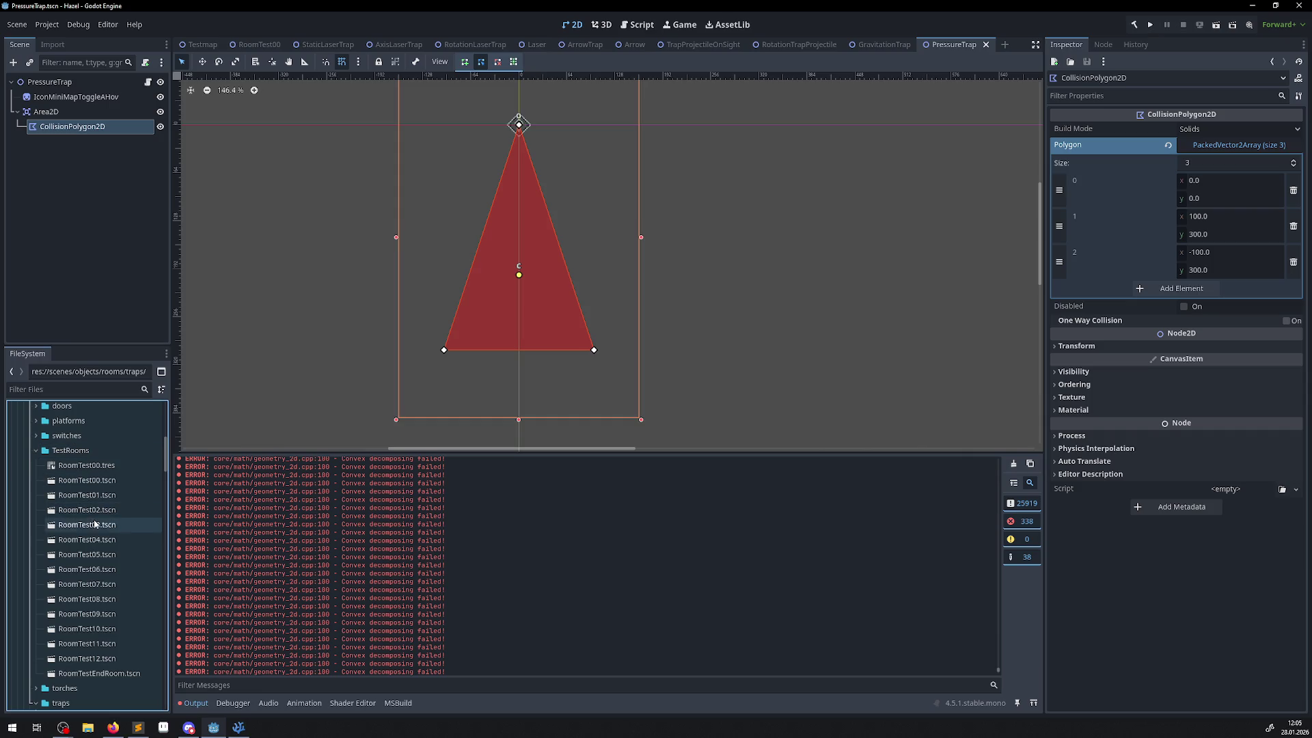
pyautogui.scroll(-1, 602, 284)
pyautogui.scroll(5, 424, 292)
pyautogui.hscroll(5, 424, 292)
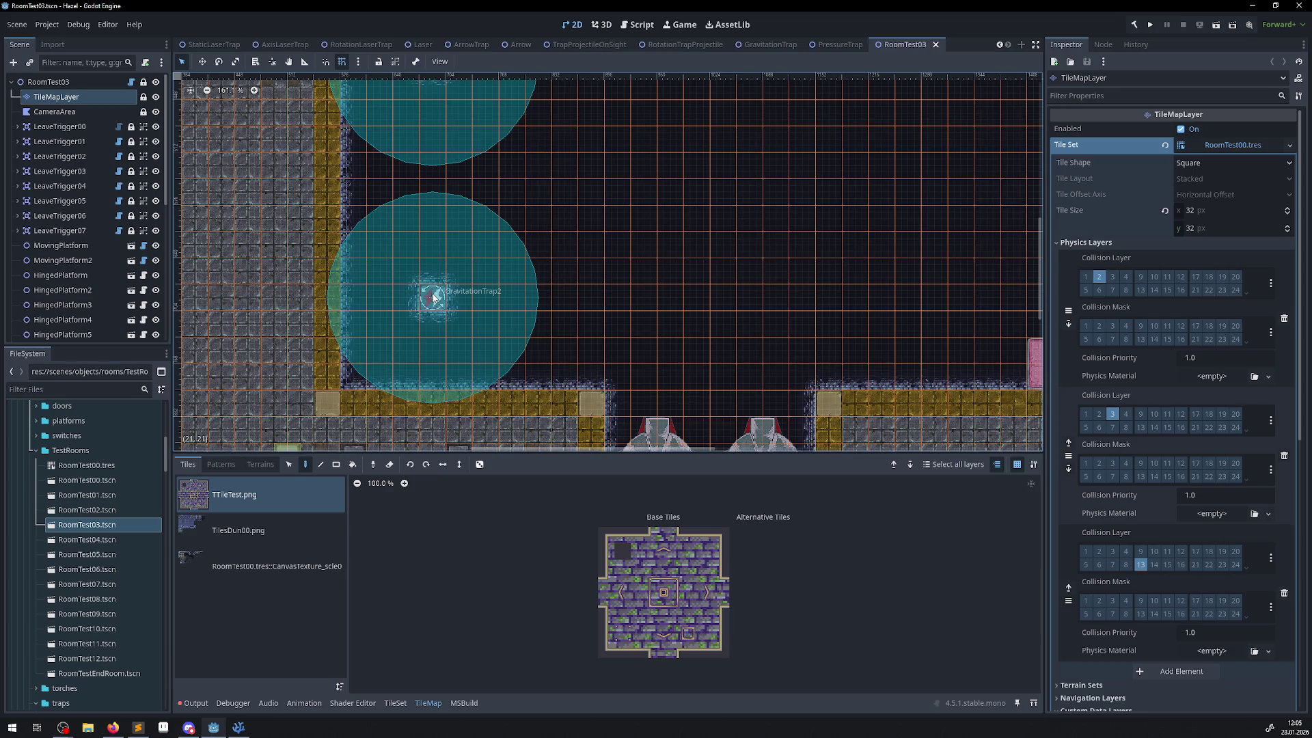
pyautogui.scroll(-5, 79, 230)
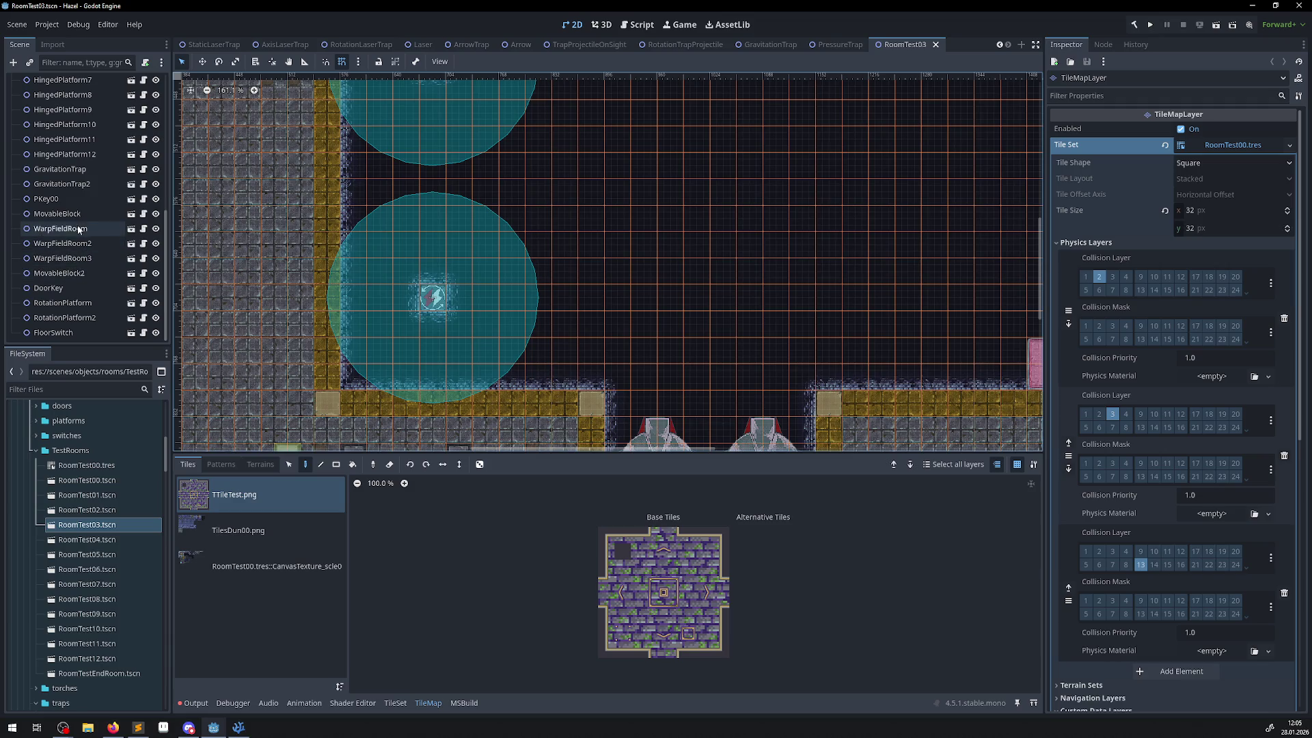
# - Inspect the GravitationTrap's Repulsive gravity properties and pan to show both trap circles
pyautogui.click(70, 172)
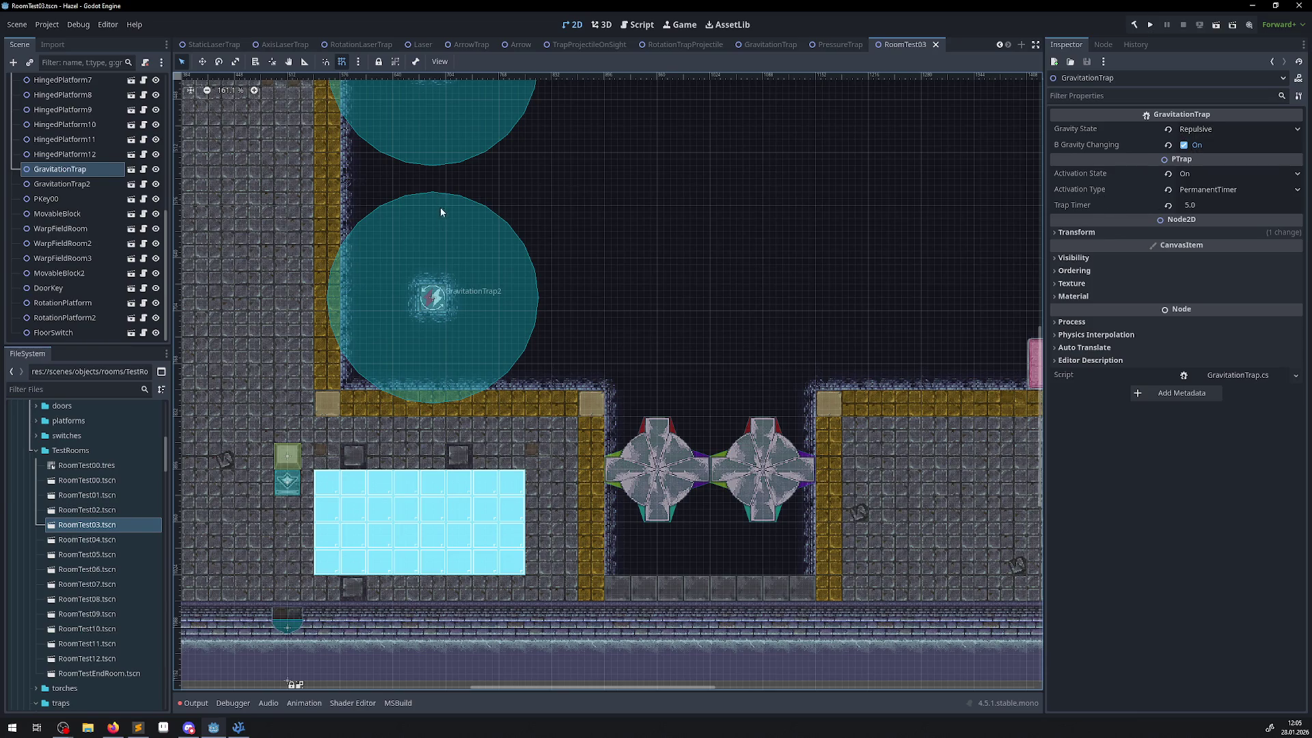
pyautogui.scroll(3, 440, 209)
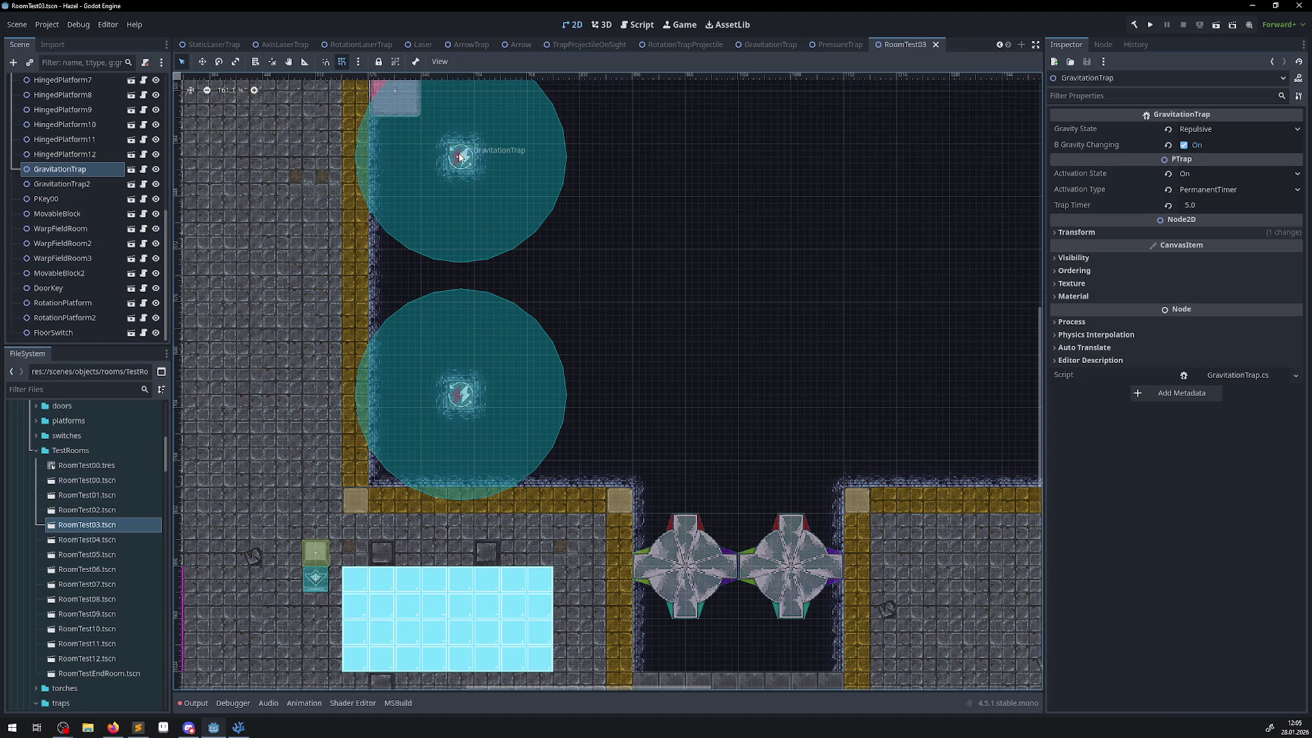
pyautogui.moveTo(505, 252)
pyautogui.mouseDown()
pyautogui.moveTo(519, 273)
pyautogui.moveTo(818, 301)
pyautogui.mouseUp()
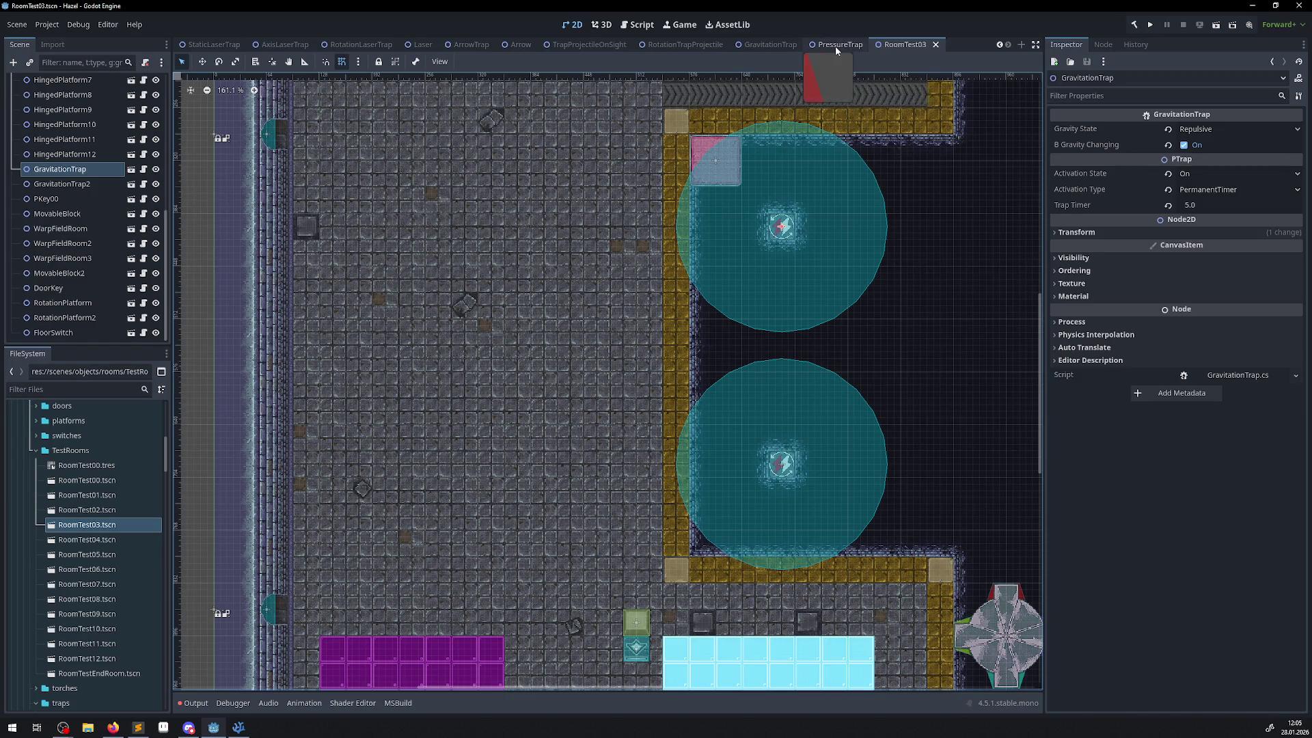
pyautogui.moveTo(760, 47)
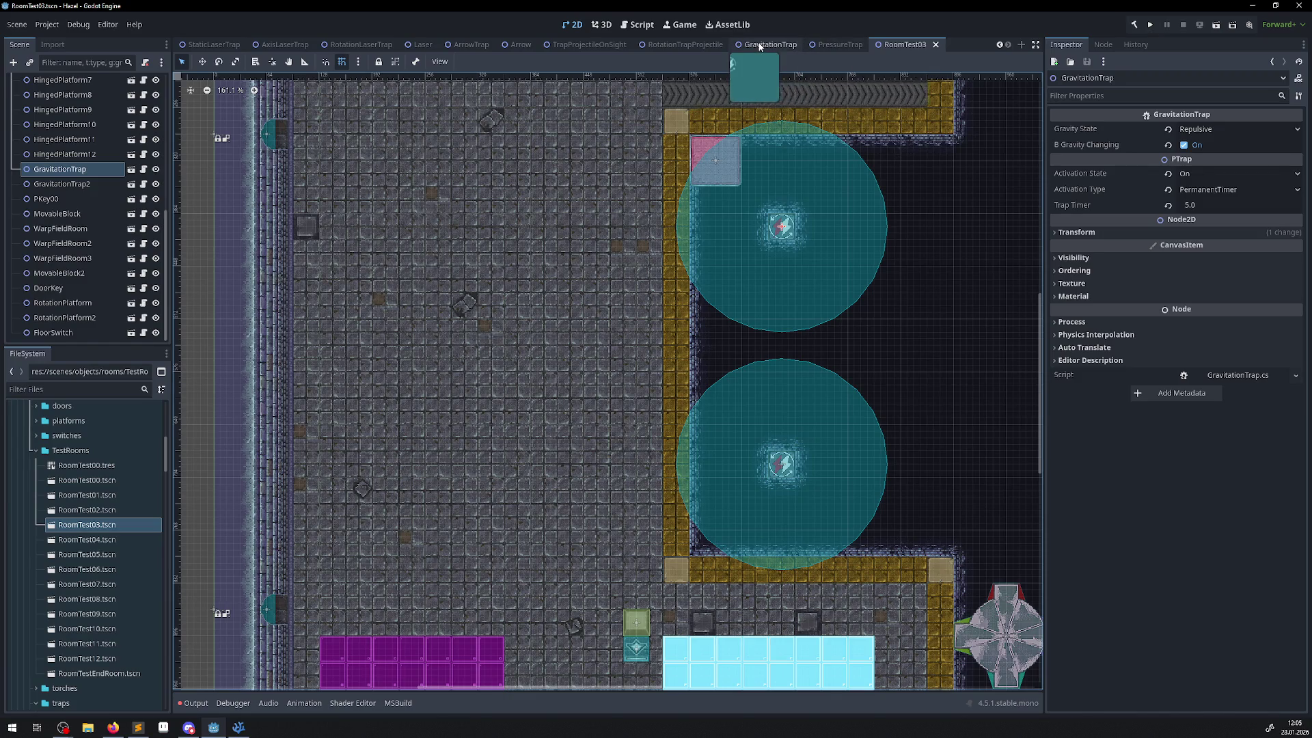
pyautogui.click(238, 727)
# - Paste the GravityState field declaration below TrapedCharacterList in PressureTrap.cs
pyautogui.click(505, 33)
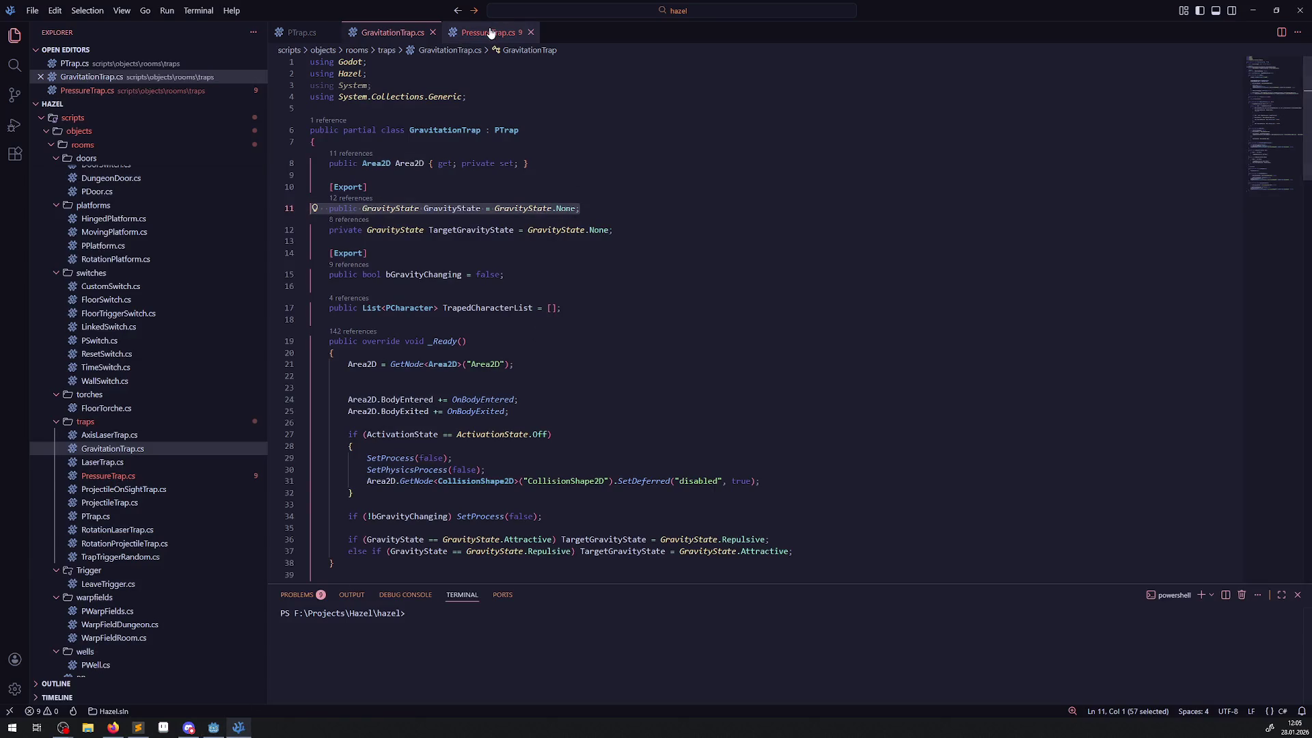
pyautogui.click(437, 146)
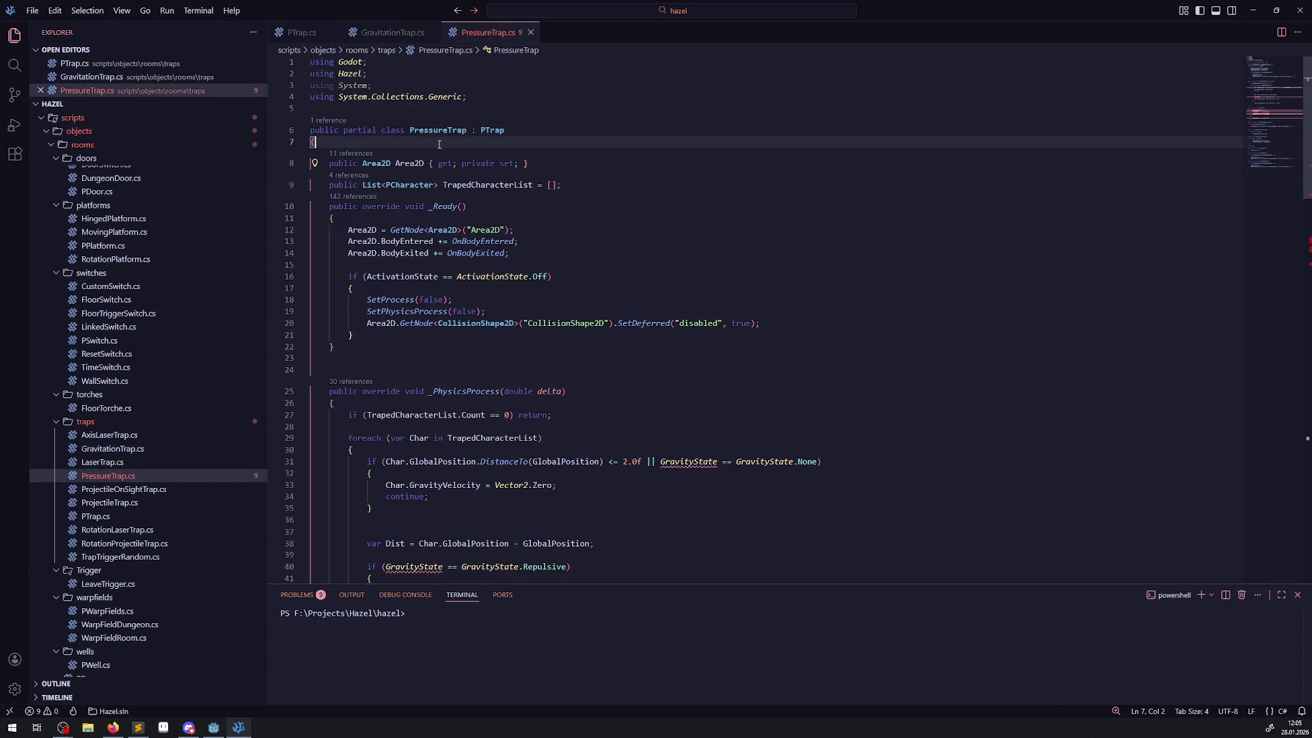
pyautogui.click(584, 185)
pyautogui.press('Return')
pyautogui.write('public GravityState GravityState = GravityState.None;')
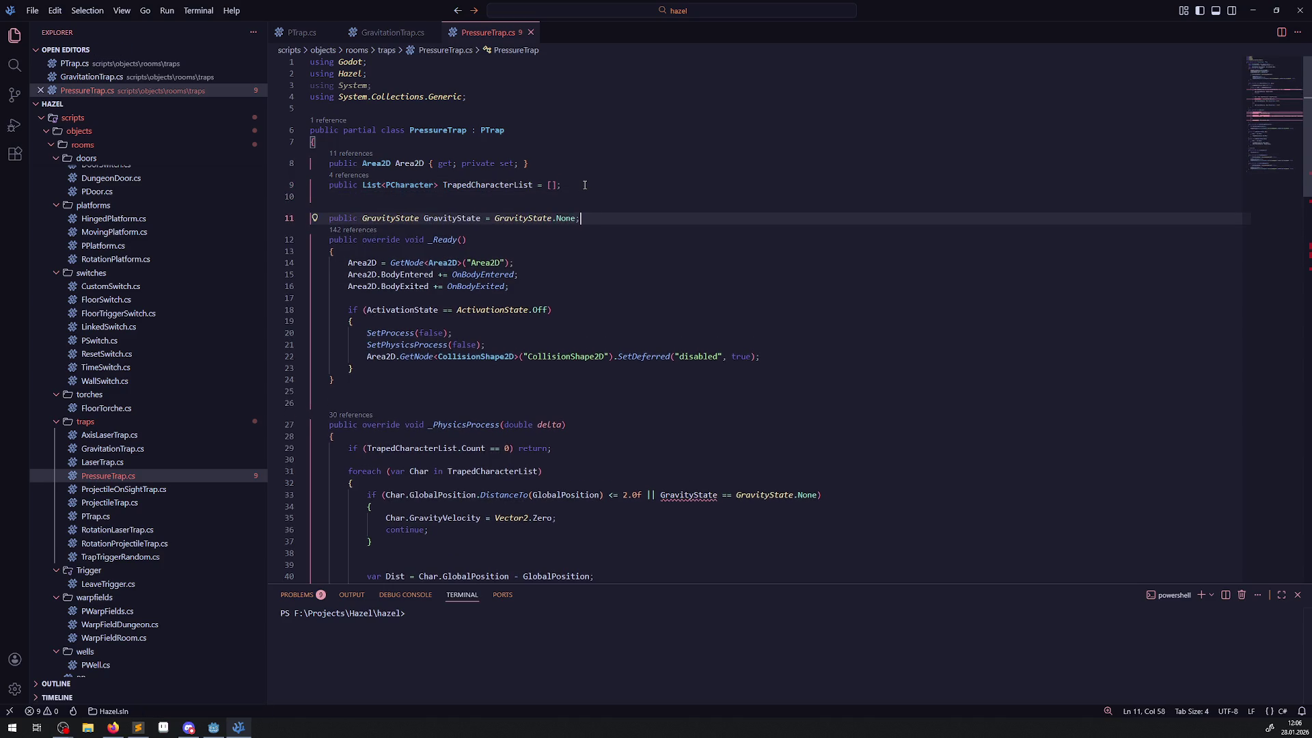
# - Change the GravityState field's default from None to GravityState.Repulsive and save
pyautogui.doubleClick(565, 219)
pyautogui.press('BackSpace')
pyautogui.hotkey('ctrl', 'space')
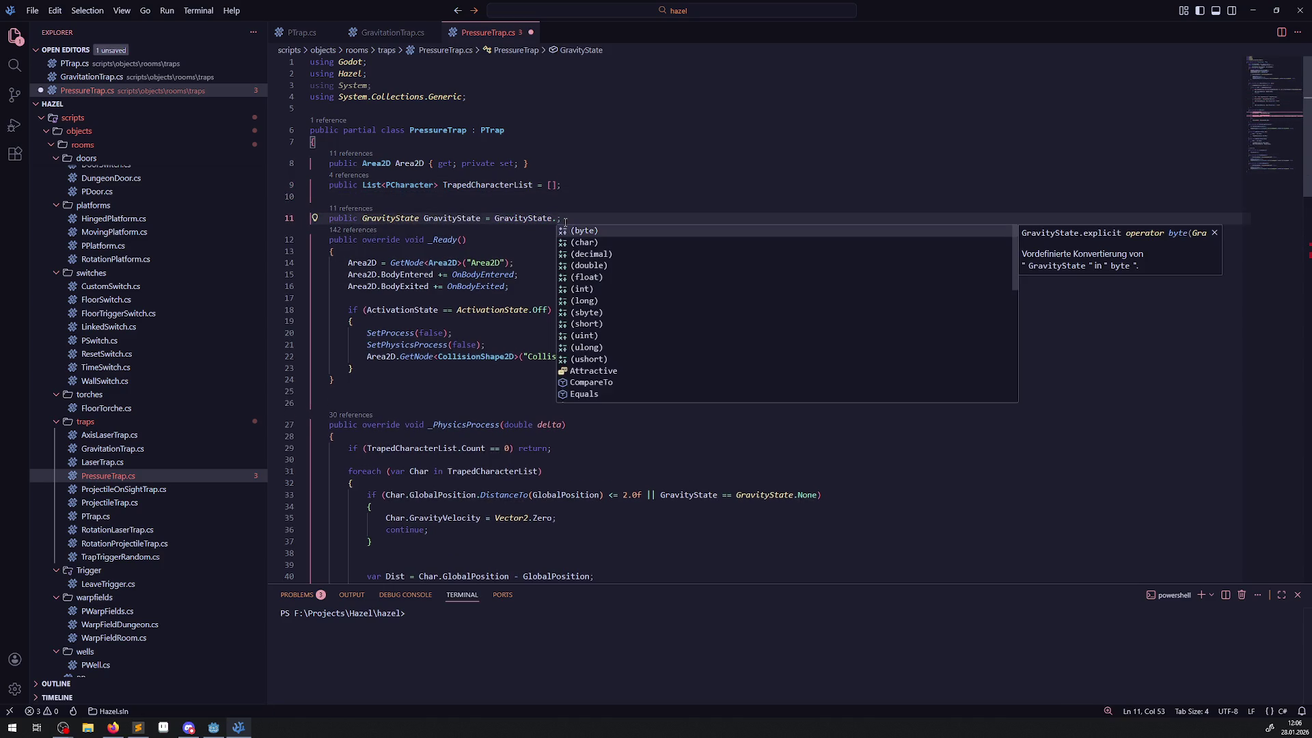
pyautogui.hotkey('ctrl', 'BackSpace')
pyautogui.hotkey('ctrl', 'BackSpace')
pyautogui.hotkey('ctrl', 'space')
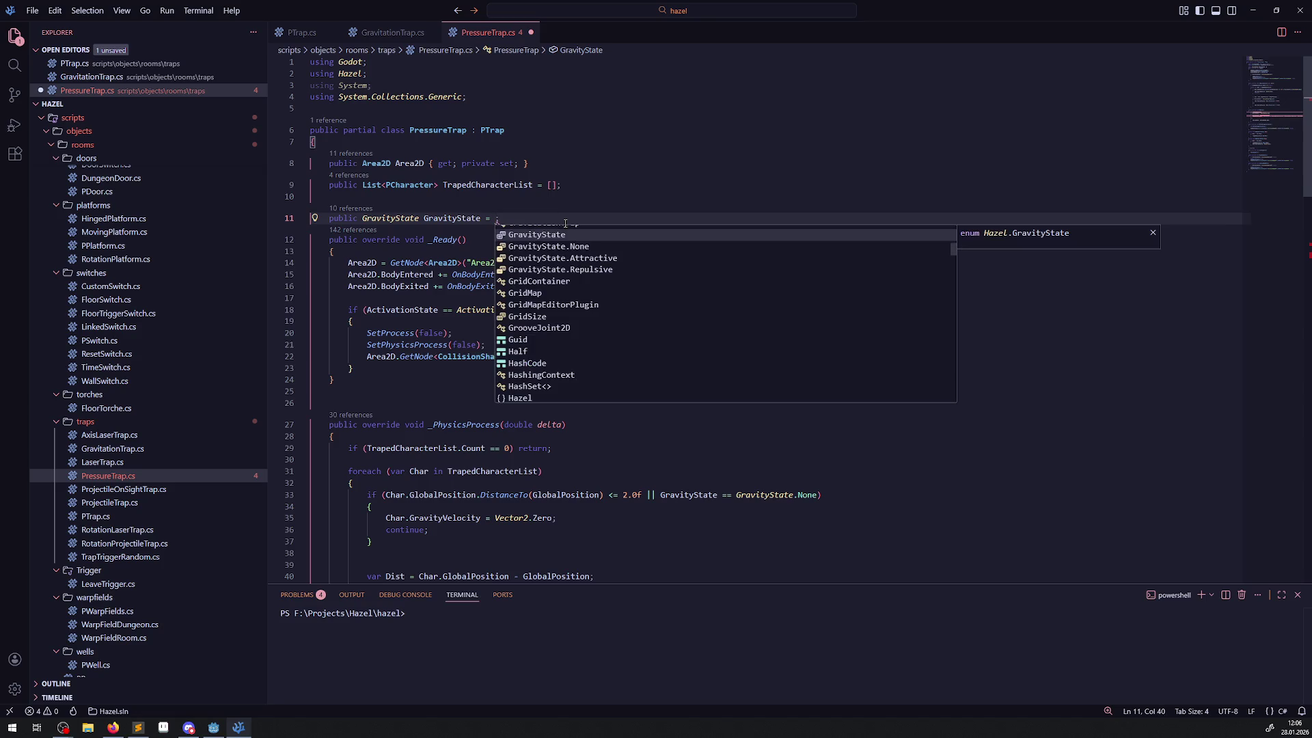
pyautogui.click(589, 272)
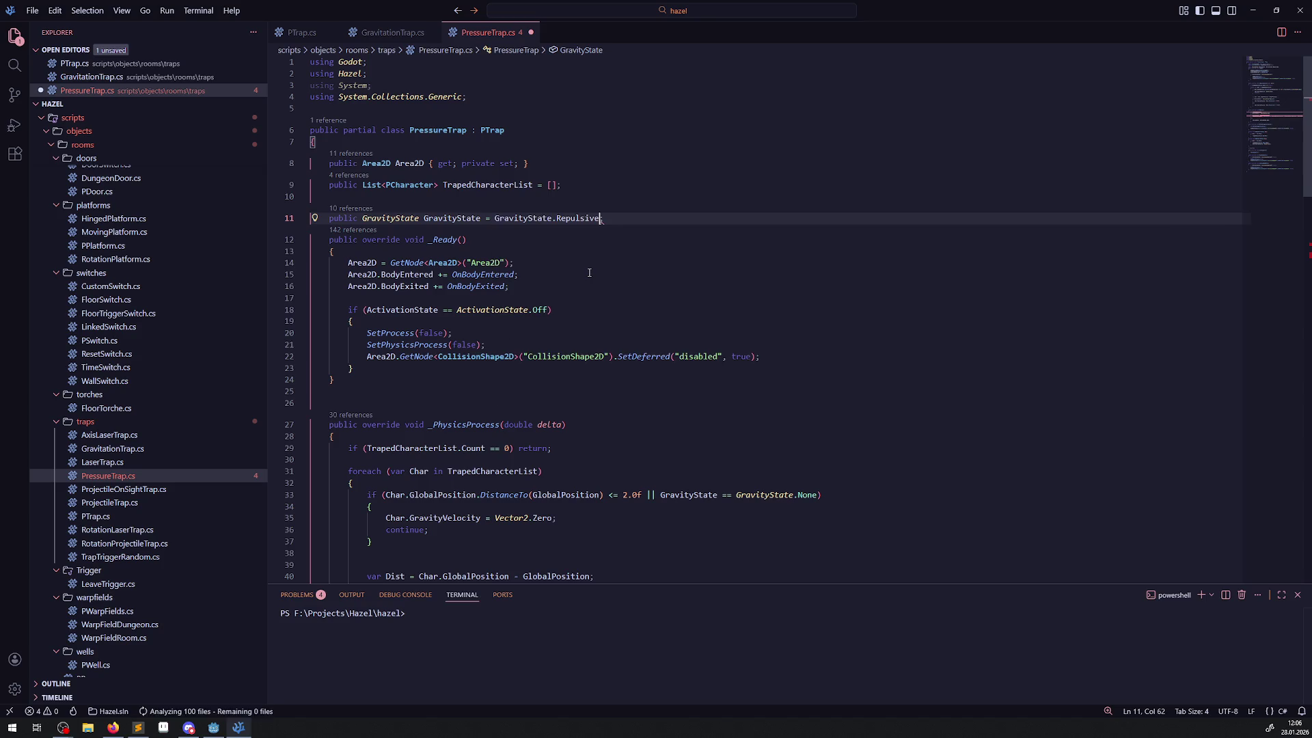
pyautogui.write(';')
pyautogui.hotkey('ctrl', 's')
pyautogui.click(645, 224)
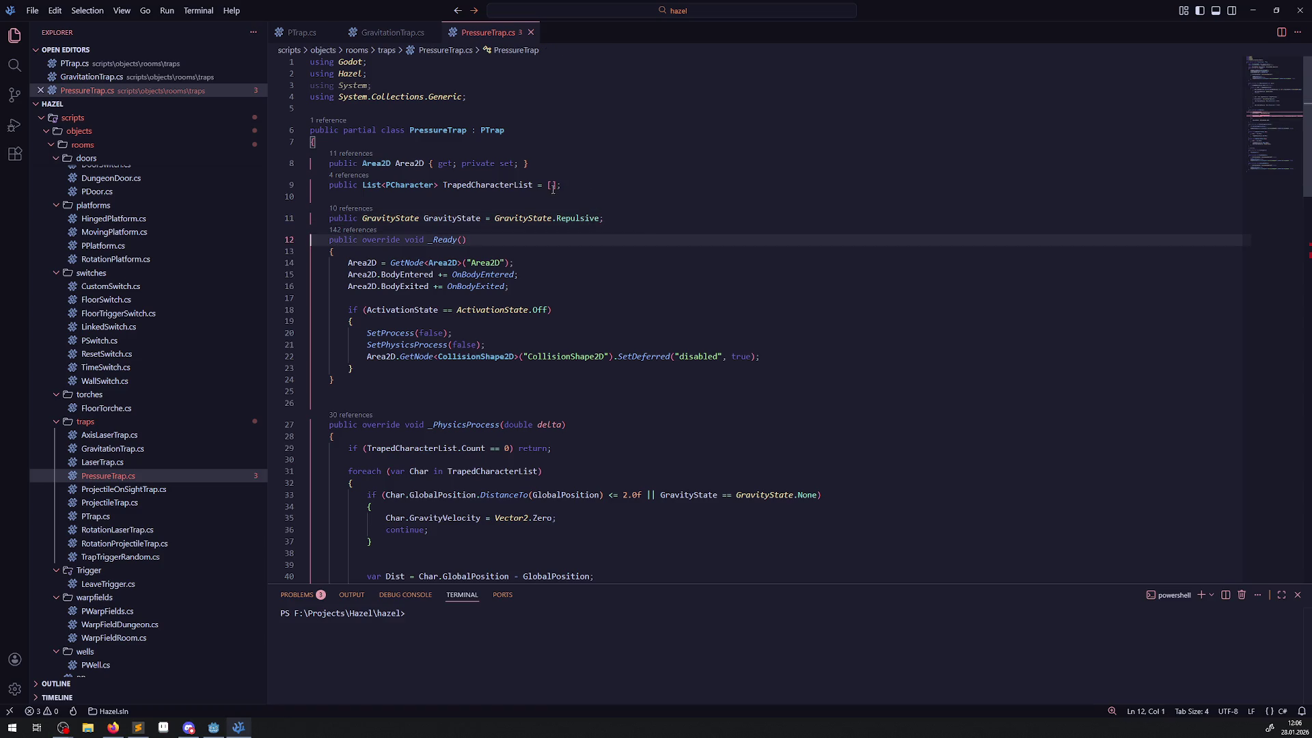
# - Remove the bGravityChanging early-return check from PressureTrap.cs
pyautogui.doubleClick(444, 218)
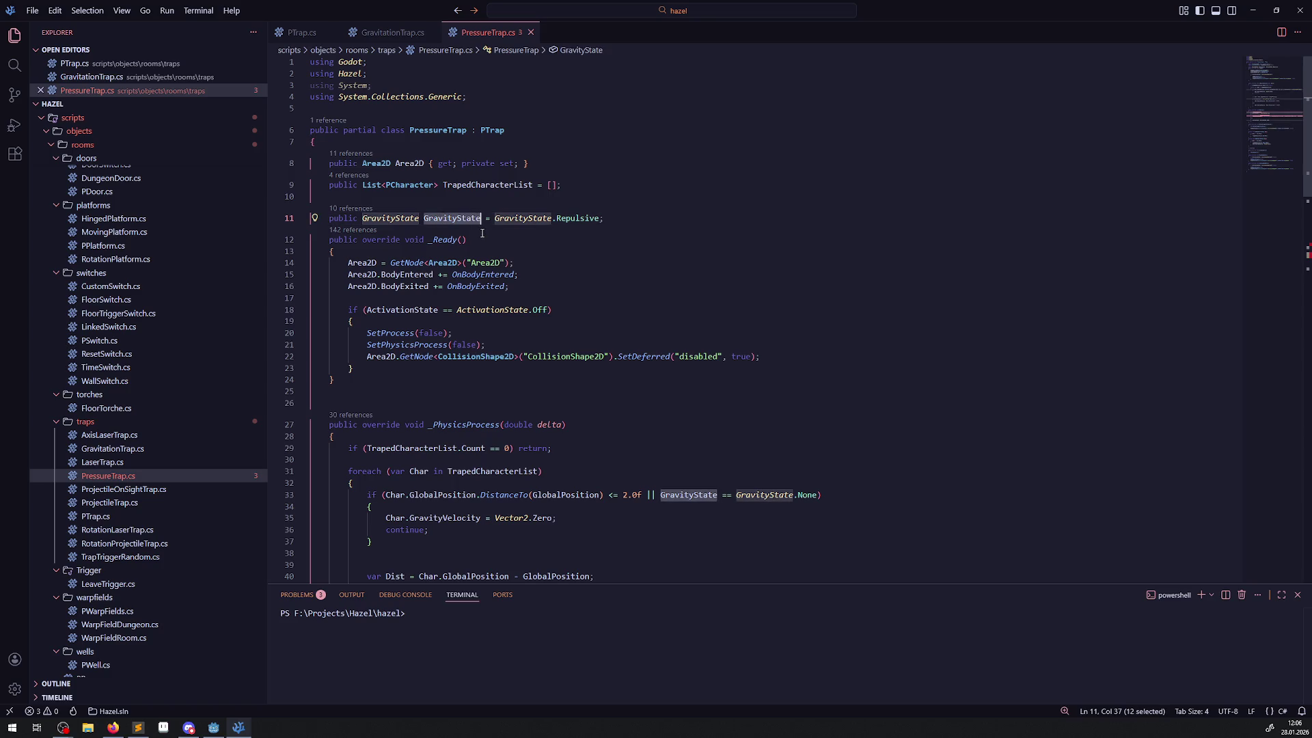
pyautogui.scroll(-10, 560, 282)
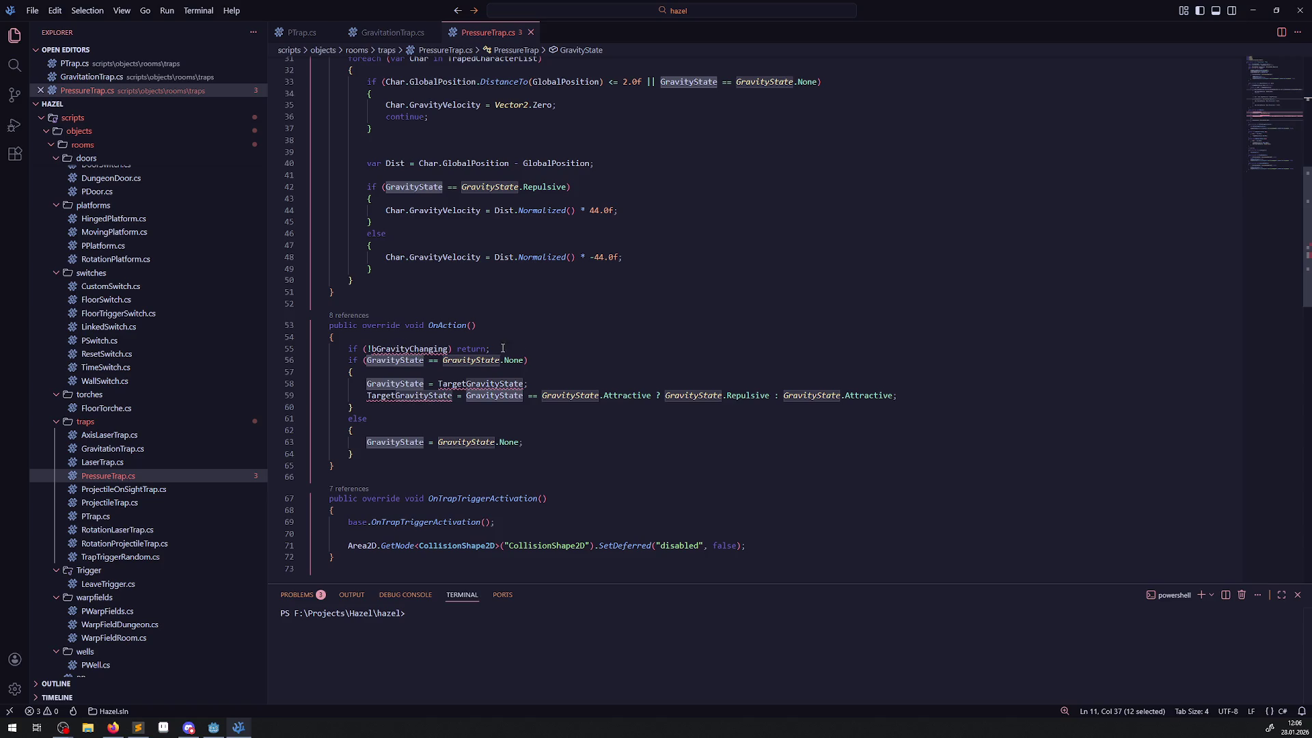
pyautogui.moveTo(509, 348); pyautogui.dragTo(280, 355)
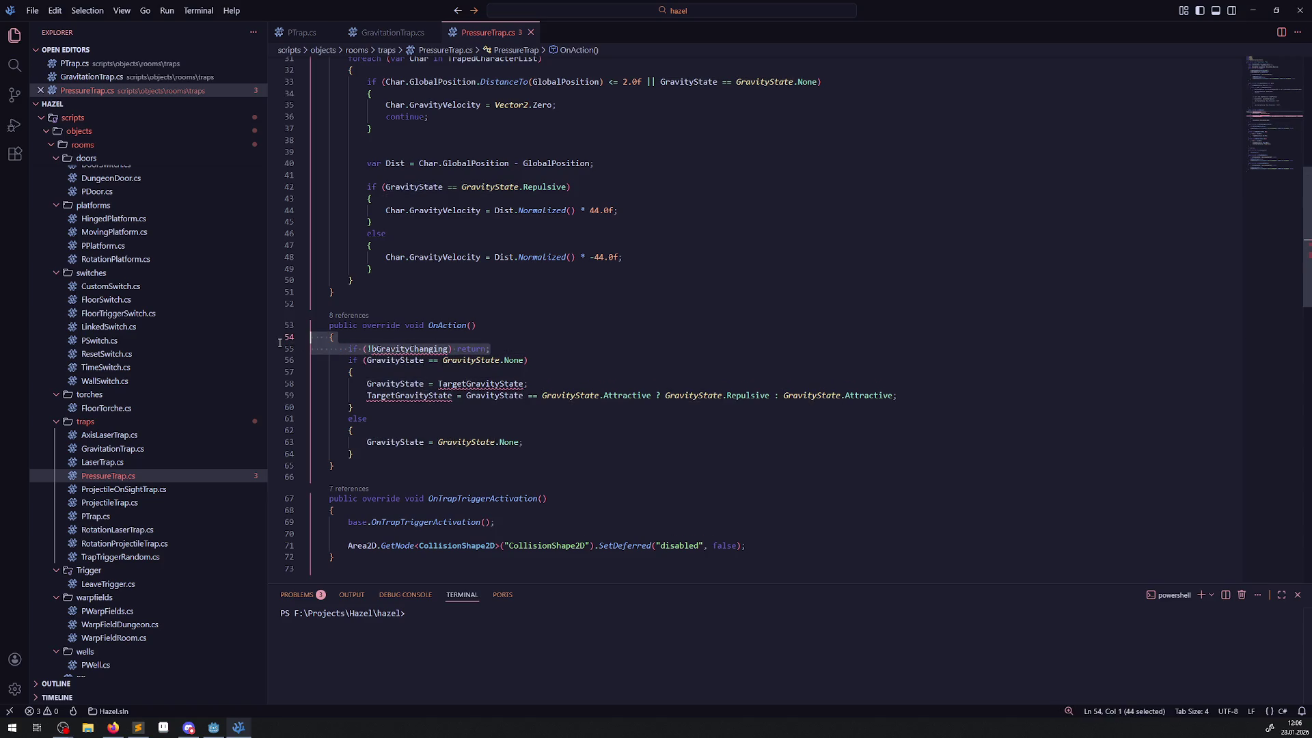
pyautogui.press('BackSpace')
pyautogui.press('BackSpace')
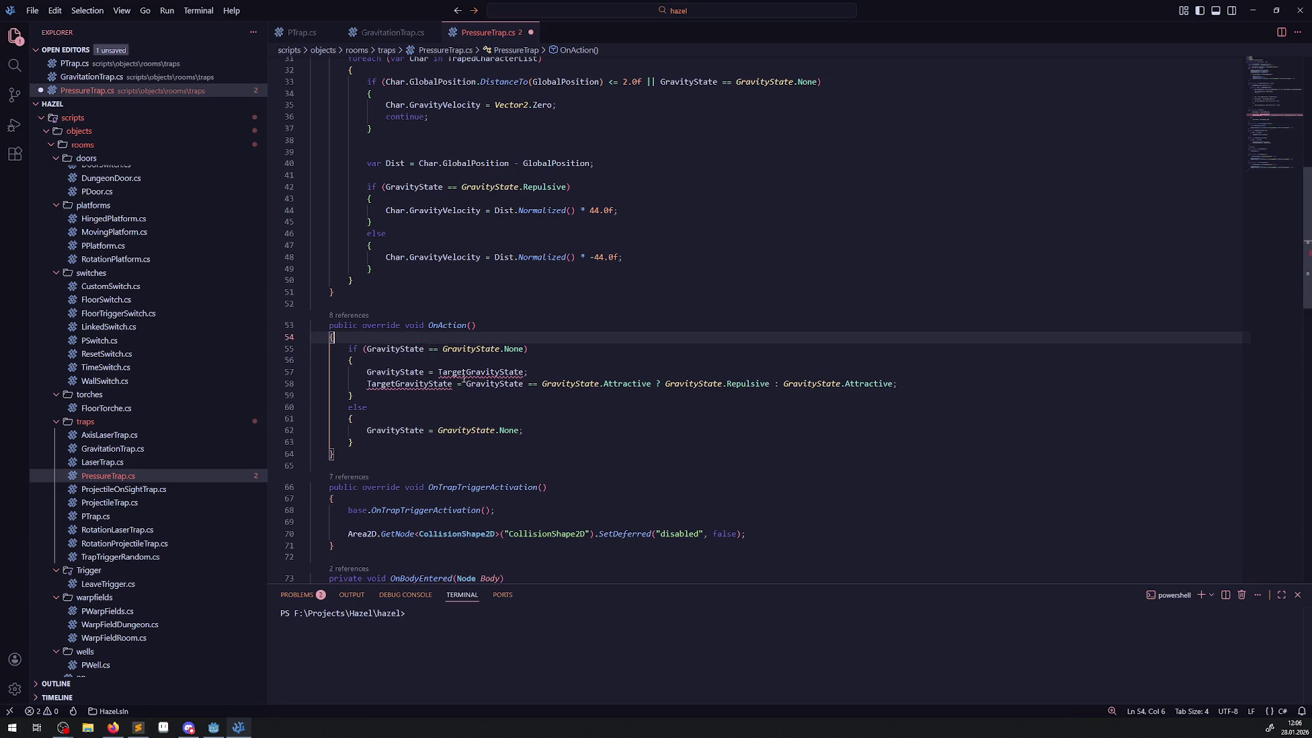
# - Replace TargetGravityState on line 57 with a GravityState.Repulsive assignment and save
pyautogui.doubleClick(513, 373)
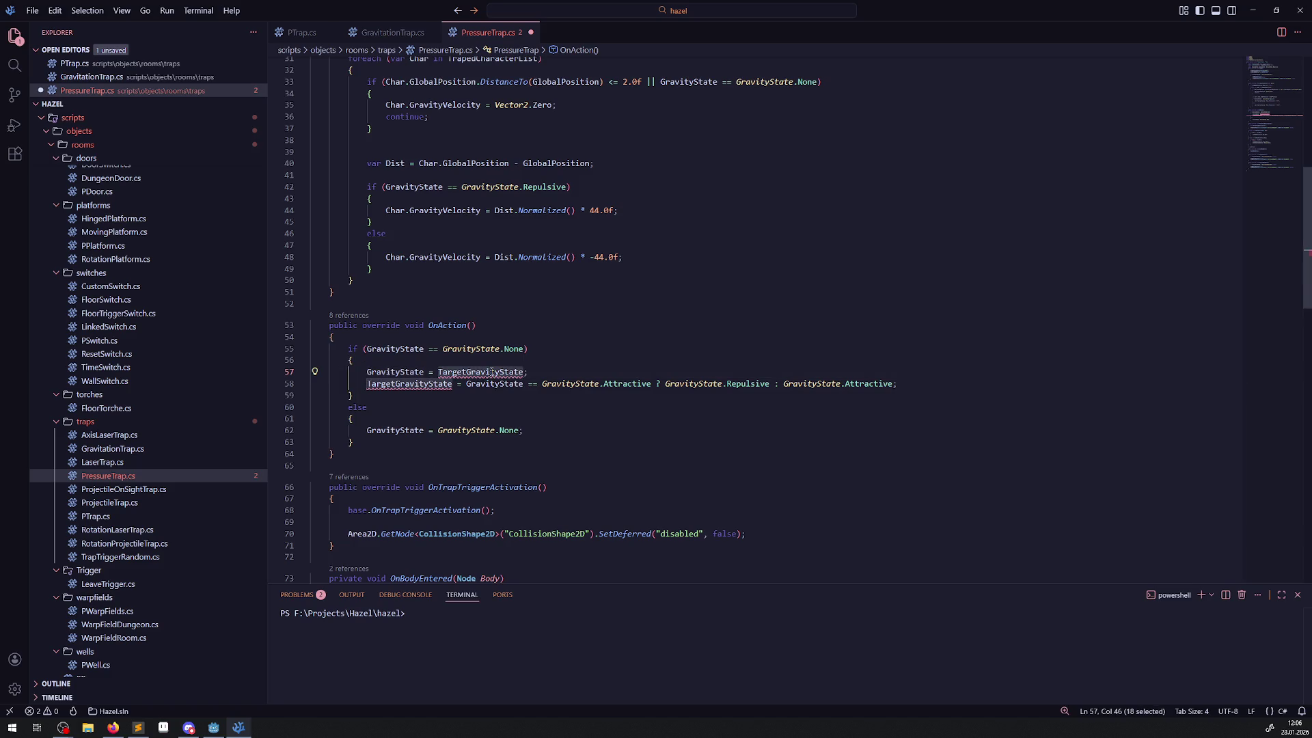
pyautogui.write('GravityState')
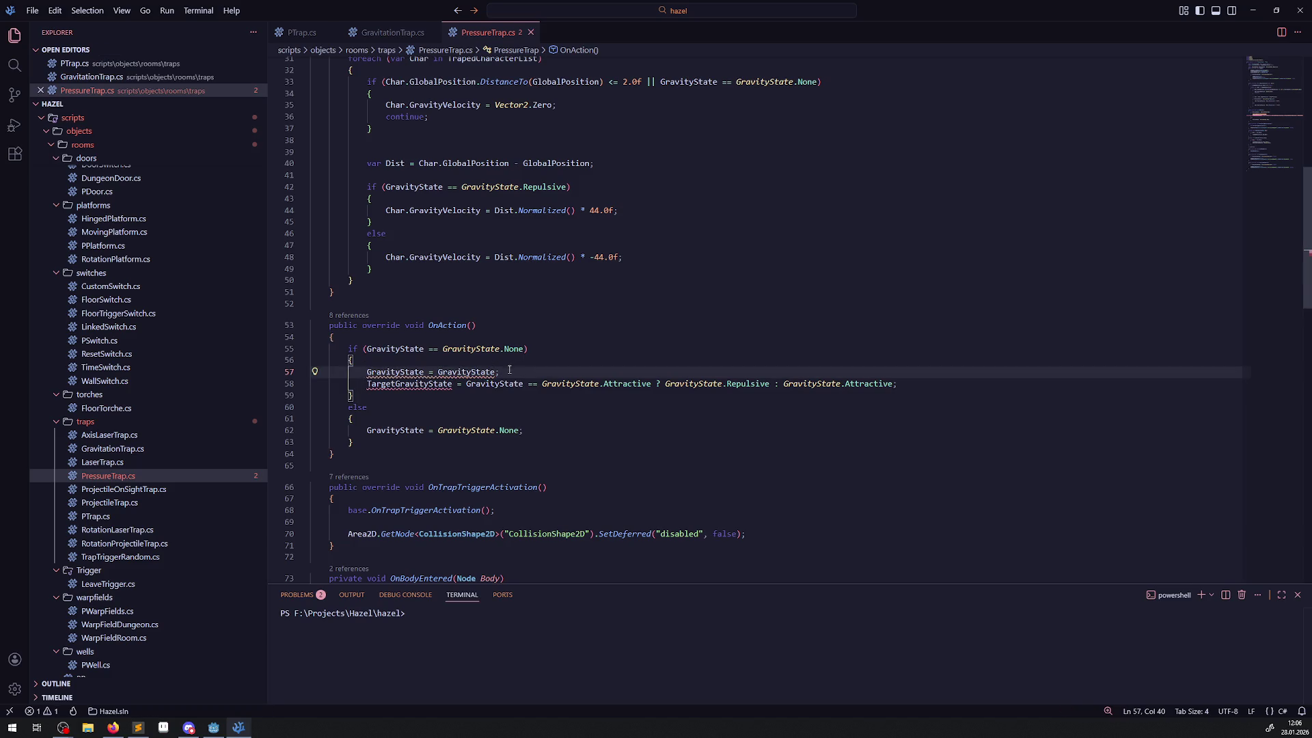
pyautogui.hotkey('ctrl', 'space')
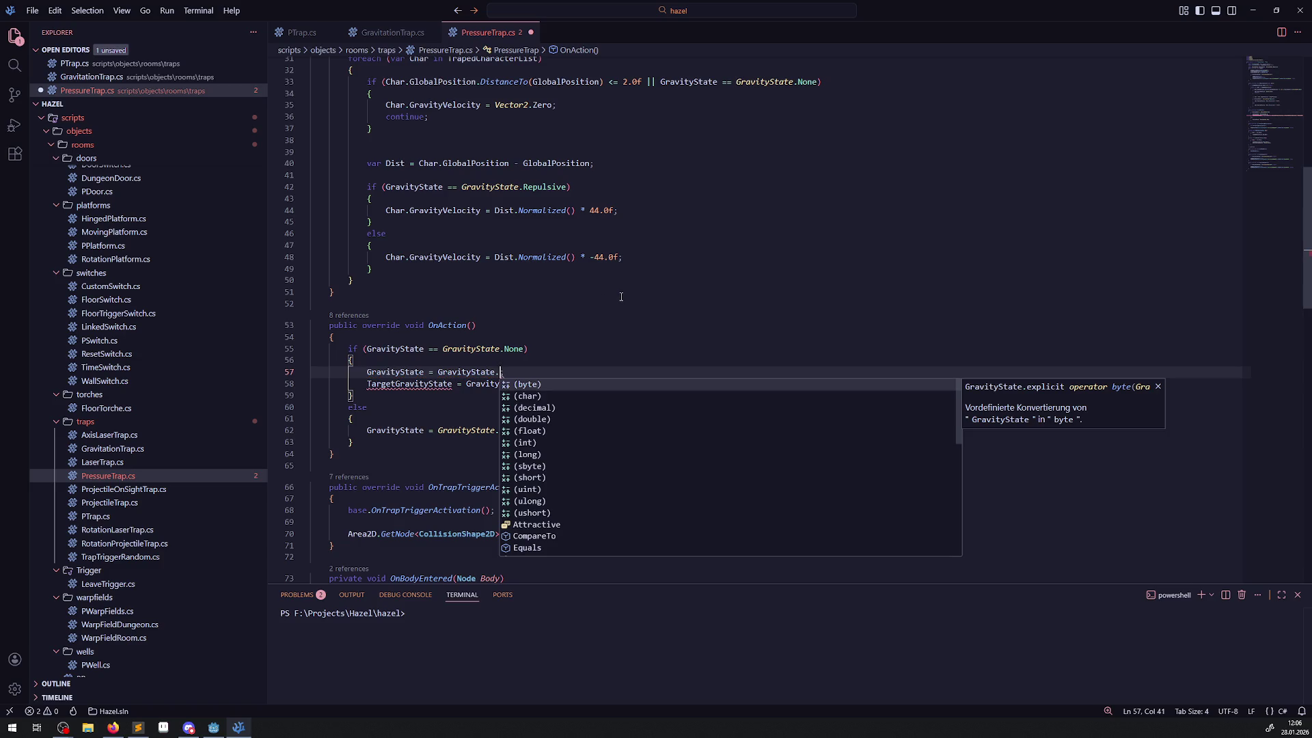
pyautogui.press('Escape')
pyautogui.hotkey('ctrl', 'BackSpace')
pyautogui.hotkey('ctrl', 'space')
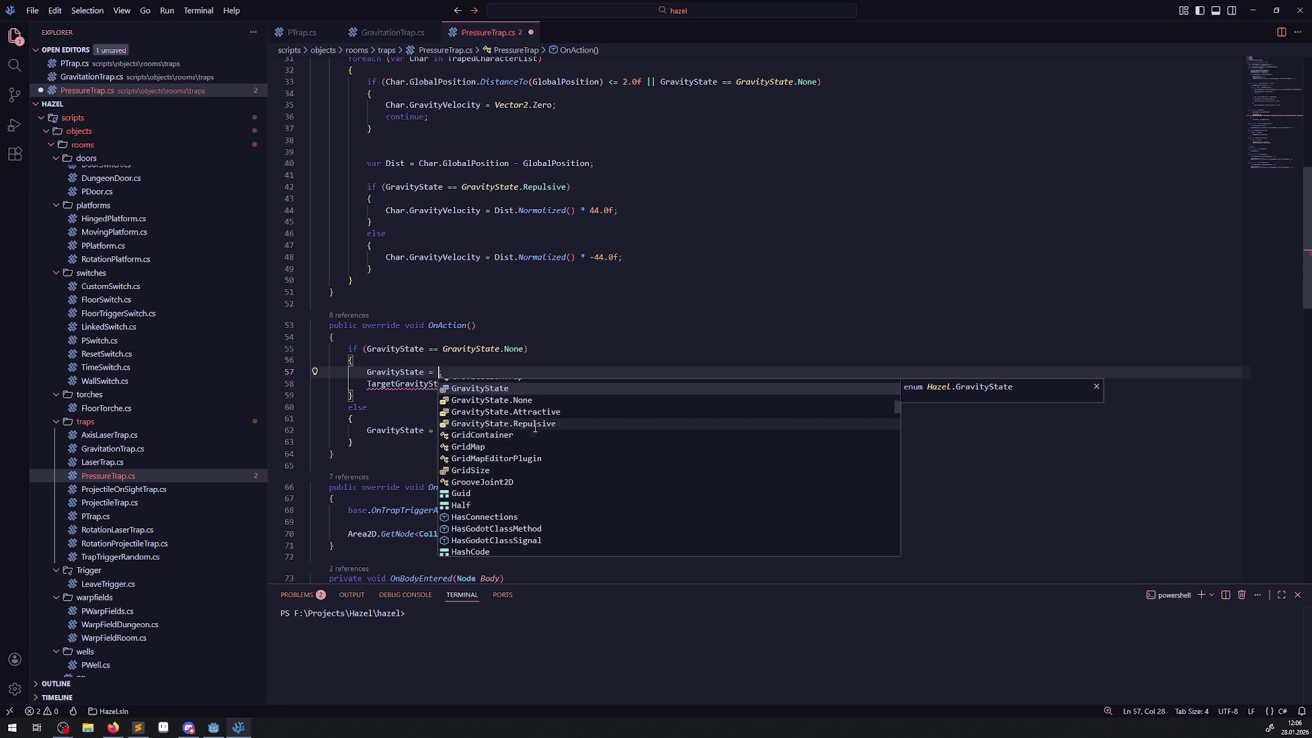
pyautogui.click(536, 424)
pyautogui.hotkey('ctrl', 's')
# - Delete the TargetGravityState toggle statement on line 58 and its empty line, saving
pyautogui.moveTo(356, 385); pyautogui.dragTo(916, 383)
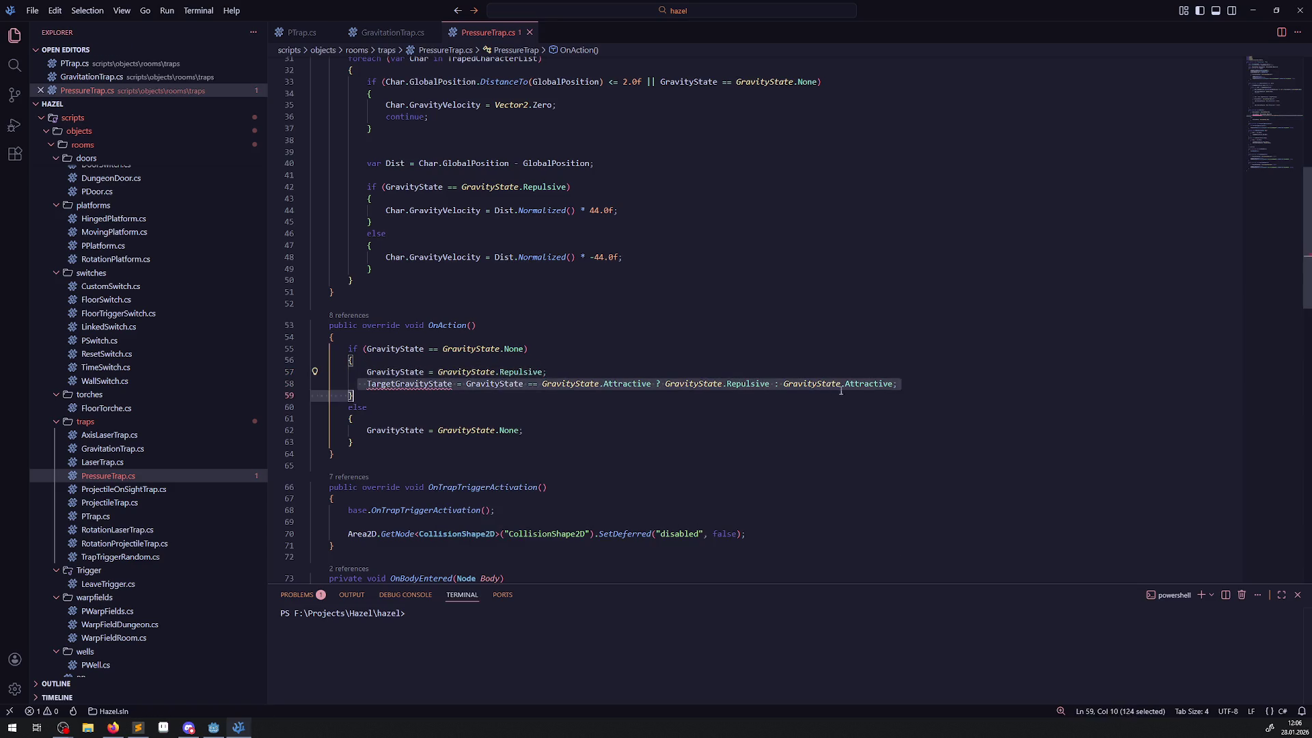
pyautogui.press('BackSpace')
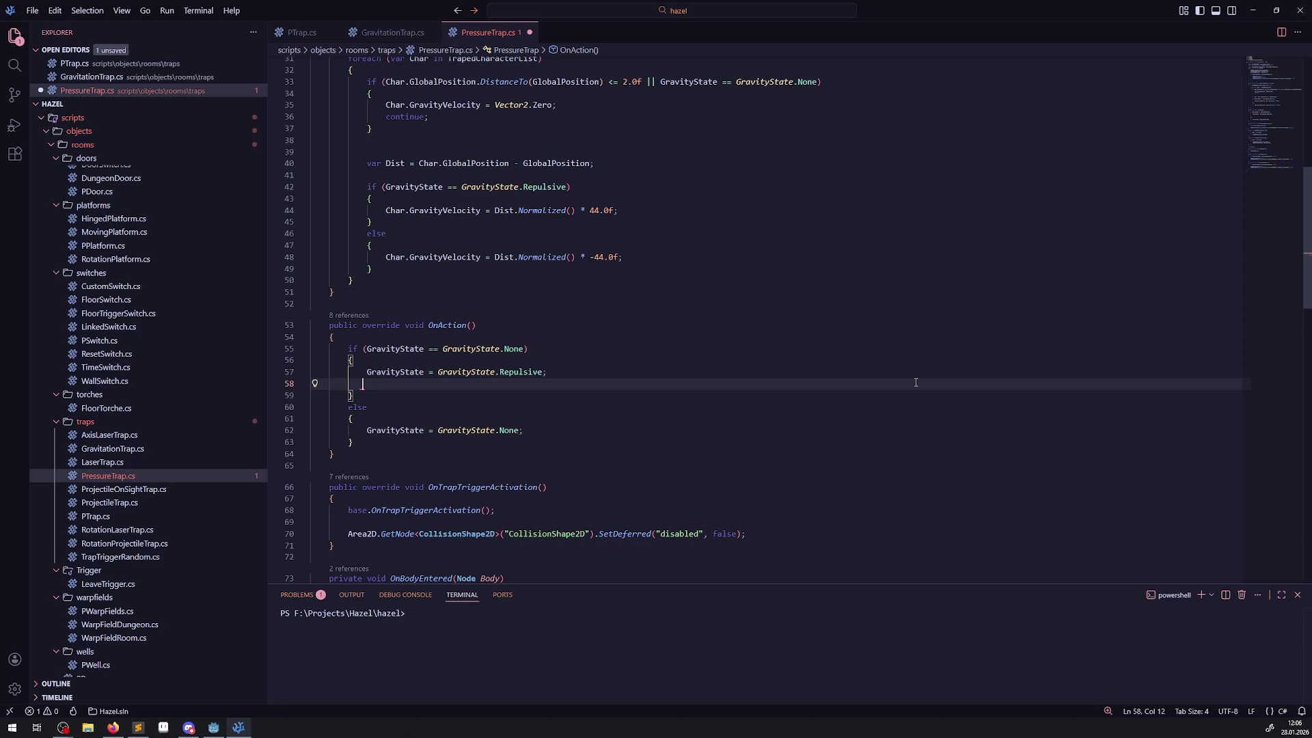
pyautogui.hotkey('ctrl', 's')
pyautogui.press('BackSpace')
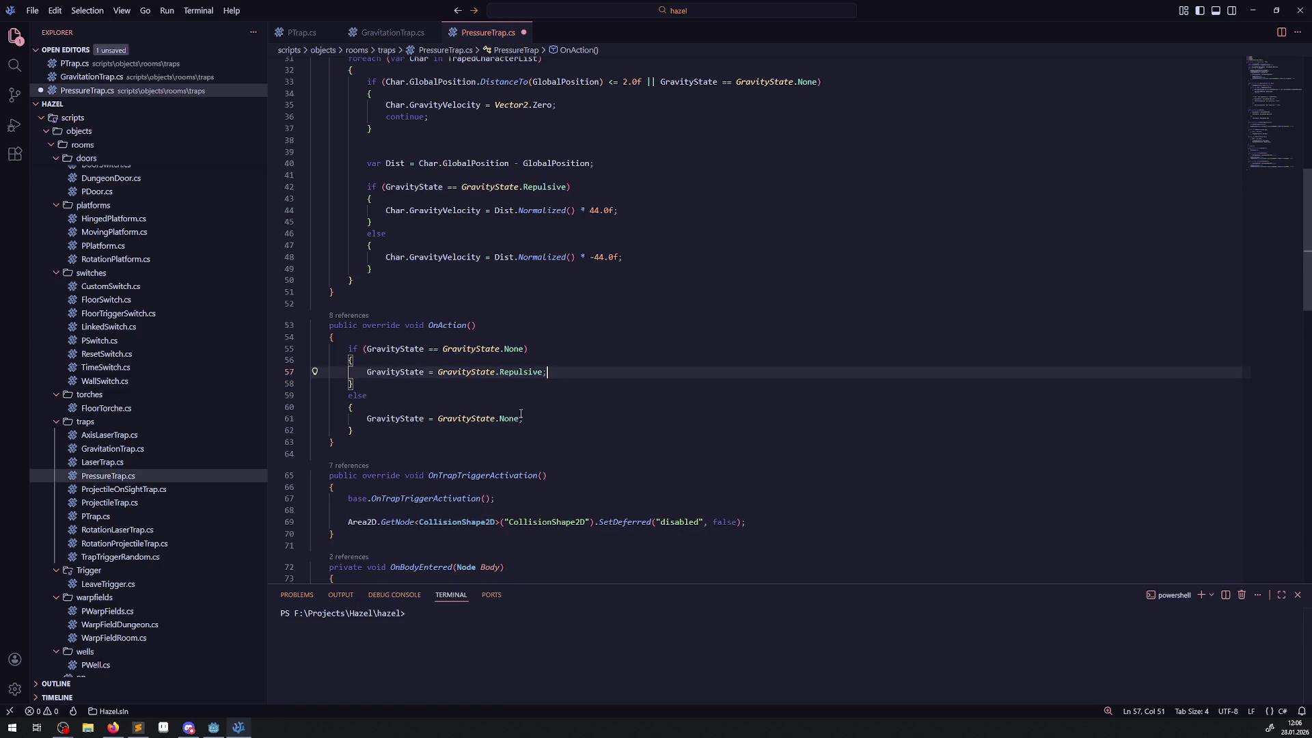
pyautogui.hotkey('ctrl', 's')
# - Select the 44 push strength on line 44 in _PhysicsProcess
pyautogui.scroll(3, 454, 287)
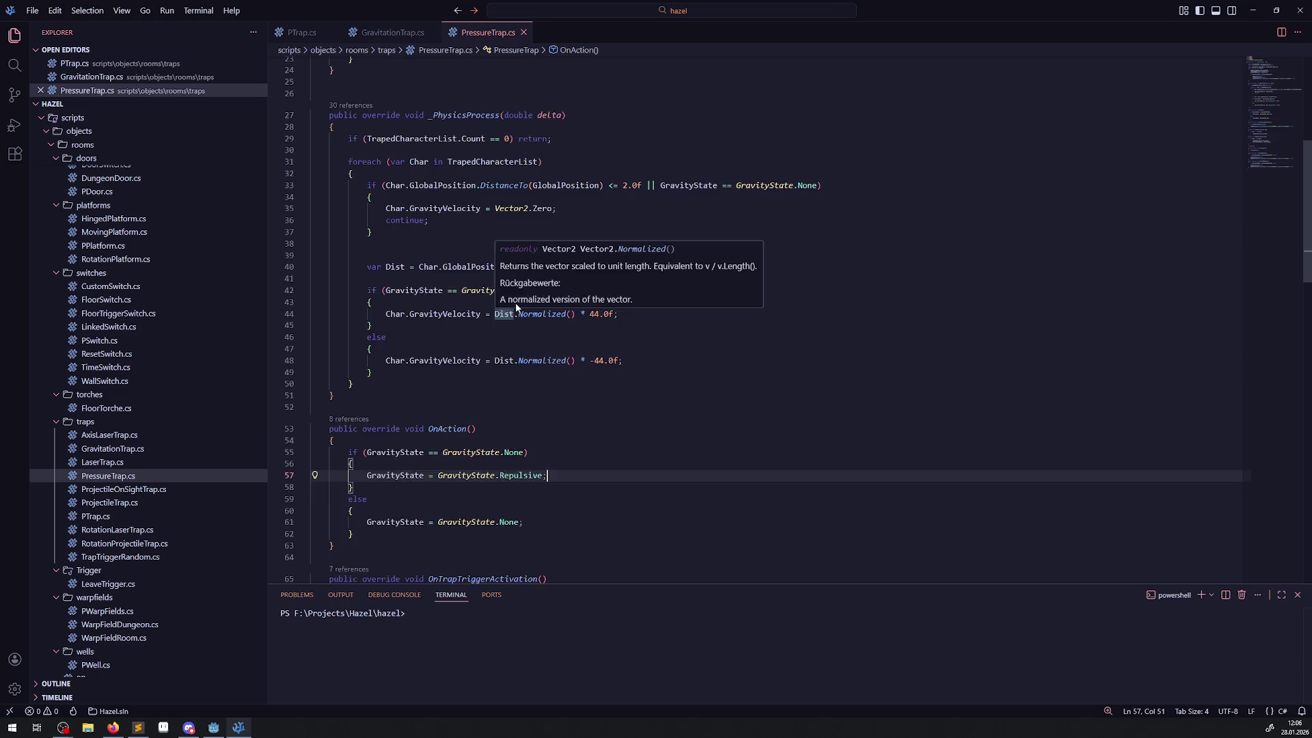
pyautogui.scroll(1, 454, 287)
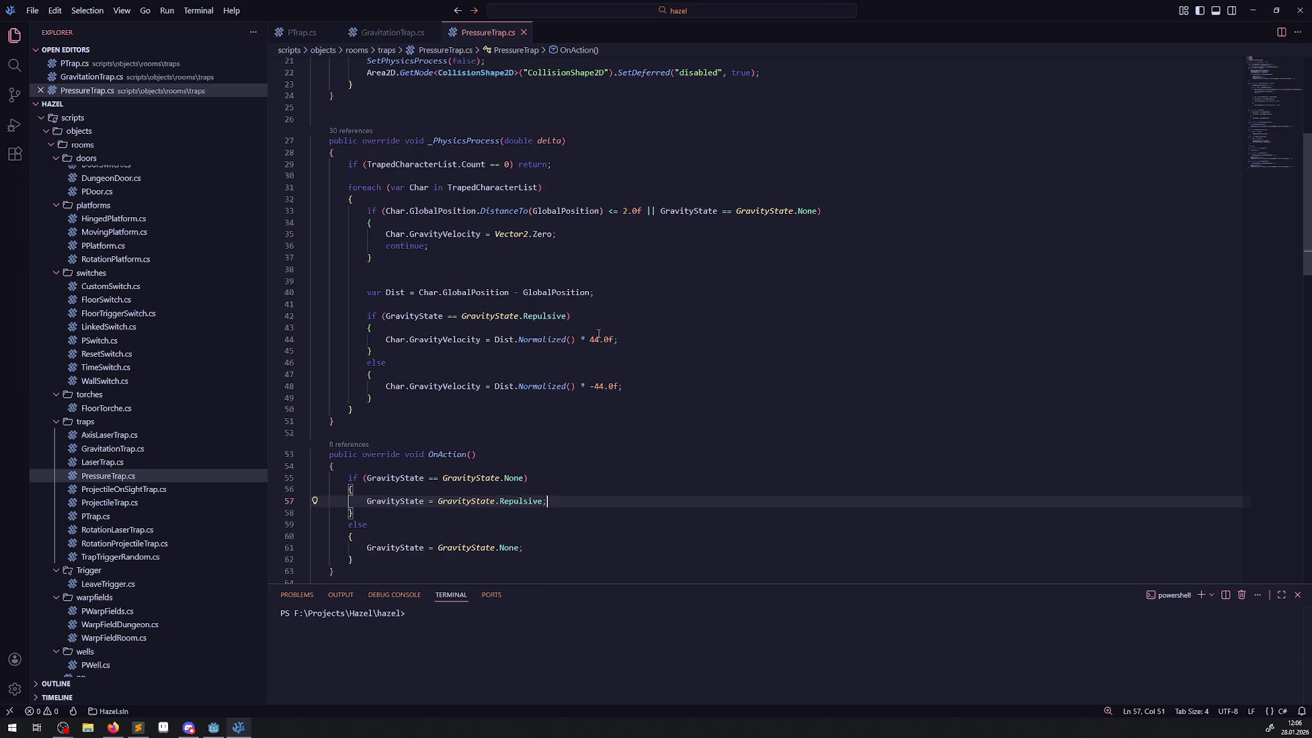
pyautogui.click(476, 281)
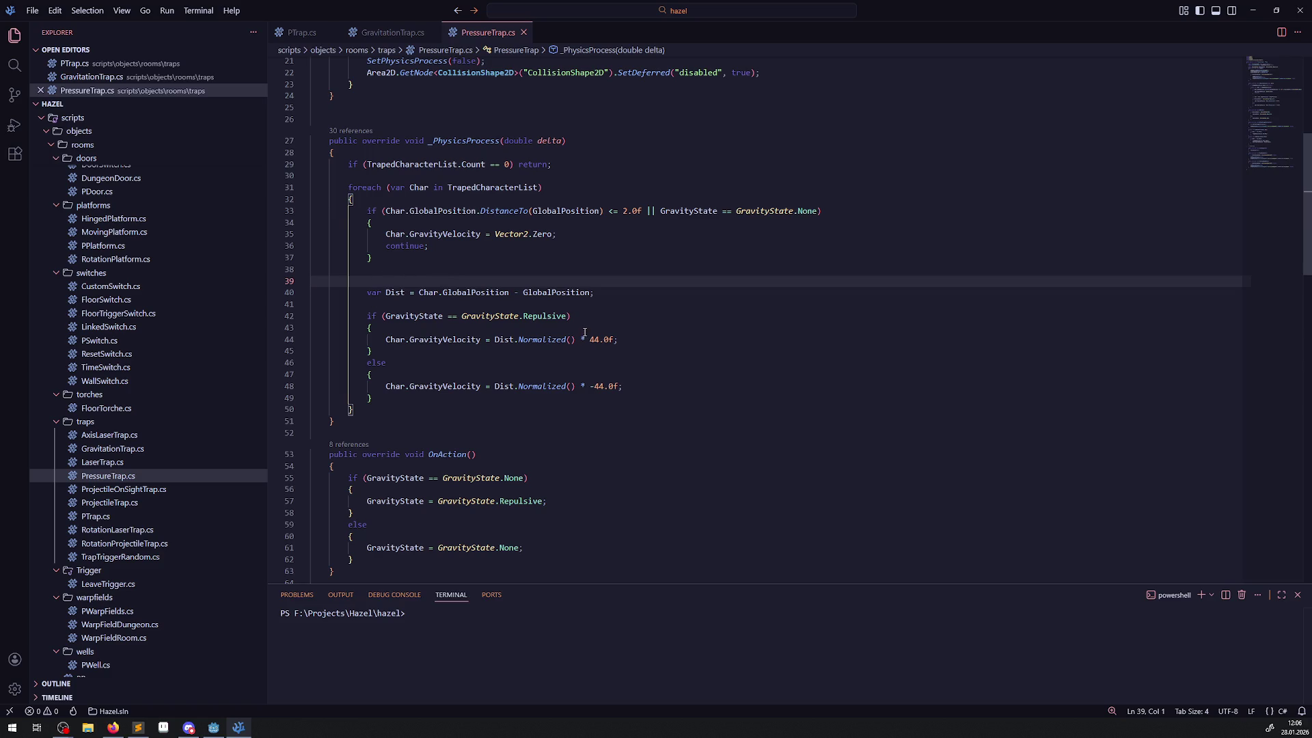
pyautogui.moveTo(589, 341)
pyautogui.moveTo(590, 340); pyautogui.dragTo(604, 340)
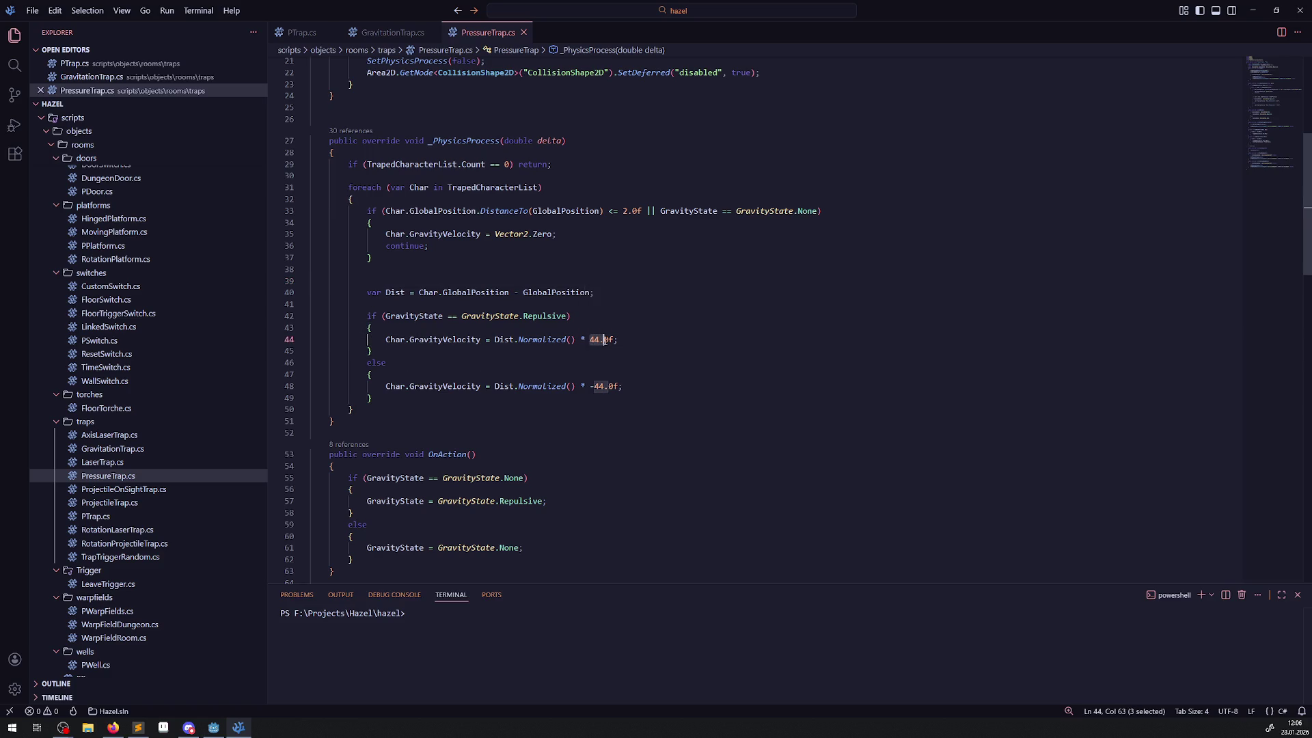
# - Set the strength to 88 on line 44 and -88 on line 48, save, and return to _Ready
pyautogui.write('88')
pyautogui.doubleClick(602, 387)
pyautogui.write('88')
pyautogui.write('8')
pyautogui.hotkey('ctrl', 's')
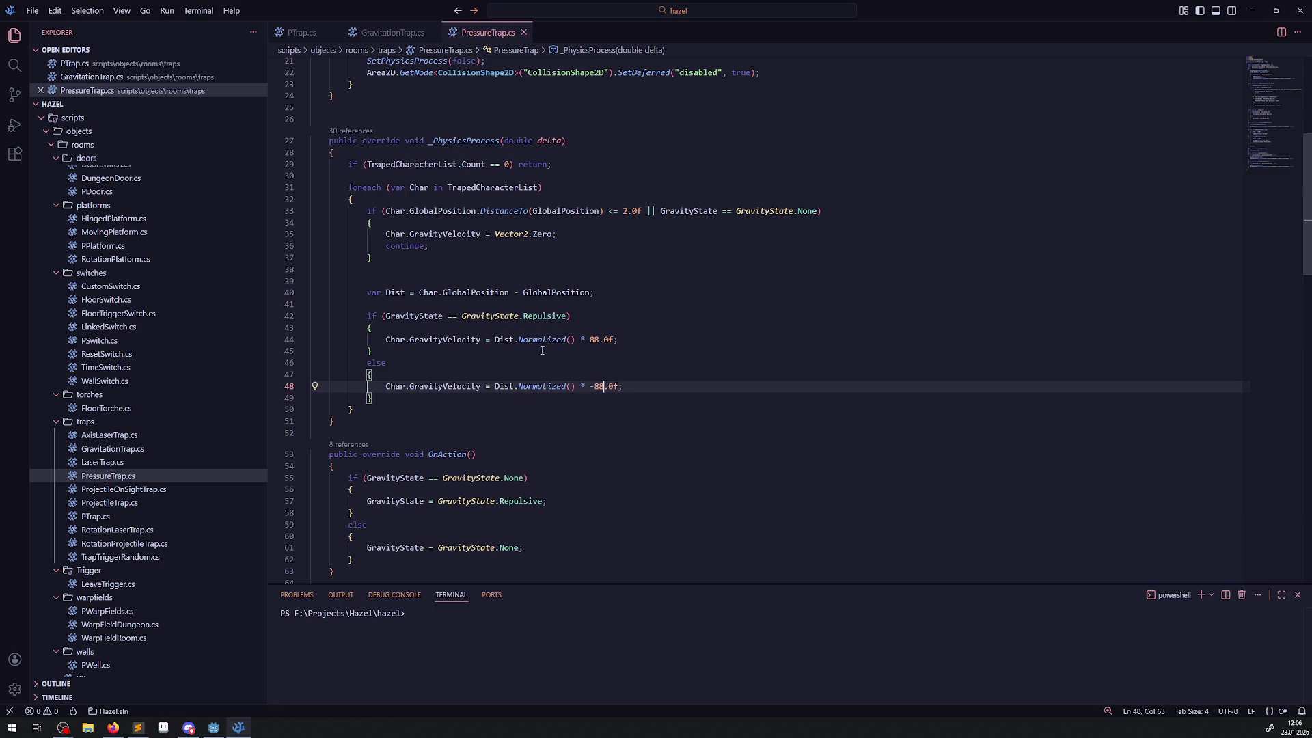
pyautogui.click(677, 342)
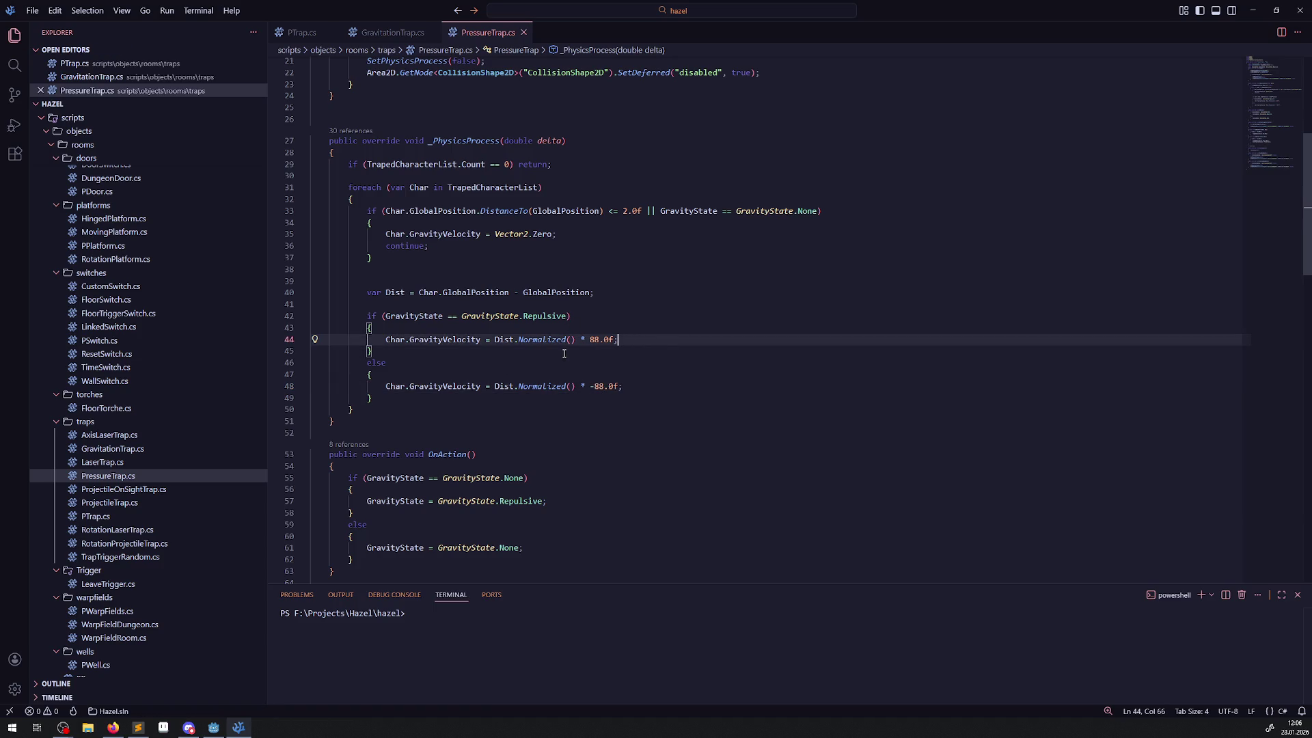
pyautogui.scroll(-20, 537, 292)
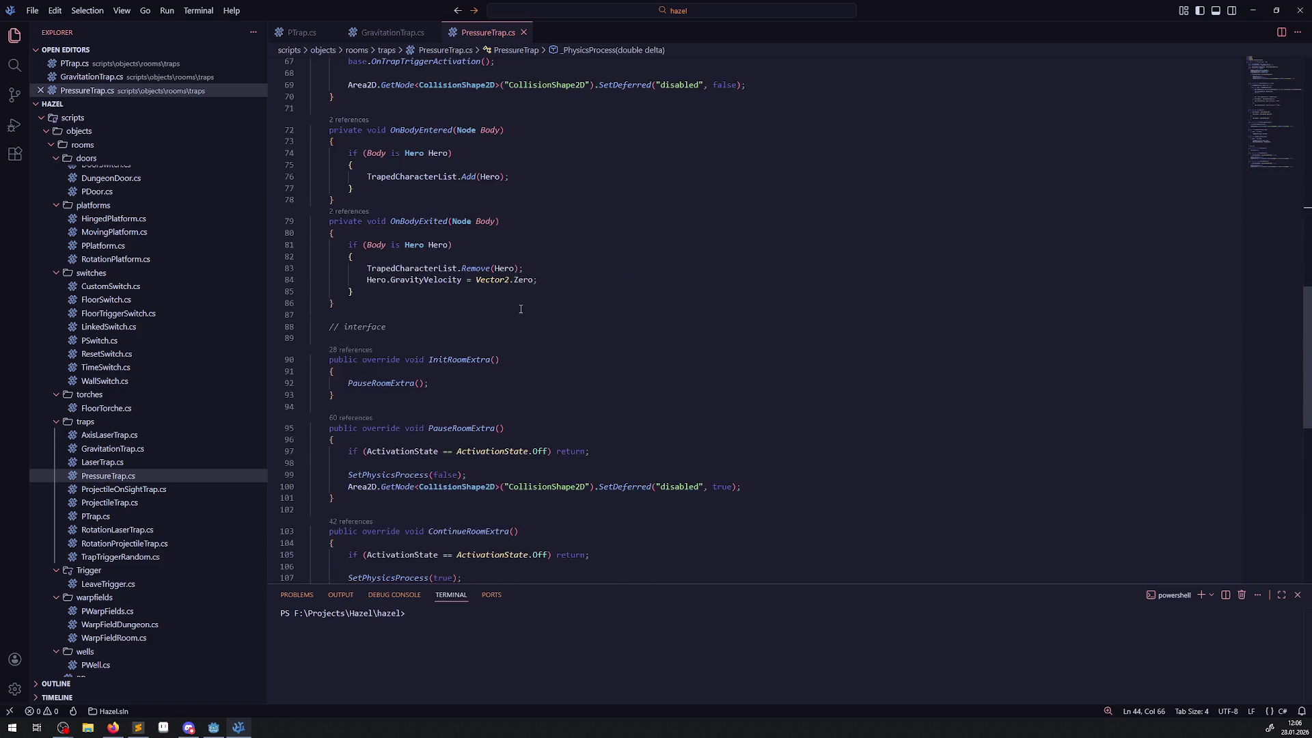
pyautogui.scroll(20, 523, 312)
pyautogui.click(537, 329)
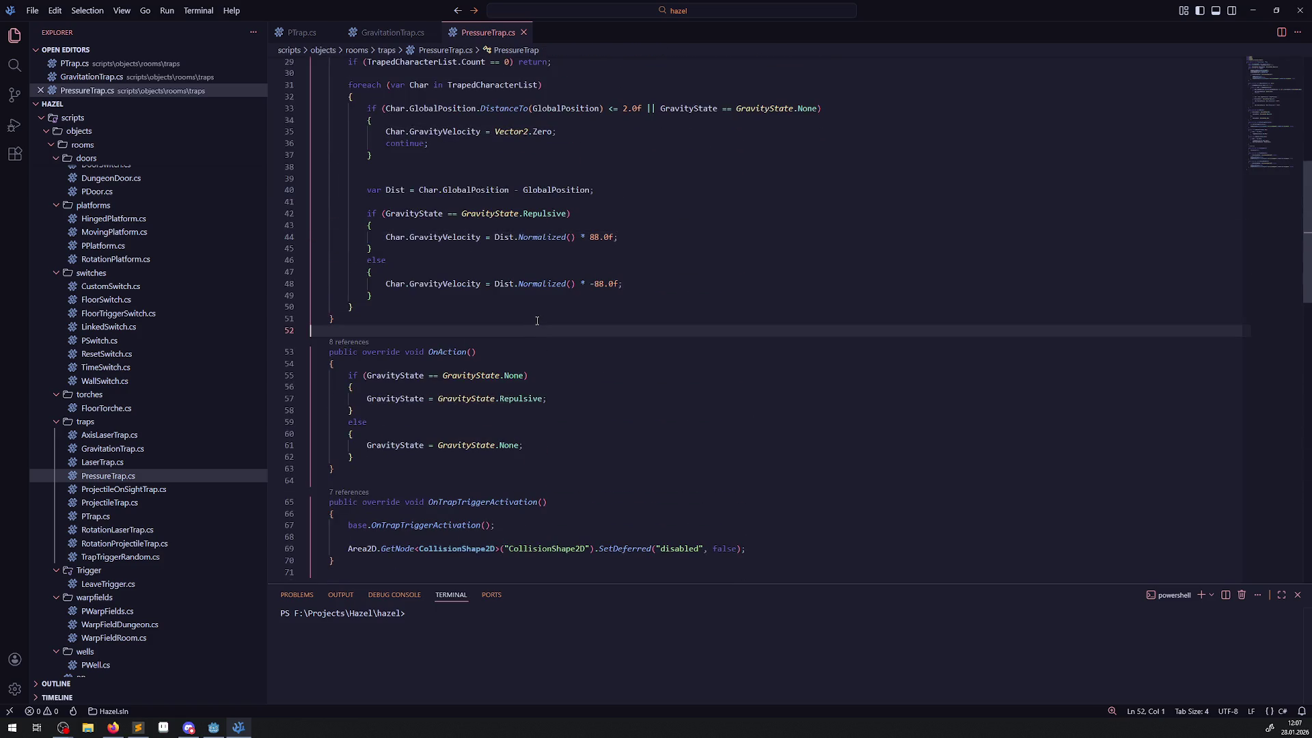
pyautogui.scroll(9, 546, 310)
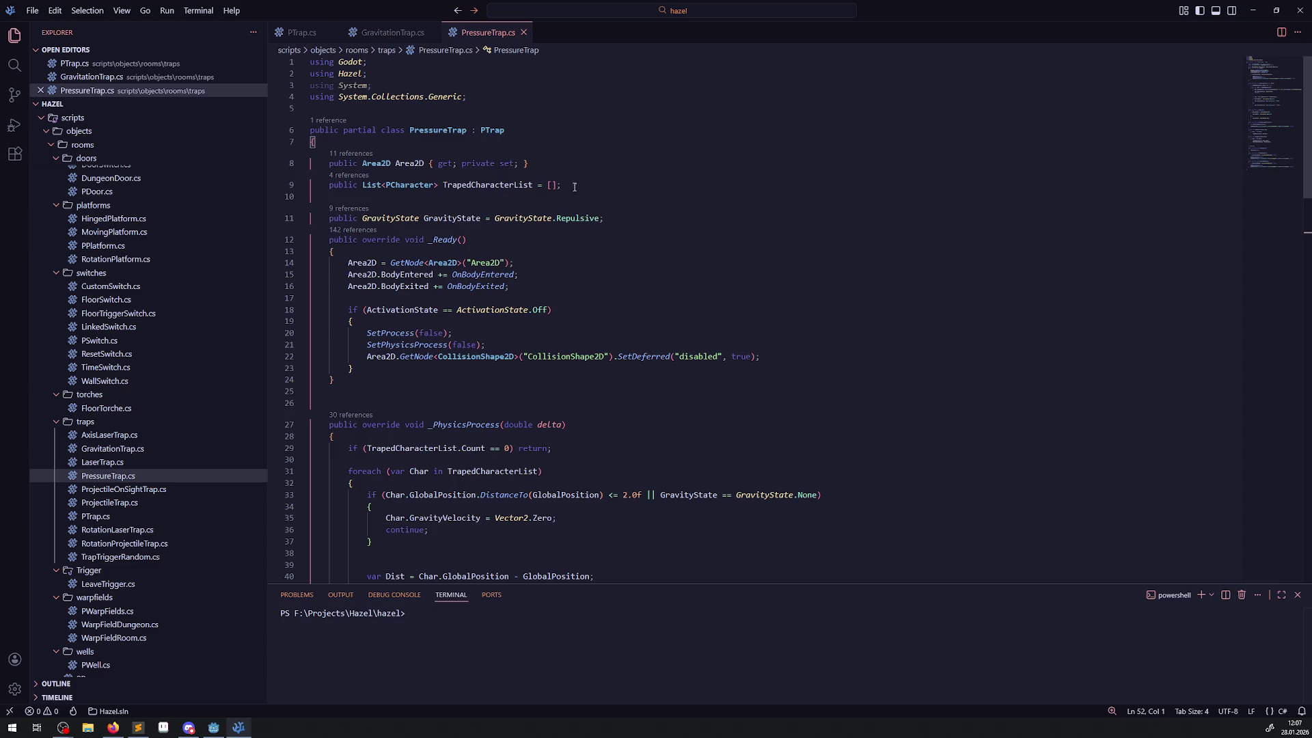
pyautogui.click(669, 248)
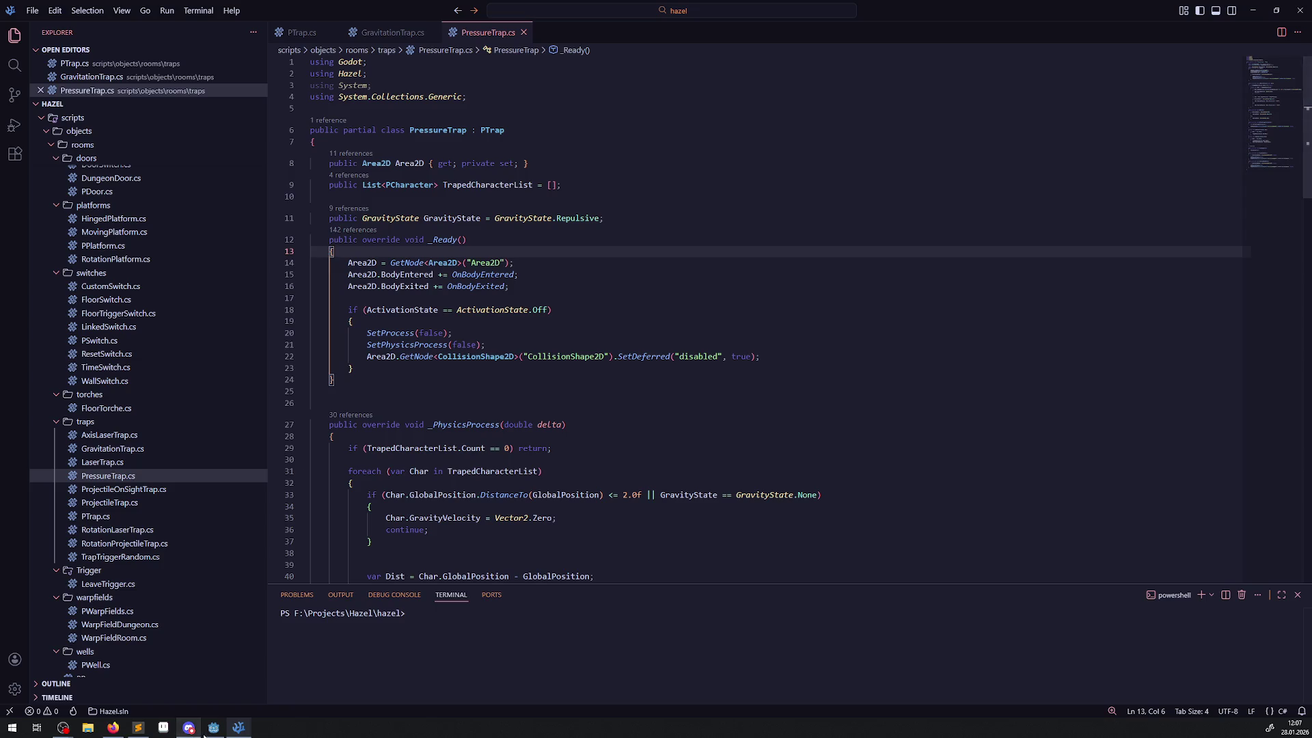
pyautogui.hotkey('alt', 'Tab')
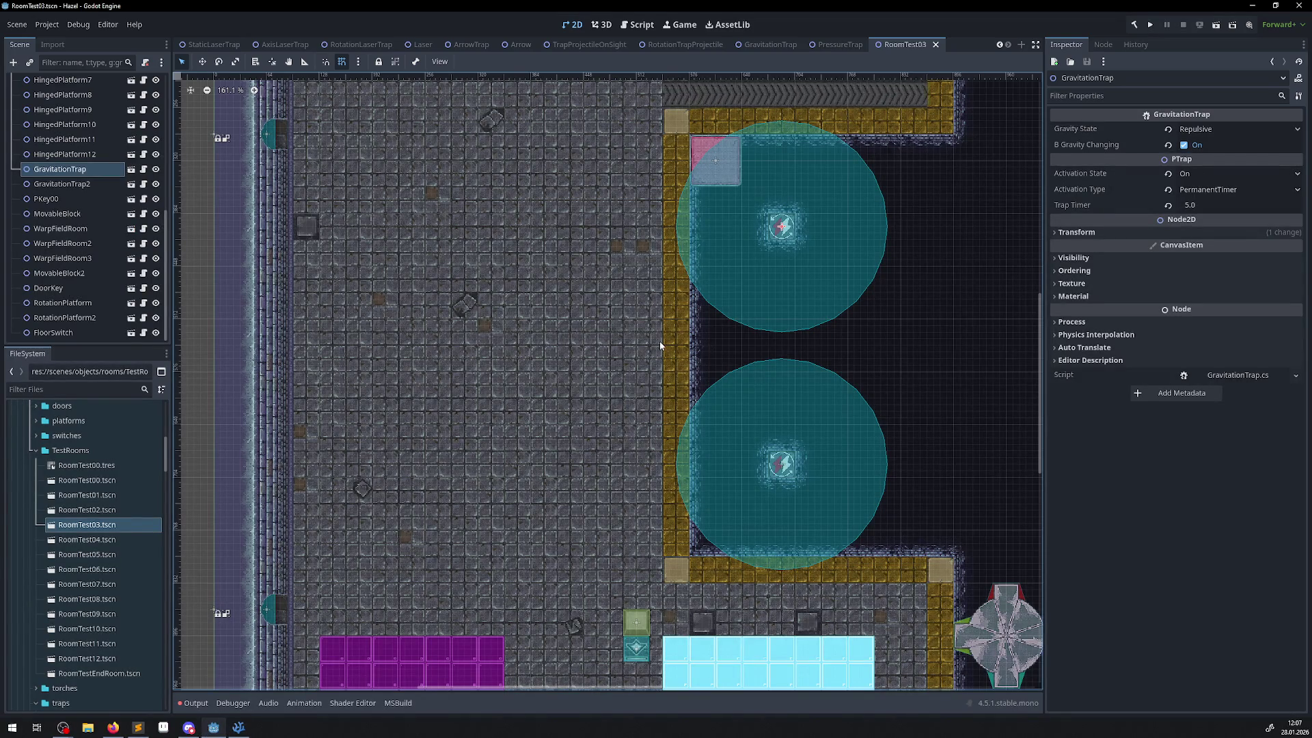
# - Select the RoomTest03 root node and open the scene picker to instance PressureTrap
pyautogui.moveTo(530, 169); pyautogui.dragTo(546, 273)
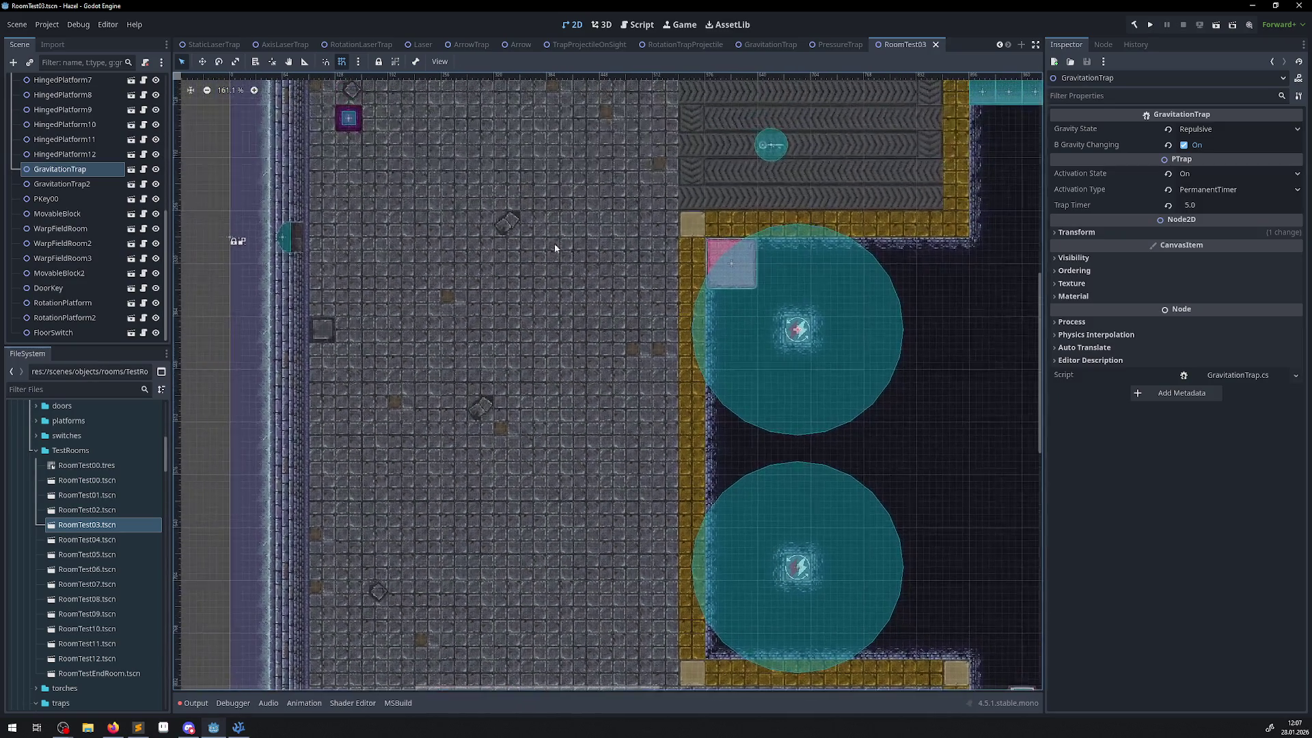
pyautogui.scroll(7, 92, 154)
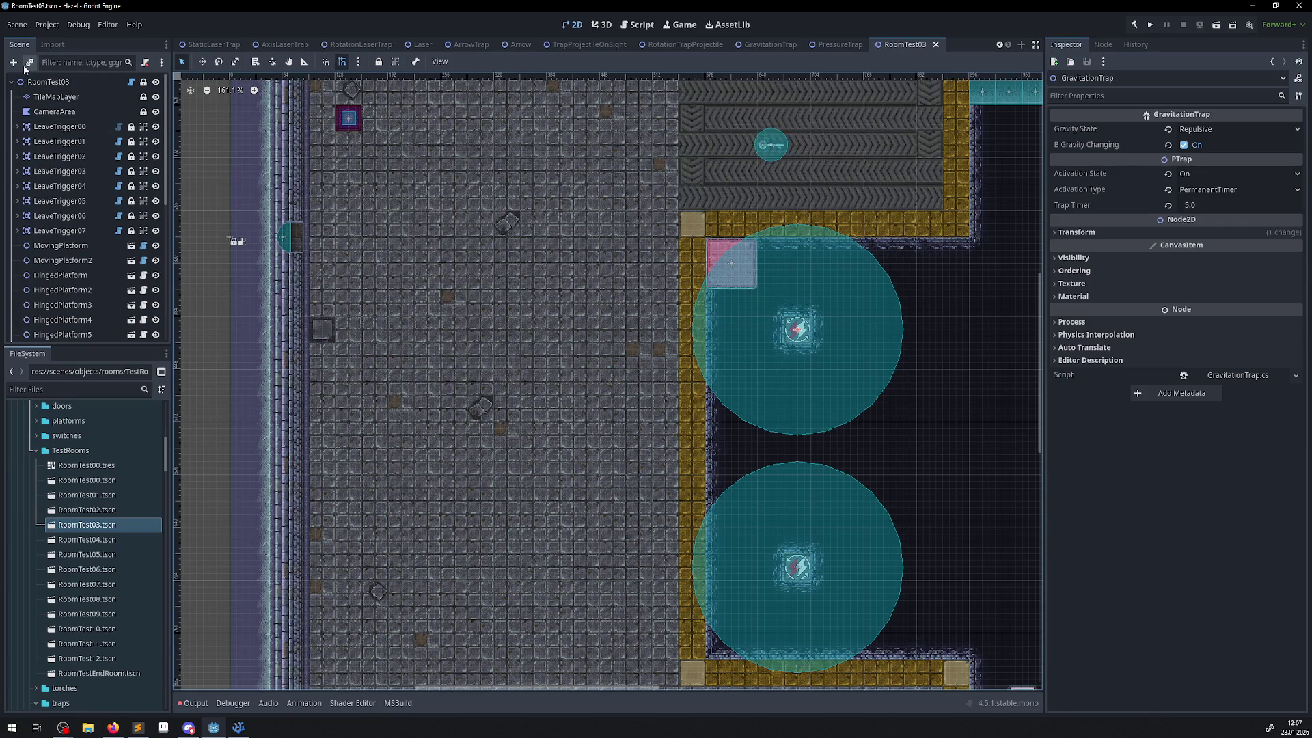
pyautogui.hotkey('ctrl', 'shift', 'o')
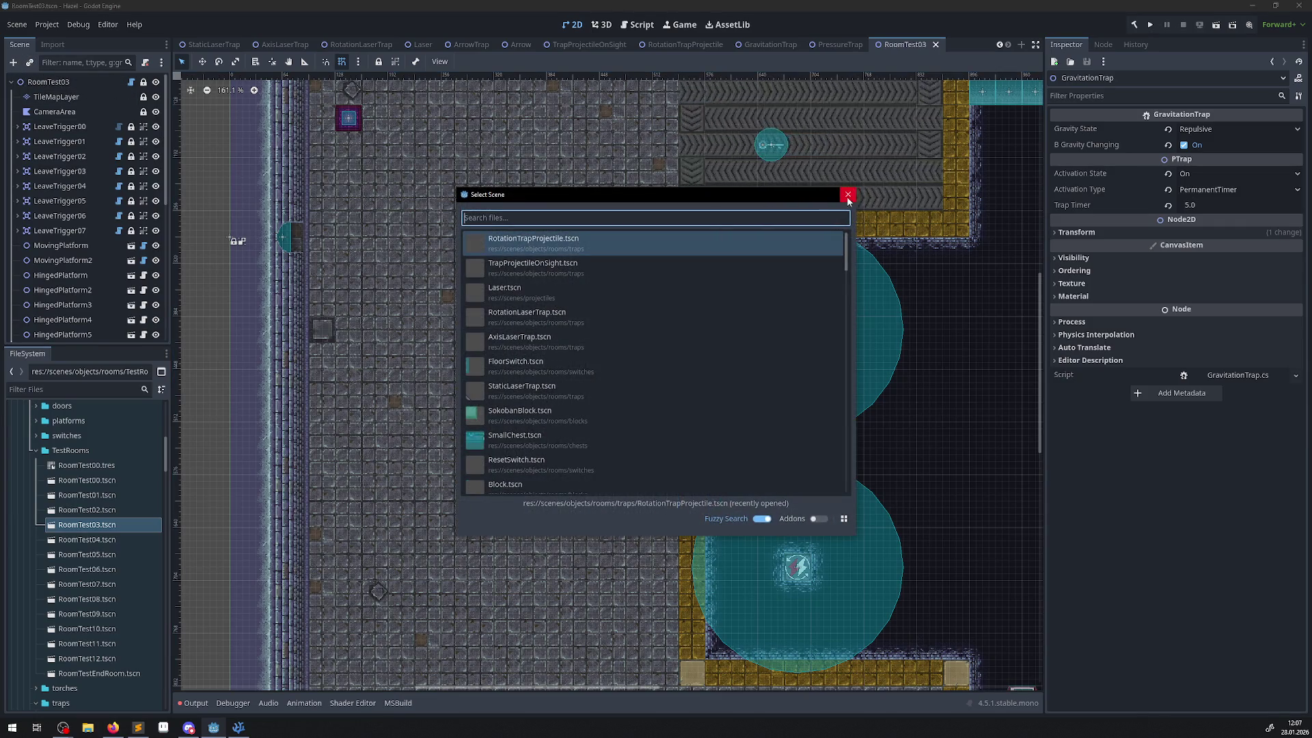
pyautogui.click(848, 195)
pyautogui.click(48, 82)
pyautogui.click(30, 63)
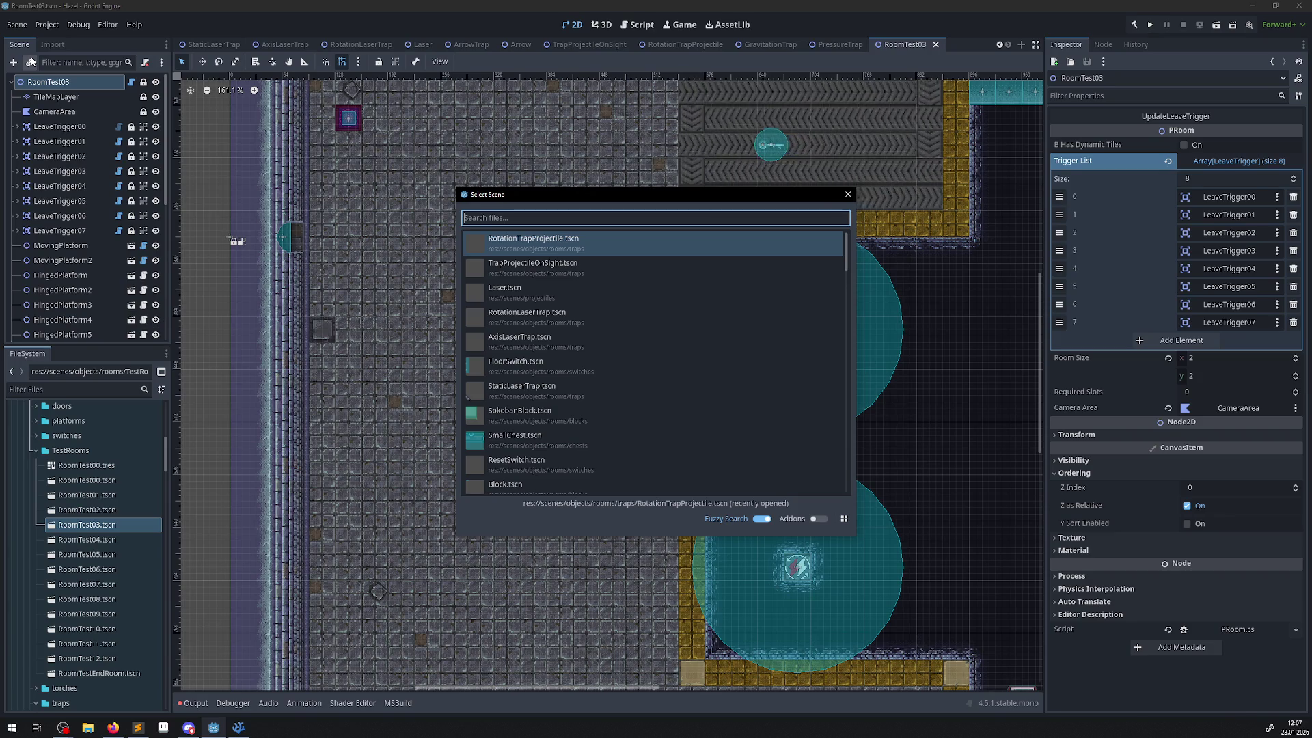
pyautogui.click(232, 730)
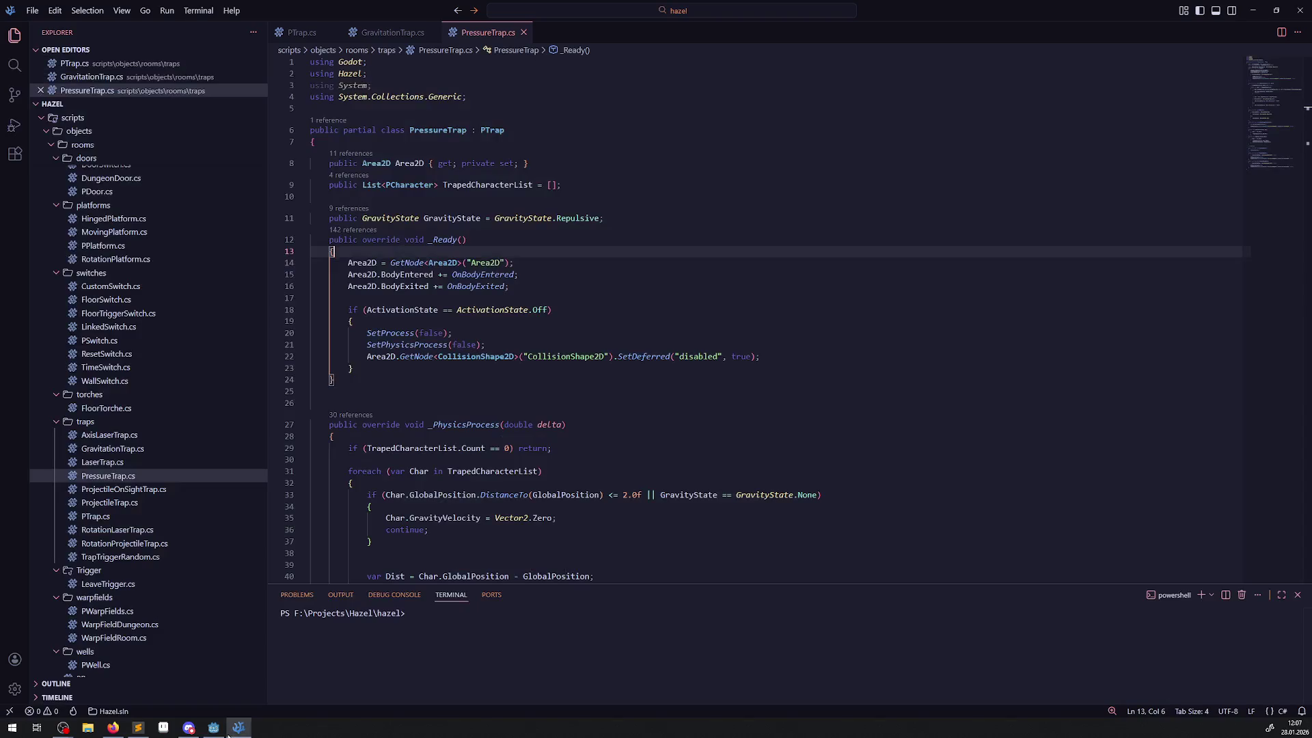
pyautogui.click(213, 727)
# - Add a PressureTrap instance to RoomTest03 and drag it down into the room
pyautogui.write('pr')
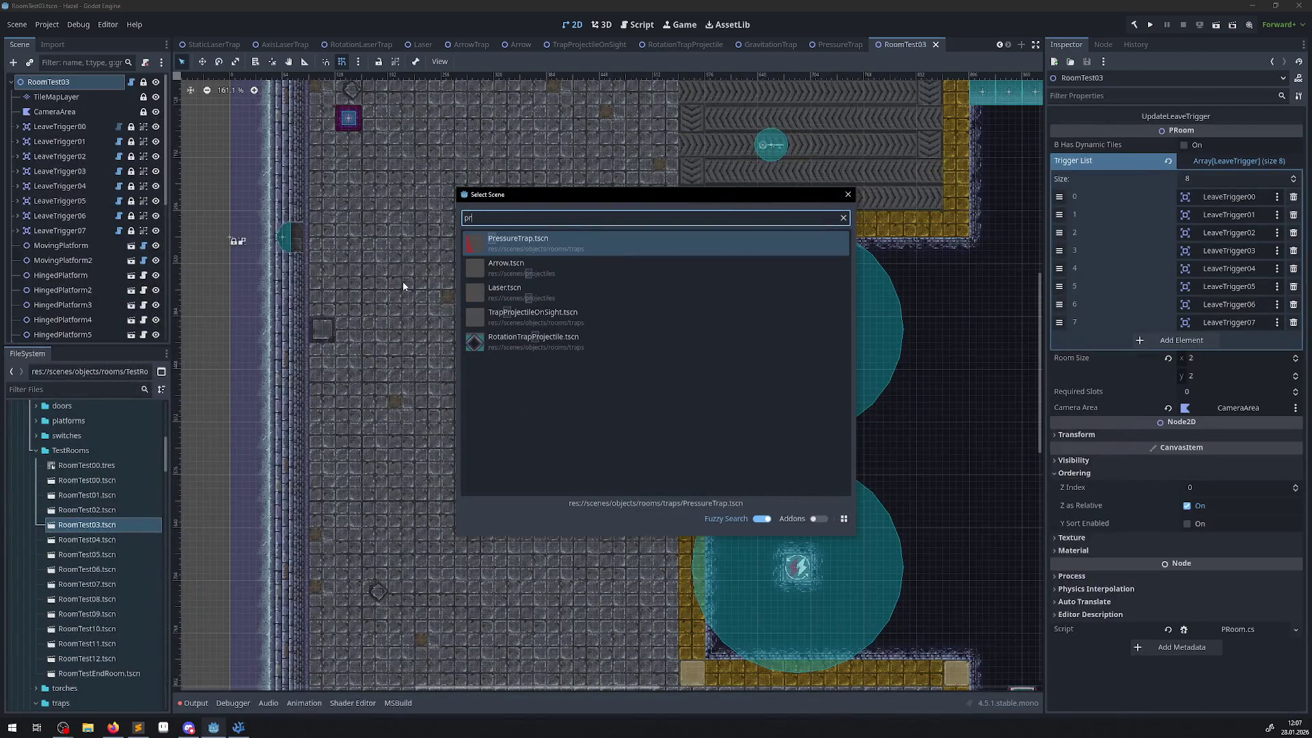
pyautogui.doubleClick(527, 246)
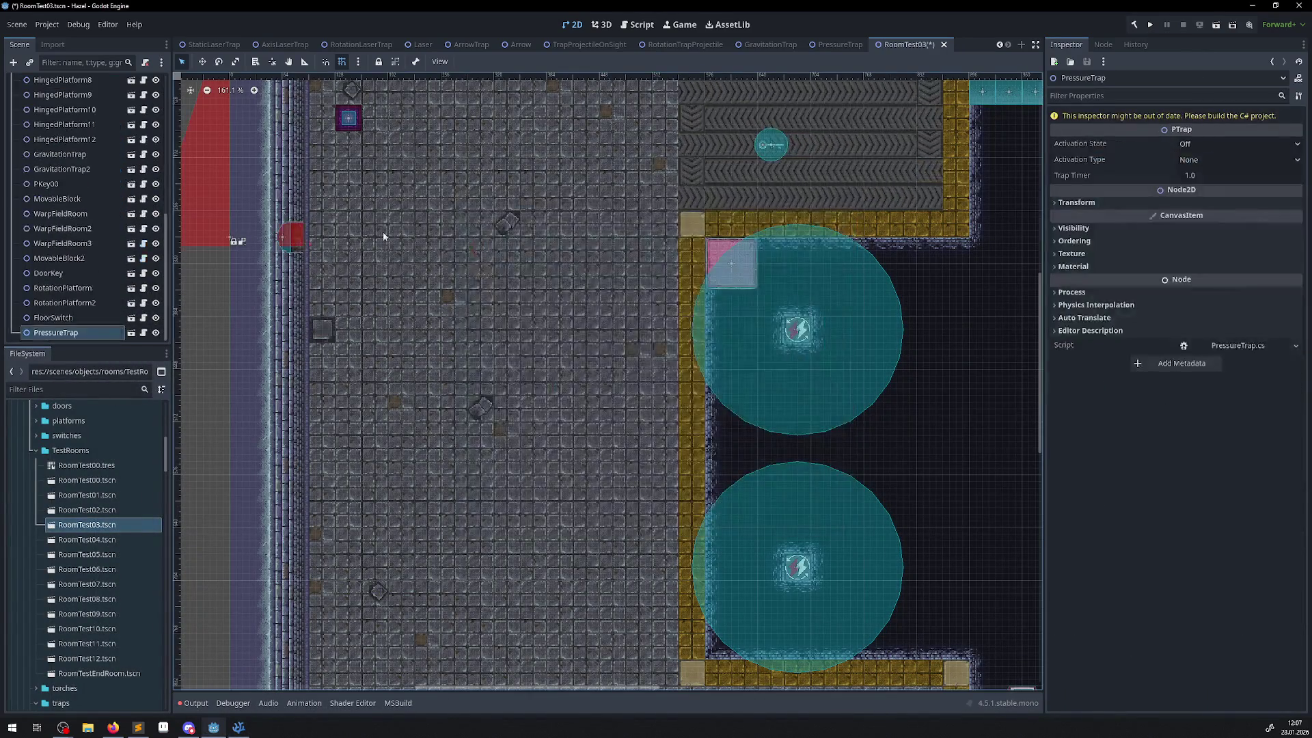
pyautogui.hscroll(-5, 383, 232)
pyautogui.scroll(-1, 530, 381)
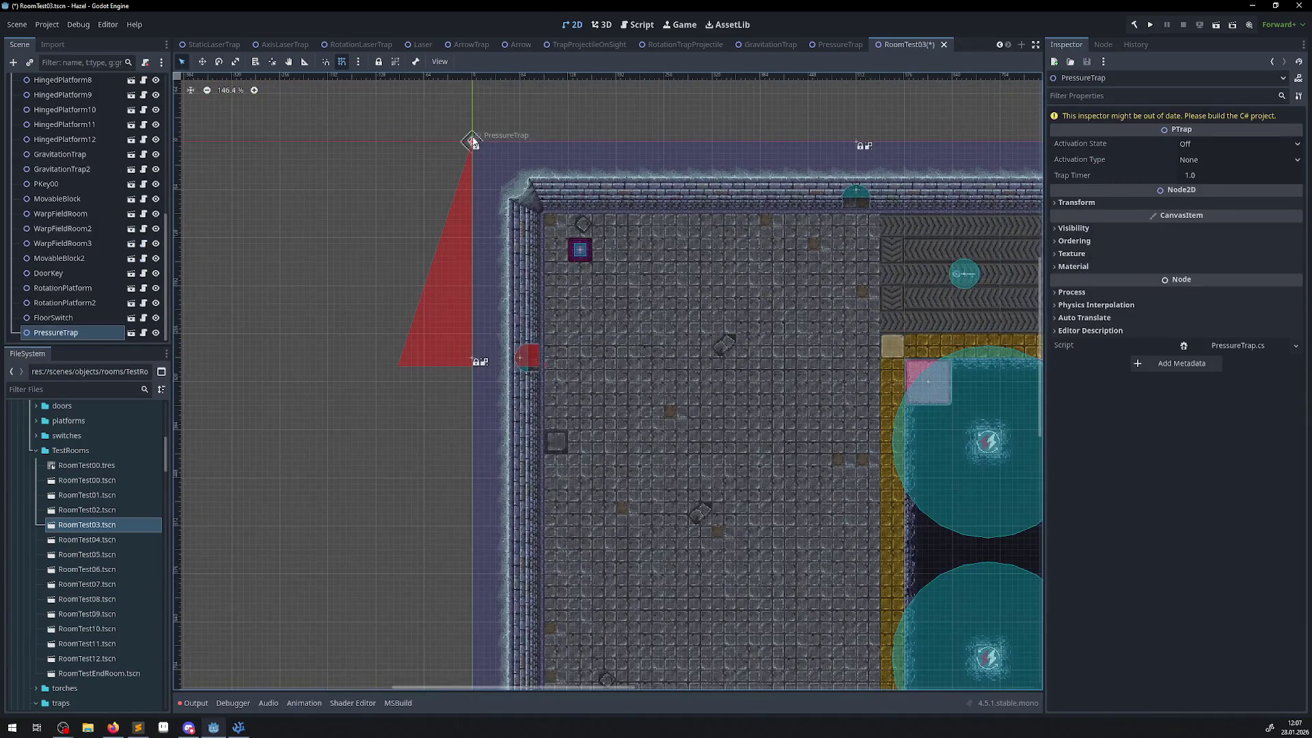
pyautogui.moveTo(529, 382)
pyautogui.mouseDown()
pyautogui.moveTo(537, 442)
pyautogui.moveTo(551, 441)
pyautogui.moveTo(531, 439)
pyautogui.moveTo(598, 446)
pyautogui.mouseUp()
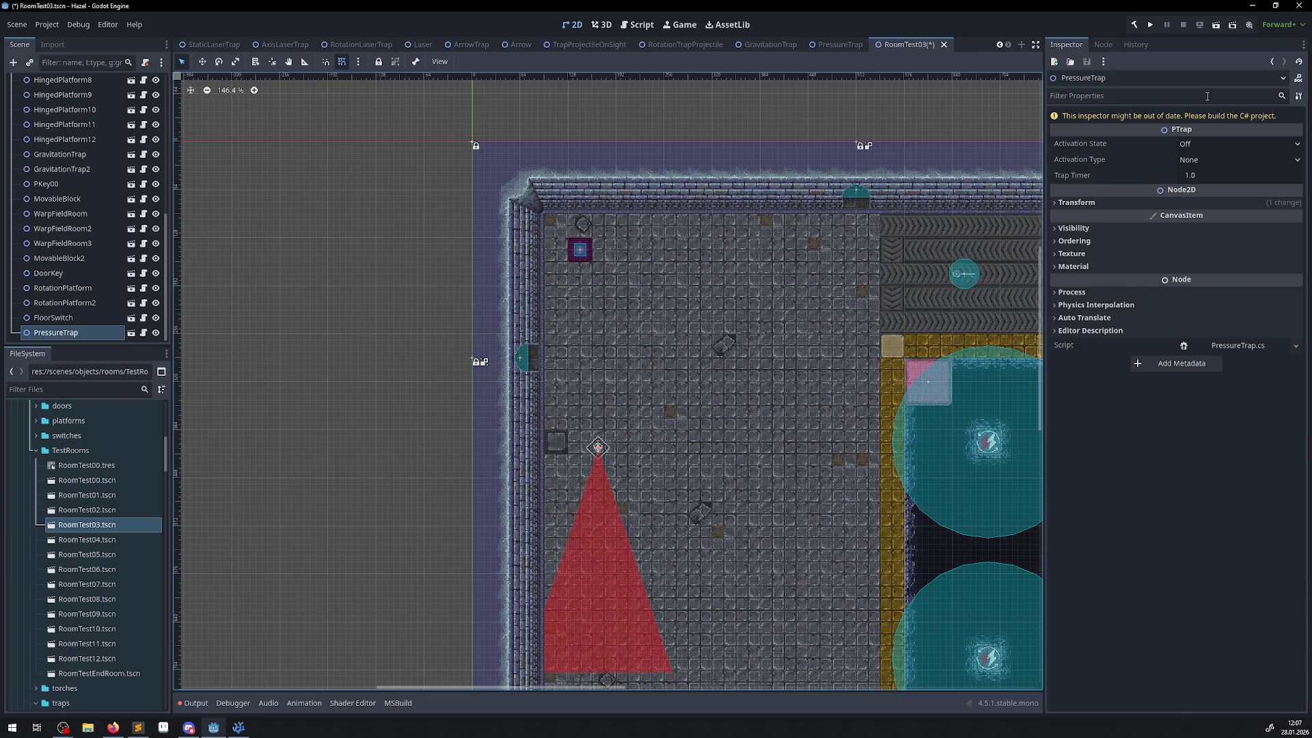
# - Rotate the trap to 270° so it points right and move it against the wall at x 72
pyautogui.click(1055, 203)
pyautogui.moveTo(1241, 259)
pyautogui.mouseDown()
pyautogui.moveTo(1203, 260)
pyautogui.moveTo(1241, 261)
pyautogui.mouseUp()
pyautogui.click(1208, 252)
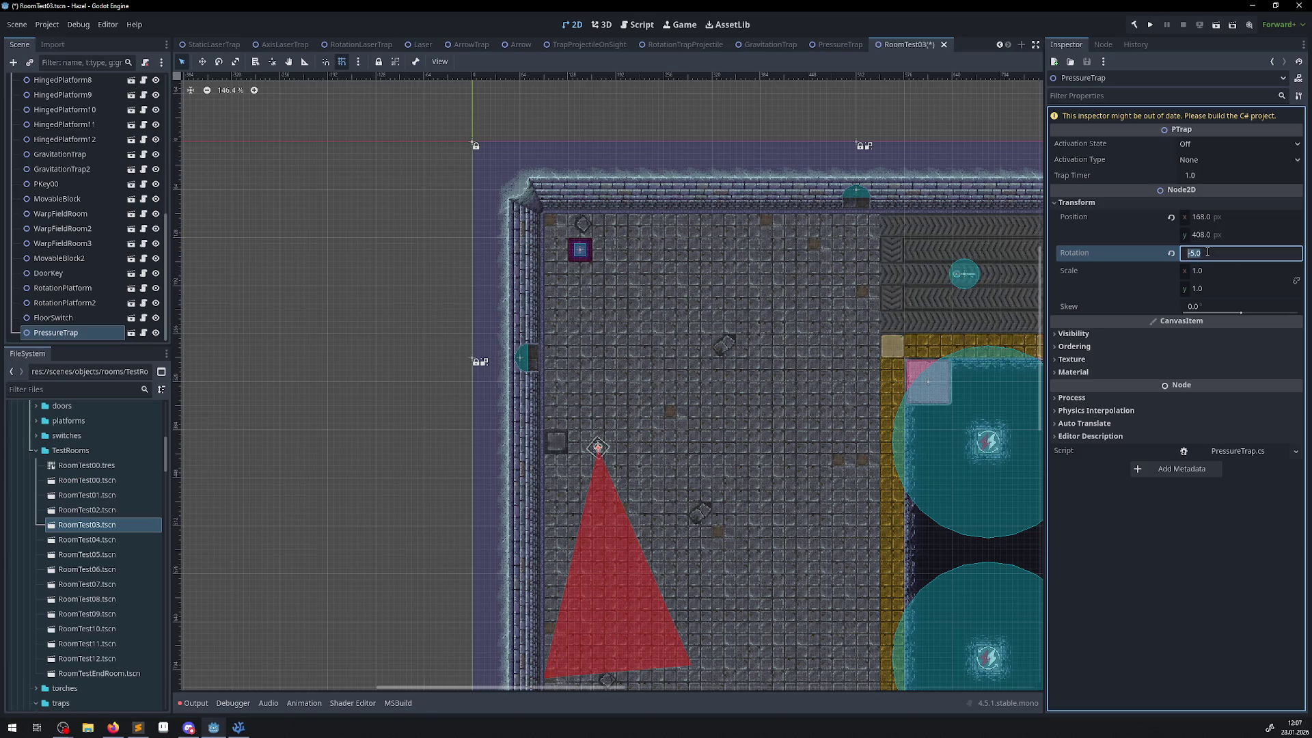
pyautogui.write('270')
pyautogui.press('Return')
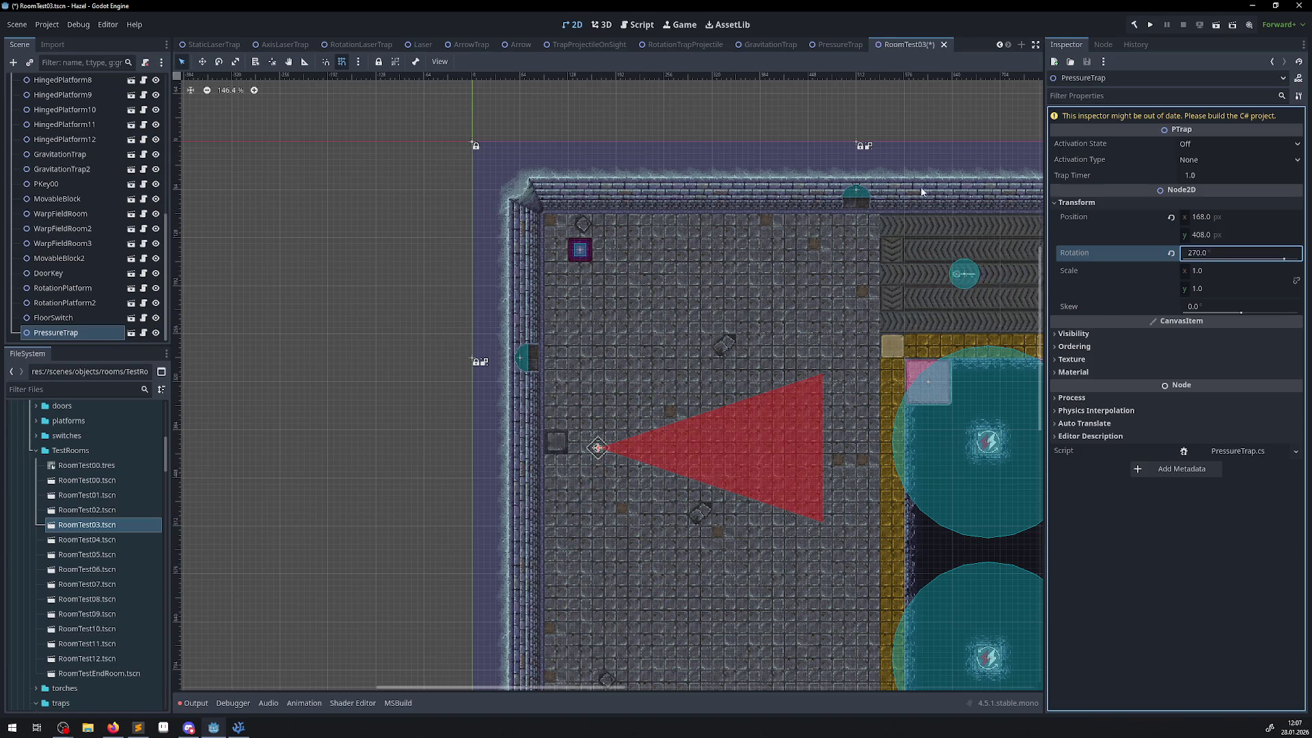
pyautogui.scroll(9, 669, 487)
pyautogui.scroll(-4, 414, 402)
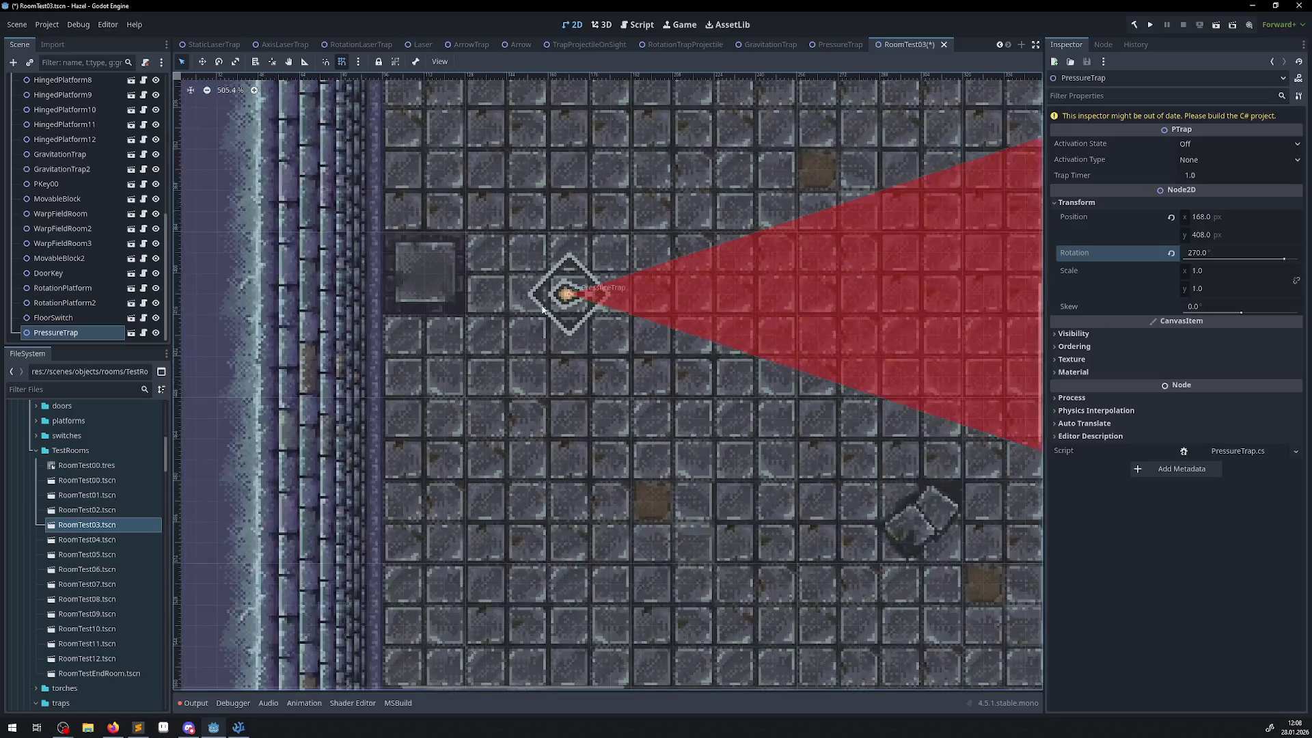
pyautogui.moveTo(551, 287)
pyautogui.mouseDown()
pyautogui.moveTo(310, 285)
pyautogui.moveTo(312, 300)
pyautogui.mouseUp()
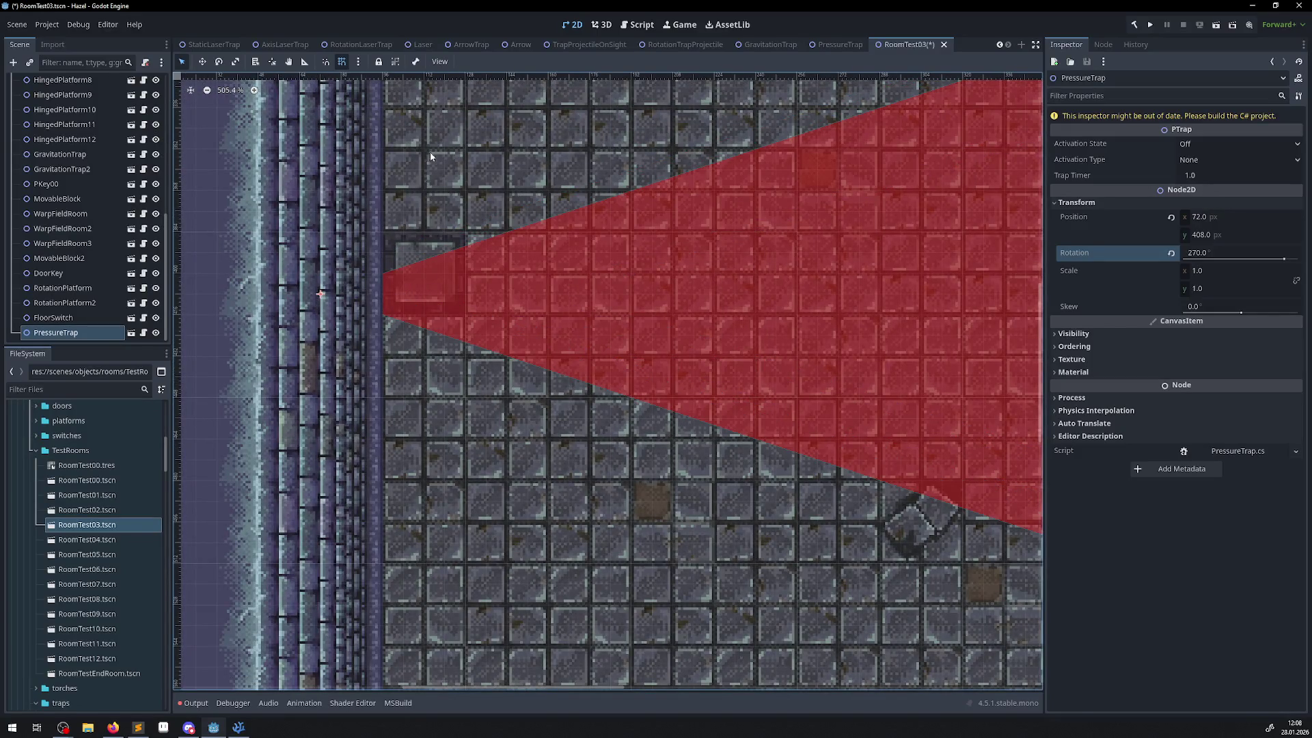
# - Give the PressureTrap scene's root node Z Index 1, save it, and return to RoomTest03
pyautogui.click(837, 44)
pyautogui.click(49, 81)
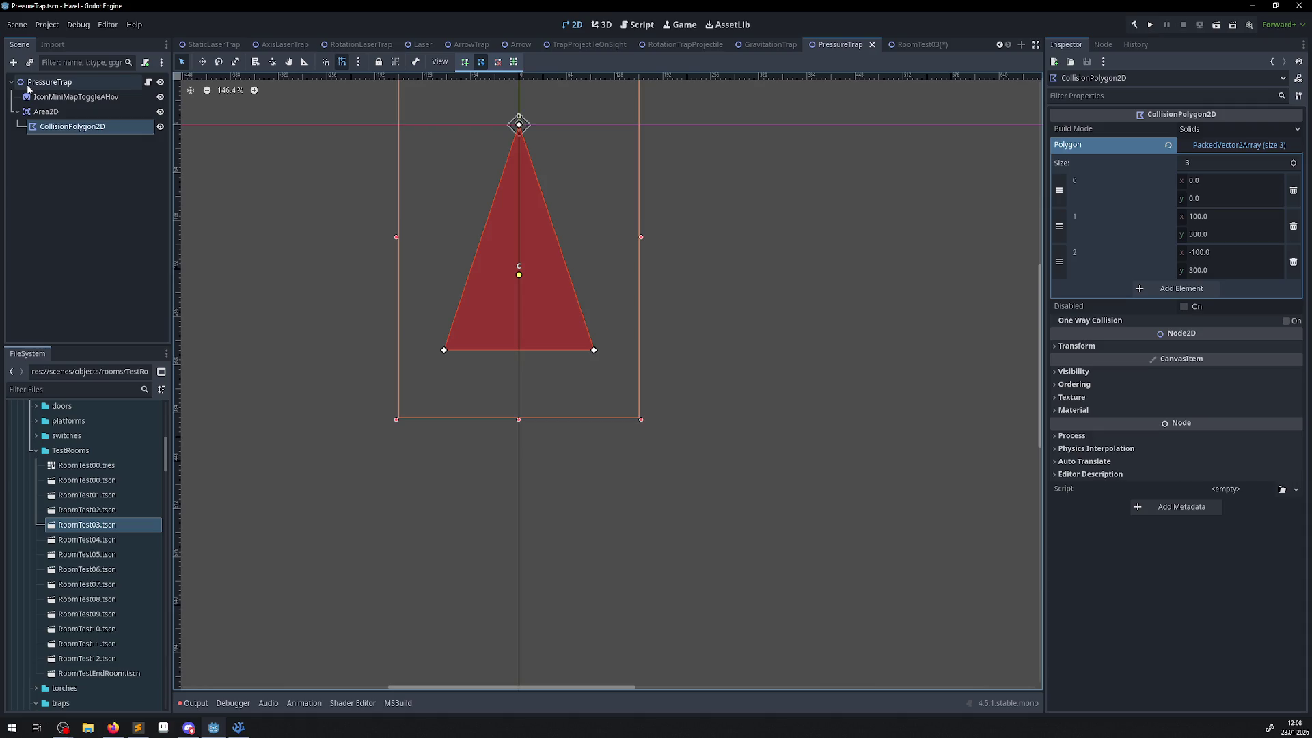
pyautogui.click(1076, 241)
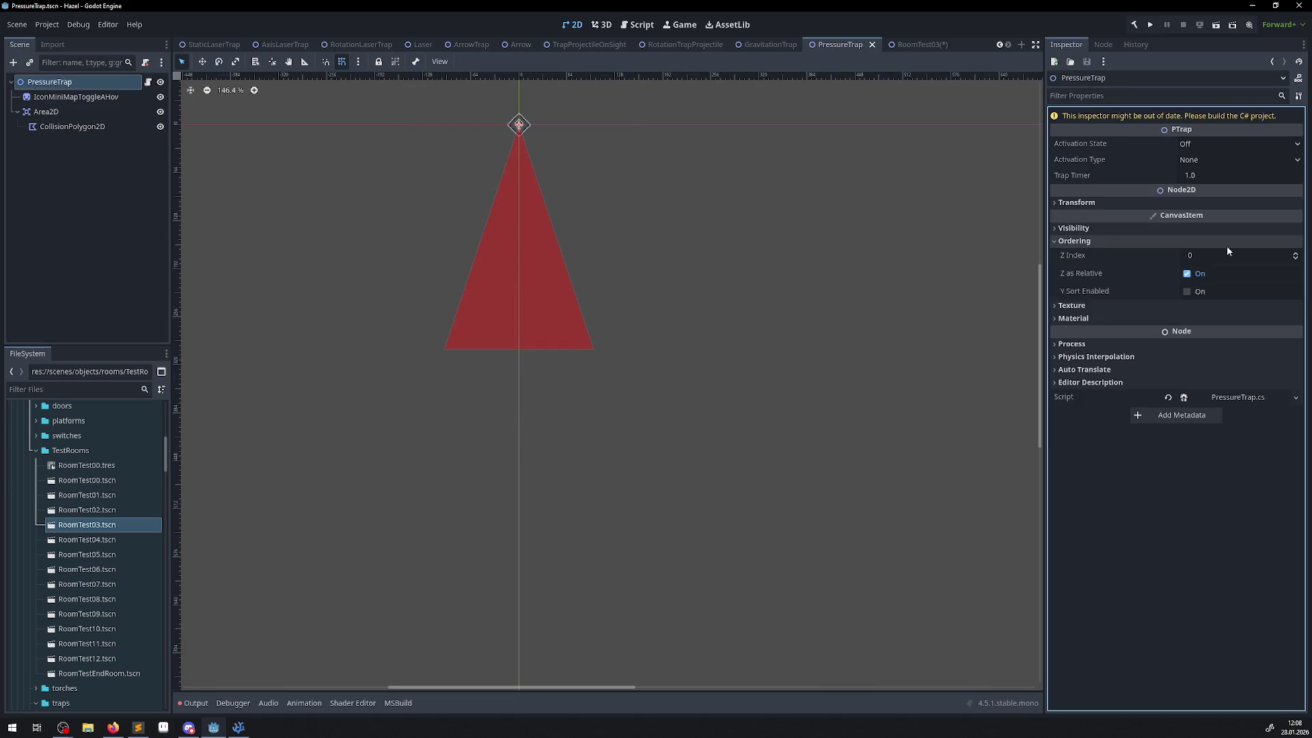
pyautogui.click(1223, 255)
pyautogui.hotkey('ctrl', 's')
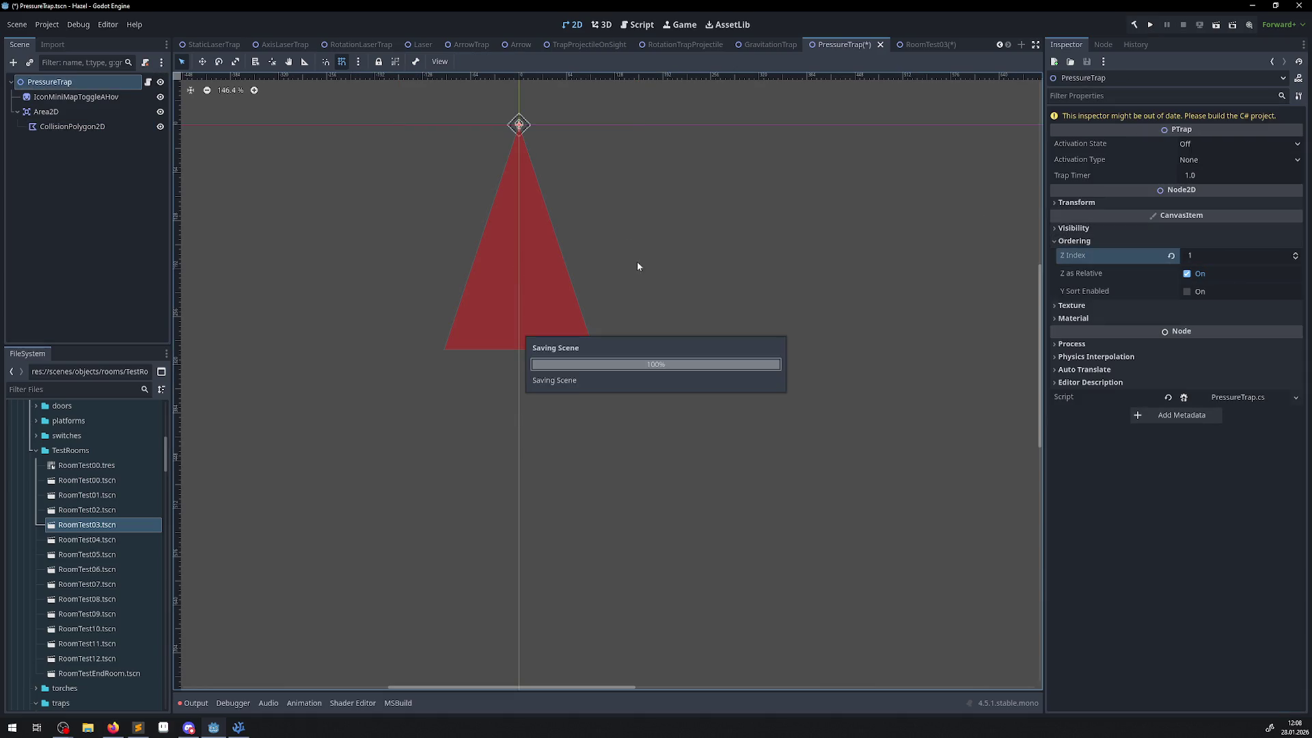
pyautogui.click(911, 46)
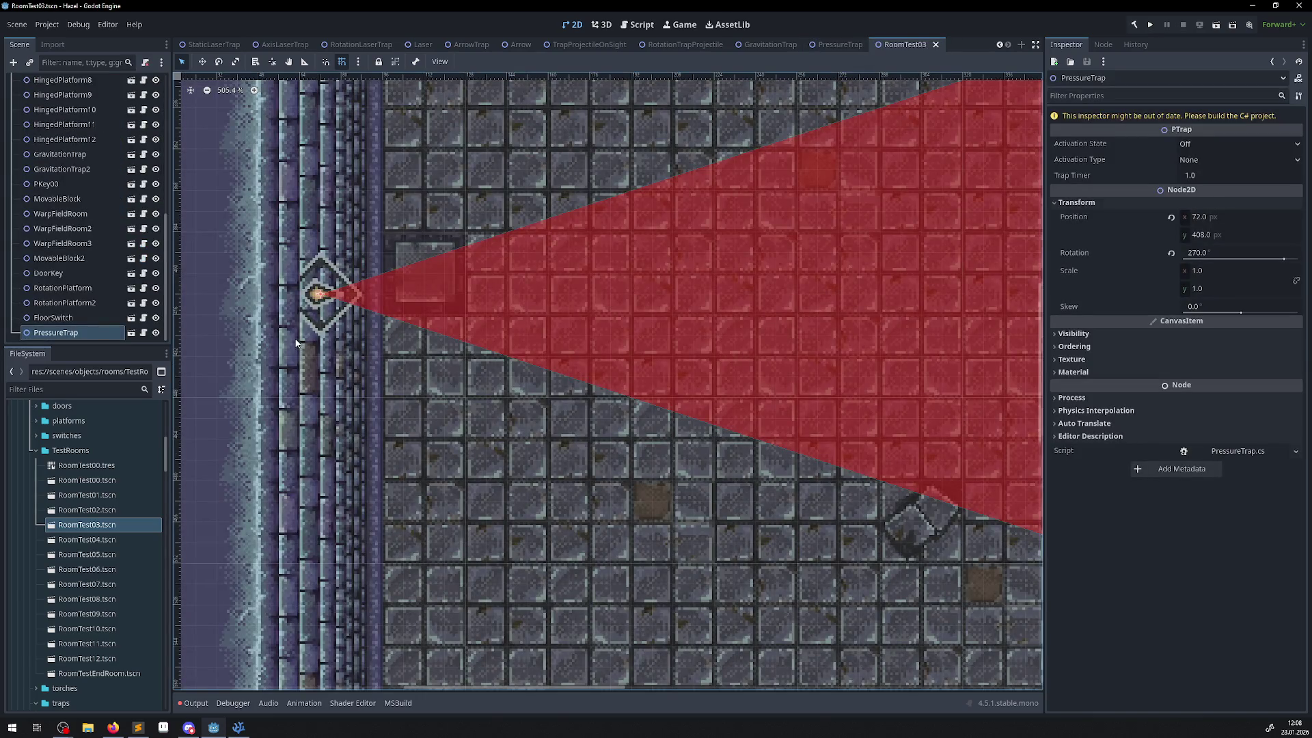
pyautogui.hscroll(-5, 296, 342)
pyautogui.scroll(2, 296, 342)
# - Nudge the trap's position slightly and switch its Activation State to On
pyautogui.moveTo(436, 337); pyautogui.dragTo(427, 337)
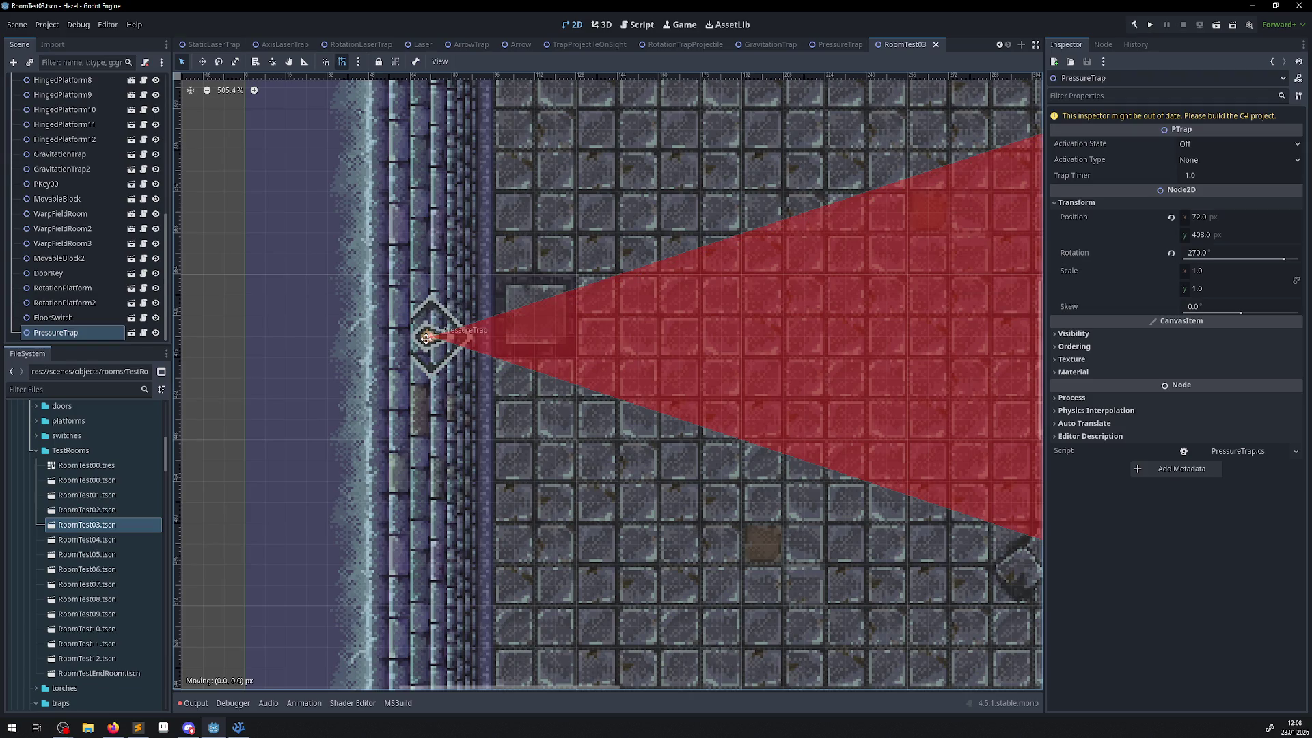
pyautogui.scroll(-5, 496, 338)
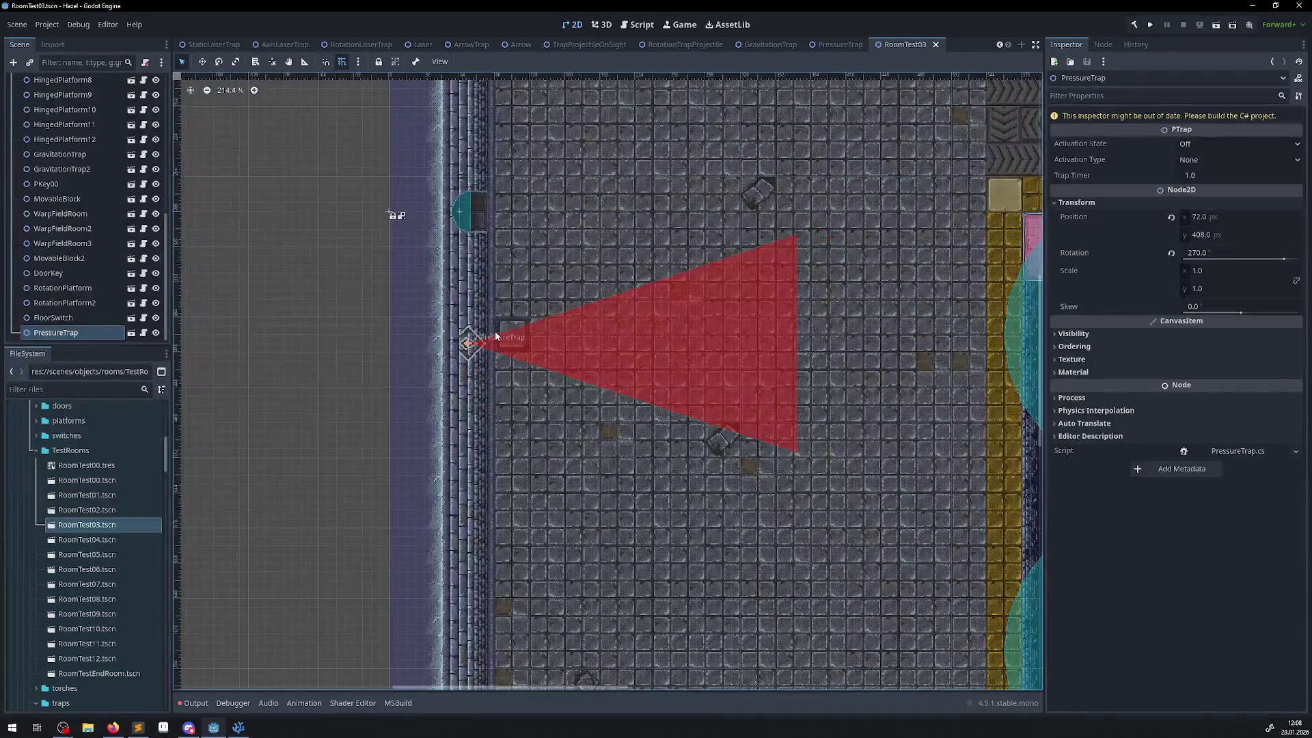
pyautogui.click(1205, 143)
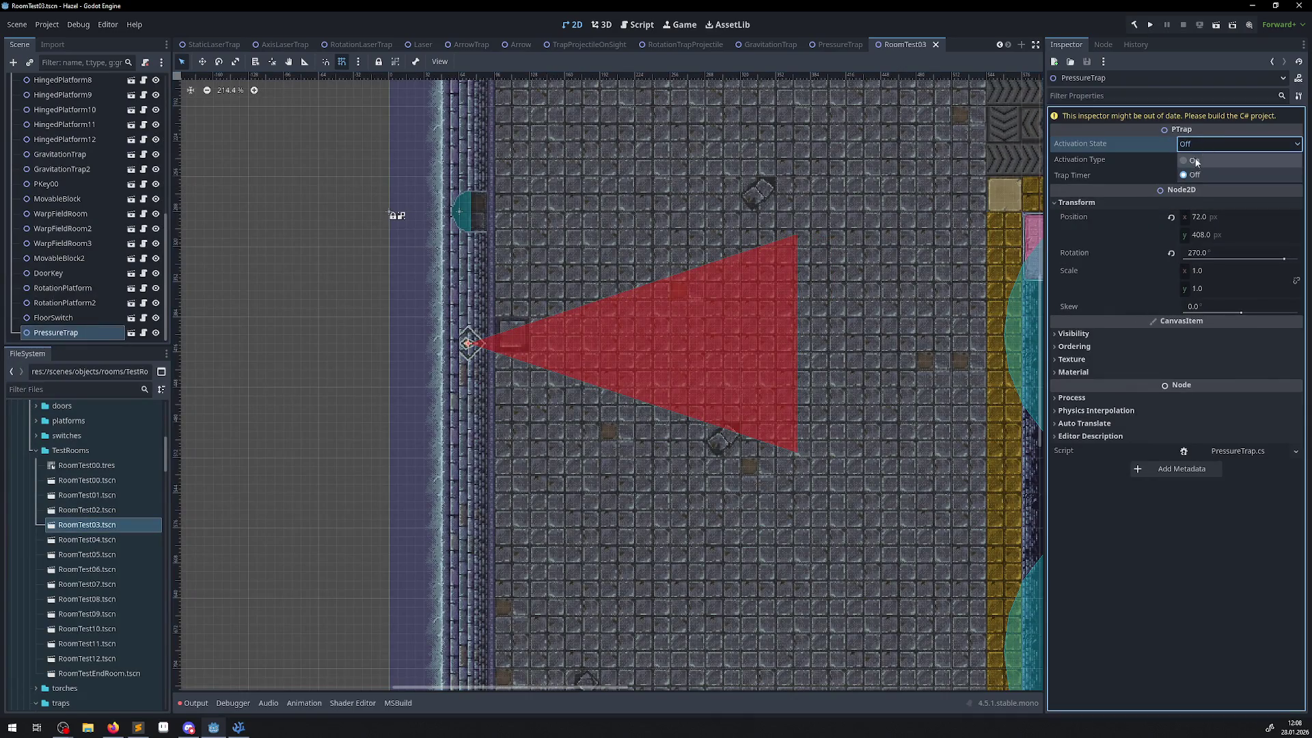
pyautogui.click(1194, 160)
pyautogui.click(1190, 161)
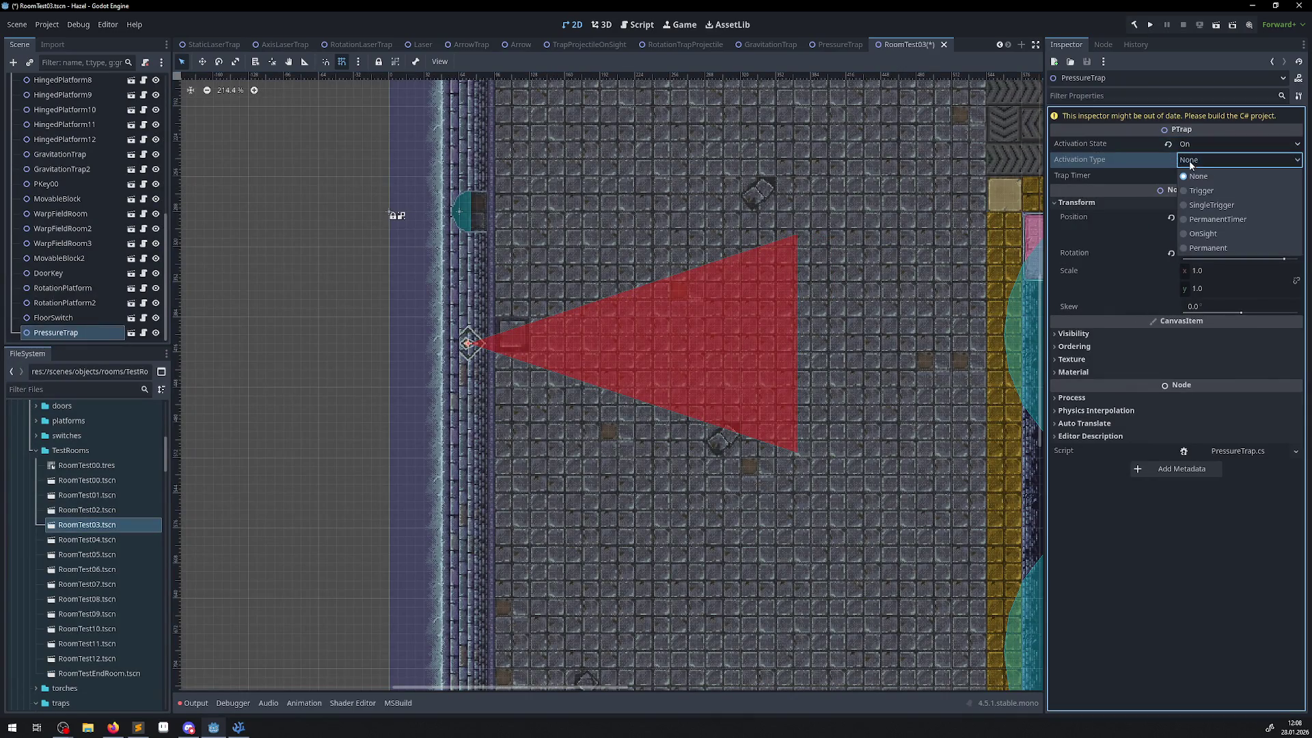
# - Set Activation Type to Permanent and Trap Timer to 2.0, then save RoomTest03
pyautogui.click(1207, 248)
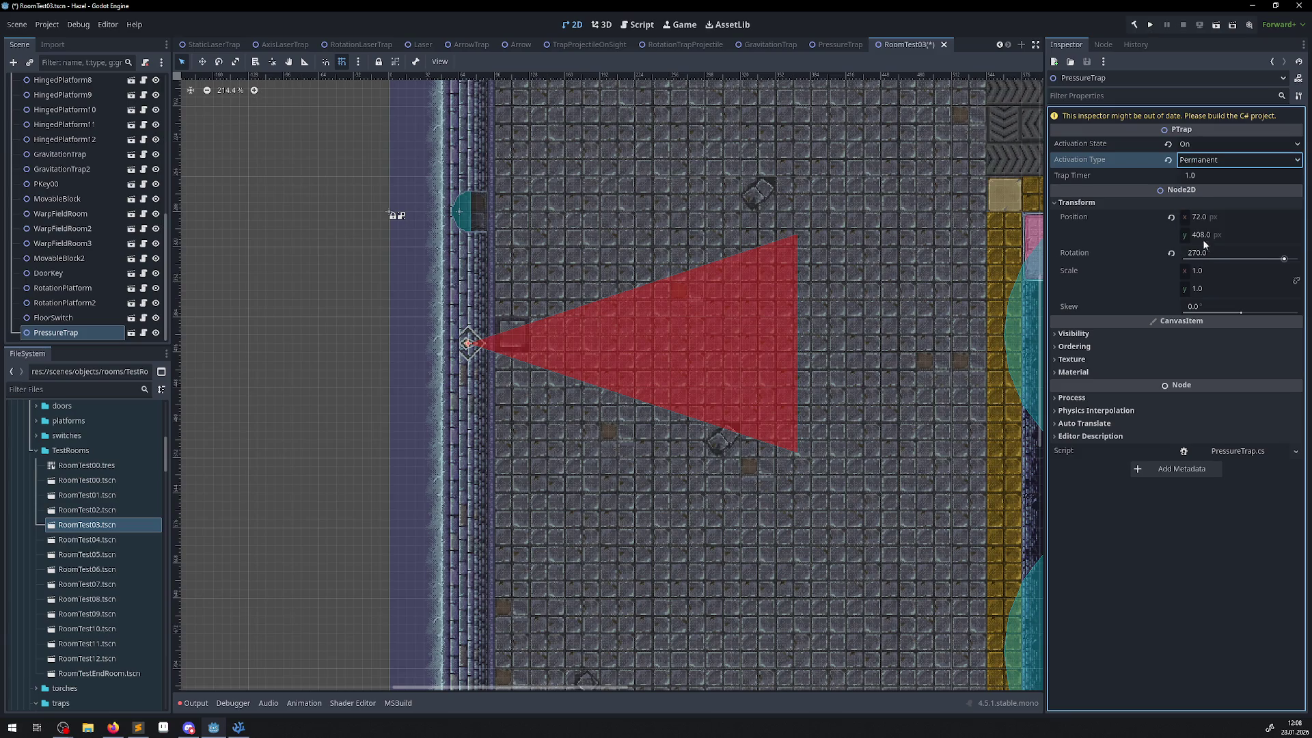
pyautogui.click(1202, 174)
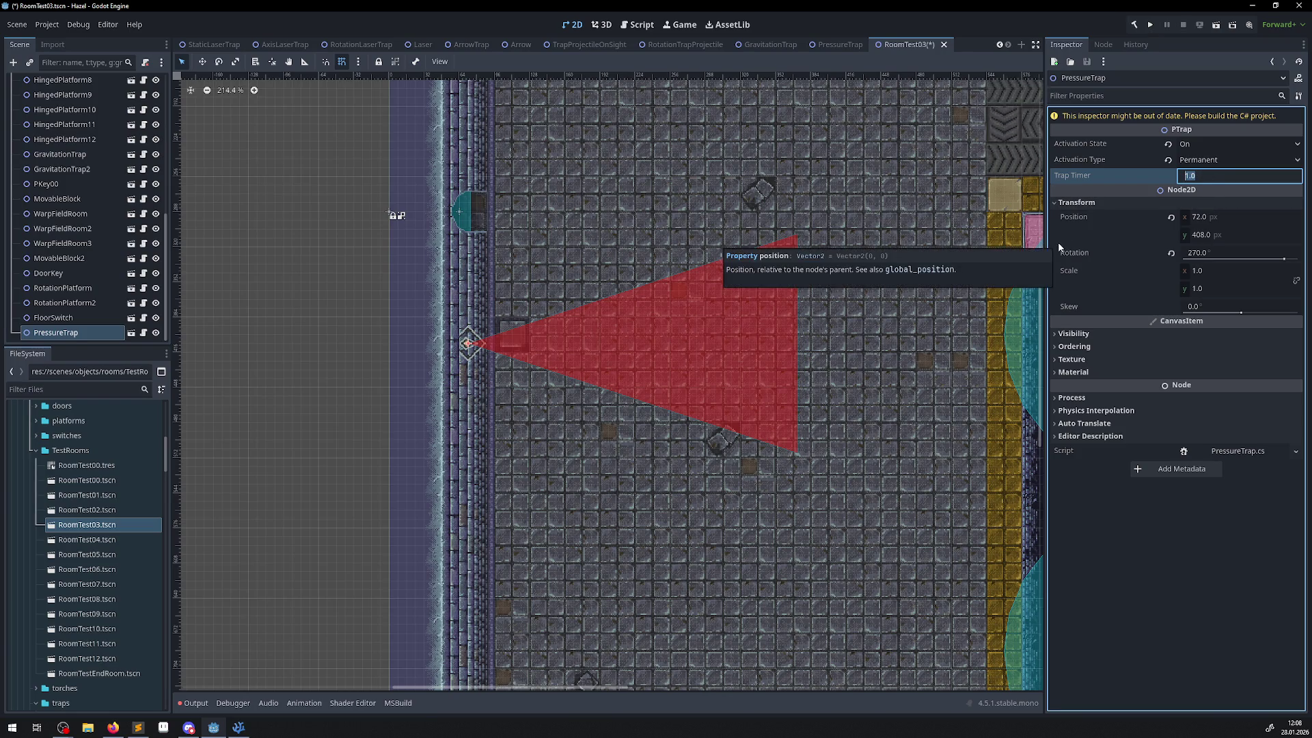
pyautogui.write('2')
pyautogui.press('Return')
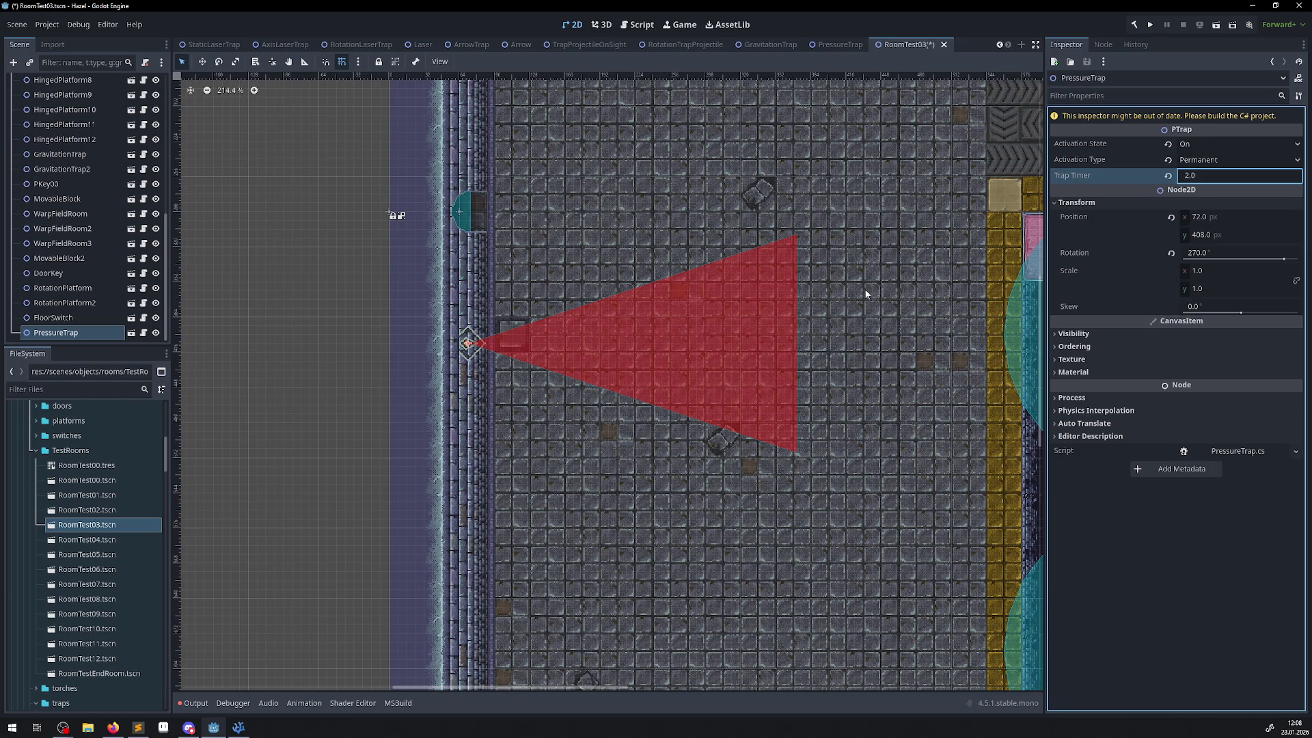
pyautogui.hotkey('ctrl', 's')
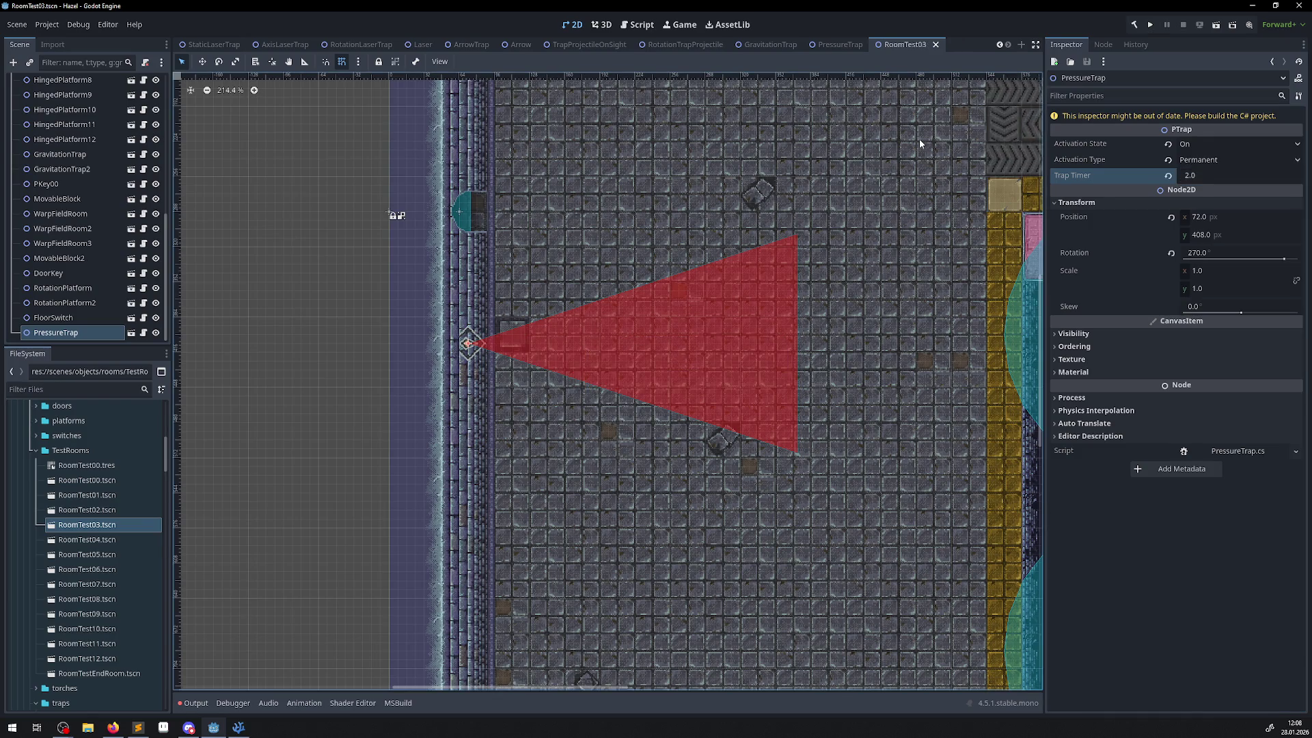
# - Scroll through PressureTrap.cs's _Ready code in VS Code, then go back to Godot's RoomTest03 editor
pyautogui.click(248, 727)
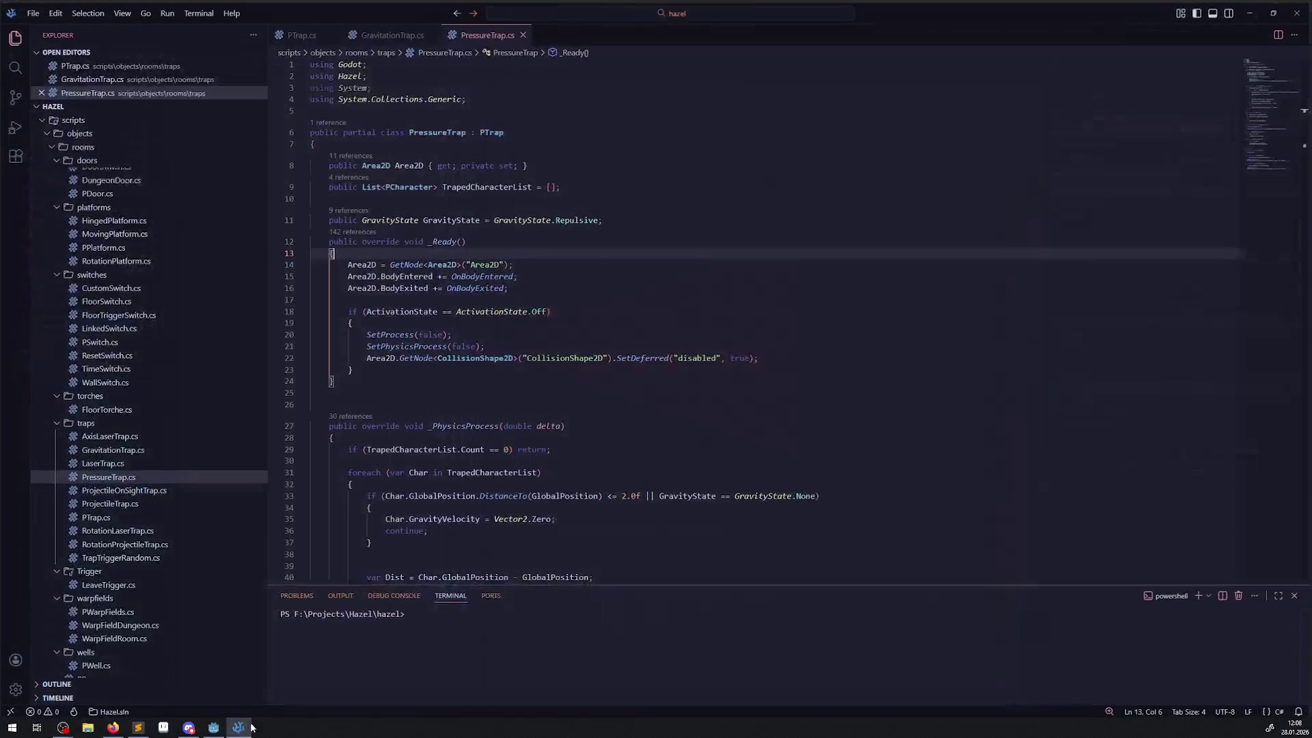
pyautogui.scroll(-3, 574, 413)
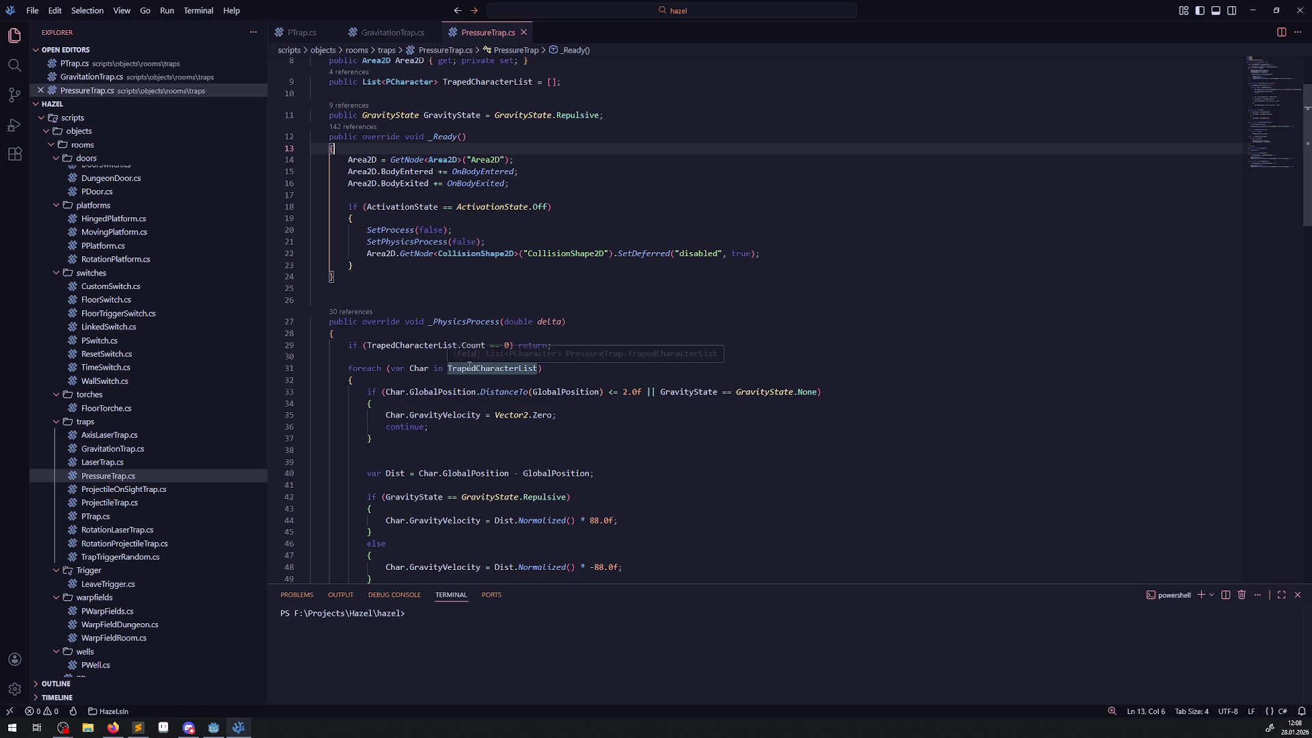
pyautogui.scroll(2, 473, 369)
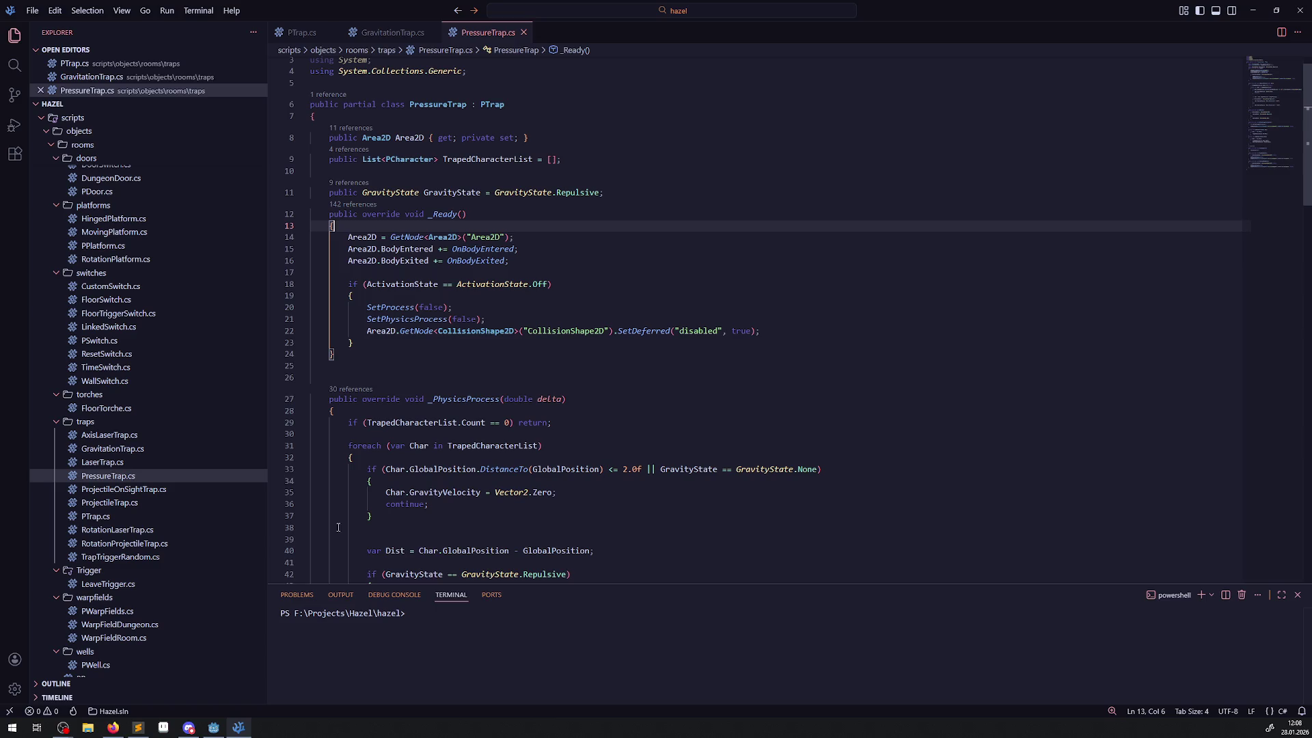
pyautogui.click(213, 727)
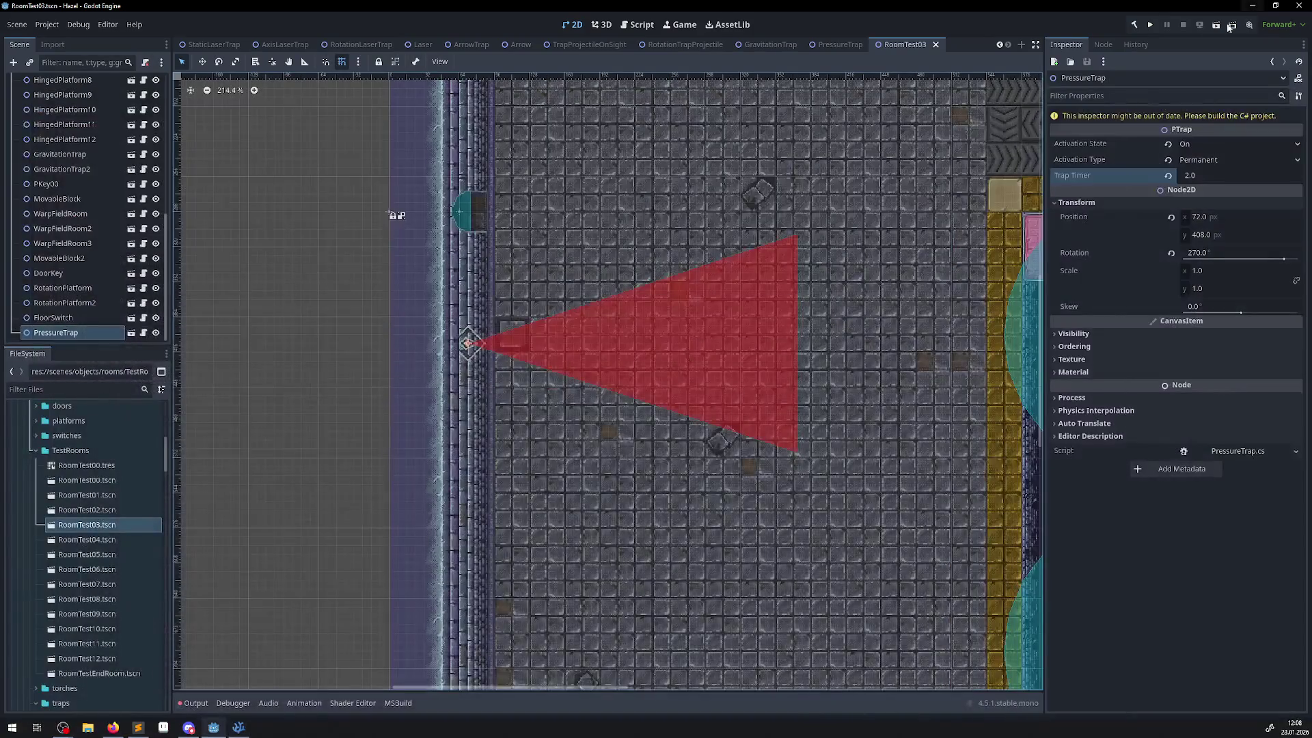
# - Build the C# project with the hammer button and show the Output log
pyautogui.click(1134, 25)
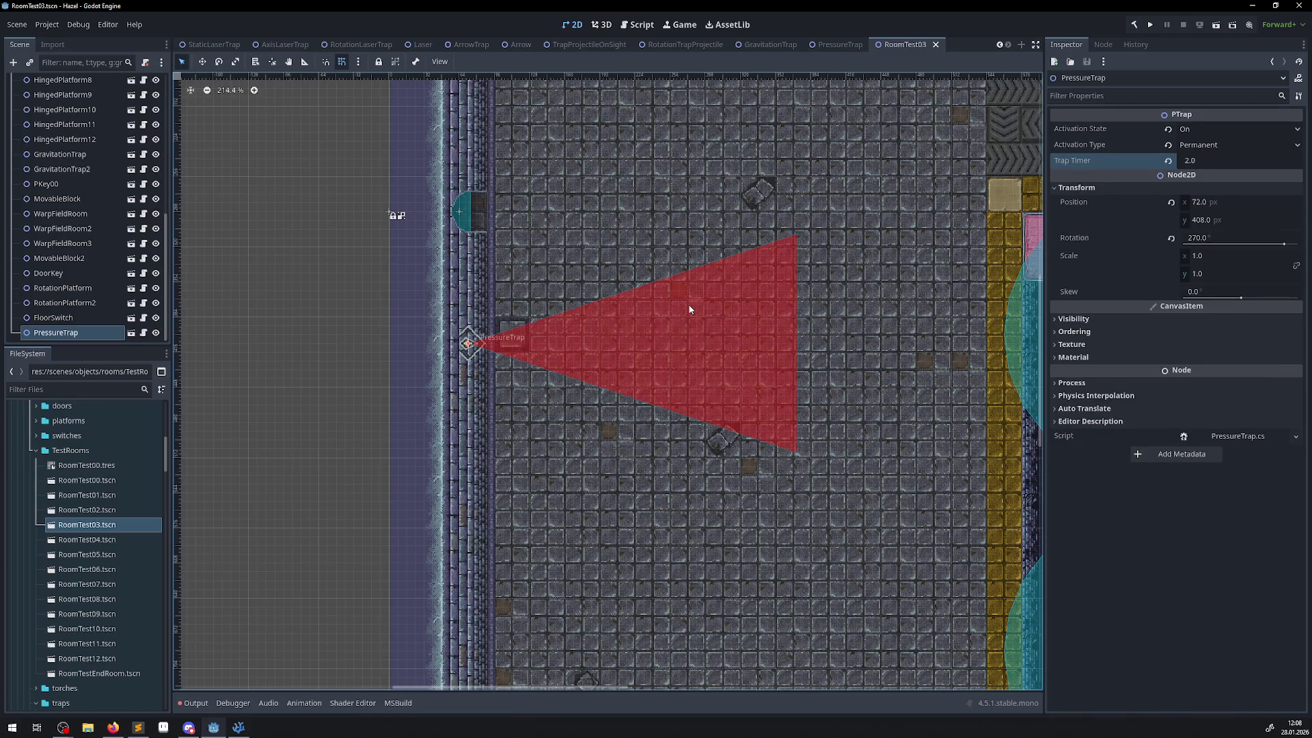
pyautogui.click(197, 708)
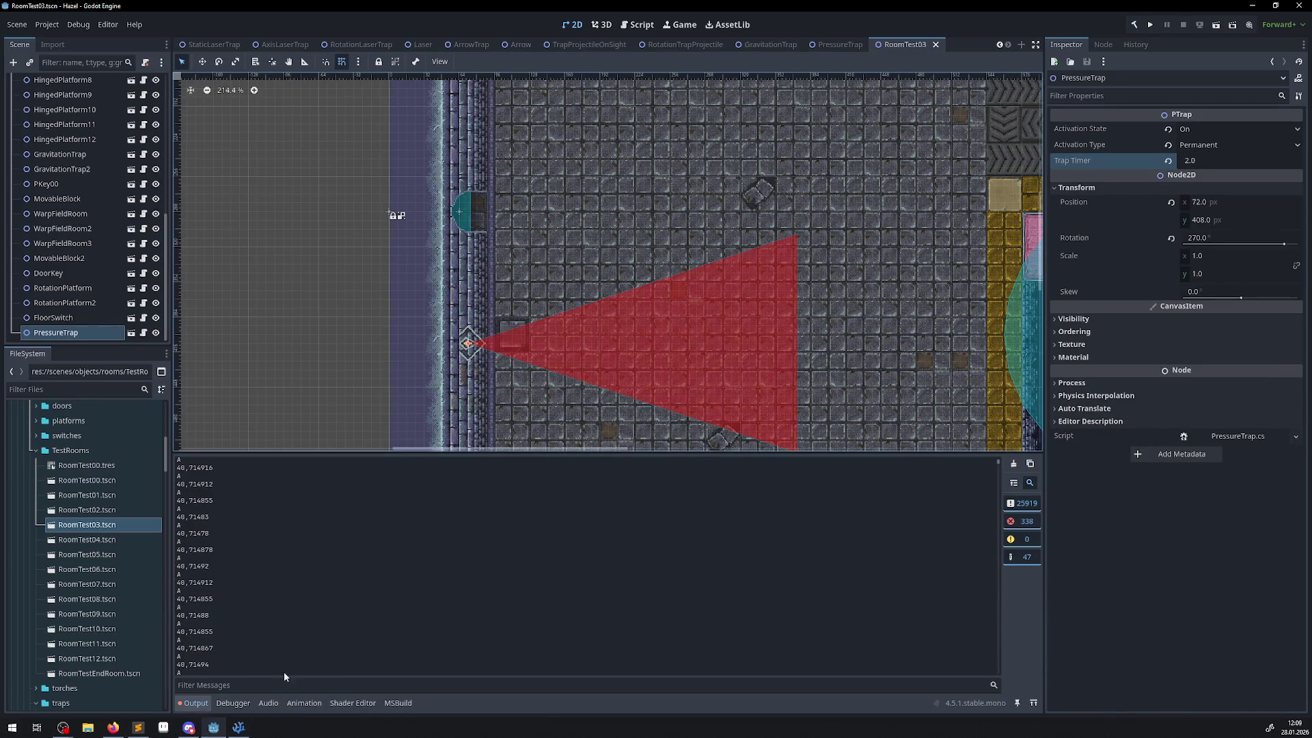
# - Clear the output, run the game, and stop it to read the missing CollisionShape2D error
pyautogui.click(1013, 463)
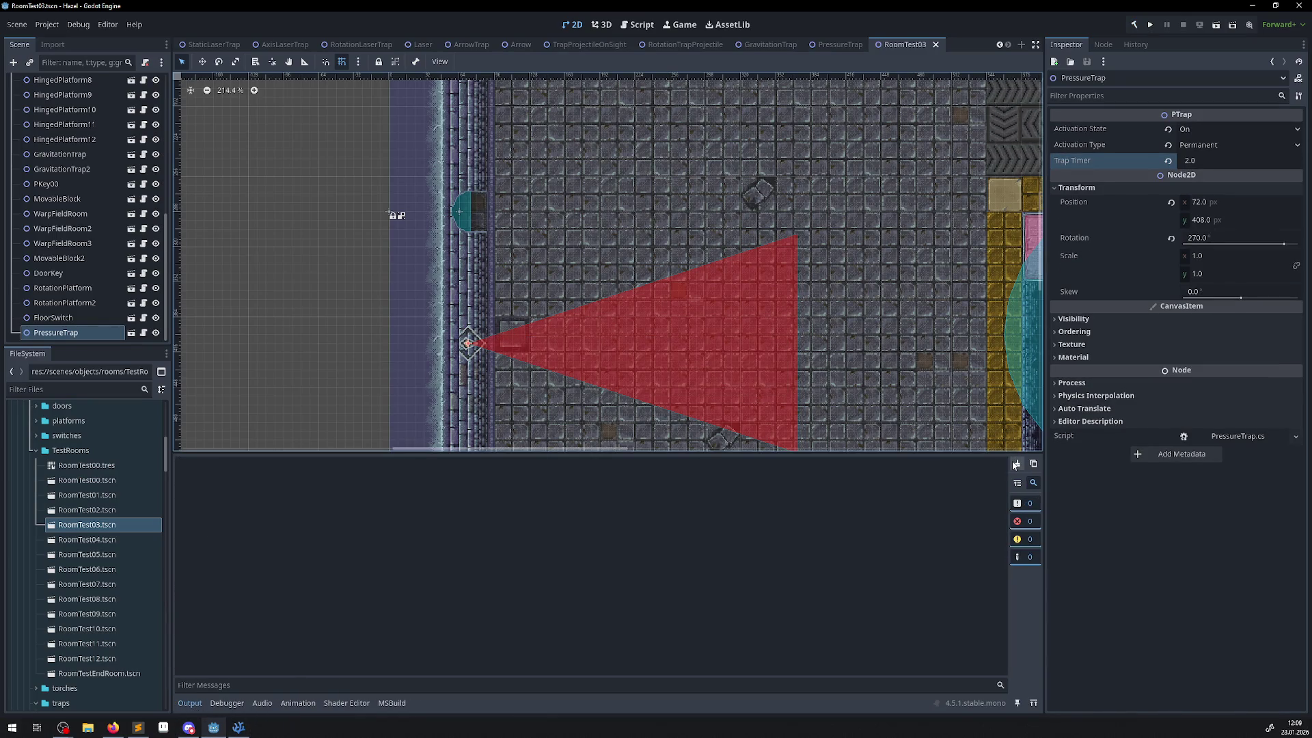
pyautogui.click(1151, 25)
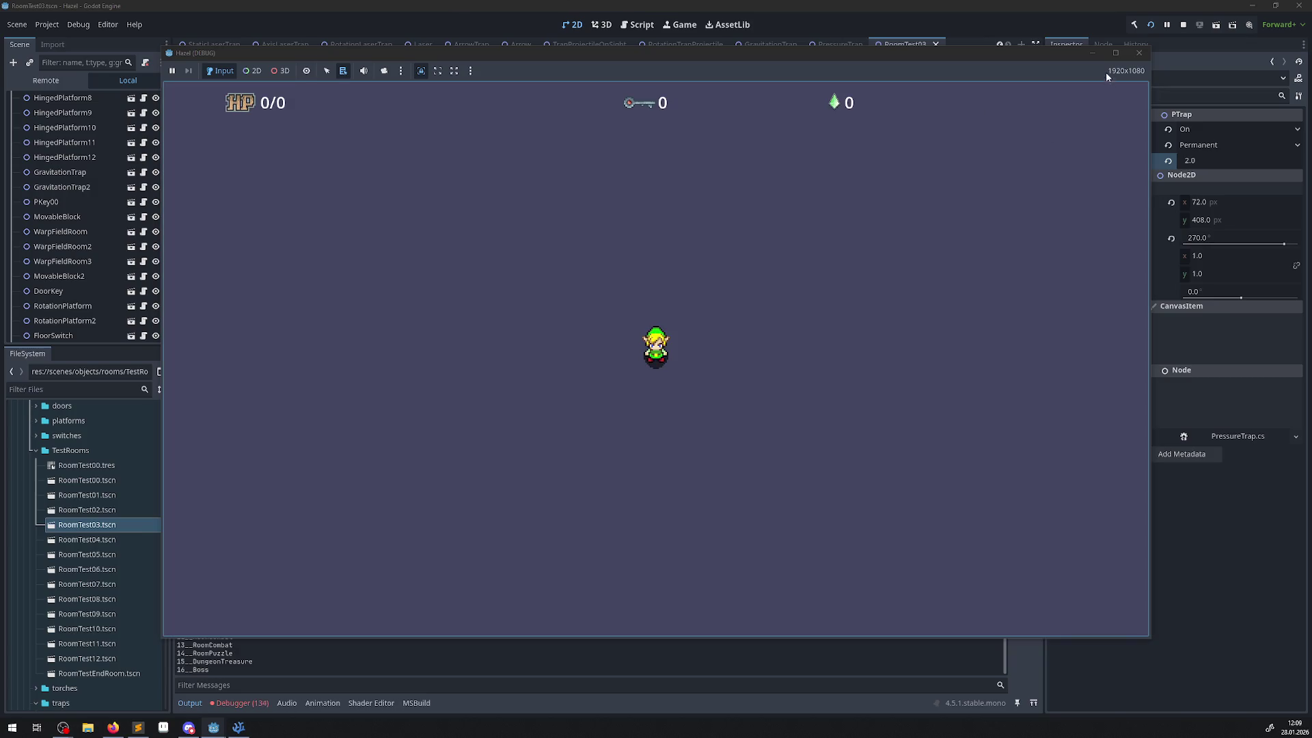
pyautogui.click(1139, 53)
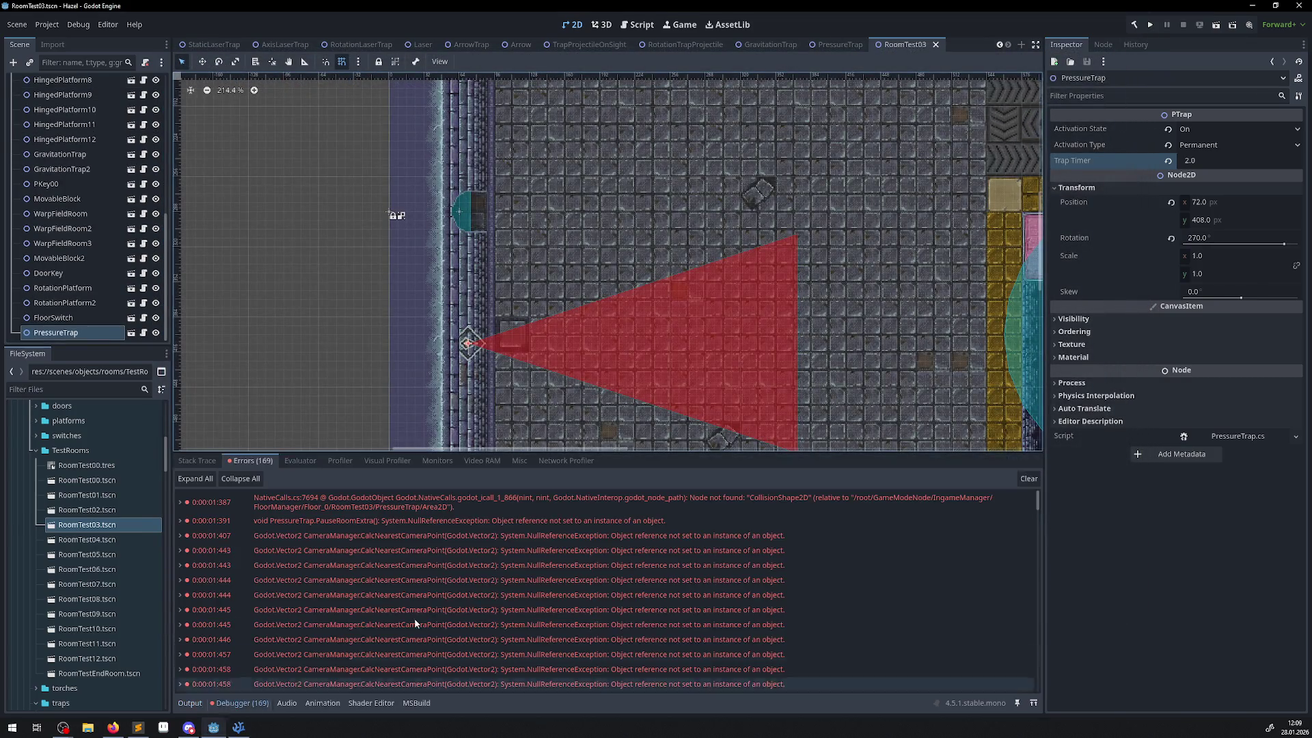
pyautogui.moveTo(421, 614)
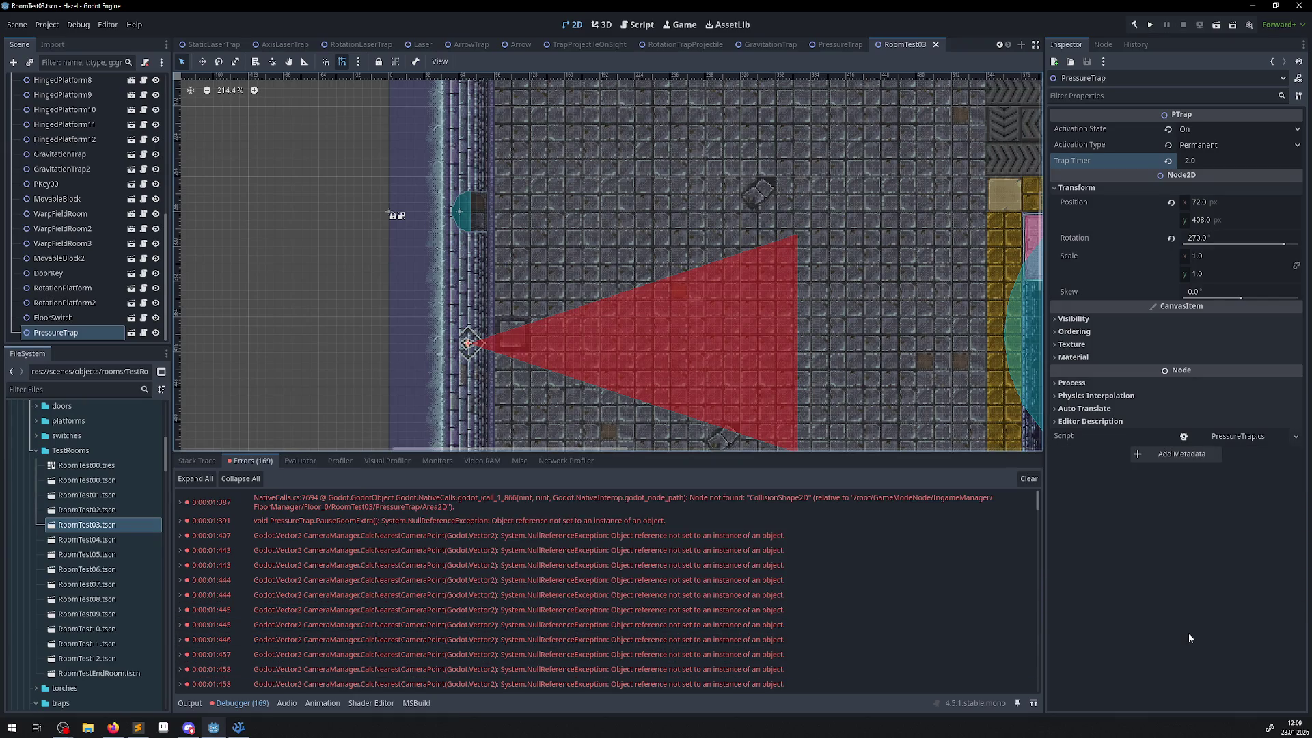
# - In the PressureTrap scene, select the CollisionPolygon2D node and copy its name
pyautogui.click(854, 45)
pyautogui.click(76, 128)
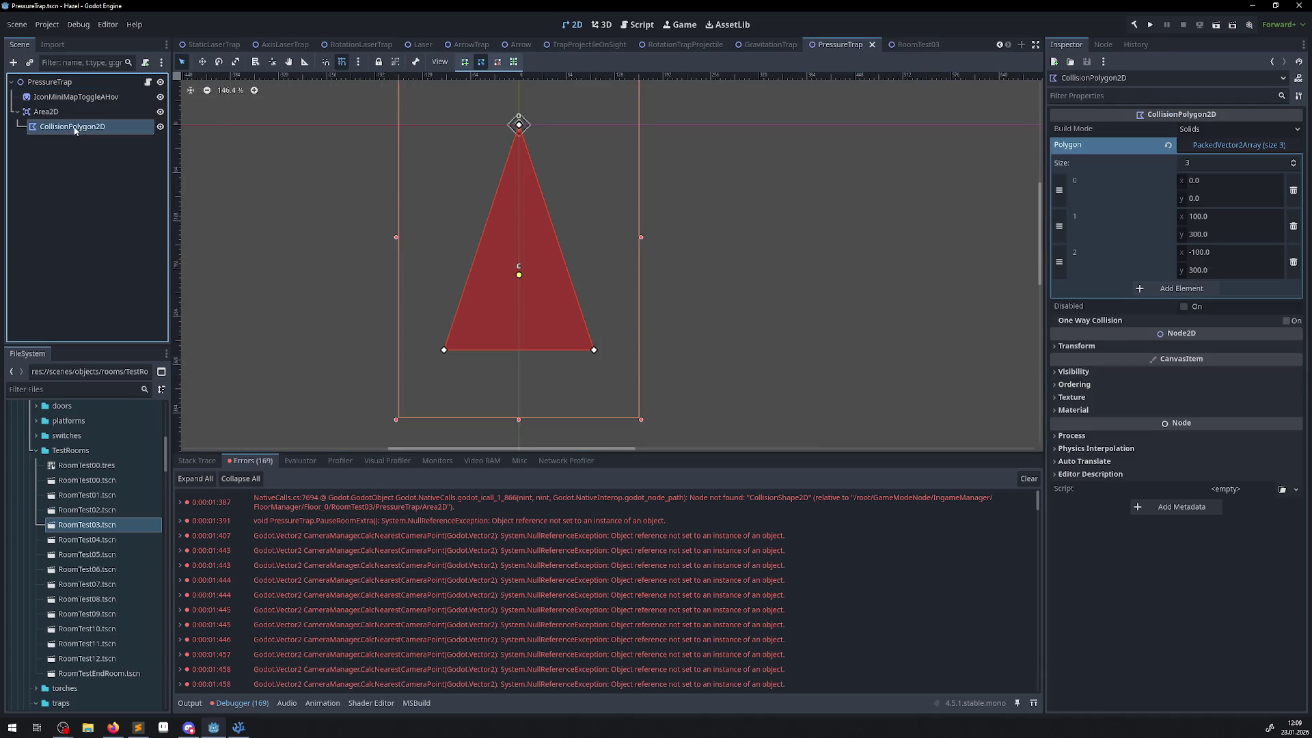
pyautogui.doubleClick(75, 127)
pyautogui.hotkey('ctrl', 'c')
# - Replace the "CollisionShape2D" node name with CollisionPolygon2D on lines 108 and 100 of PressureTrap.cs
pyautogui.click(239, 728)
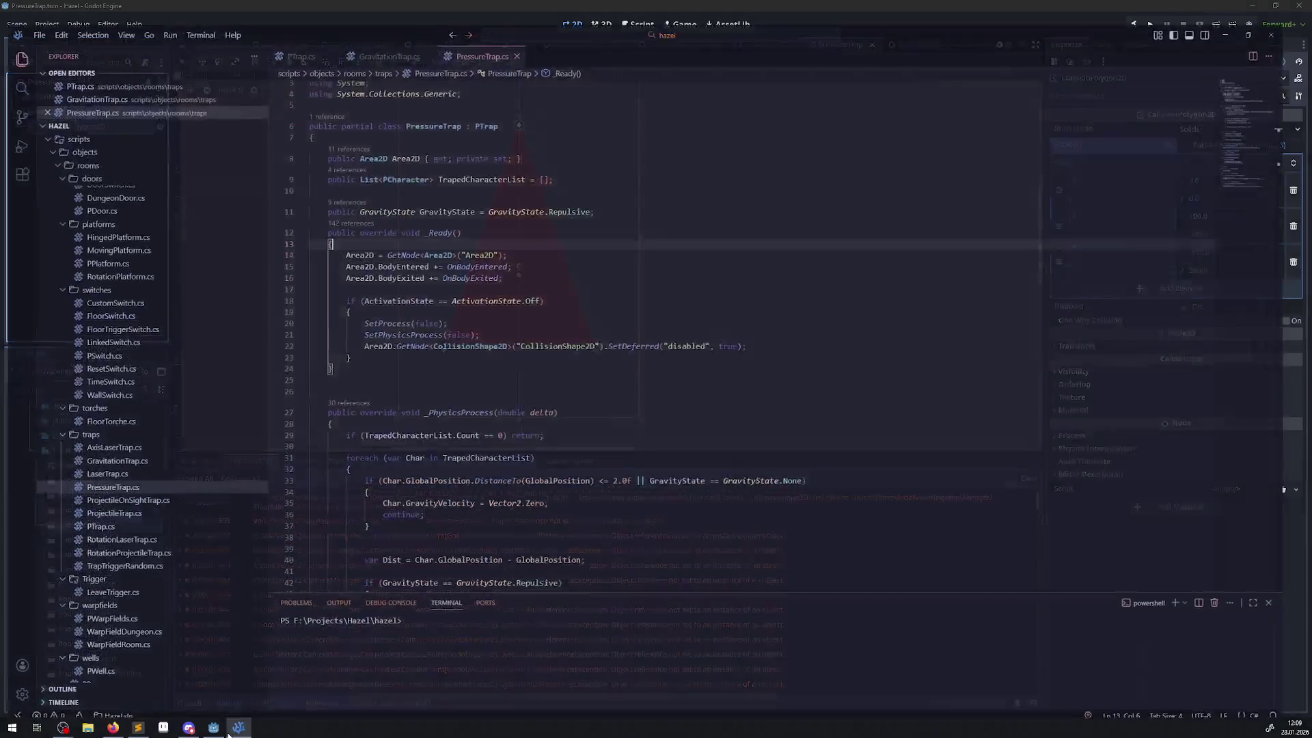
pyautogui.scroll(-20, 563, 339)
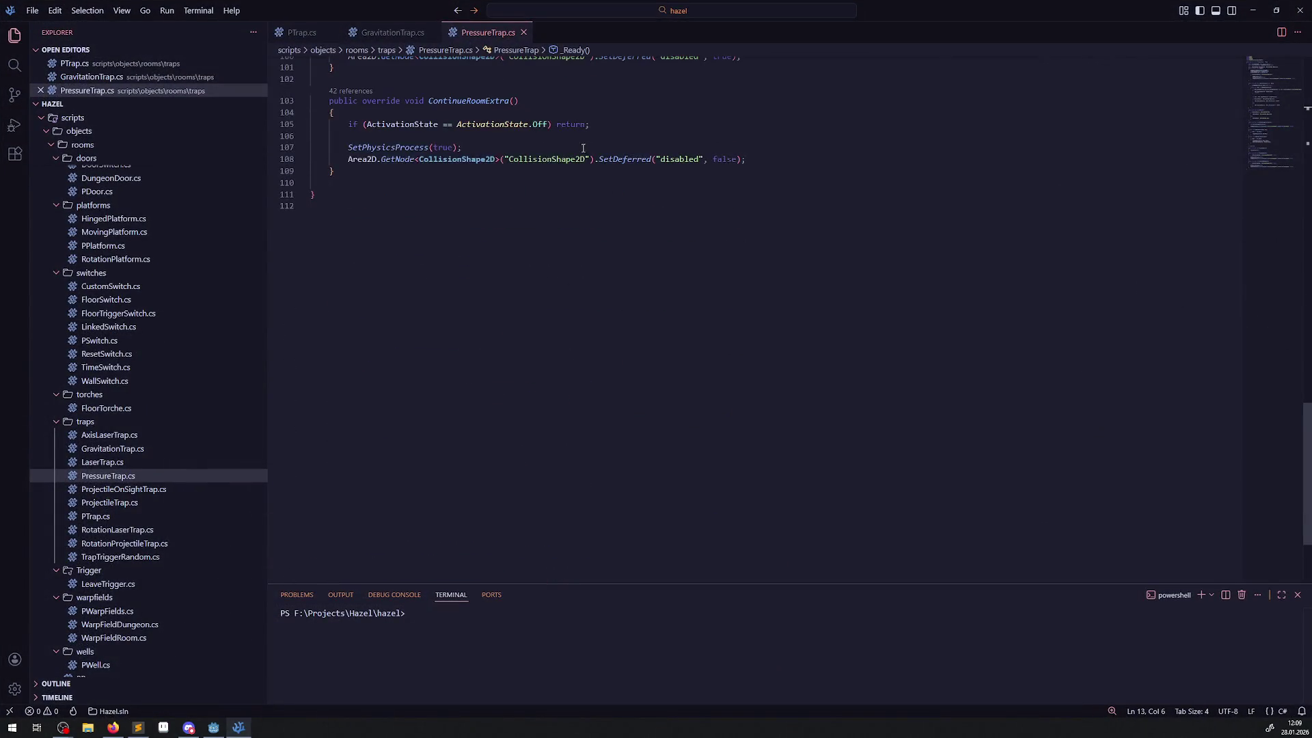
pyautogui.doubleClick(550, 158)
pyautogui.hotkey('ctrl', 'v')
pyautogui.scroll(2, 558, 268)
pyautogui.doubleClick(554, 132)
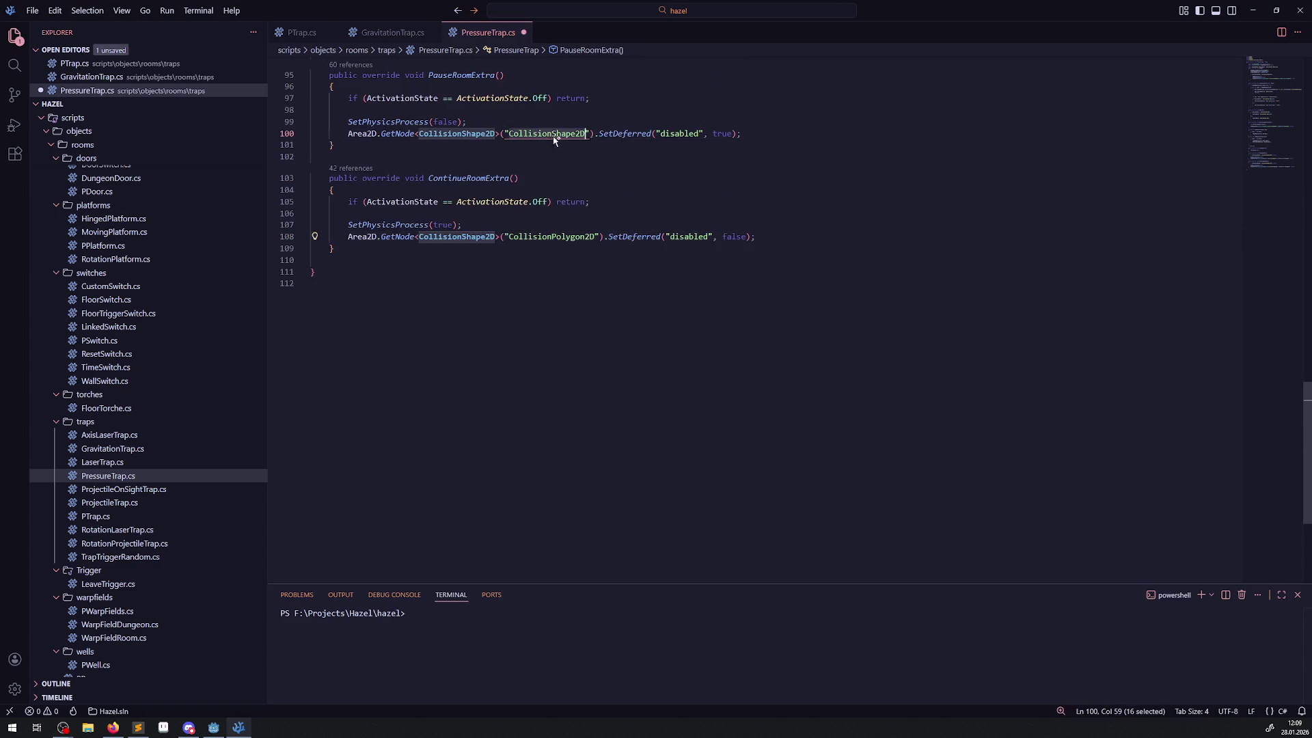
pyautogui.hotkey('ctrl', 'v')
# - Replace the line 69 node name with CollisionPolygon2D, save the script, and return to Godot
pyautogui.scroll(6, 609, 410)
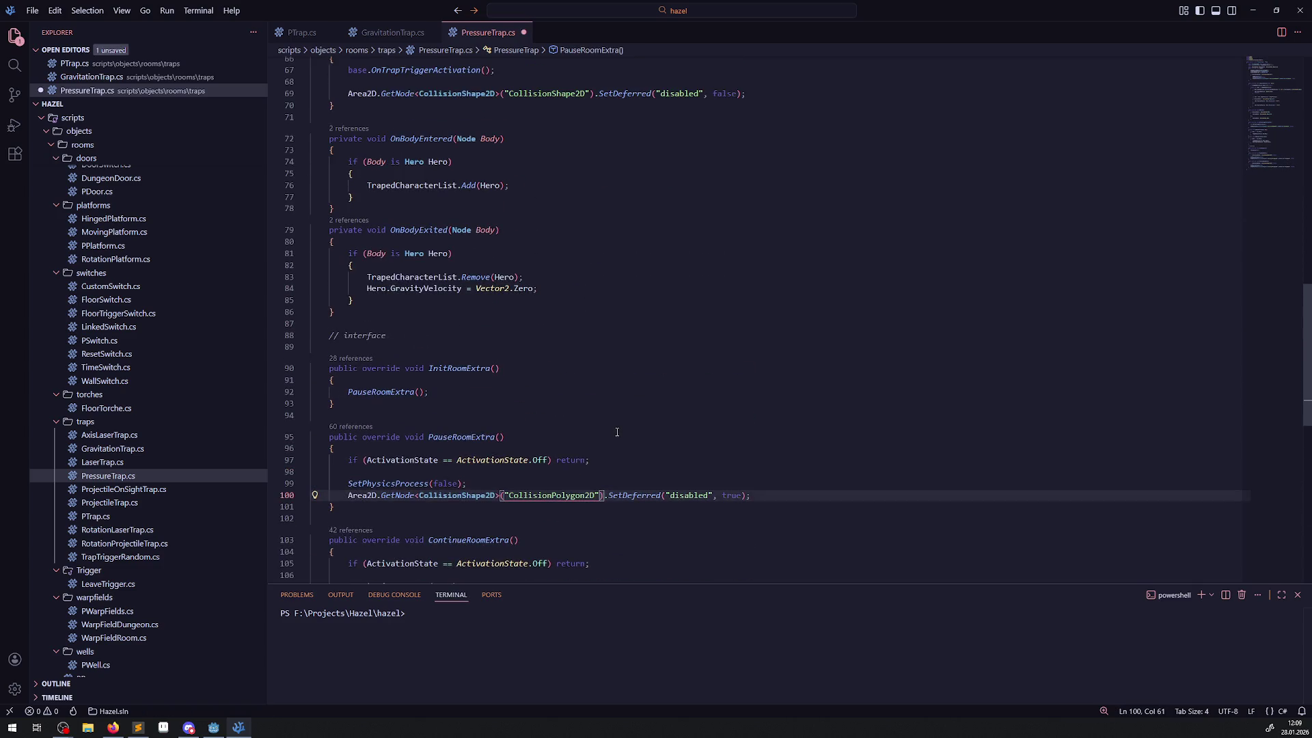
pyautogui.scroll(4, 542, 279)
pyautogui.doubleClick(543, 248)
pyautogui.hotkey('ctrl', 'v')
pyautogui.scroll(9, 738, 250)
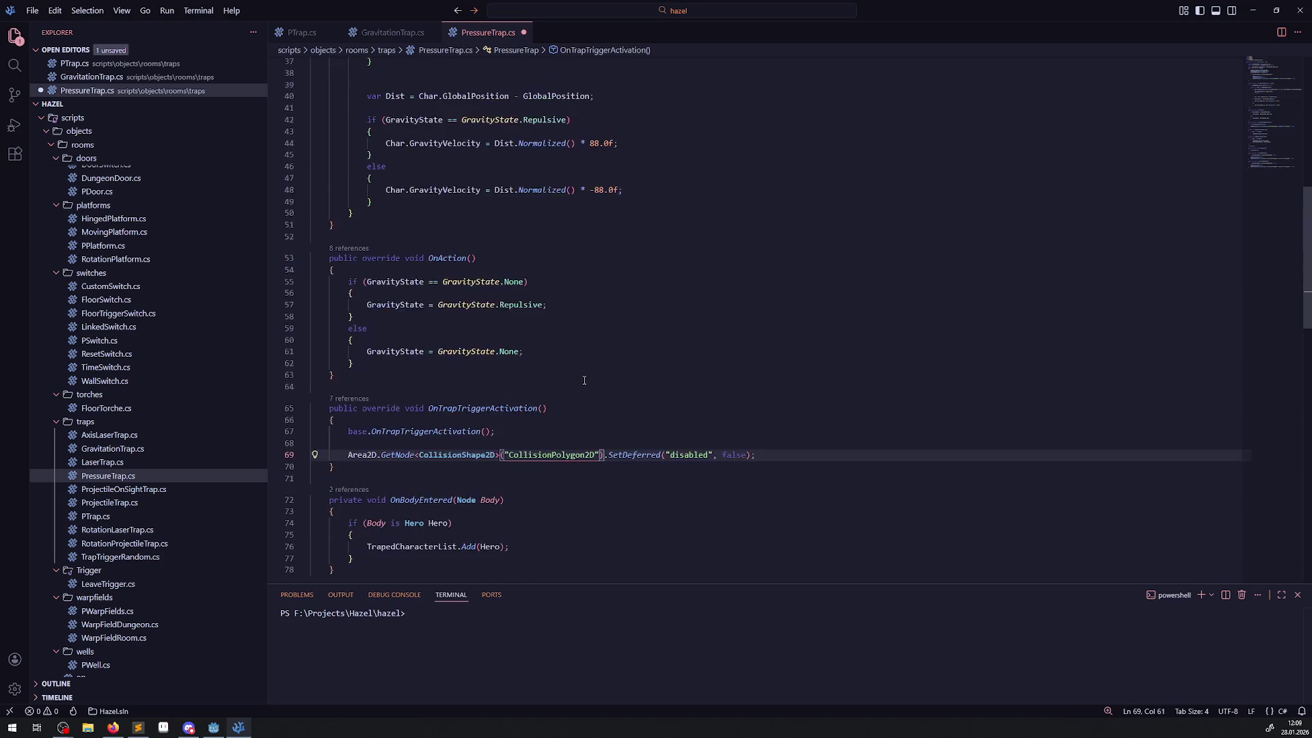
pyautogui.click(738, 251)
pyautogui.hotkey('ctrl', 's')
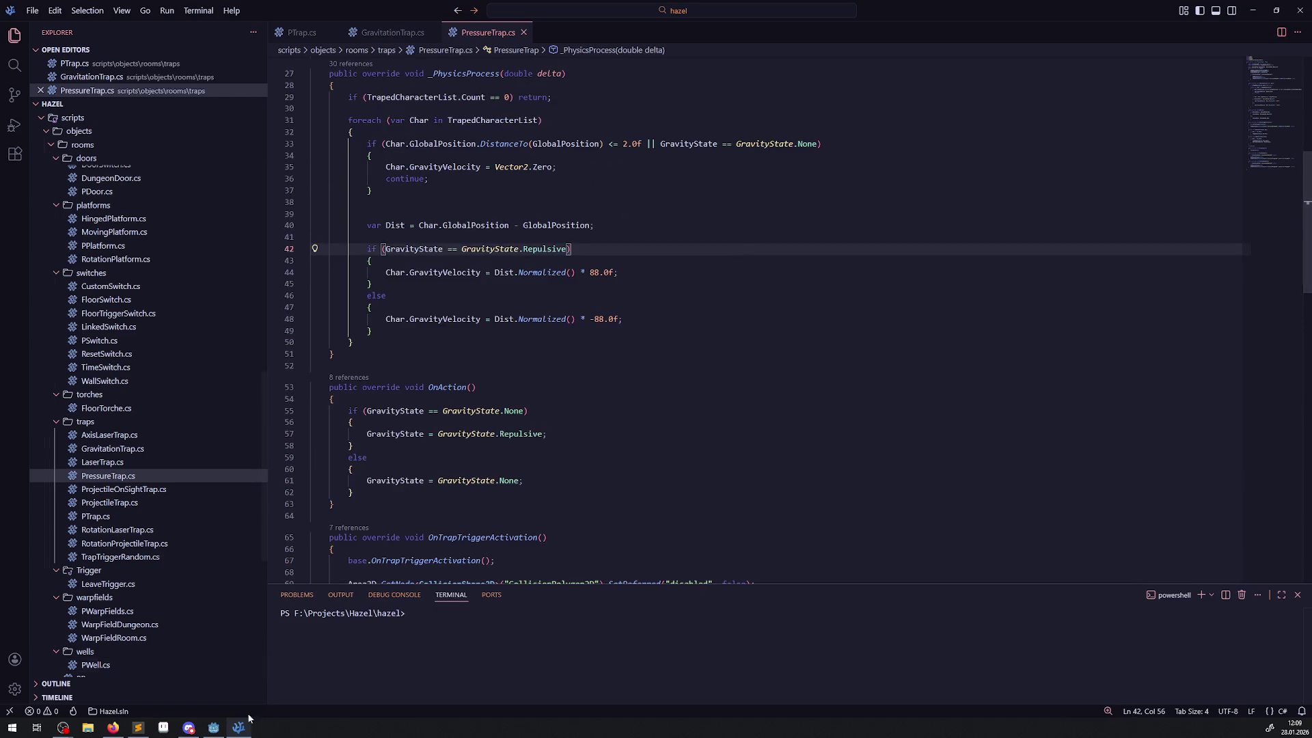
pyautogui.click(214, 729)
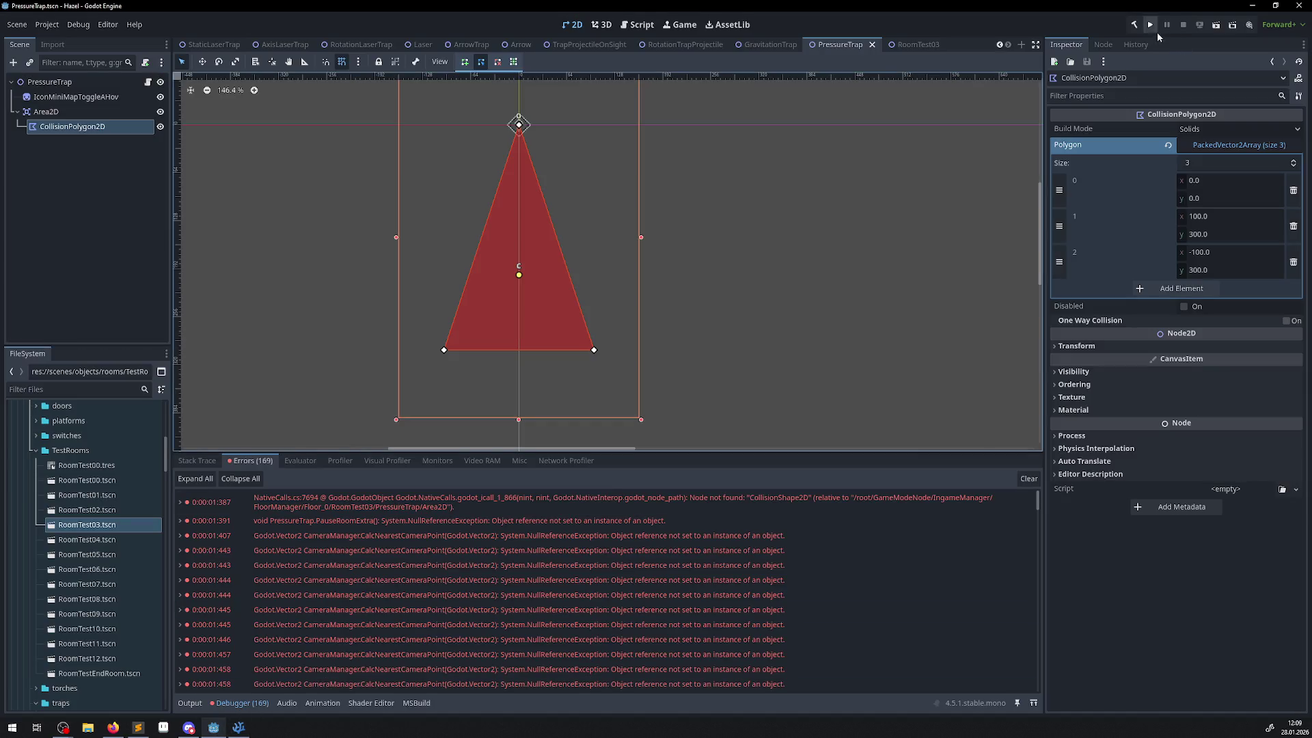
# - Clear the error list, then run and stop the game again
pyautogui.click(1028, 478)
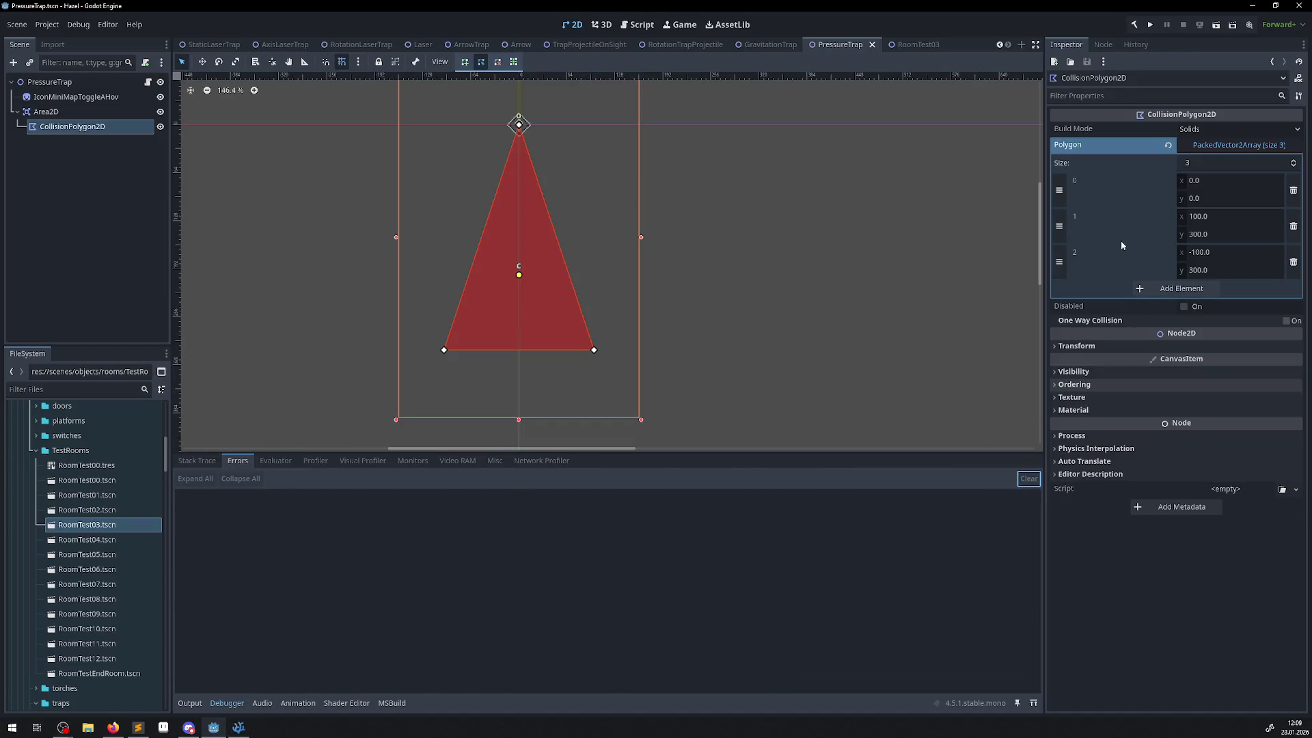
pyautogui.click(1150, 25)
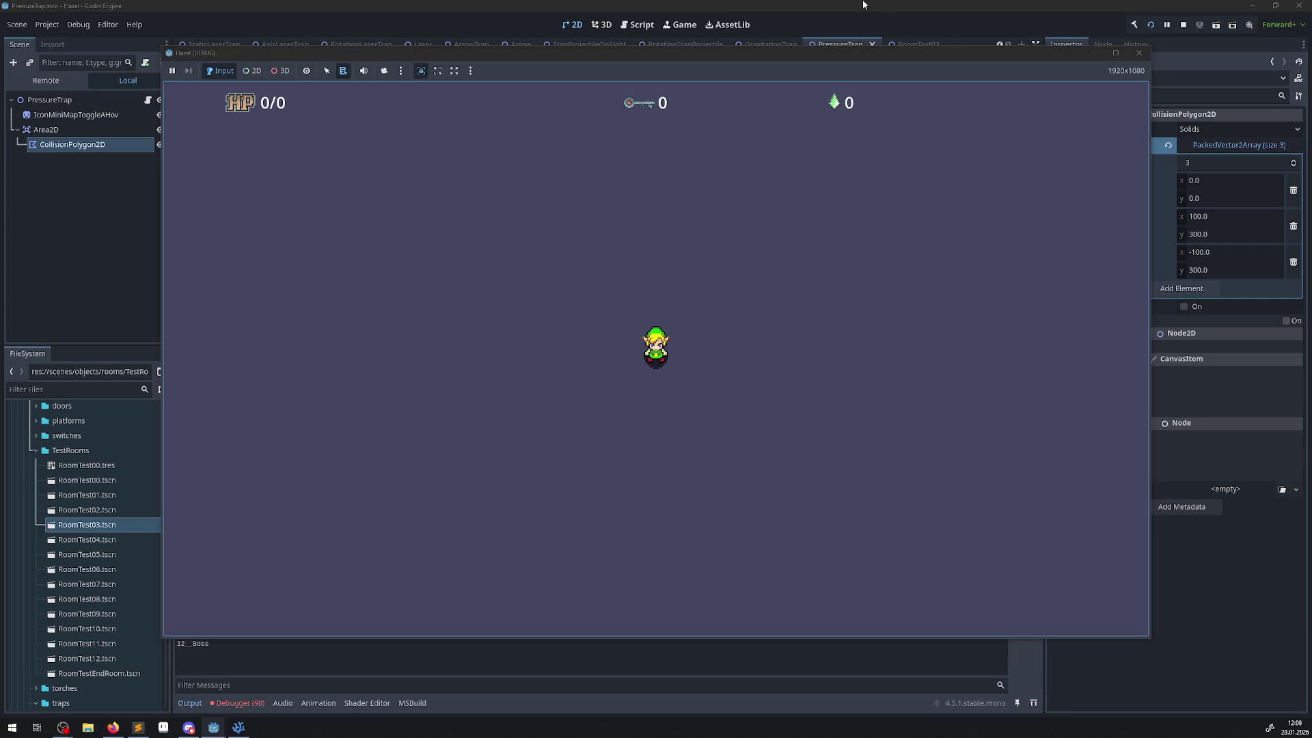
pyautogui.click(1139, 52)
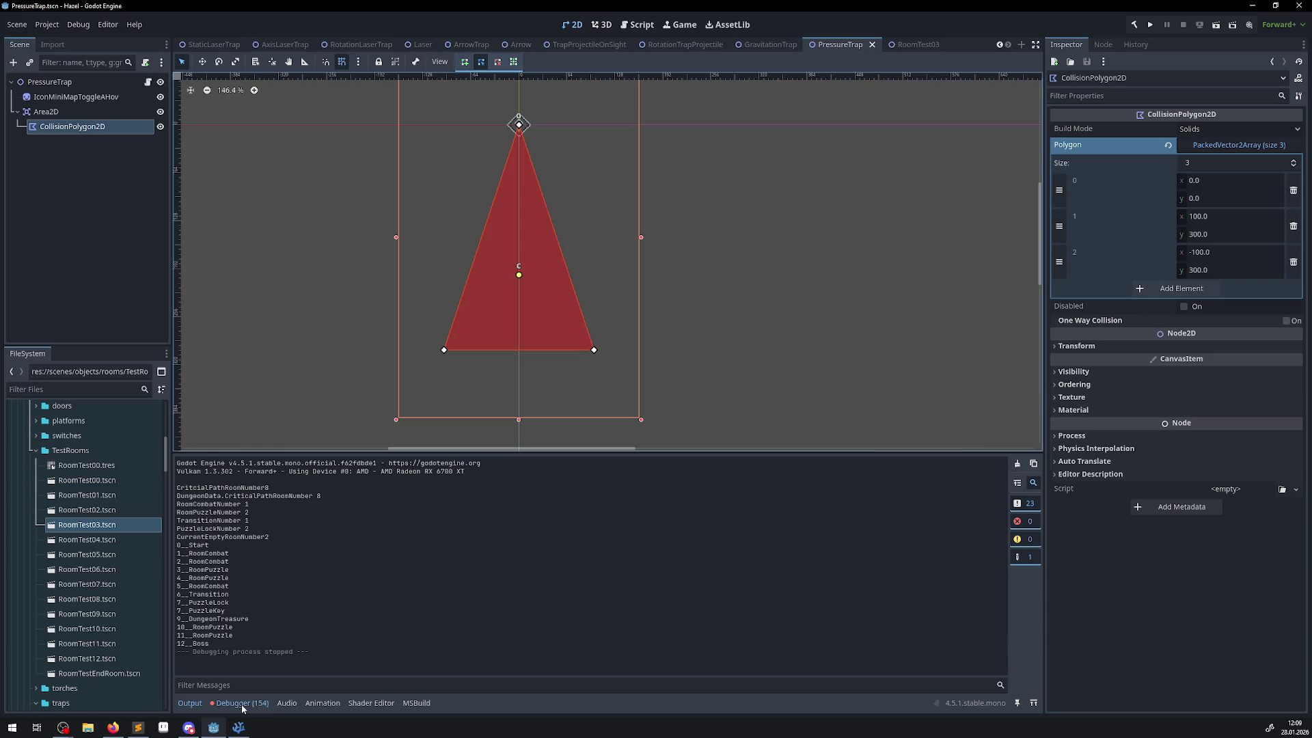
# - In Debugger > Errors, expand the InvalidCastException and pick its PressureTrap.cs:100 stack entry
pyautogui.click(242, 704)
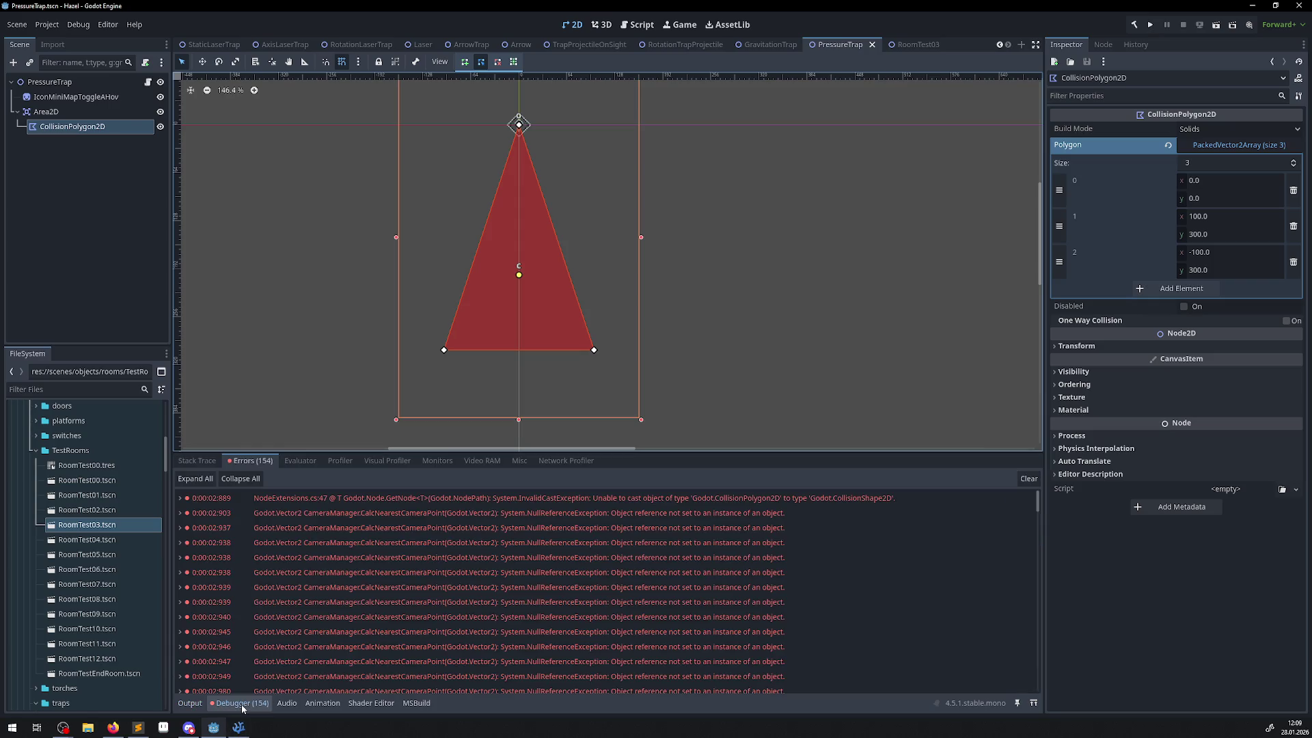
pyautogui.click(751, 499)
pyautogui.doubleClick(368, 499)
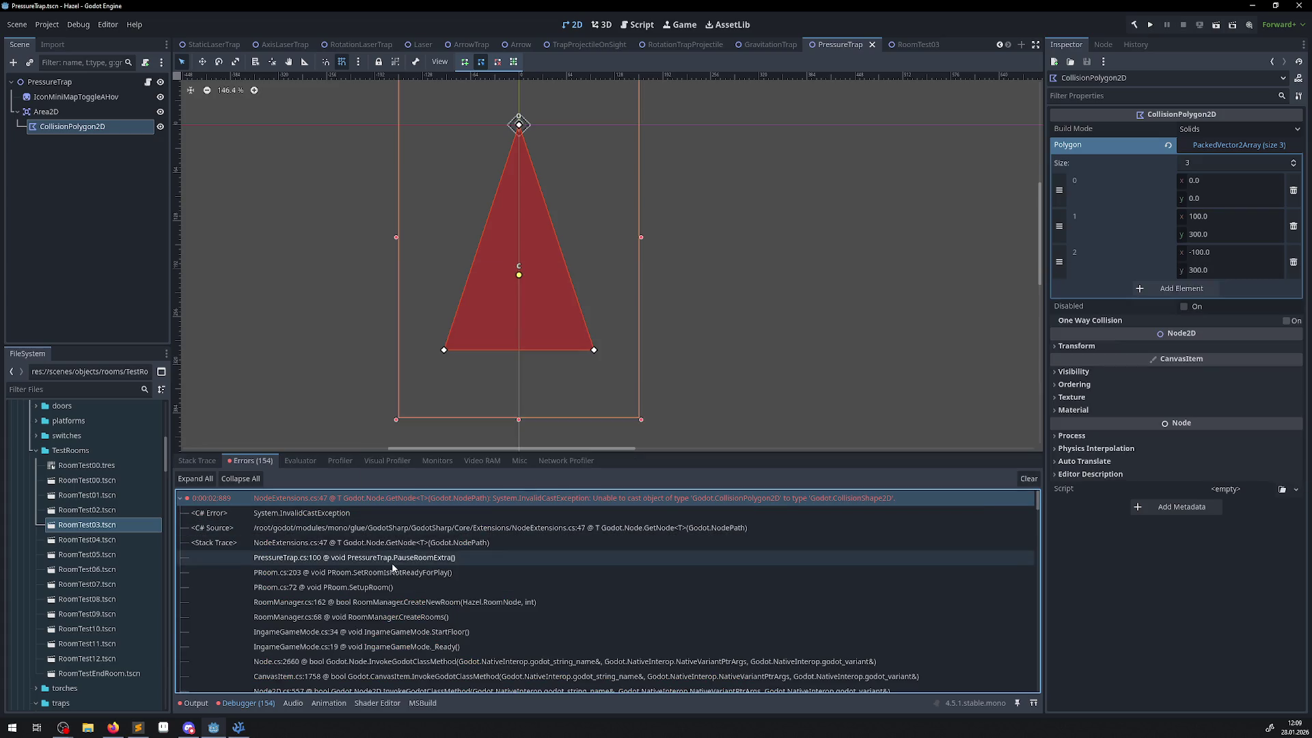
pyautogui.click(395, 562)
# - Open the failing line 100 and change its CollisionShape2D types to CollisionPolygon2D
pyautogui.doubleClick(394, 558)
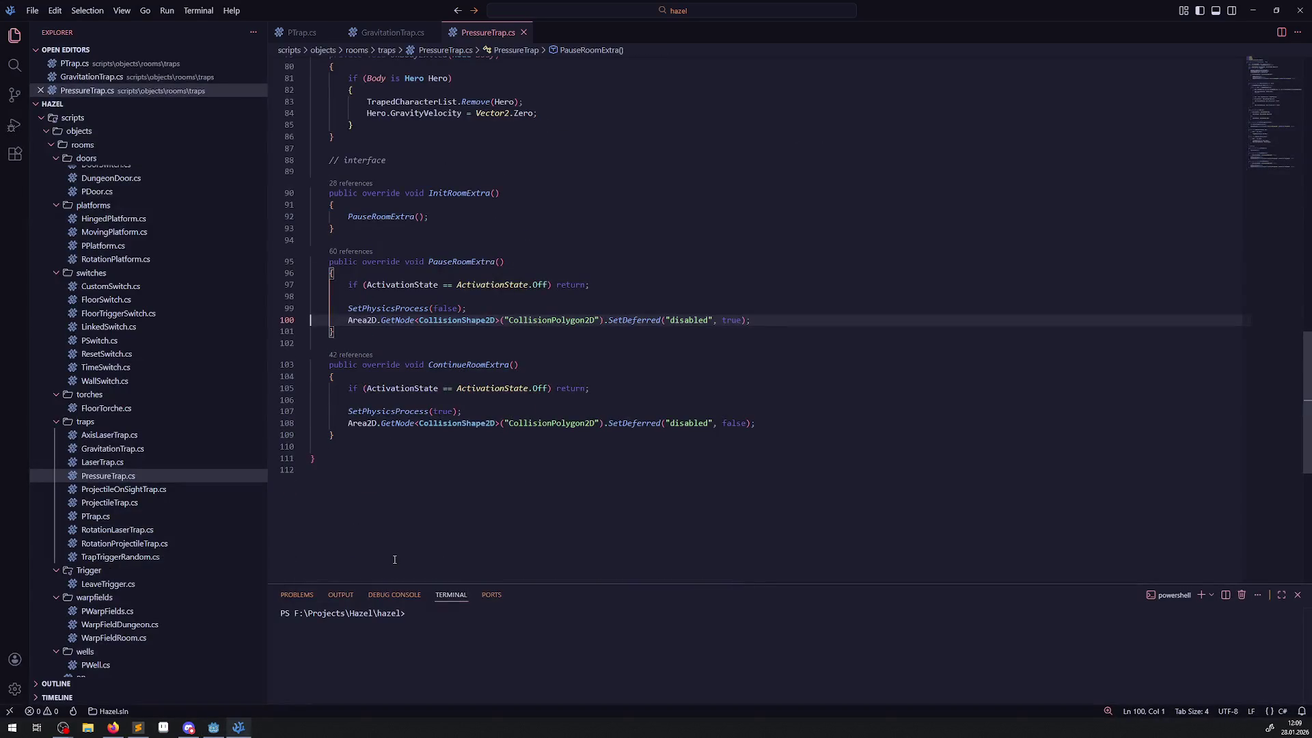
pyautogui.doubleClick(472, 423)
pyautogui.write('CollisionPolygon2D')
pyautogui.click(456, 323)
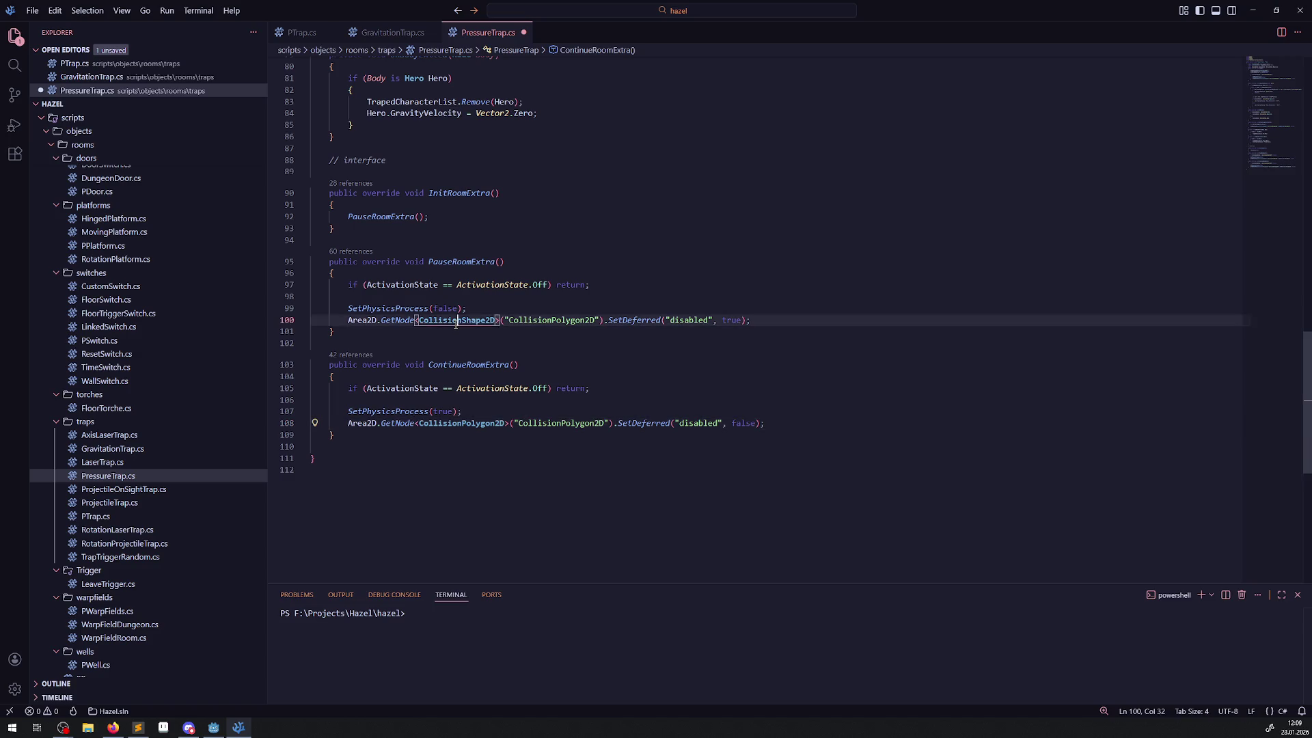
pyautogui.doubleClick(455, 322)
pyautogui.write('CollisionPolygon2D')
# - Change the remaining CollisionShape2D on line 69 to CollisionPolygon2D, save, and return to Godot
pyautogui.scroll(7, 526, 234)
pyautogui.click(472, 191)
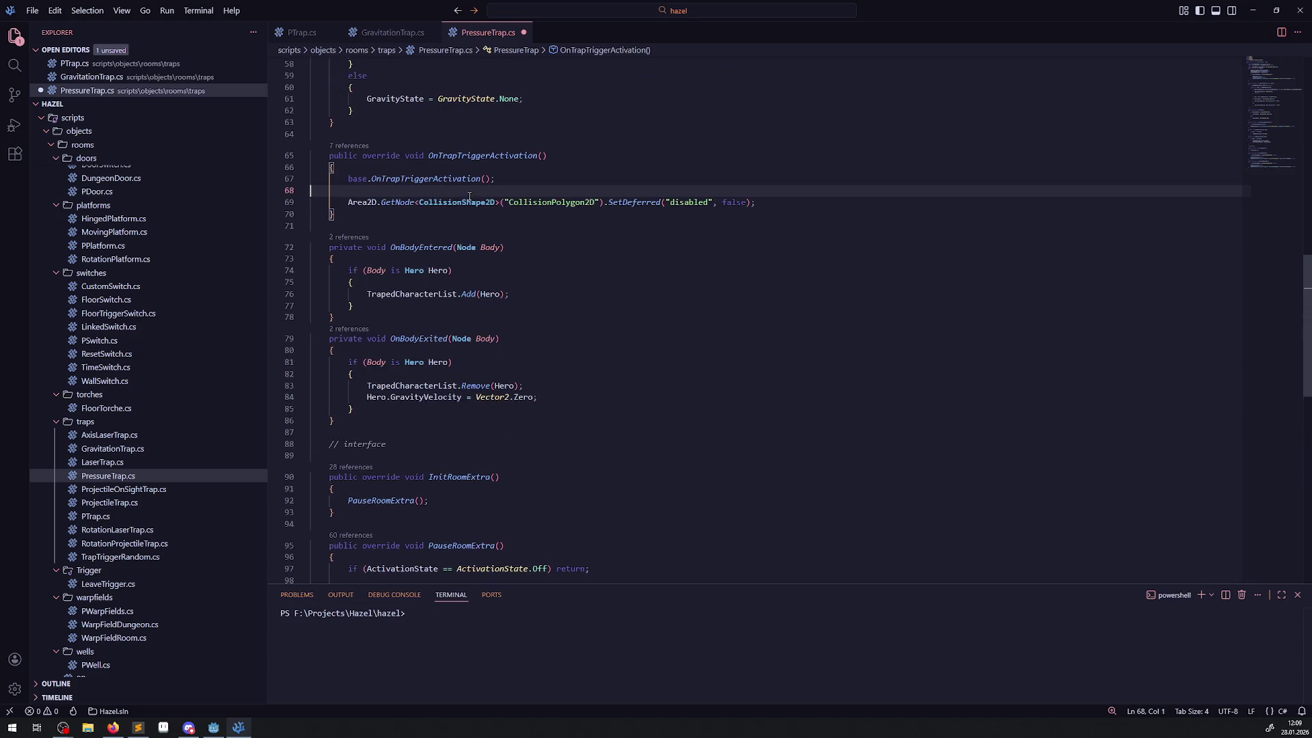
pyautogui.doubleClick(456, 203)
pyautogui.write('CollisionPolygon2D')
pyautogui.hotkey('ctrl', 's')
pyautogui.click(588, 282)
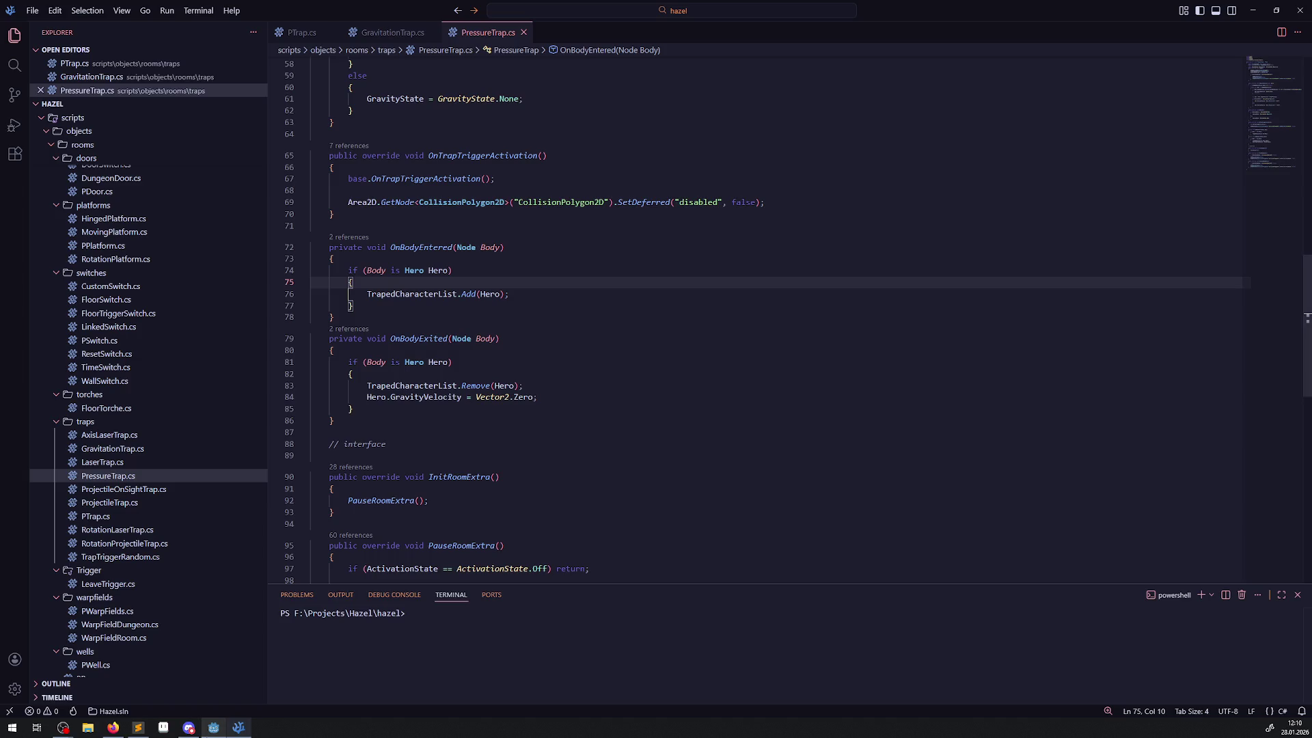
pyautogui.hotkey('alt', 'Tab')
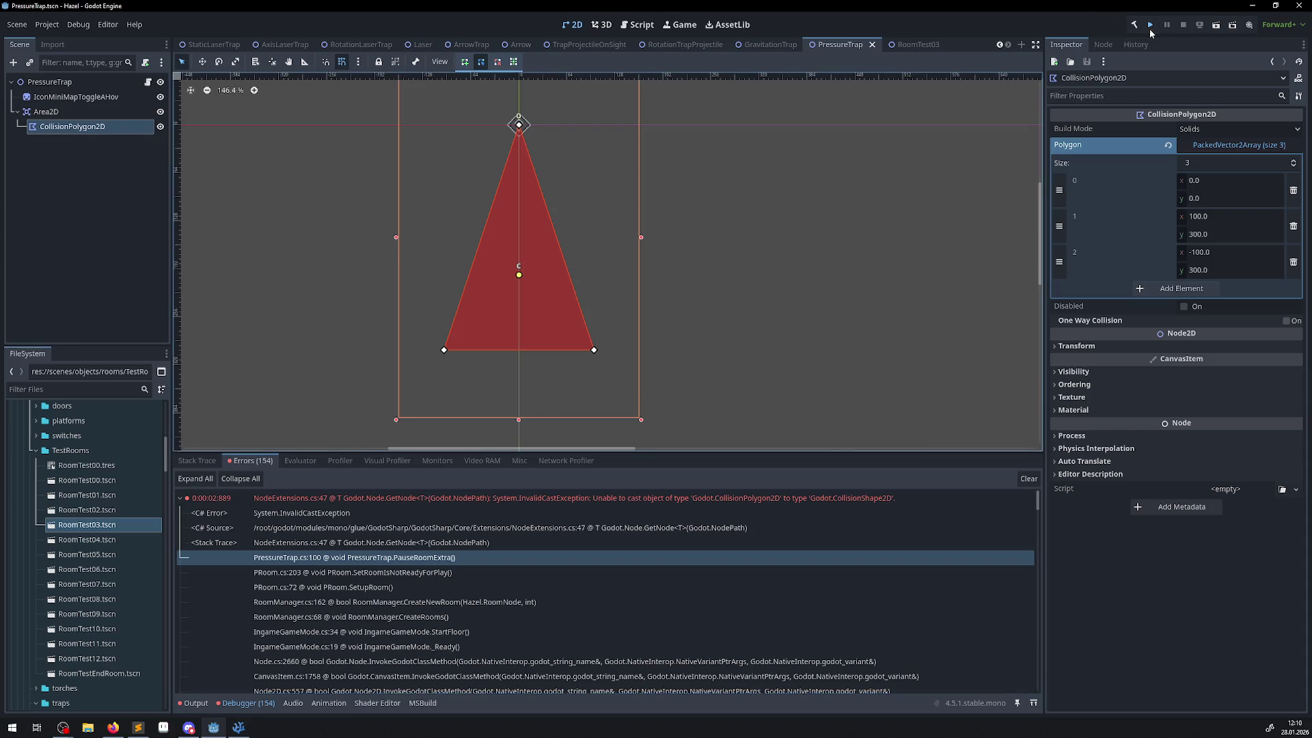
# - Run the project and walk the player up and left onto the blue pressure switch
pyautogui.click(1151, 30)
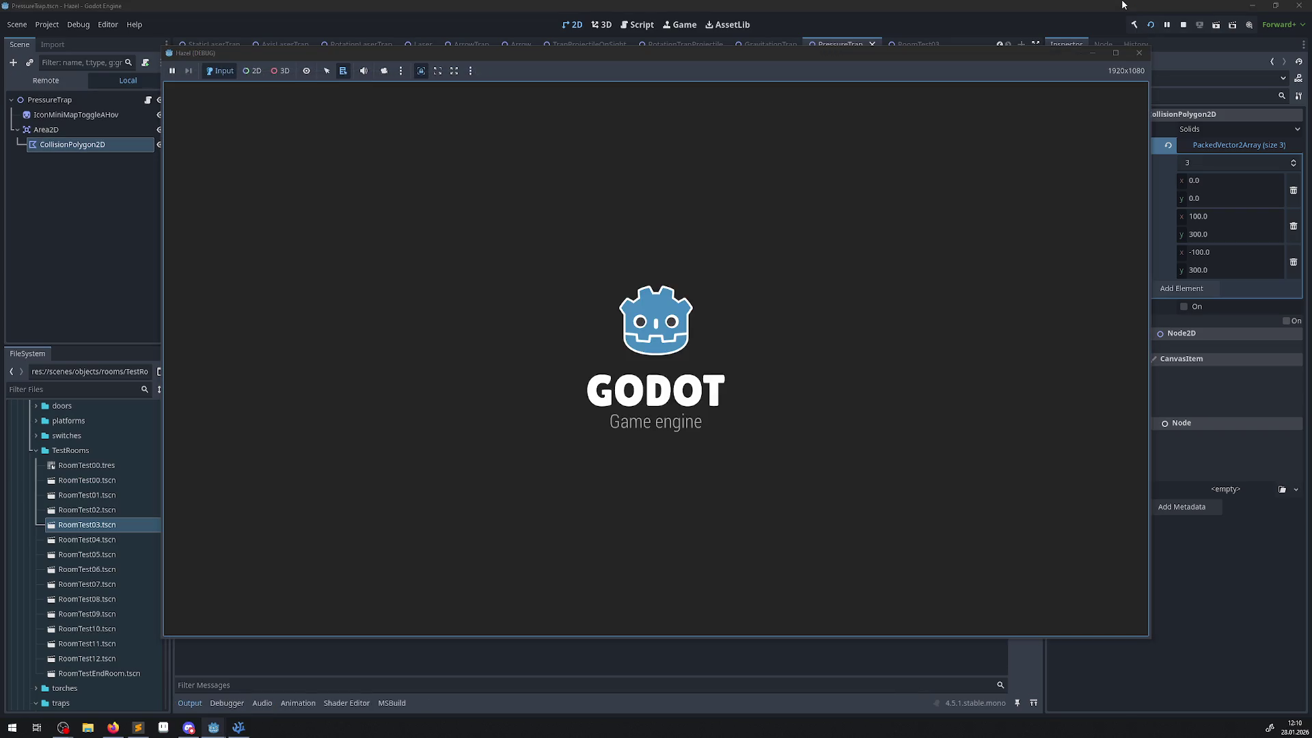
pyautogui.press('Up')
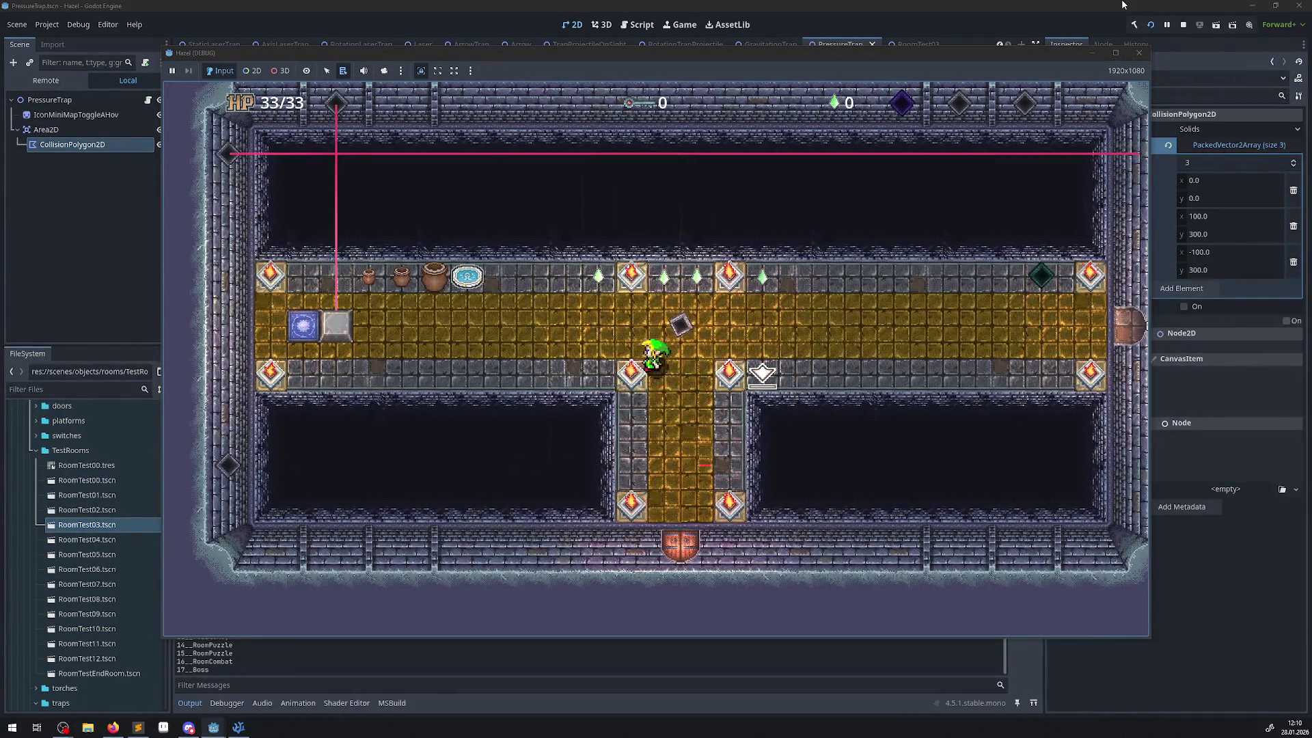
pyautogui.press('Left')
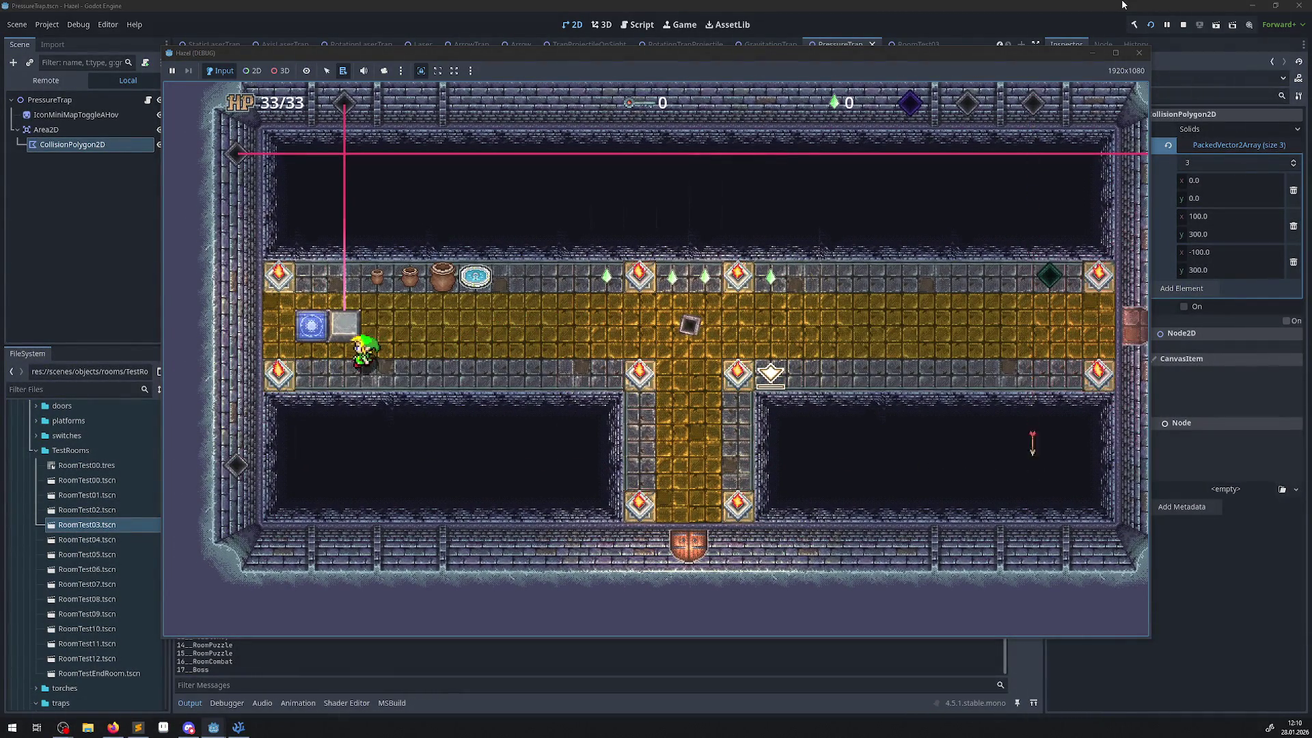
pyautogui.press('Left')
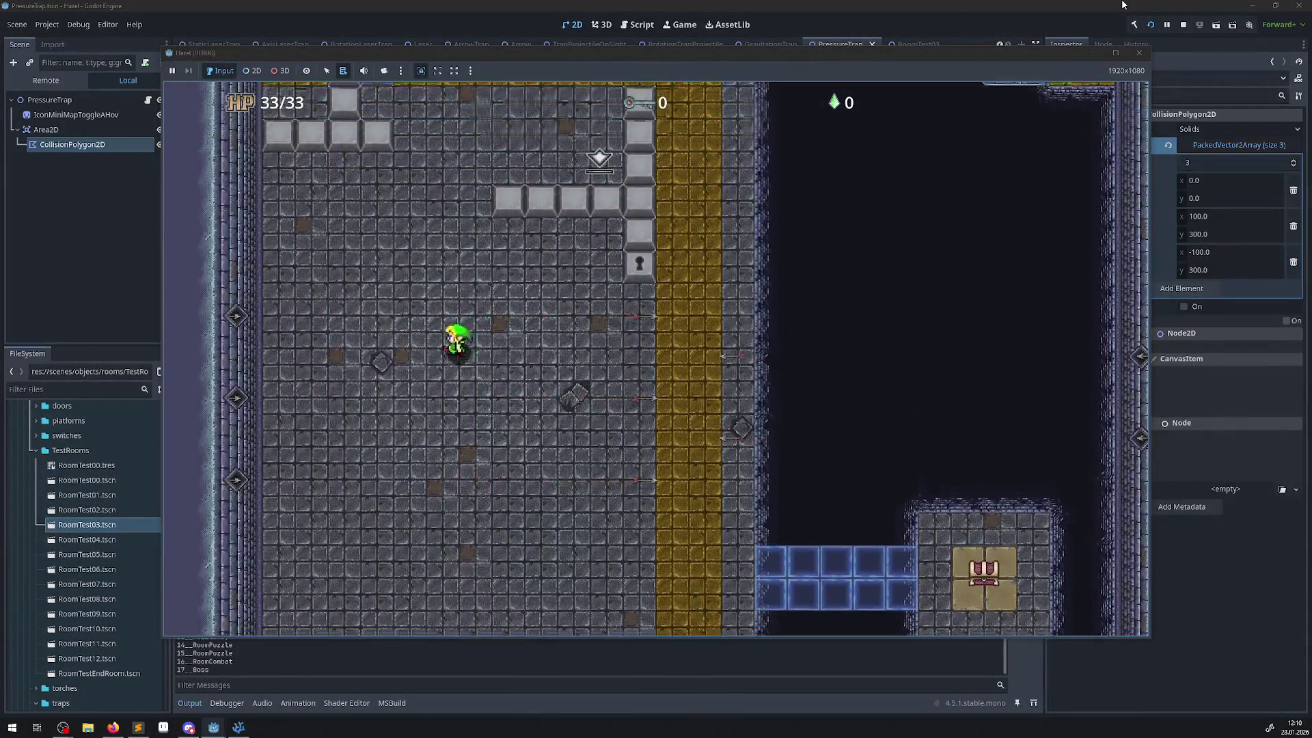
# - Walk the player in and out of the yellow corridor, then further up the room
pyautogui.press('Up')
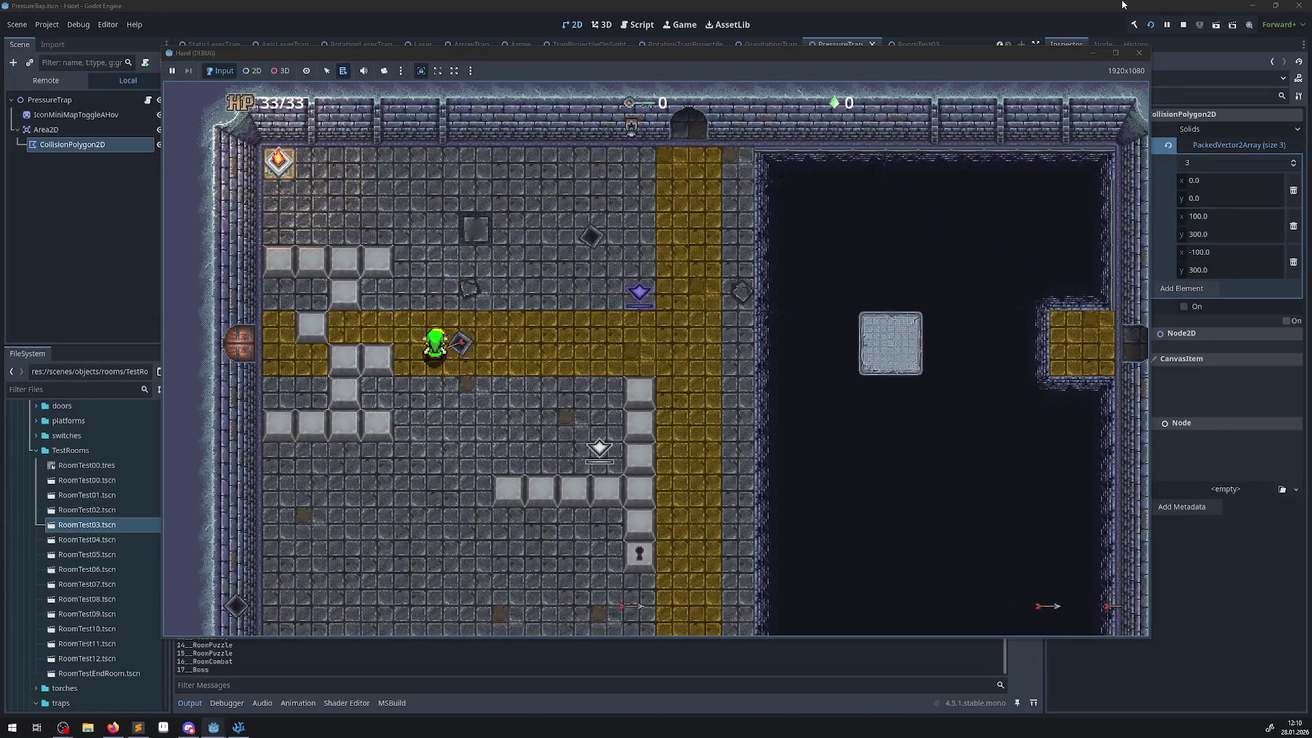
pyautogui.press('Down')
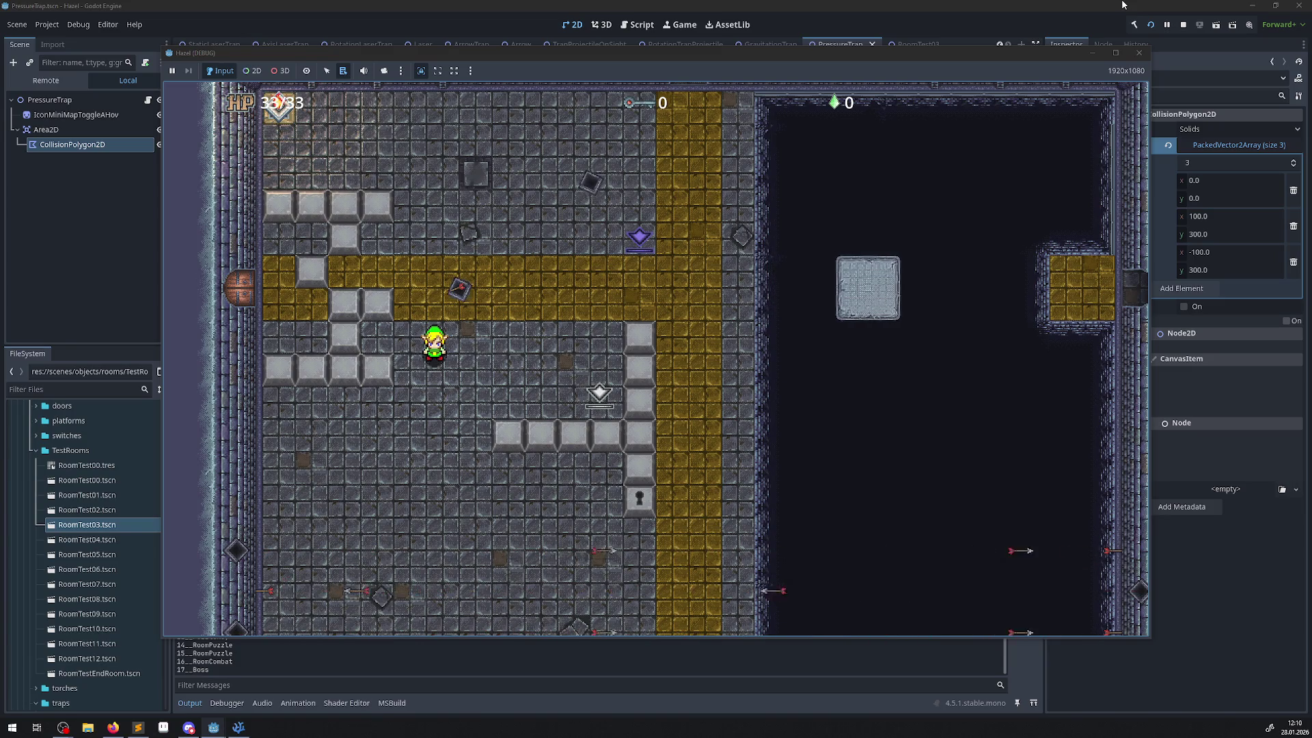
pyautogui.press('Up')
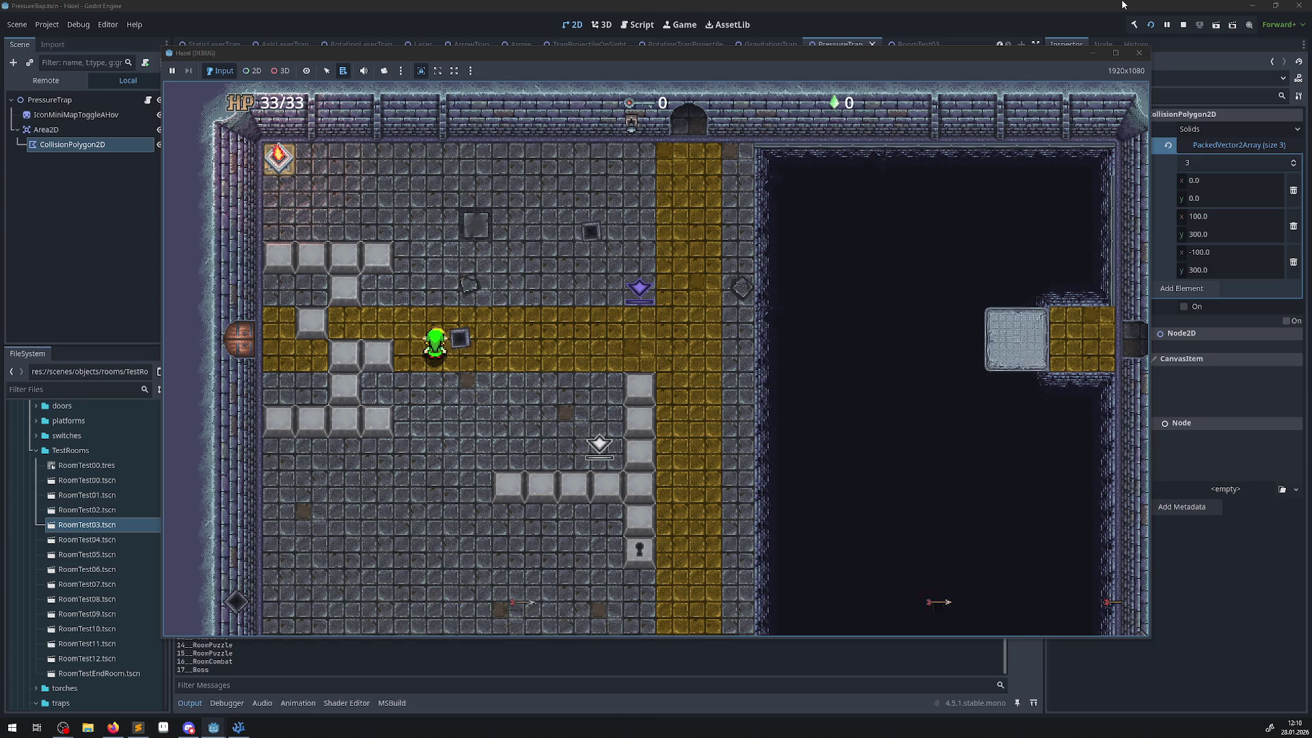
pyautogui.press('Down')
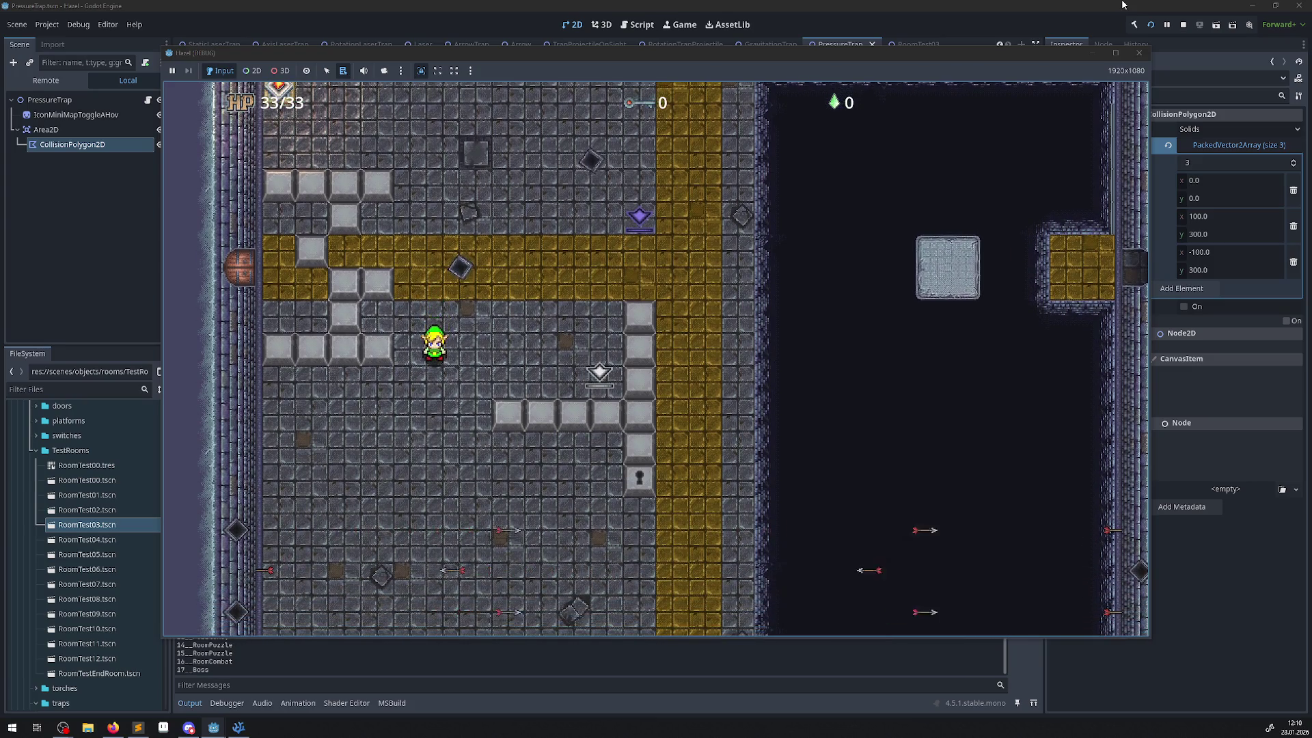
pyautogui.press('Up')
pyautogui.press('Left')
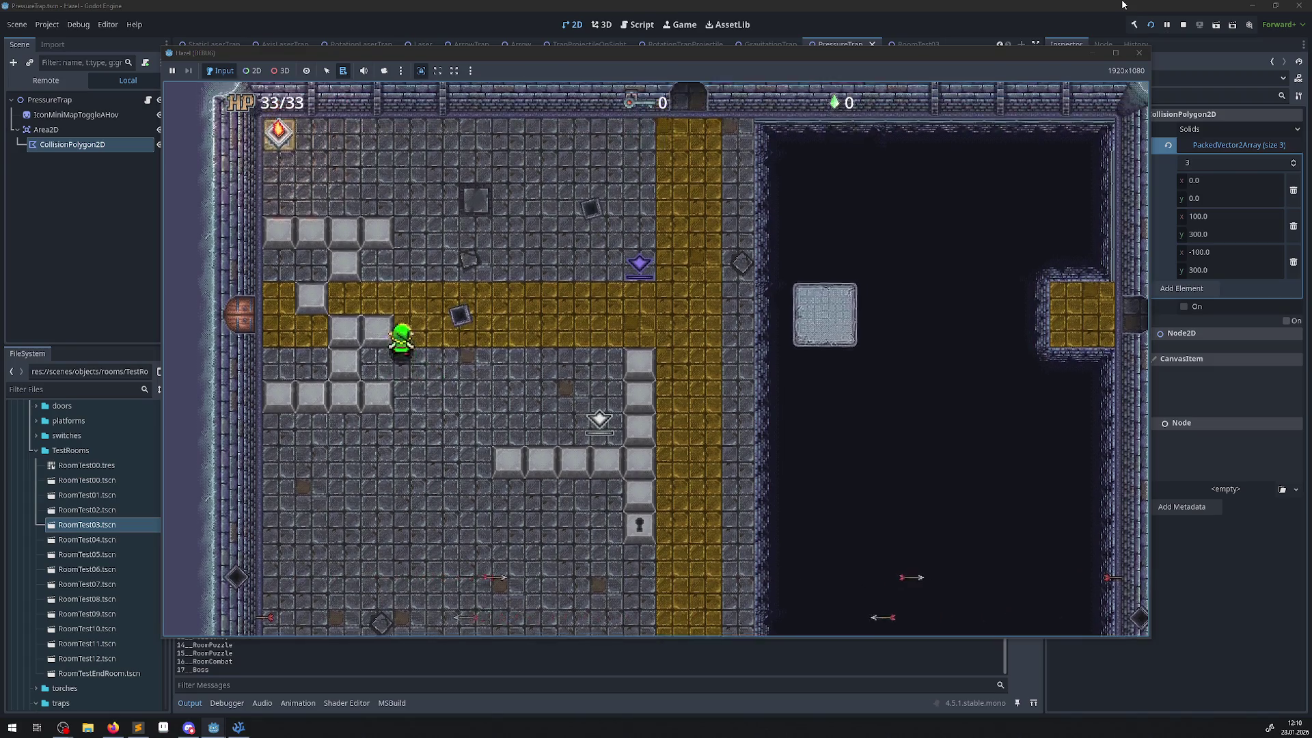
pyautogui.press('Up')
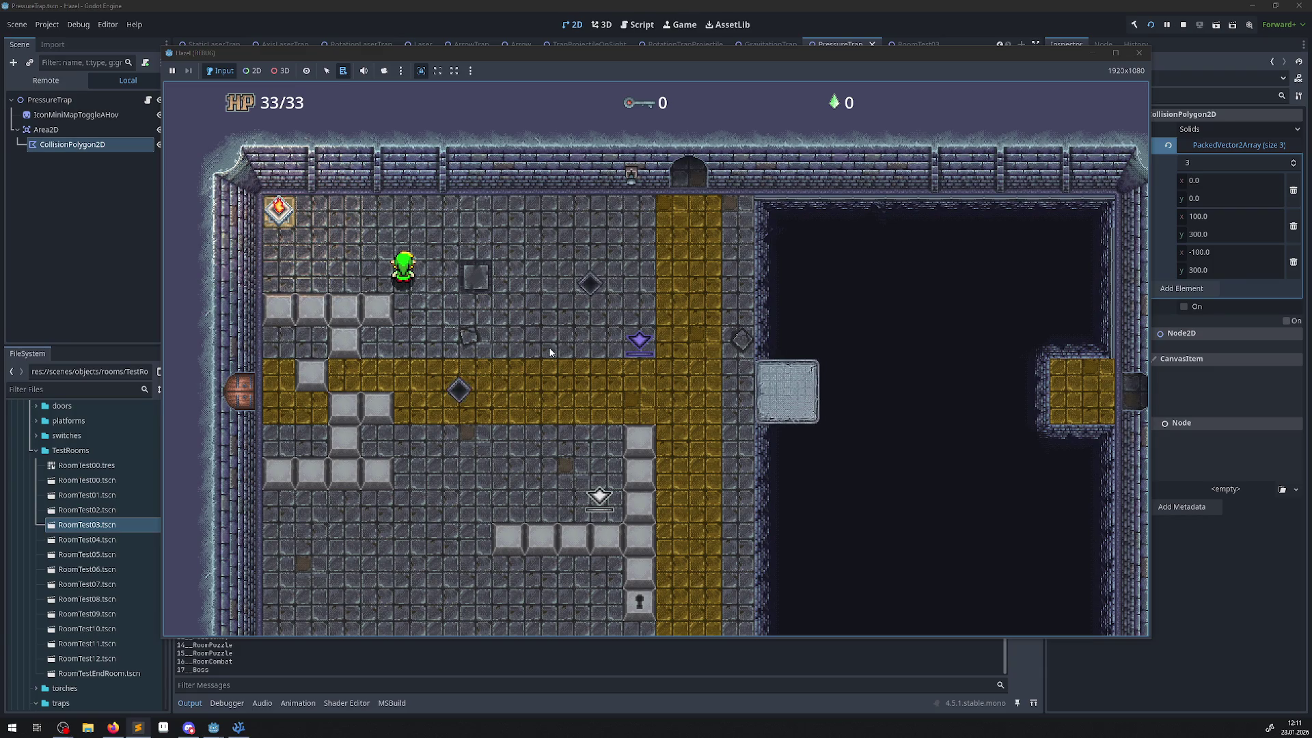
# - Move the player around the room's left side, up to the wall and back down
pyautogui.press('Down')
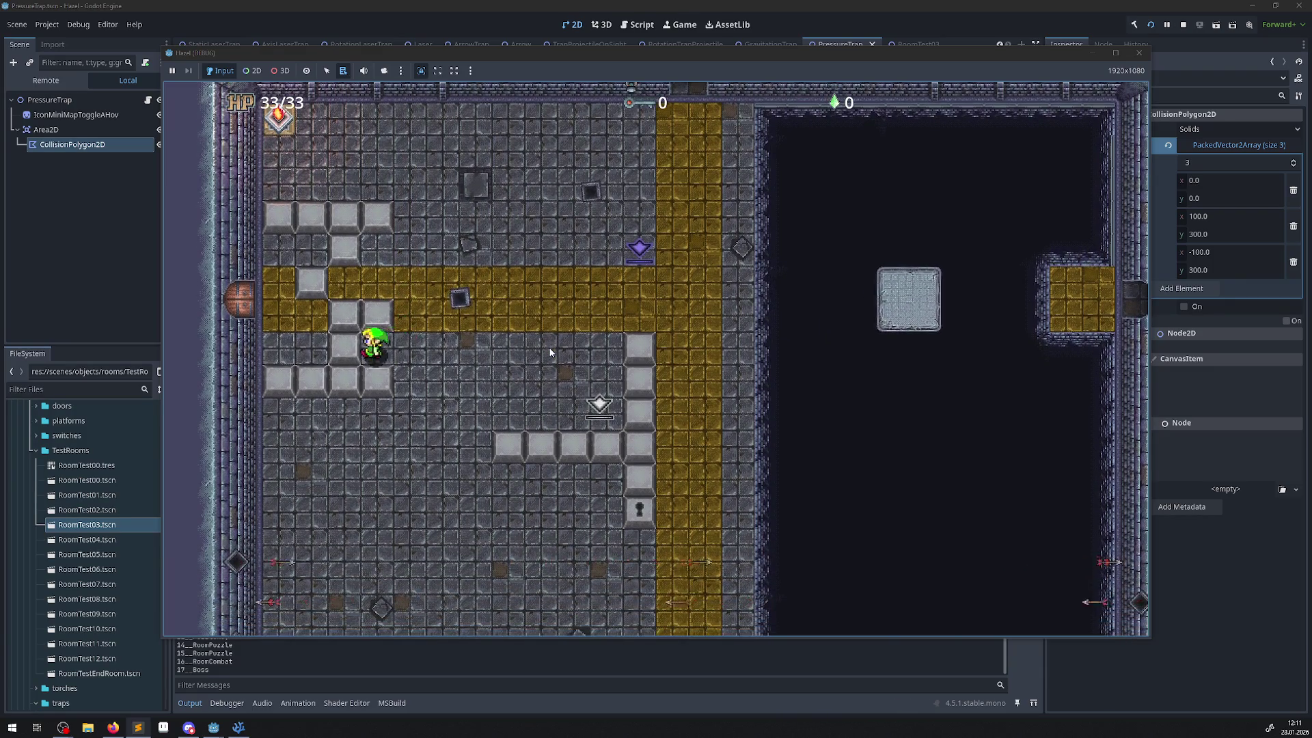
pyautogui.press('Up')
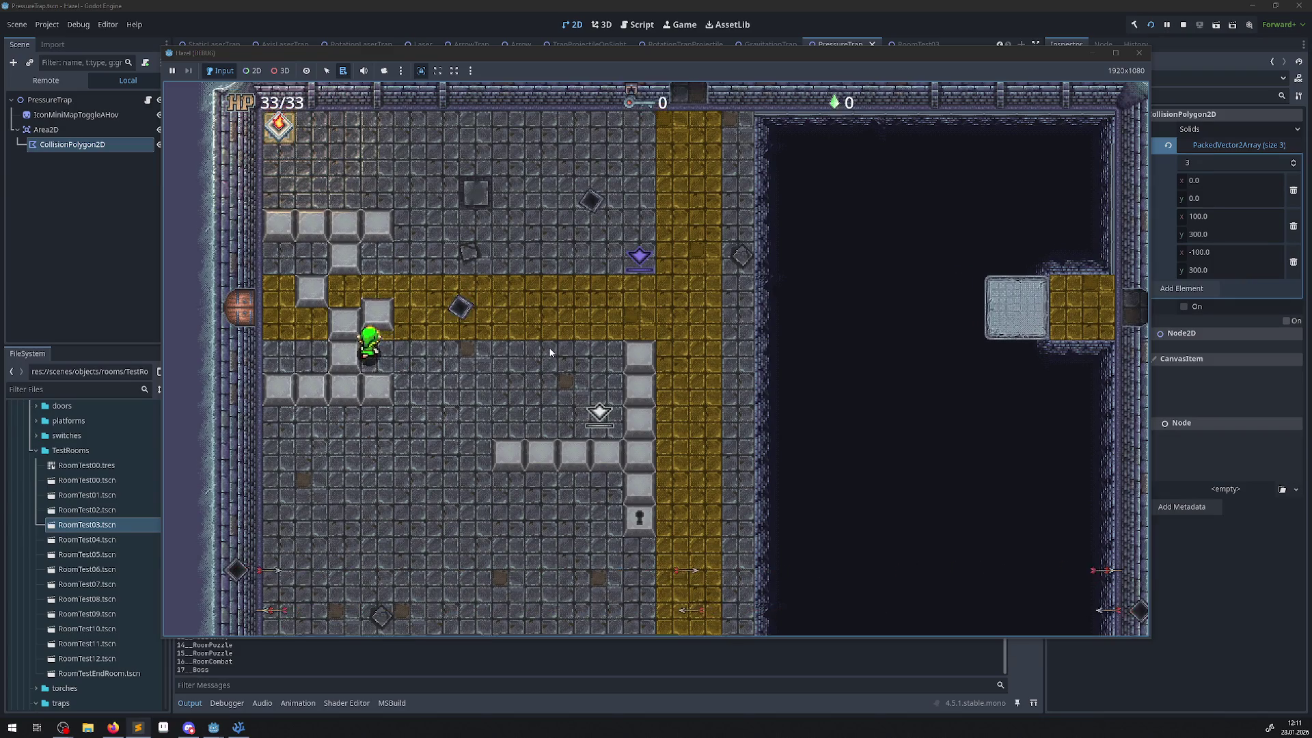
pyautogui.press('Left')
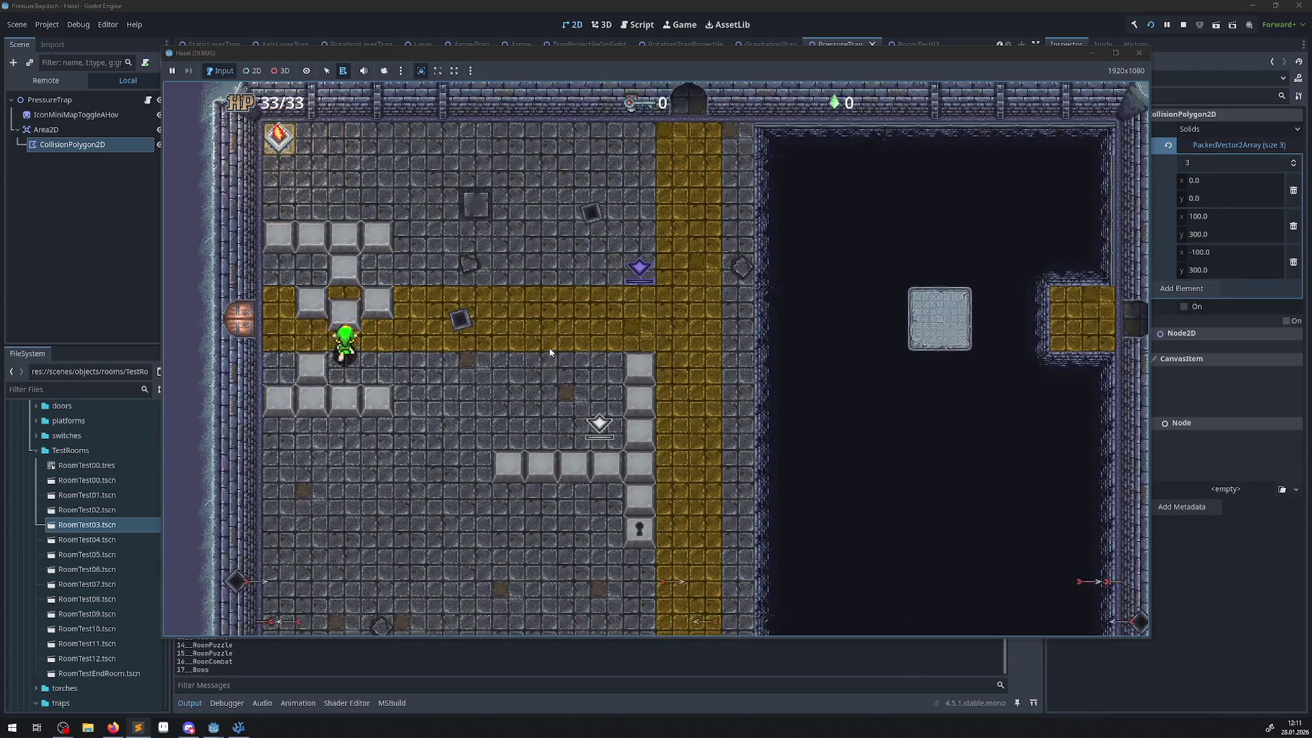
pyautogui.press('Left')
pyautogui.press('Up')
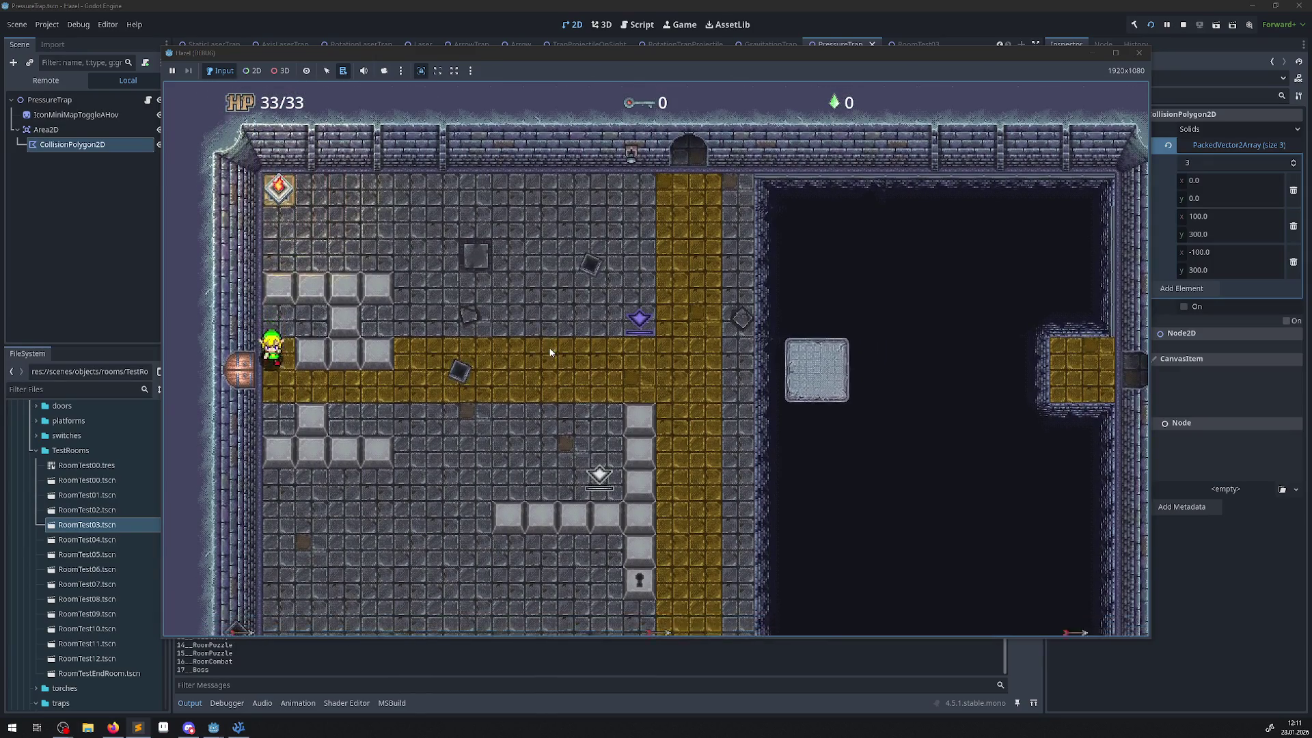
pyautogui.press('Down')
pyautogui.press('Up')
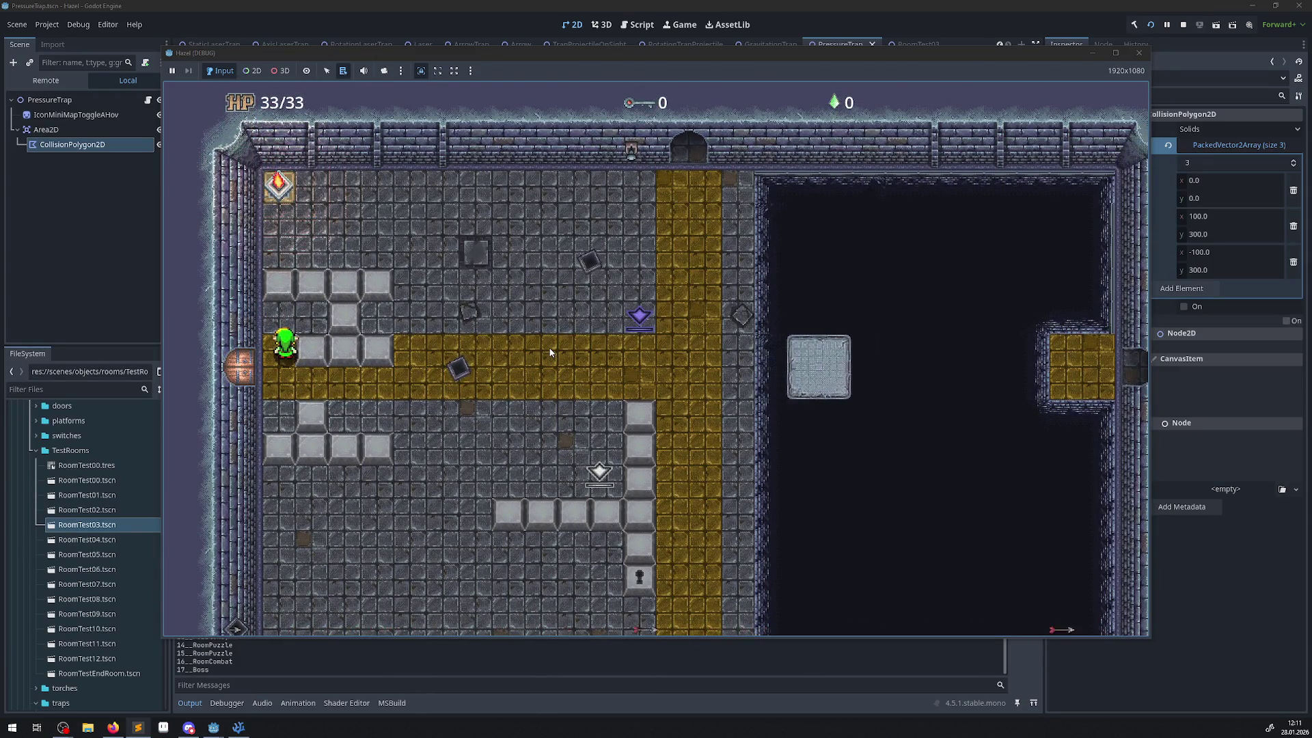
pyautogui.press('Down')
pyautogui.press('Up')
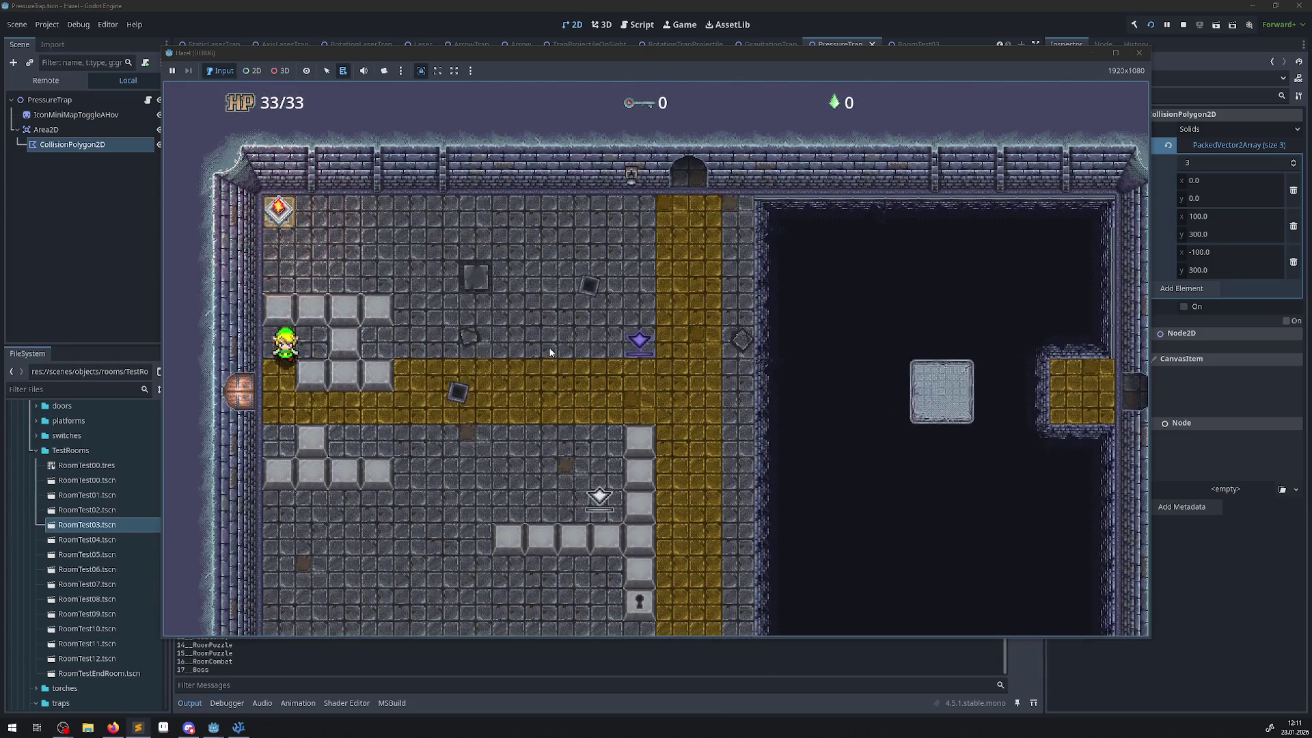
pyautogui.press('Down')
pyautogui.press('Up')
pyautogui.press('Down')
pyautogui.press('Left')
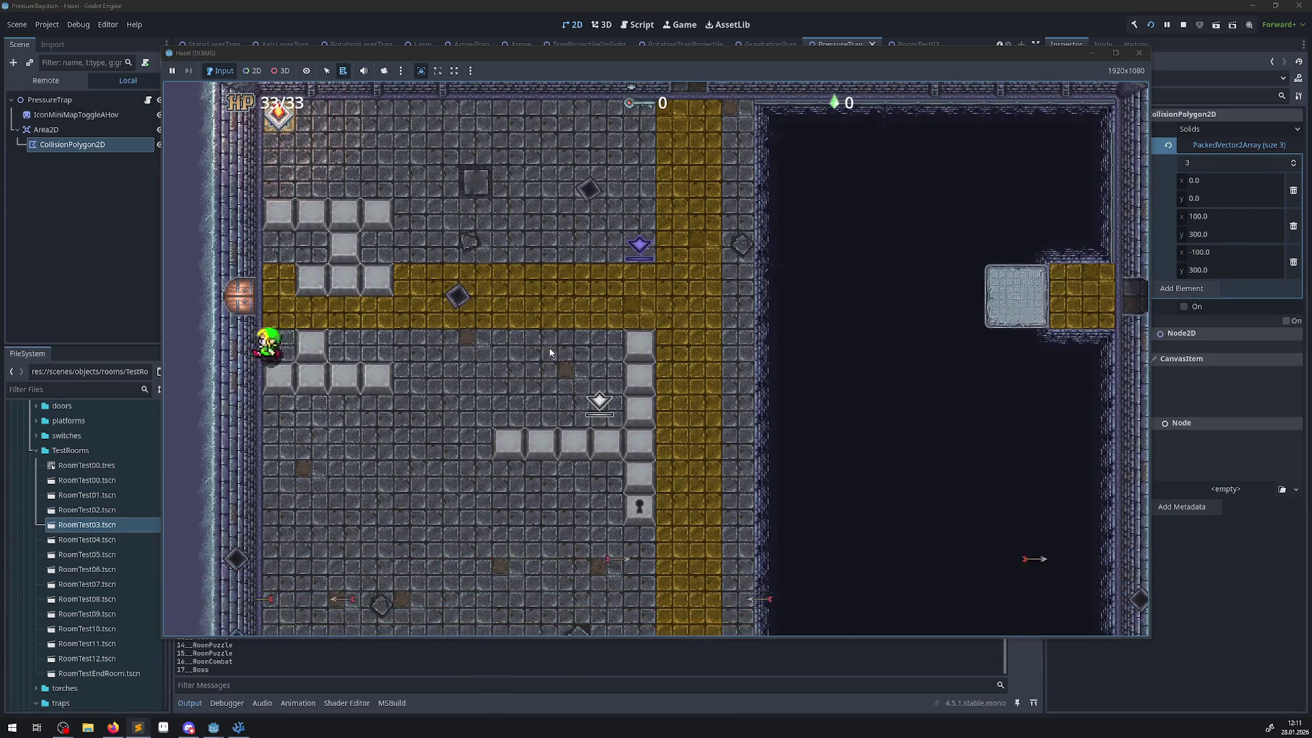
# - Walk the player right along the gold path, onto the upper ledge and out the east door
pyautogui.press('Up')
pyautogui.press('Right')
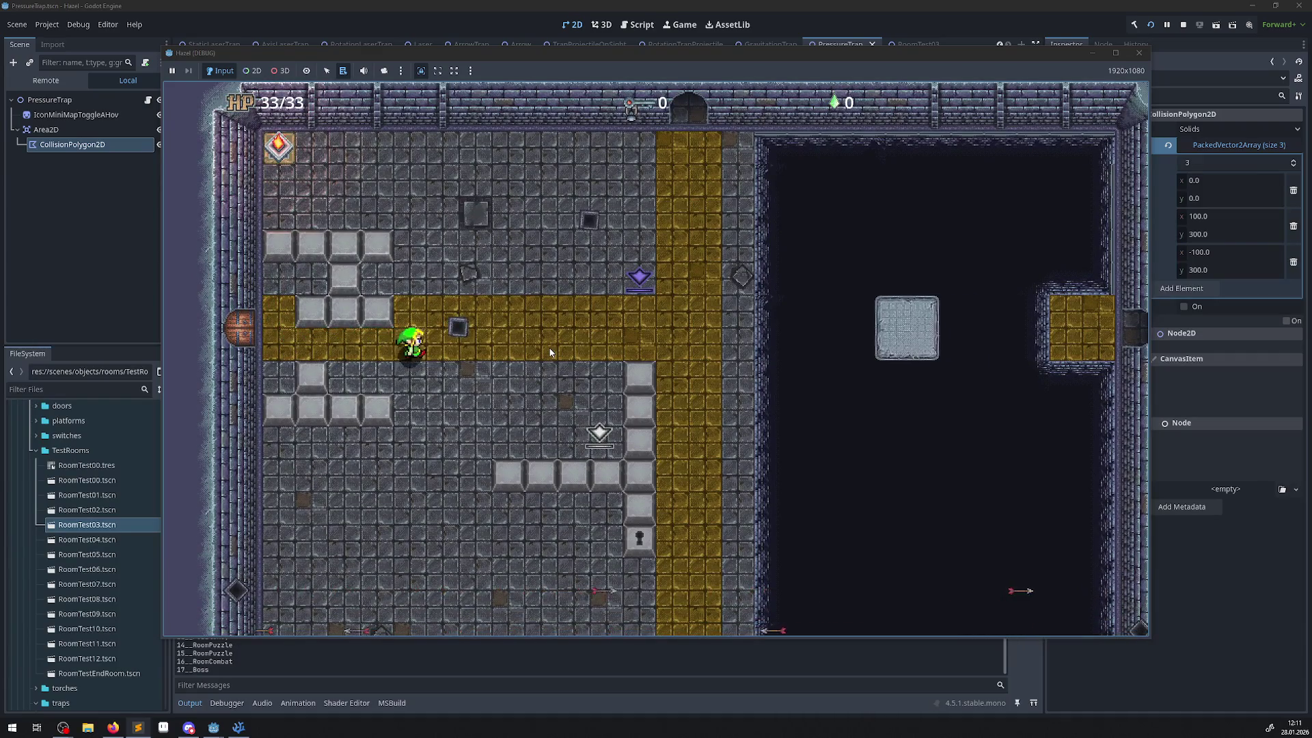
pyautogui.press('Right')
pyautogui.press('Down')
pyautogui.press('Up')
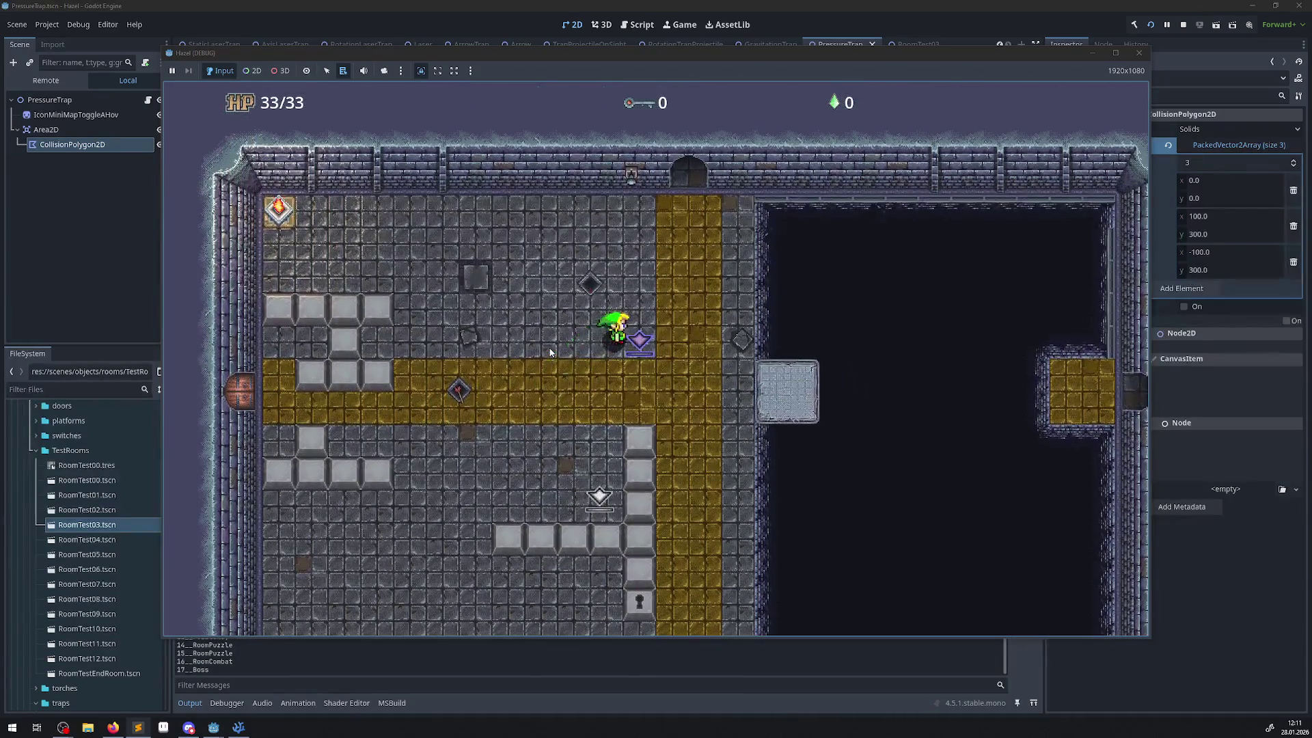
pyautogui.press('Up')
pyautogui.press('Right')
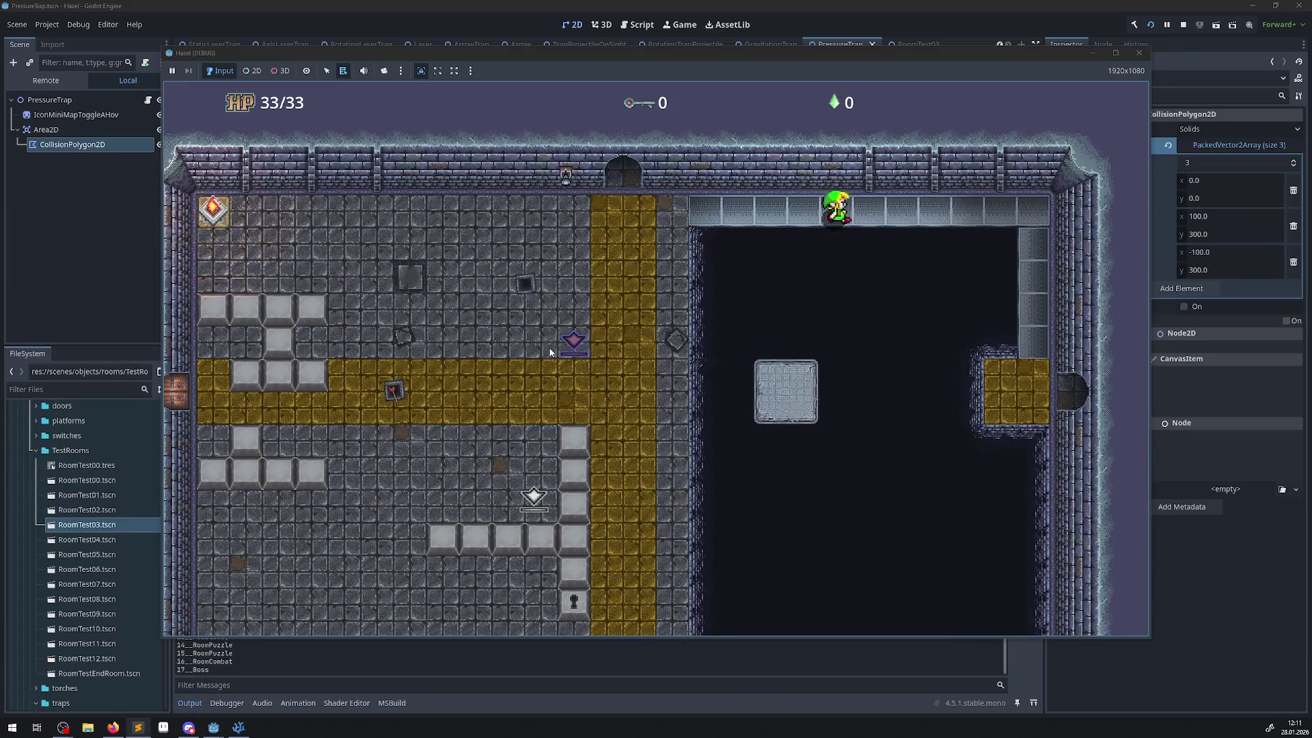
pyautogui.press('Right')
pyautogui.press('Down')
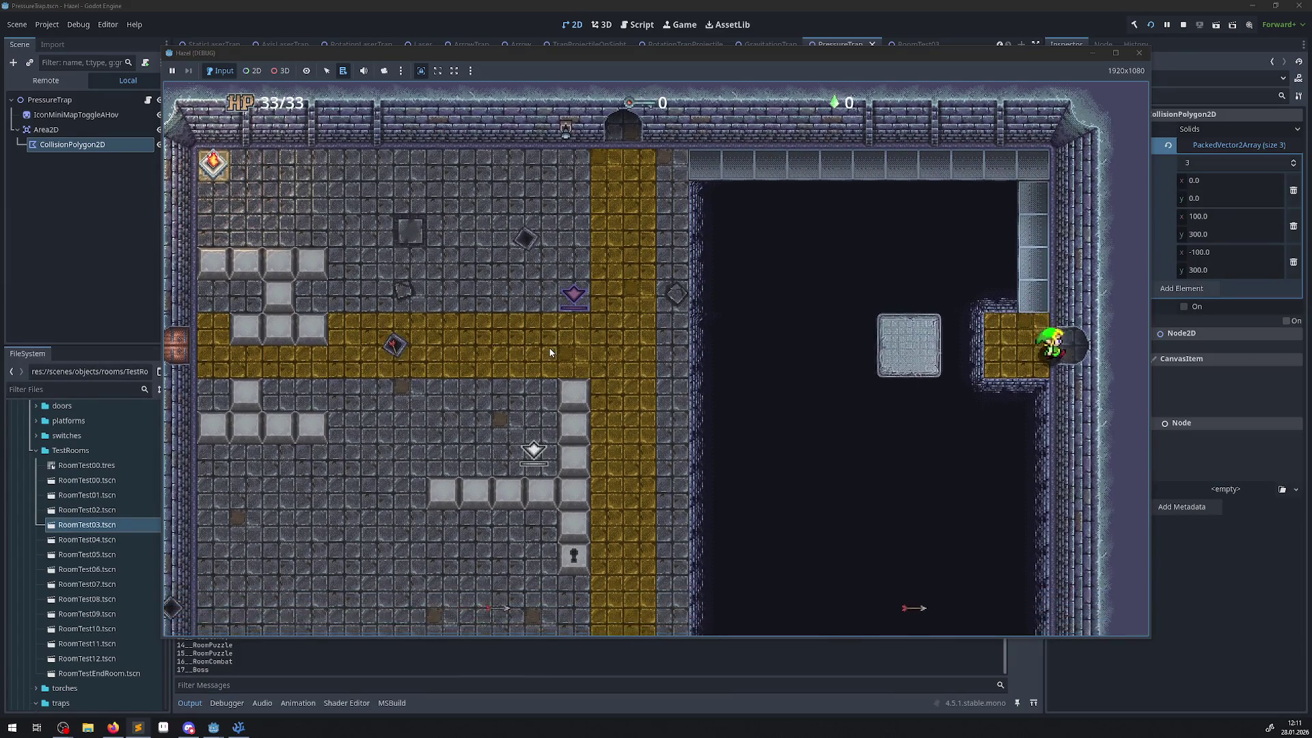
pyautogui.press('Right')
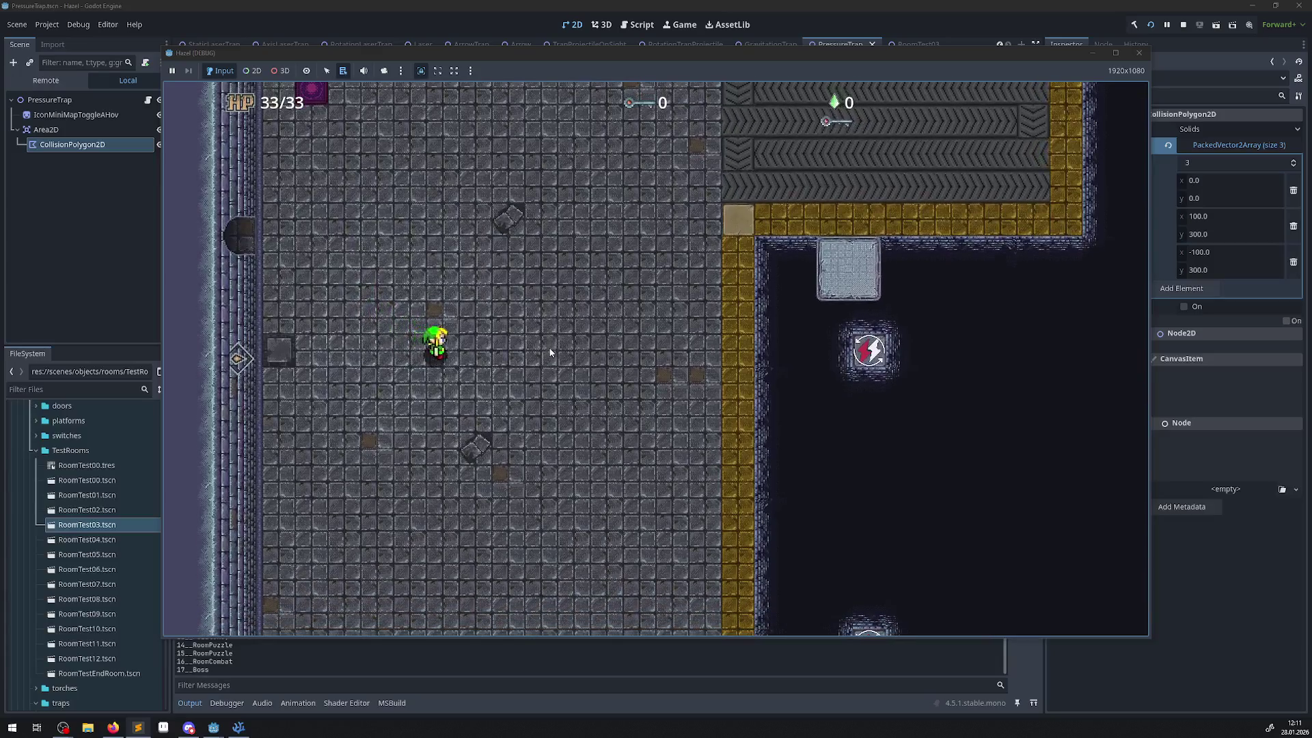
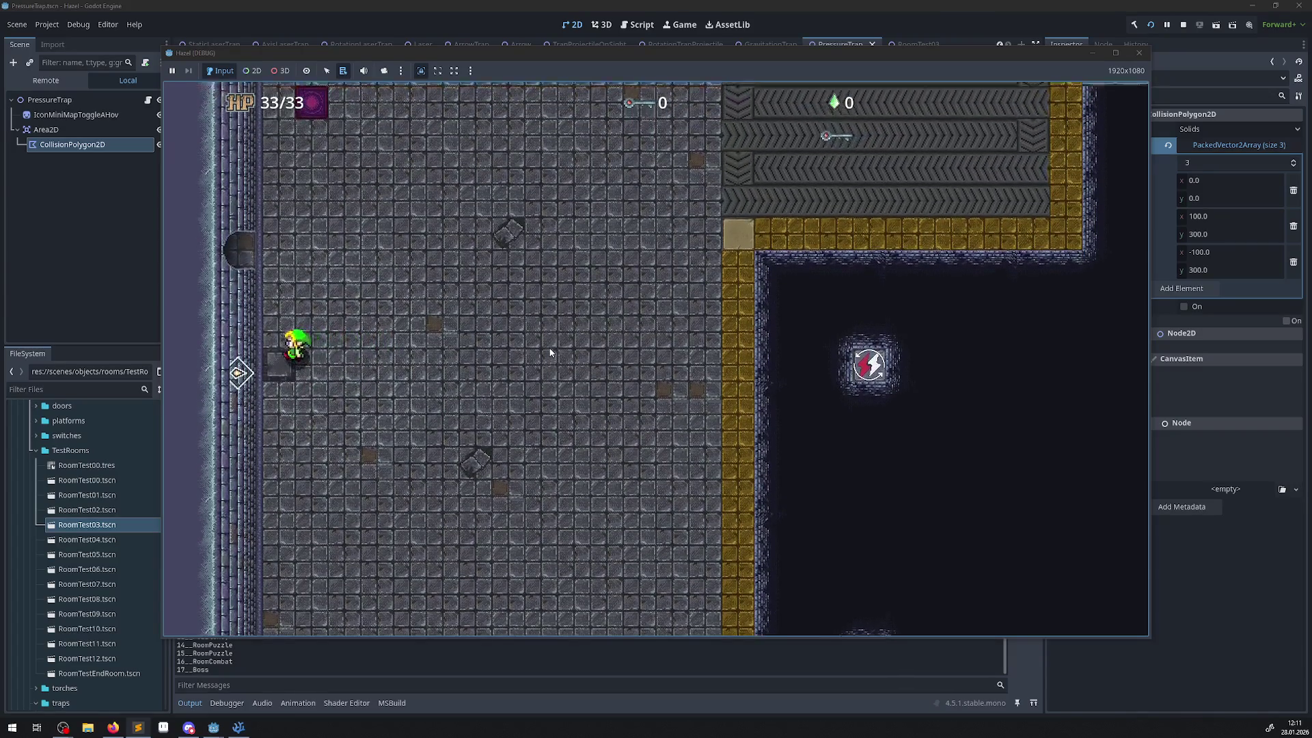
# - Walk the player right, up, left and right around the test room, then stop the game with F8
pyautogui.press('Right')
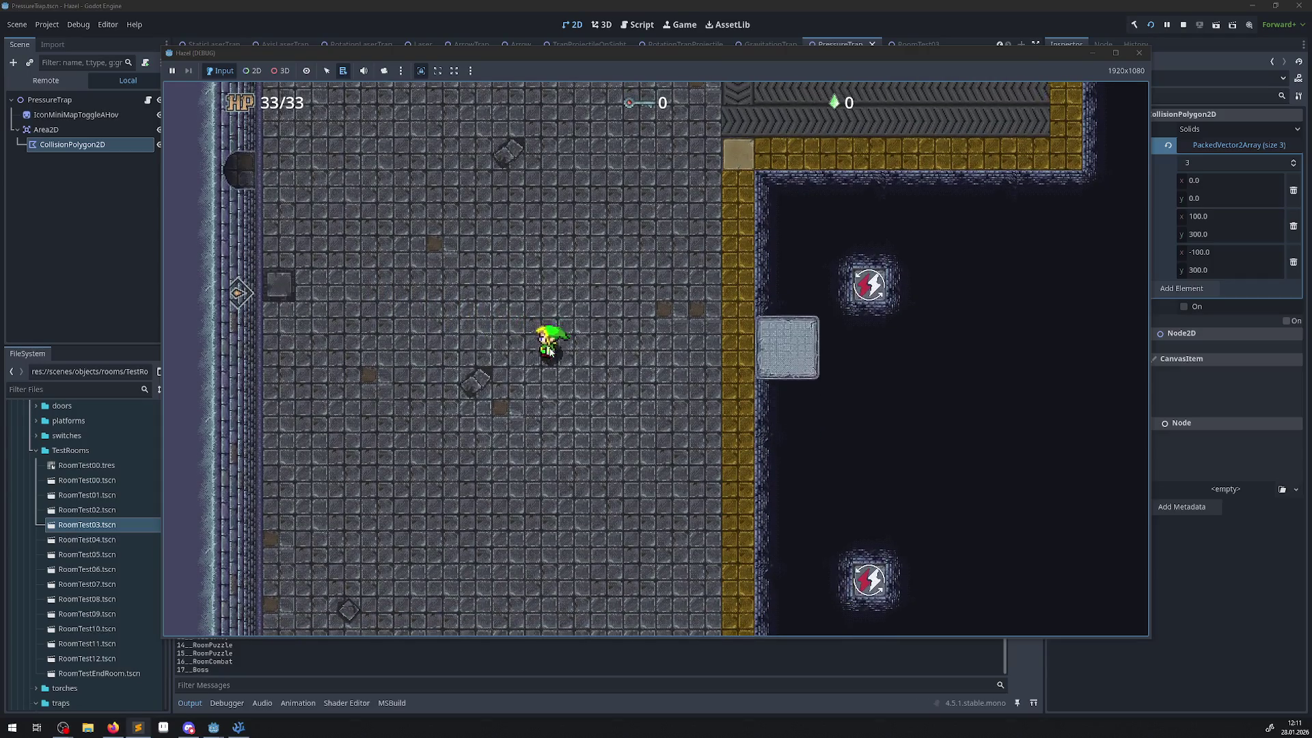
pyautogui.press('Up')
pyautogui.press('Left')
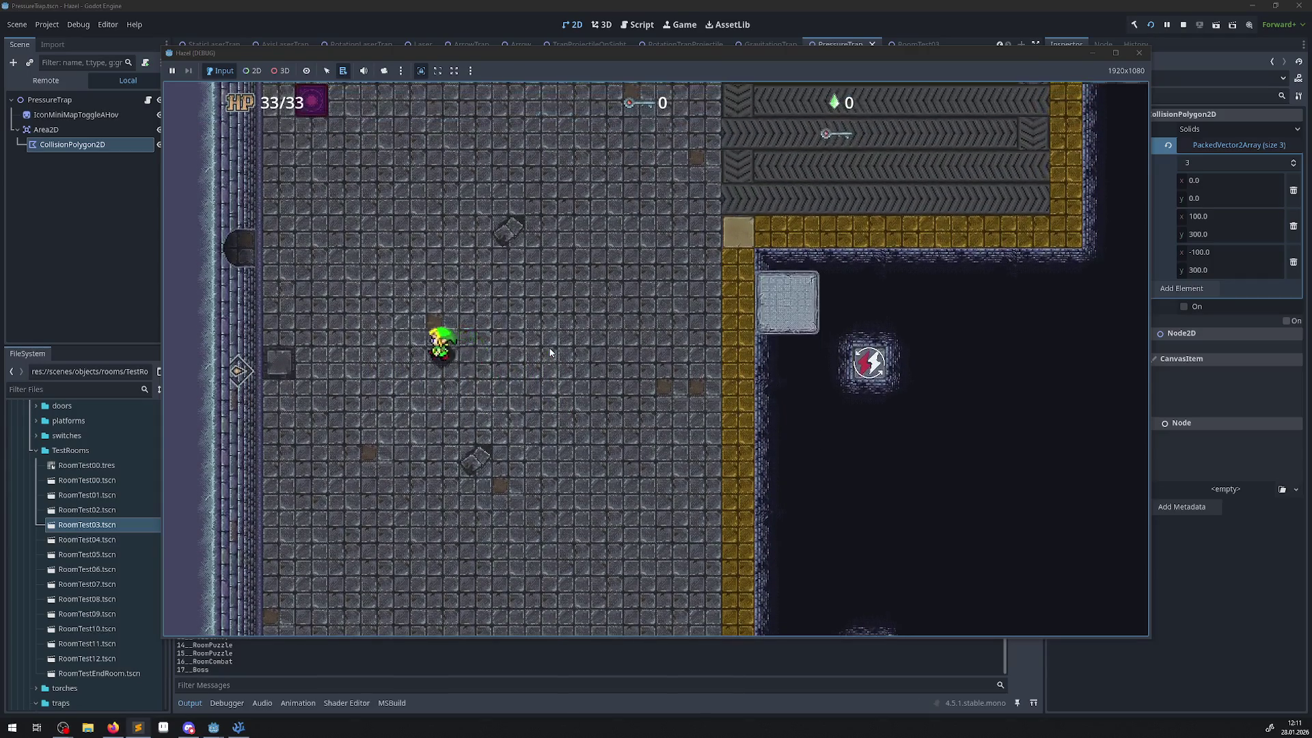
pyautogui.press('Right')
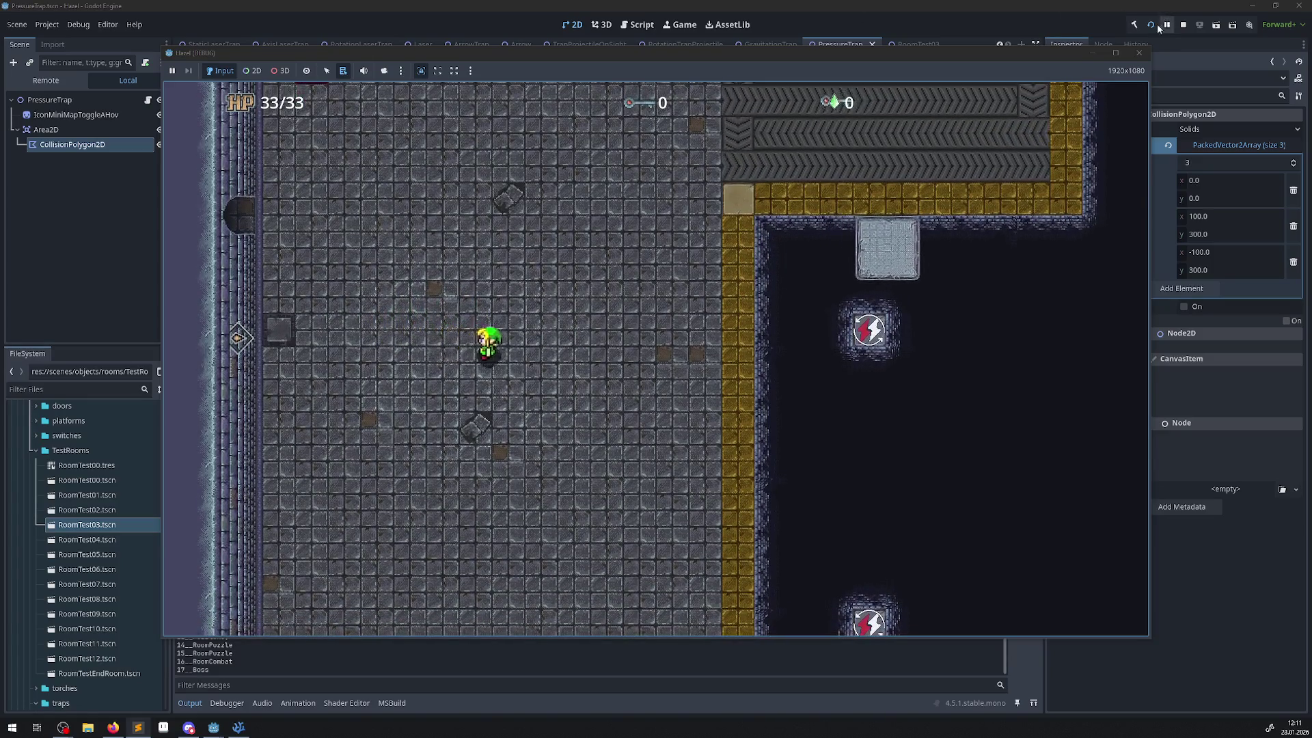
pyautogui.press('F8')
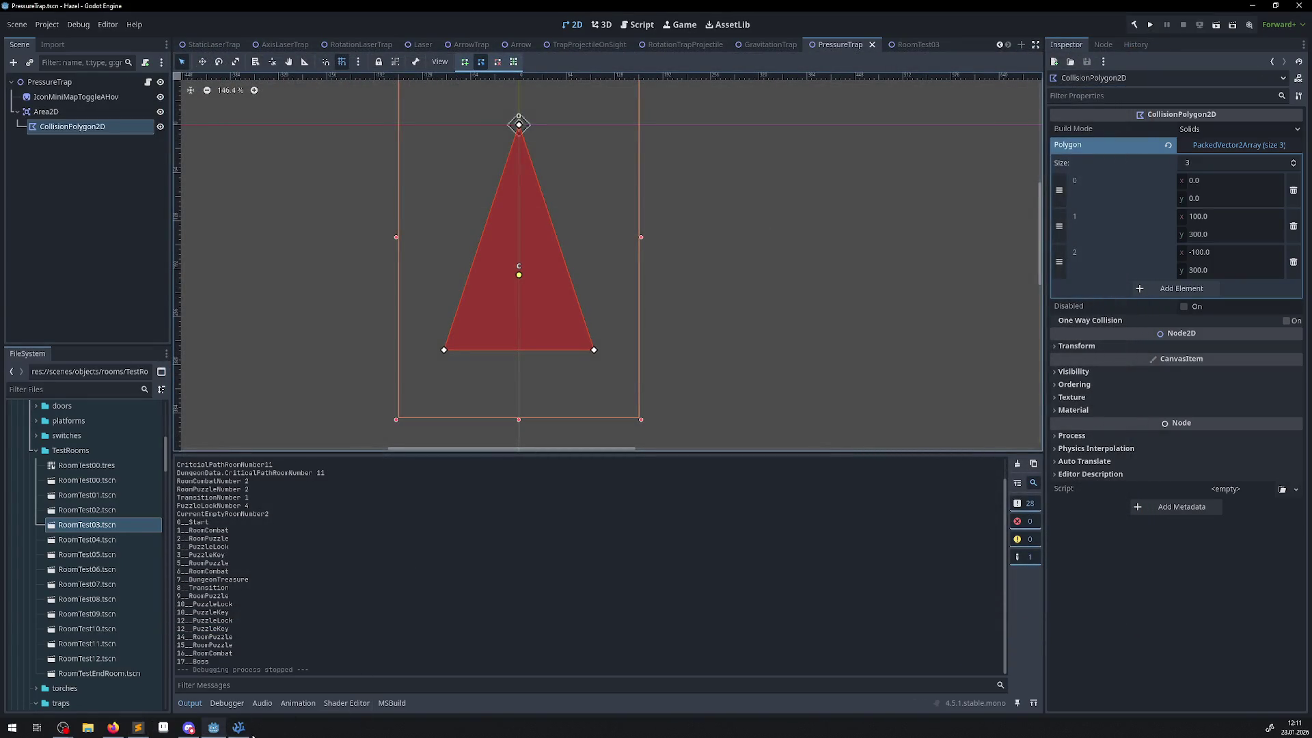
# - Change PressureTrap's push and pull speeds on lines 44 and 48 from 88.0f to 128.0f
pyautogui.click(239, 727)
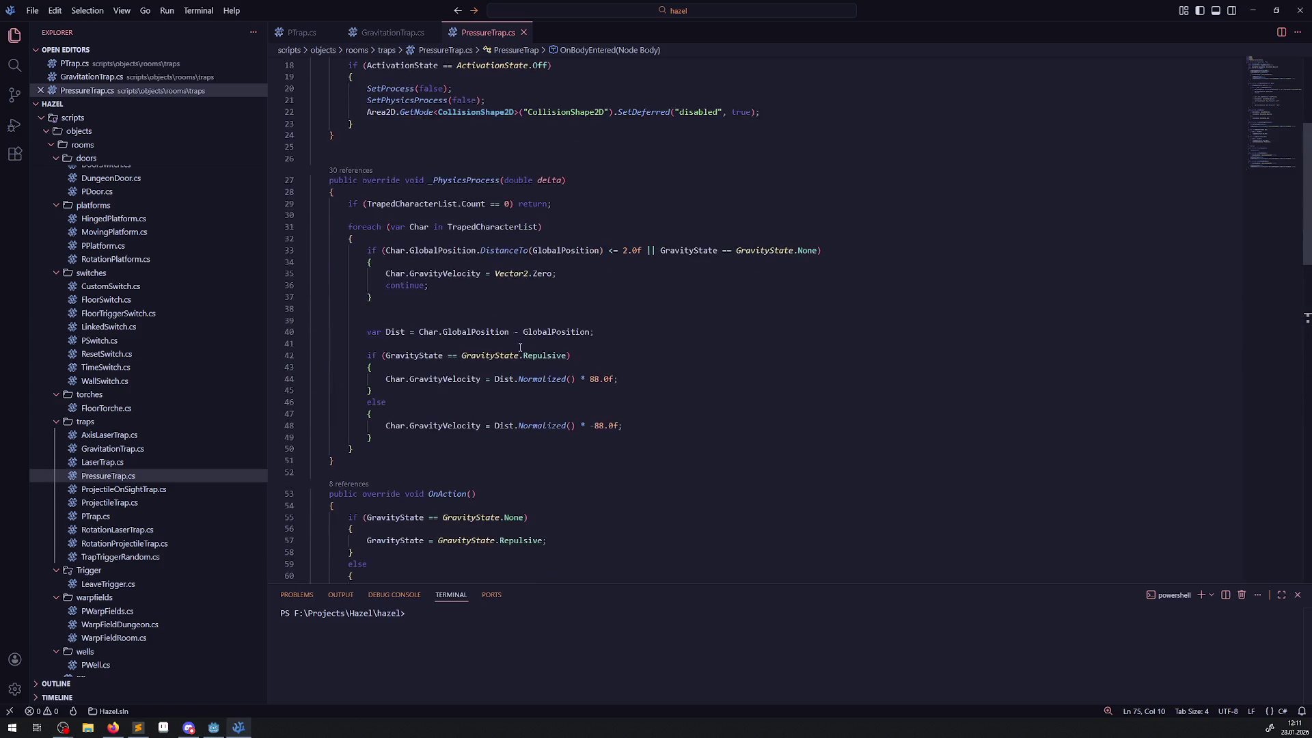
pyautogui.doubleClick(596, 379)
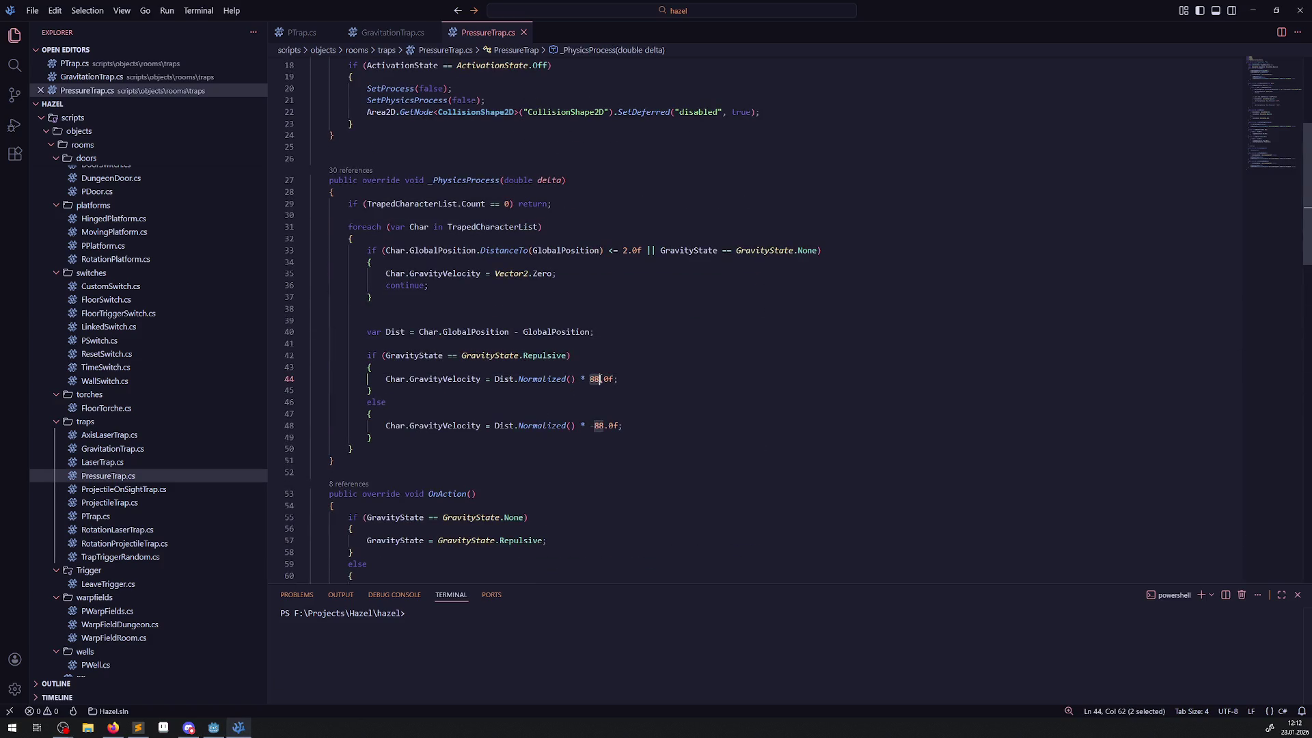
pyautogui.write('12')
pyautogui.doubleClick(598, 425)
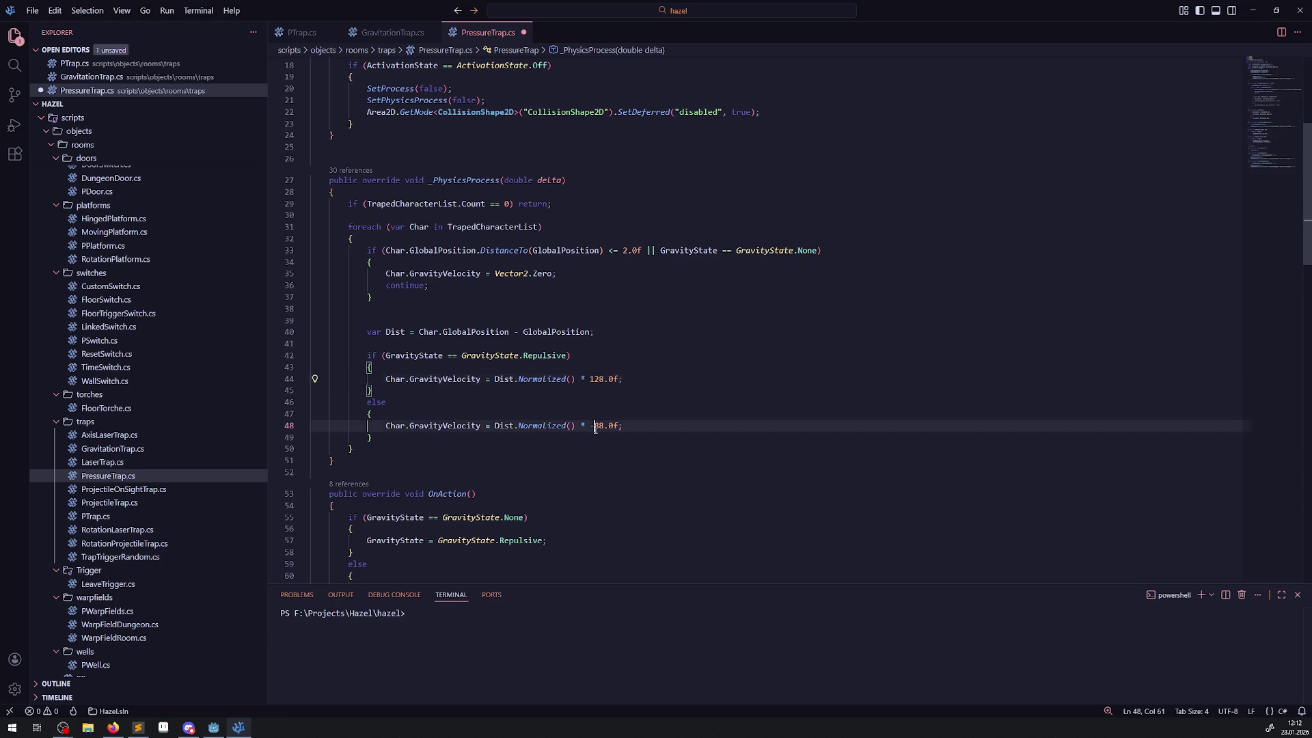
pyautogui.write('12')
pyautogui.click(631, 330)
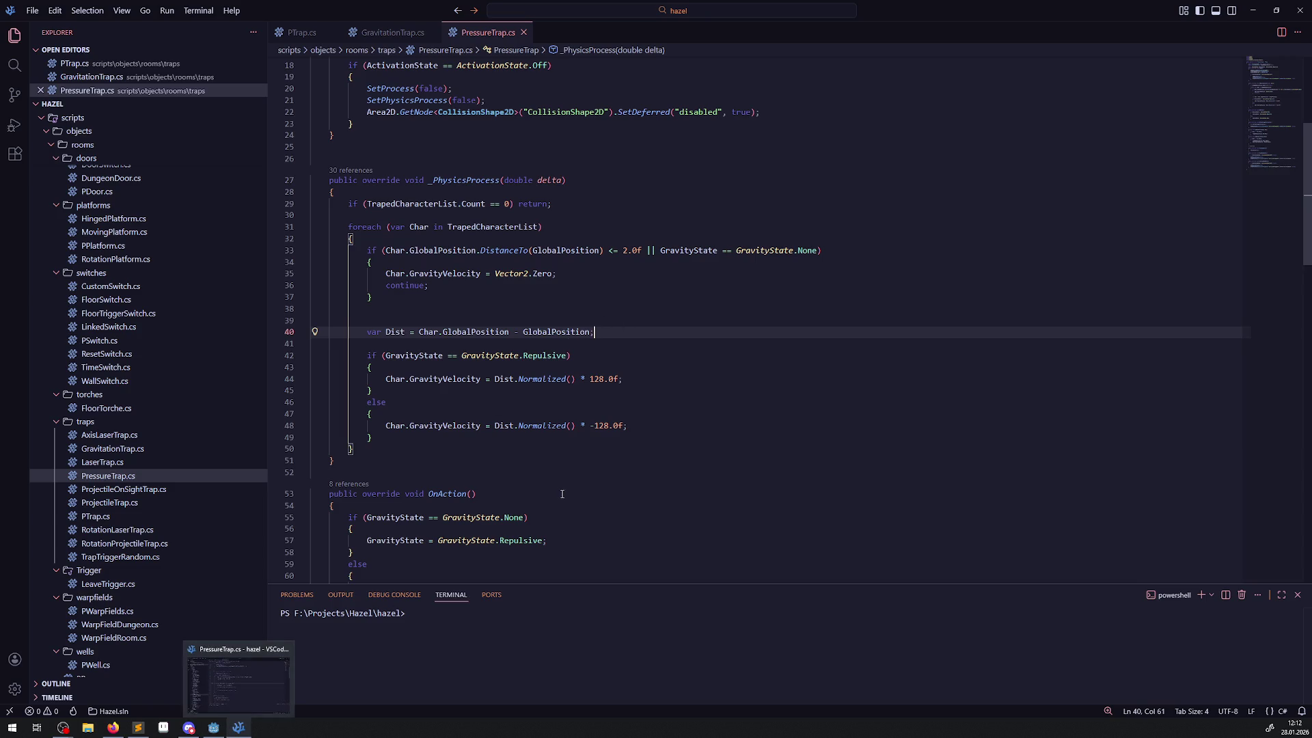
# - Copy GravitationTrap's _Process override and paste it after _Ready in PressureTrap.cs
pyautogui.scroll(3, 478, 149)
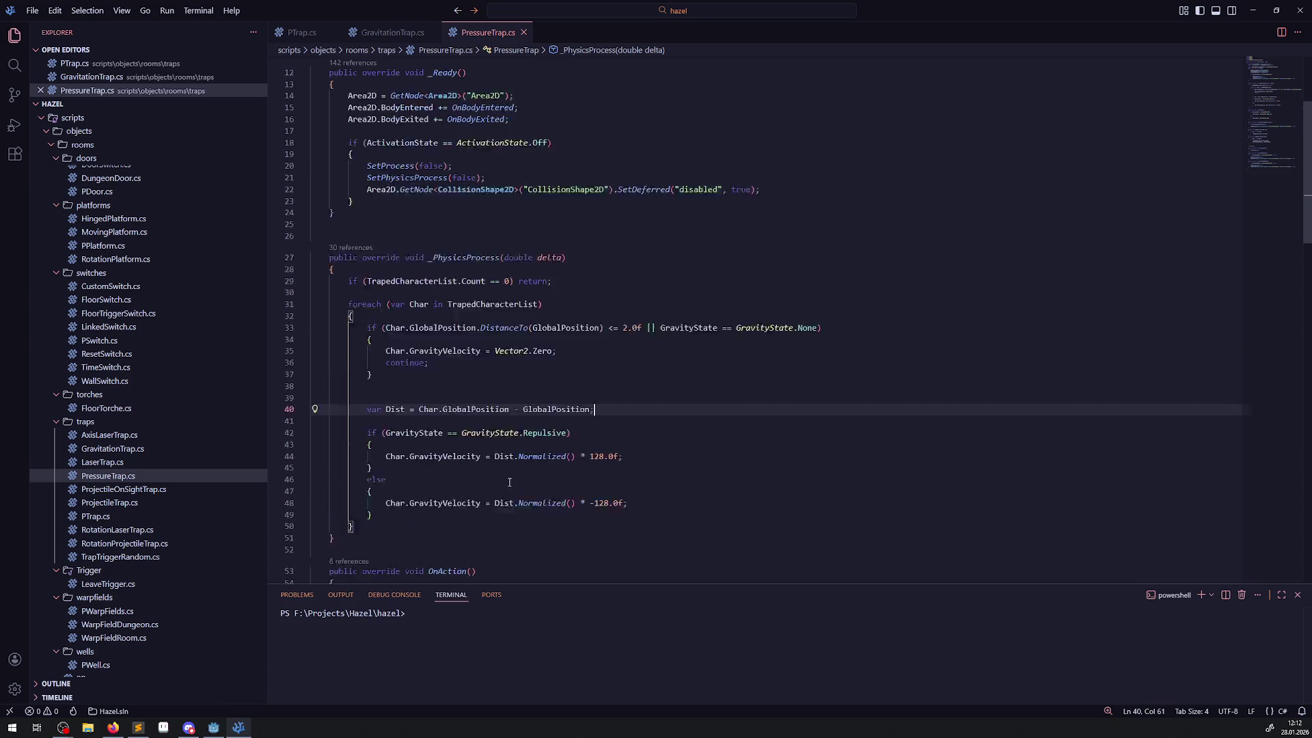
pyautogui.click(405, 32)
pyautogui.scroll(-5, 443, 315)
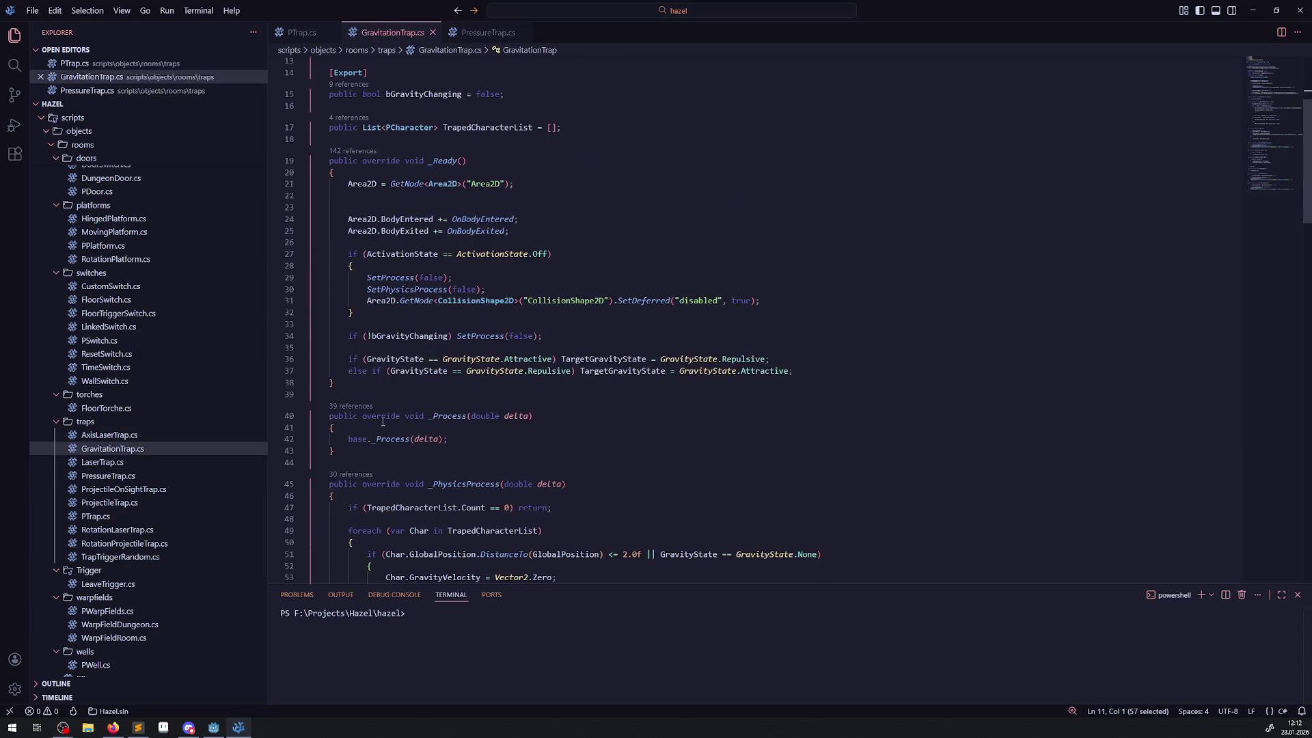
pyautogui.moveTo(318, 426); pyautogui.dragTo(311, 420)
pyautogui.hotkey('ctrl', 'c')
pyautogui.click(487, 33)
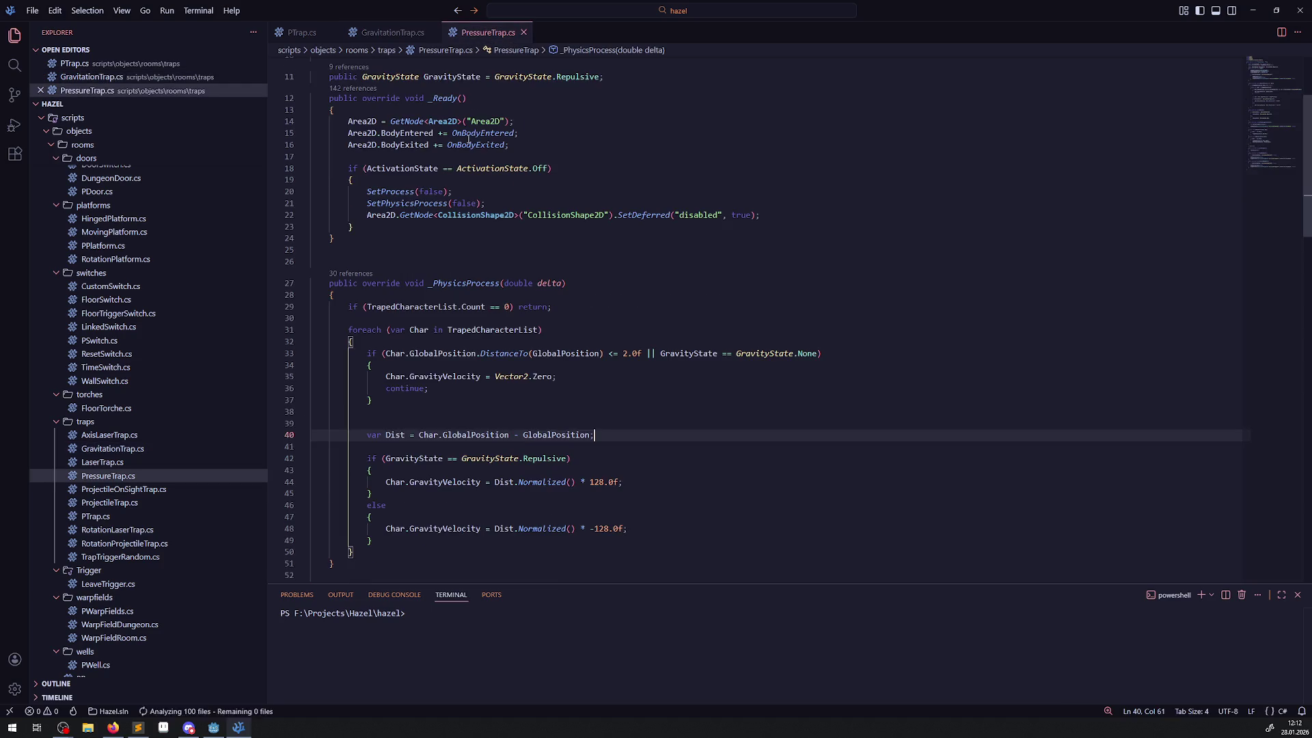
pyautogui.click(369, 255)
pyautogui.hotkey('ctrl', 'v')
pyautogui.click(424, 241)
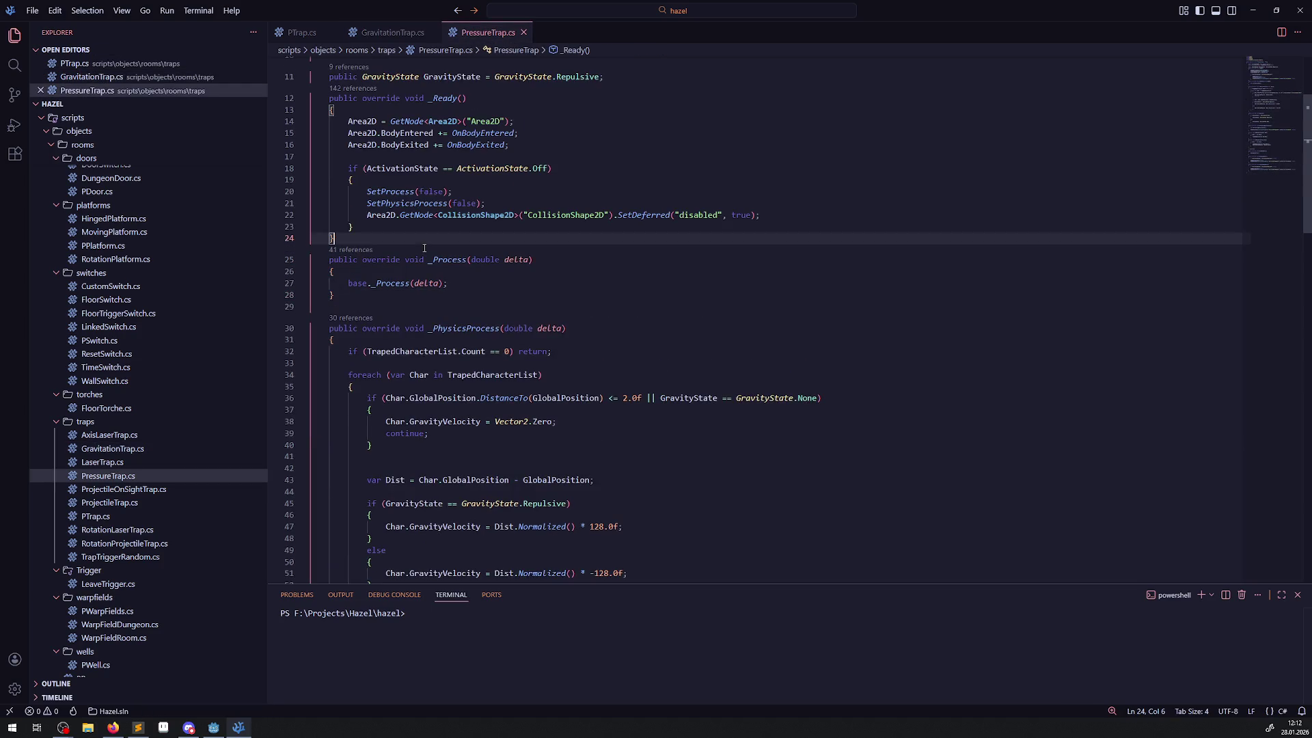
# - Rebuild the .NET project in Godot, then return to the code editor
pyautogui.click(214, 730)
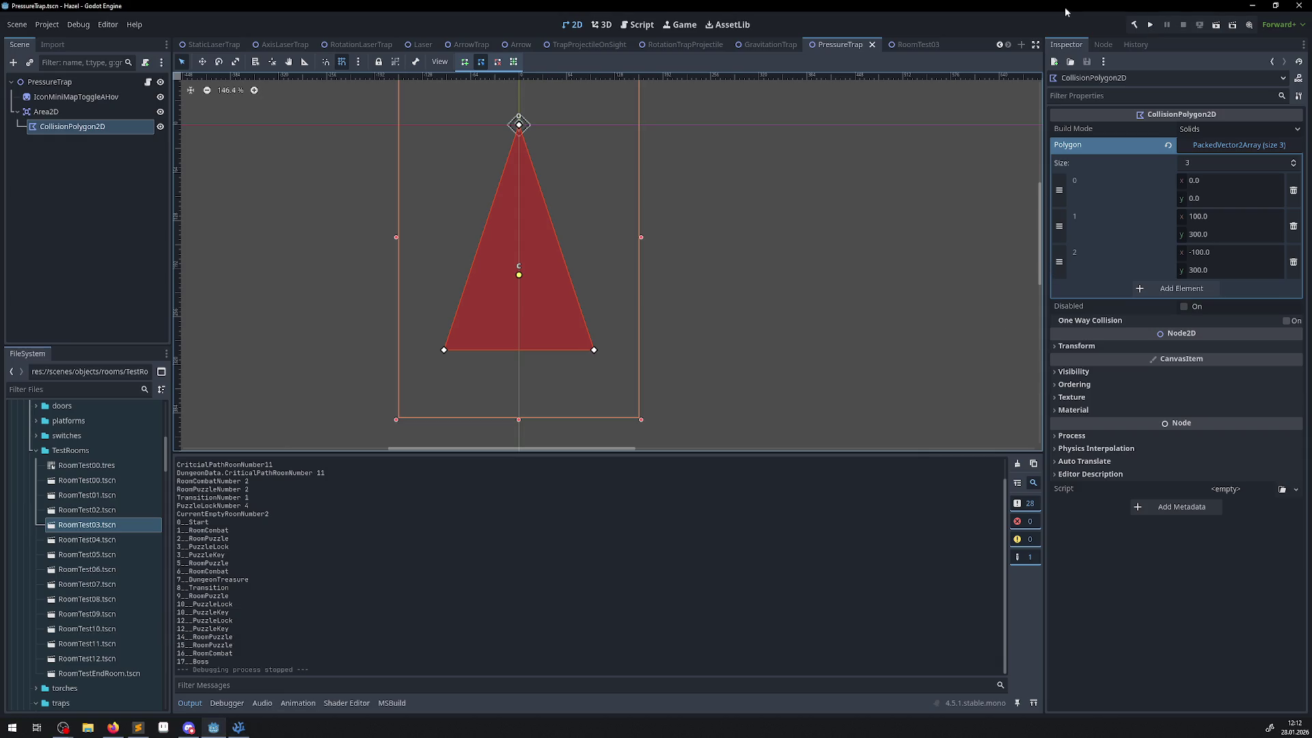
pyautogui.click(1128, 27)
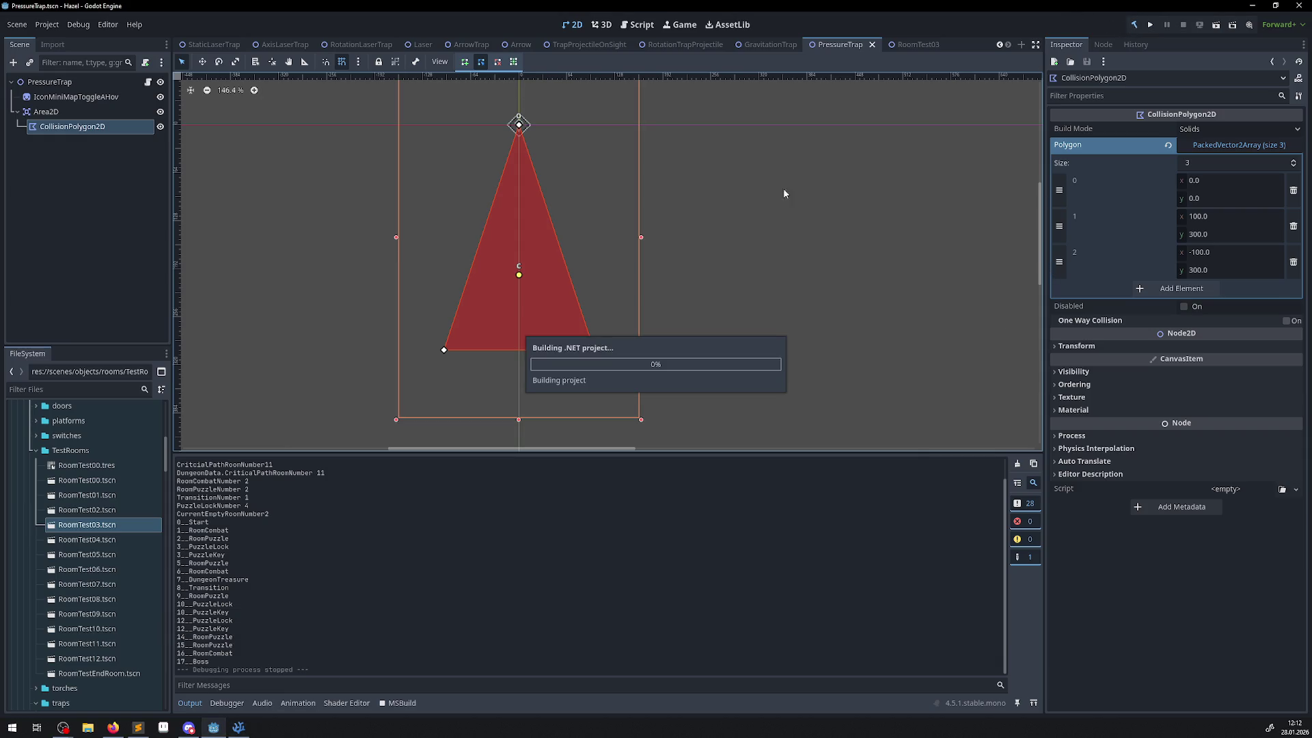
pyautogui.click(243, 730)
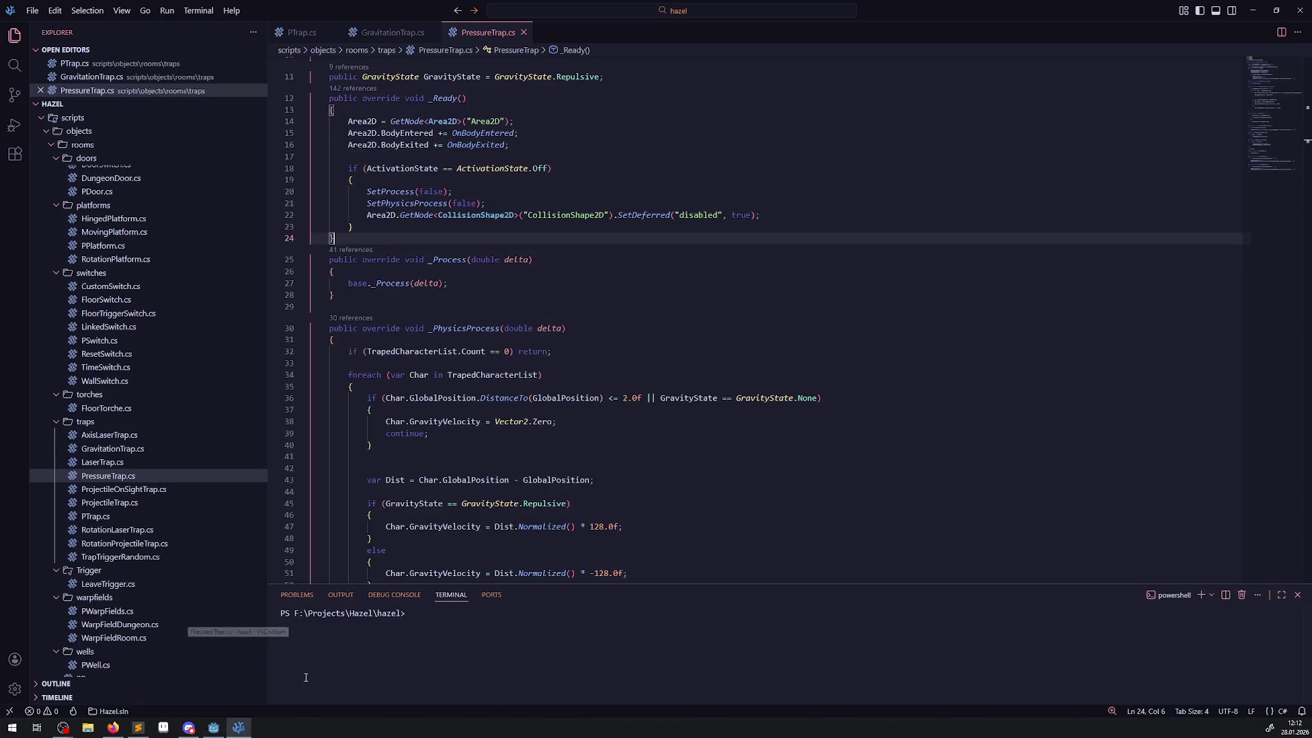
pyautogui.click(388, 33)
# - Replace PressureTrap's base._Process call with the timer logic copied from PTrap.cs
pyautogui.click(333, 29)
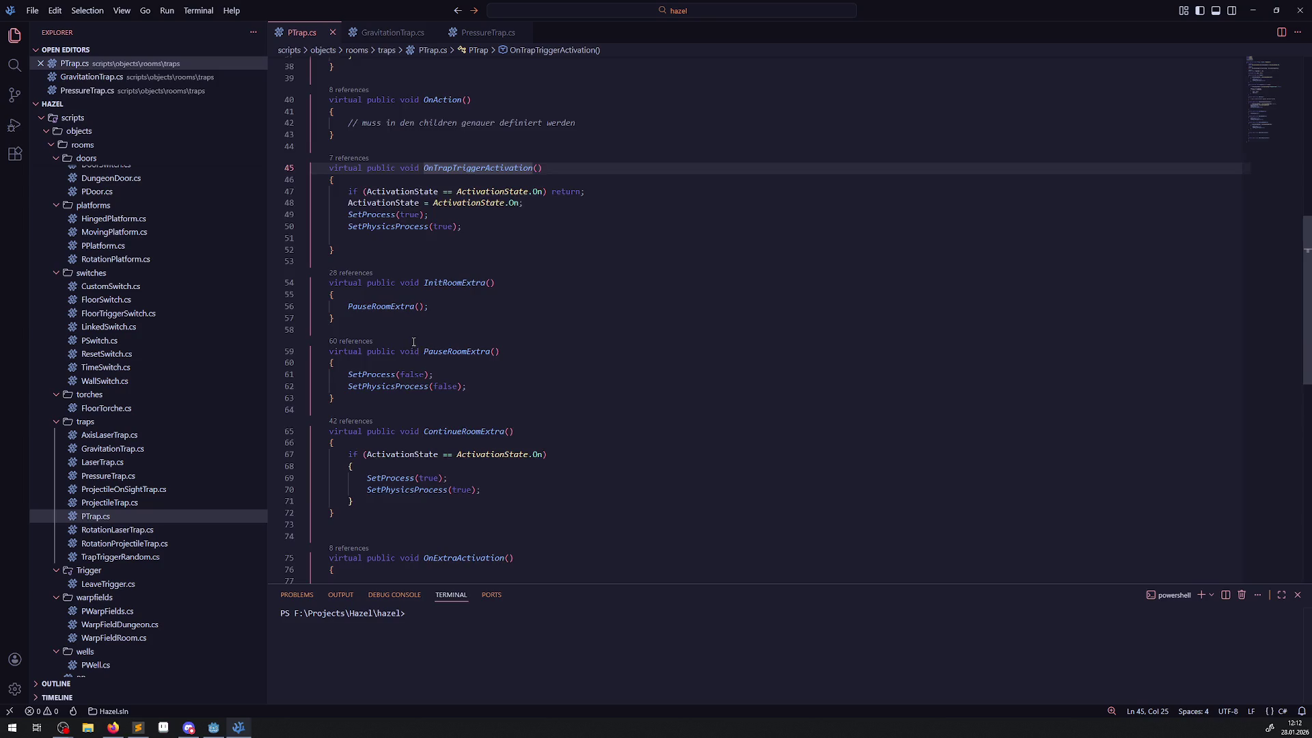
pyautogui.scroll(-4, 413, 342)
pyautogui.scroll(10, 417, 293)
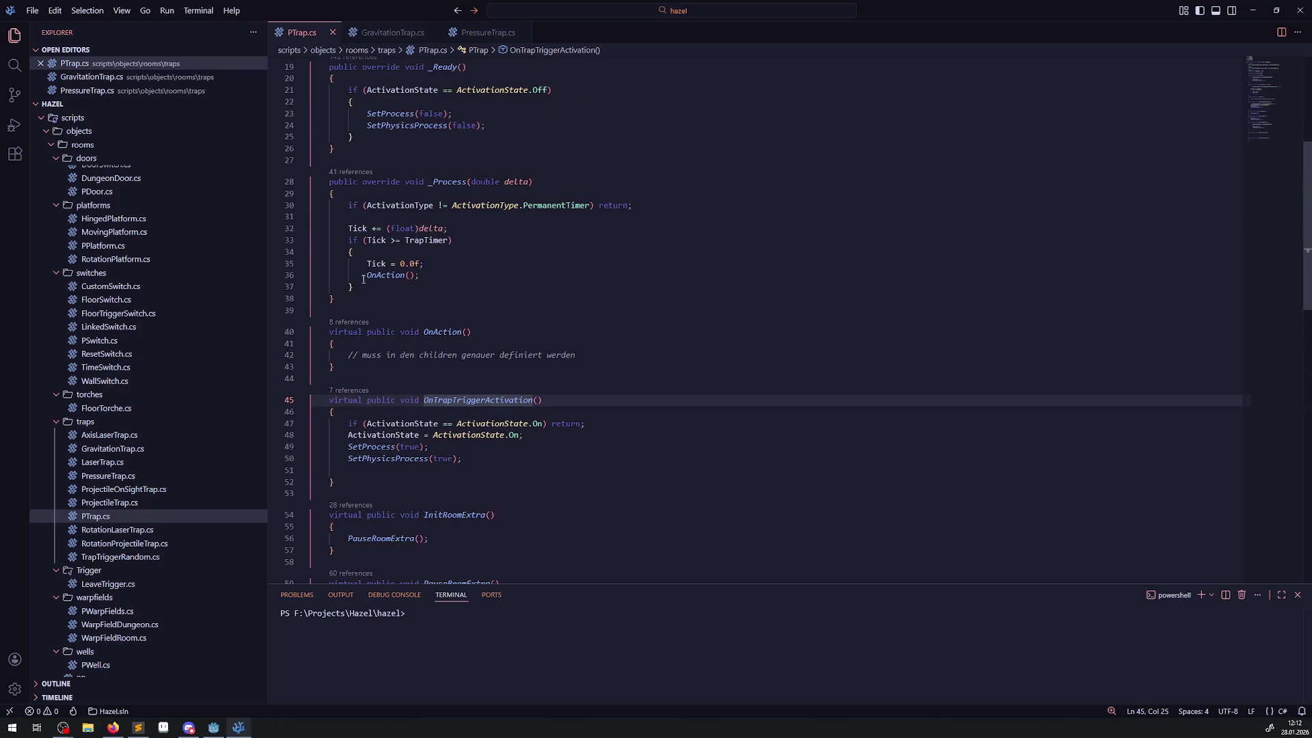
pyautogui.moveTo(362, 289); pyautogui.dragTo(345, 206)
pyautogui.hotkey('ctrl', 'c')
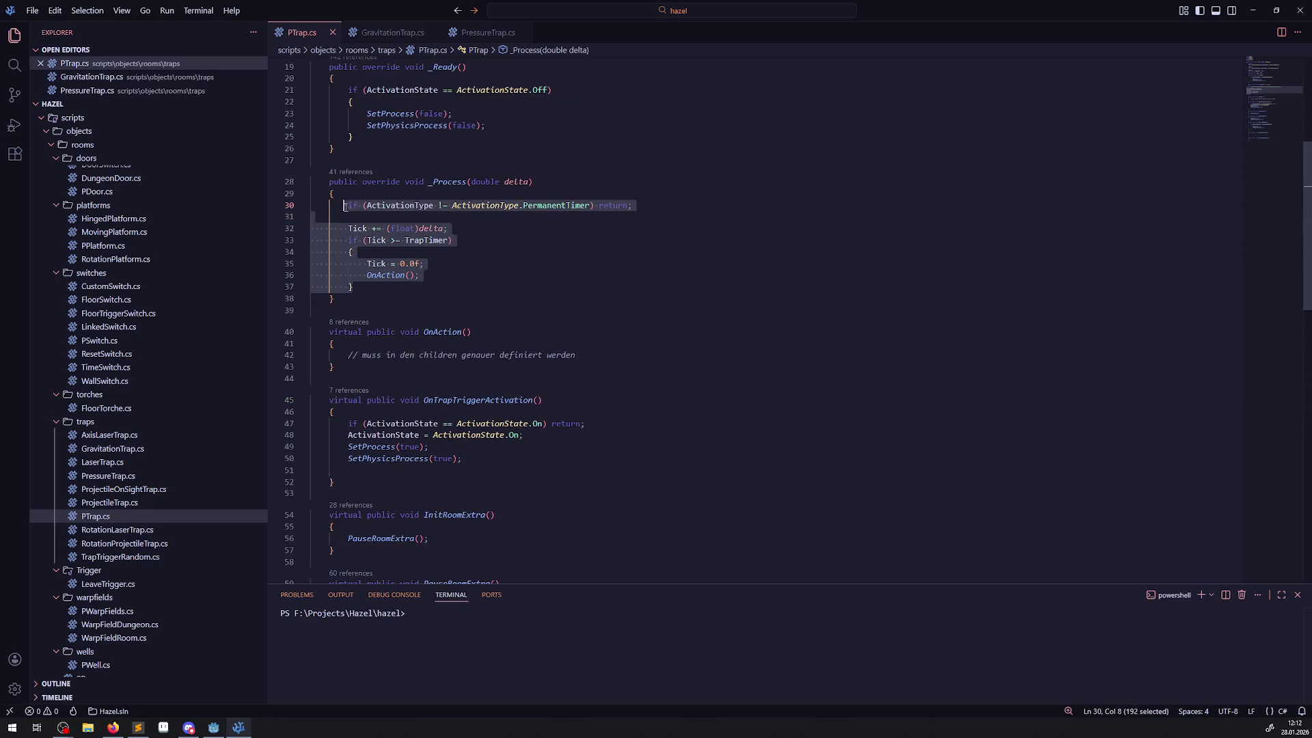
pyautogui.click(483, 35)
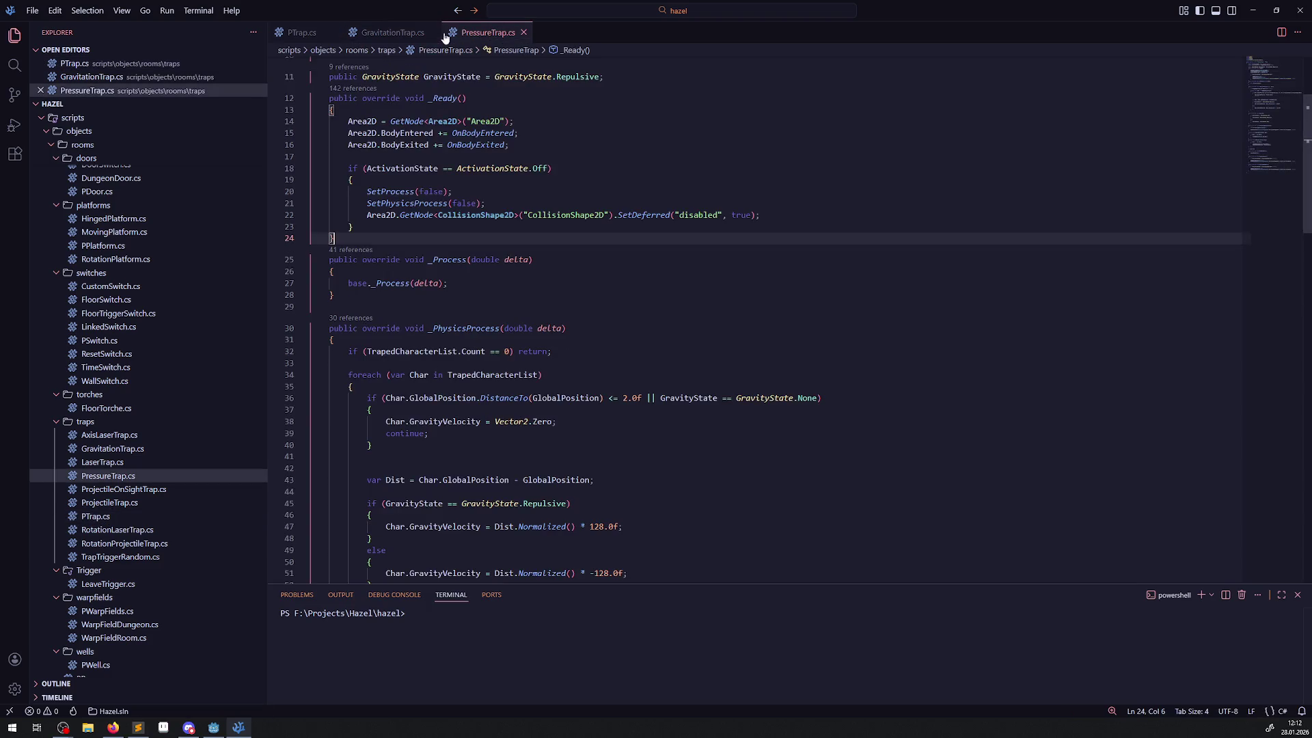
pyautogui.moveTo(465, 289); pyautogui.dragTo(348, 283)
pyautogui.hotkey('ctrl', 'v')
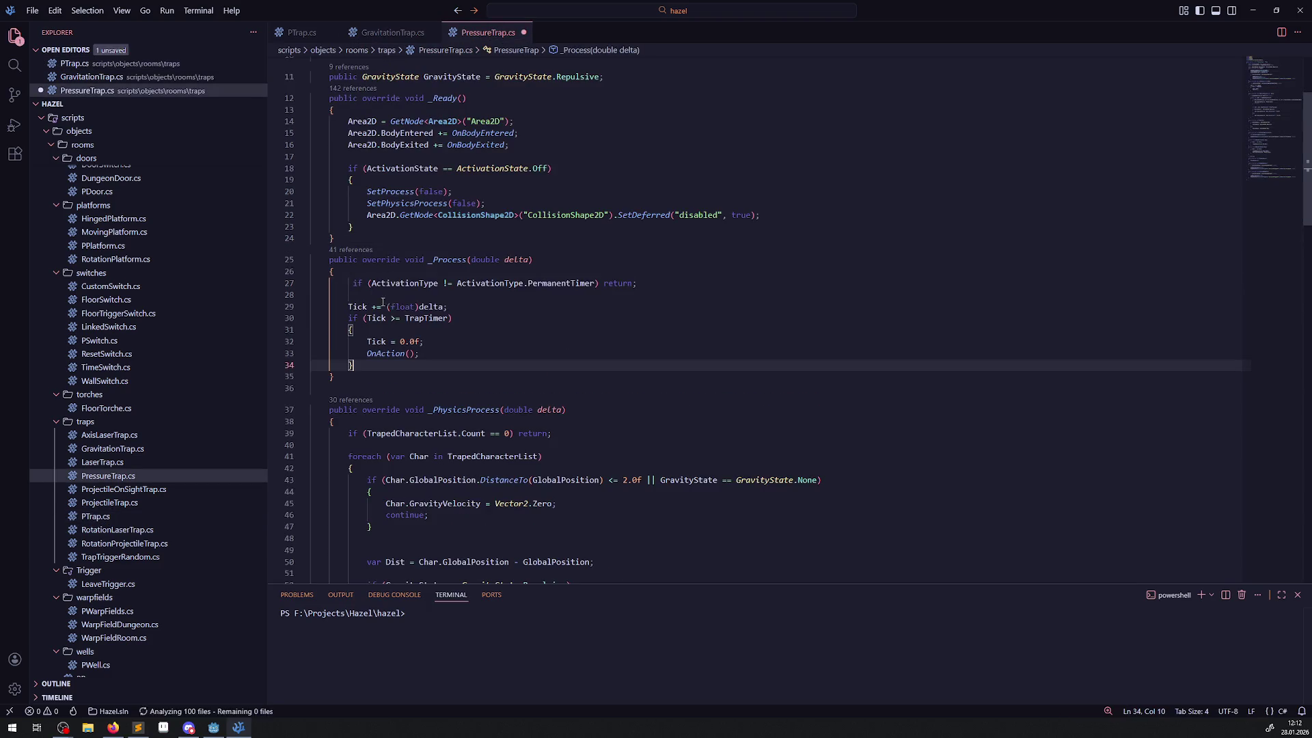
pyautogui.click(485, 318)
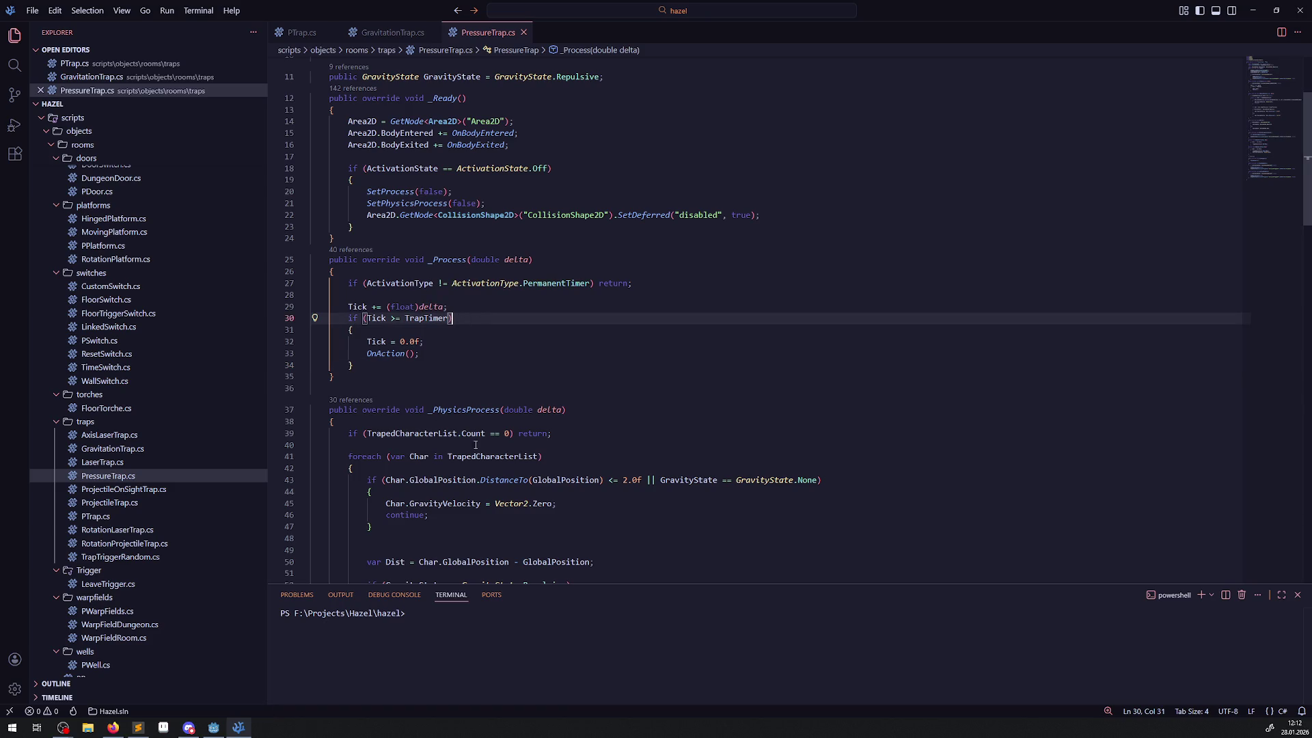
# - Select the GravityState.None check in OnAction to reuse it
pyautogui.scroll(-3, 454, 216)
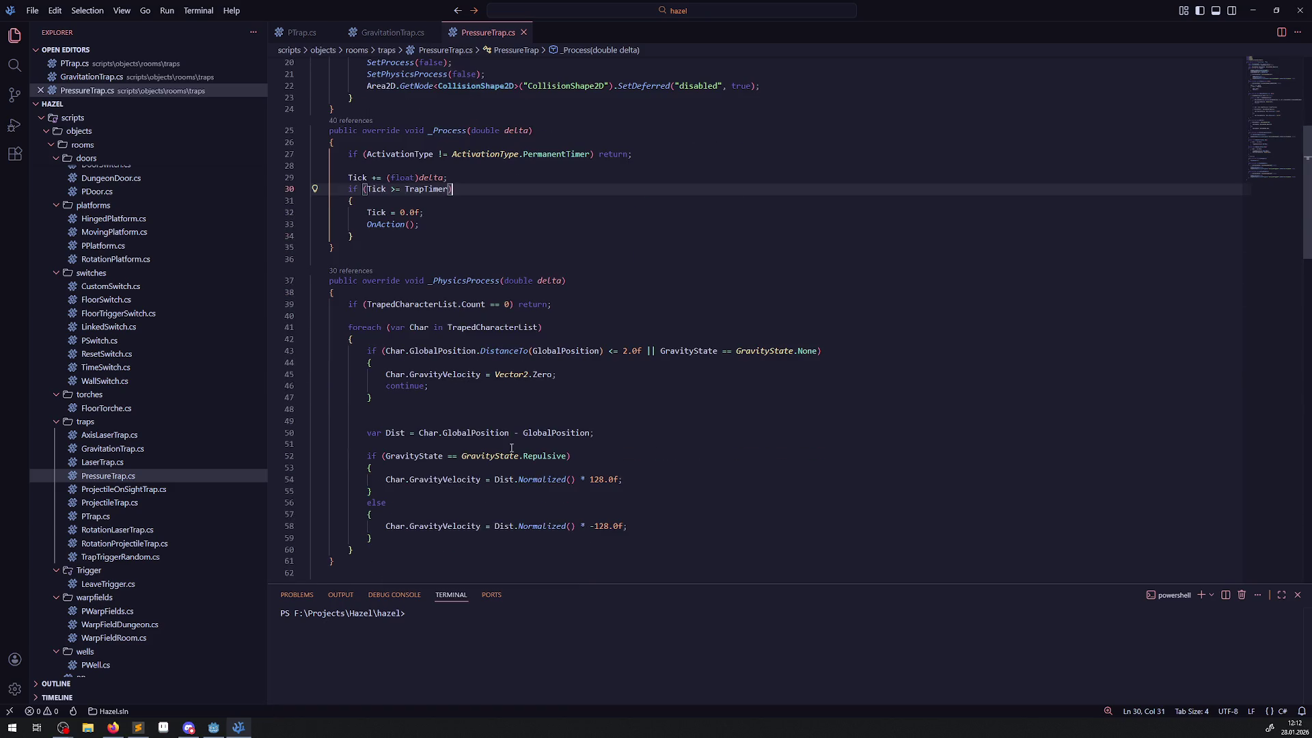
pyautogui.moveTo(361, 456); pyautogui.dragTo(576, 452)
pyautogui.hotkey('shift', 'Up')
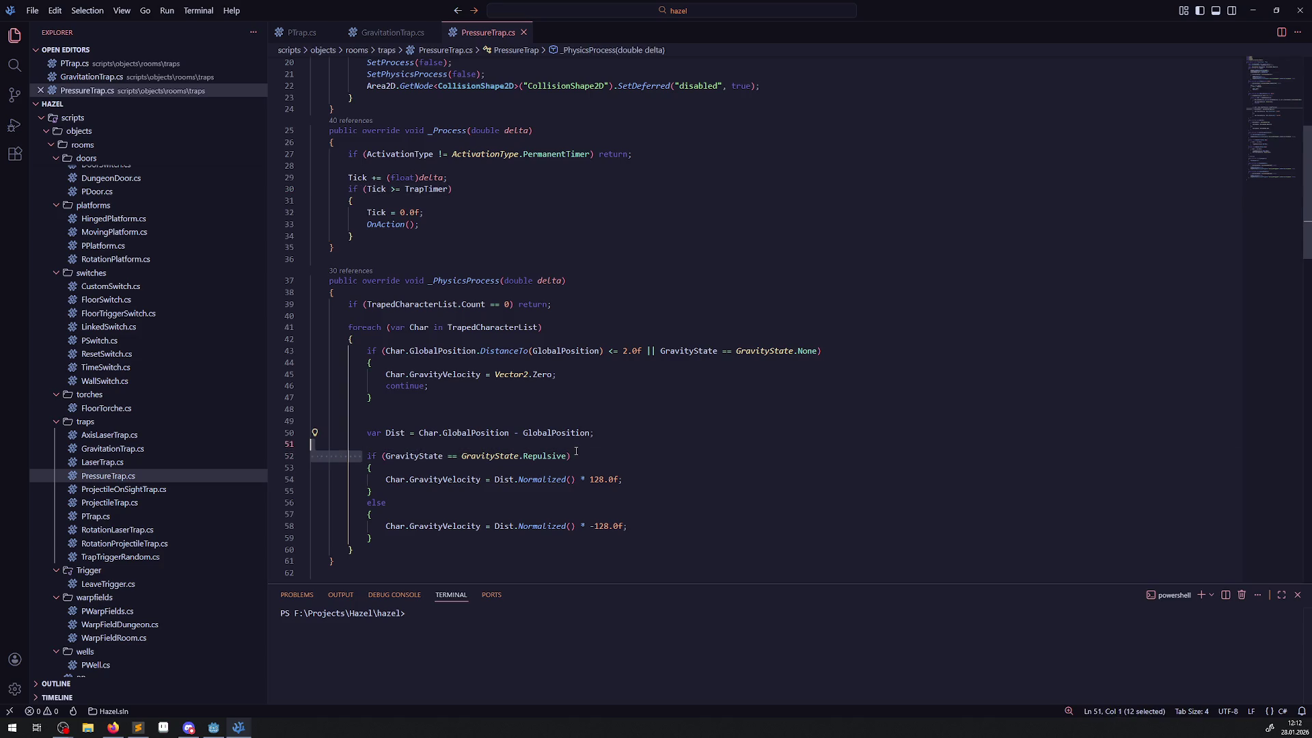
pyautogui.scroll(-3, 378, 521)
pyautogui.moveTo(344, 514); pyautogui.dragTo(366, 526)
pyautogui.hotkey('ctrl', 'c')
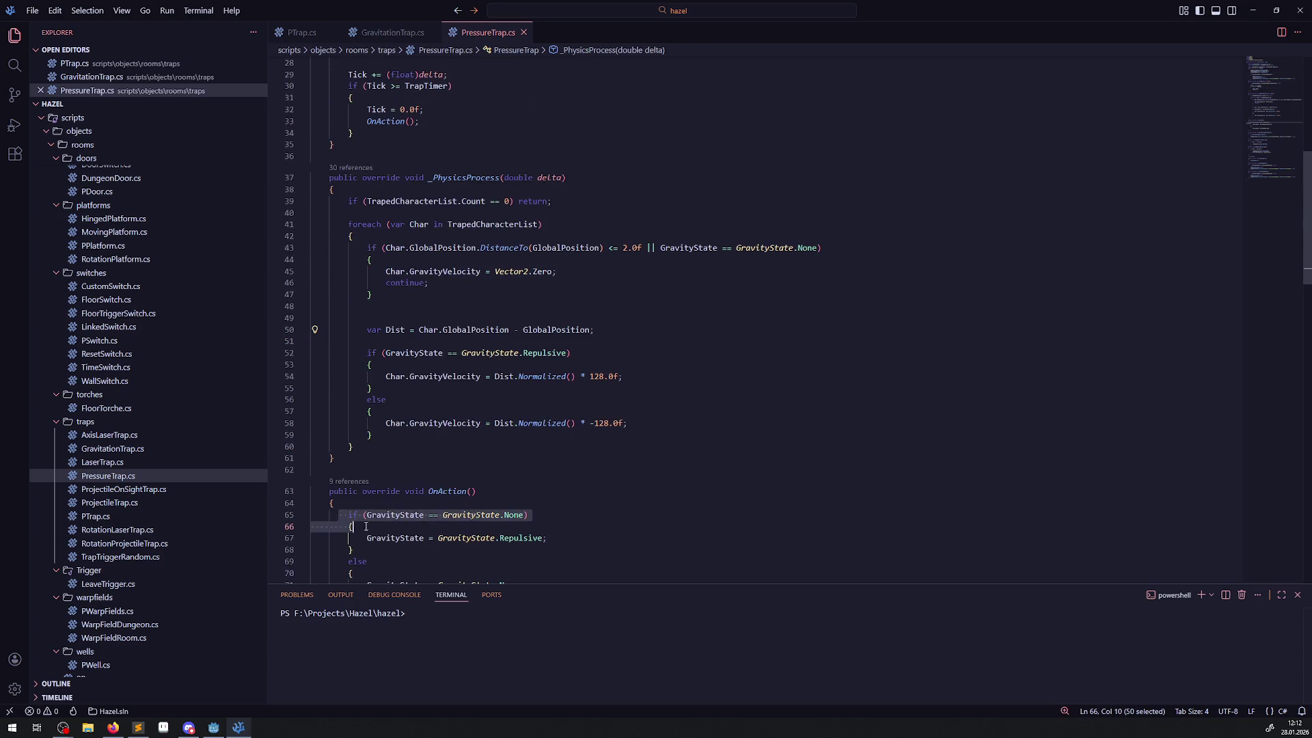
pyautogui.scroll(3, 368, 149)
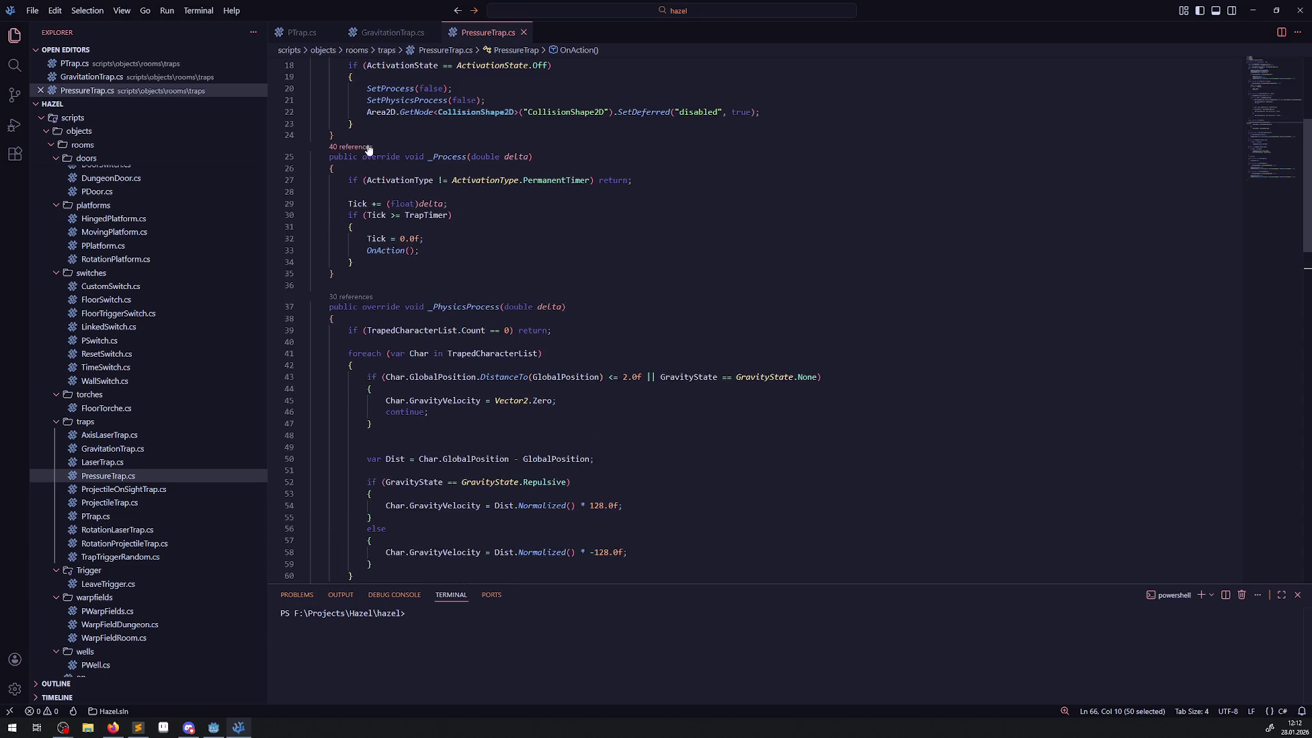
# - Wrap the Tick timer block in a GravityState.None condition after the Tick increment
pyautogui.click(458, 204)
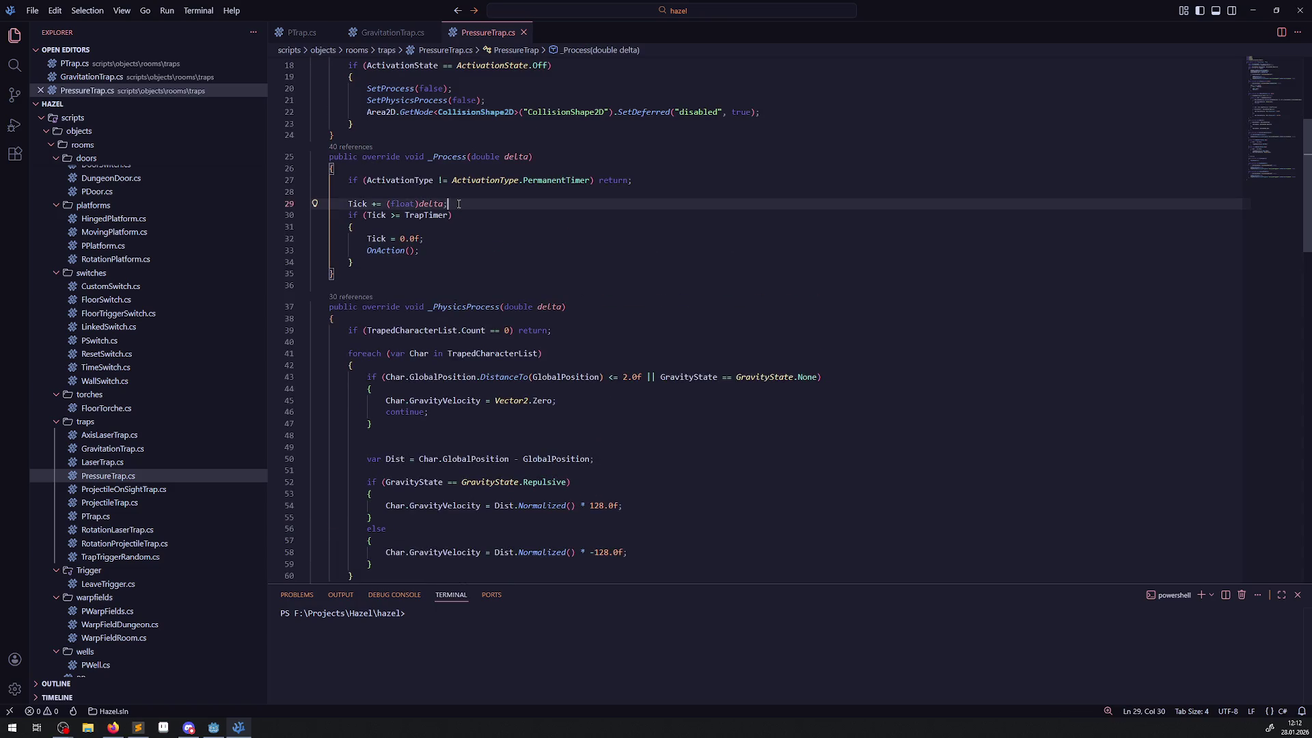
pyautogui.press('Return')
pyautogui.hotkey('ctrl', 'v')
pyautogui.moveTo(348, 239); pyautogui.dragTo(386, 286)
pyautogui.press('Tab')
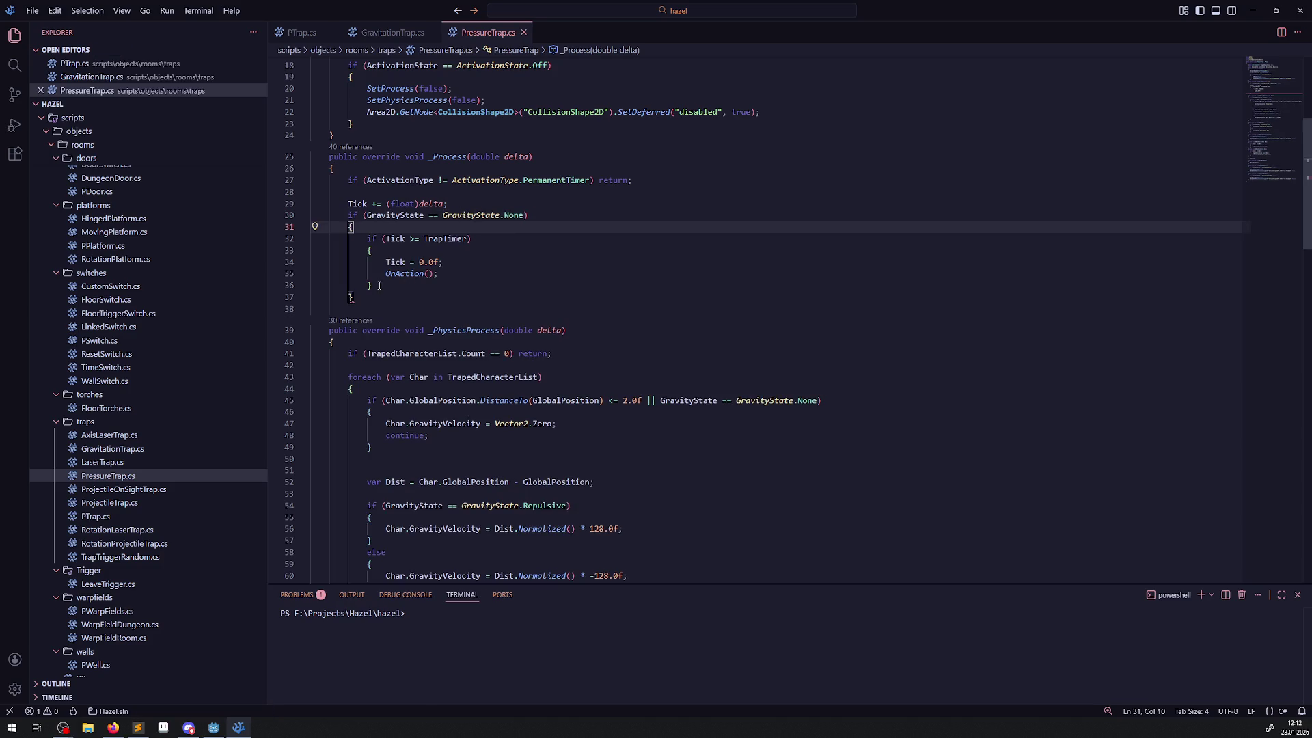
pyautogui.click(386, 286)
pyautogui.press('Down')
pyautogui.press('Return')
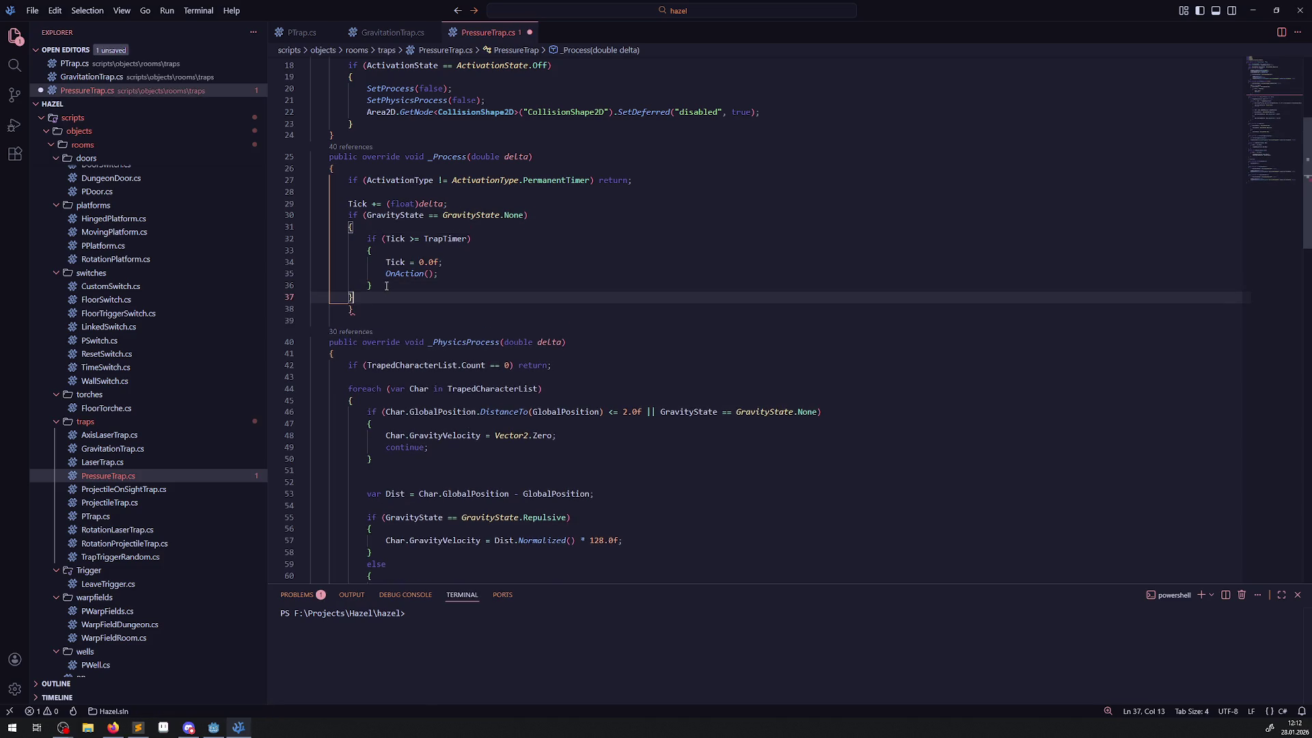
pyautogui.write('}')
pyautogui.moveTo(355, 226); pyautogui.dragTo(415, 275)
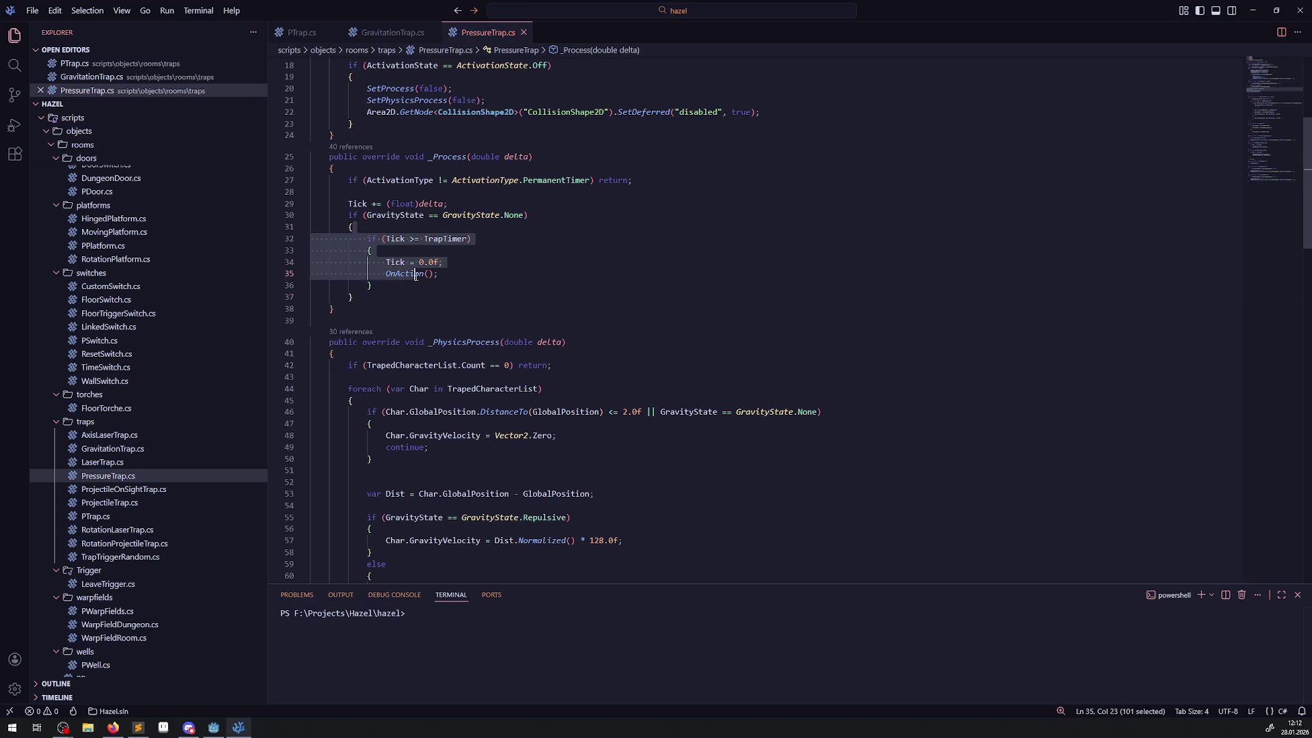
# - Add an empty braced else block after the condition, save, and select the TrapTimer check
pyautogui.click(377, 301)
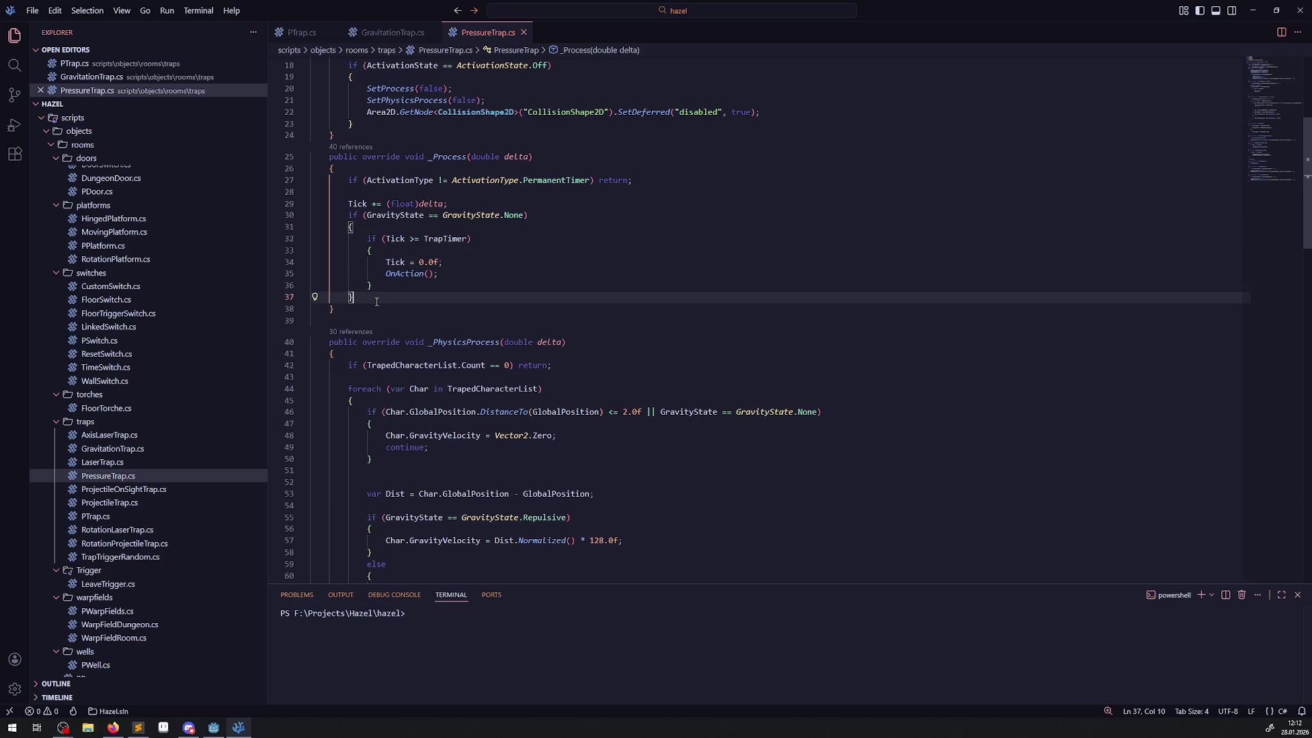
pyautogui.press('Return')
pyautogui.write('else')
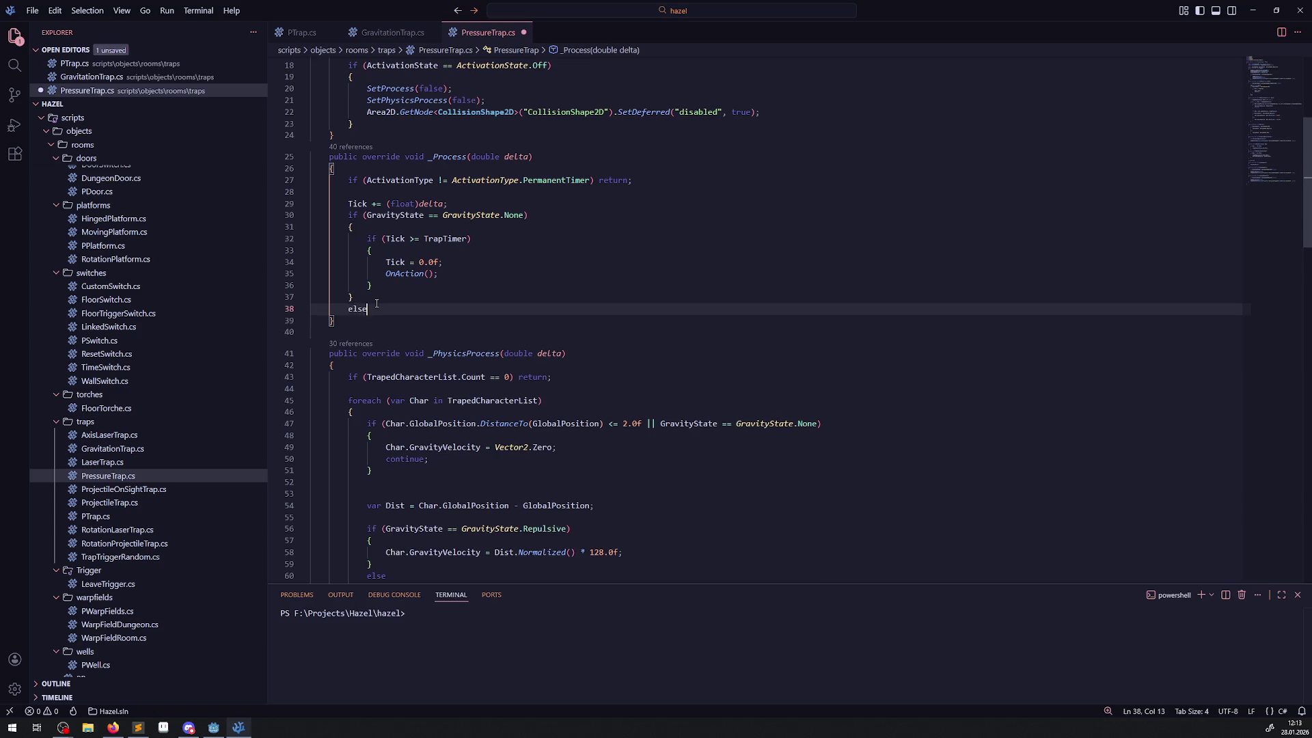
pyautogui.press('Return')
pyautogui.write('{')
pyautogui.press('Return')
pyautogui.hotkey('ctrl', 's')
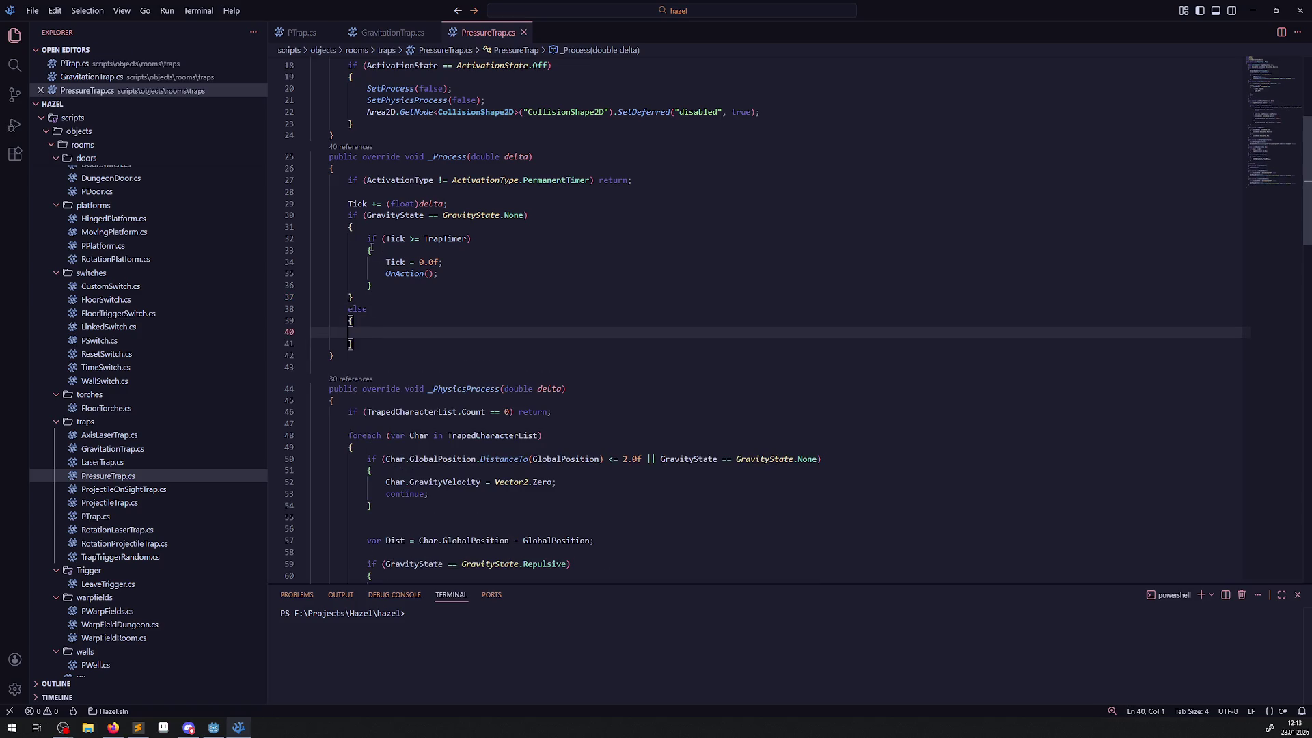
pyautogui.moveTo(369, 240)
pyautogui.mouseDown()
pyautogui.moveTo(372, 285)
pyautogui.moveTo(364, 240)
pyautogui.mouseUp()
# - Paste the Tick timer check into the else block with threshold 0.5f instead of TrapTimer, and save
pyautogui.hotkey('ctrl', 'c')
pyautogui.click(363, 332)
pyautogui.hotkey('ctrl', 'v')
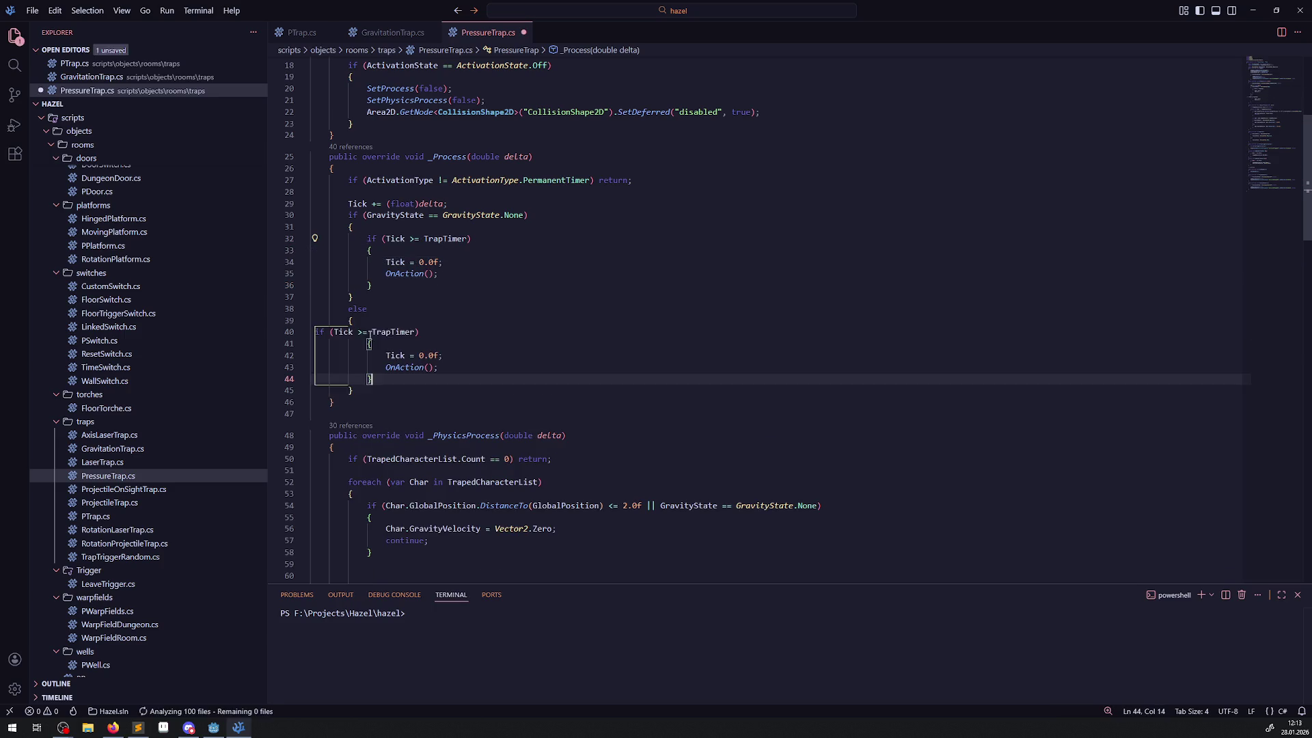
pyautogui.doubleClick(443, 333)
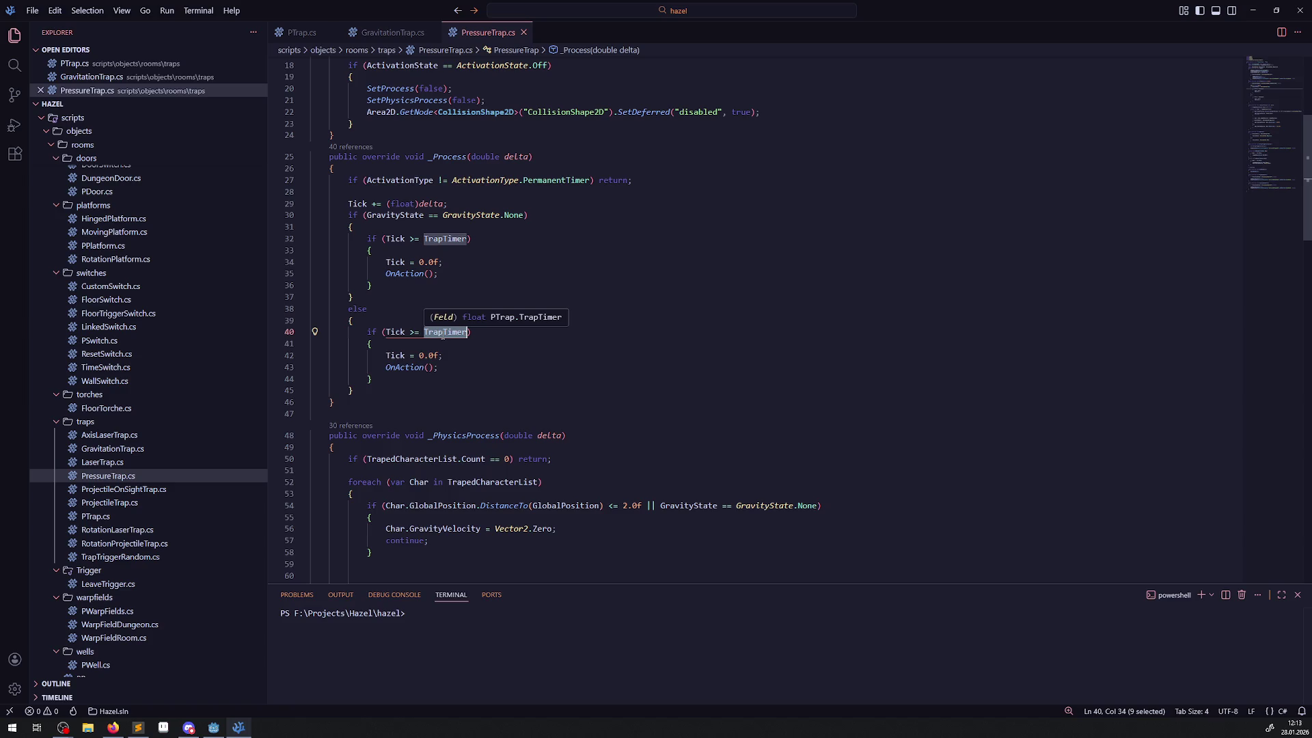
pyautogui.write('0.5')
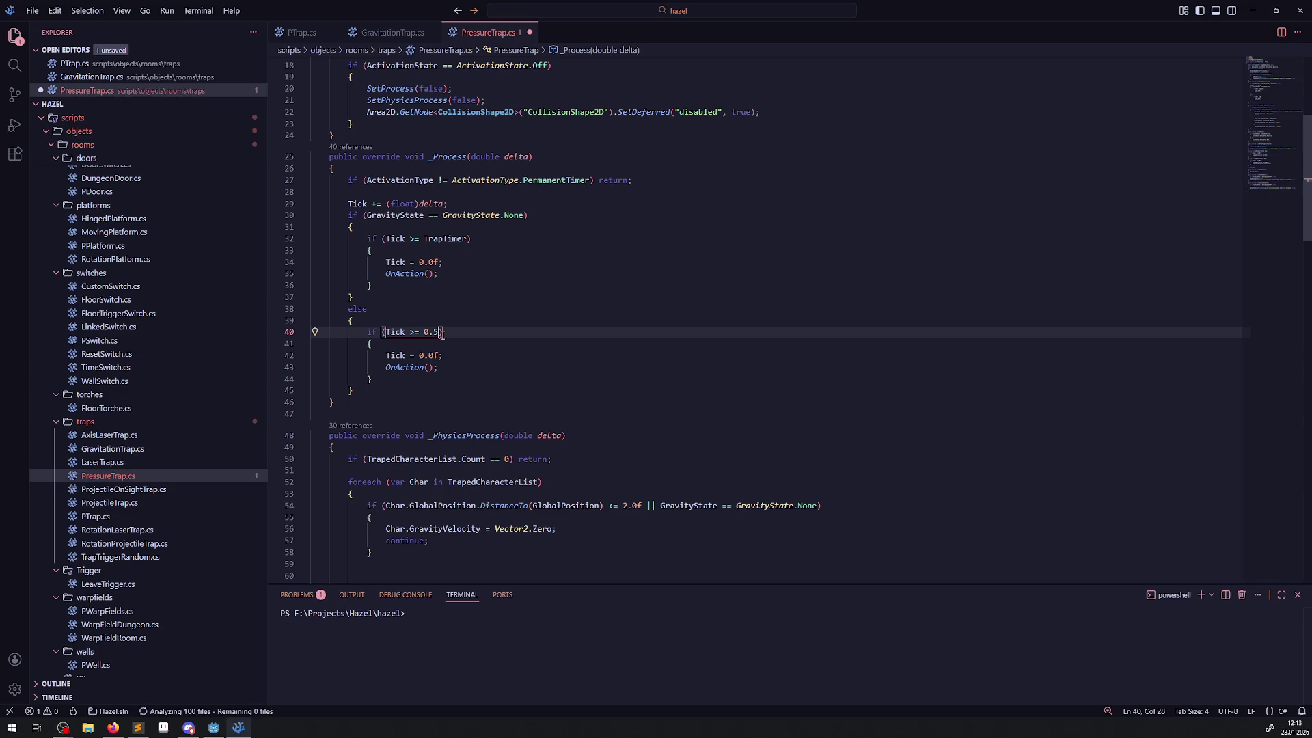
pyautogui.write('f')
pyautogui.hotkey('ctrl', 's')
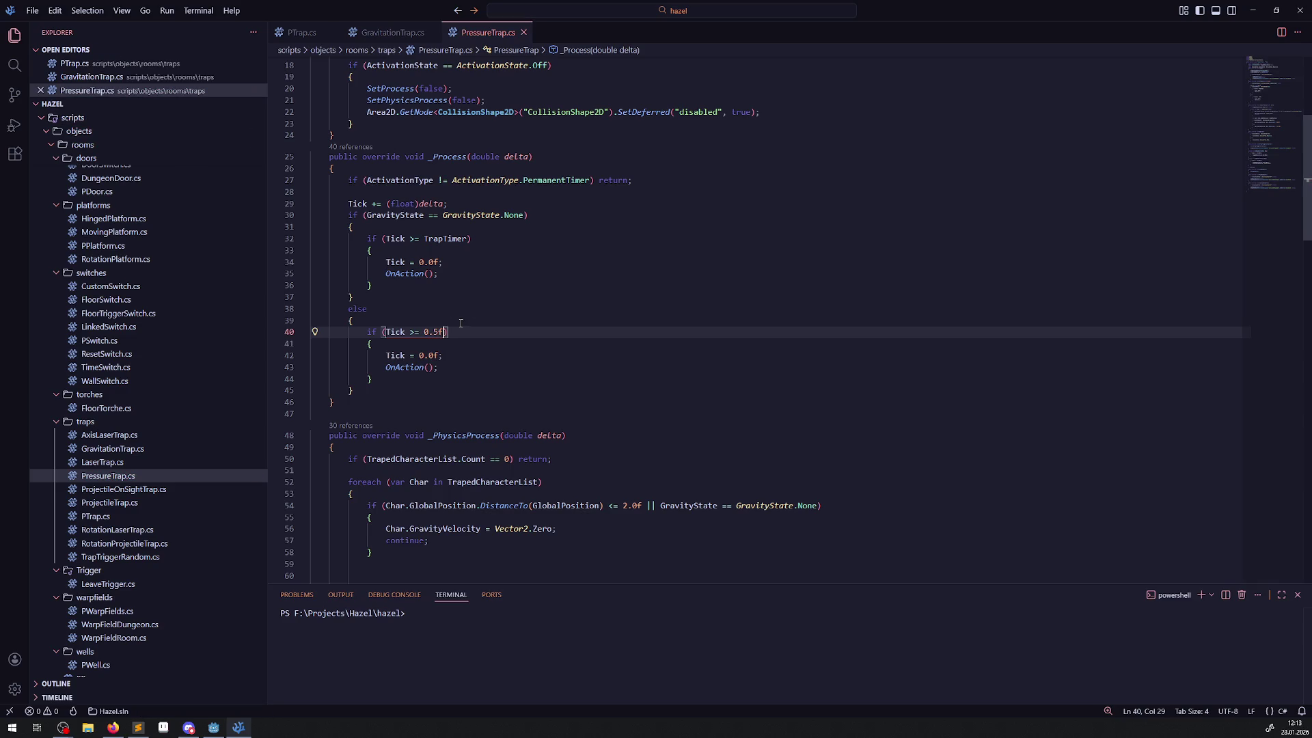
pyautogui.click(460, 323)
pyautogui.click(212, 728)
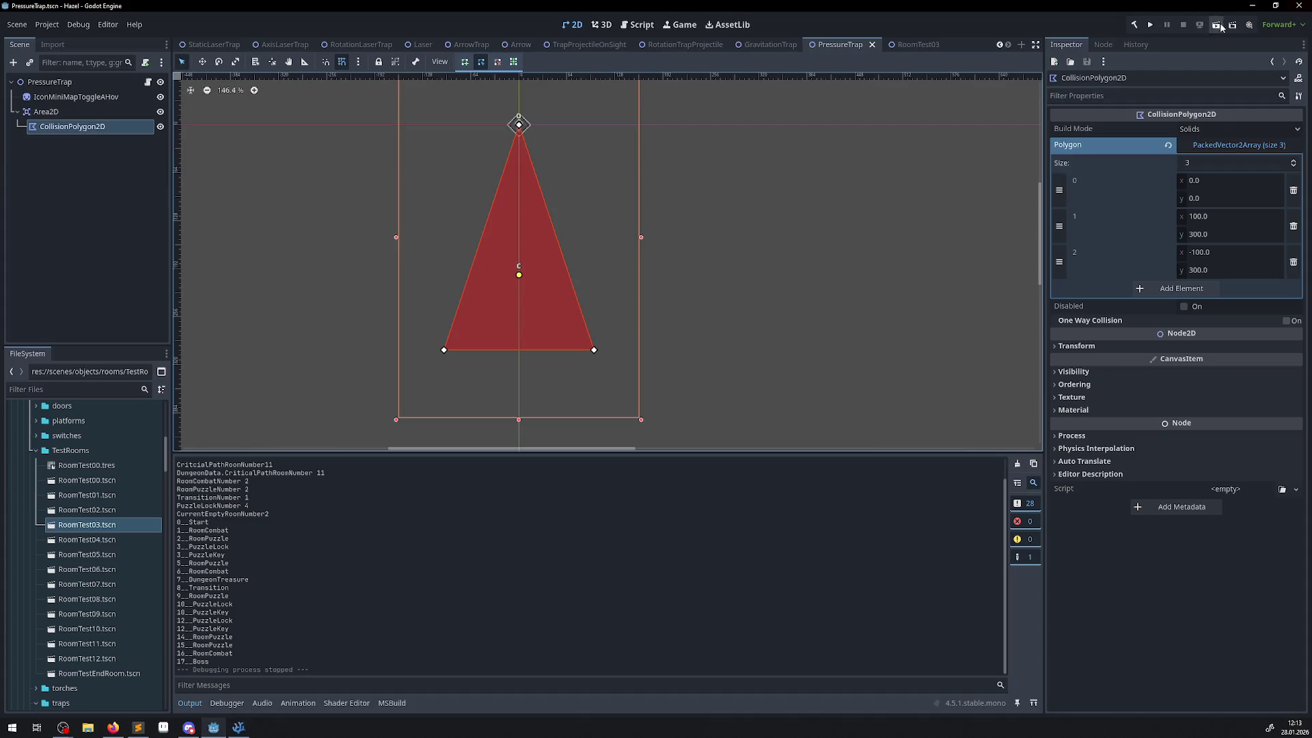
pyautogui.click(238, 728)
# - Above the Tick update, add a German comment saying pressure time should be much shorter than waiting time
pyautogui.click(367, 199)
pyautogui.press('Return')
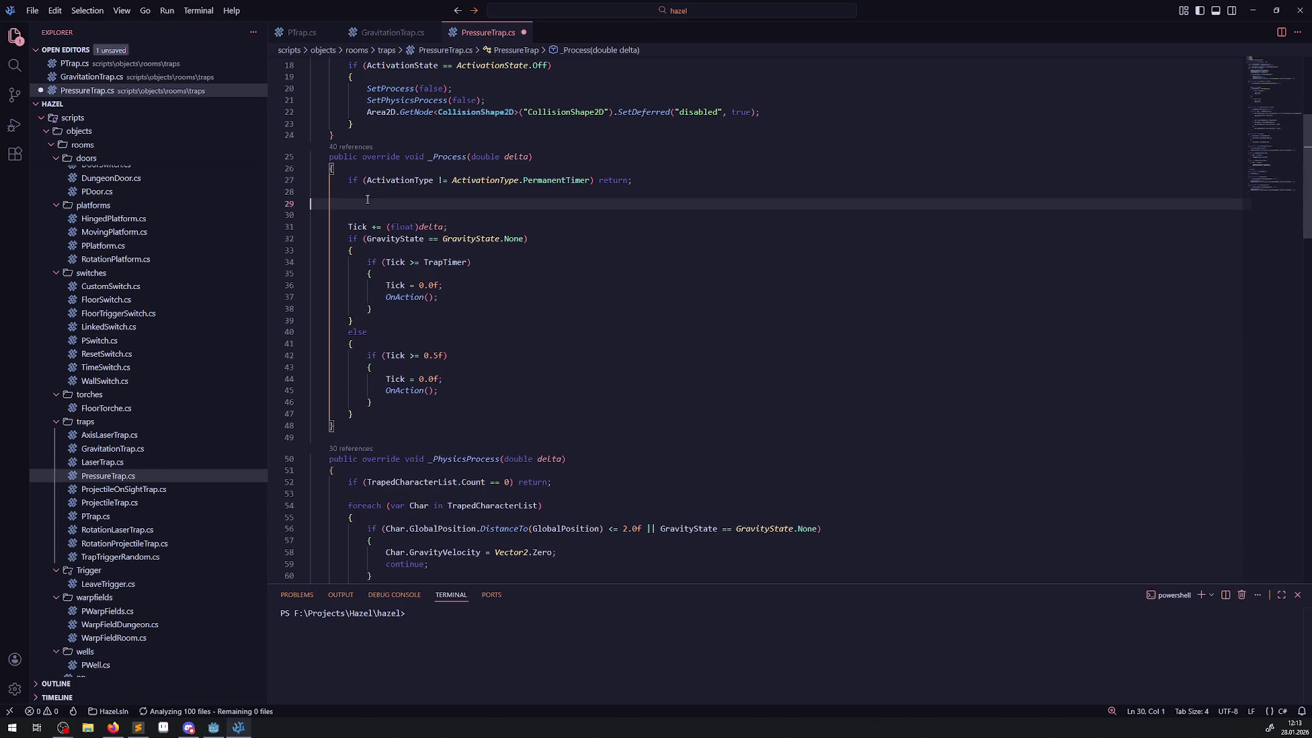
pyautogui.write('// der duzr')
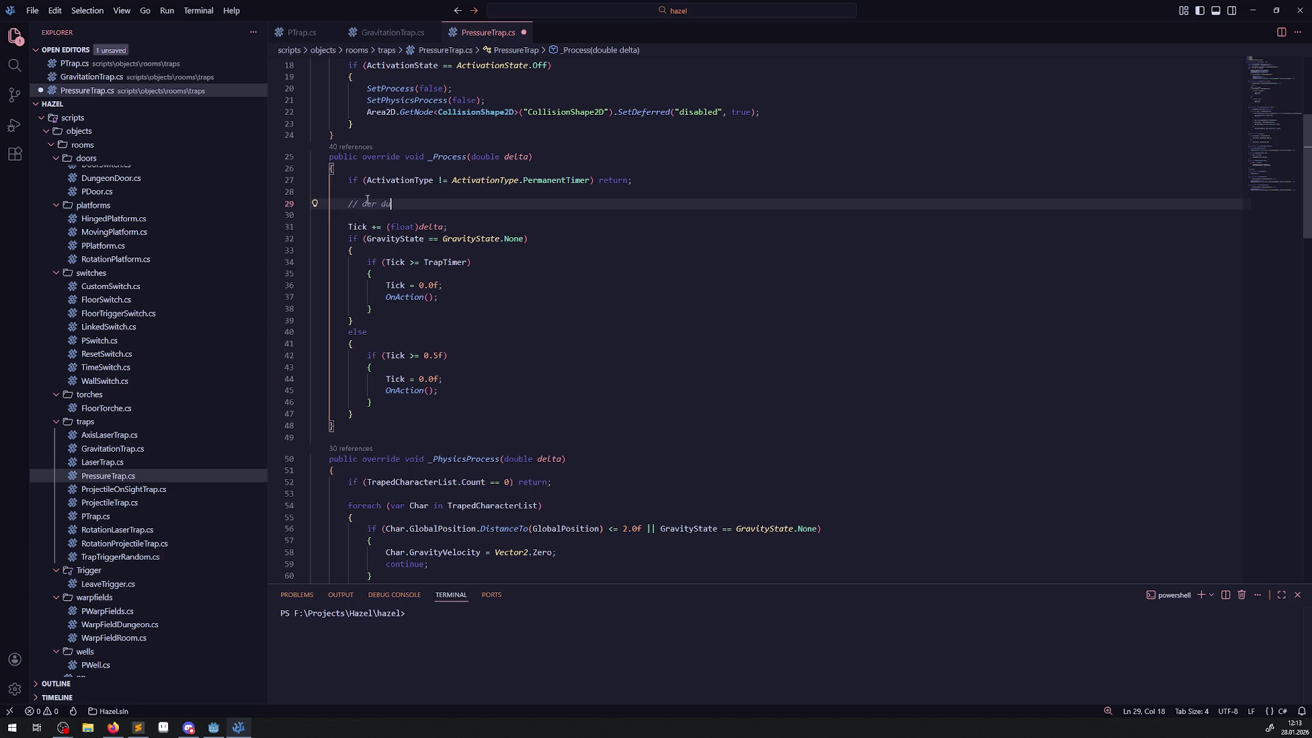
pyautogui.press('BackSpace')
pyautogui.press('BackSpace')
pyautogui.press('BackSpace')
pyautogui.write('ie zeit in der der druck ausgeführt ')
pyautogui.write('wird, sol')
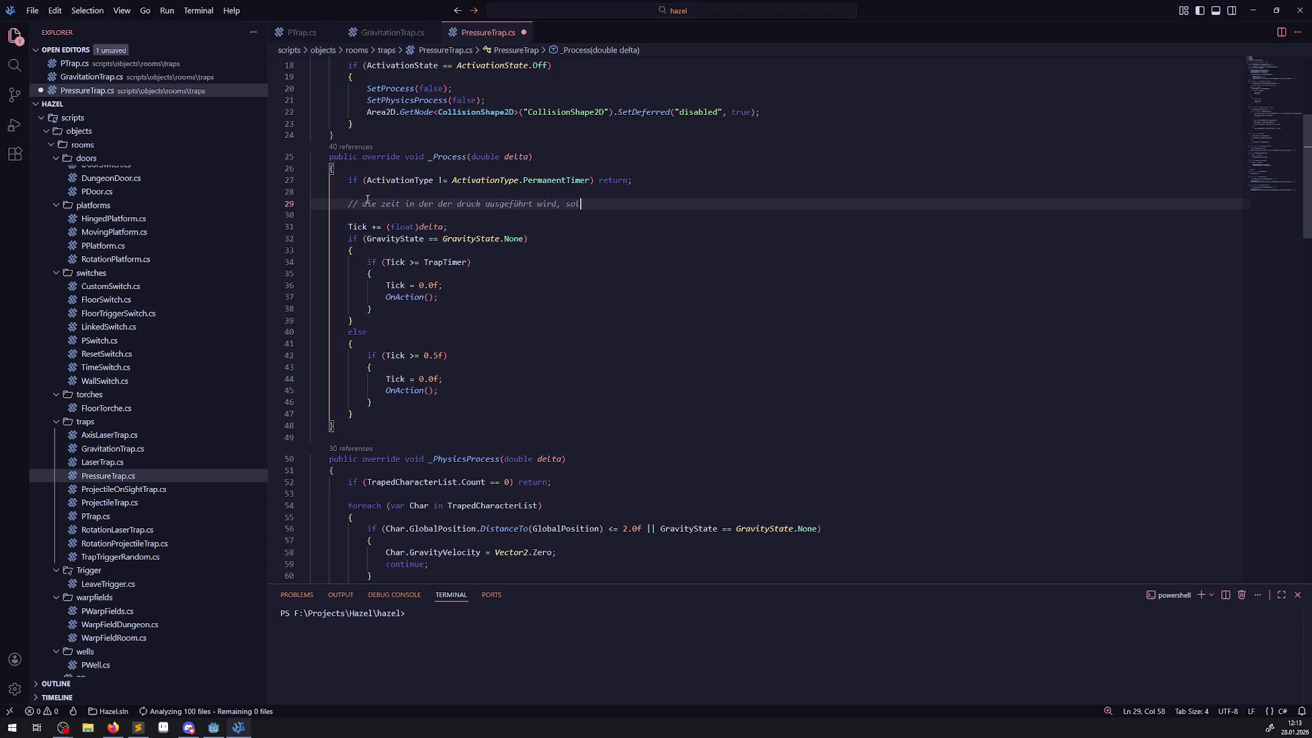
pyautogui.write('l deutlich ')
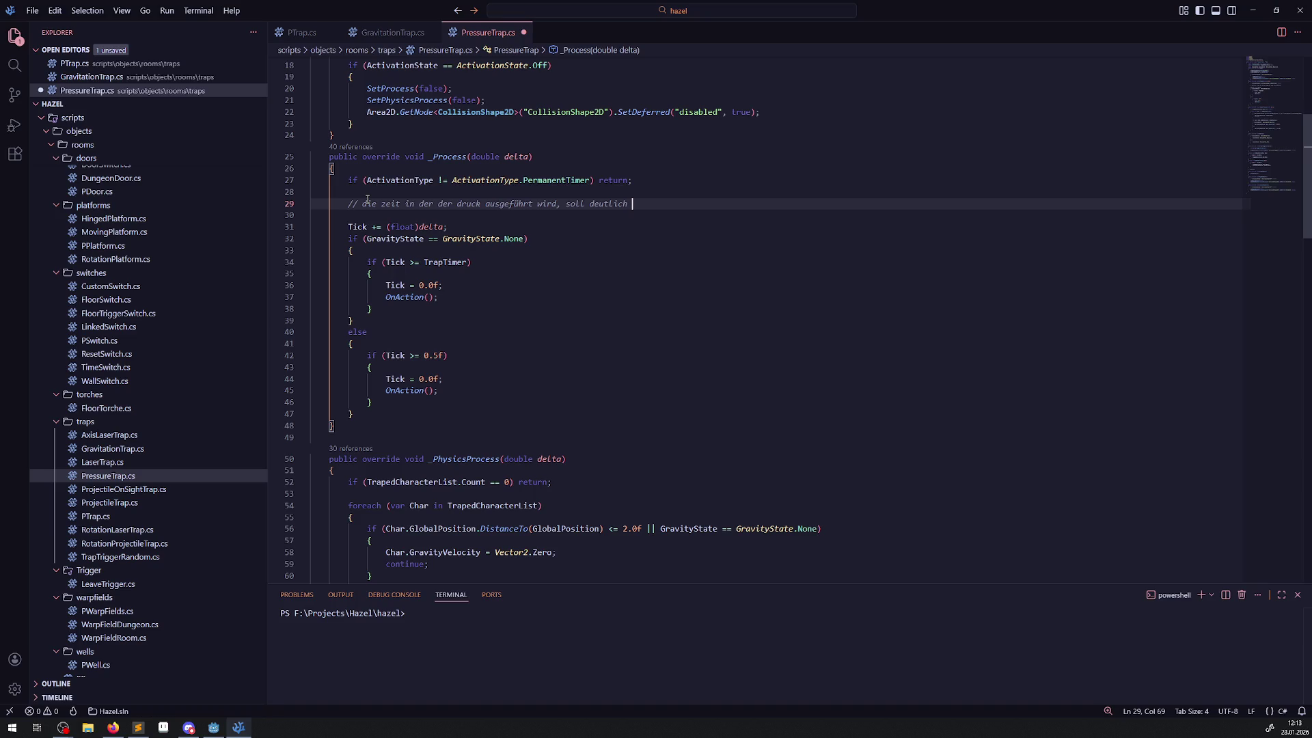
pyautogui.write('kürzer sein als die ')
pyautogui.write('"warteze')
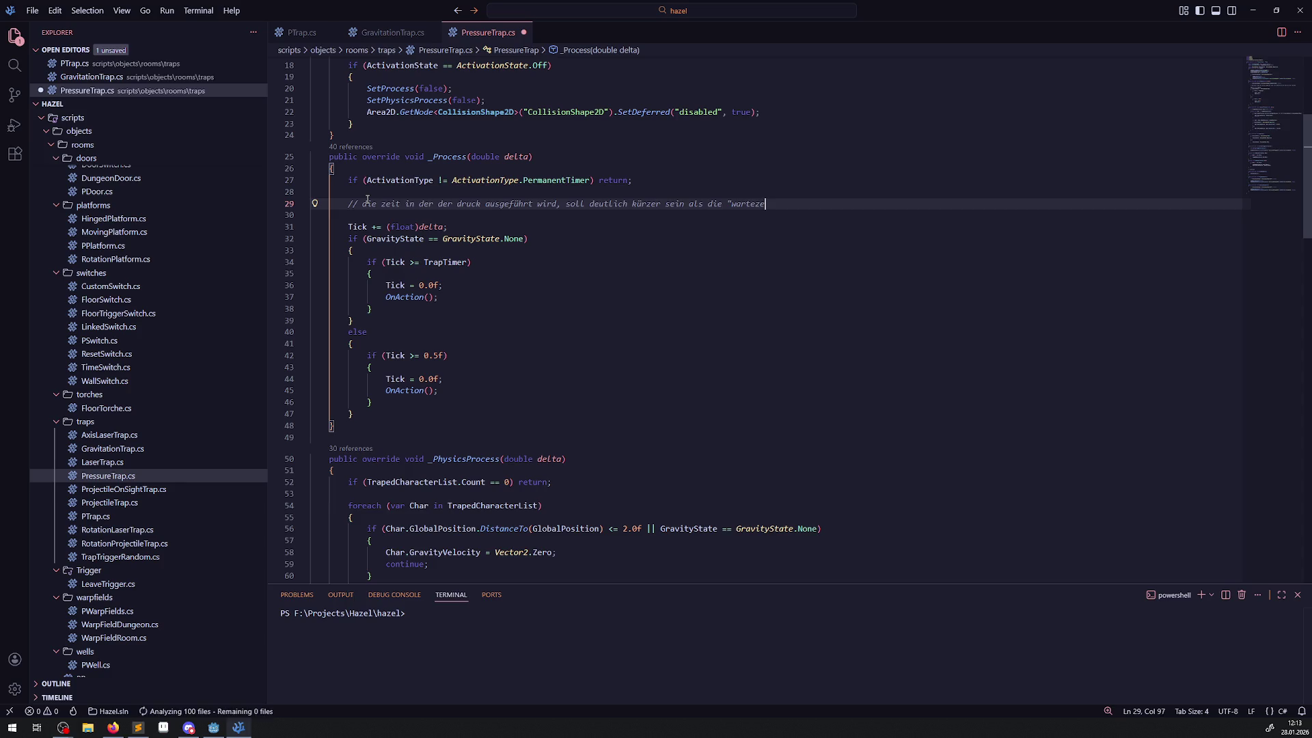
pyautogui.write('it')
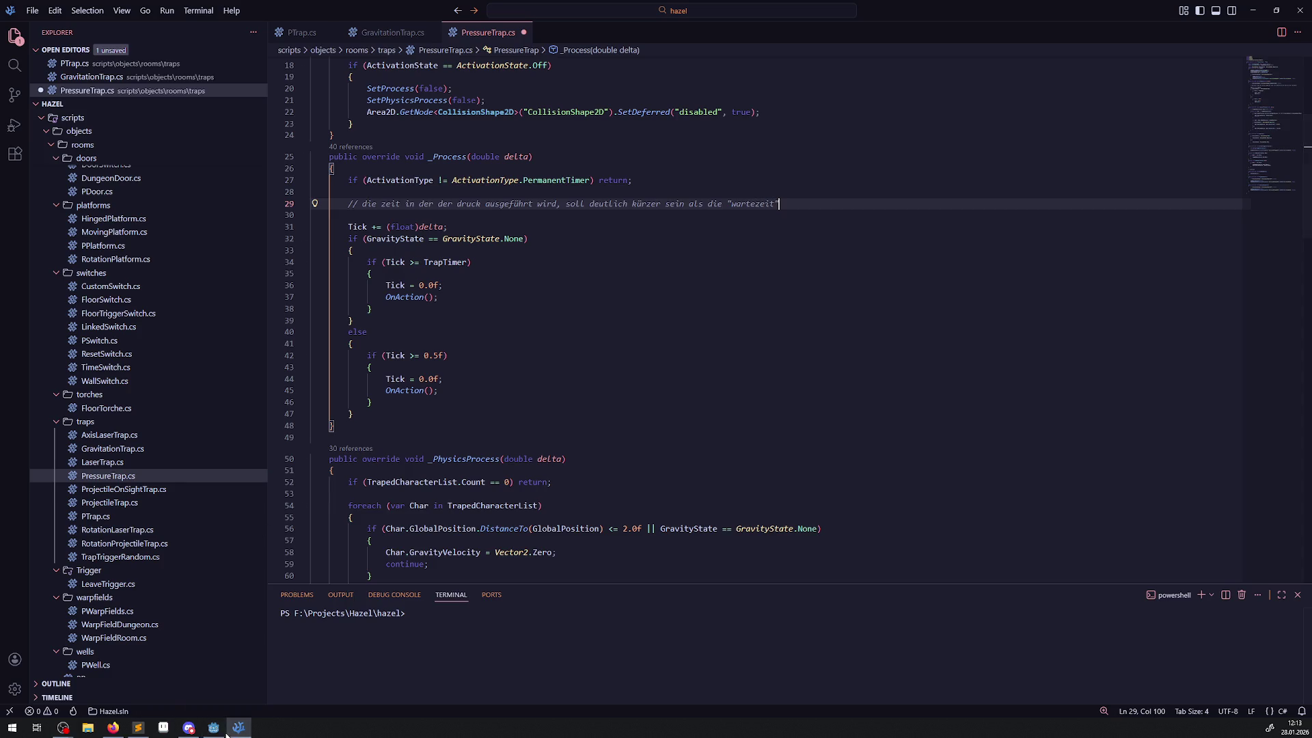
pyautogui.moveTo(223, 735)
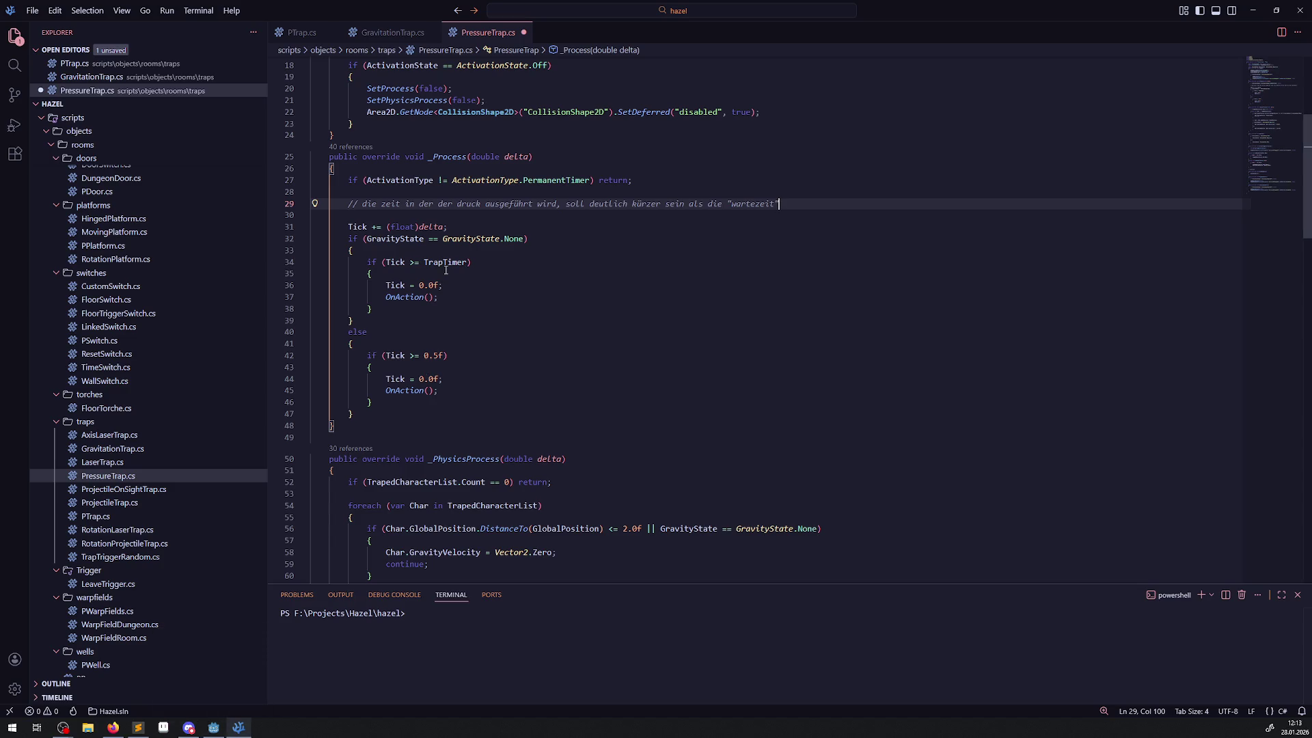
pyautogui.click(490, 323)
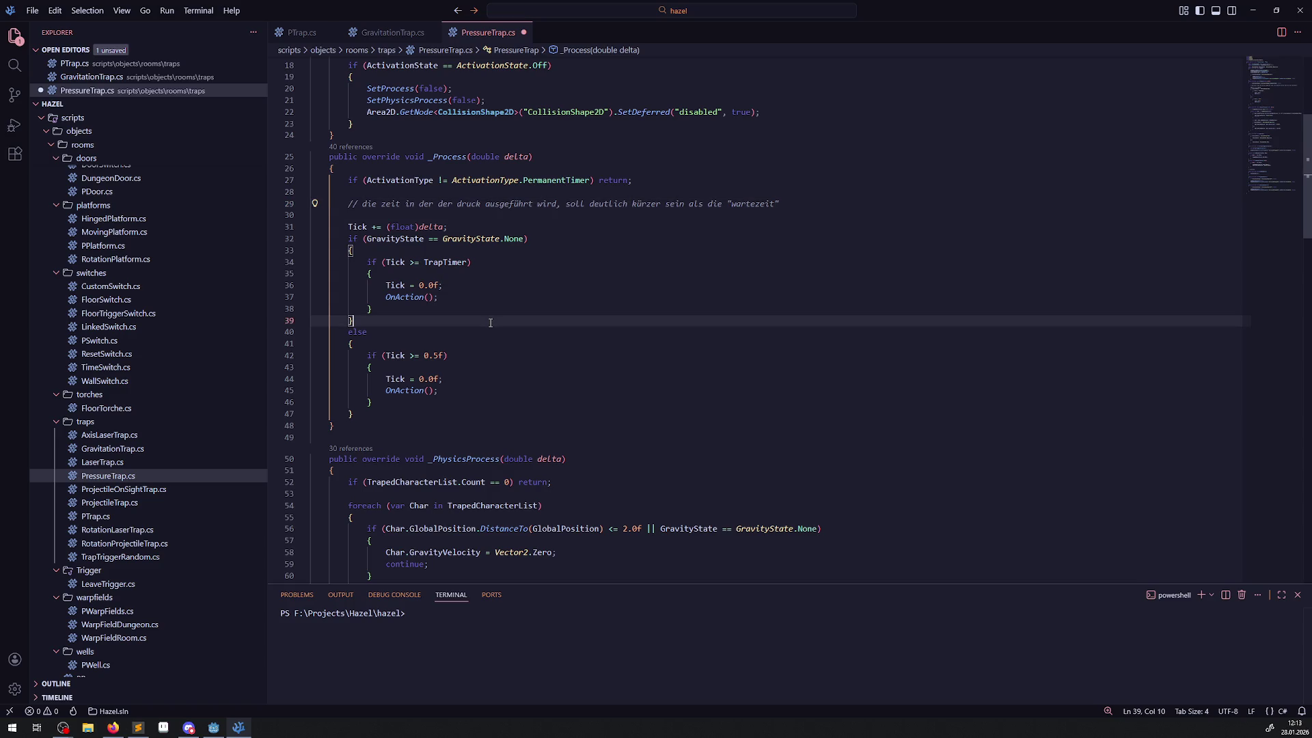
pyautogui.click(213, 728)
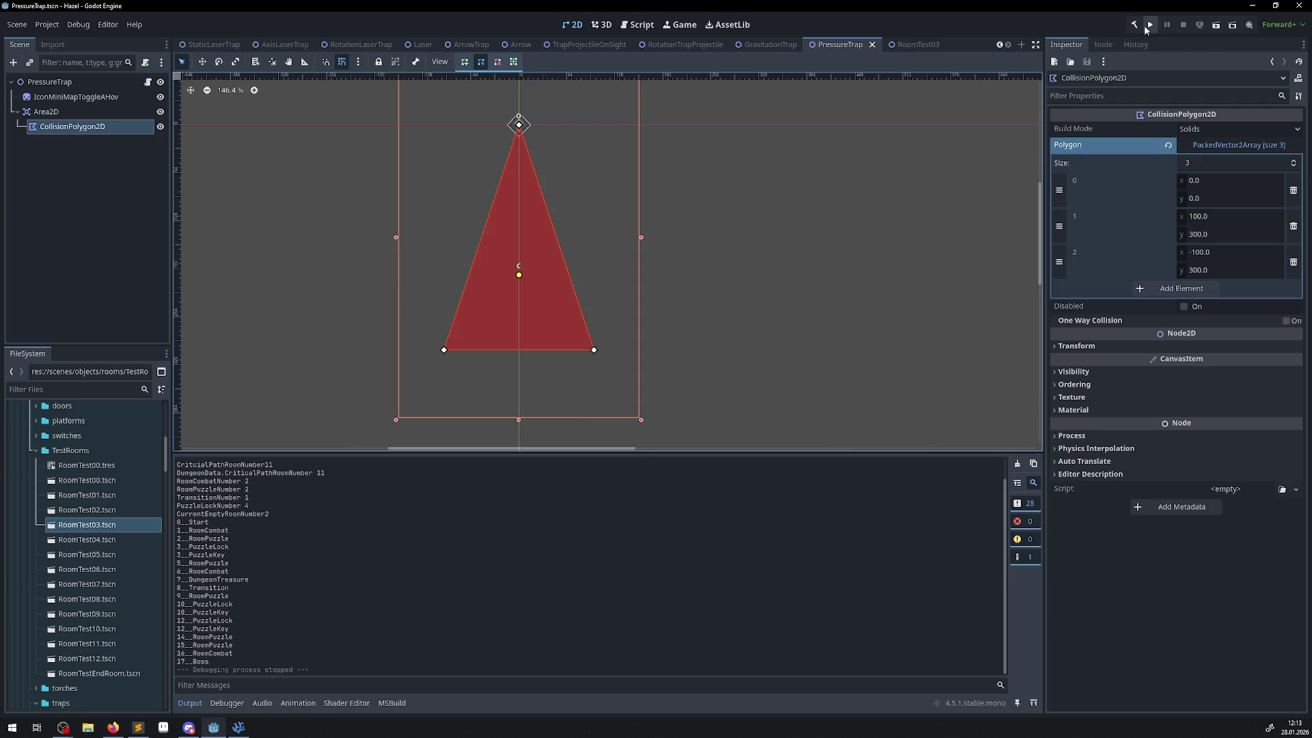
# - Build the C# project, run the game, and walk the player through the teleporter toward the top bridge
pyautogui.click(1138, 27)
pyautogui.click(1153, 30)
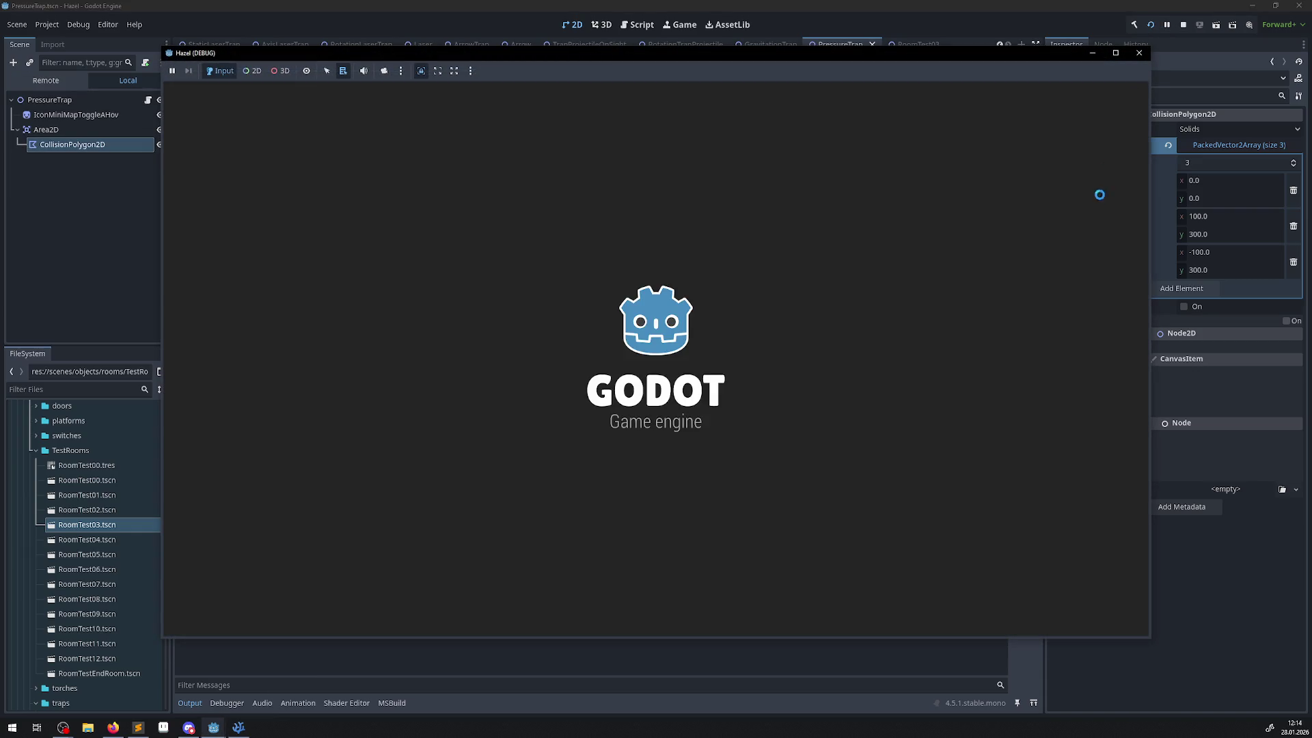
pyautogui.press('Up')
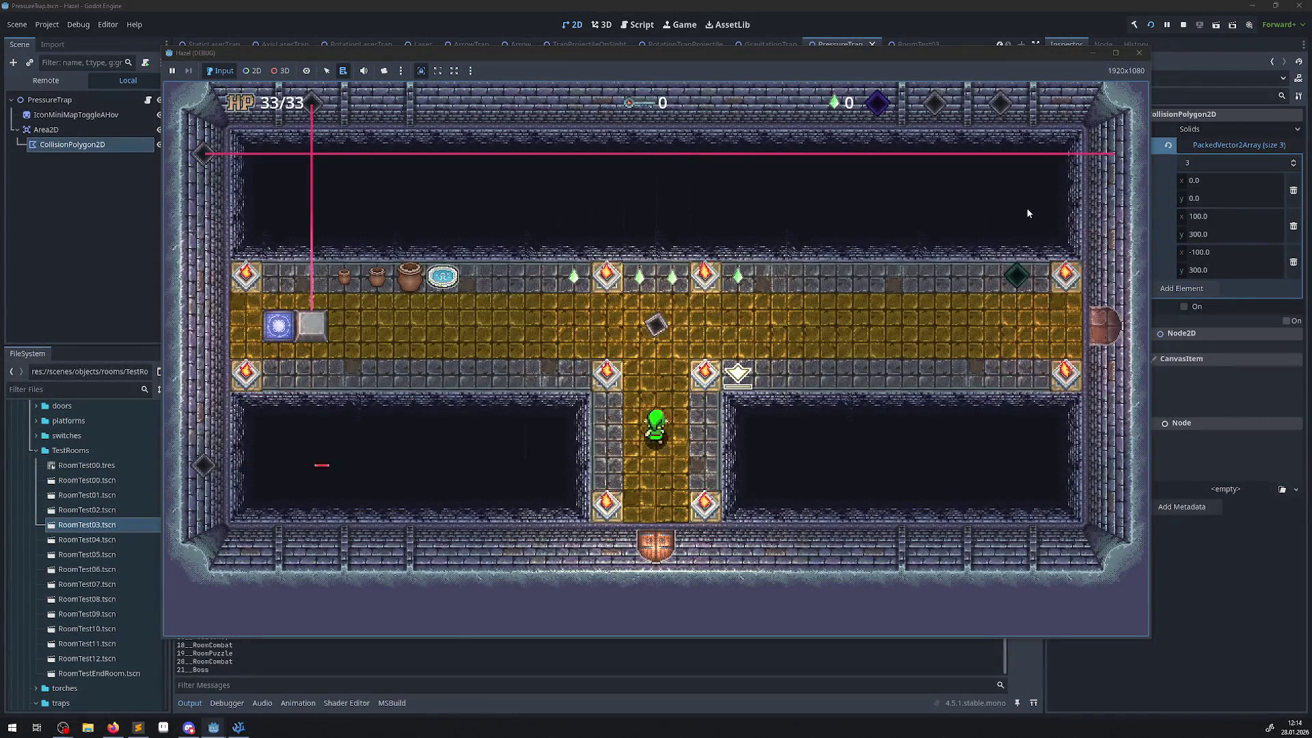
pyautogui.press('Left')
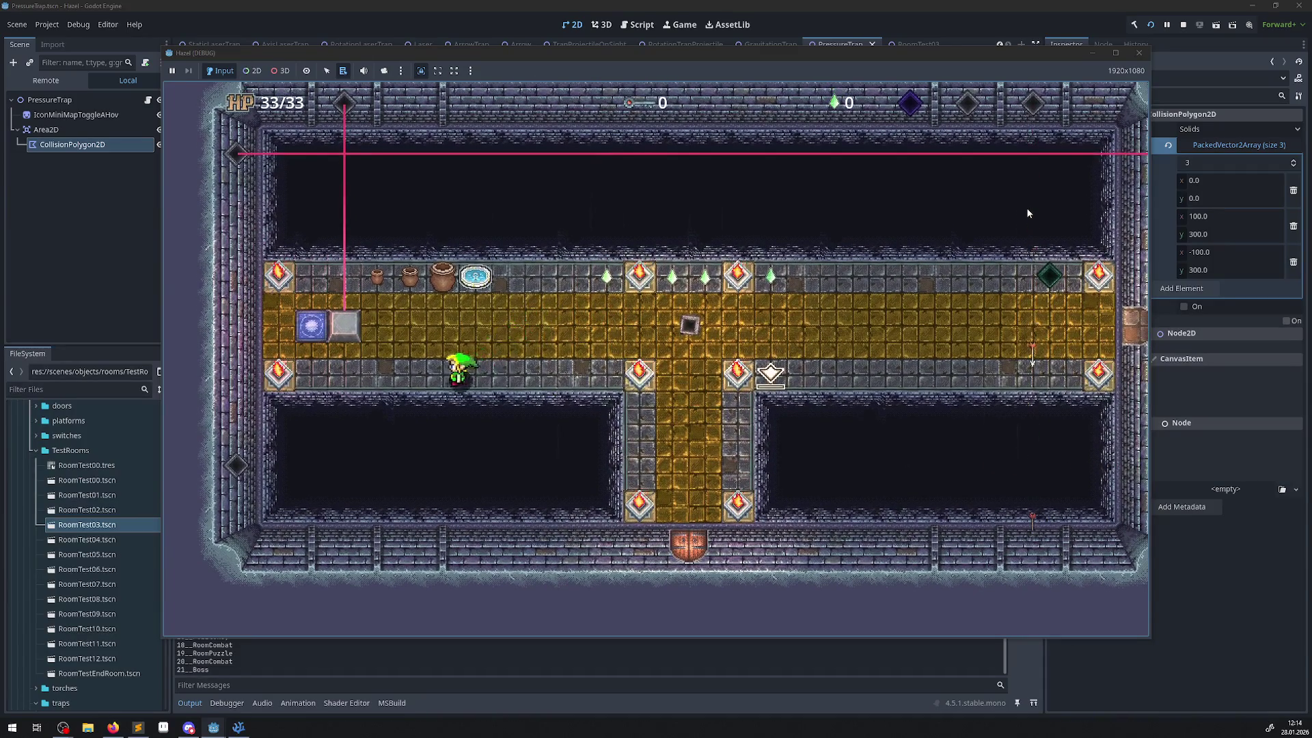
pyautogui.press('Left')
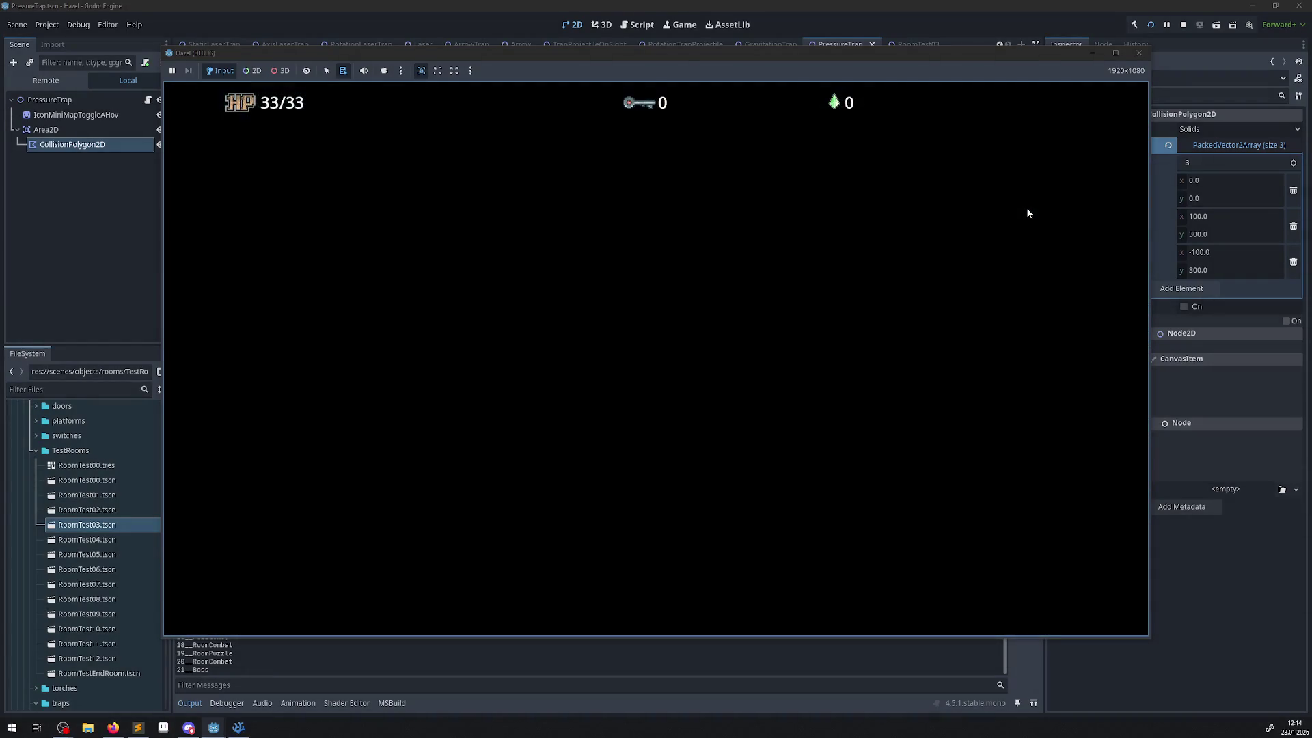
pyautogui.press('Up')
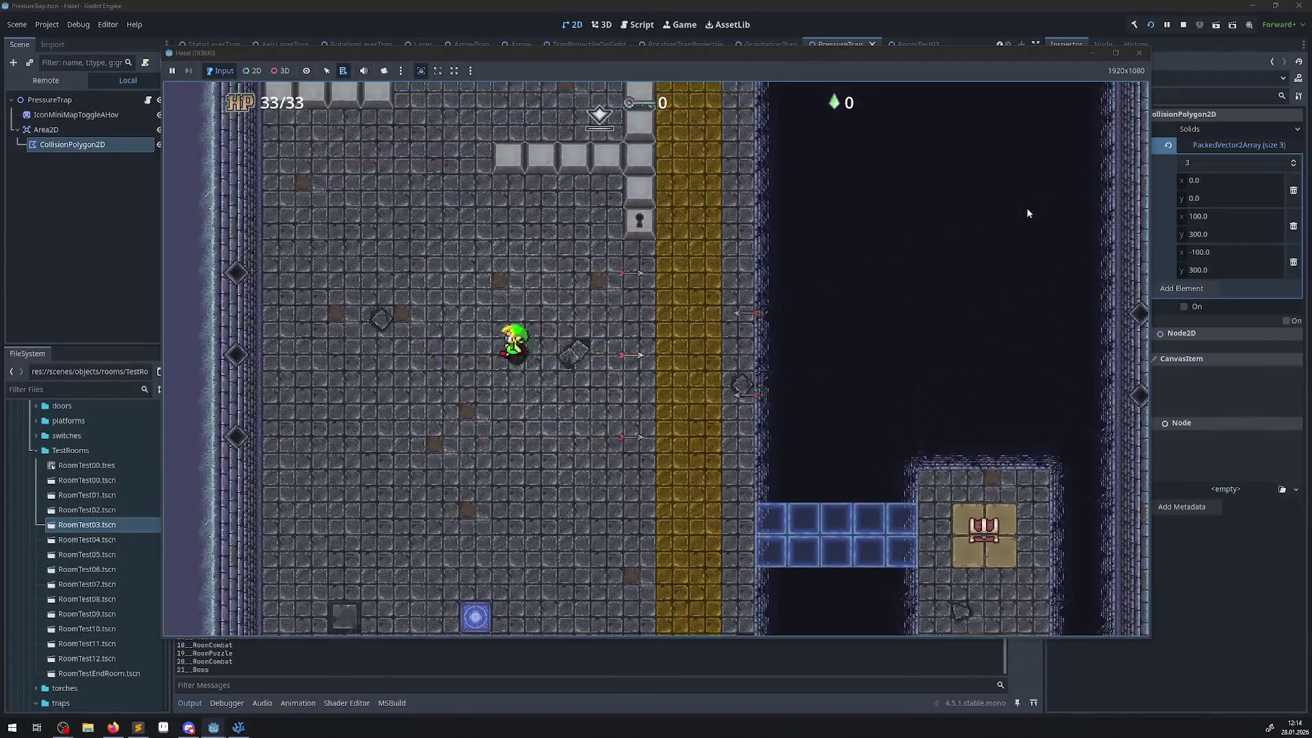
pyautogui.press('Up')
pyautogui.press('Right')
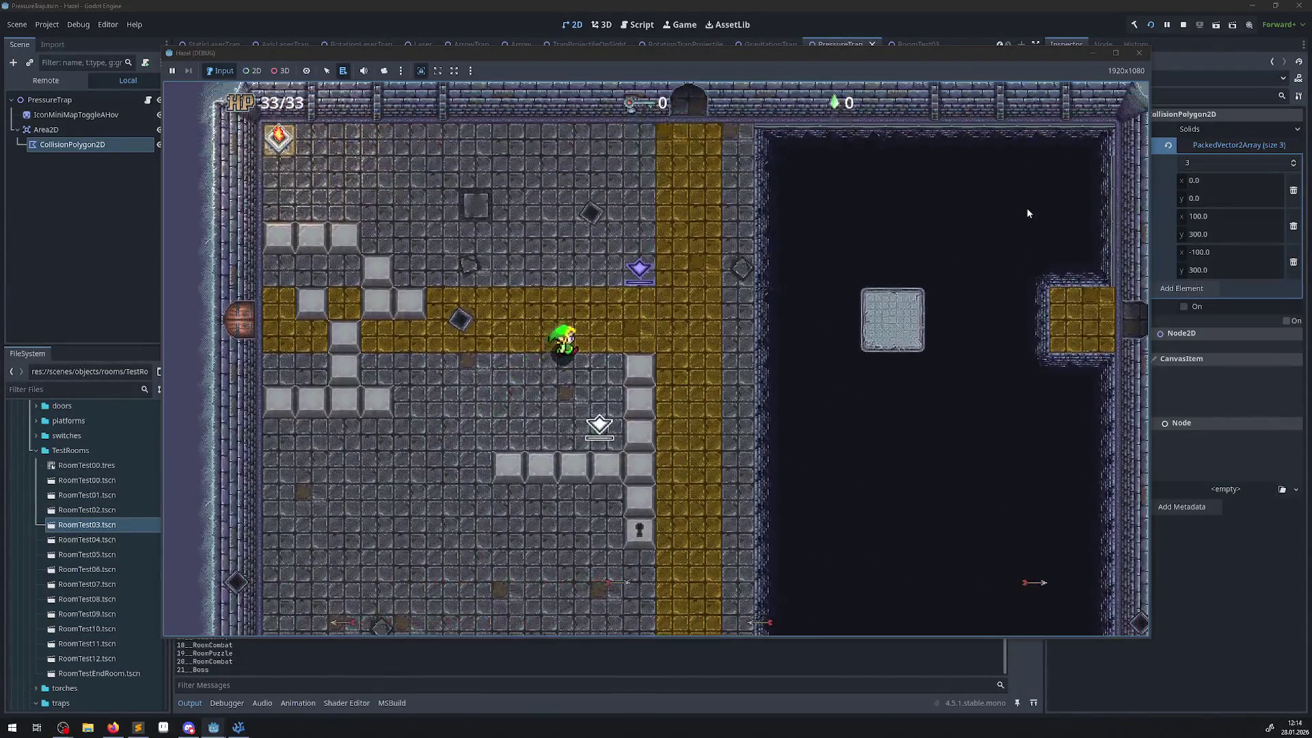
pyautogui.press('Up')
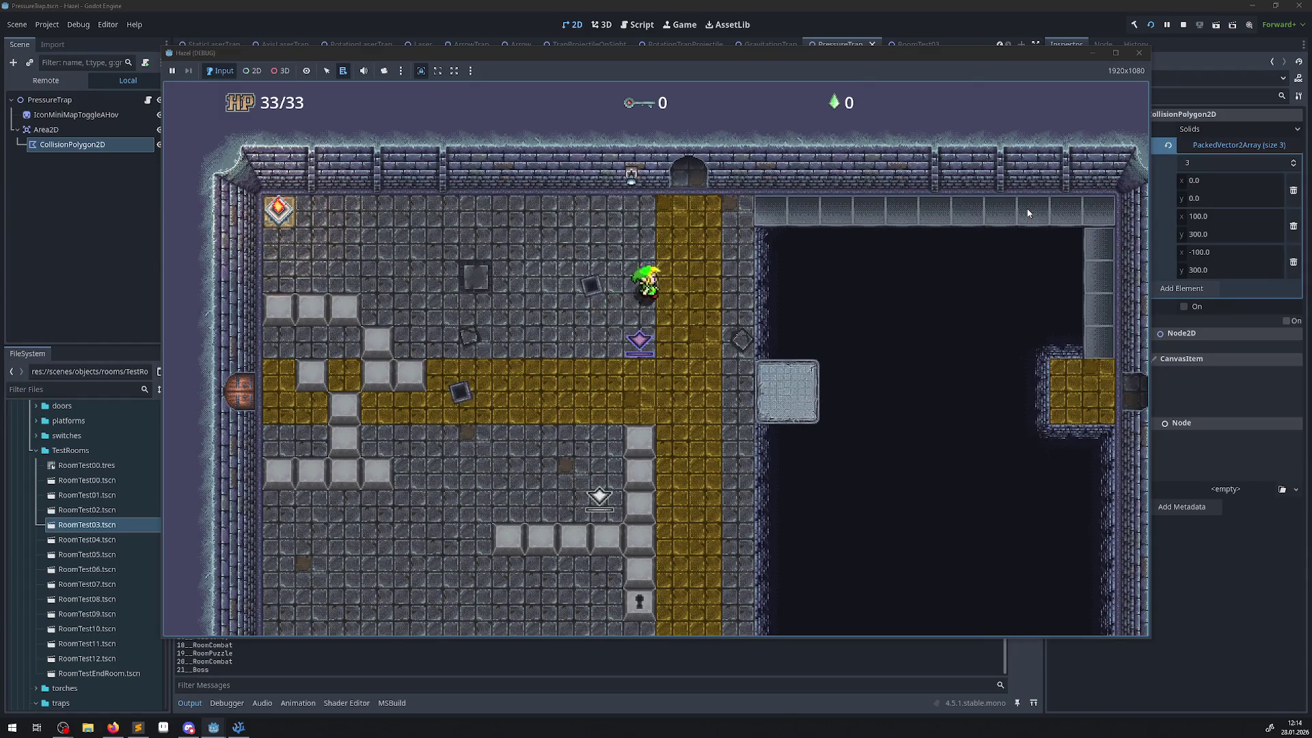
pyautogui.press('Right')
pyautogui.press('Right')
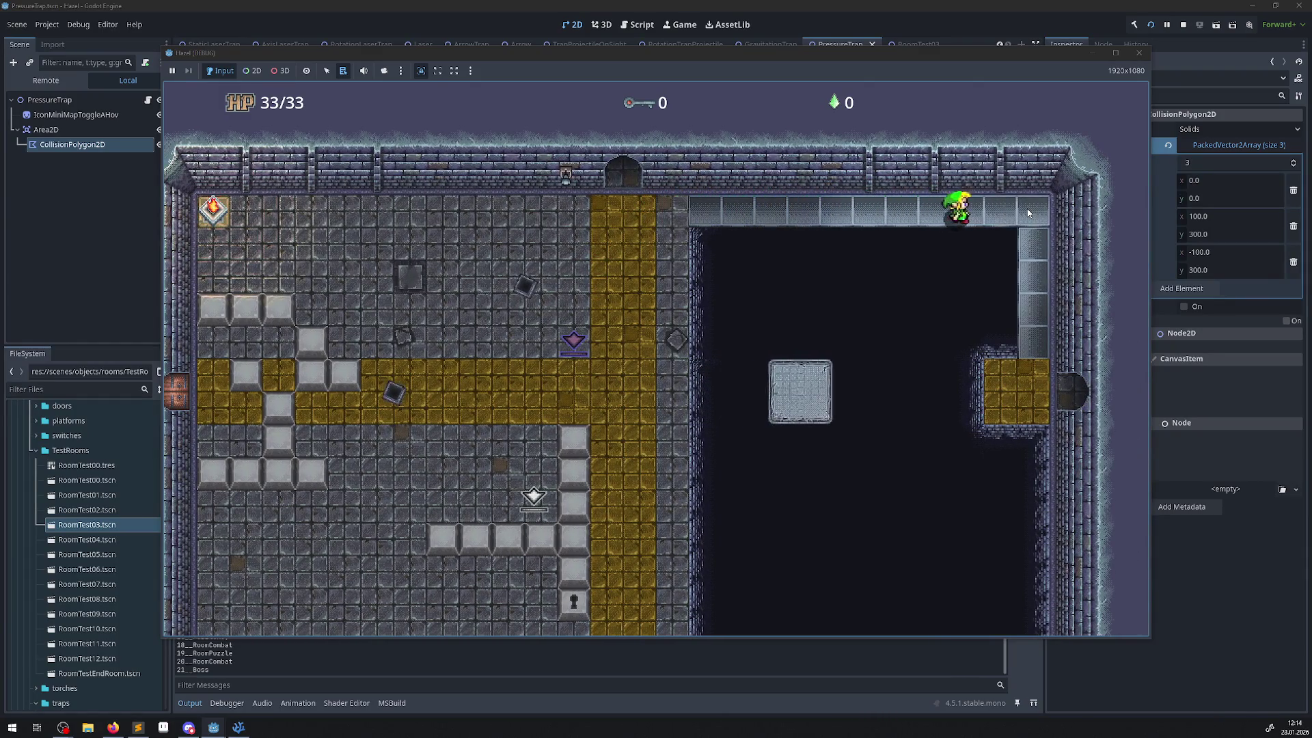
pyautogui.press('Down')
pyautogui.press('Down')
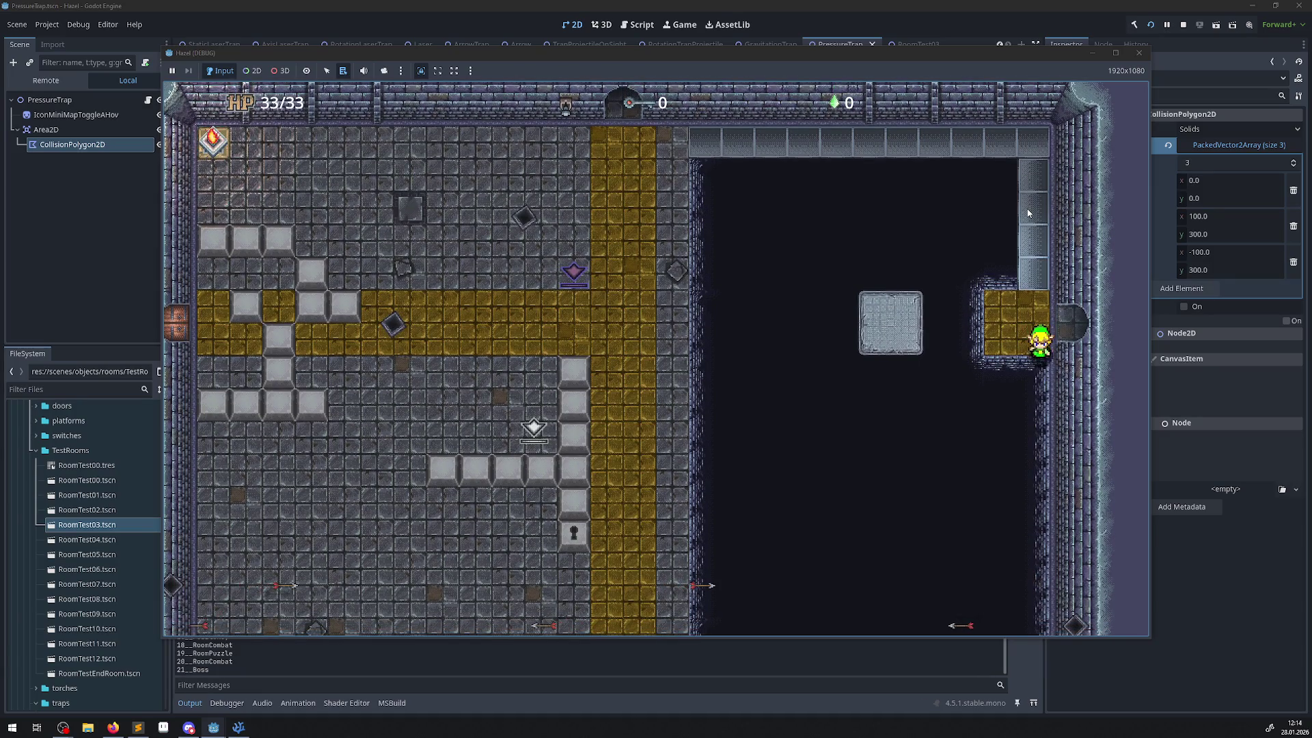
# - After respawning, walk up the gold path, across the top bridge and out the right door
pyautogui.press('Up')
pyautogui.press('Right')
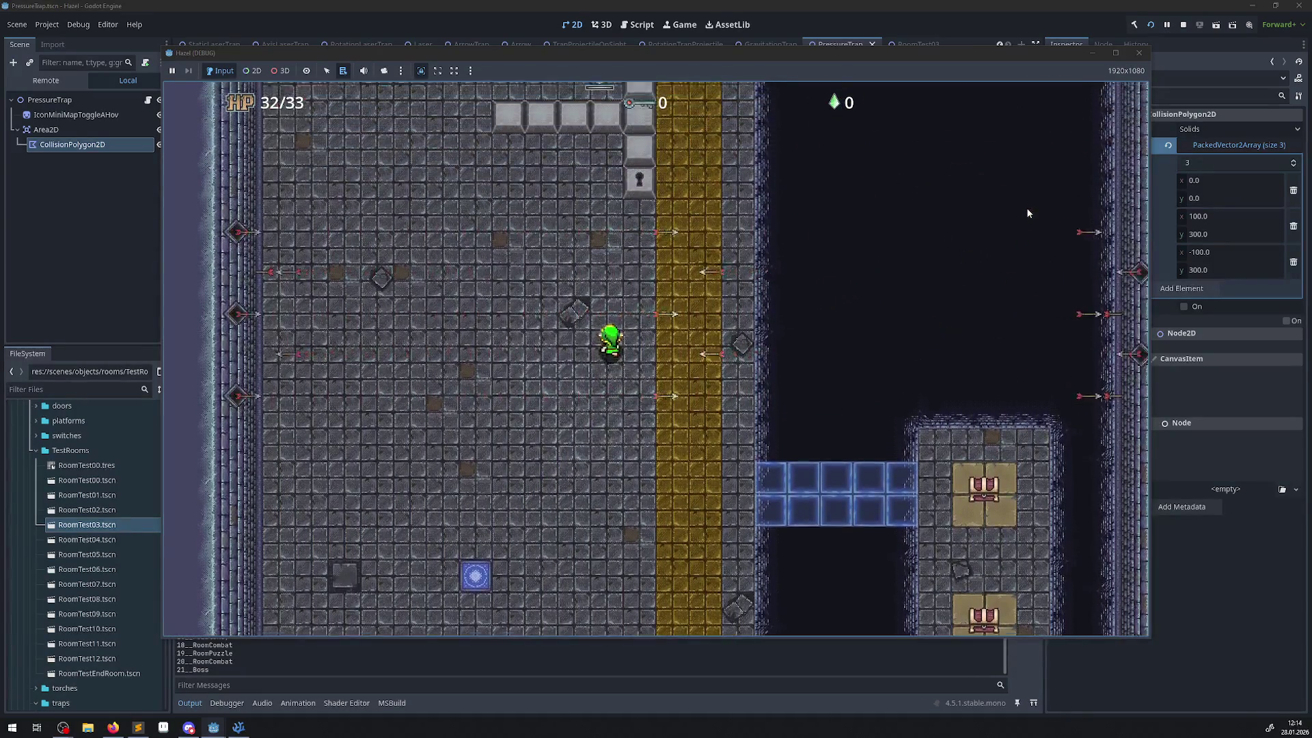
pyautogui.press('Right')
pyautogui.press('Up')
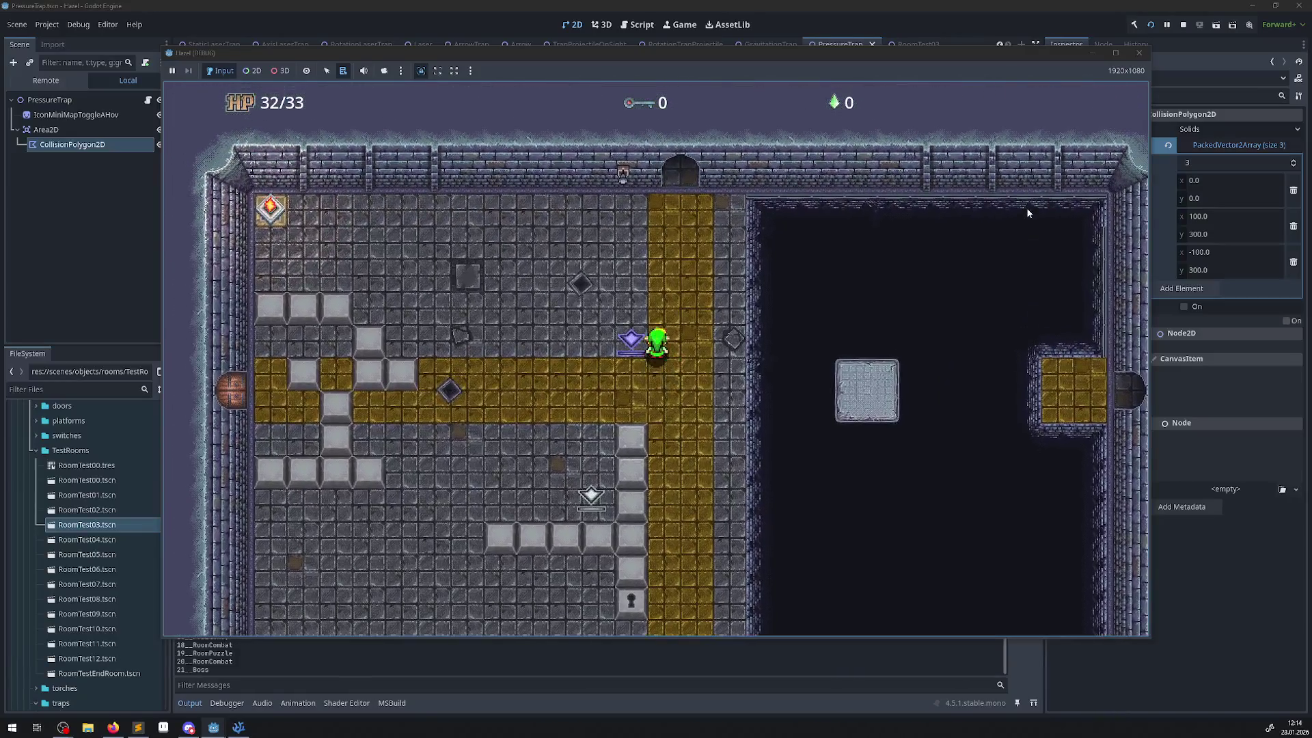
pyautogui.press('Up')
pyautogui.press('Right')
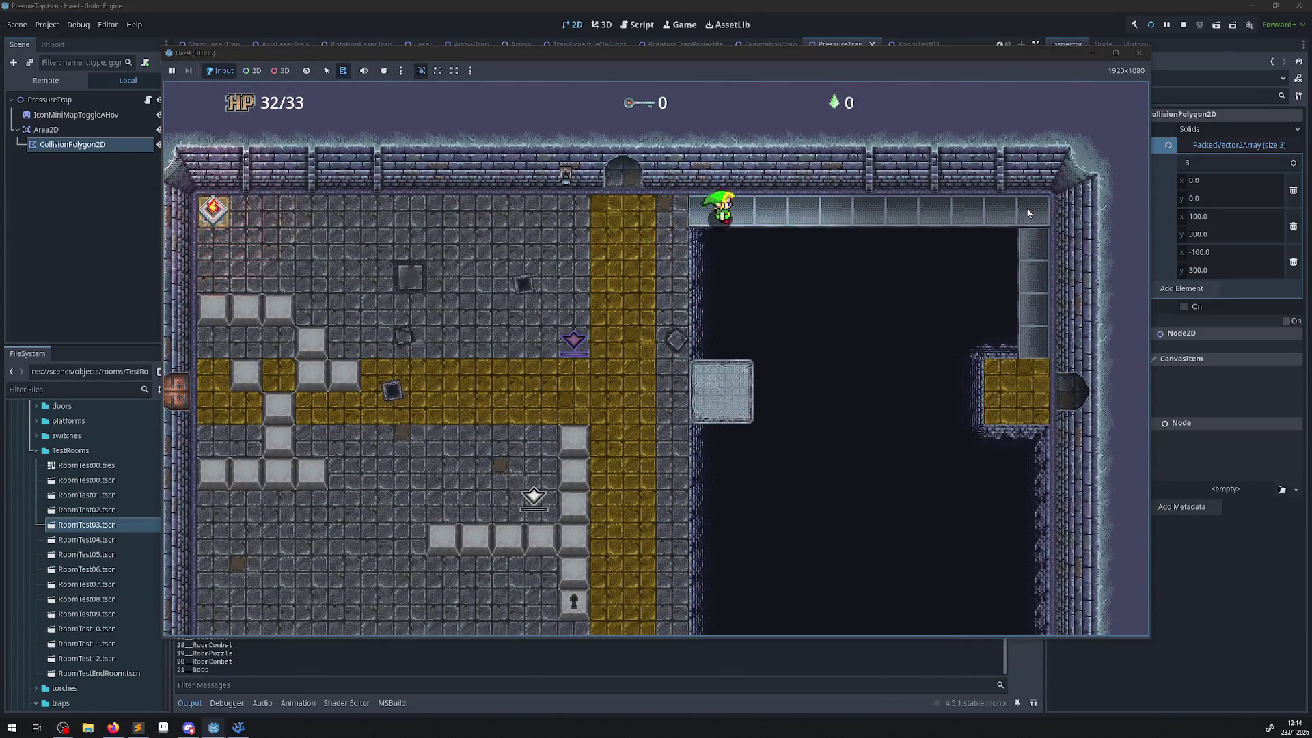
pyautogui.press('Right')
pyautogui.press('Down')
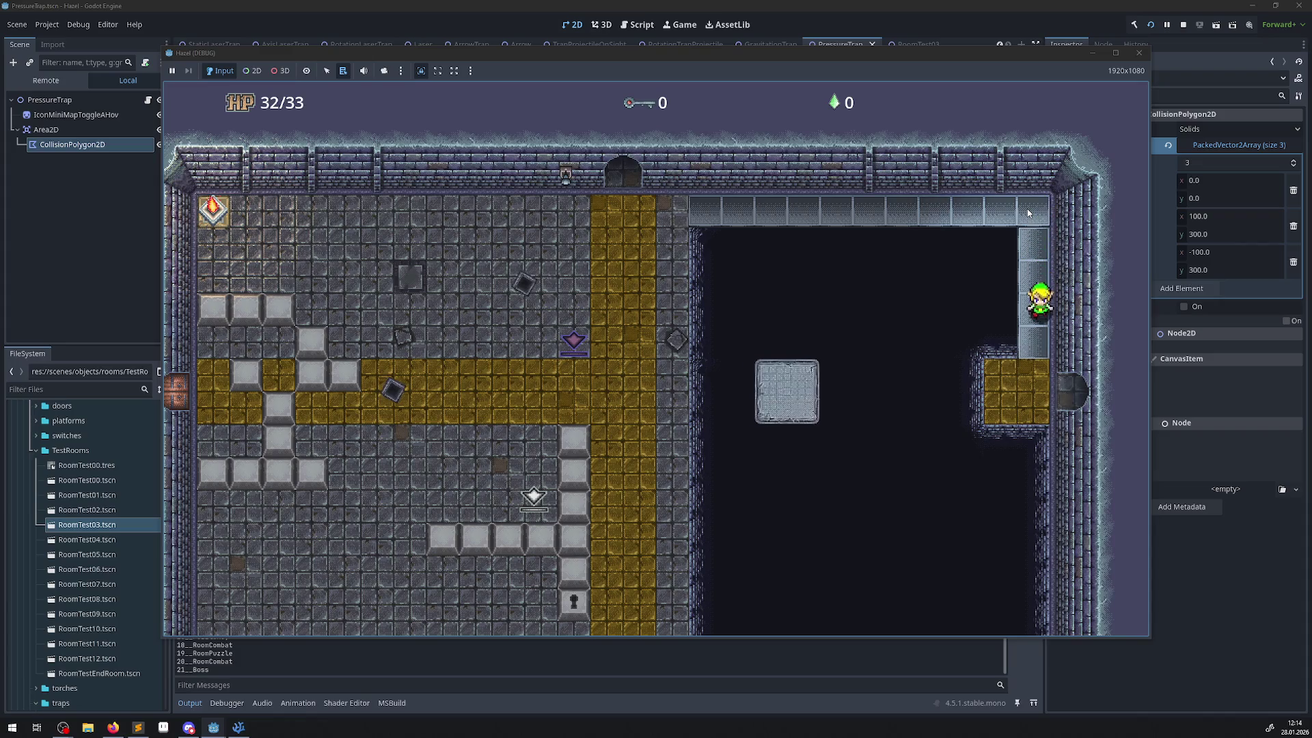
pyautogui.press('Right')
pyautogui.press('Right')
# - Walk the player left and right near the pressure trap to test its pull
pyautogui.press('Down')
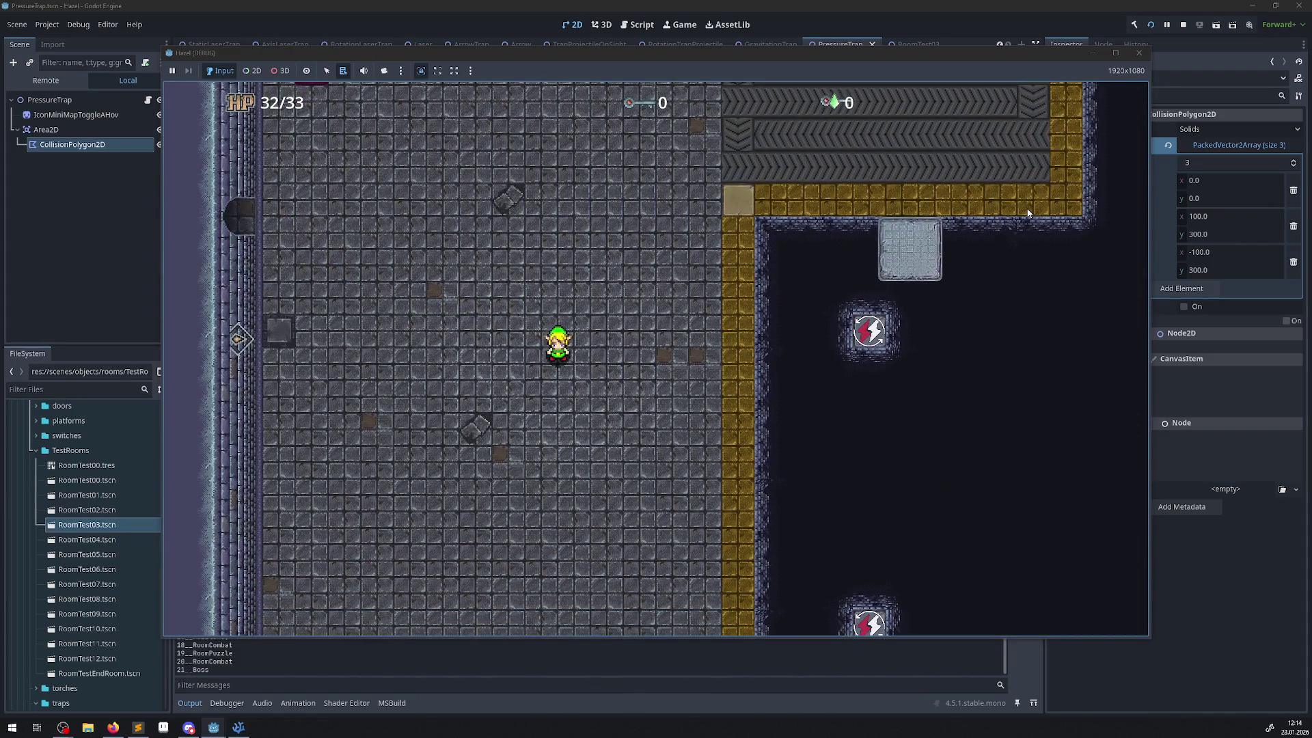
pyautogui.press('Left')
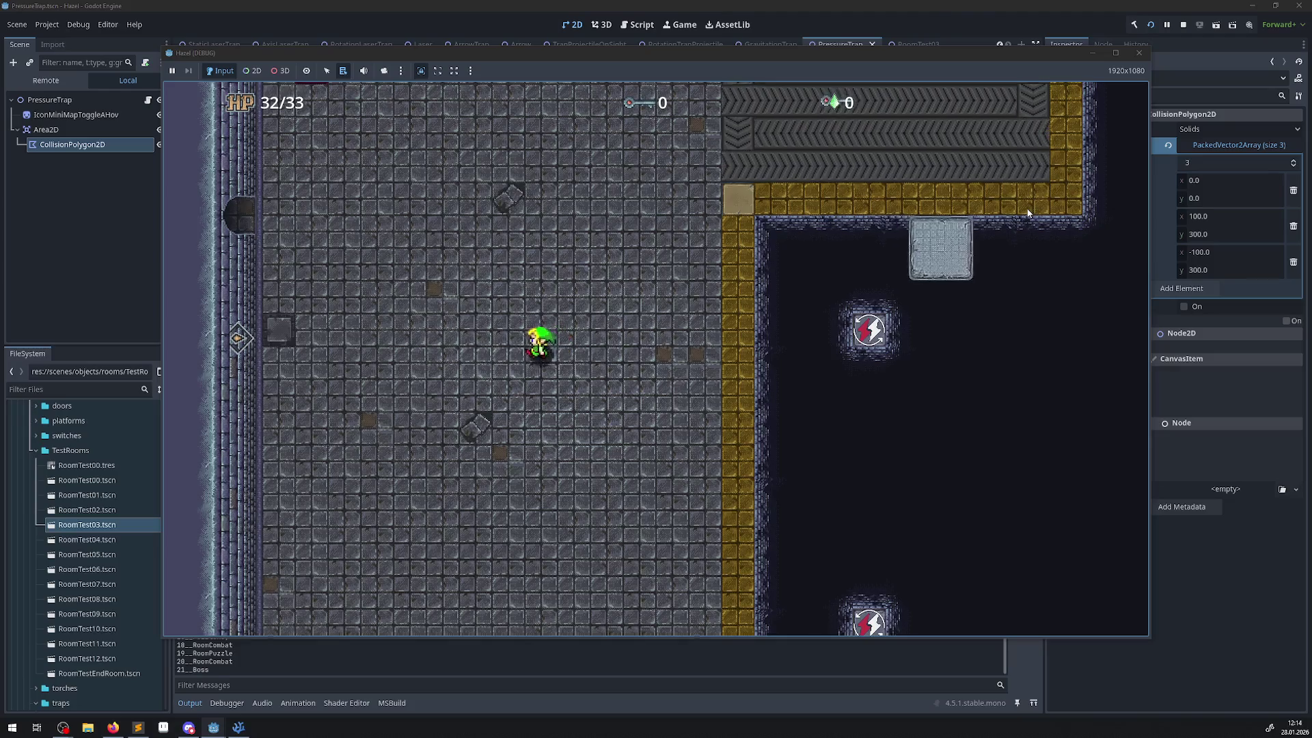
pyautogui.press('Left')
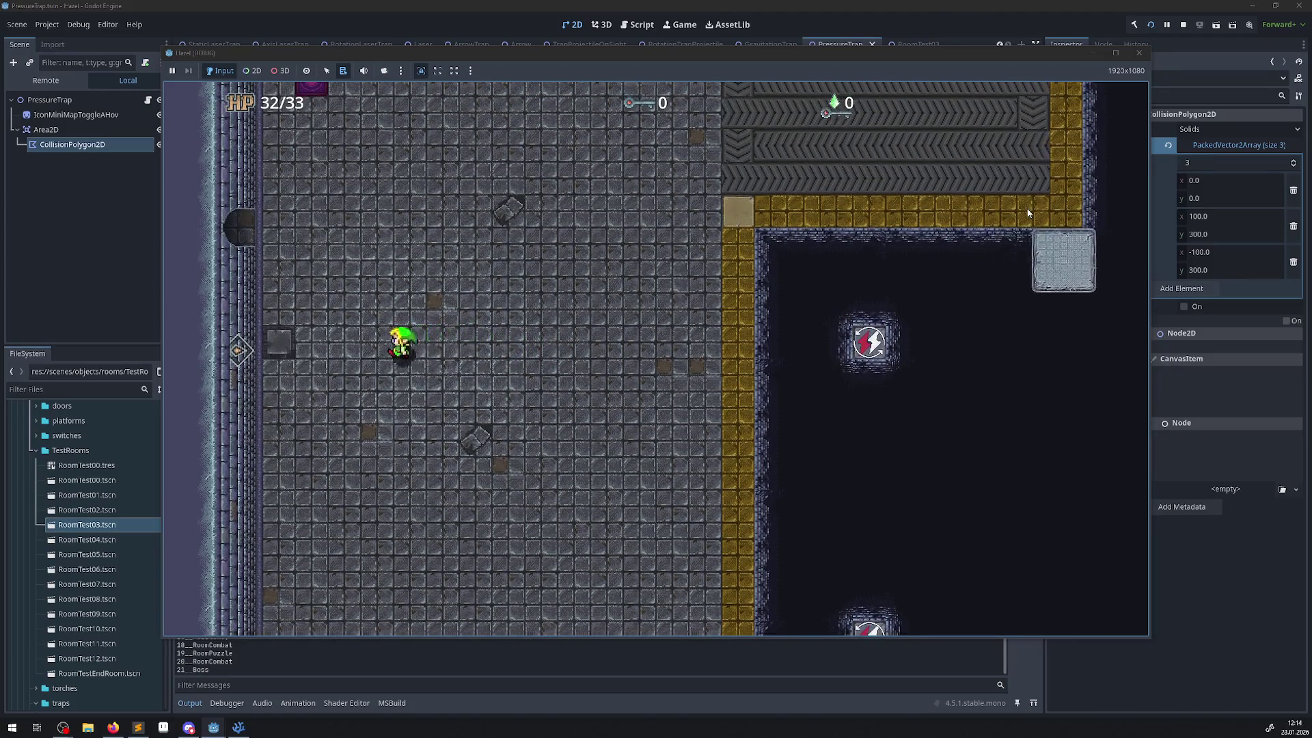
pyautogui.press('Right')
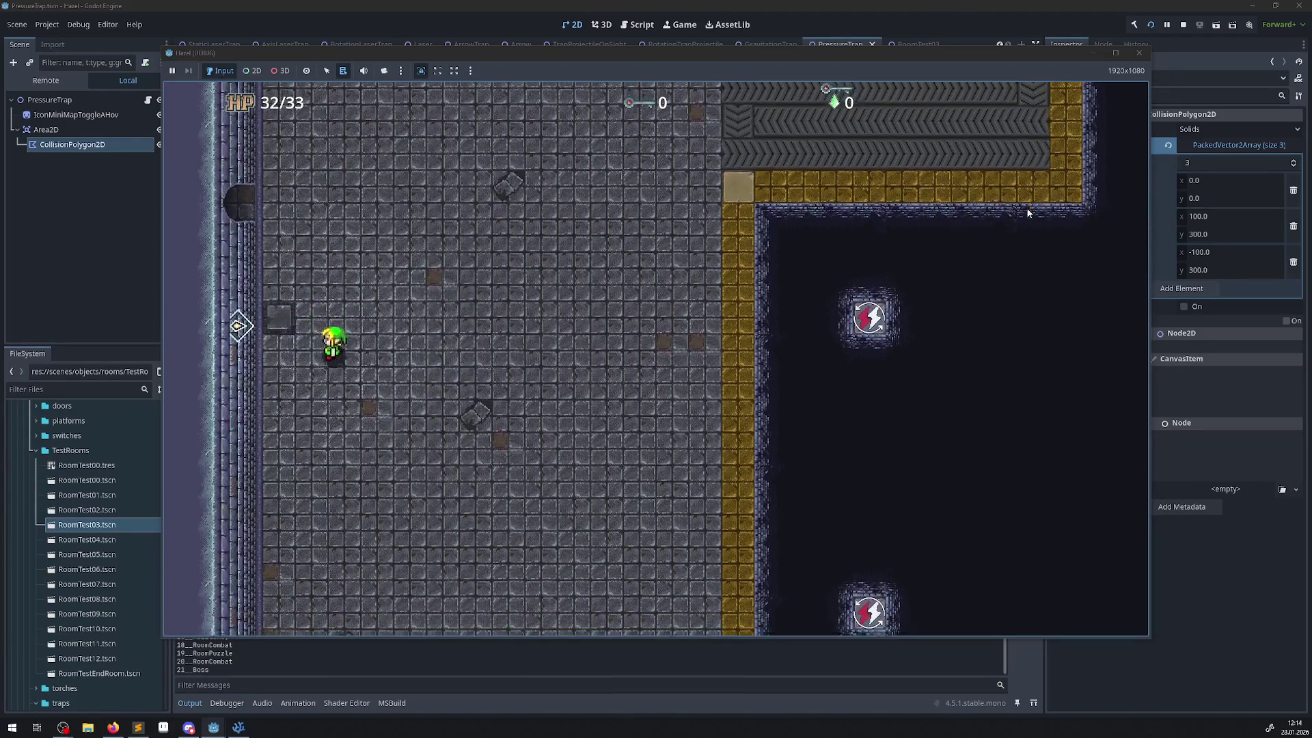
pyautogui.press('Up')
pyautogui.press('Left')
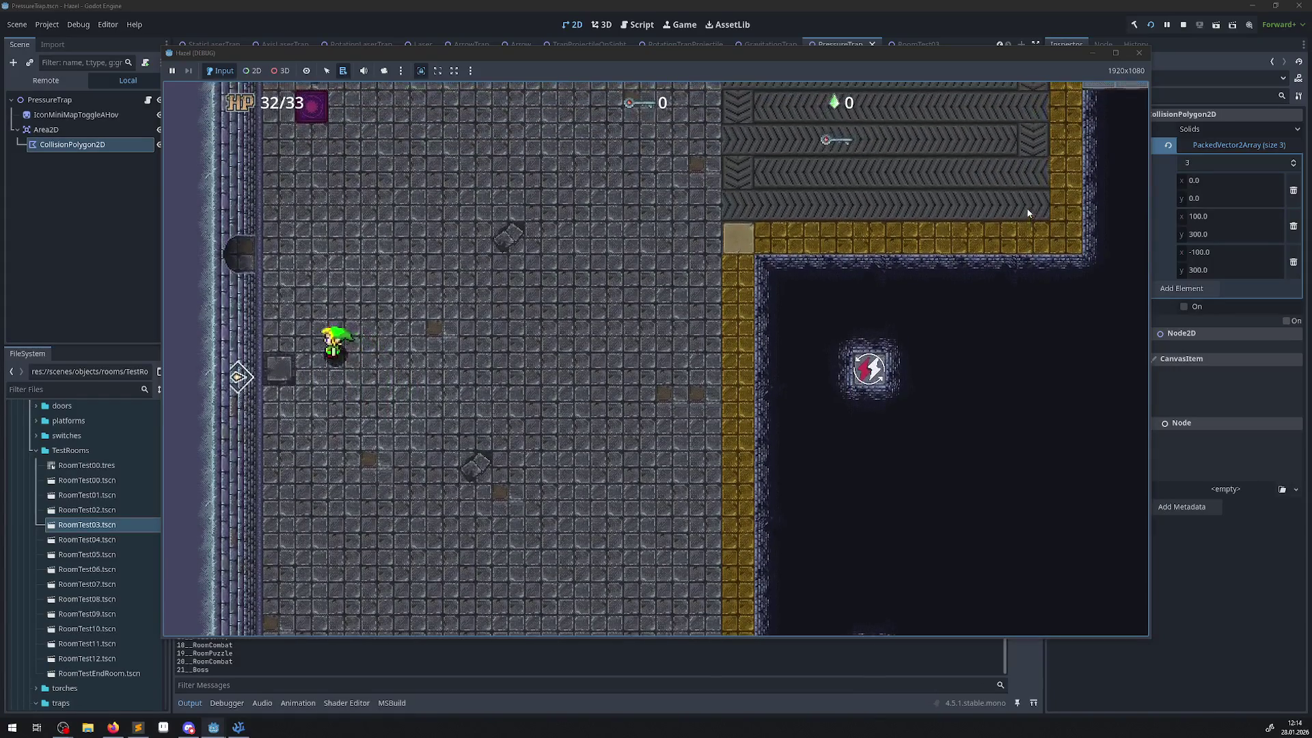
pyautogui.press('Right')
pyautogui.press('Down')
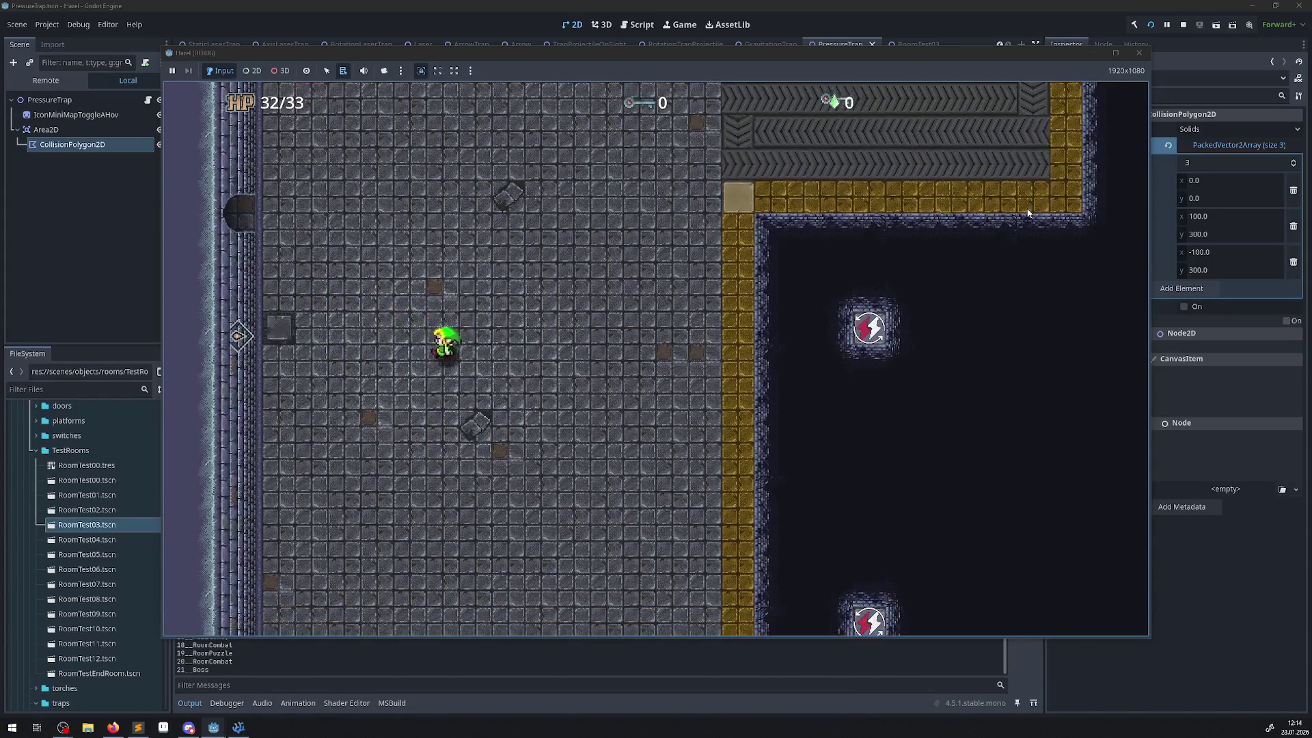
pyautogui.press('Down')
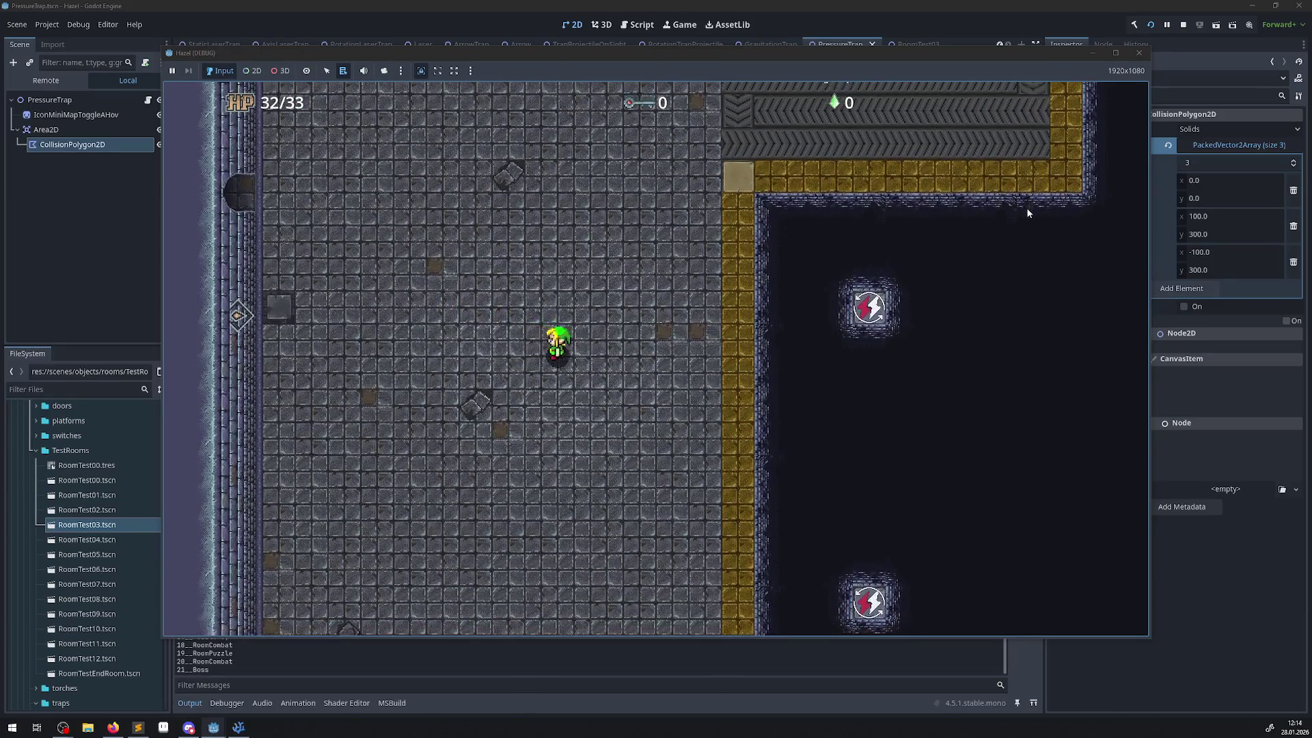
# - Stop the game and set RoomTest03's PressureTrap Activation Type to PermanentTimer
pyautogui.click(1138, 53)
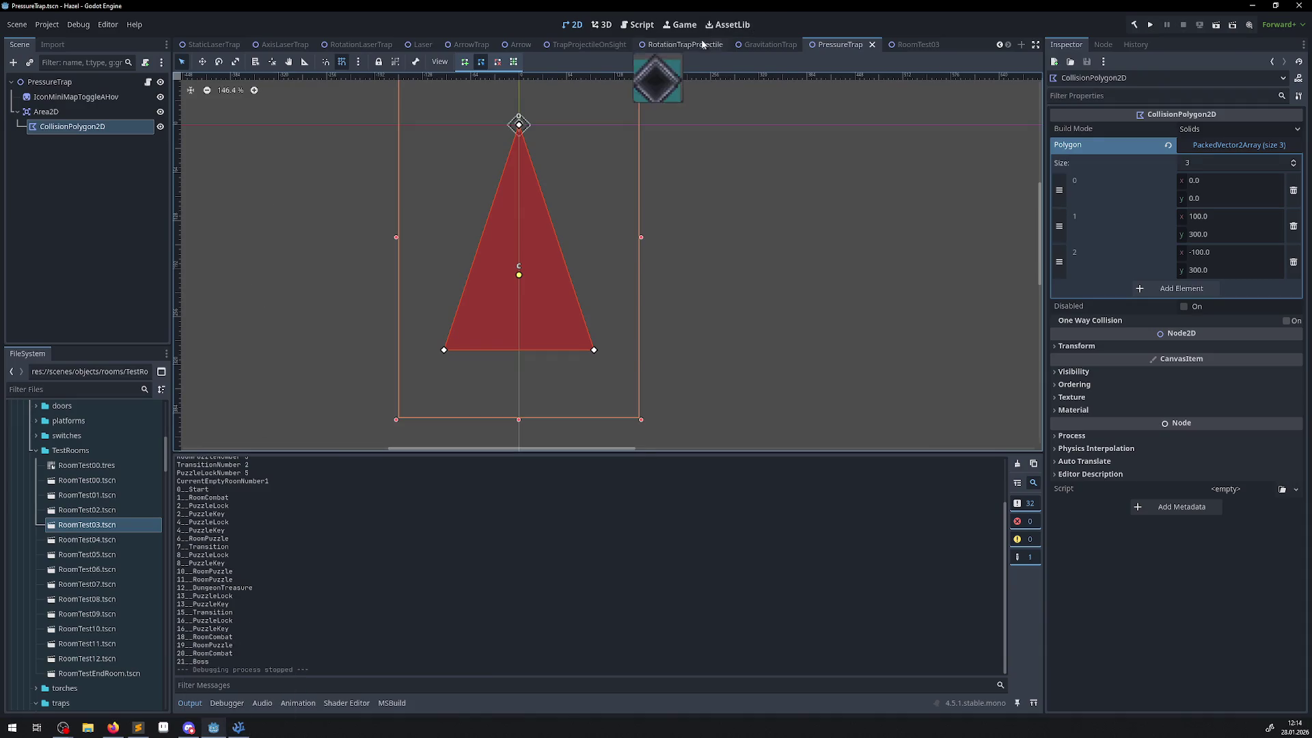
pyautogui.click(920, 47)
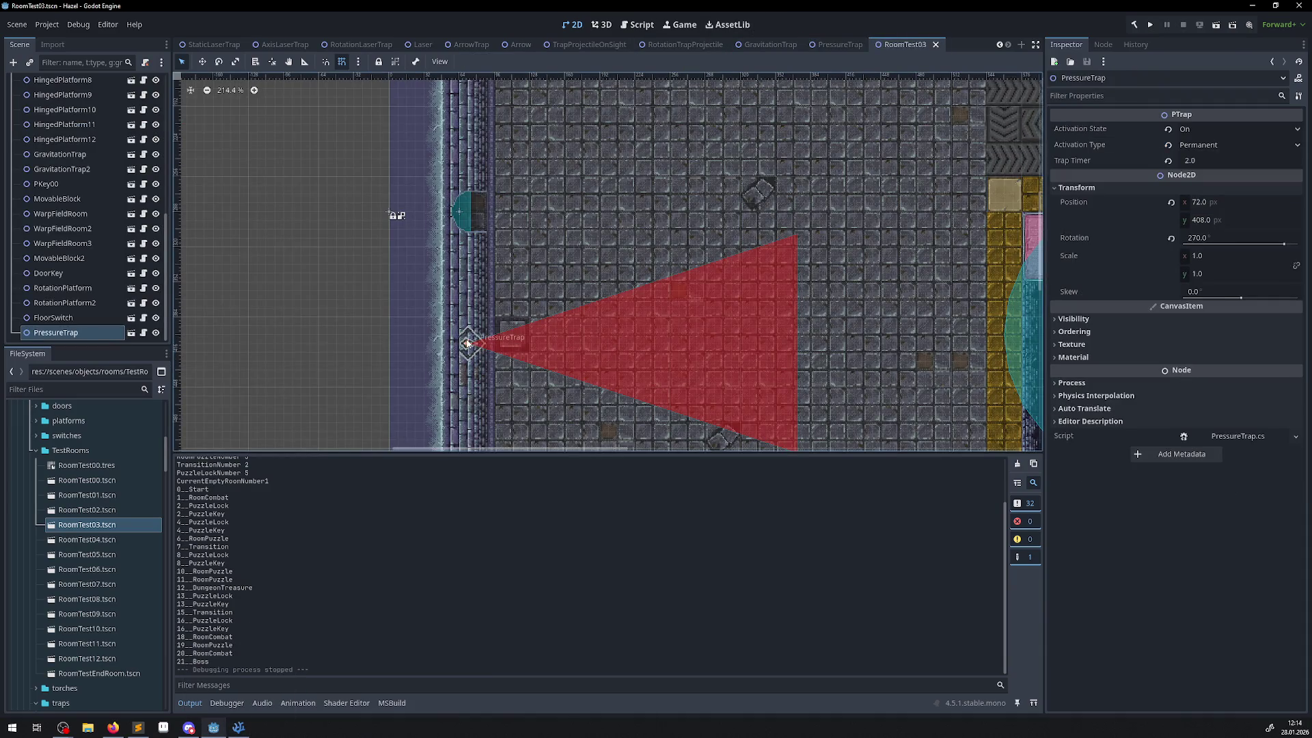
pyautogui.click(1197, 145)
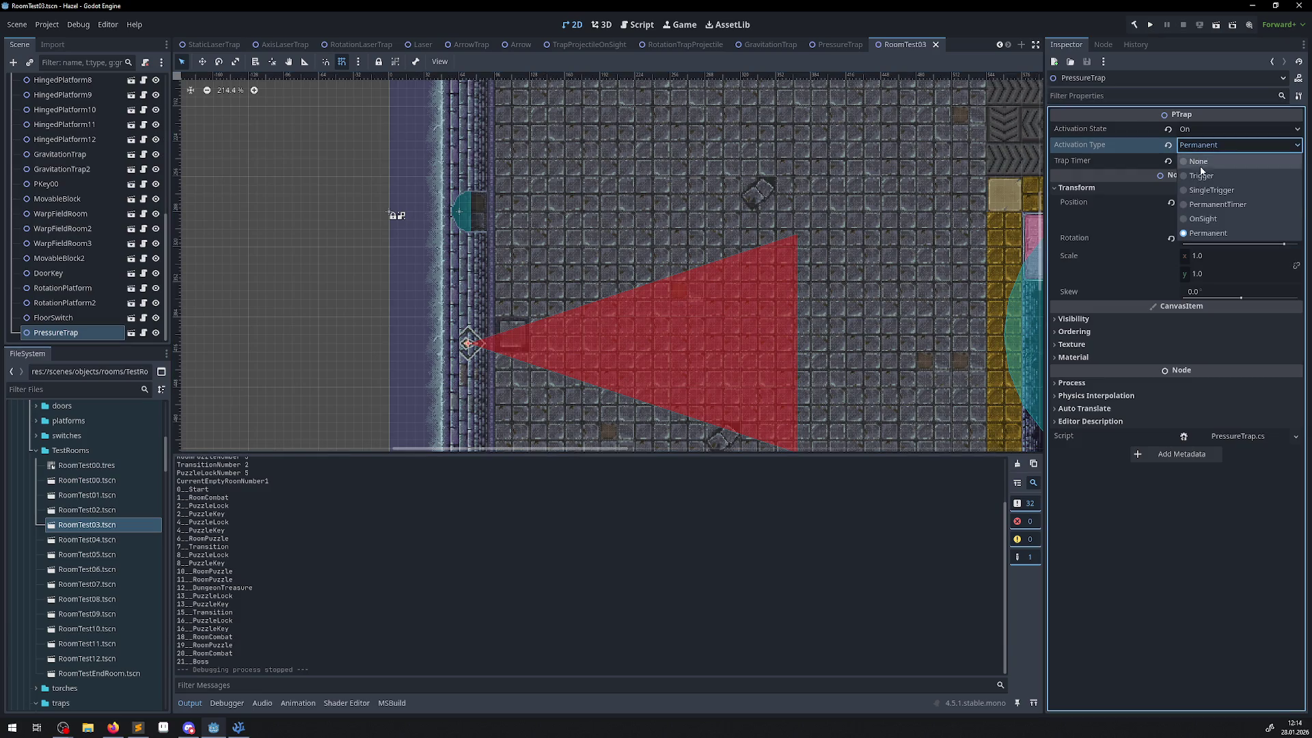
pyautogui.click(1220, 205)
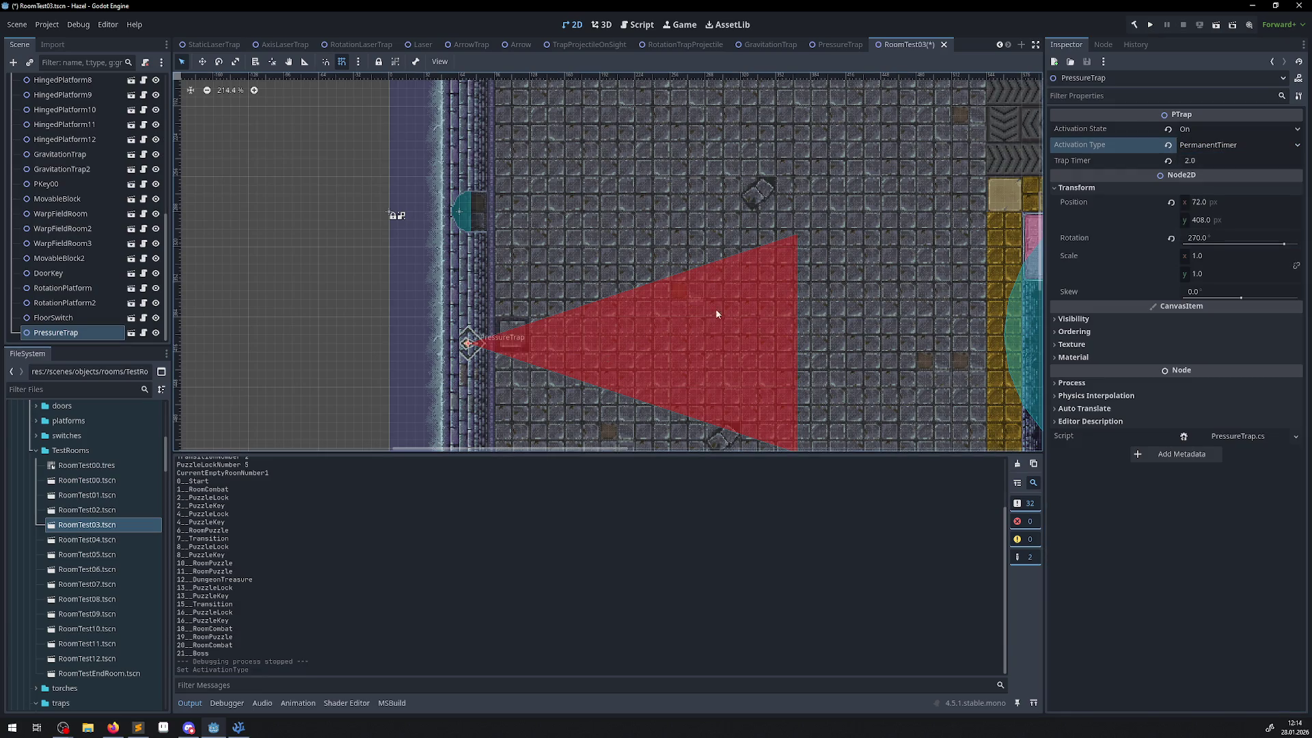
# - Save the RoomTest03 scene and run the game again
pyautogui.click(249, 730)
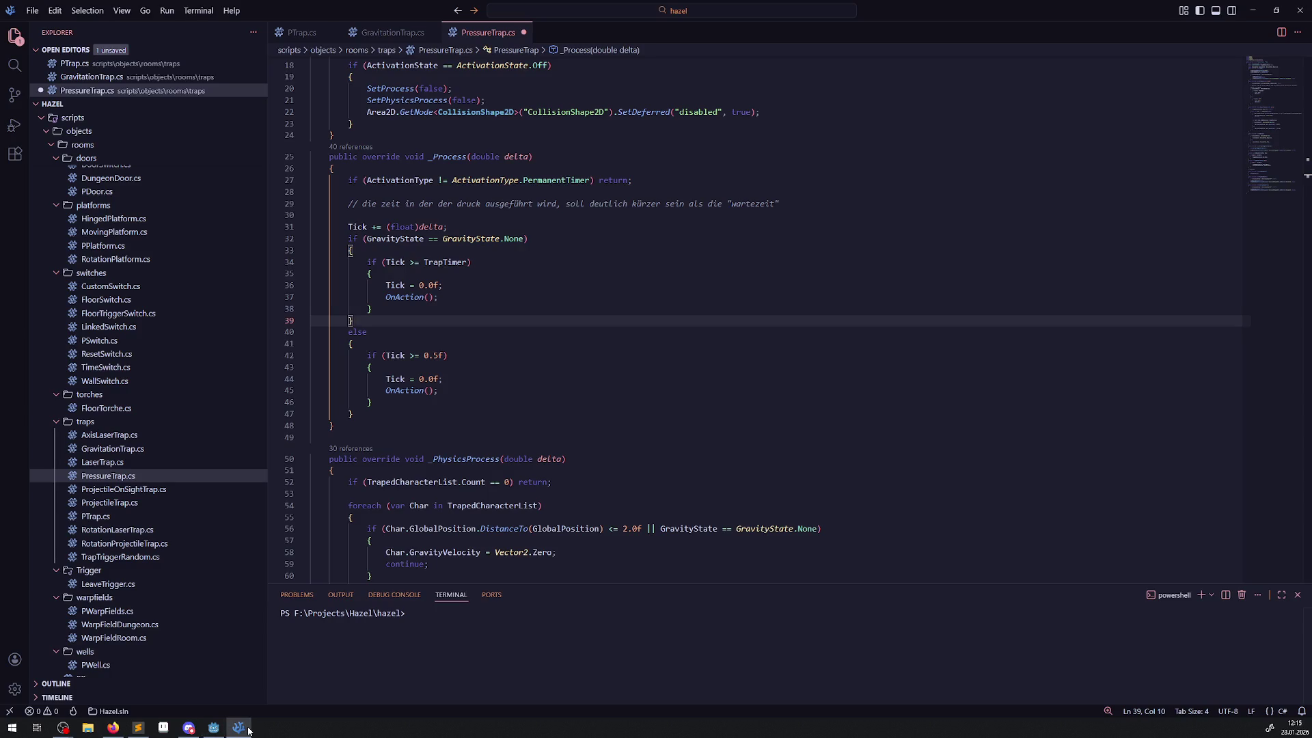
pyautogui.click(248, 730)
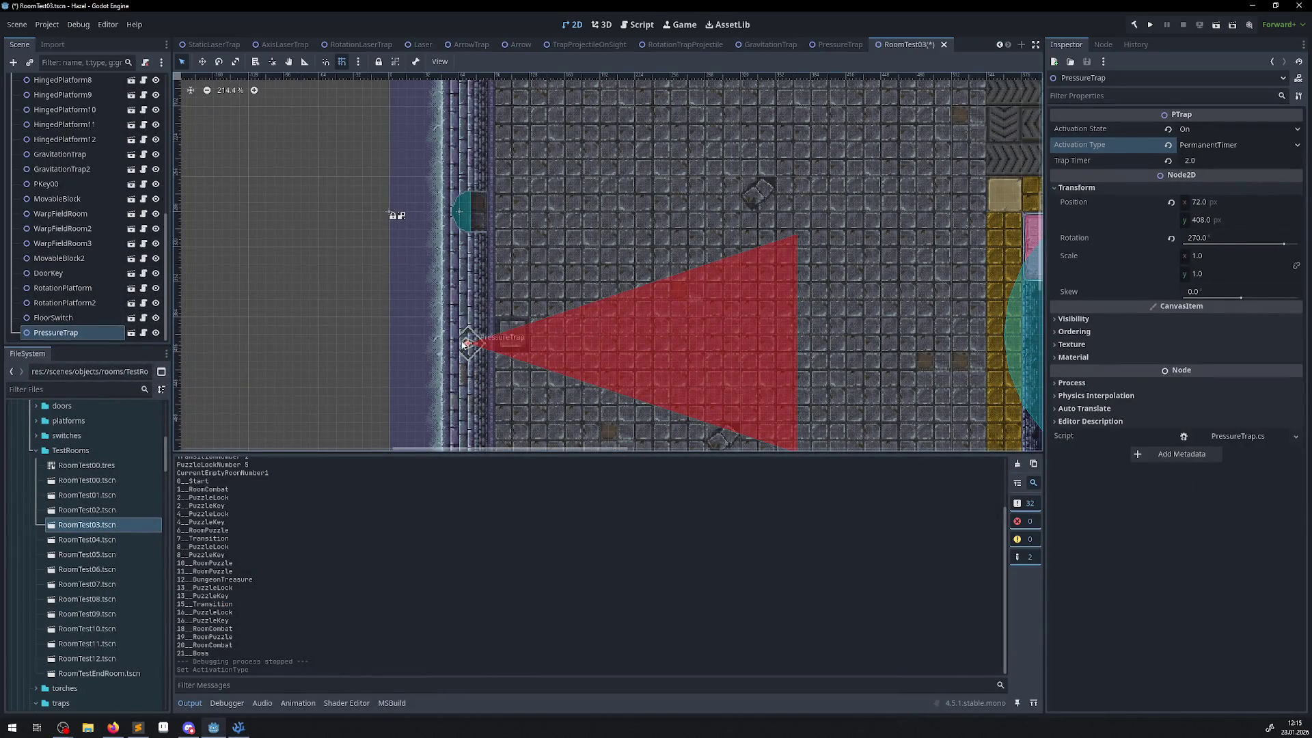
pyautogui.scroll(-1, 710, 313)
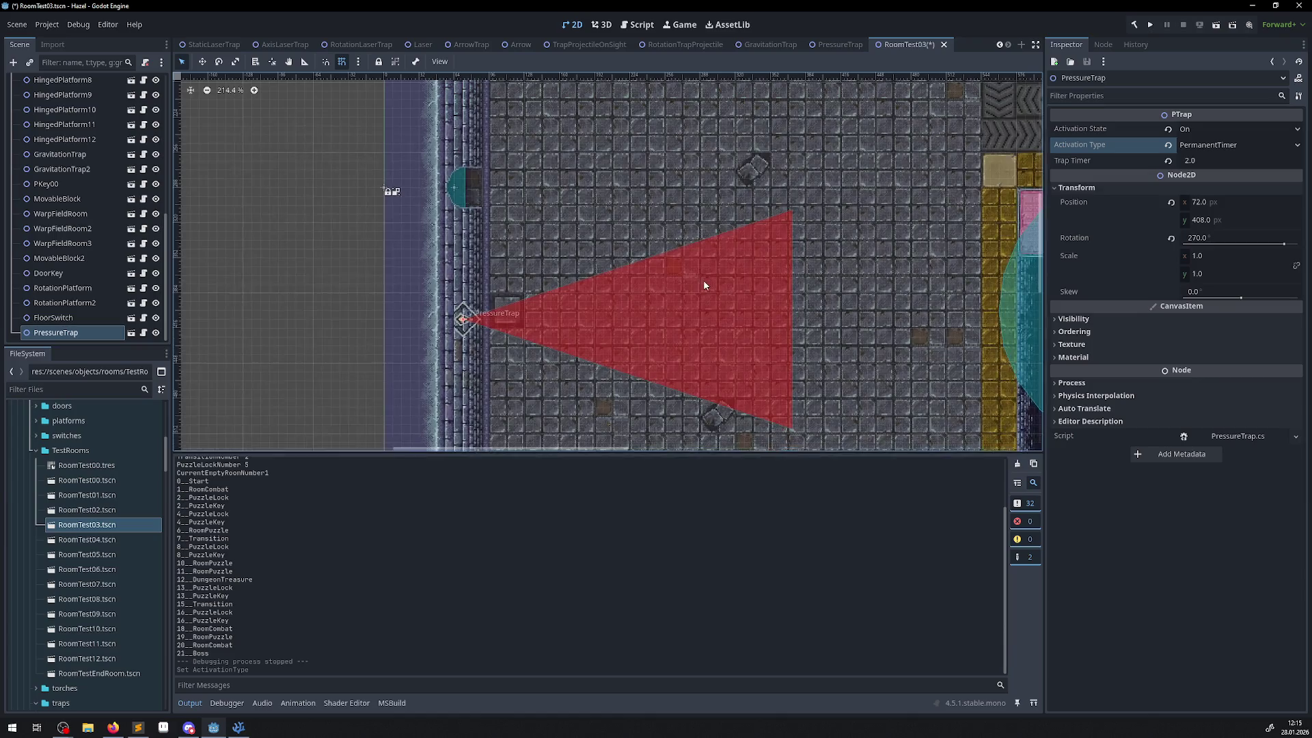
pyautogui.hotkey('ctrl', 's')
pyautogui.click(1152, 27)
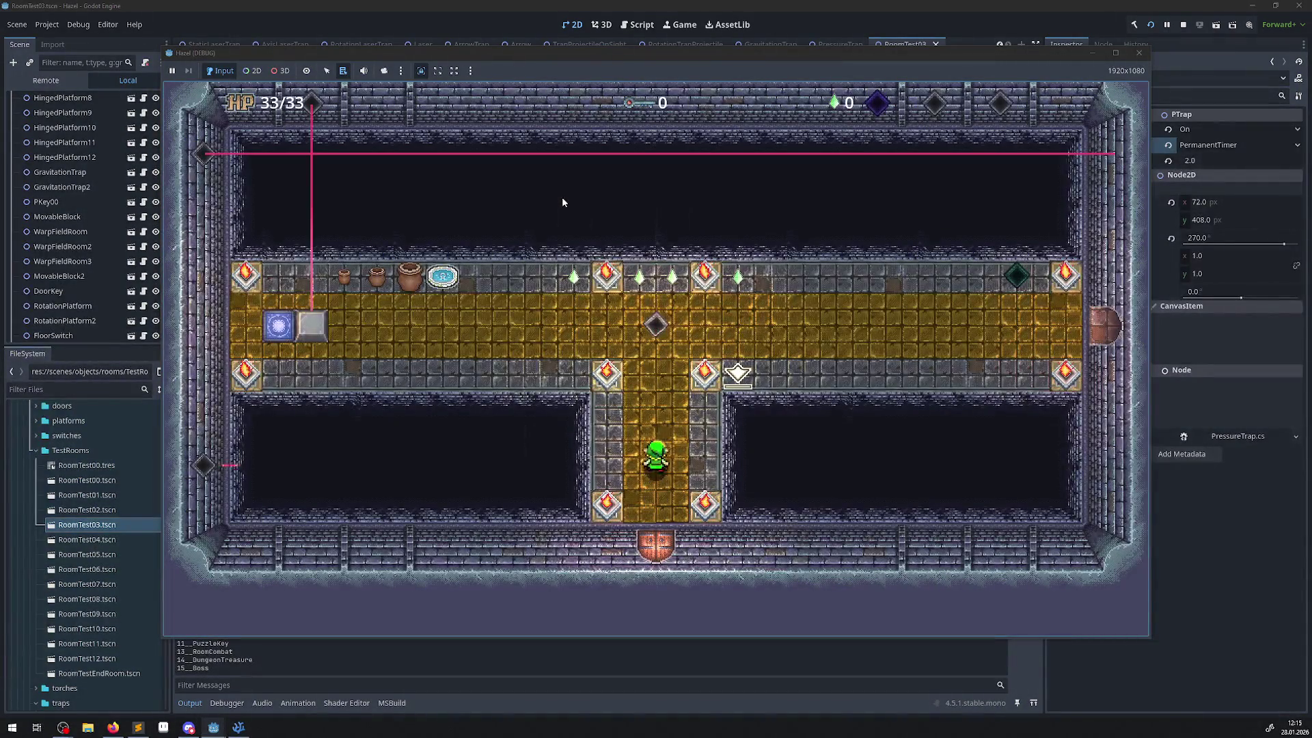
pyautogui.press('Left')
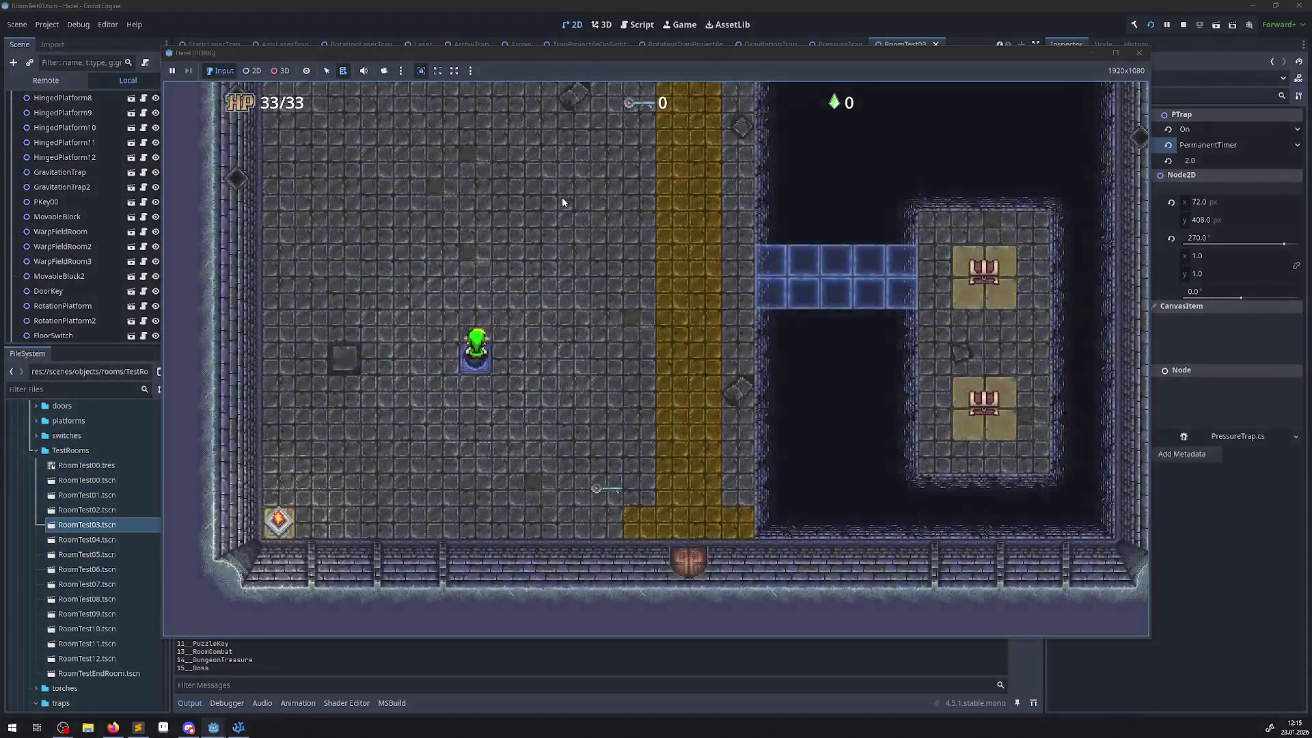
pyautogui.press('Up')
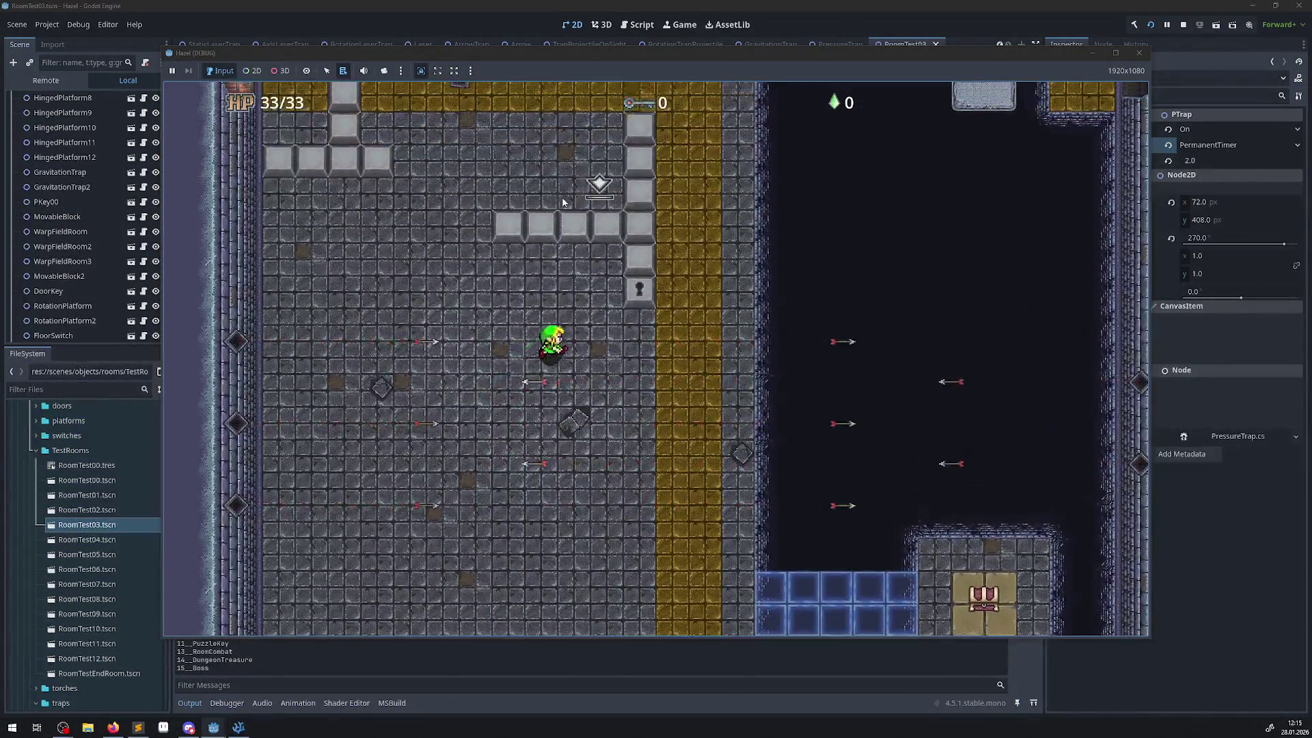
pyautogui.press('Up')
pyautogui.press('Right')
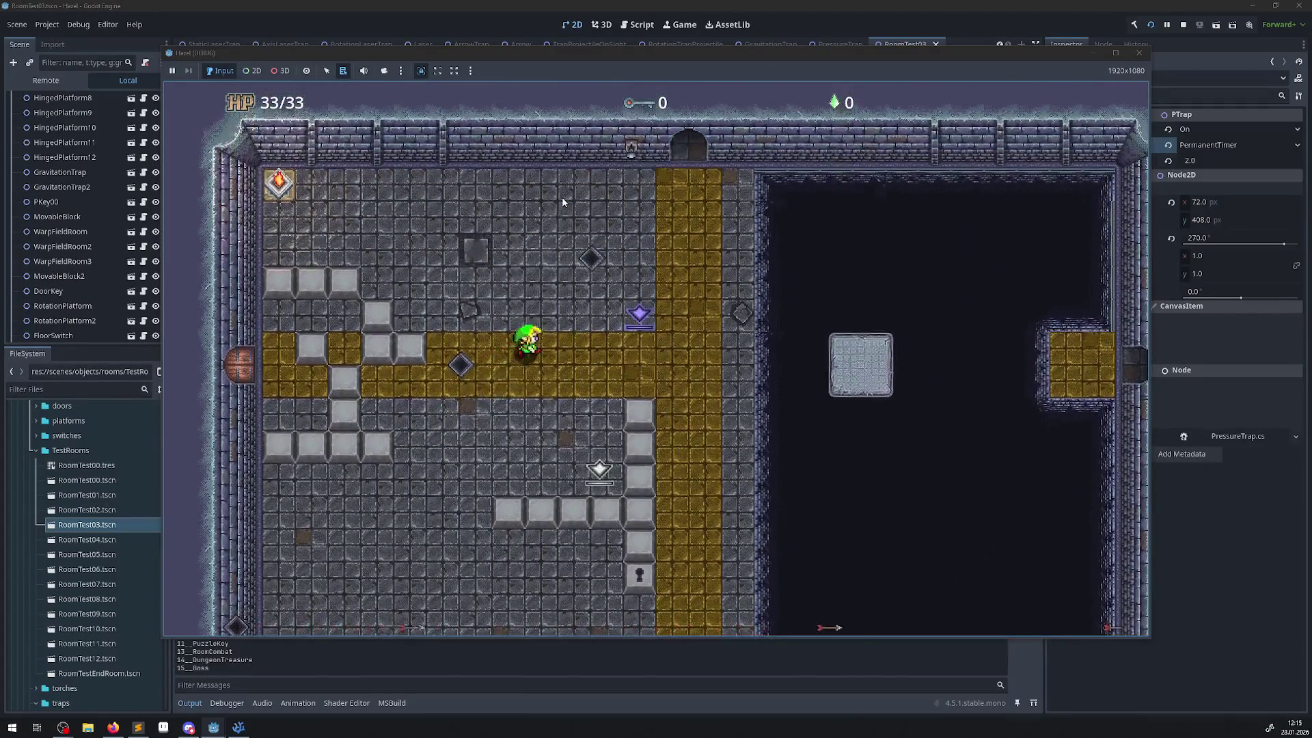
pyautogui.press('Up')
pyautogui.press('Right')
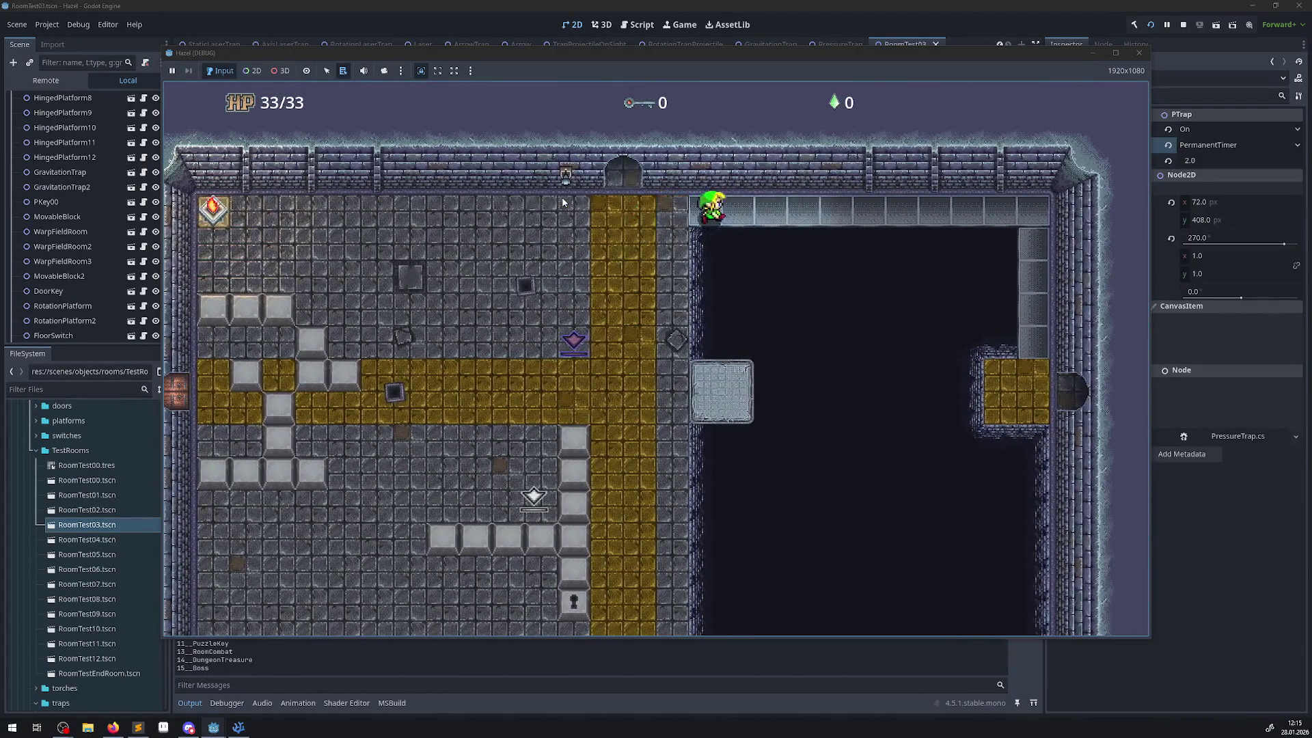
pyautogui.press('Right')
pyautogui.press('Down')
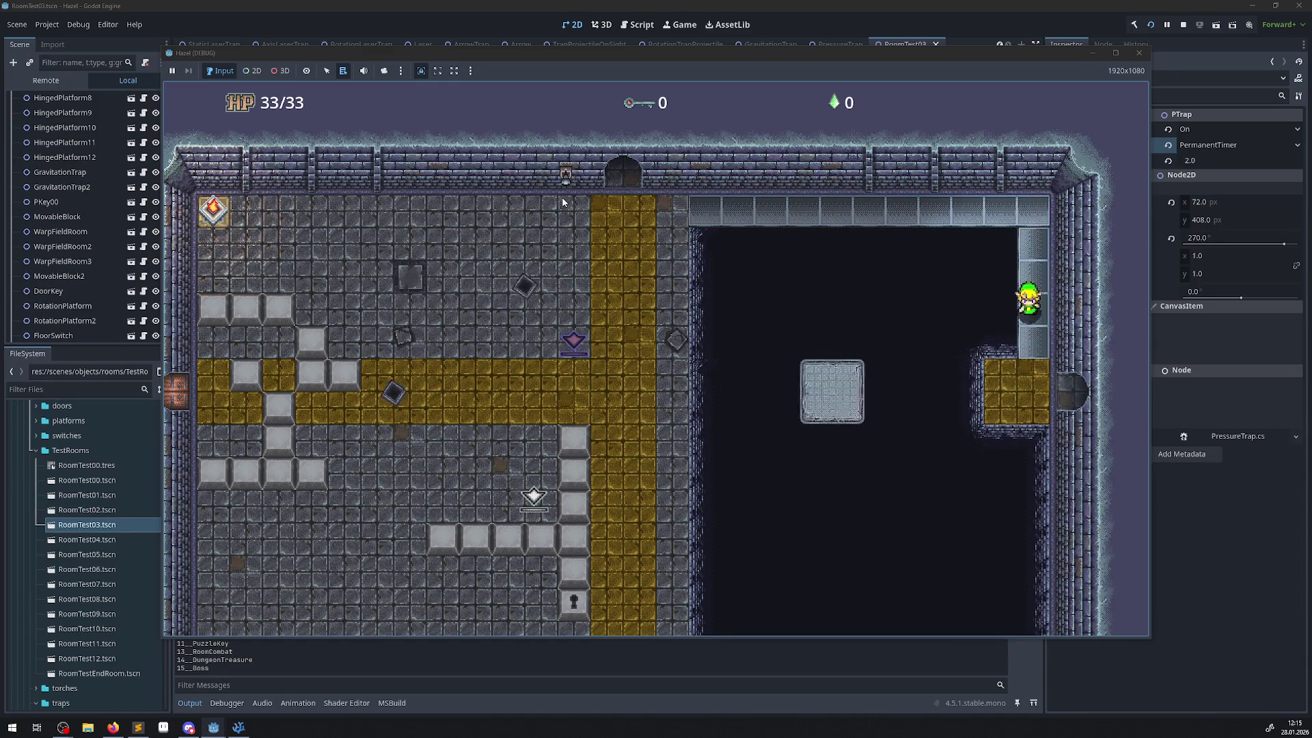
pyautogui.press('Right')
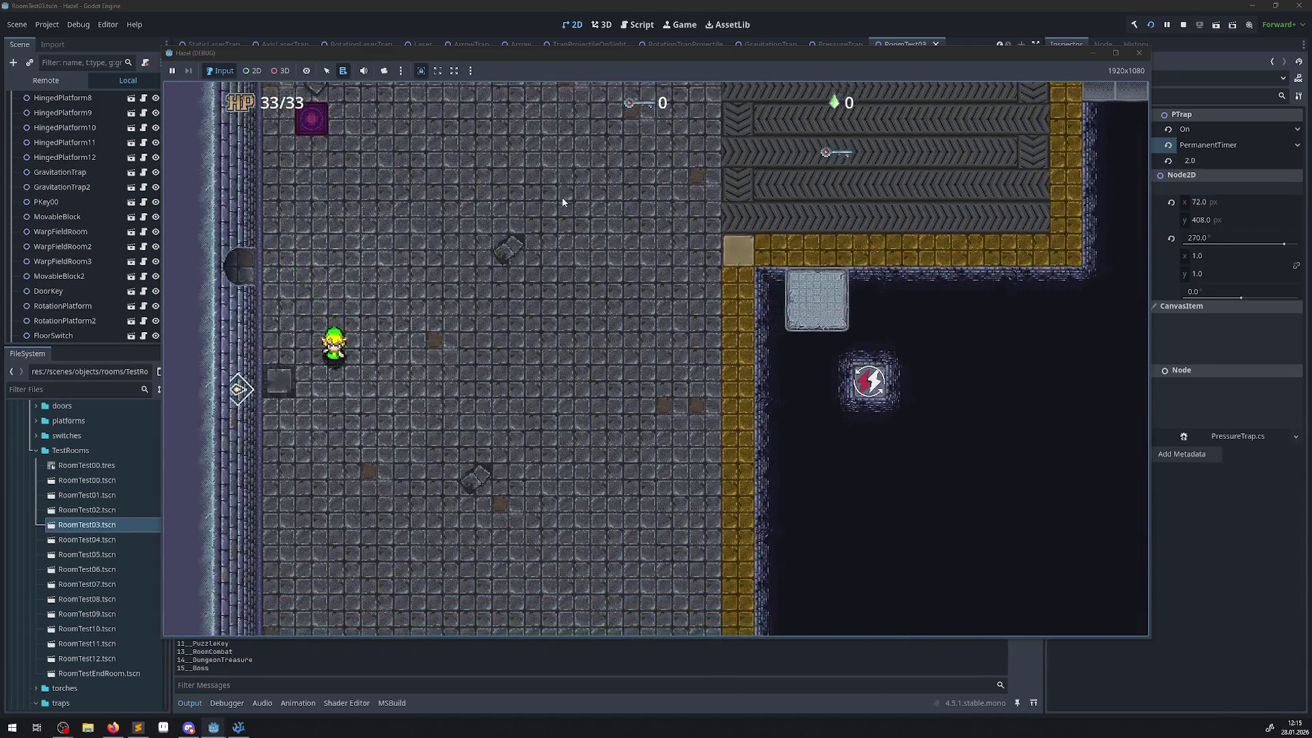
pyautogui.press('Left')
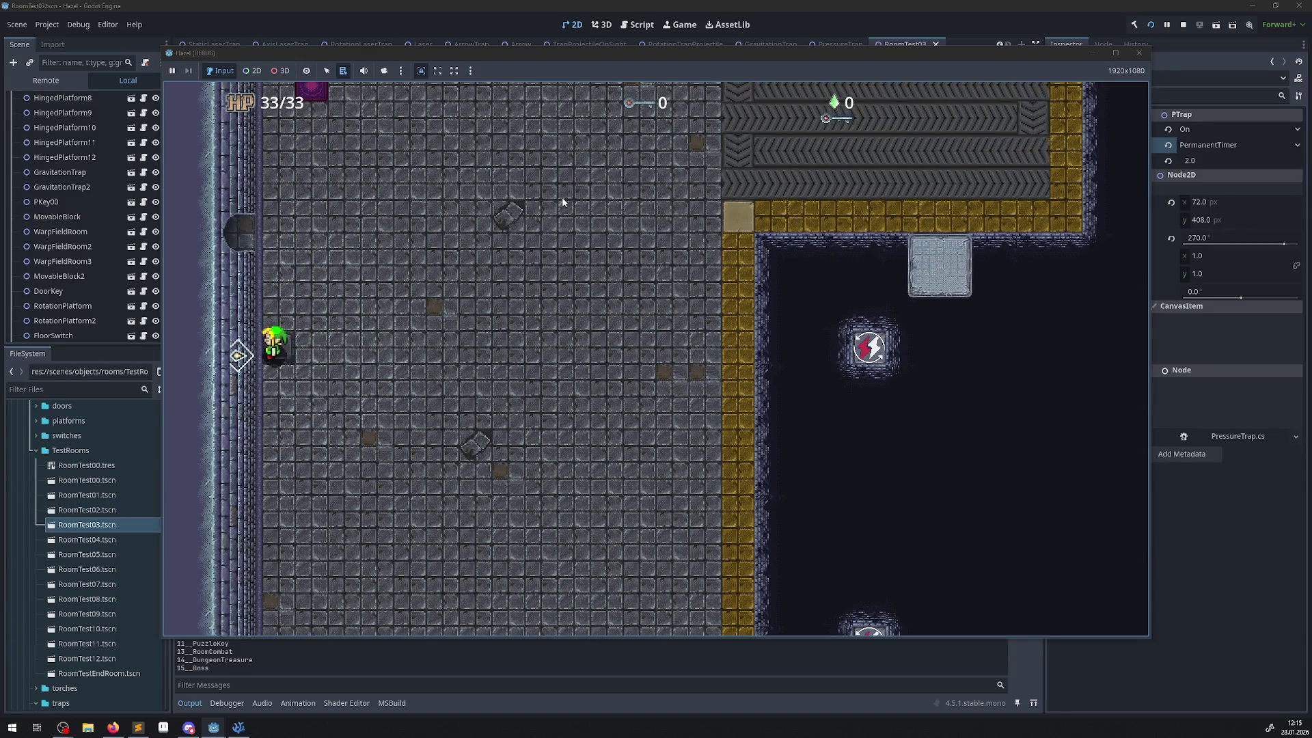
pyautogui.press('Right')
pyautogui.press('Left')
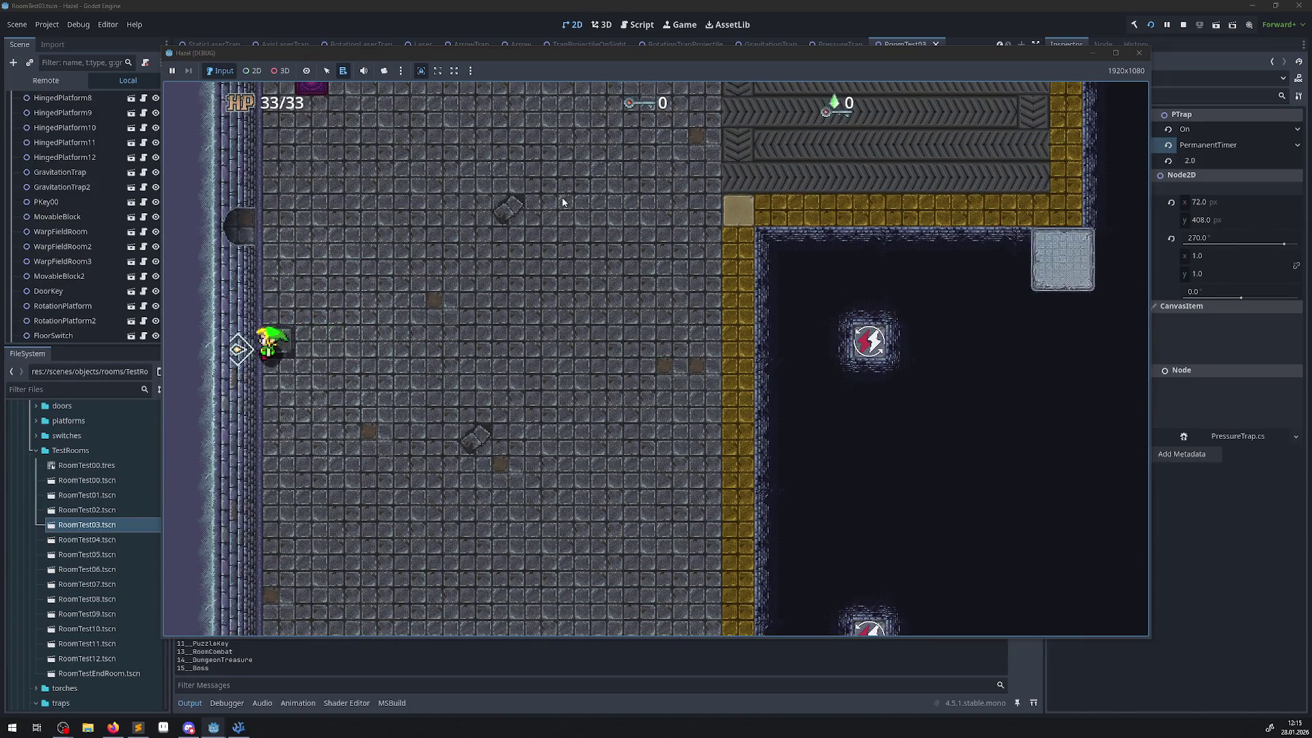
pyautogui.press('Right')
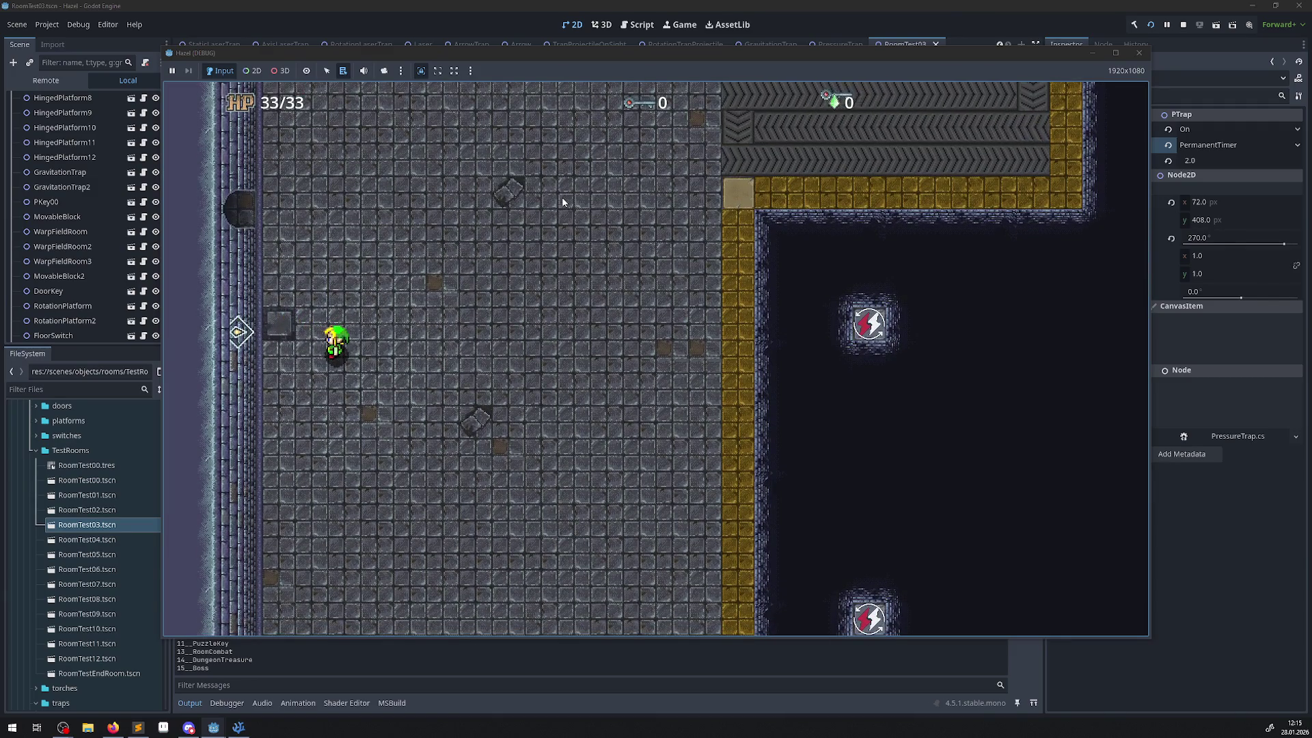
pyautogui.press('Left')
pyautogui.press('Right')
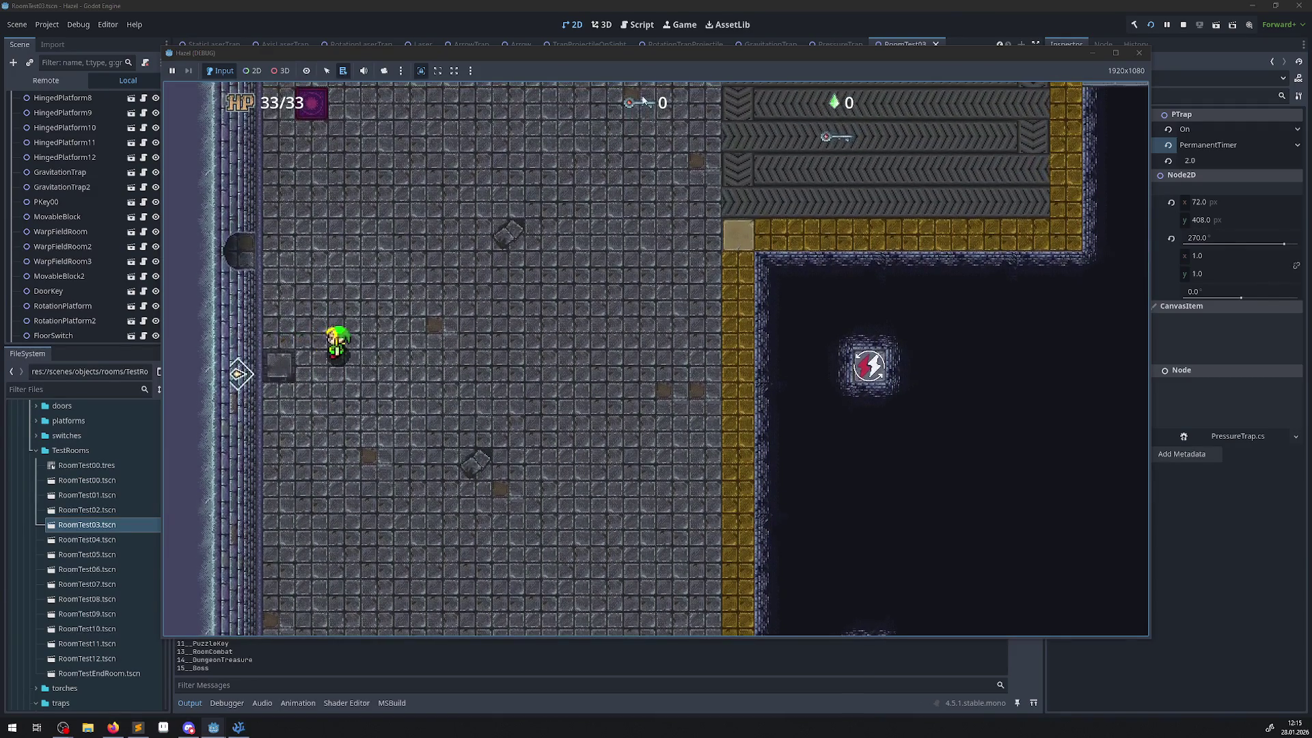
pyautogui.press('F8')
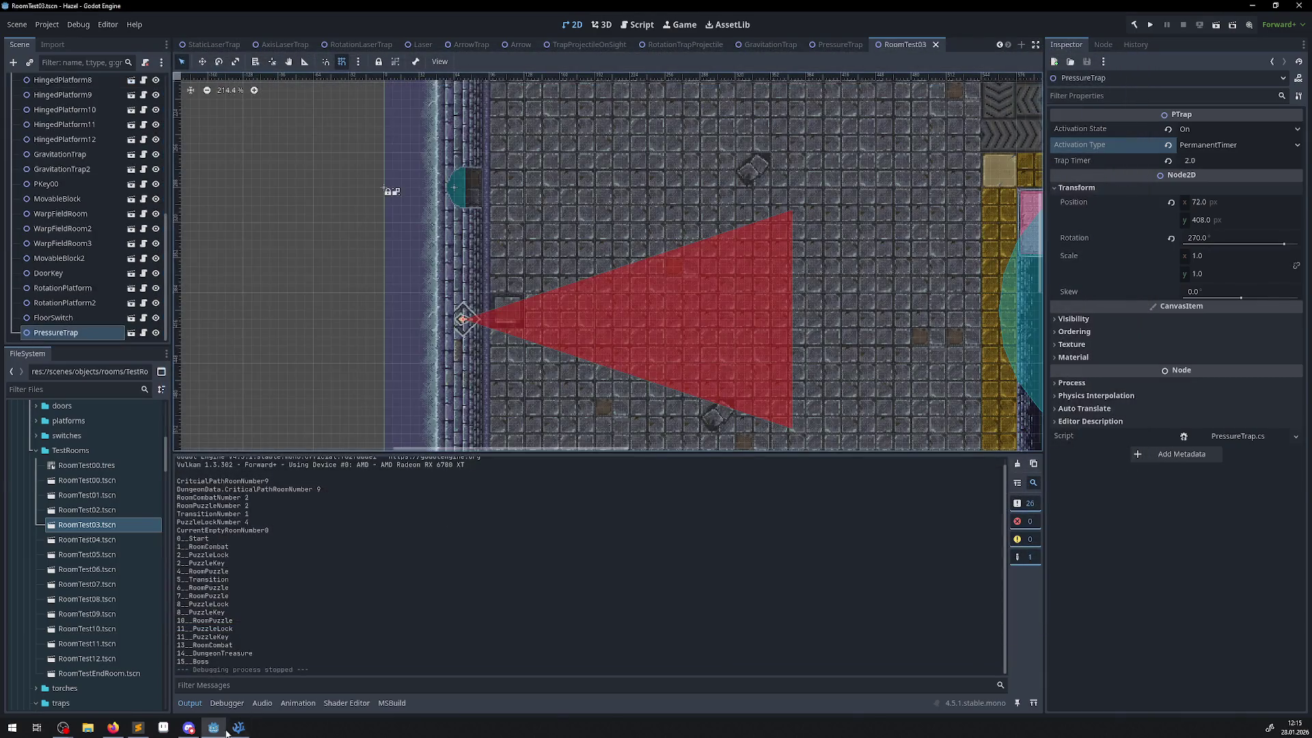
# - Replace 128 with 512 on lines 67 and 71, giving gravity velocities 512.0f and -512.0f
pyautogui.click(235, 731)
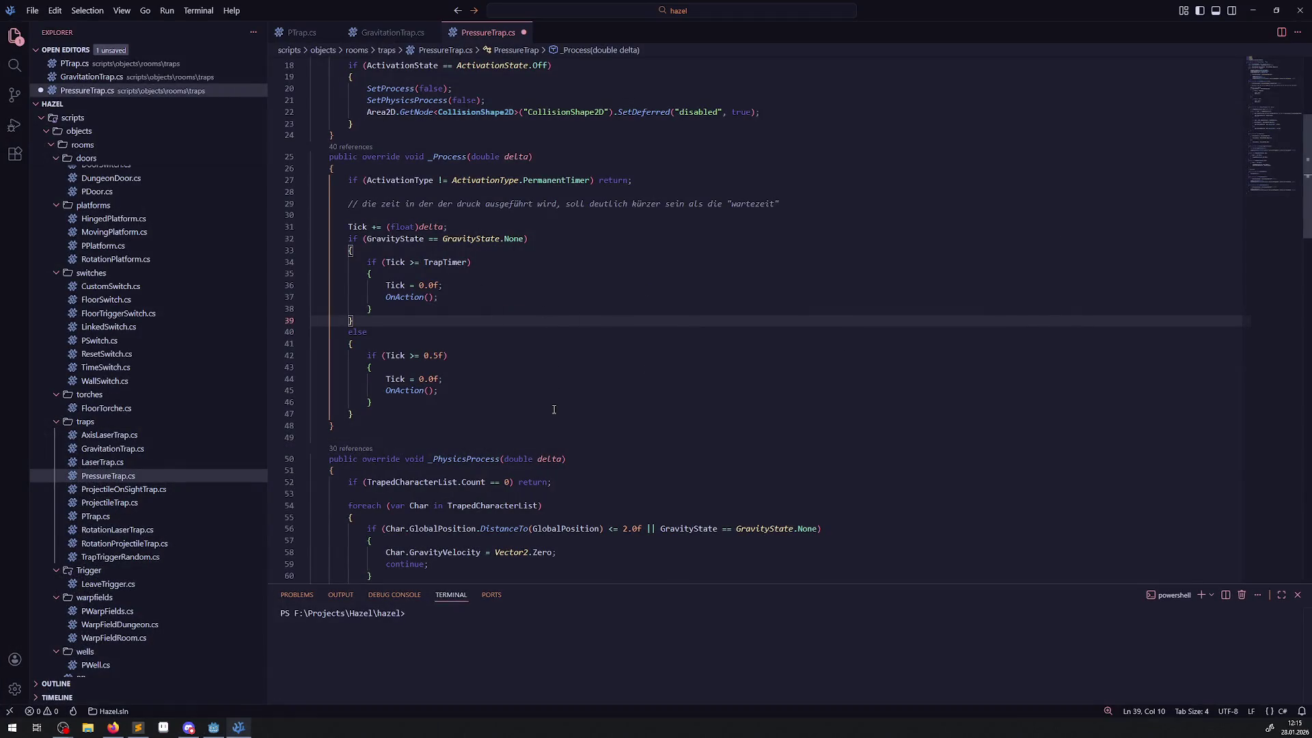
pyautogui.scroll(-5, 541, 424)
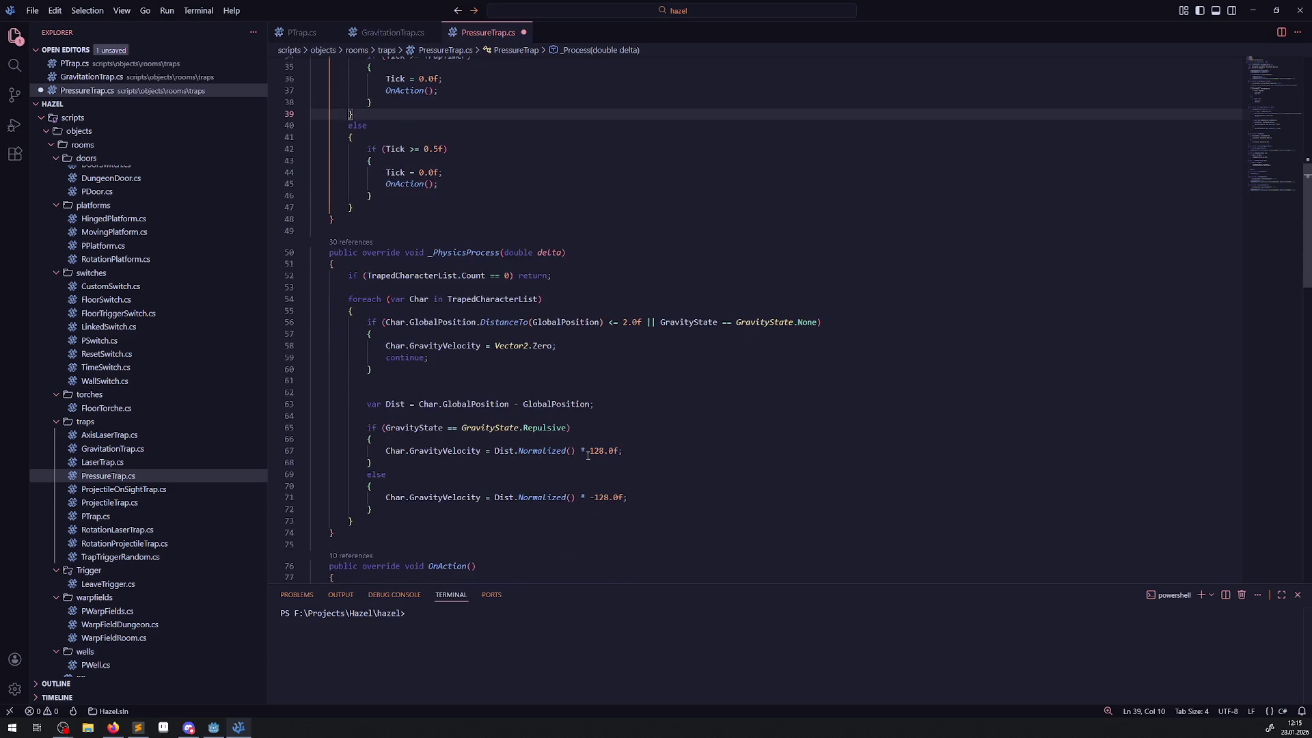
pyautogui.moveTo(588, 451); pyautogui.dragTo(609, 451)
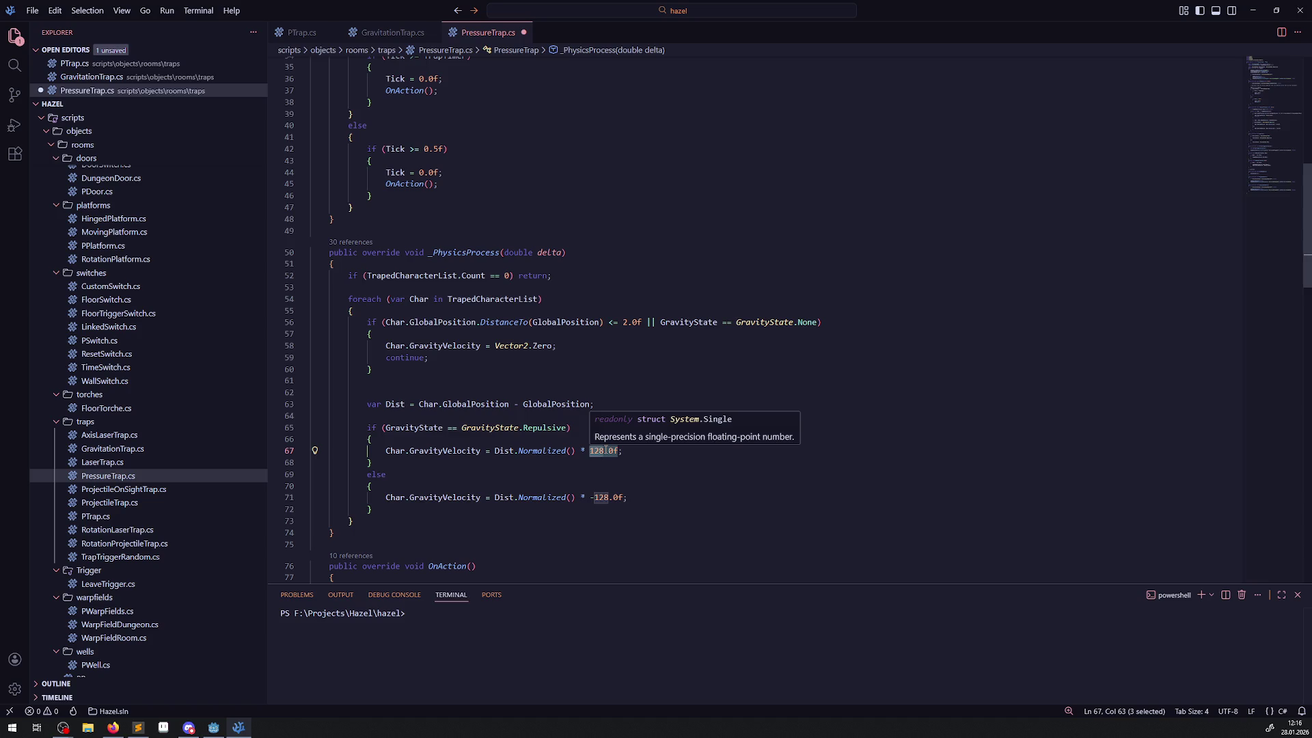
pyautogui.write('512')
pyautogui.doubleClick(600, 497)
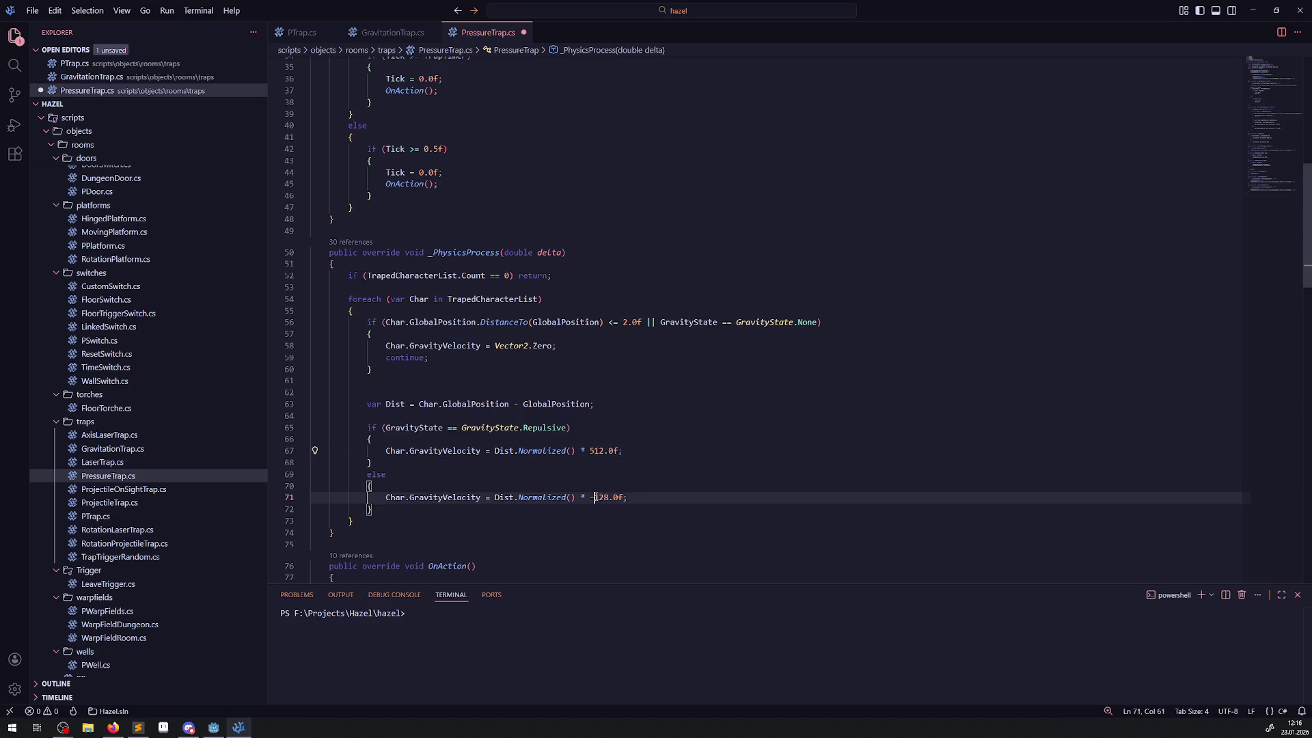
pyautogui.write('512')
pyautogui.click(679, 436)
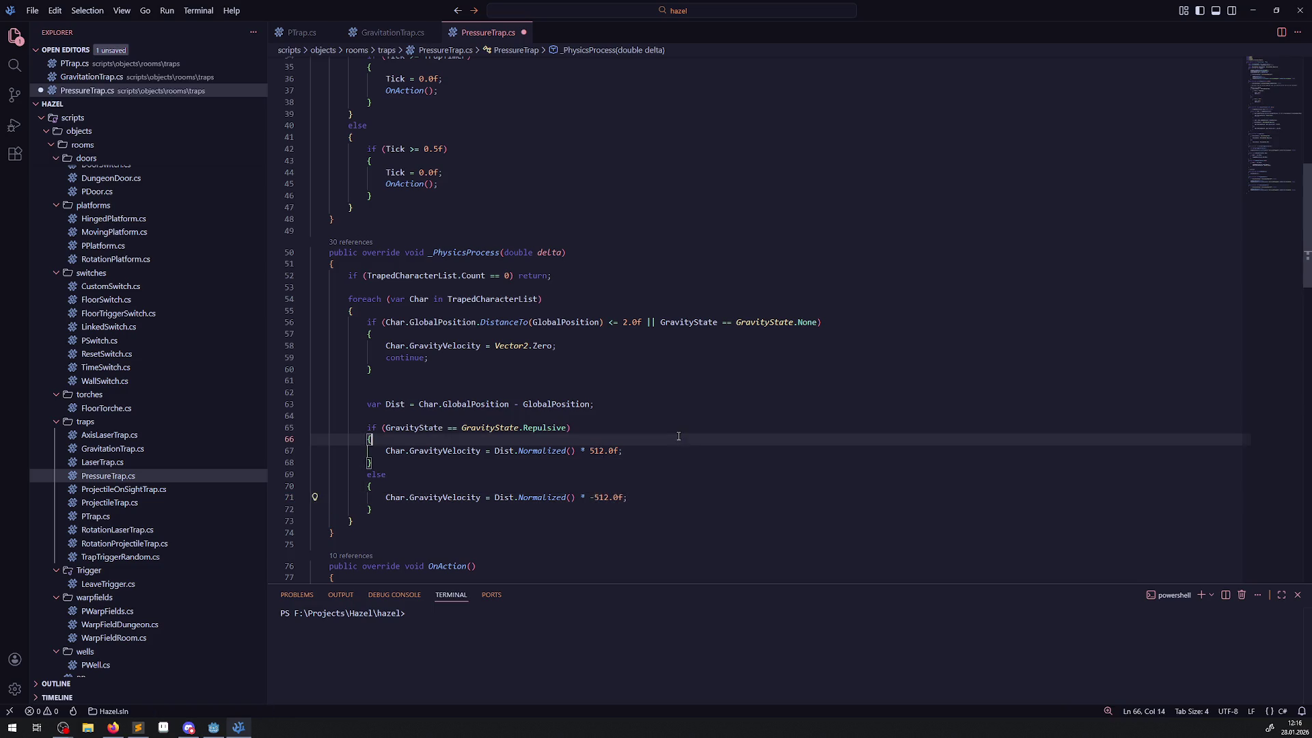
pyautogui.click(213, 728)
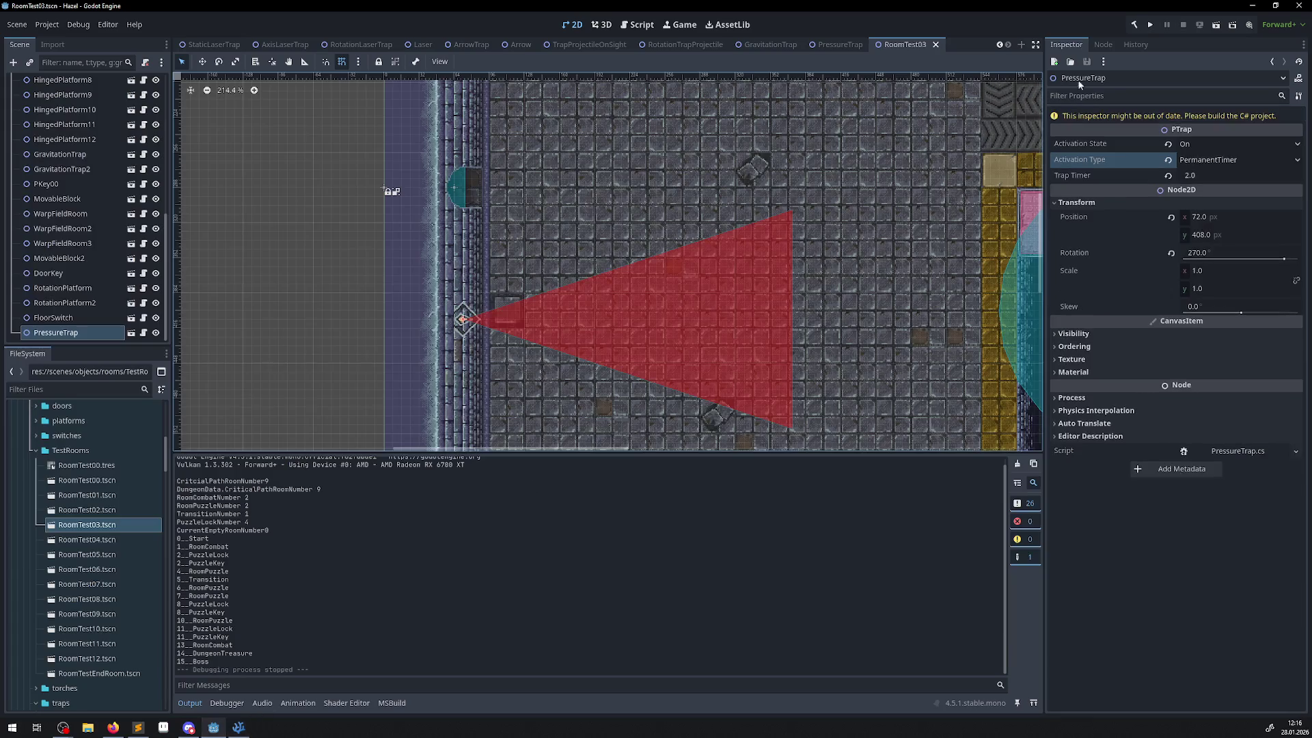
# - Run the game and walk the player through the halls and east door into the trap room
pyautogui.click(1149, 26)
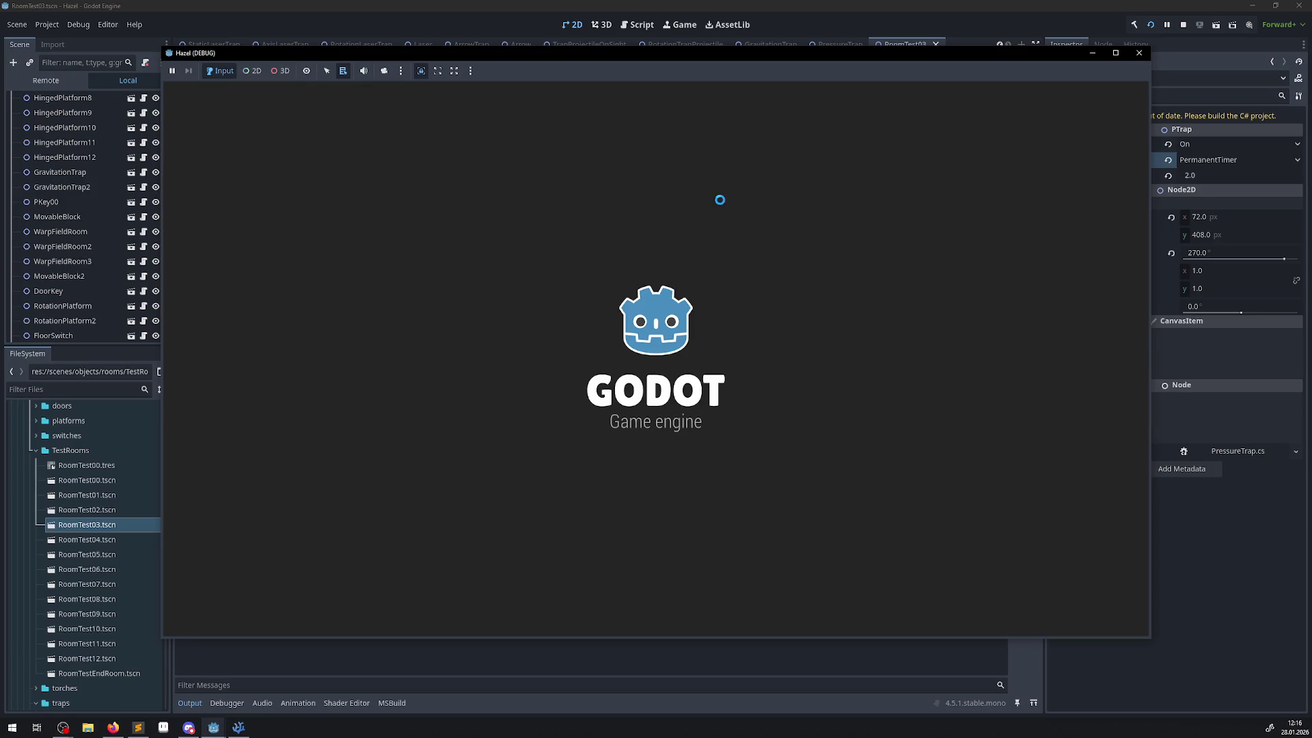
pyautogui.press('Up')
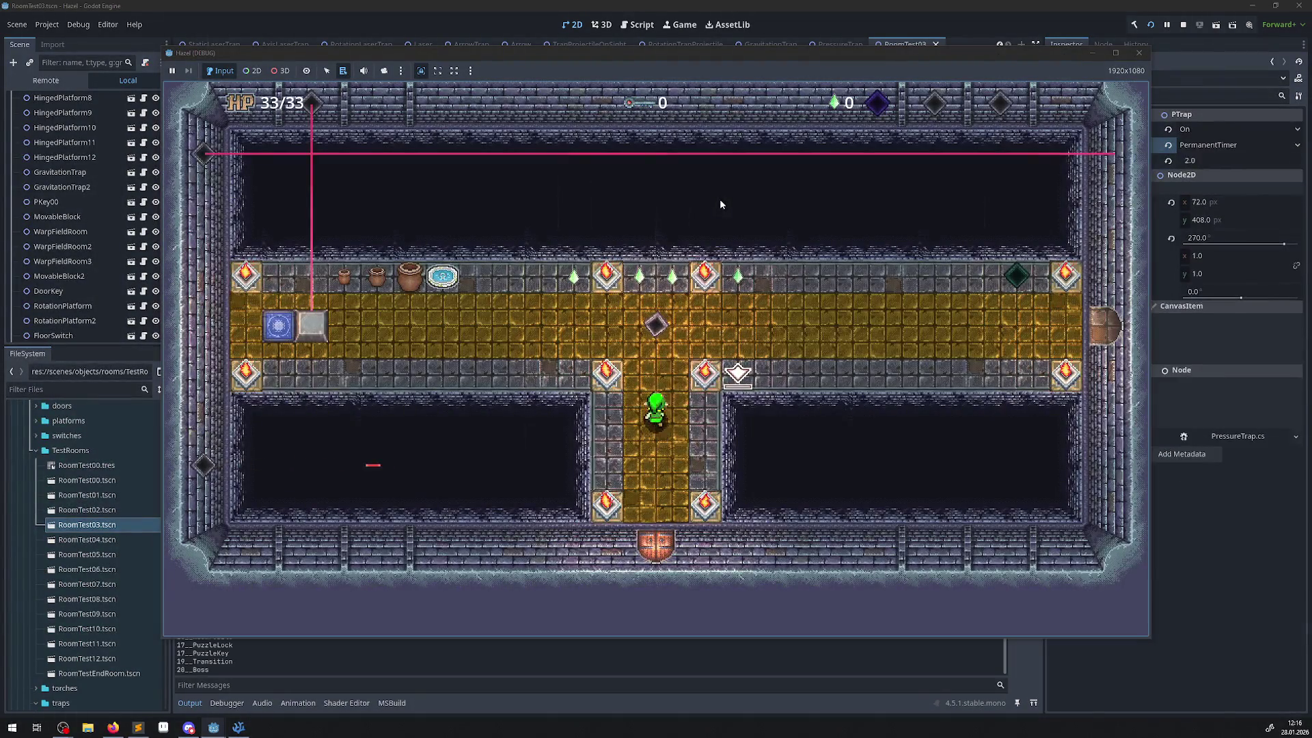
pyautogui.press('Left')
pyautogui.press('Left')
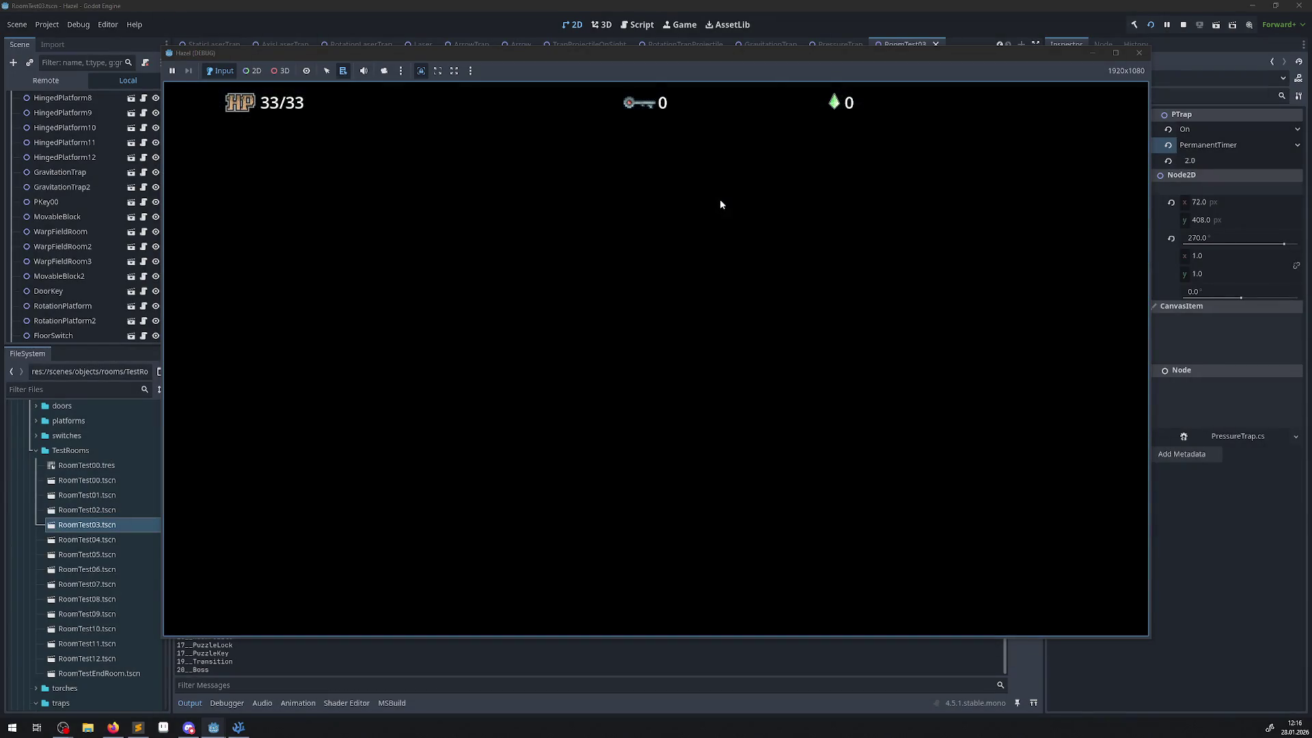
pyautogui.press('Up')
pyautogui.press('Up')
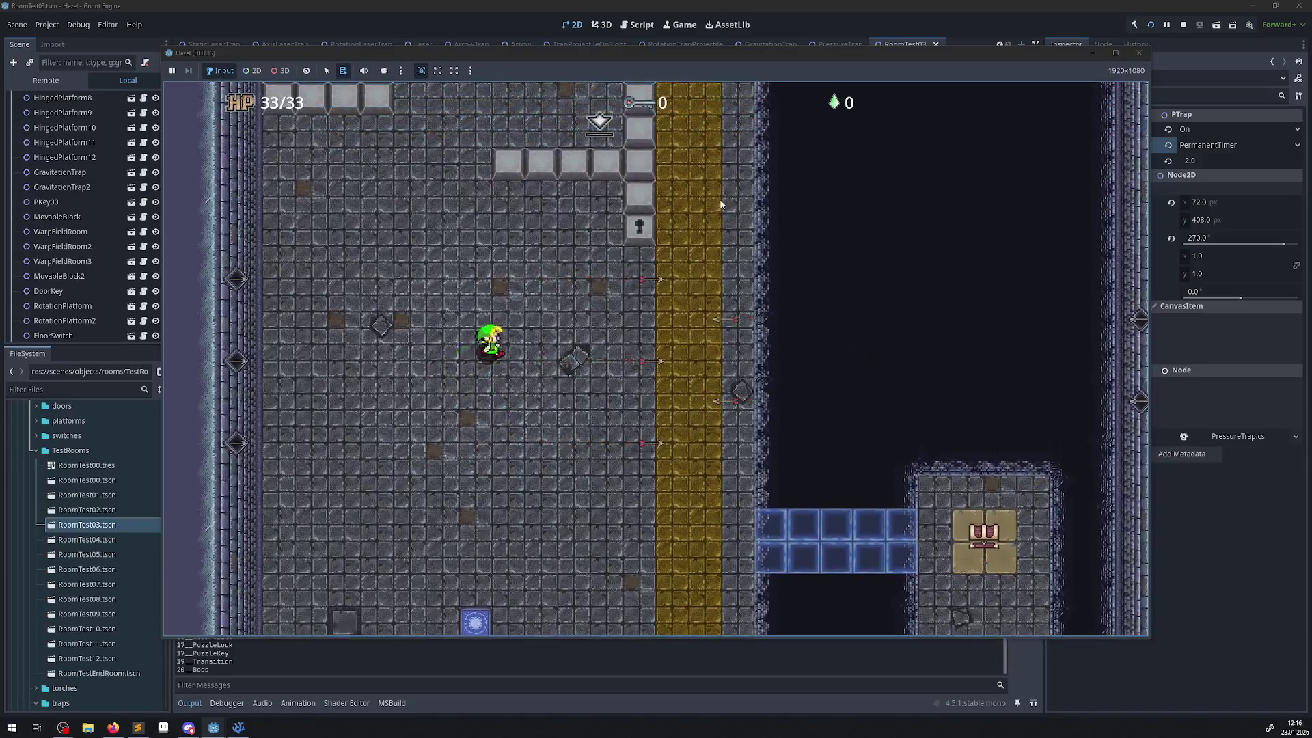
pyautogui.press('Left')
pyautogui.press('Right')
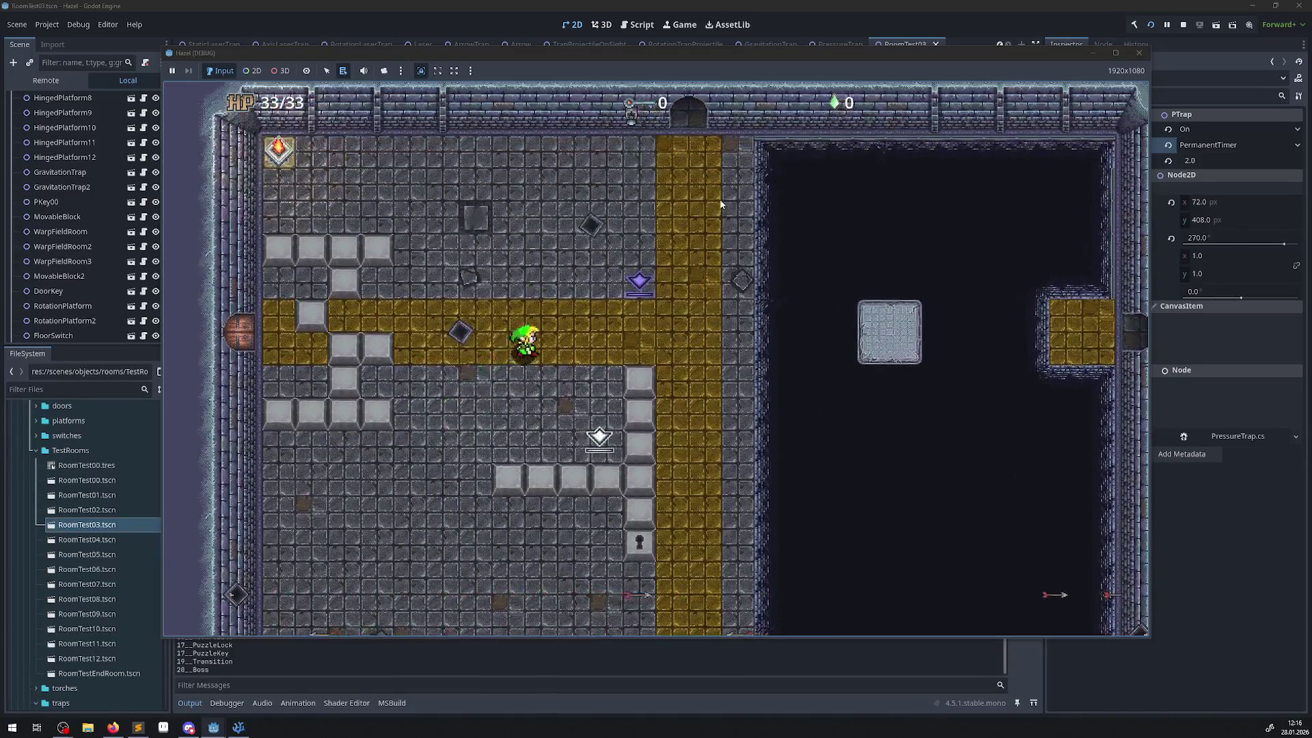
pyautogui.press('Up')
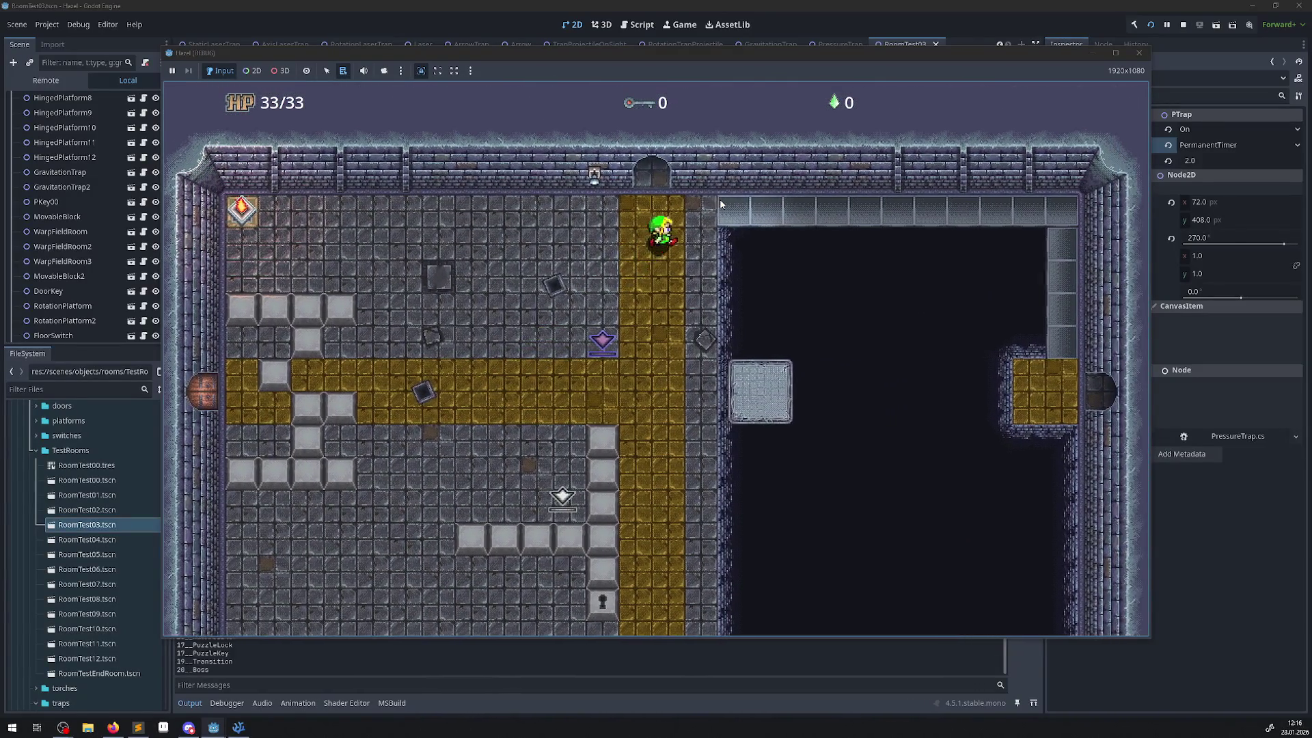
pyautogui.press('Right')
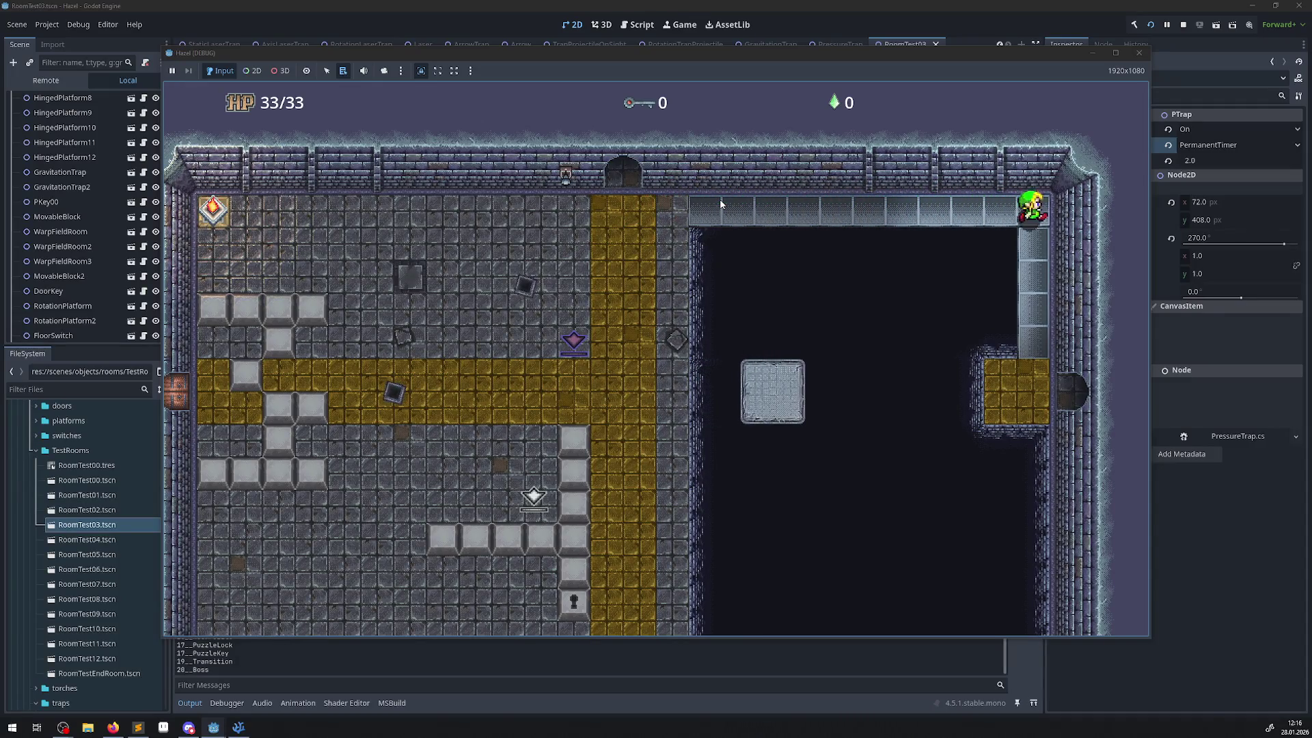
pyautogui.press('Down')
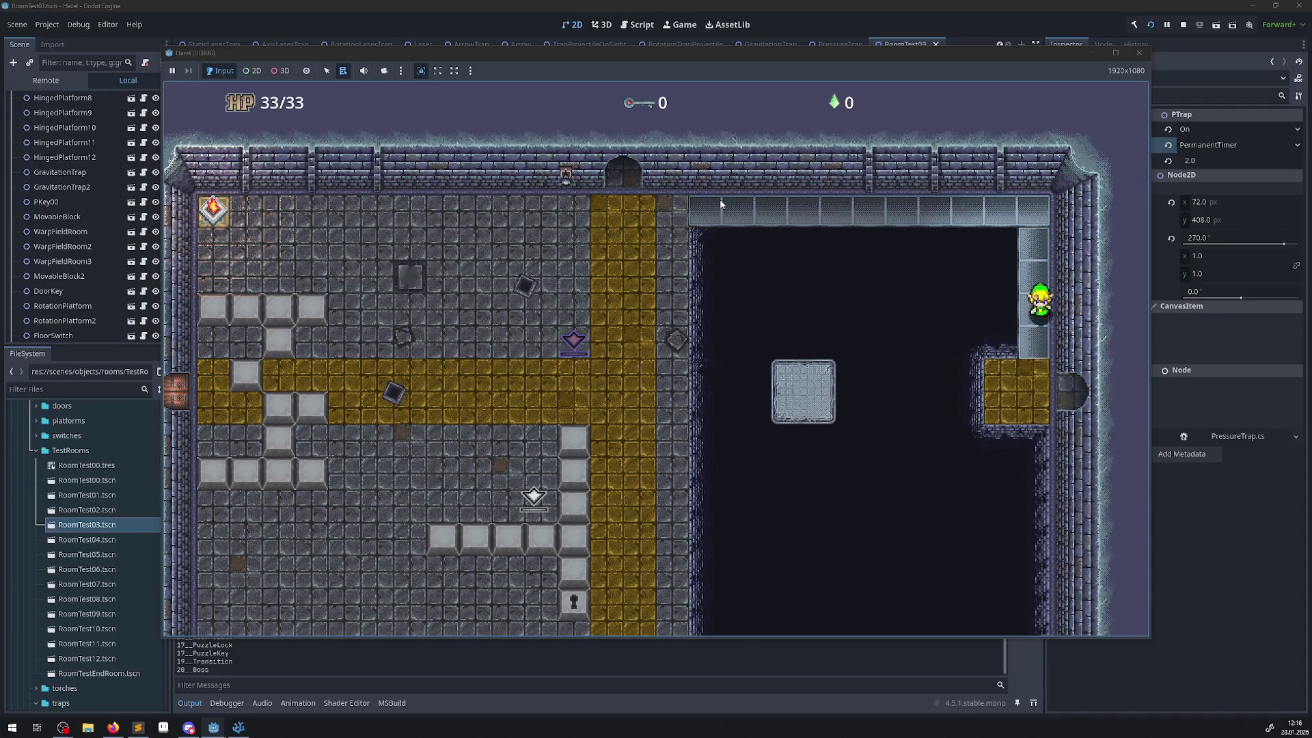
pyautogui.press('Right')
# - Walk the player toward and away from the west-wall pressure trap to feel its pull
pyautogui.press('Down')
pyautogui.press('Right')
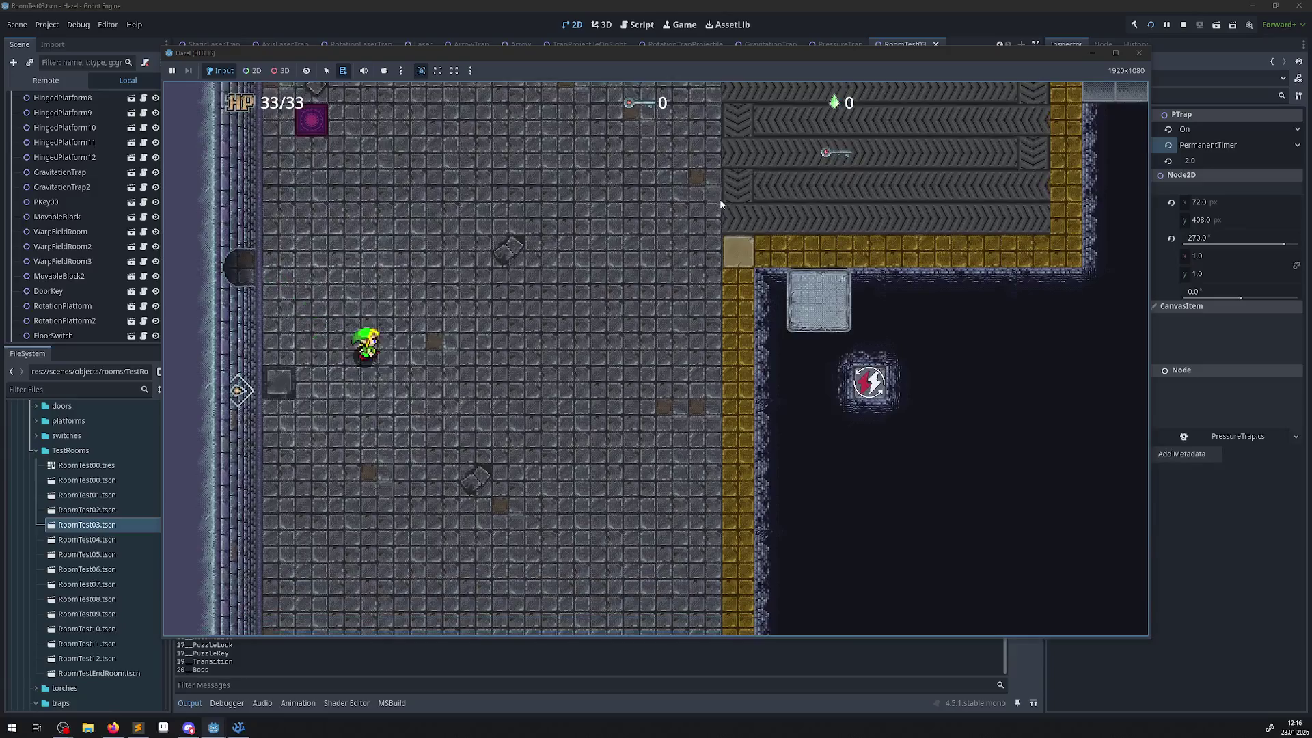
pyautogui.press('Left')
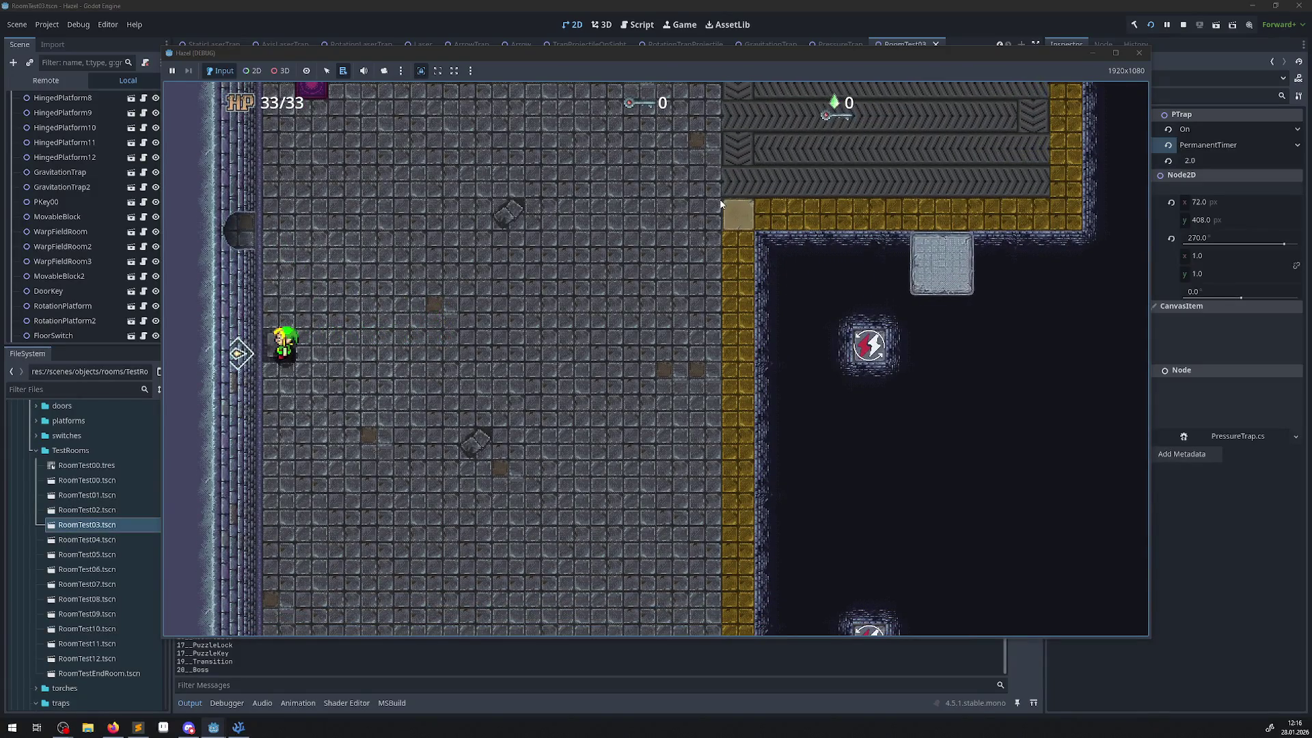
pyautogui.press('Right')
pyautogui.press('Left')
pyautogui.press('Left')
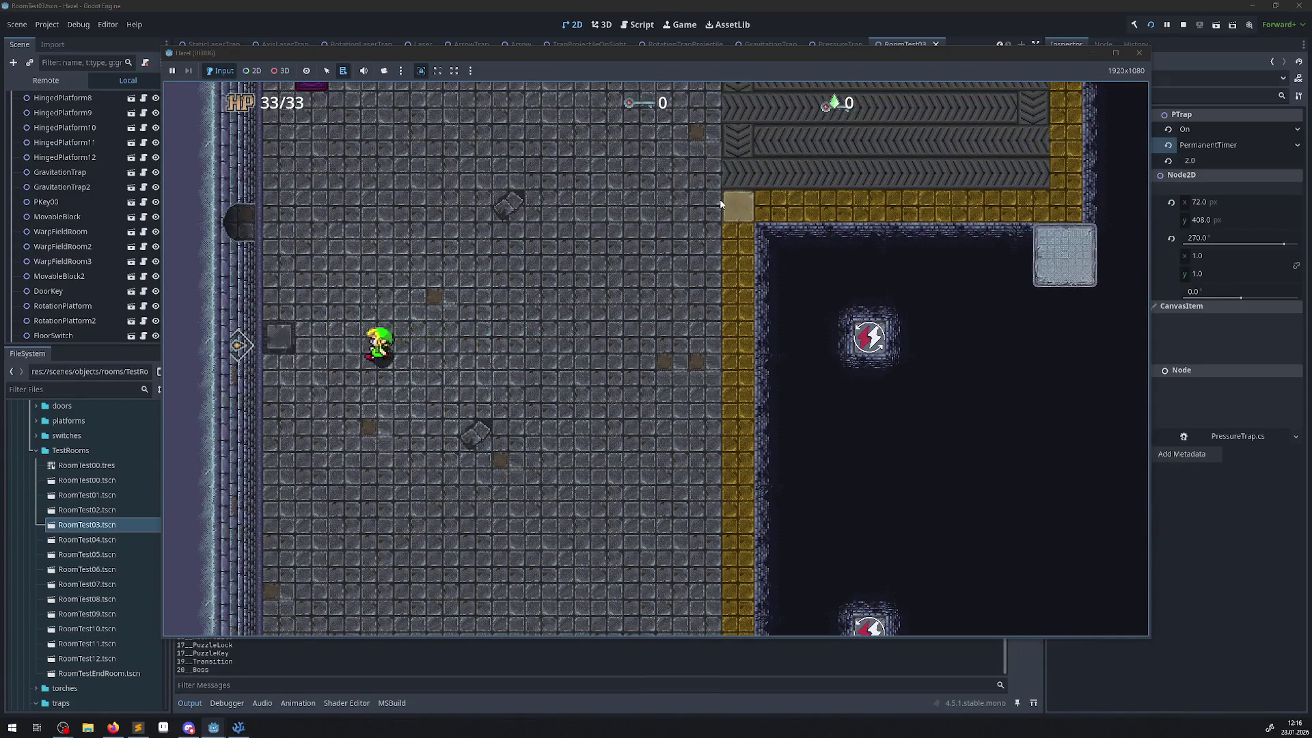
pyautogui.press('Down')
pyautogui.press('Right')
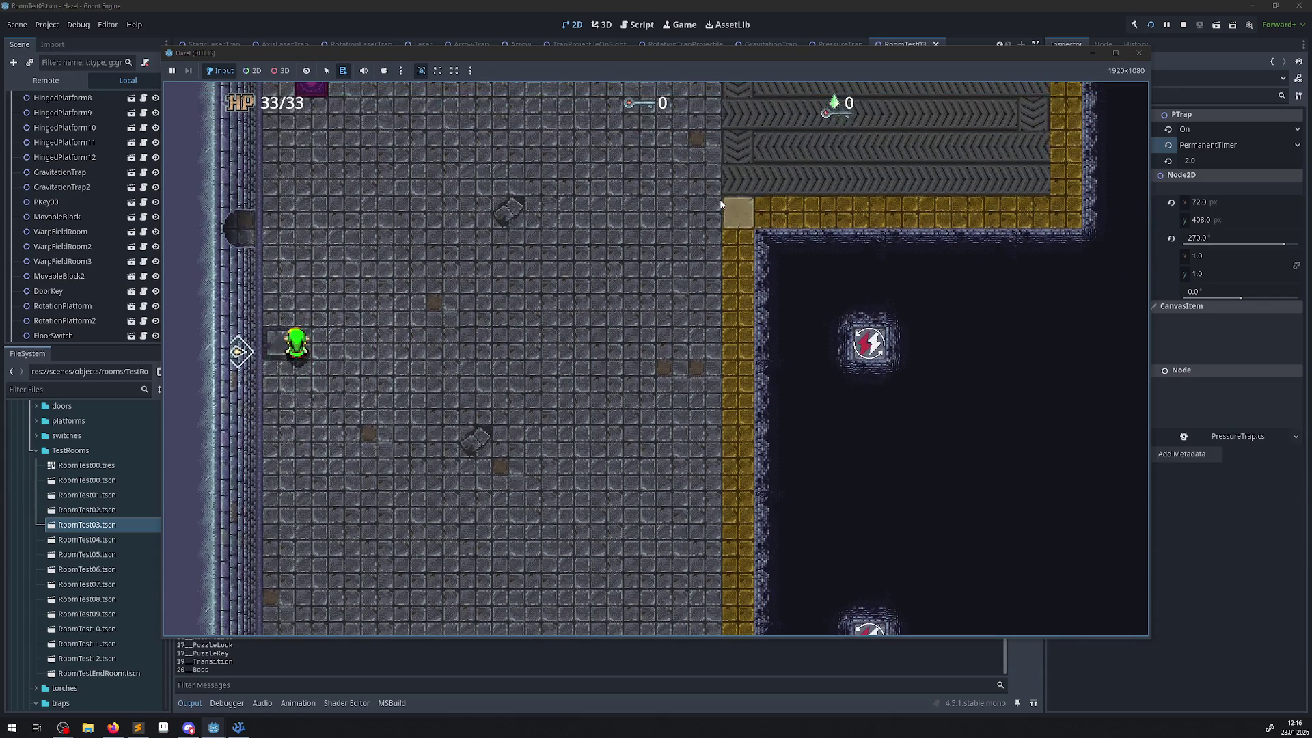
pyautogui.press('Left')
pyautogui.press('Right')
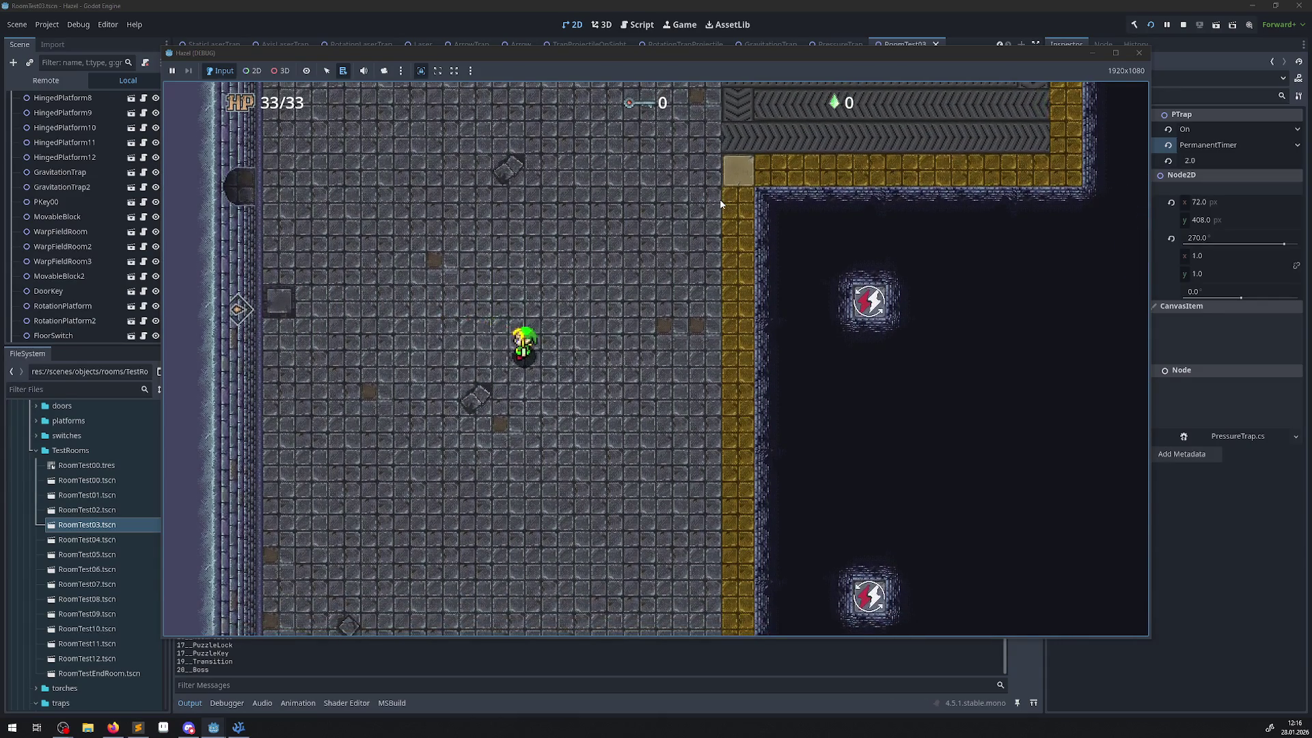
pyautogui.press('Left')
pyautogui.press('Down')
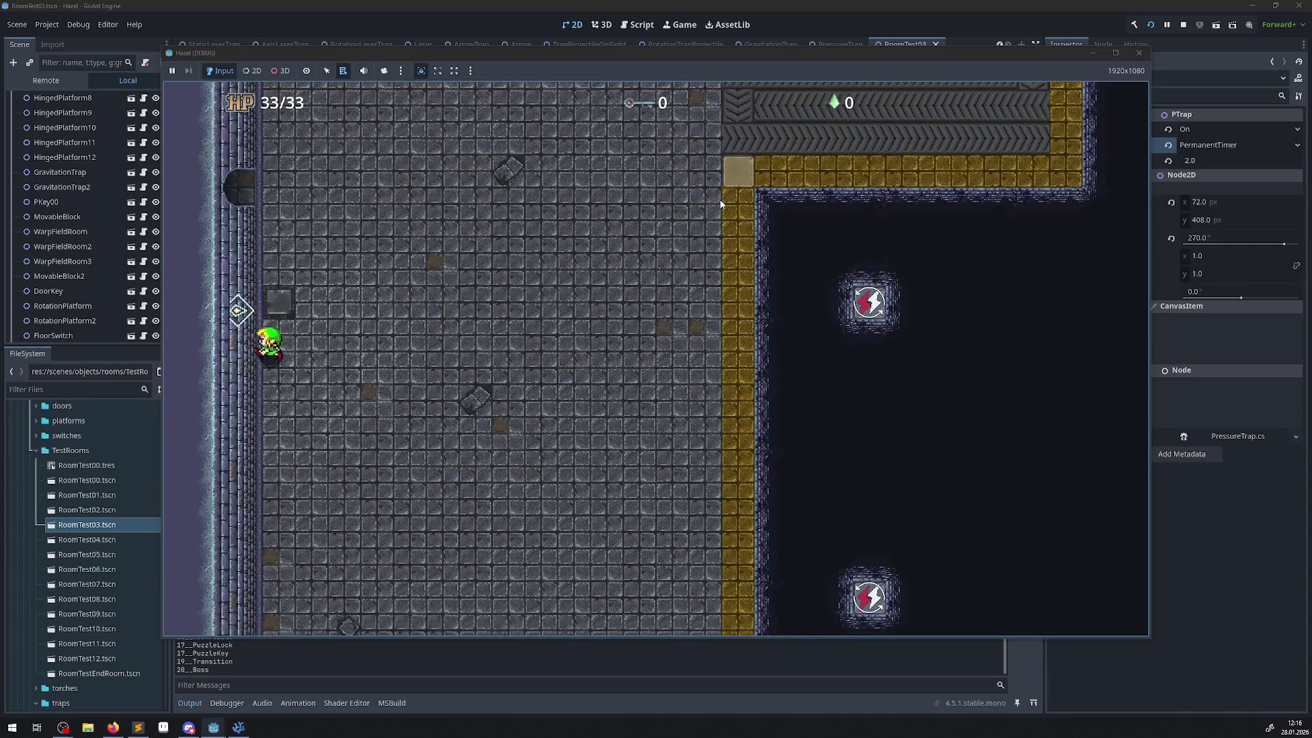
pyautogui.press('Up')
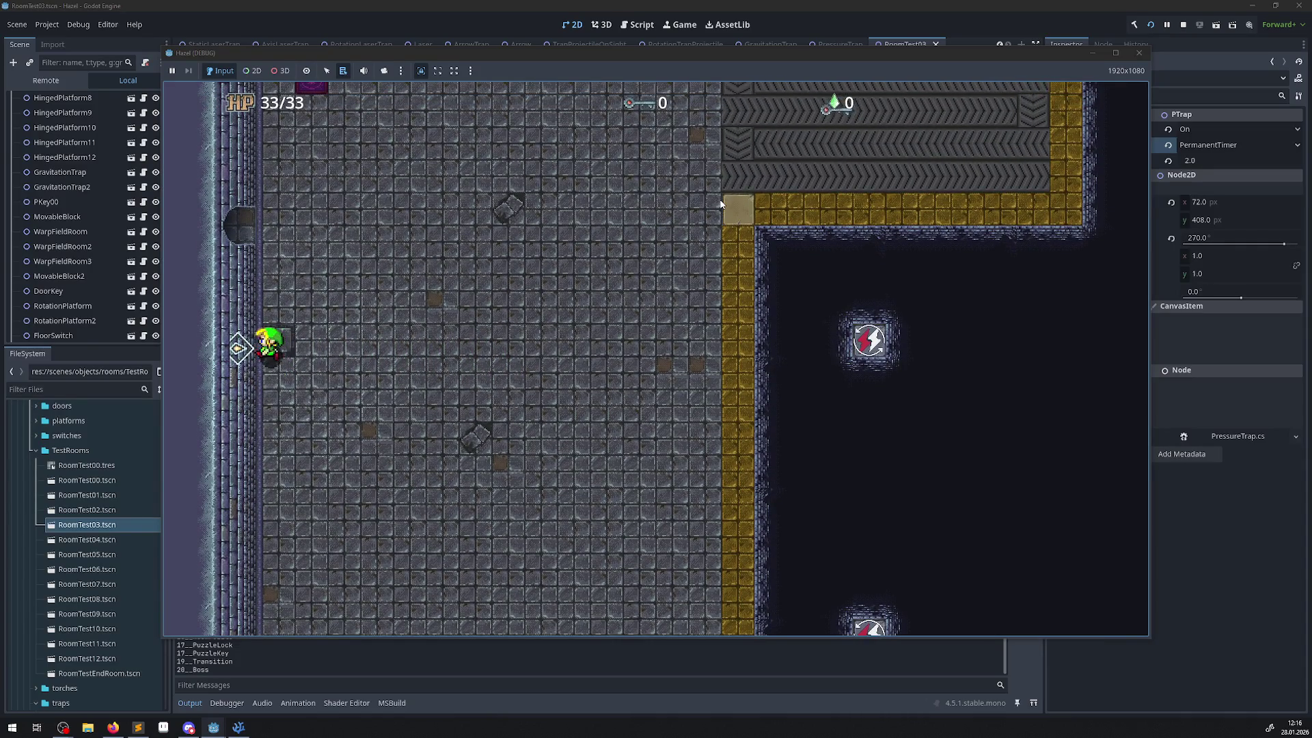
pyautogui.press('Down')
pyautogui.press('Right')
pyautogui.press('Right')
pyautogui.press('Left')
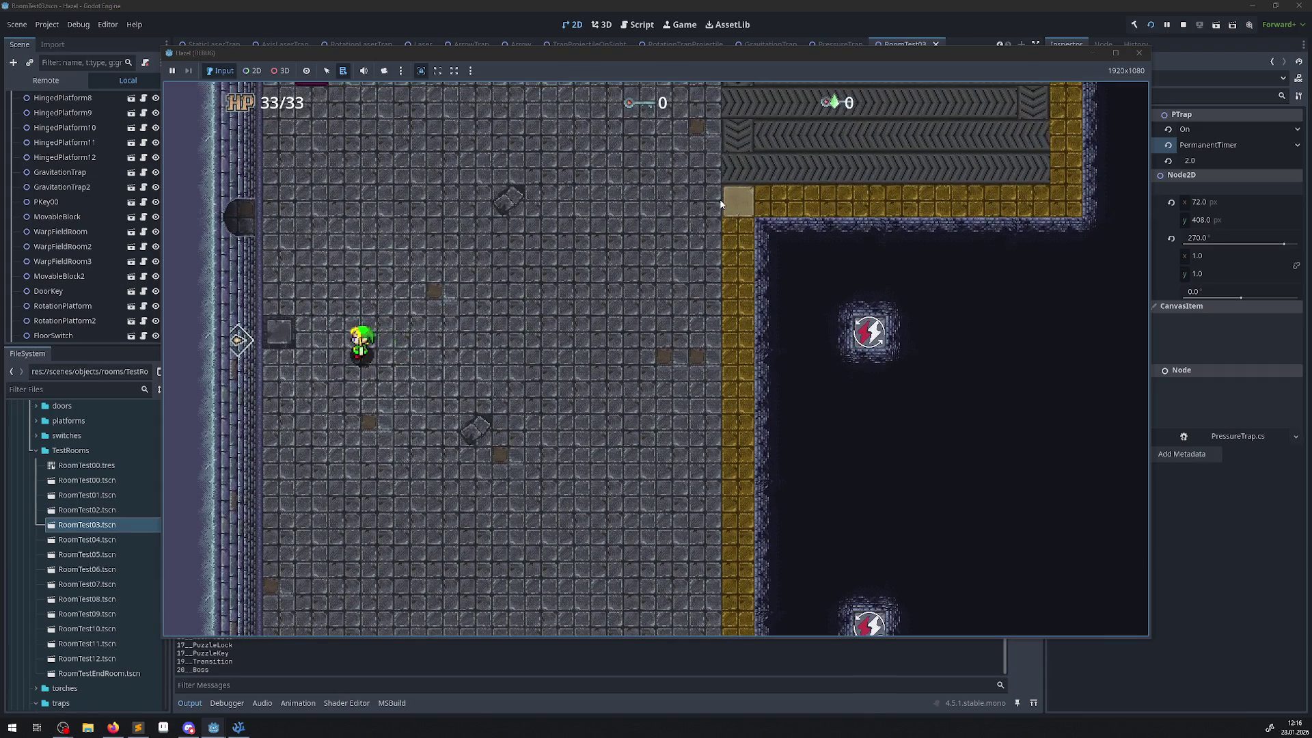
pyautogui.press('Right')
pyautogui.press('Right')
pyautogui.press('Up')
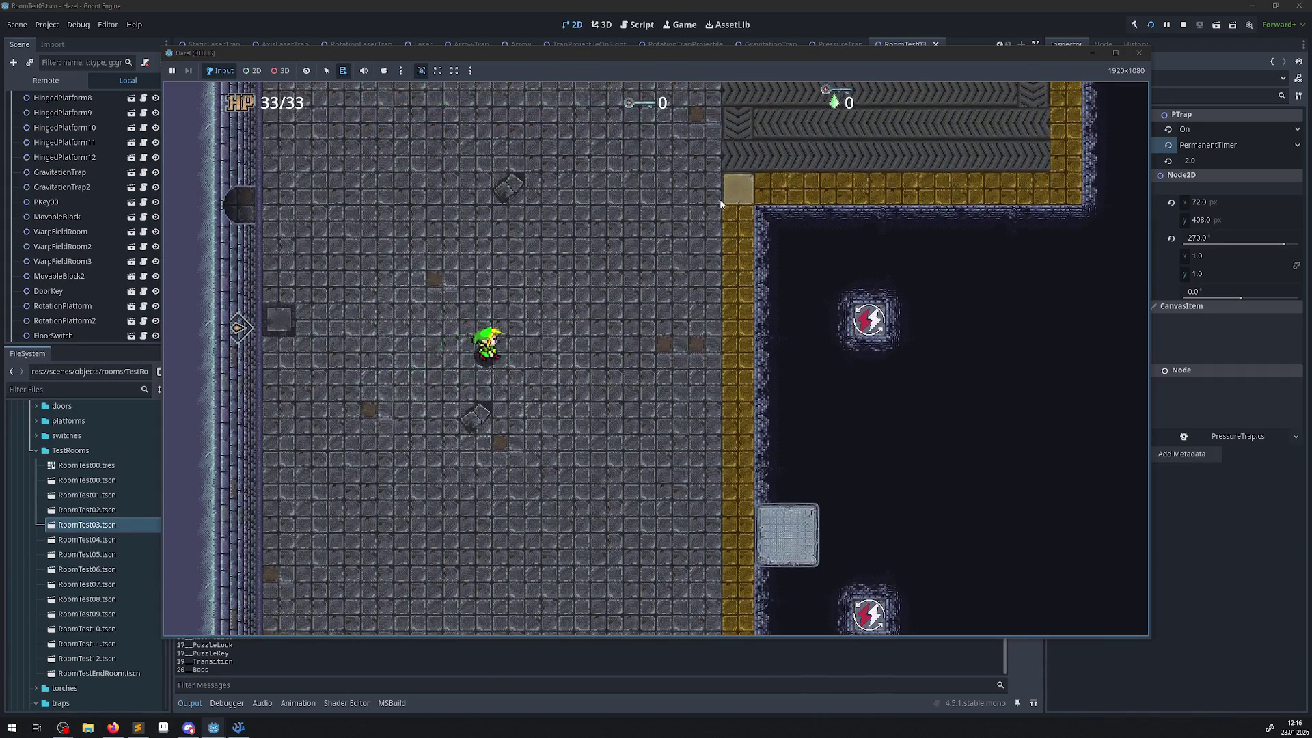
pyautogui.press('Left')
pyautogui.press('Down')
pyautogui.press('Right')
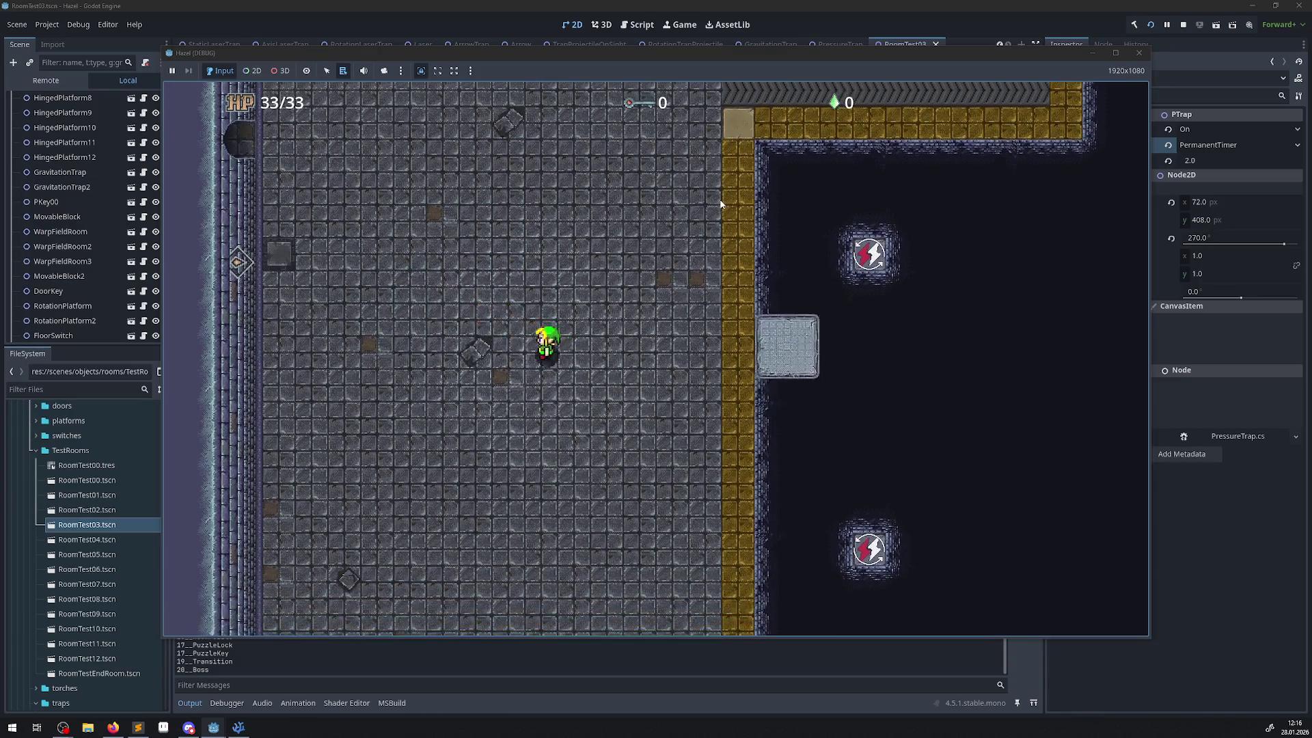
pyautogui.press('Left')
pyautogui.press('Down')
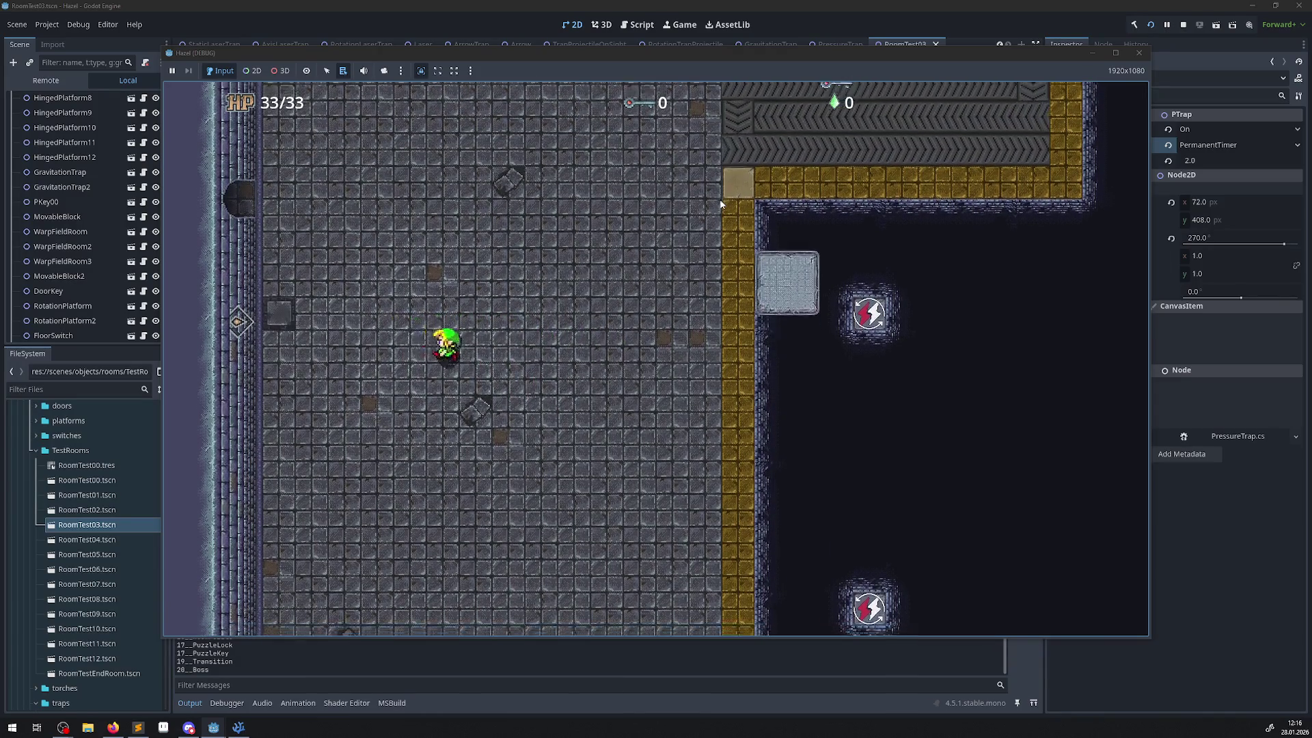
pyautogui.press('Right')
pyautogui.press('Up')
pyautogui.press('Left')
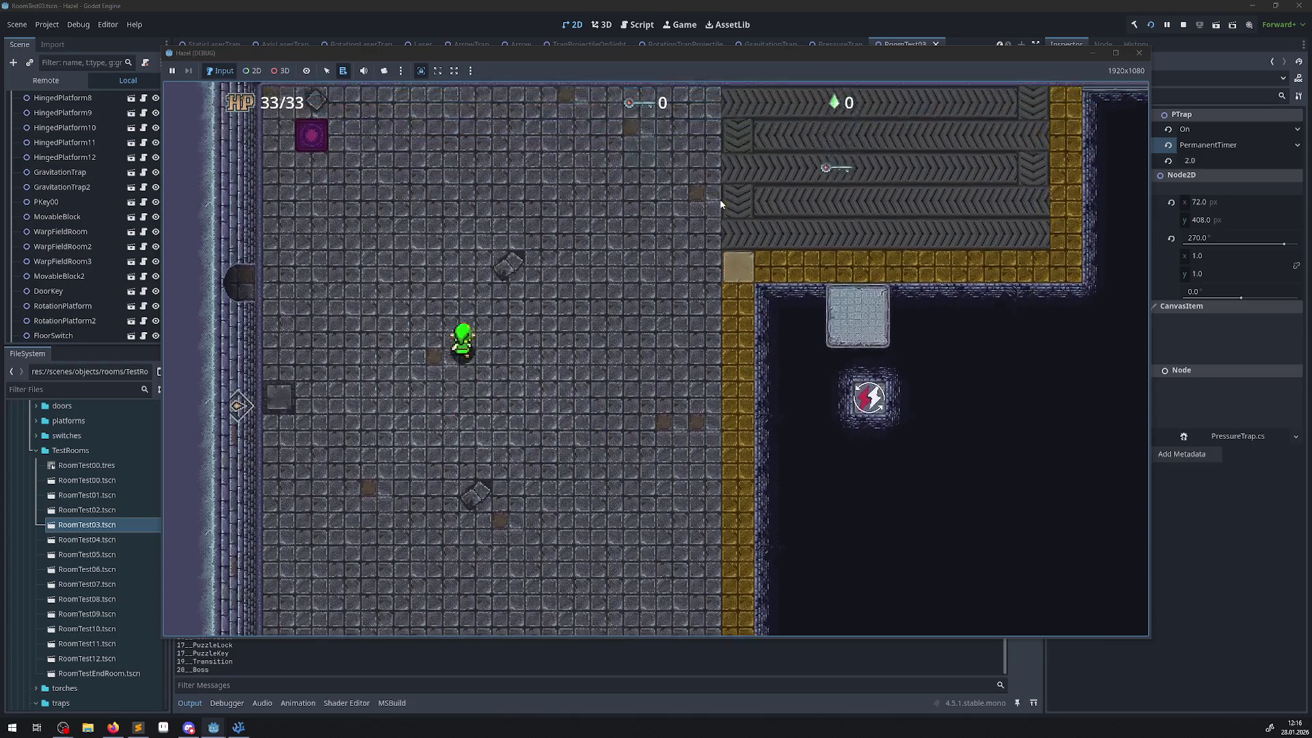
pyautogui.press('Right')
pyautogui.press('Down')
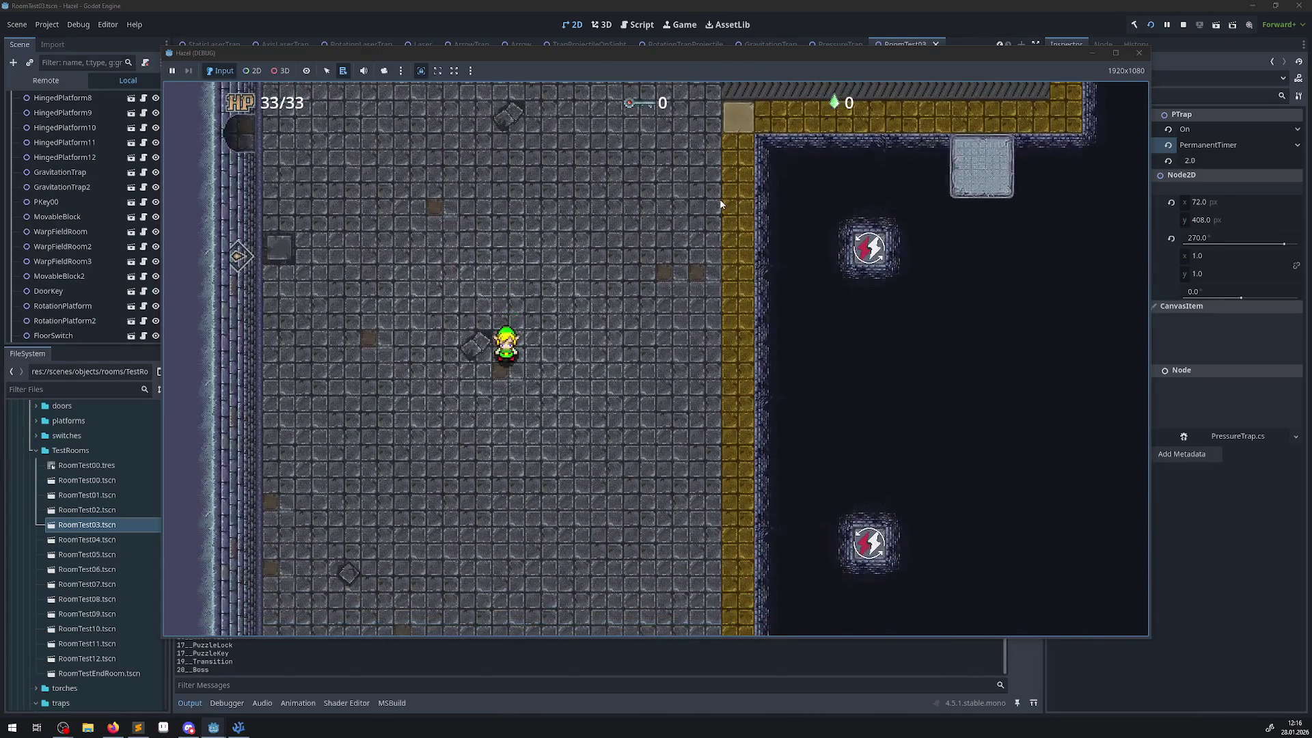
pyautogui.press('Right')
pyautogui.press('Up')
pyautogui.press('Left')
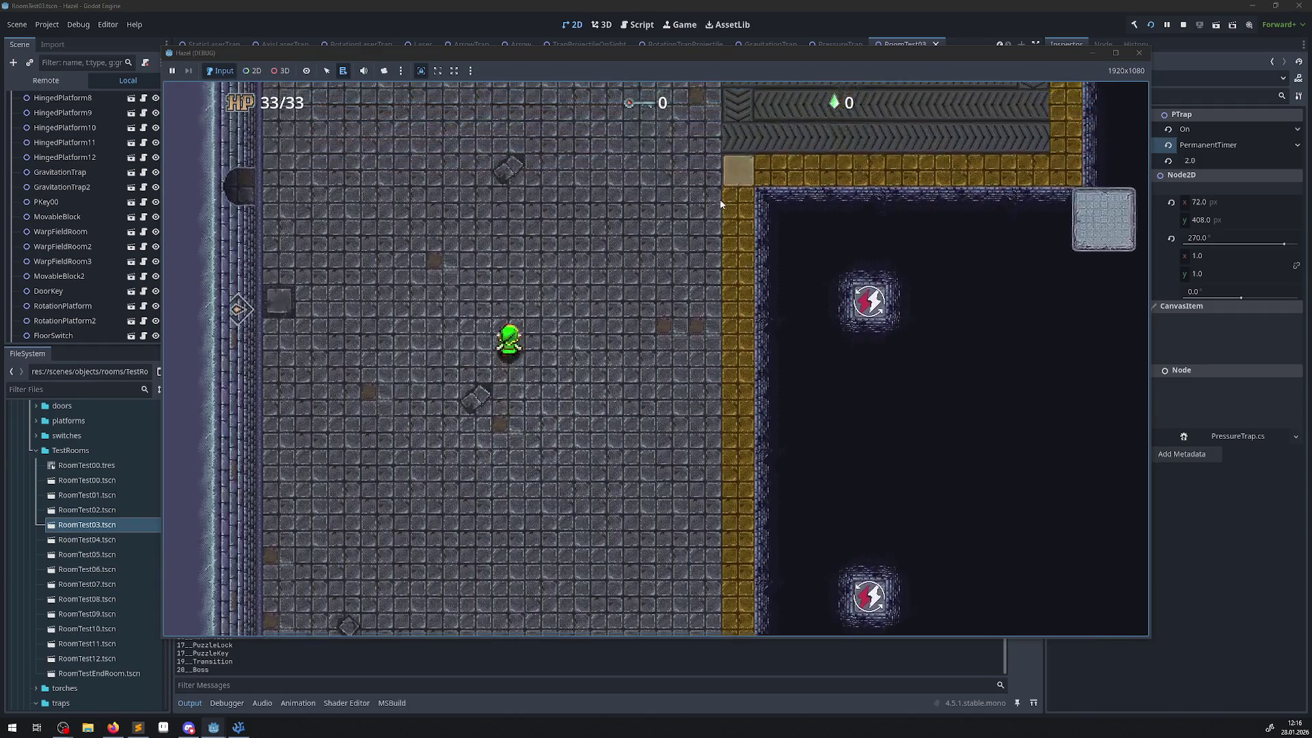
pyautogui.press('Right')
pyautogui.press('Down')
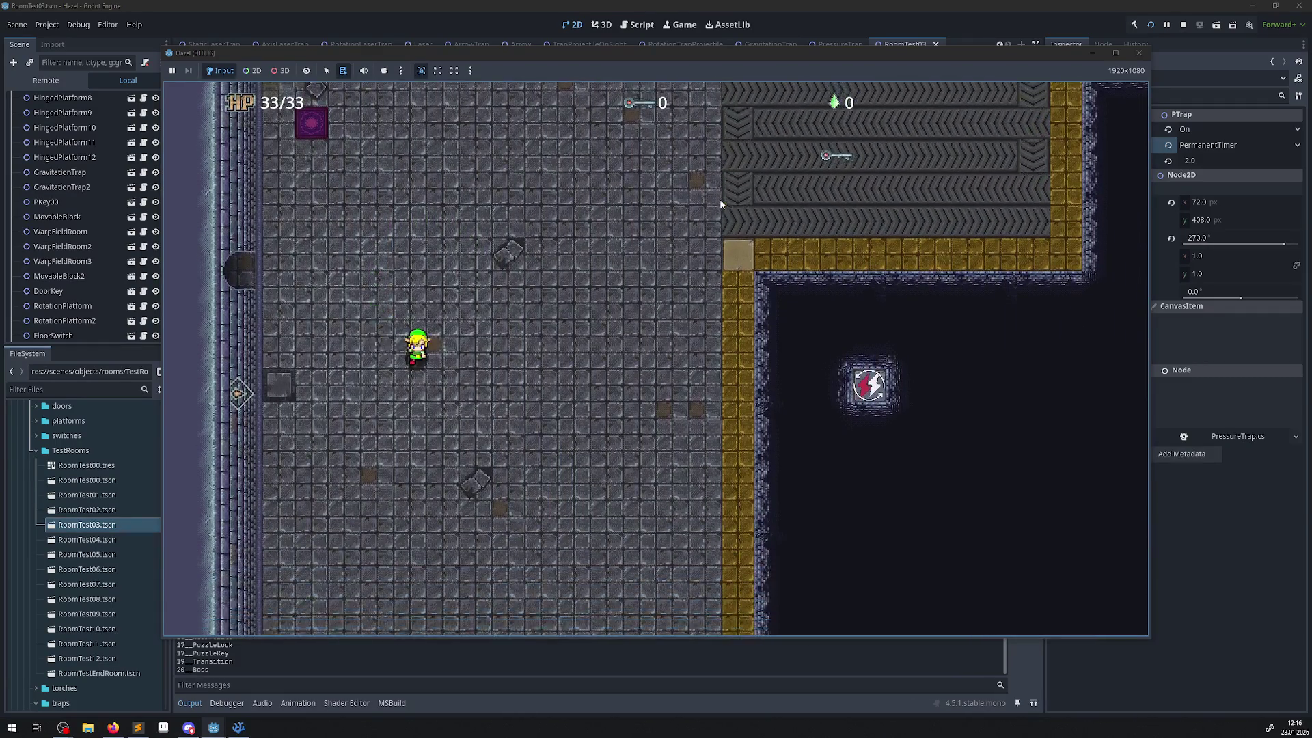
pyautogui.press('Down')
pyautogui.press('Left')
pyautogui.press('Up')
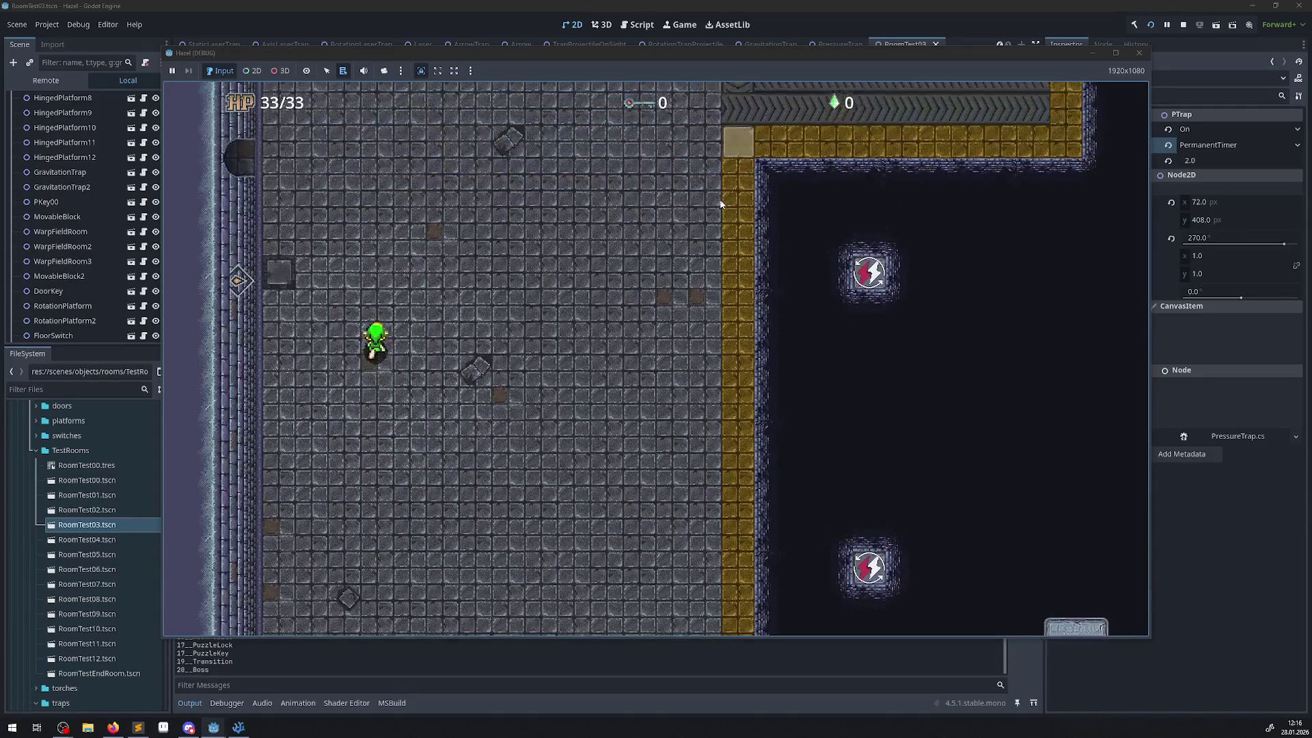
pyautogui.press('Right')
pyautogui.press('Up')
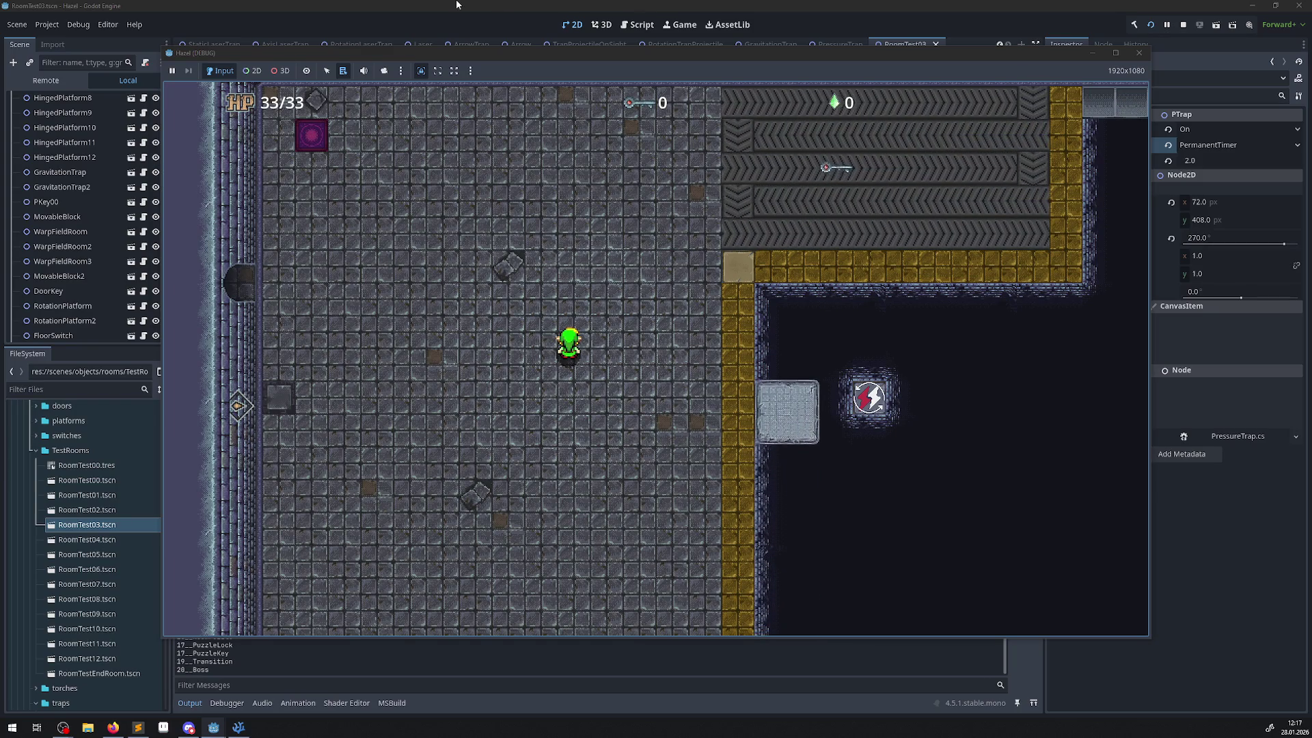
pyautogui.press('Down')
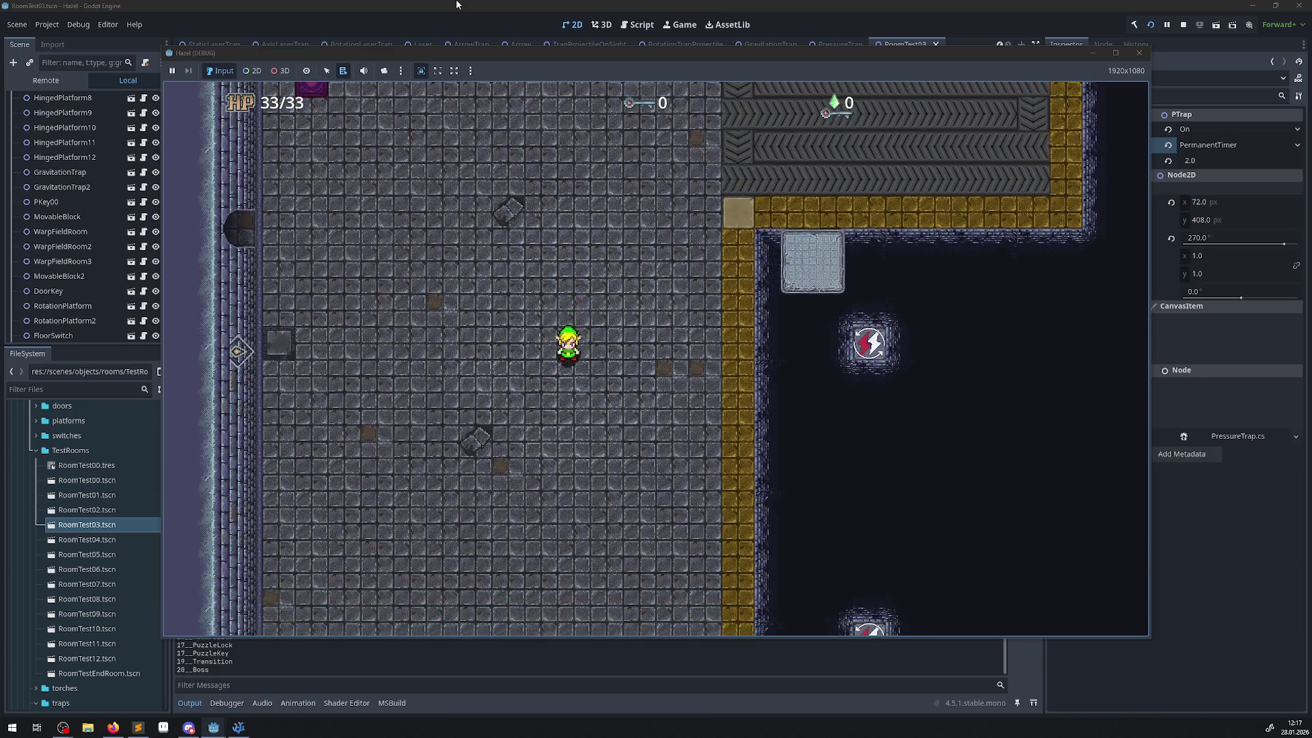
pyautogui.press('Left')
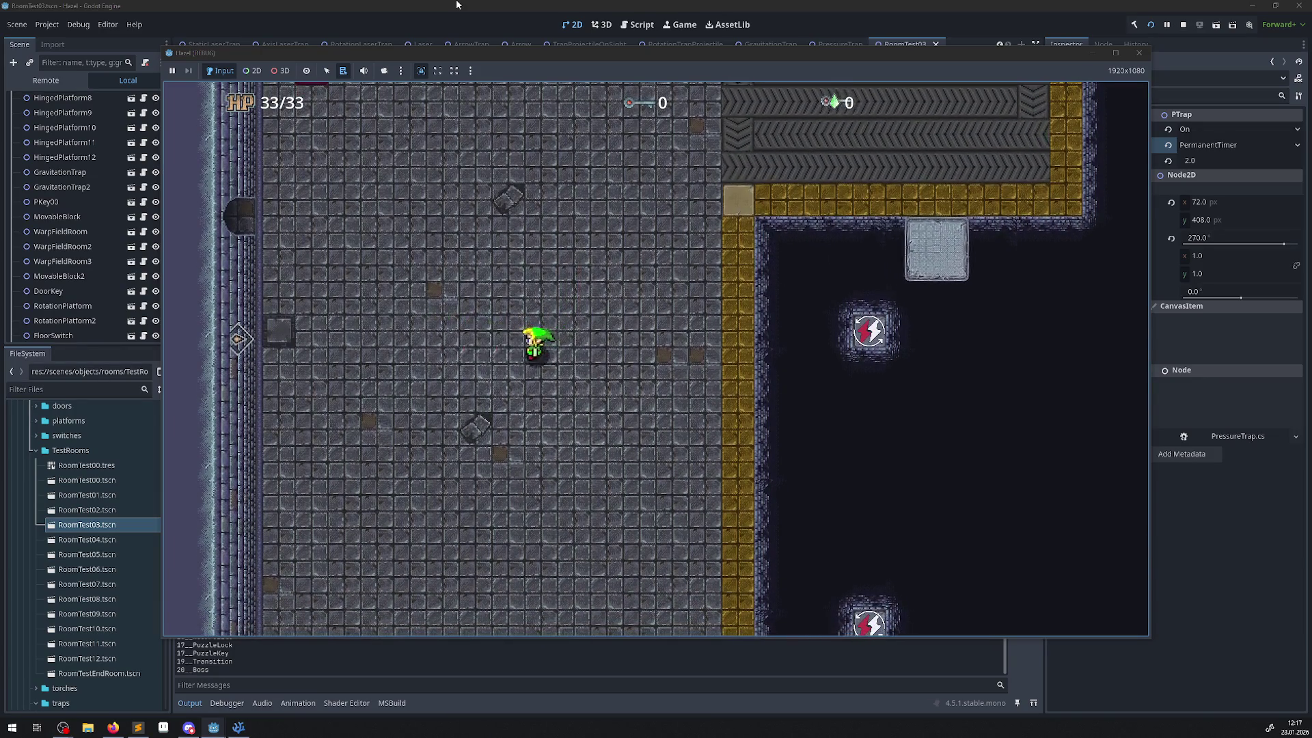
pyautogui.press('Left')
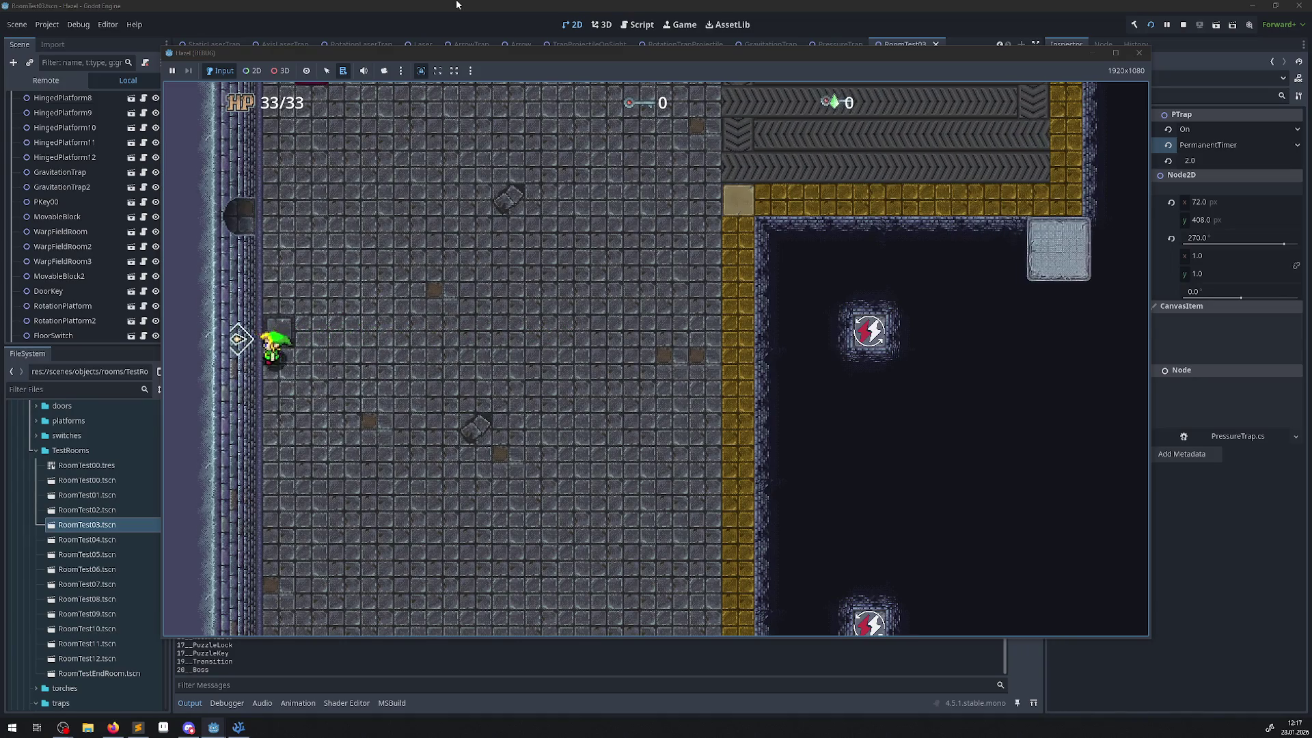
pyautogui.press('Right')
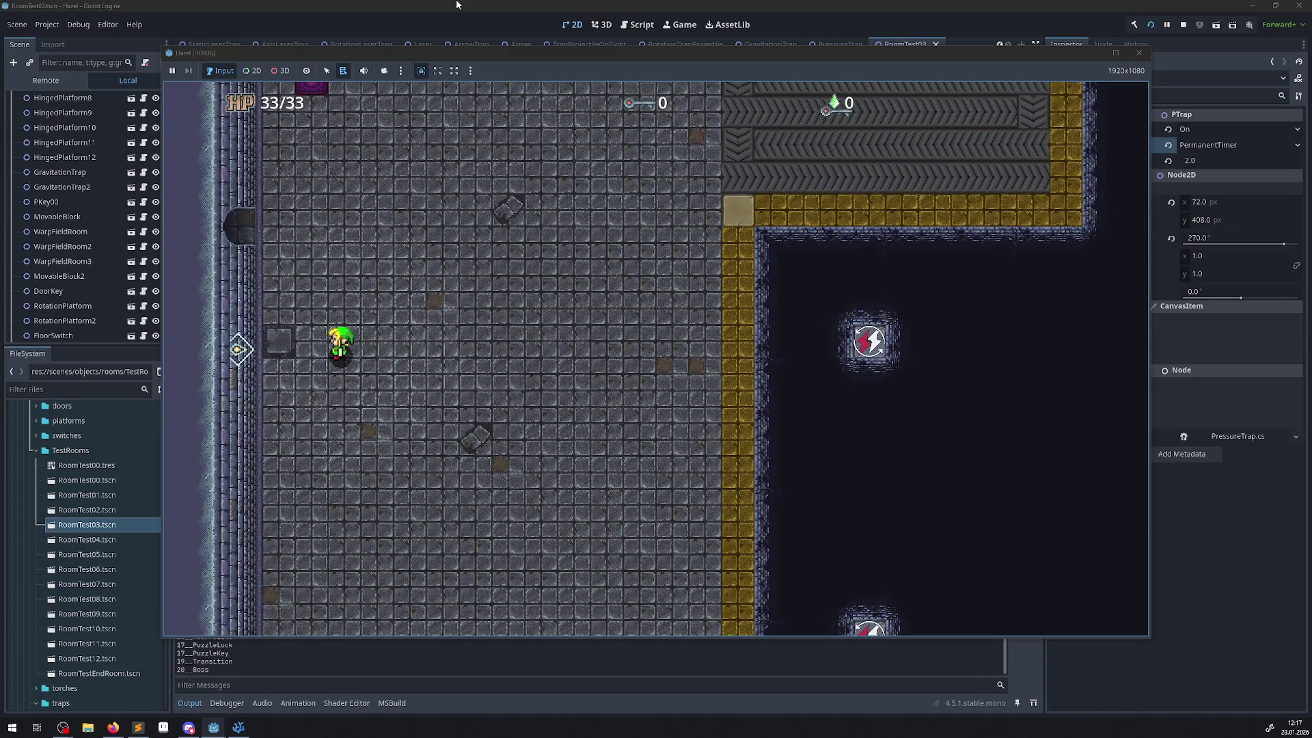
pyautogui.press('Right')
pyautogui.press('Left')
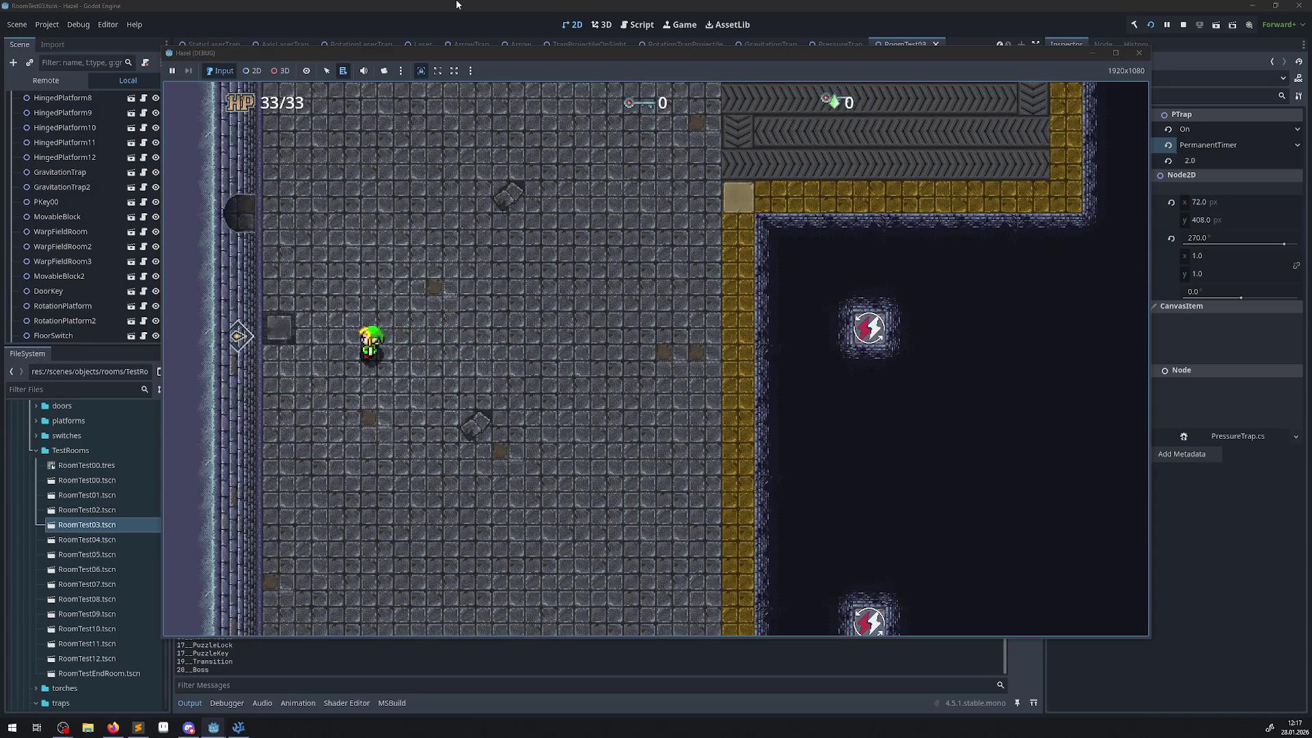
pyautogui.press('Right')
pyautogui.press('Left')
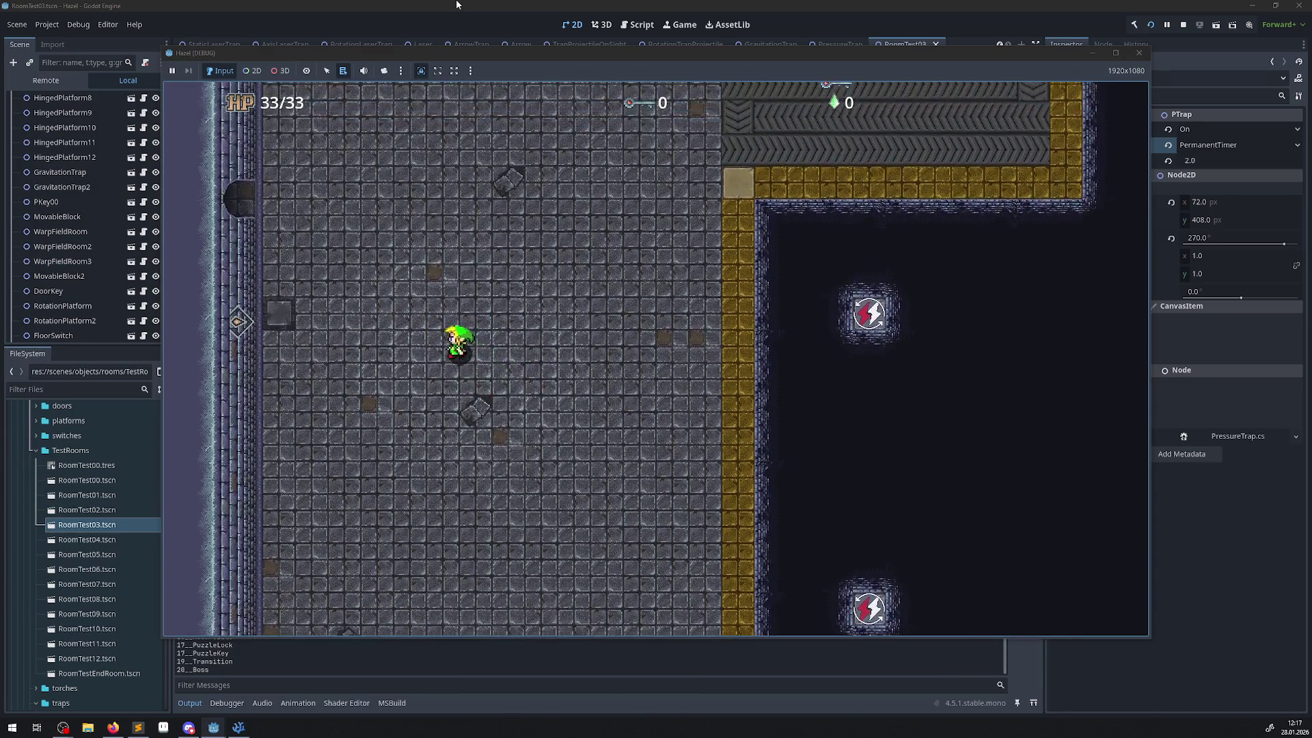
pyautogui.press('Left')
pyautogui.press('Right')
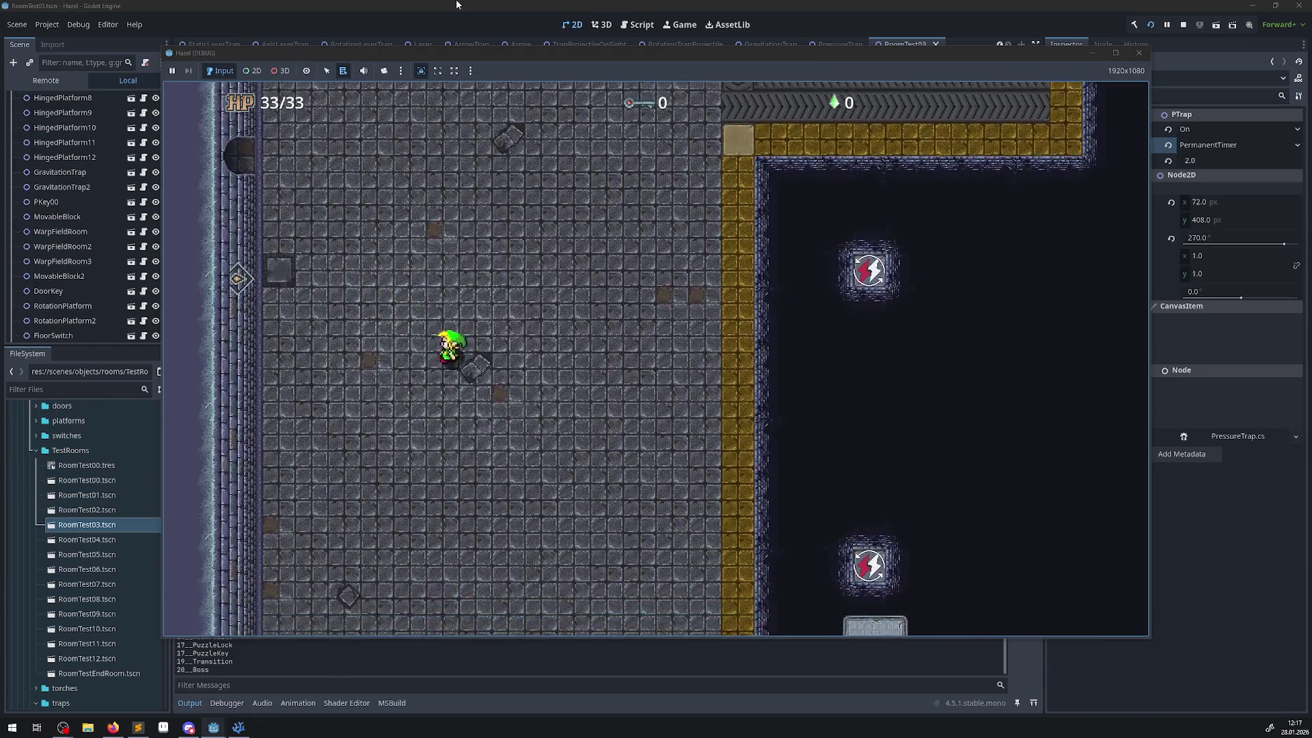
pyautogui.press('Left')
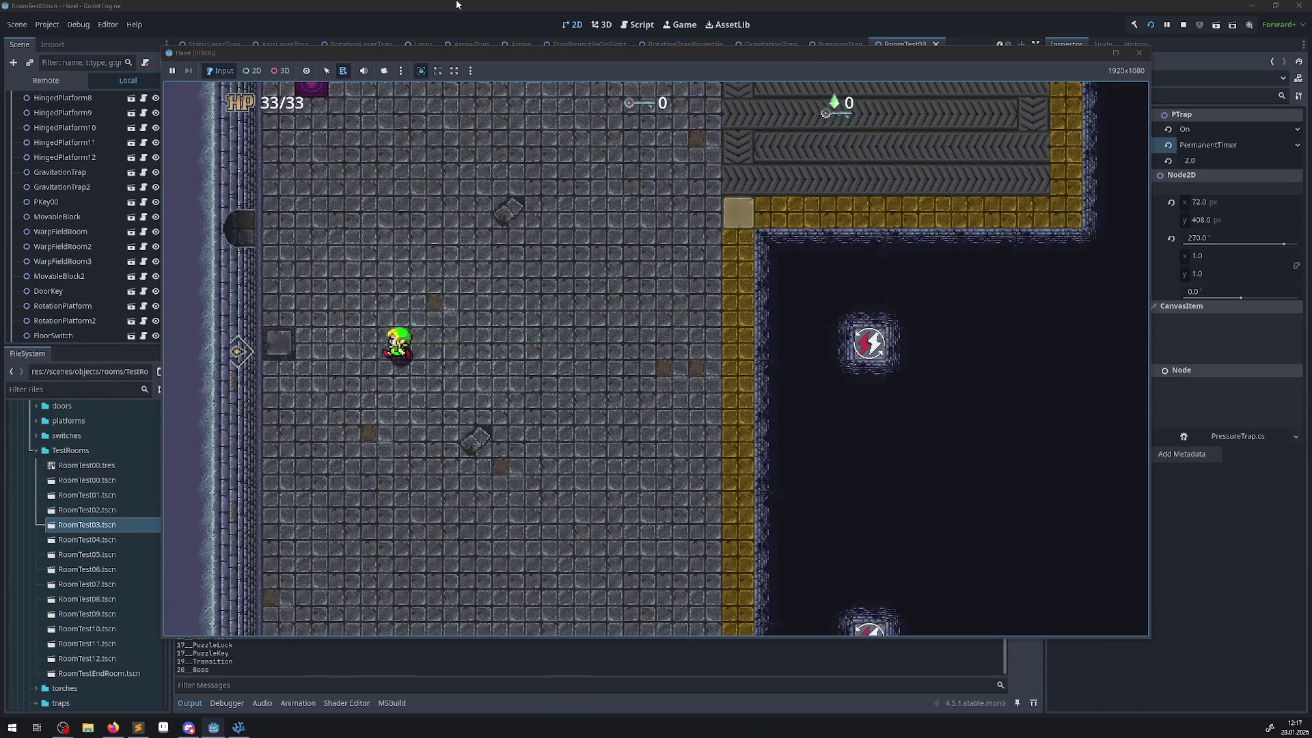
pyautogui.press('Right')
pyautogui.press('Left')
pyautogui.press('Left')
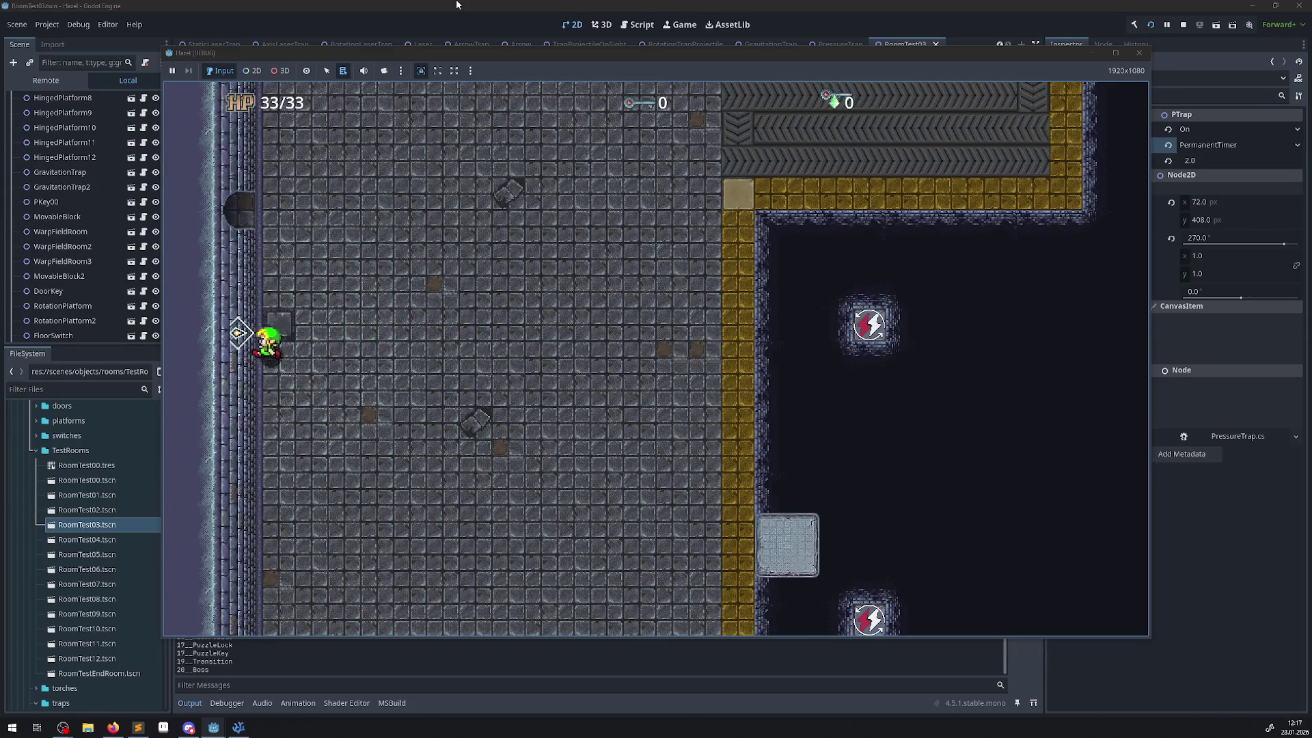
pyautogui.press('Down')
pyautogui.press('Right')
pyautogui.press('Up')
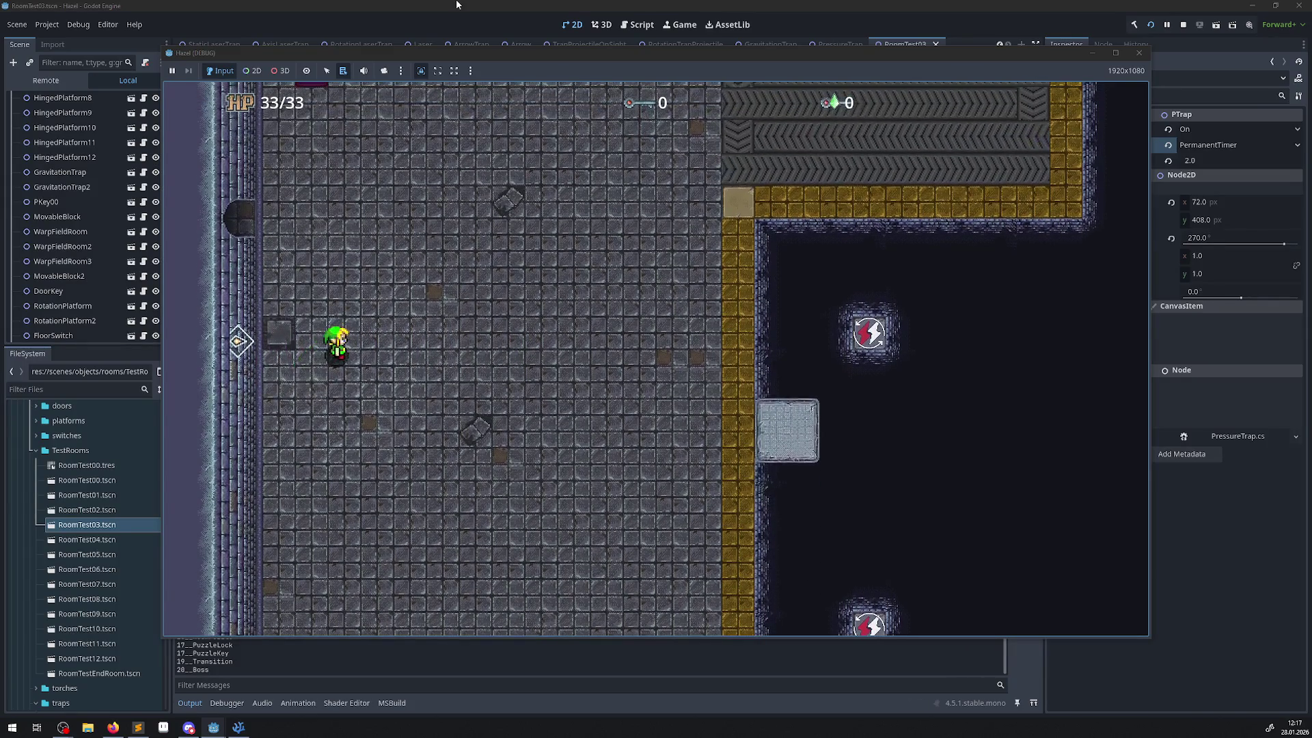
pyautogui.press('Right')
pyautogui.press('Down')
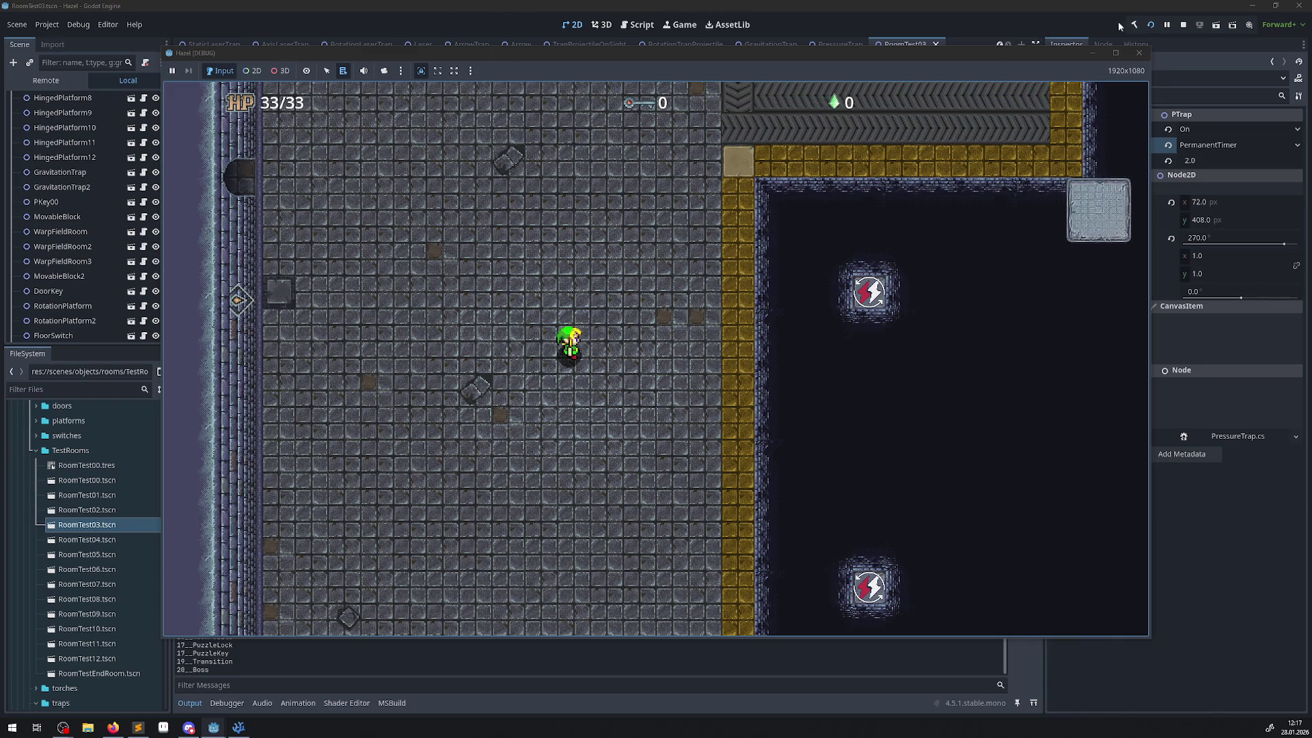
pyautogui.click(1138, 53)
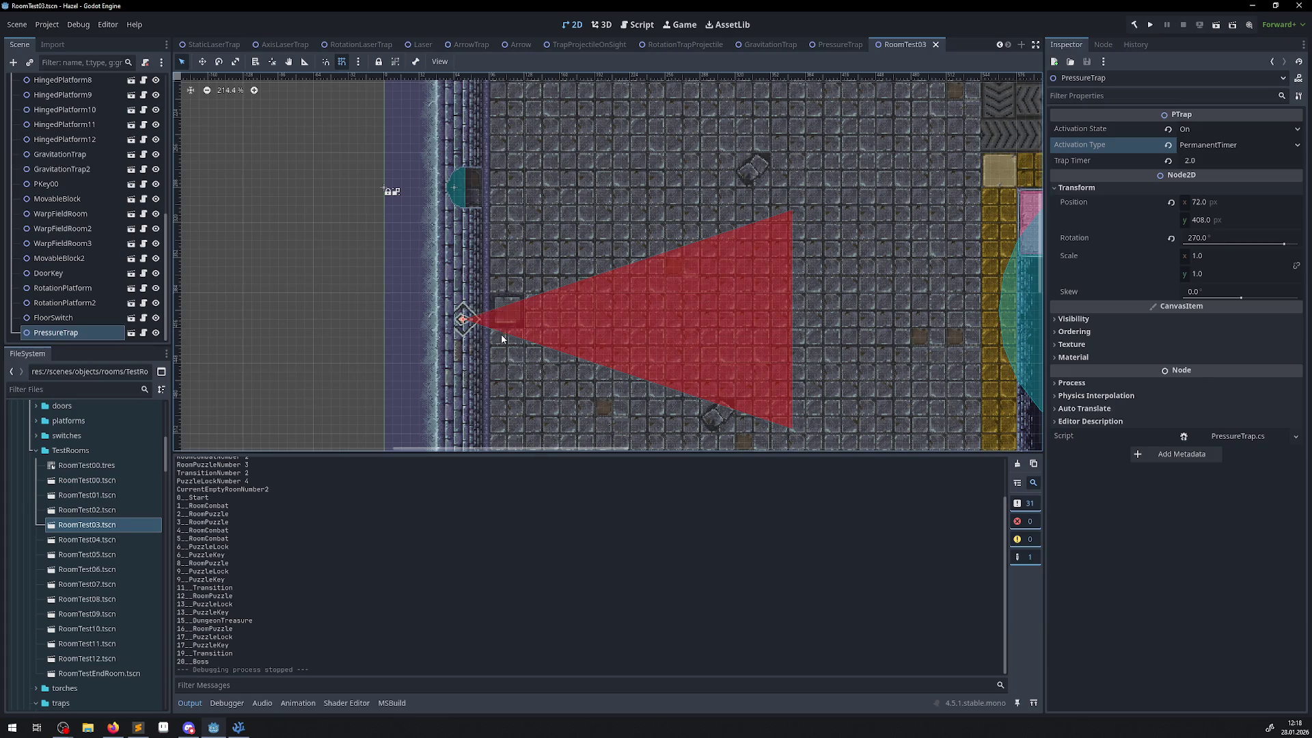
pyautogui.scroll(2, 503, 338)
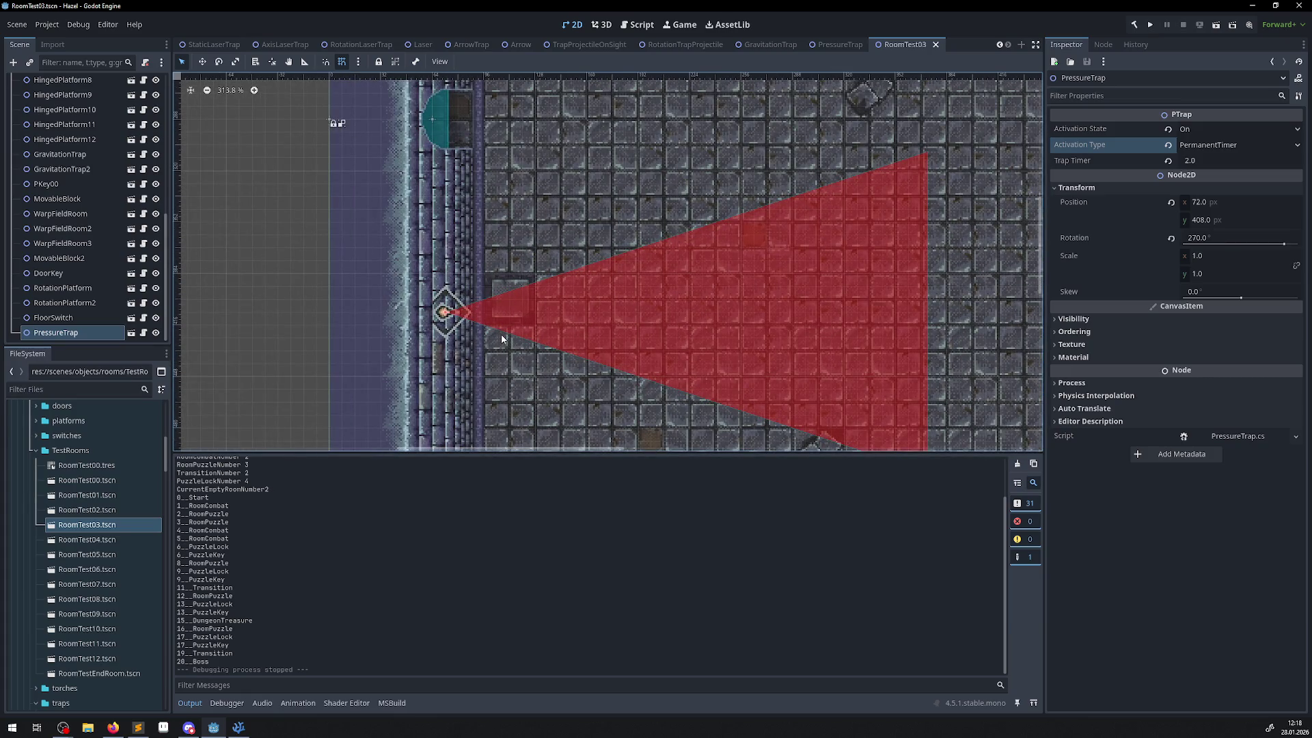
pyautogui.scroll(-2, 500, 338)
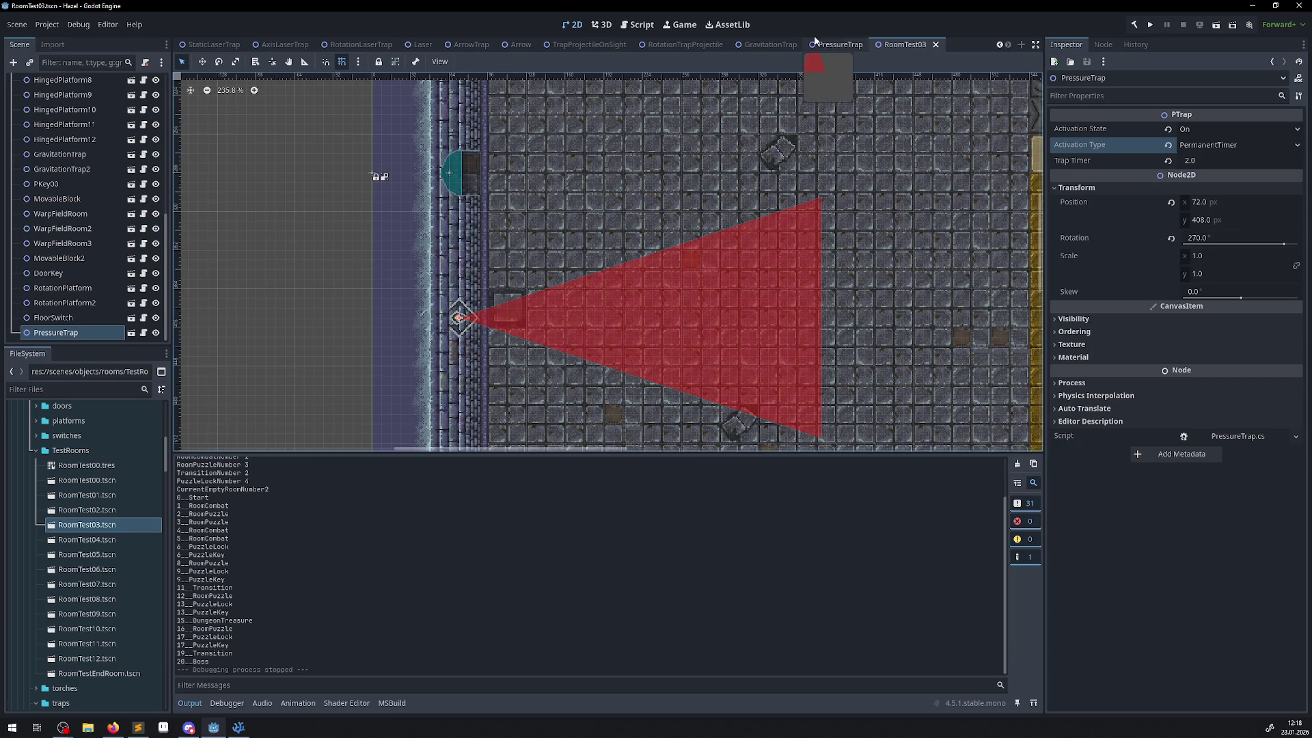
# - In the PressureTrap scene, set collision polygon points 1 and 2 to y 400 and save
pyautogui.doubleClick(460, 318)
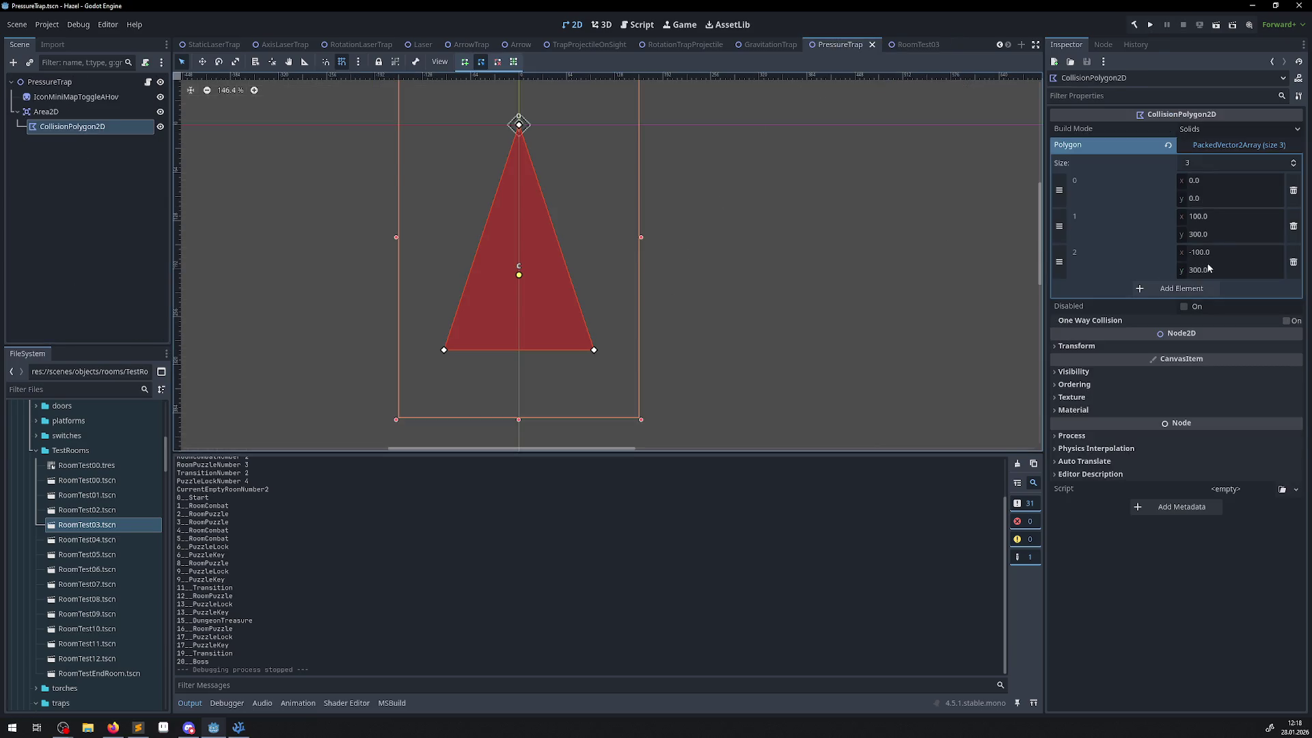
pyautogui.click(1204, 233)
pyautogui.write('0')
pyautogui.press('Return')
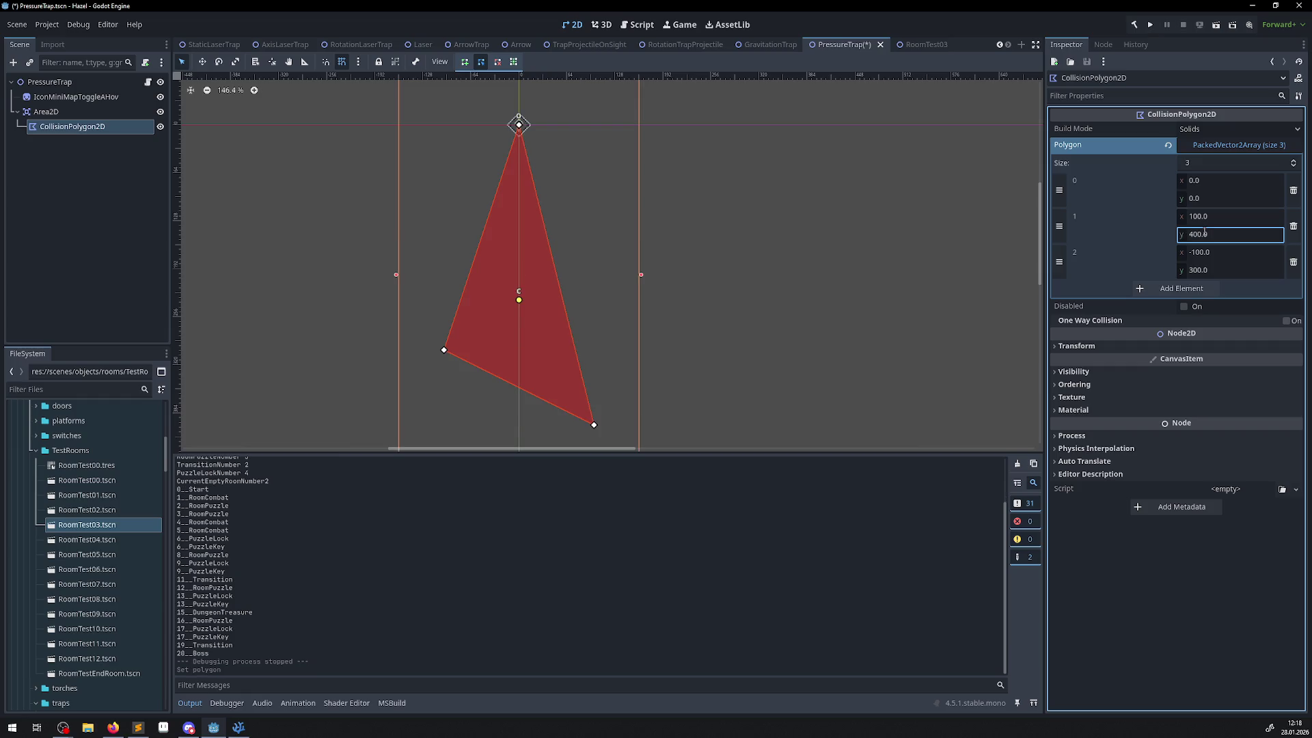
pyautogui.click(1202, 271)
pyautogui.write('400')
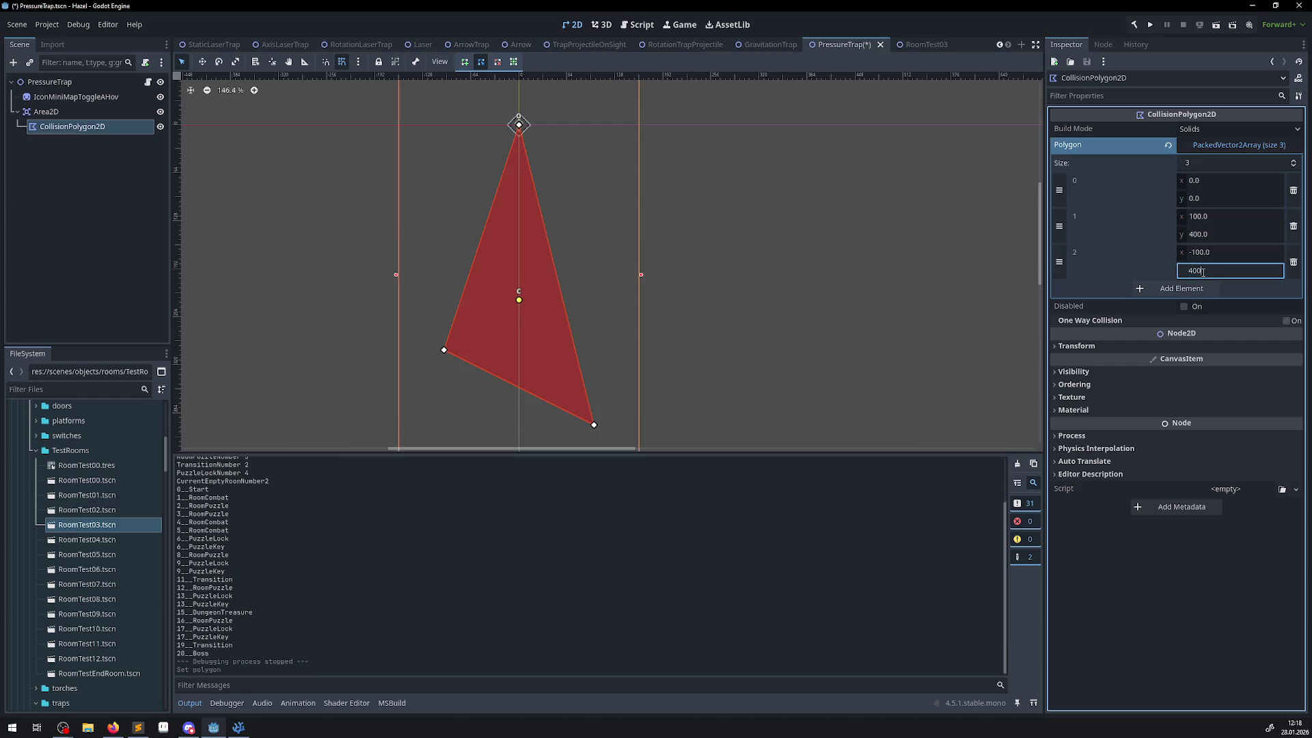
pyautogui.press('Return')
pyautogui.hotkey('ctrl', 's')
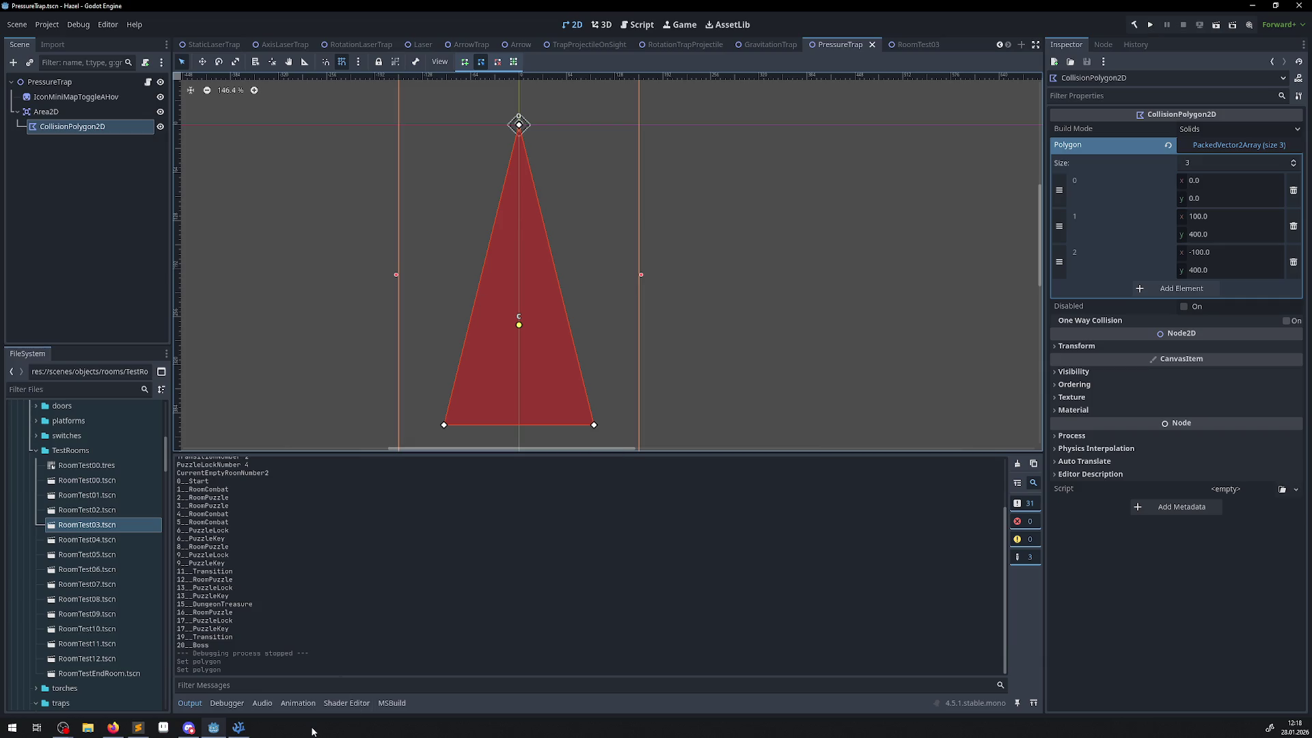
# - Add '[Export] private bool bISwitching = true;' below the GravityState declaration and save
pyautogui.click(241, 727)
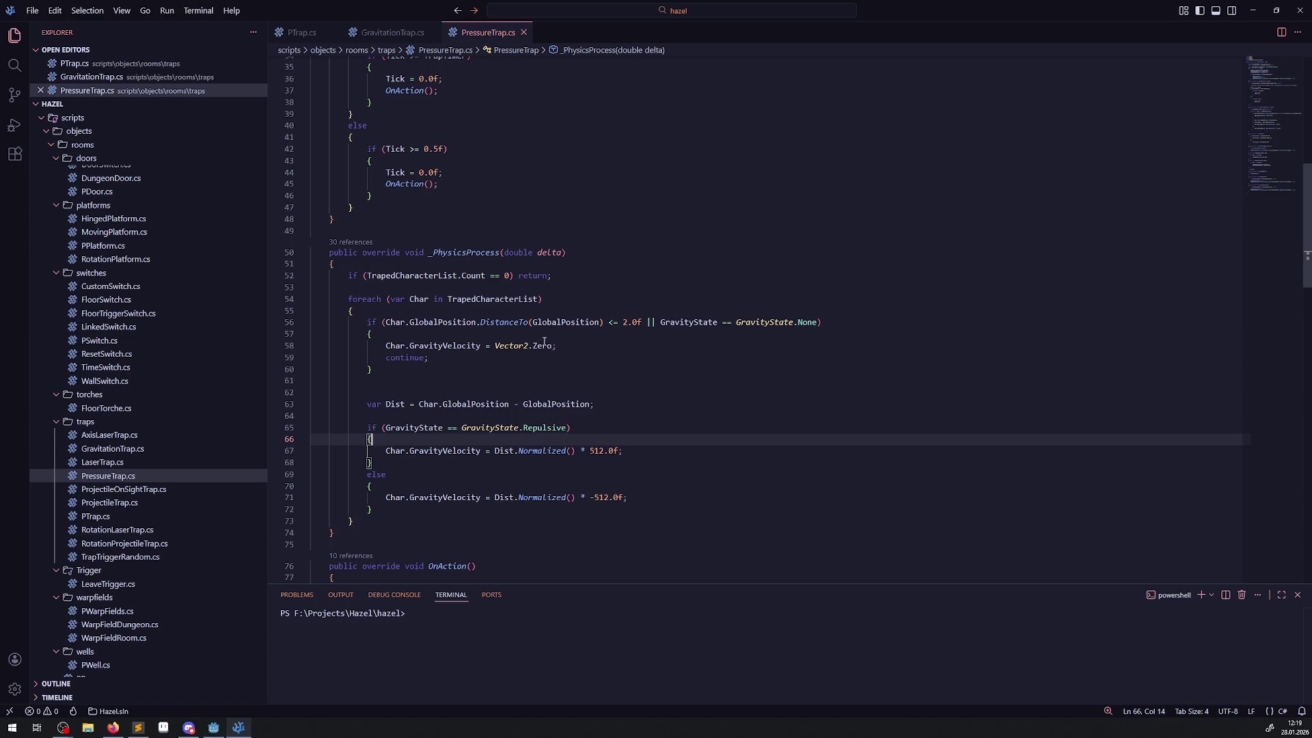
pyautogui.scroll(5, 498, 326)
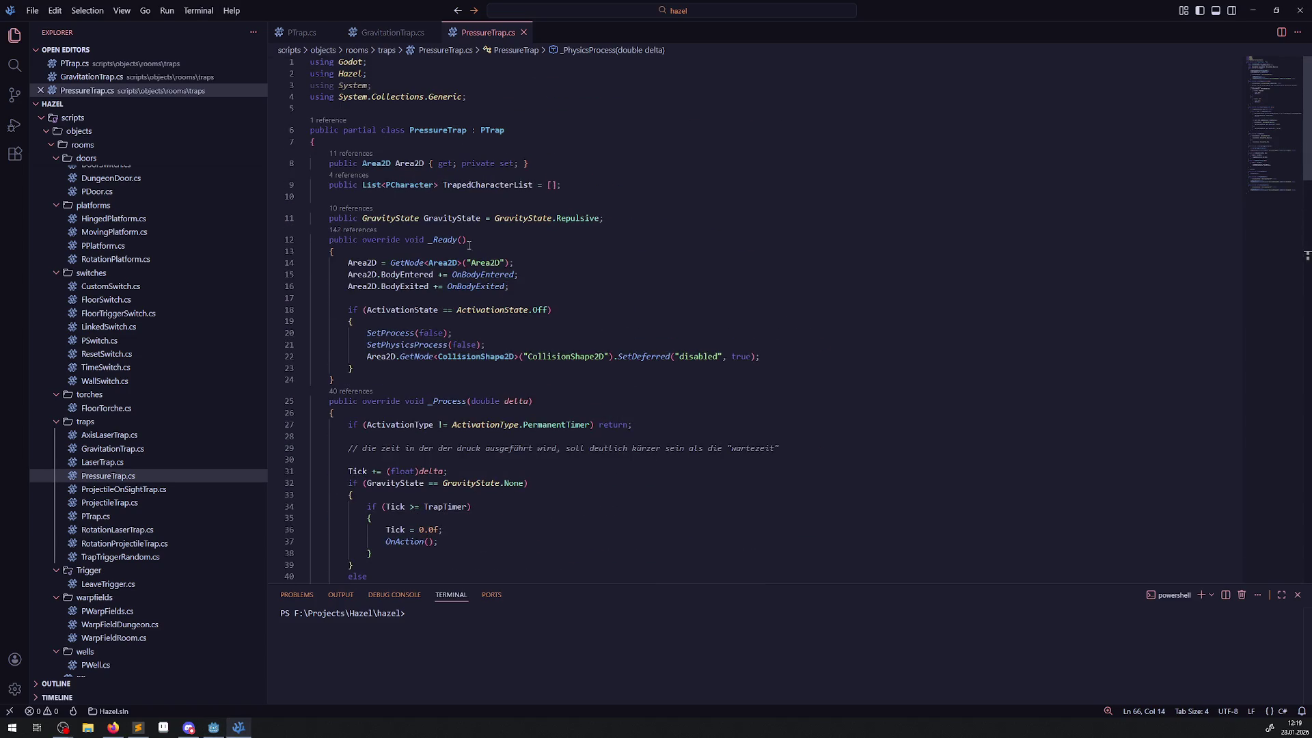
pyautogui.click(630, 218)
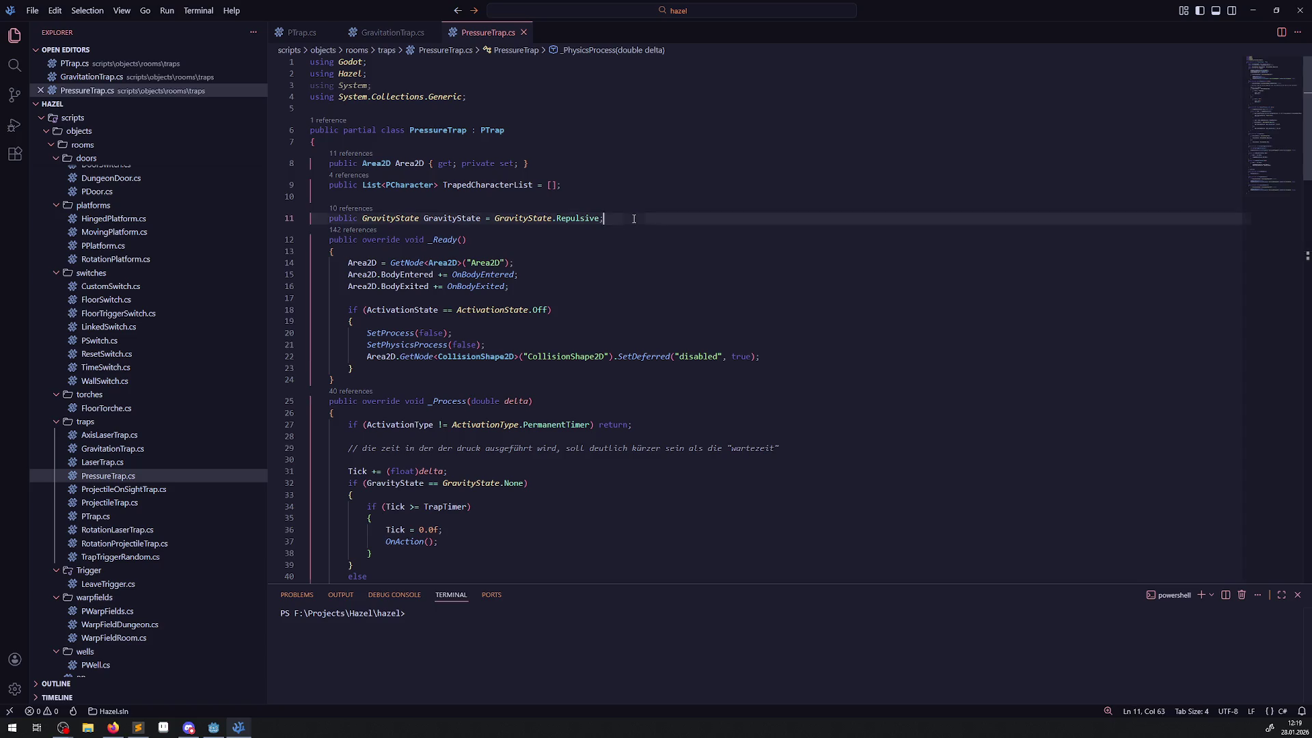
pyautogui.press('Return')
pyautogui.press('Return')
pyautogui.write('[')
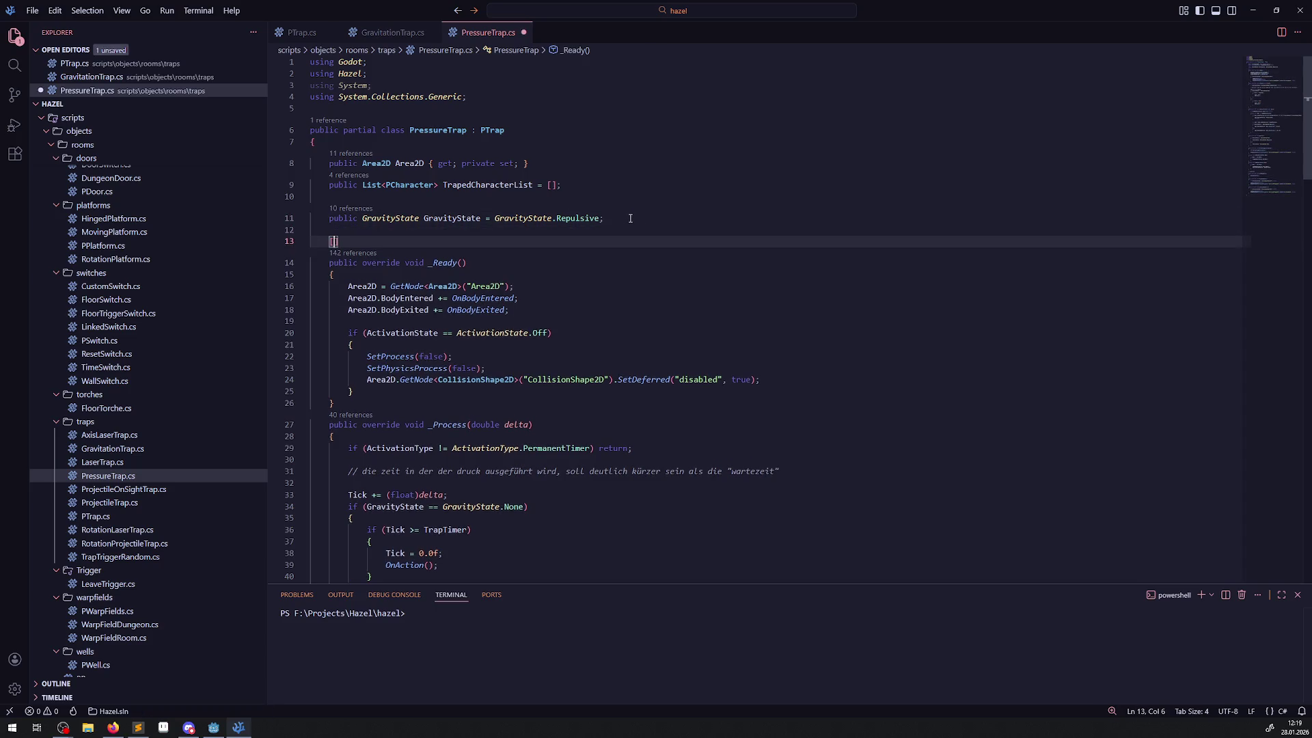
pyautogui.write('Export')
pyautogui.press('Return')
pyautogui.press('Return')
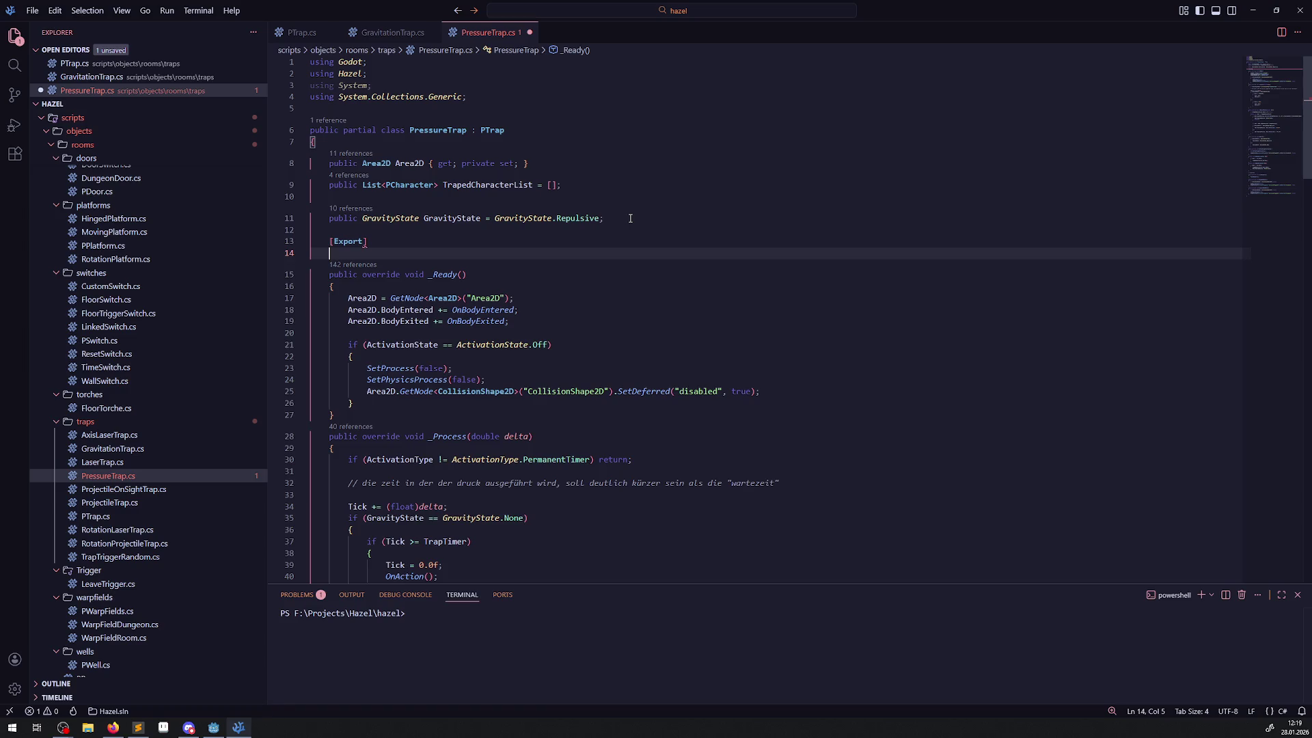
pyautogui.press('Up')
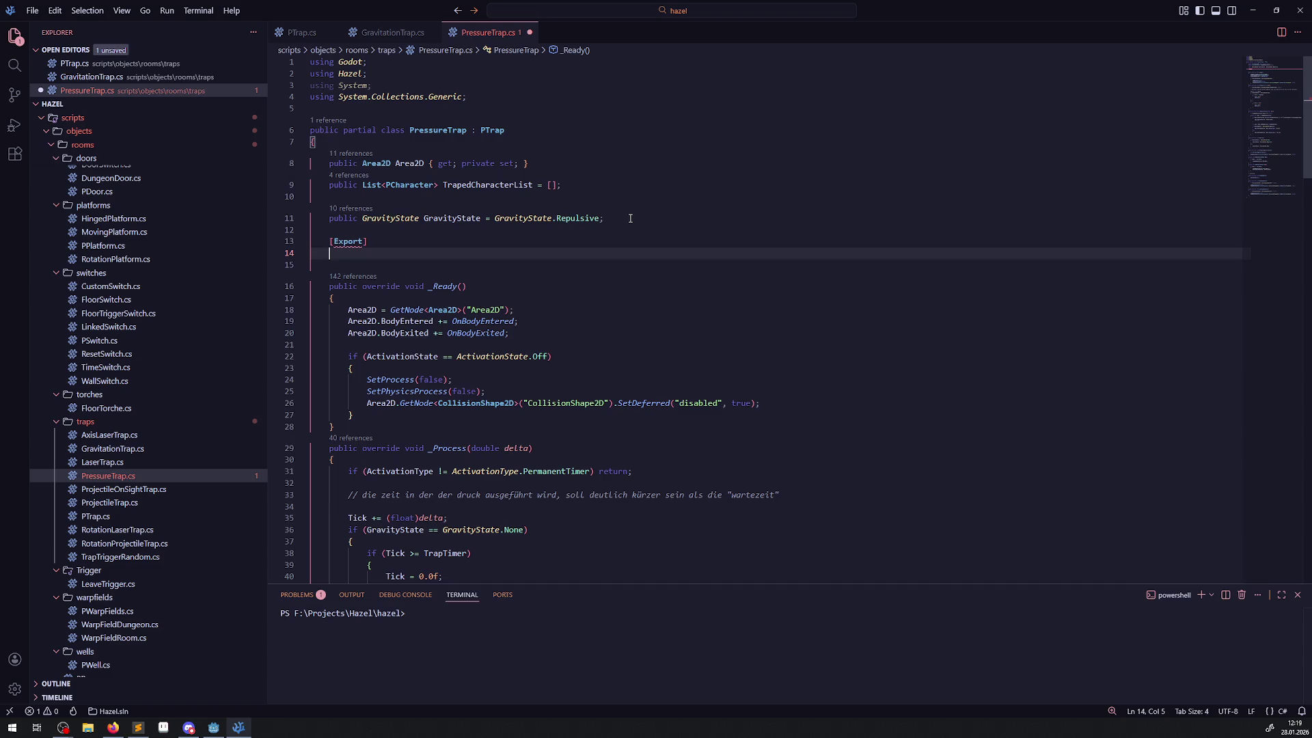
pyautogui.write('publ')
pyautogui.write('private bool')
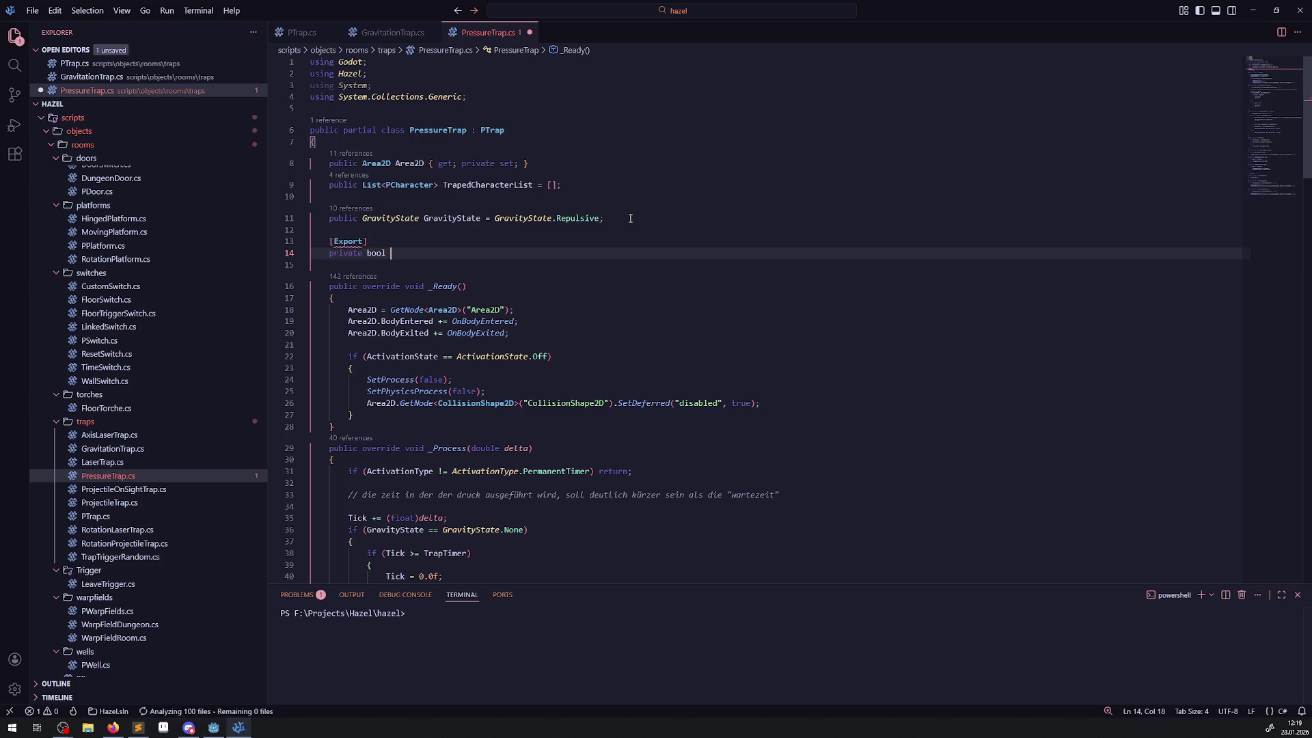
pyautogui.write('b')
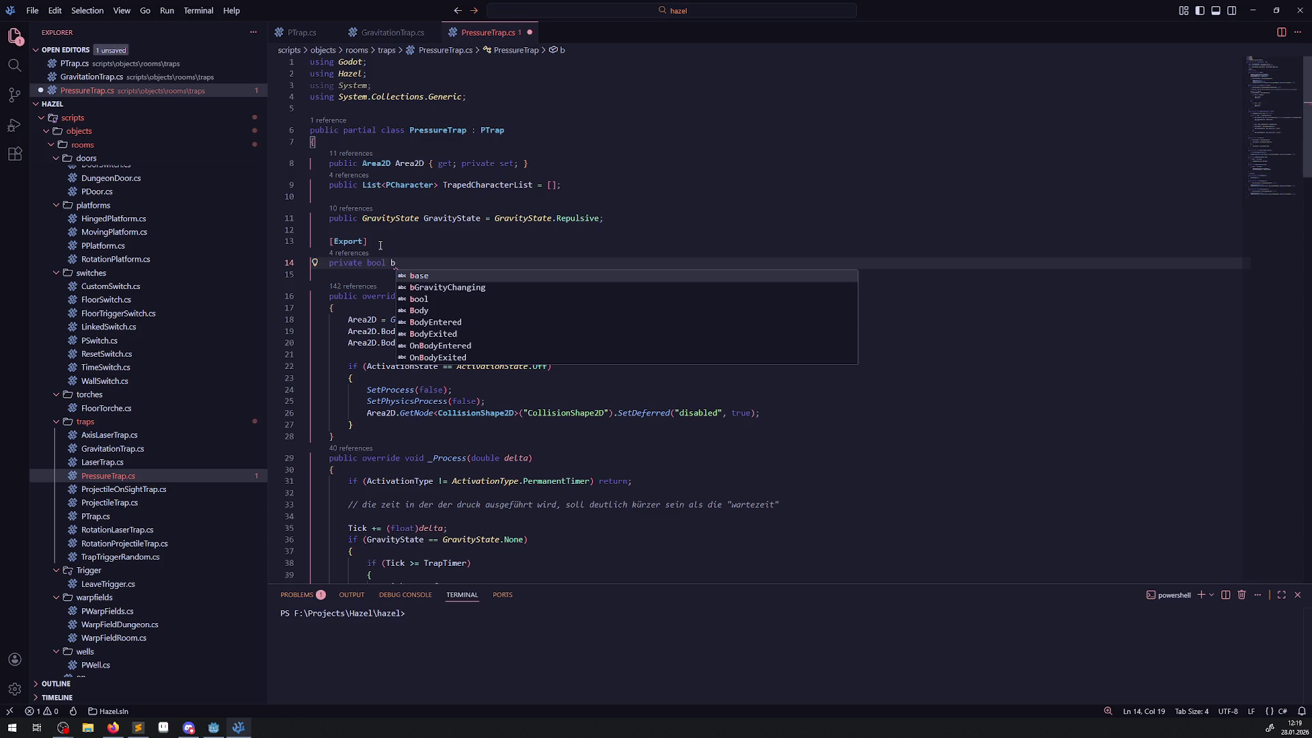
pyautogui.write('ISwitch')
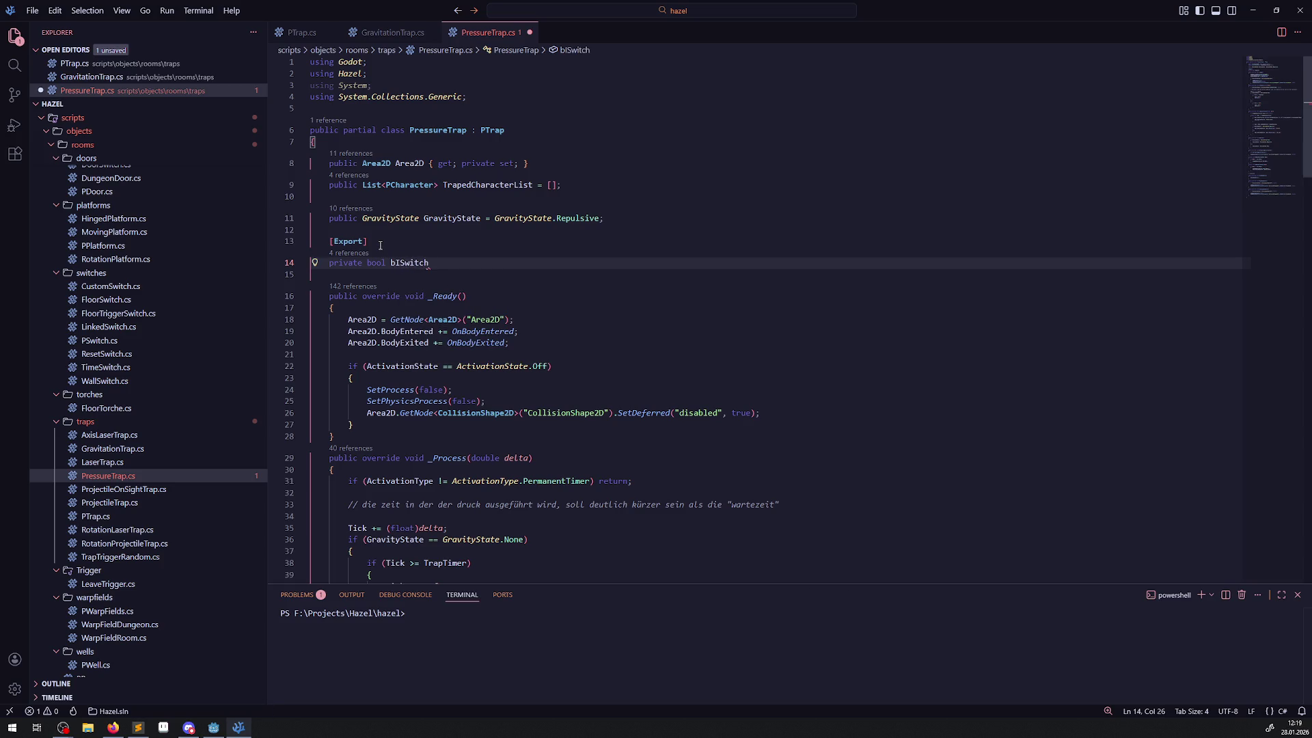
pyautogui.write('ing = fa')
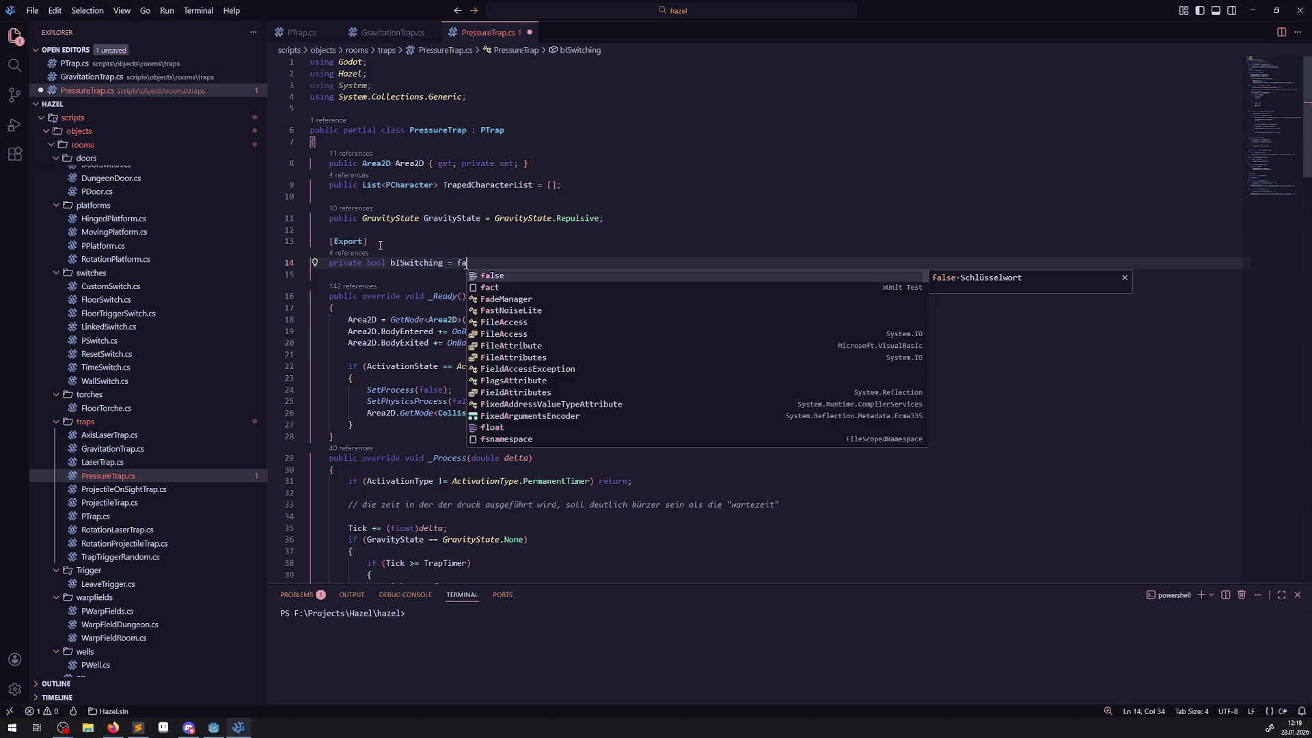
pyautogui.press('BackSpace')
pyautogui.press('BackSpace')
pyautogui.write('true')
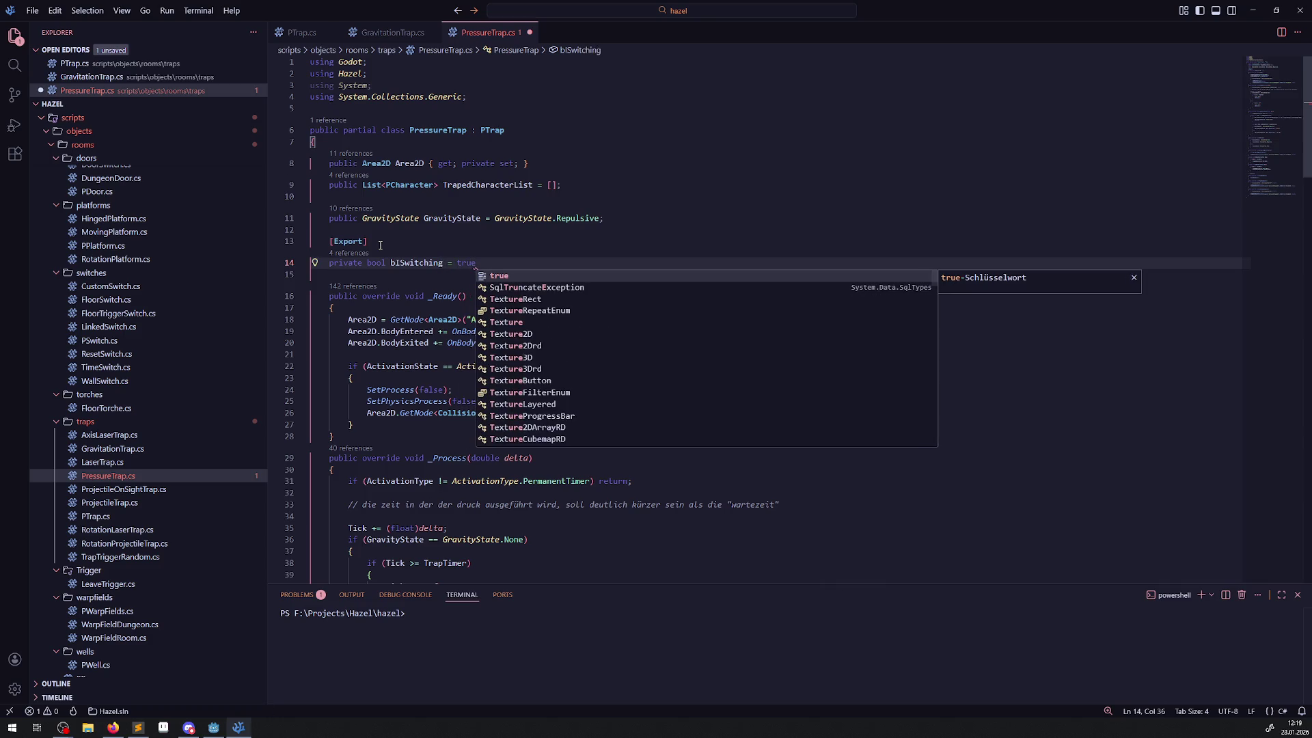
pyautogui.write(';')
pyautogui.hotkey('ctrl', 's')
# - Duplicate the PermanentTimer guard in _Process as 'if (!bISwitching) return;' and save
pyautogui.doubleClick(417, 263)
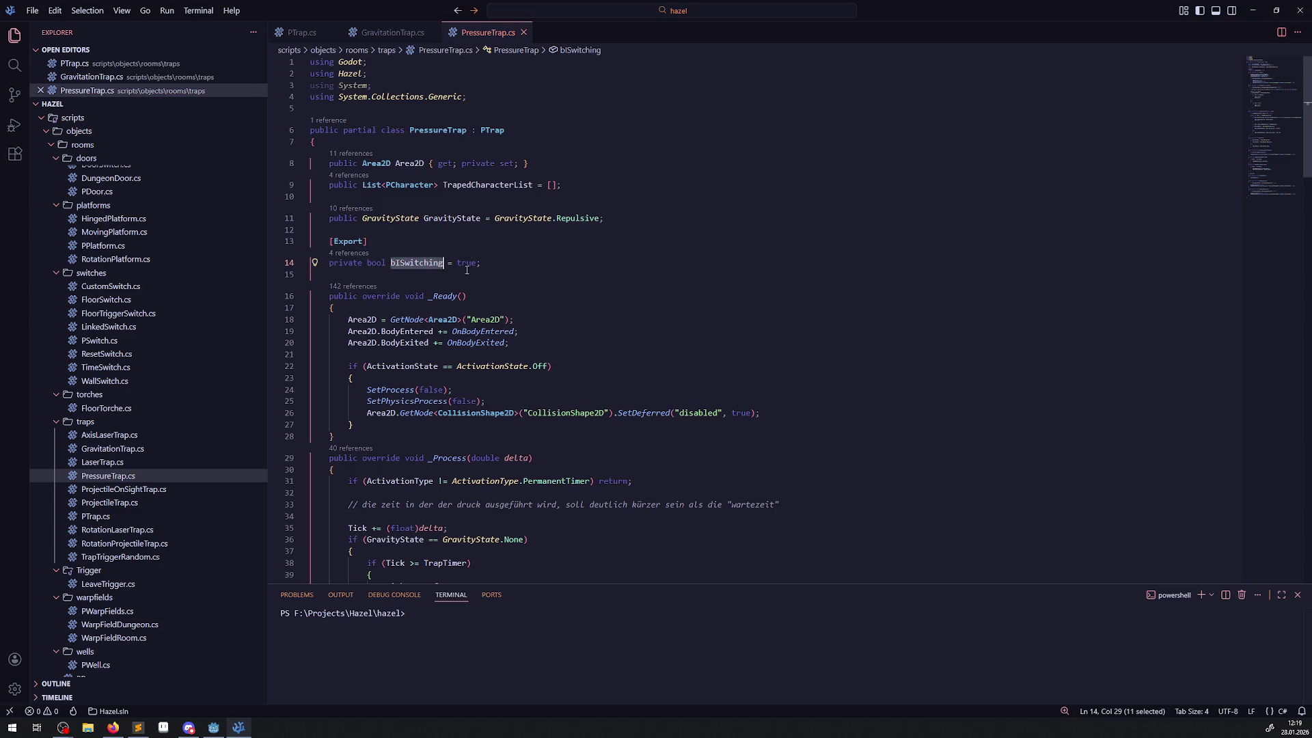
pyautogui.scroll(-3, 479, 331)
pyautogui.click(464, 340)
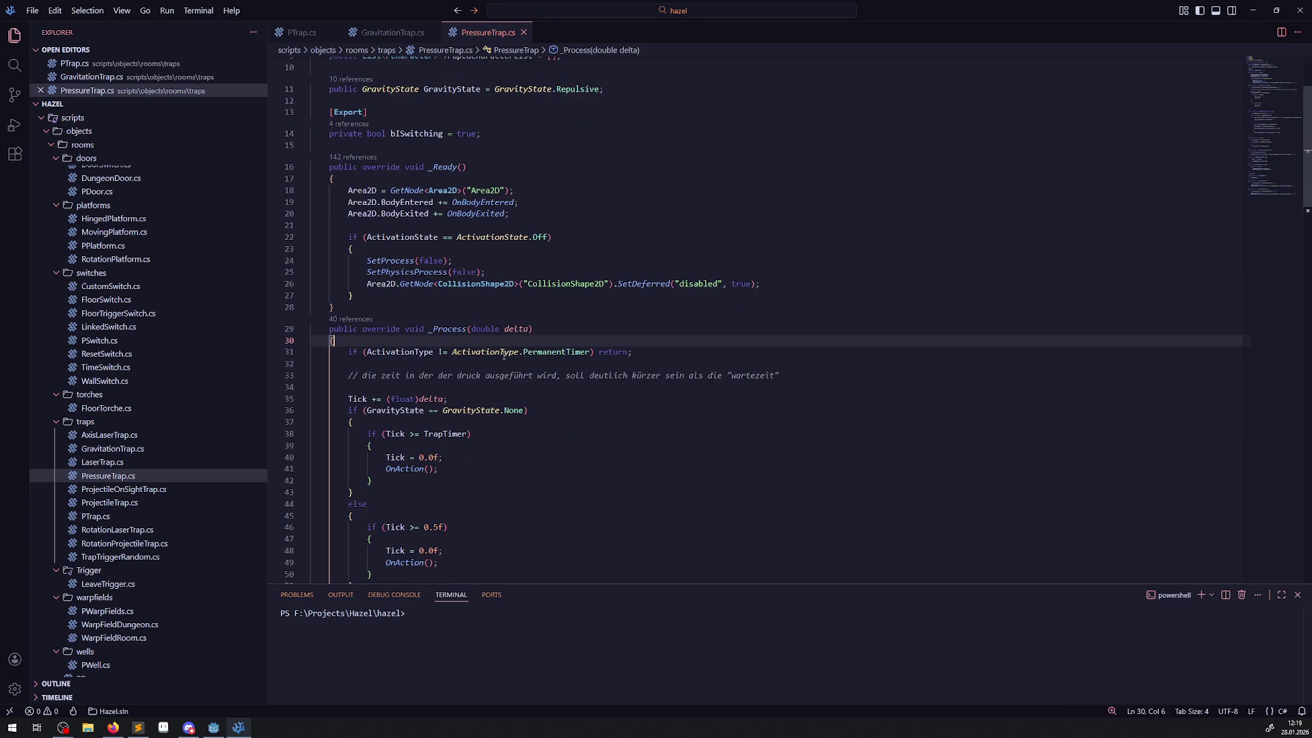
pyautogui.click(649, 355)
pyautogui.hotkey('shift', 'alt', 'Down')
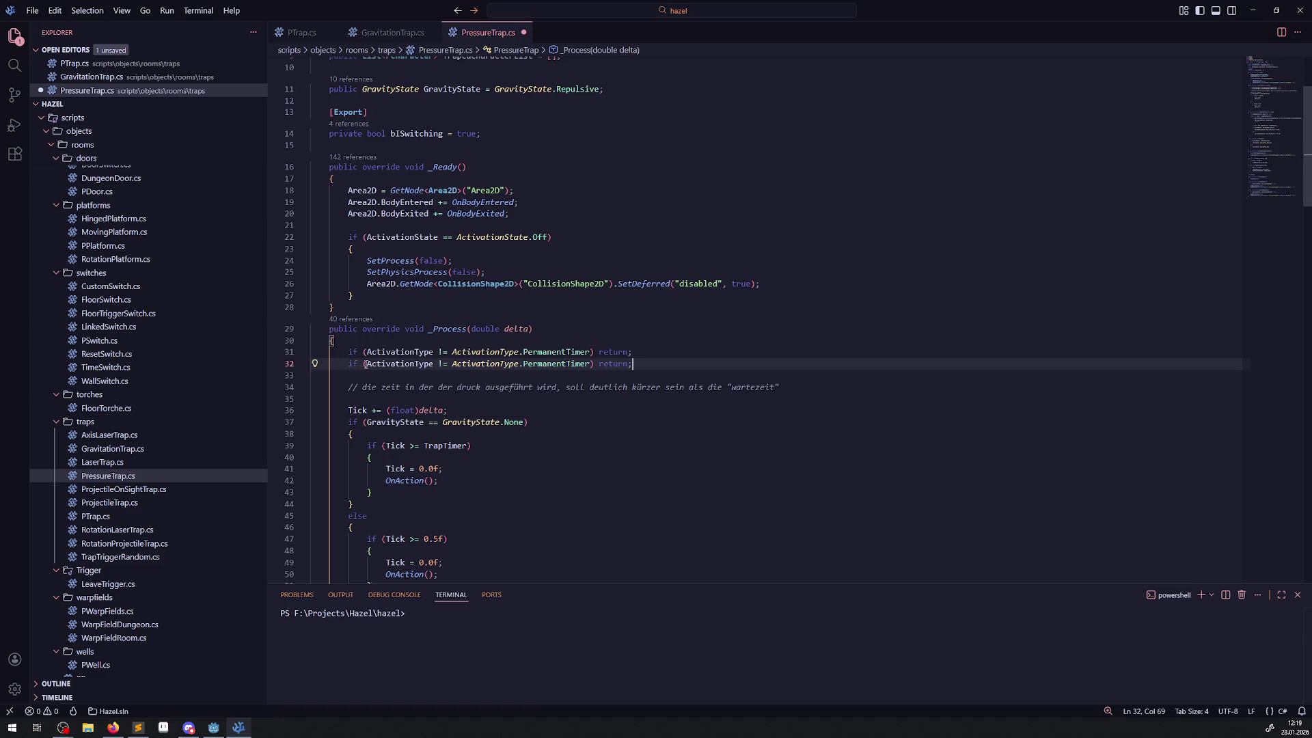
pyautogui.moveTo(365, 363); pyautogui.dragTo(591, 363)
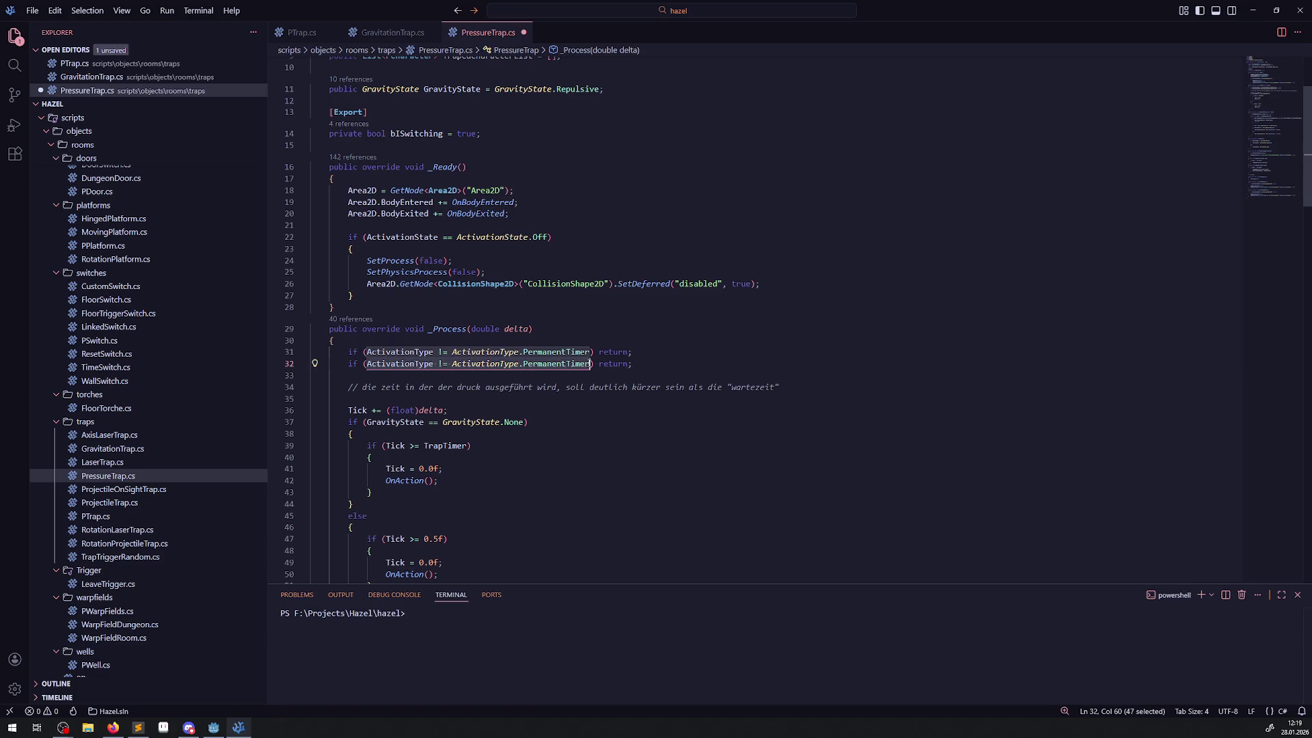
pyautogui.write('!')
pyautogui.write('bISwitching')
pyautogui.hotkey('ctrl', 's')
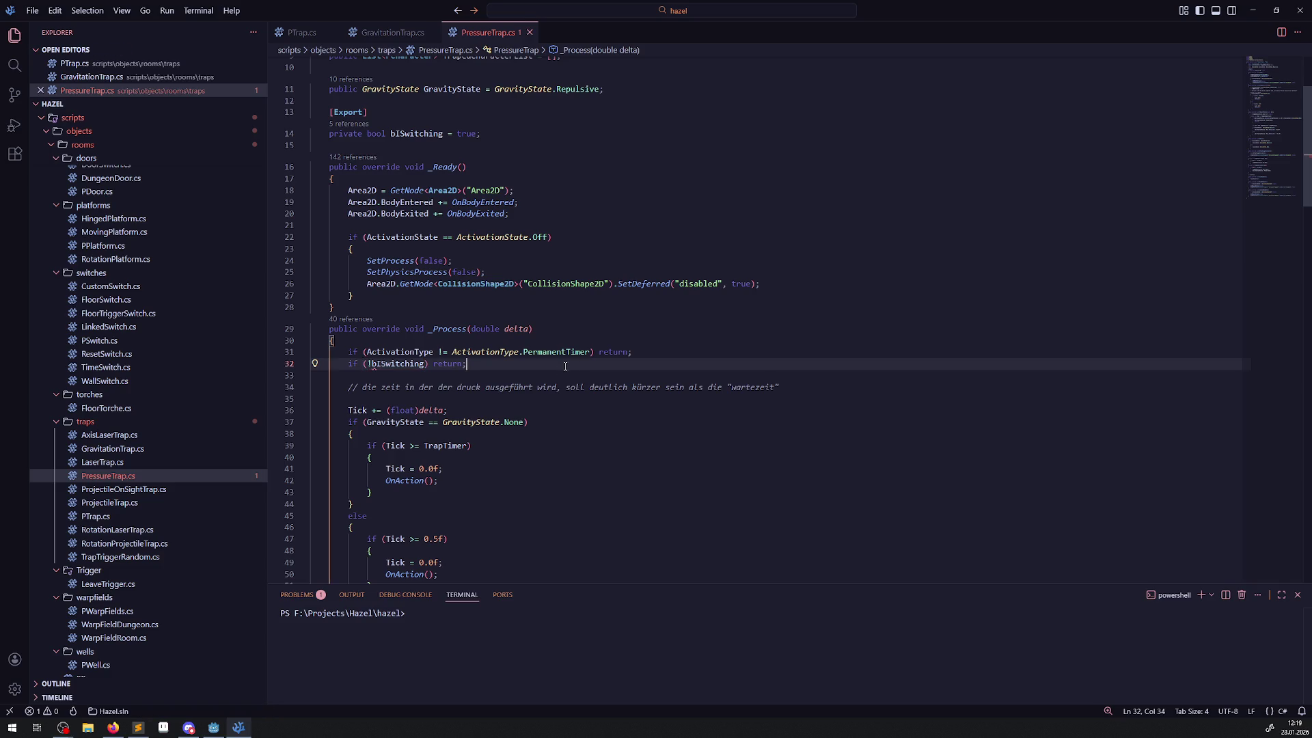
pyautogui.click(523, 363)
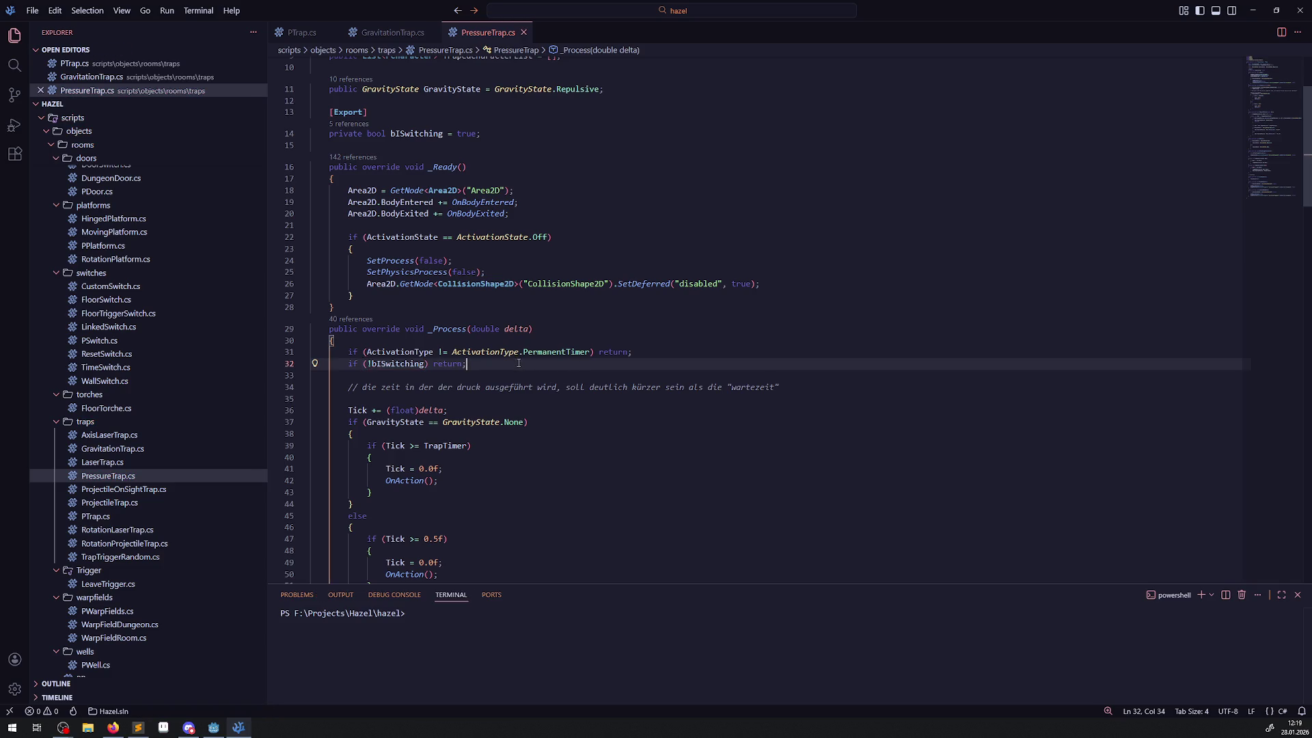
pyautogui.click(214, 727)
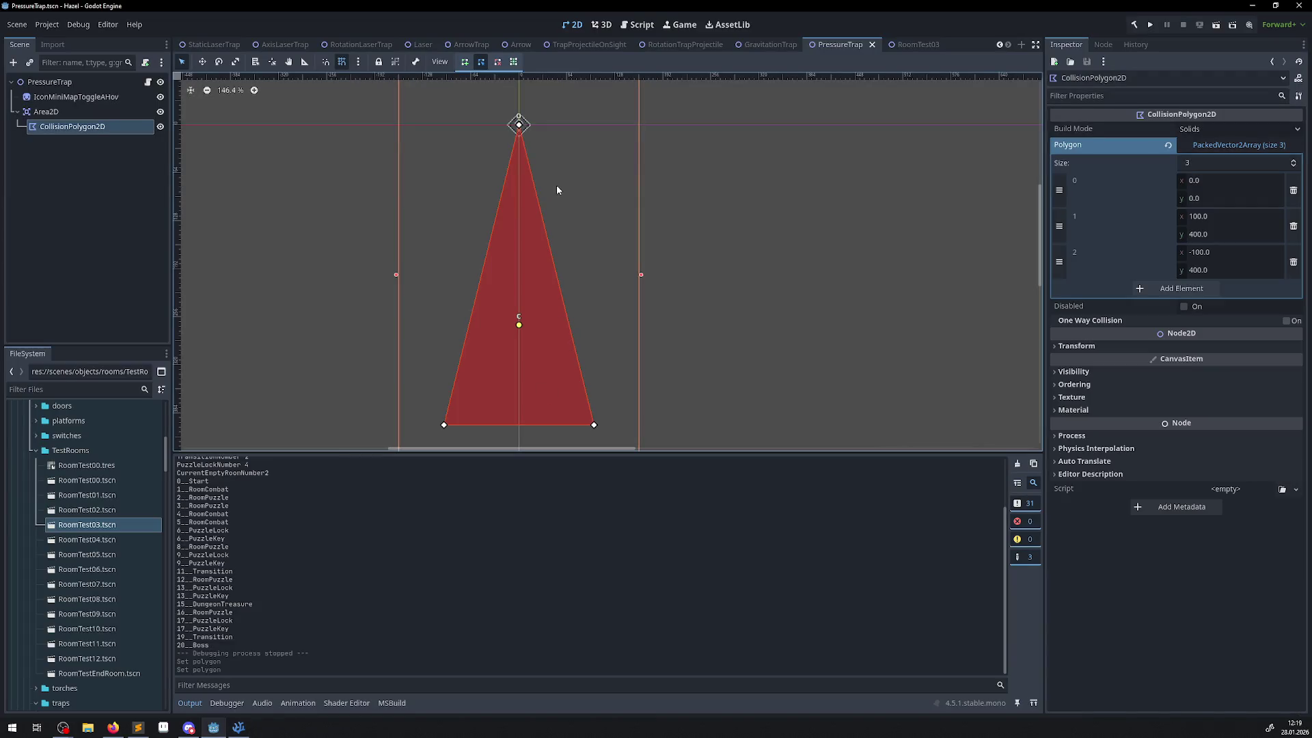
# - Paste a copy of PressureTrap under the RoomTest03 root and move it to (72, 608)
pyautogui.click(909, 44)
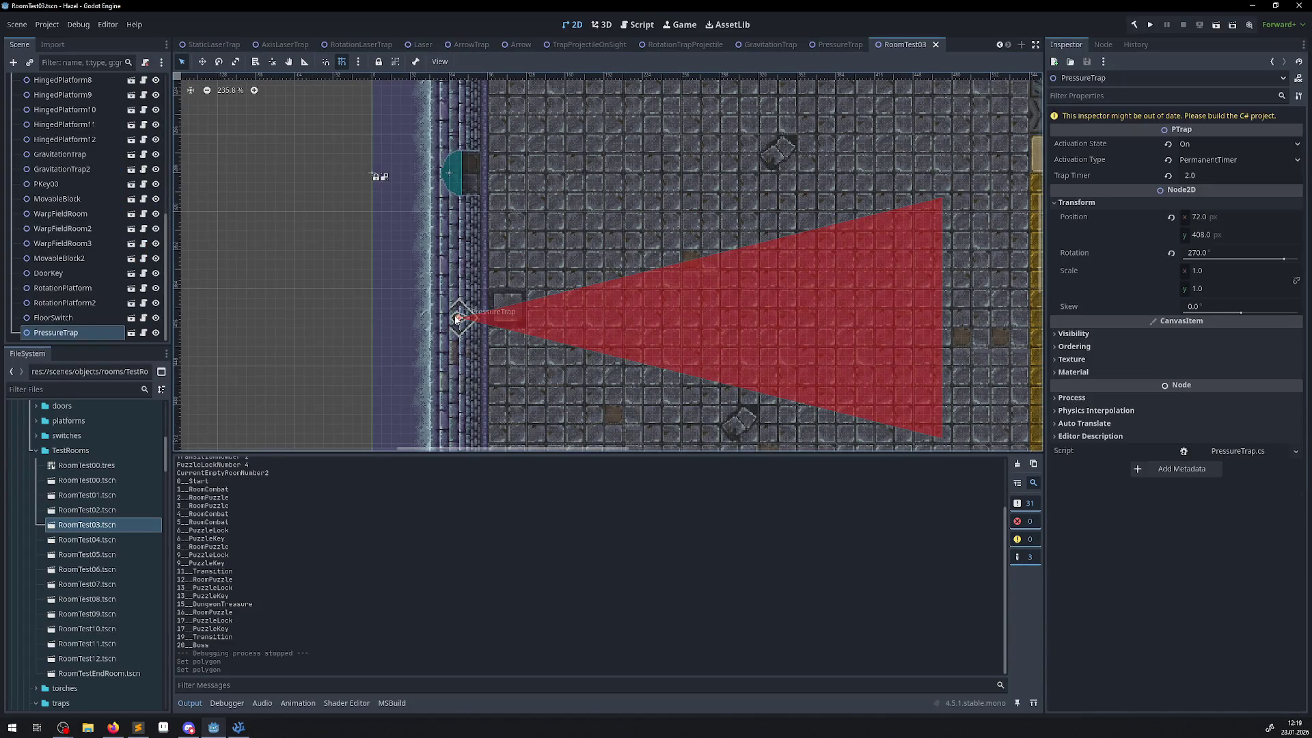
pyautogui.scroll(7, 65, 205)
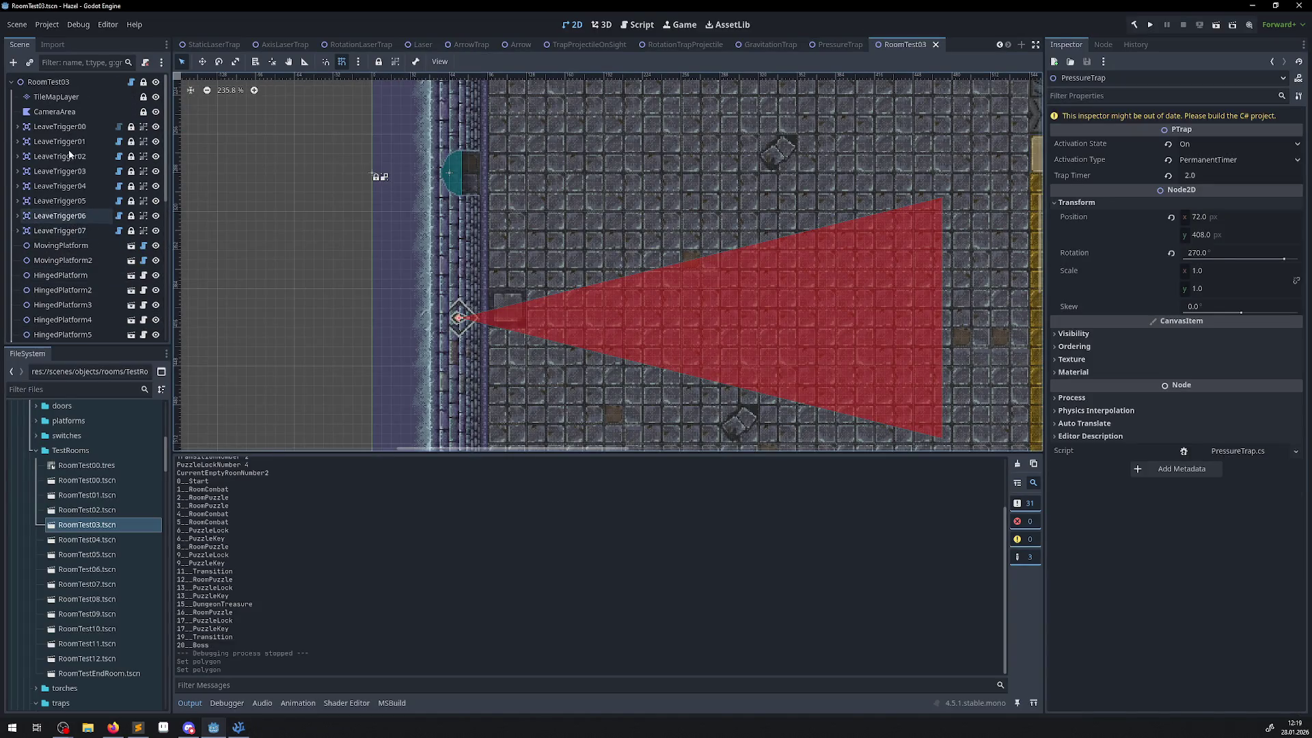
pyautogui.click(48, 81)
pyautogui.hotkey('ctrl', 'v')
pyautogui.scroll(-3, 396, 129)
pyautogui.moveTo(429, 127); pyautogui.dragTo(423, 371)
# - Rebuild, uncheck B I Switching on PressureTrap2, save RoomTest03, and run the game
pyautogui.scroll(-2, 752, 273)
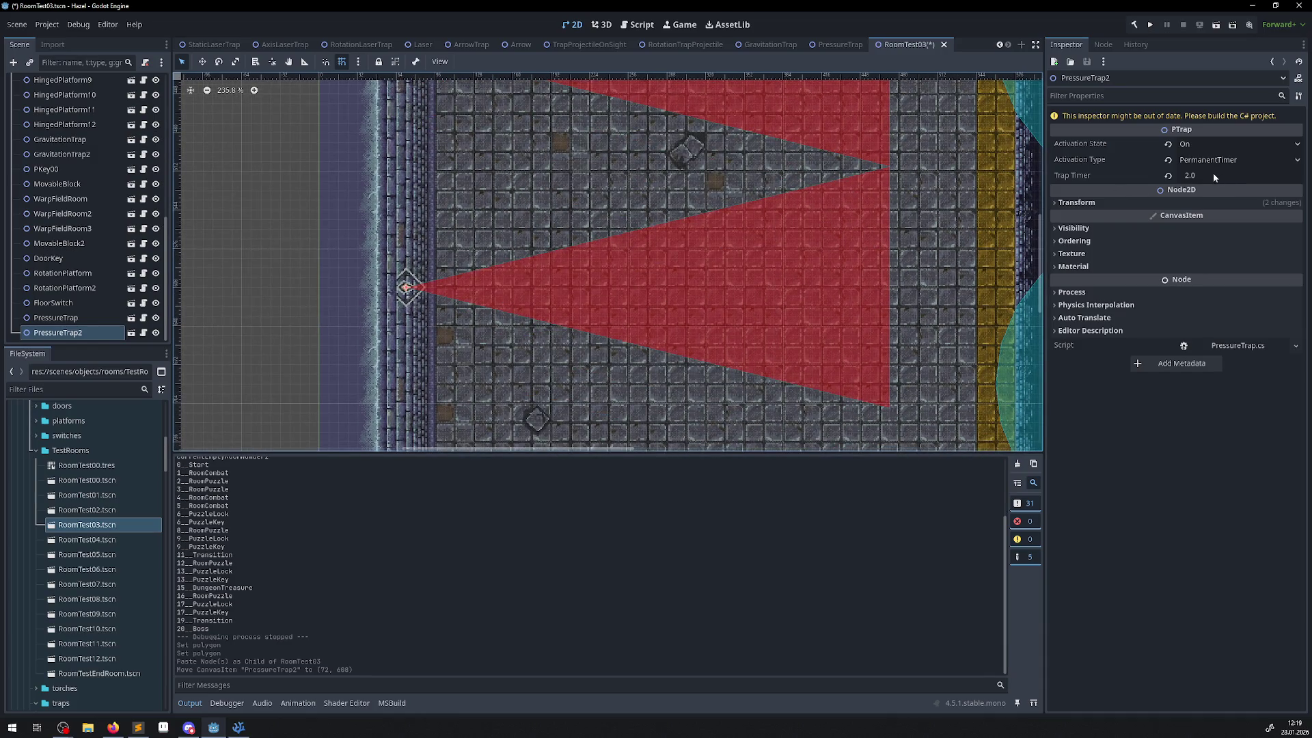
pyautogui.click(1134, 24)
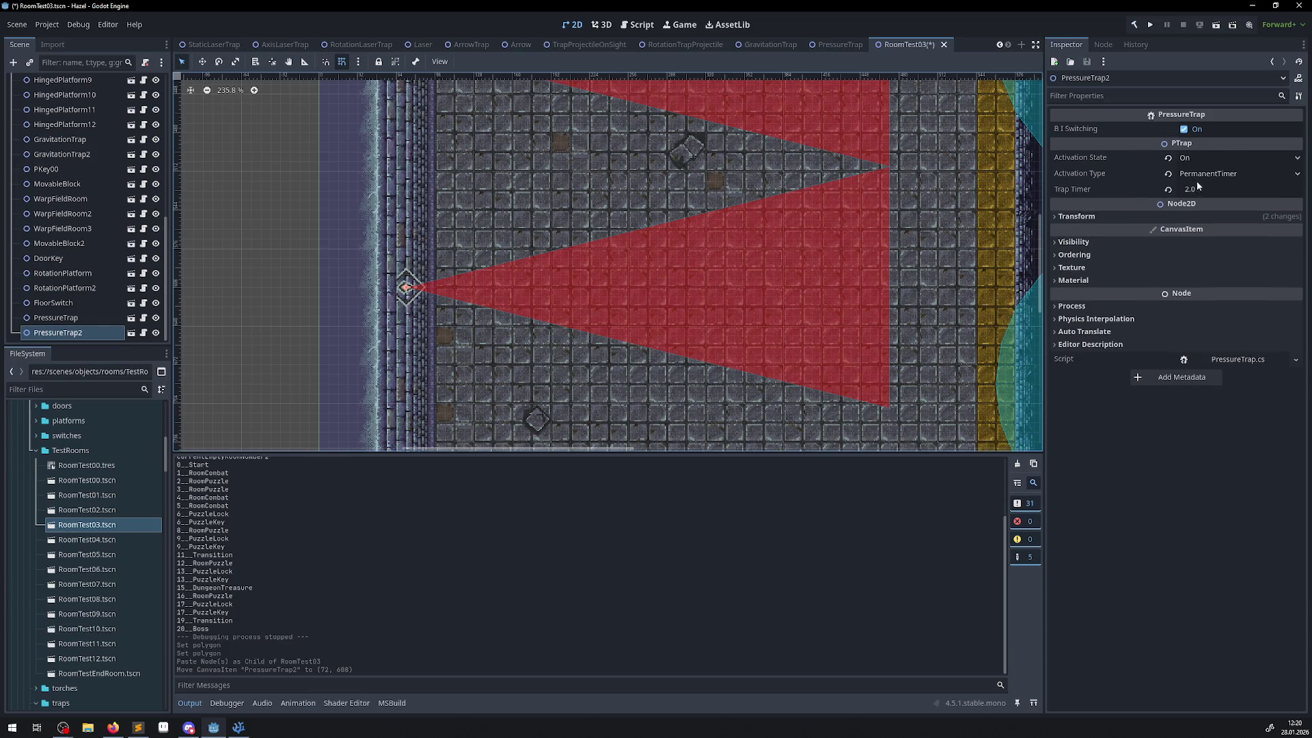
pyautogui.click(1193, 128)
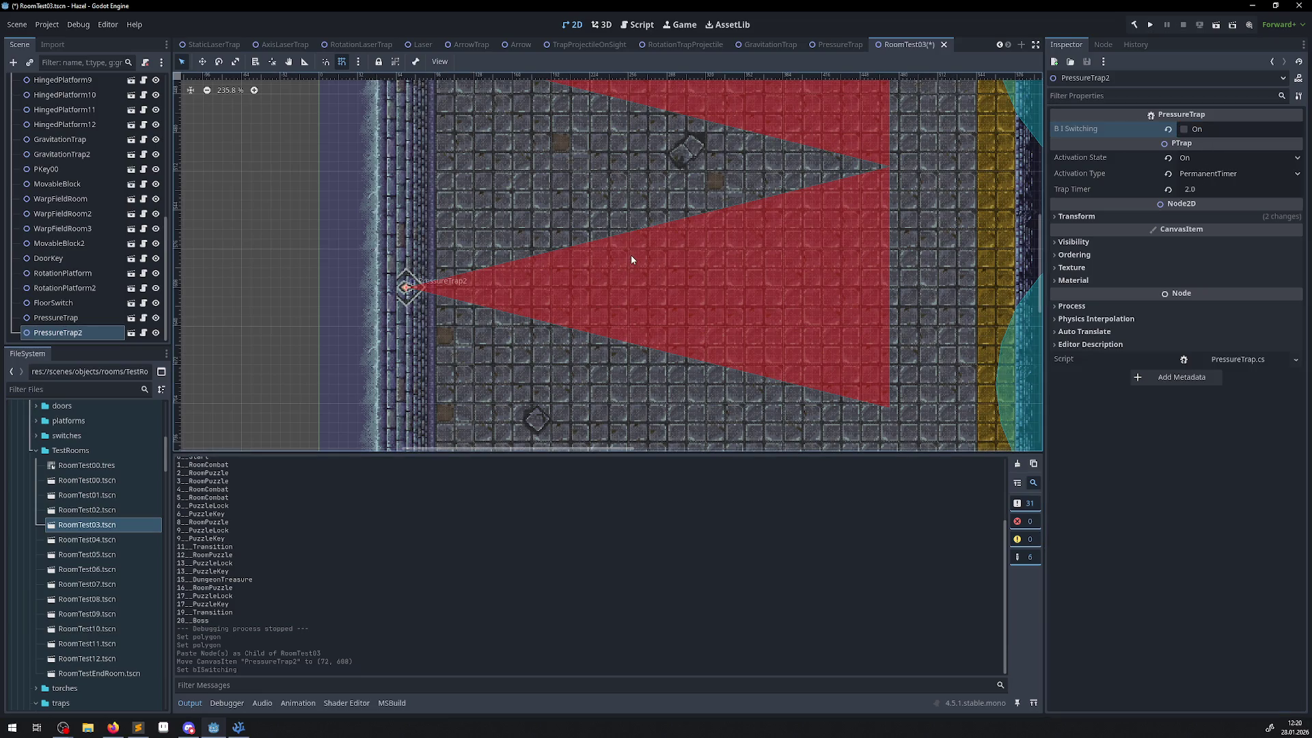
pyautogui.hotkey('ctrl', 's')
pyautogui.click(1147, 27)
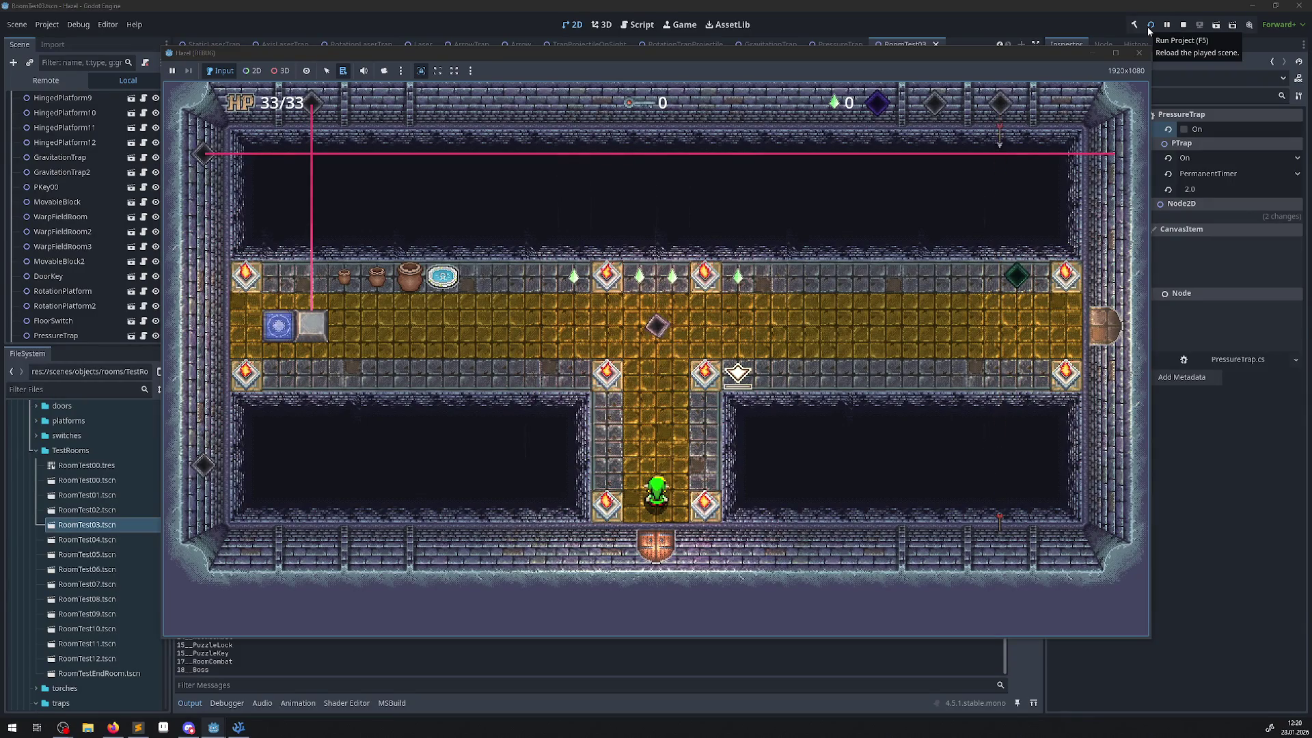
# - Walk the player up the corridor, across the bridge and gold platform, east into the trap room
pyautogui.press('Up')
pyautogui.press('Left')
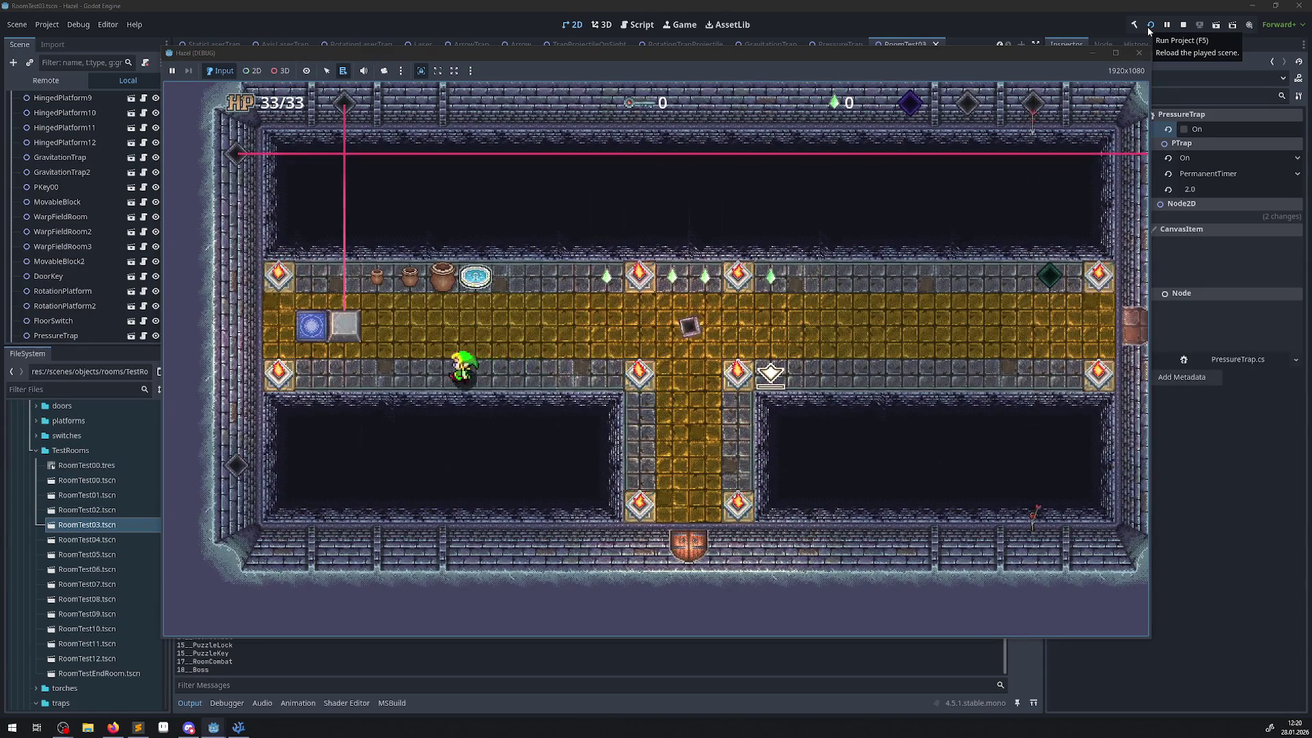
pyautogui.press('Up')
pyautogui.press('Left')
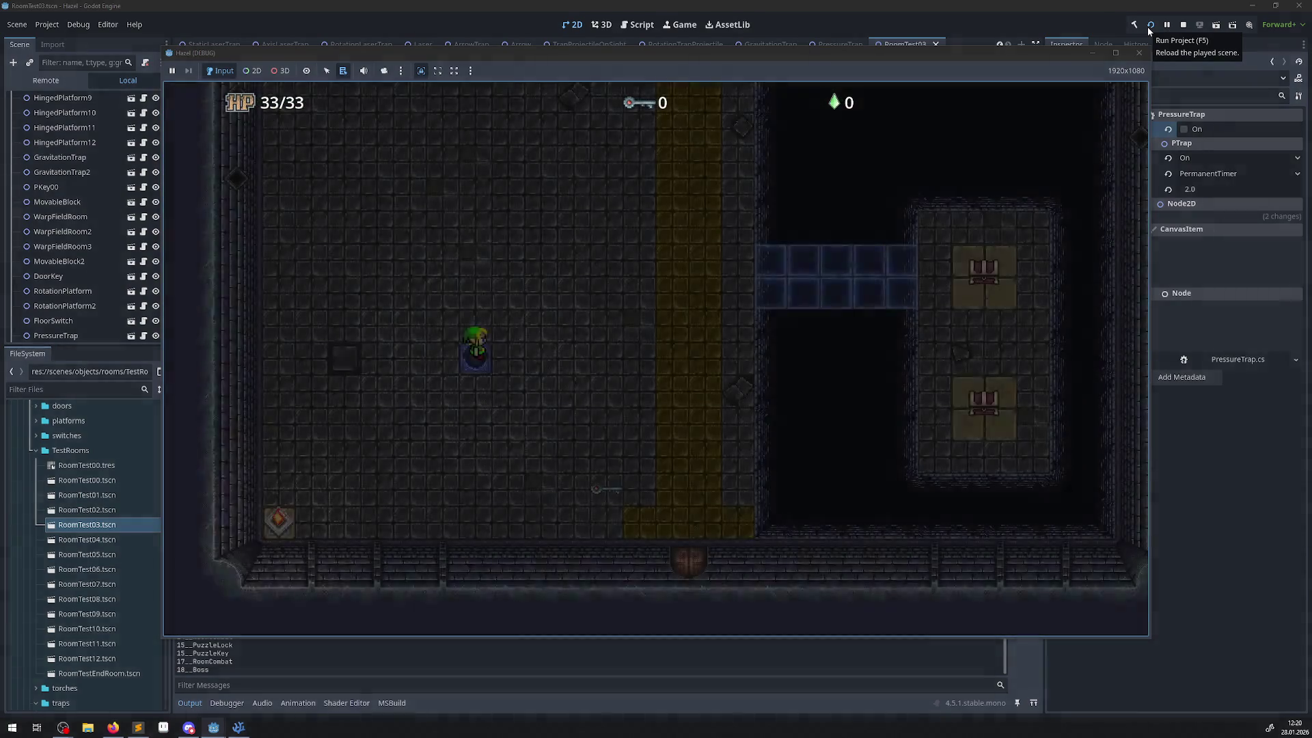
pyautogui.press('Up')
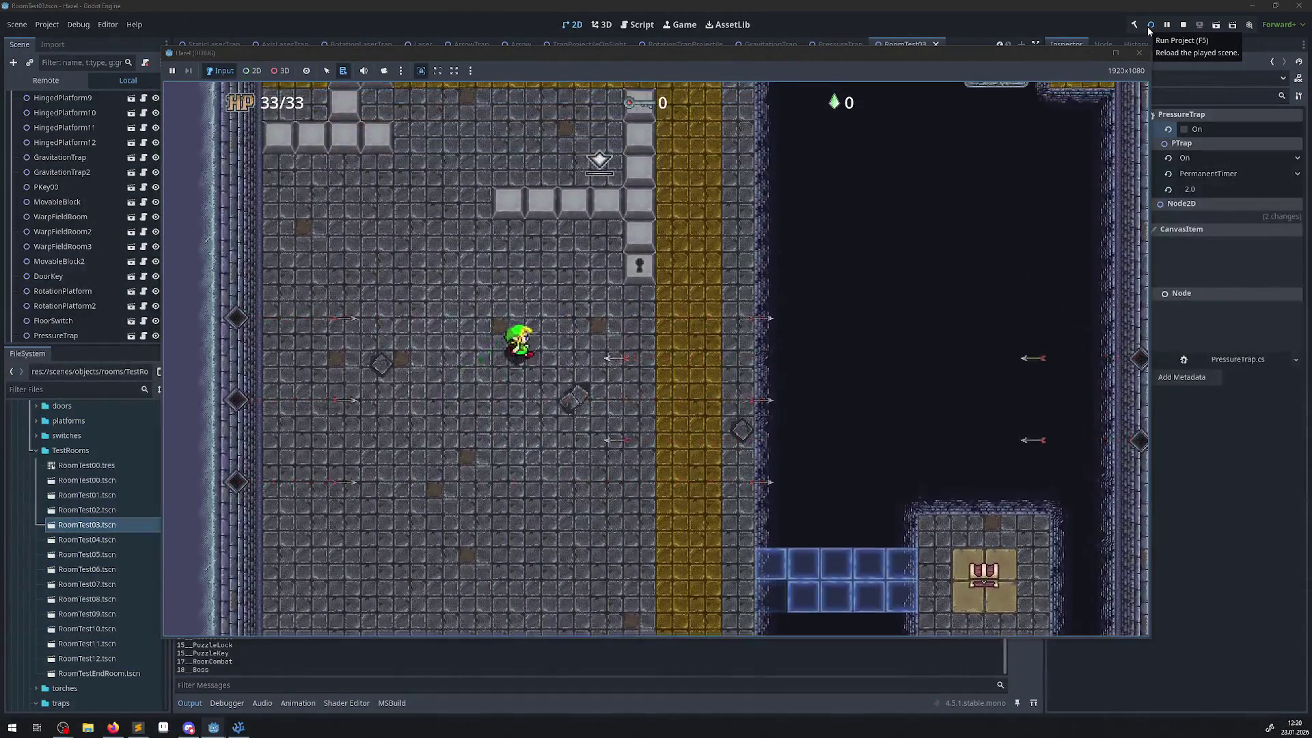
pyautogui.press('Up')
pyautogui.press('Left')
pyautogui.press('Right')
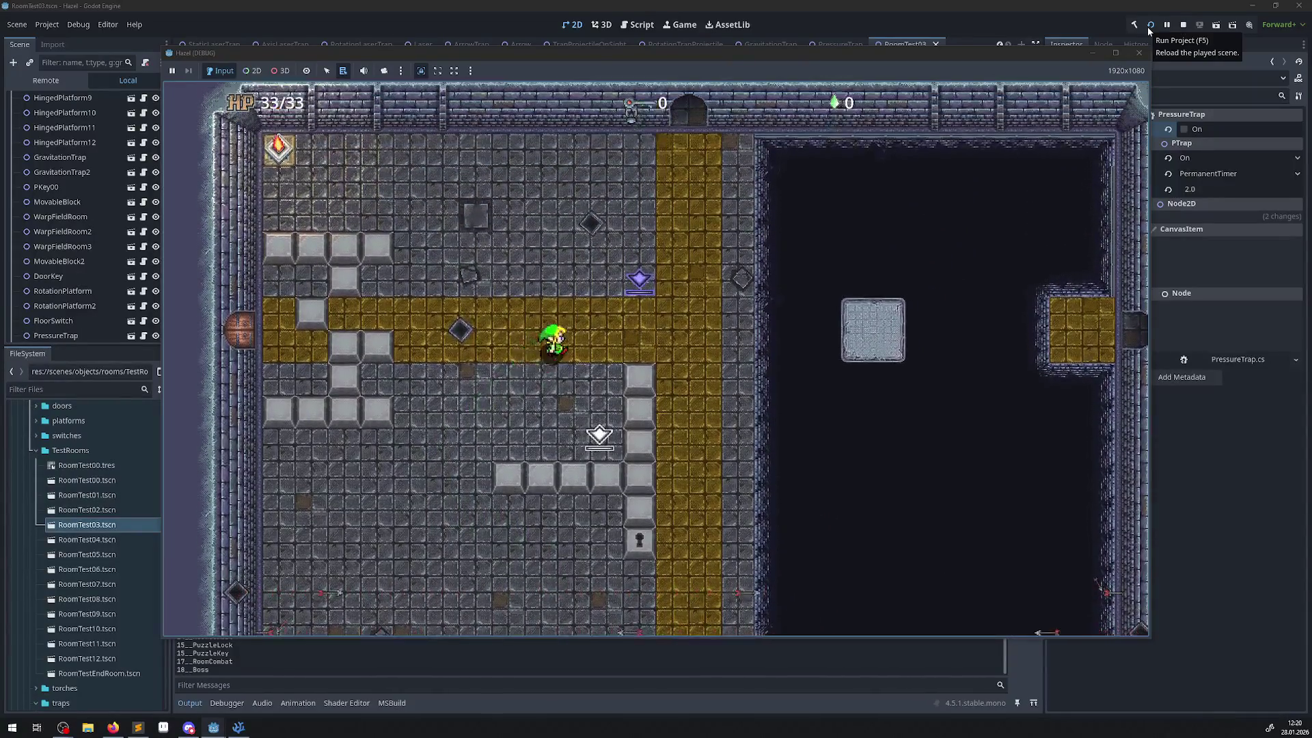
pyautogui.press('Up')
pyautogui.press('Right')
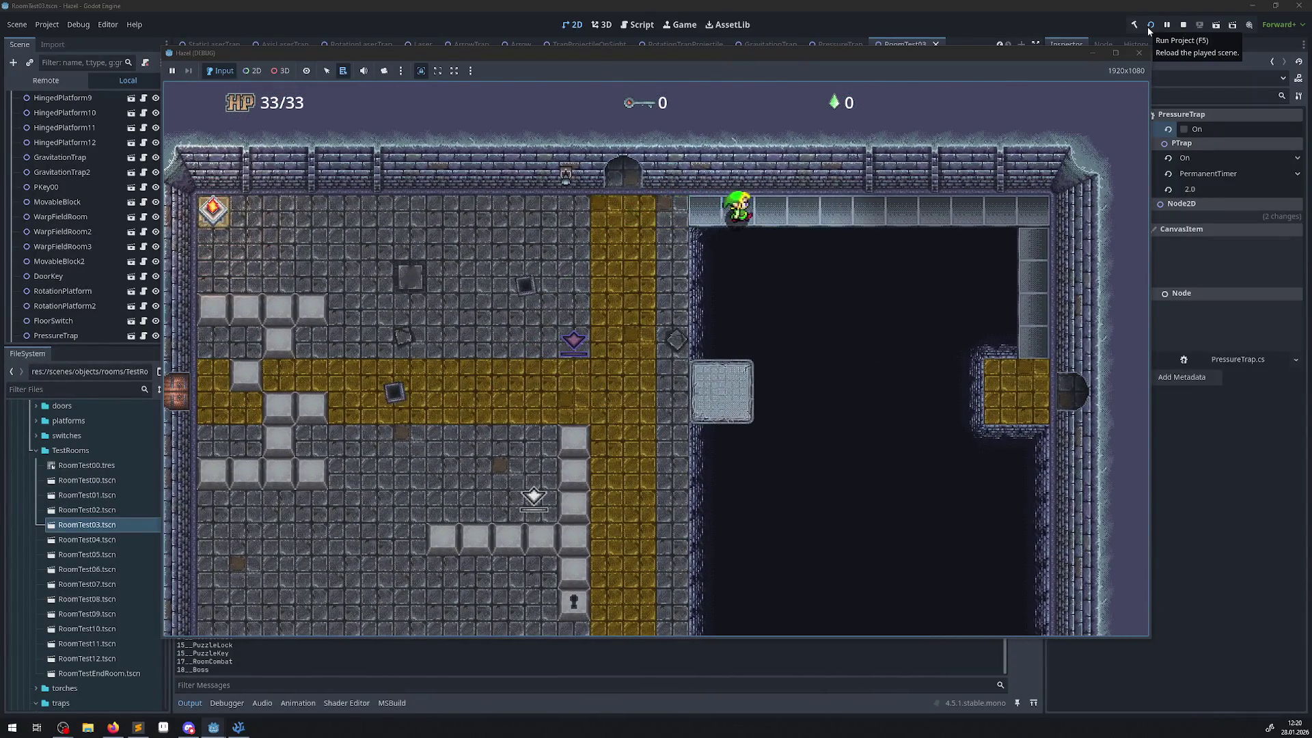
pyautogui.press('Right')
pyautogui.press('Down')
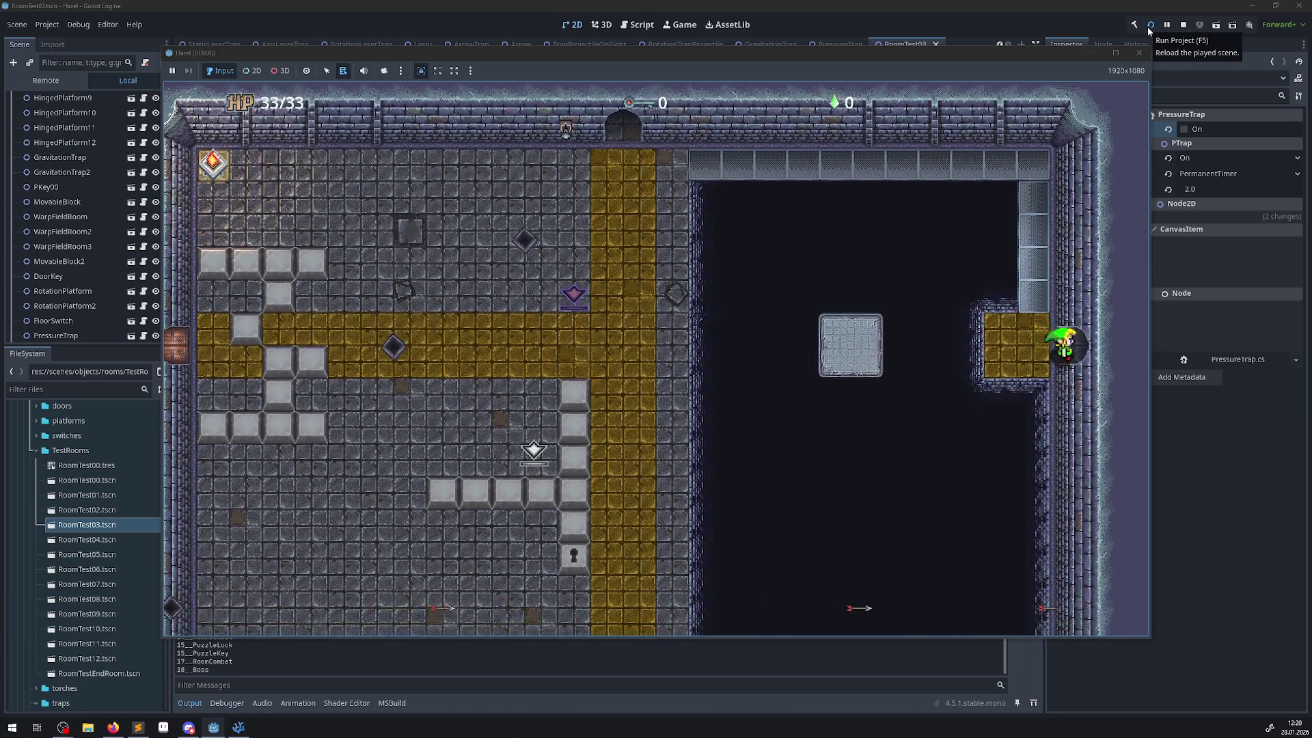
pyautogui.press('Right')
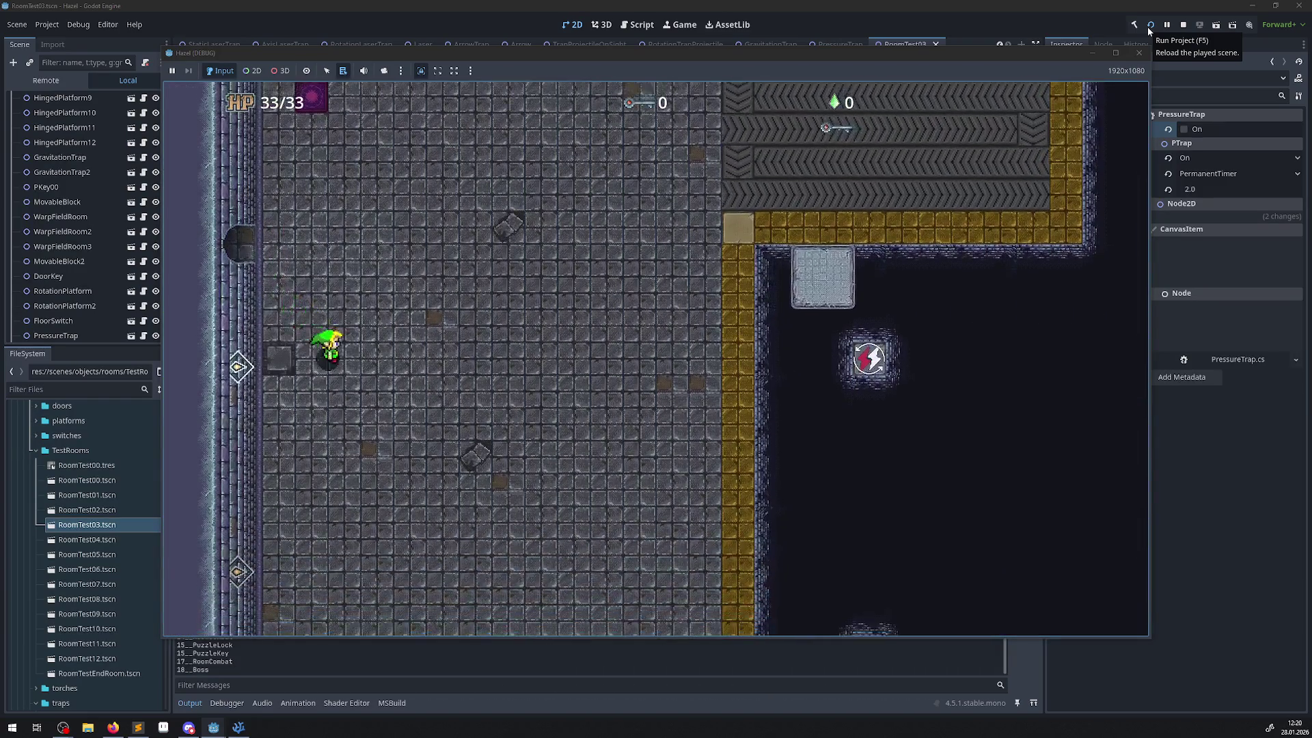
# - Move the player down past both left-wall pressure traps, then stop the game
pyautogui.press('Down')
pyautogui.press('Right')
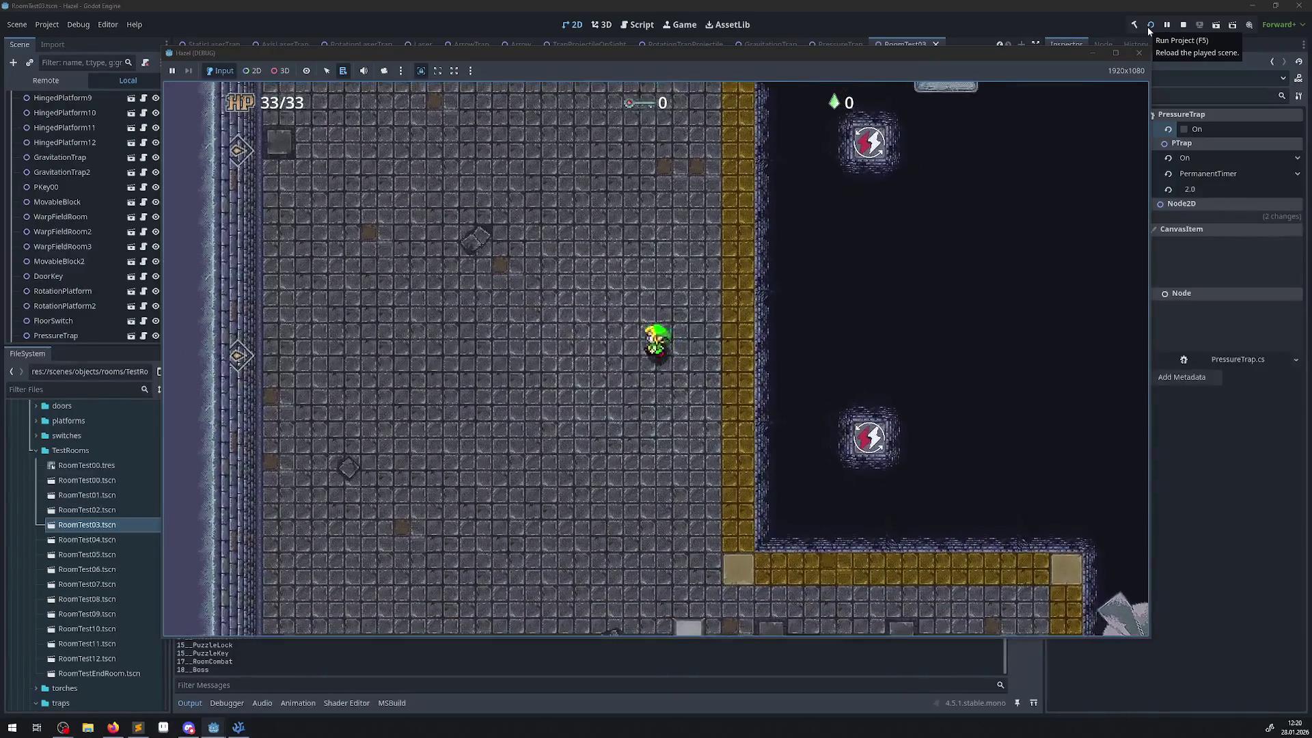
pyautogui.press('Down')
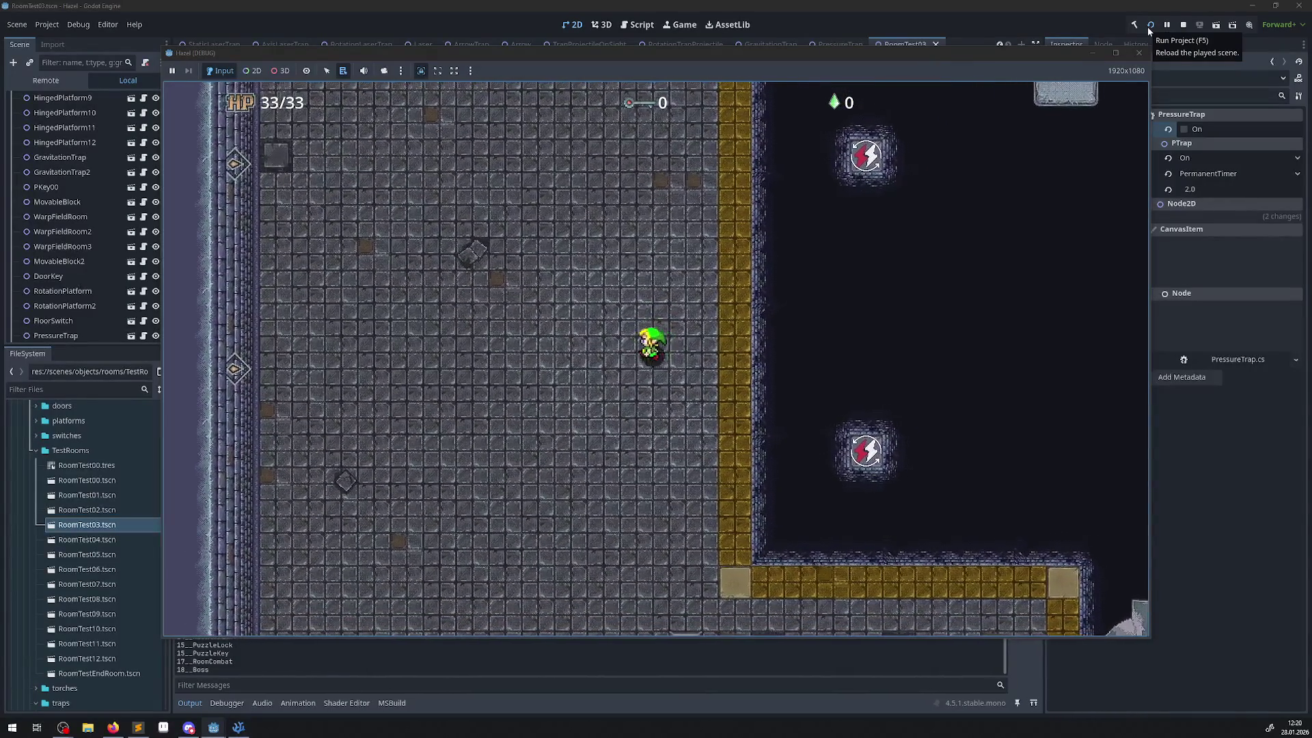
pyautogui.press('Down')
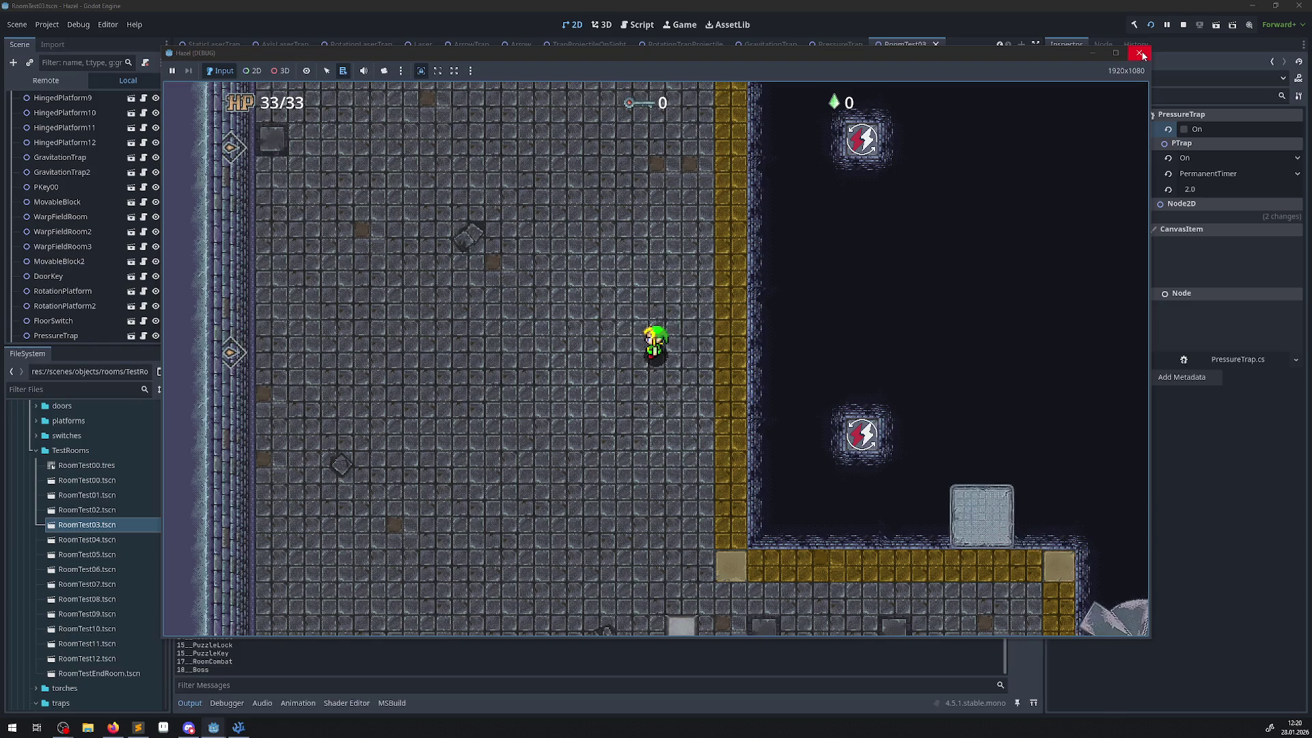
pyautogui.press('Left')
pyautogui.click(1143, 56)
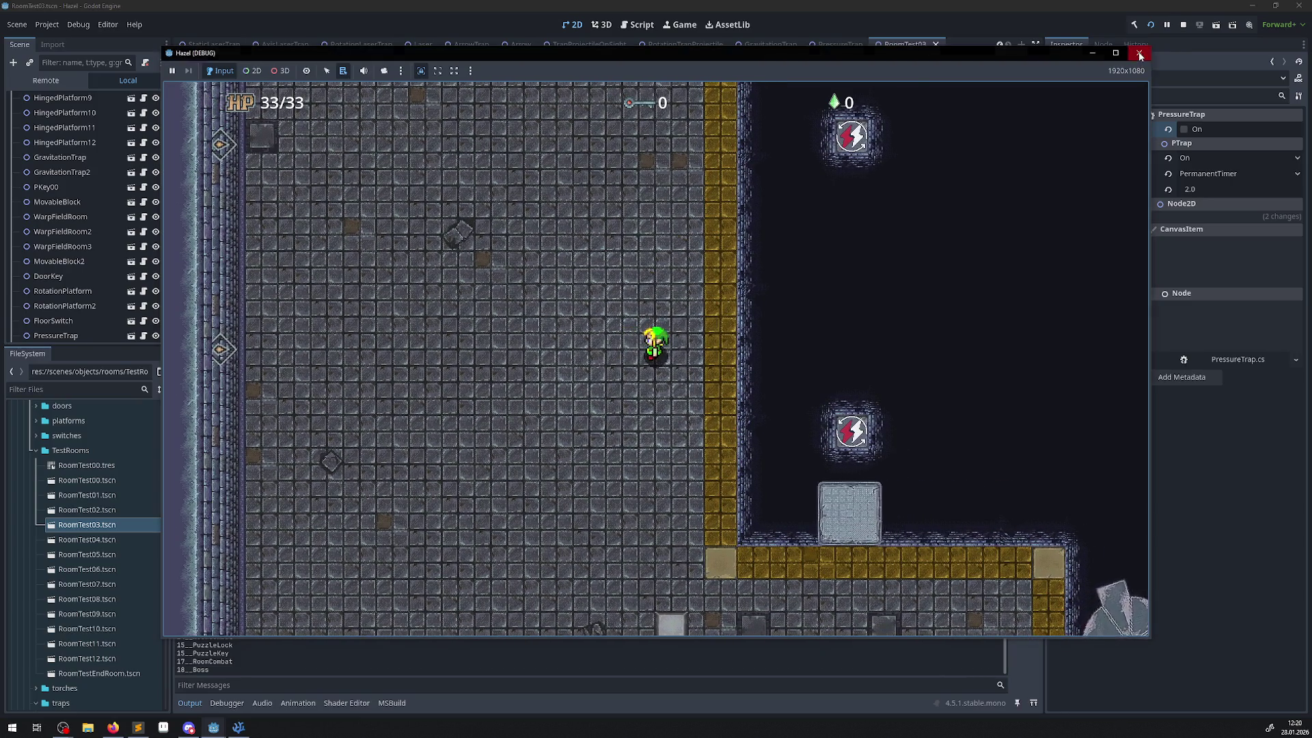
# - In _PhysicsProcess, open a new line below the Dist line and start 'var DistFac'
pyautogui.click(239, 727)
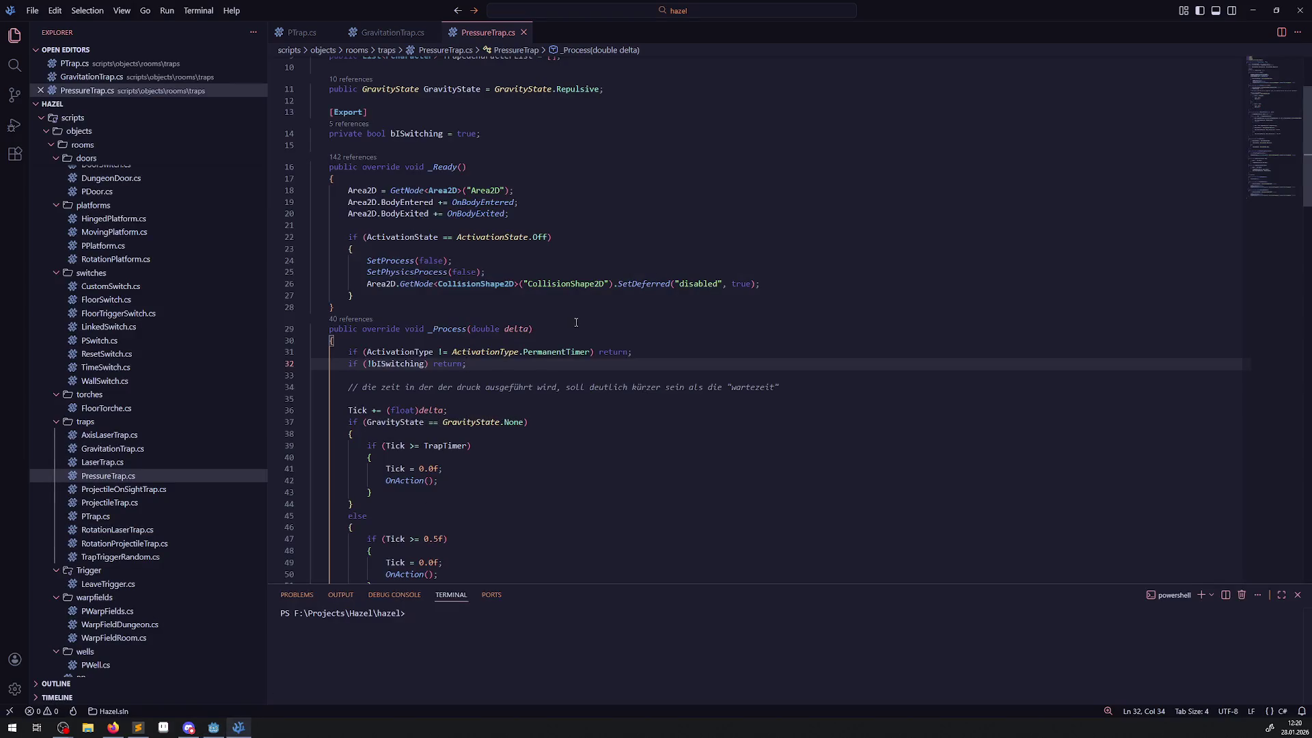
pyautogui.scroll(-2, 505, 307)
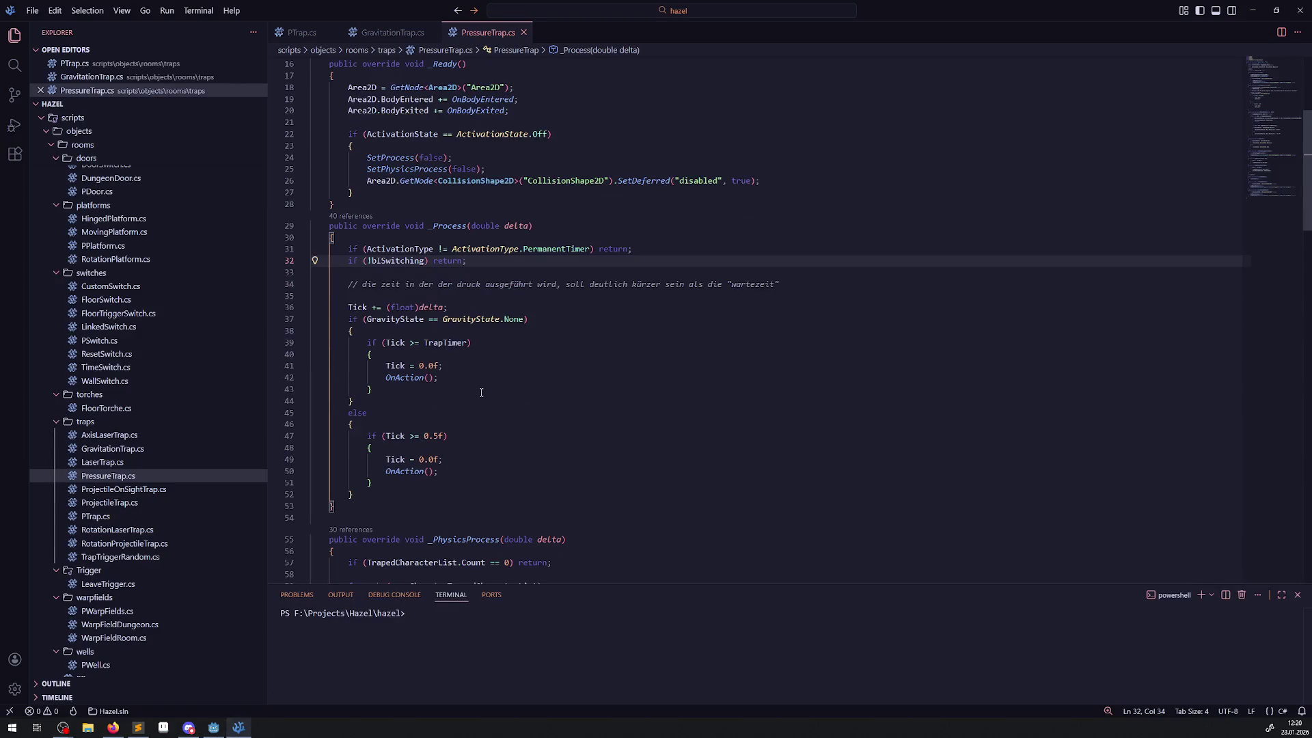
pyautogui.scroll(-5, 465, 383)
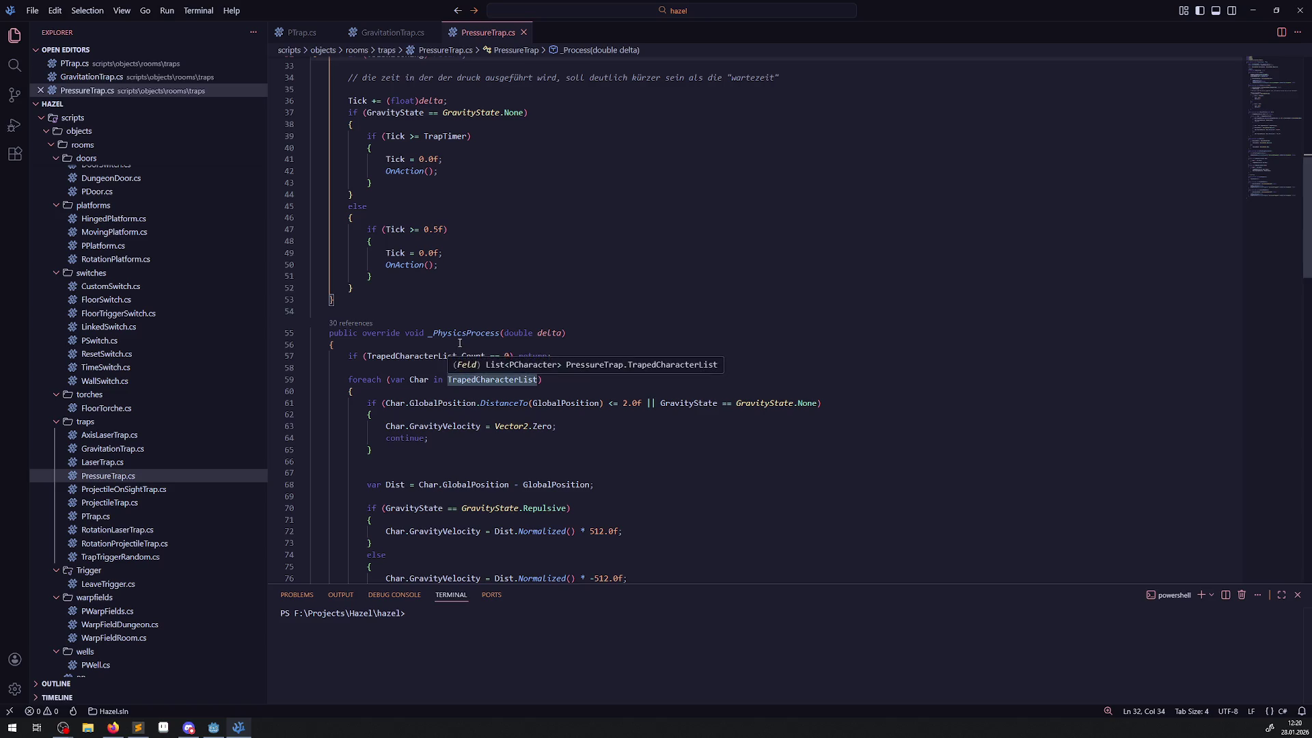
pyautogui.scroll(-7, 457, 340)
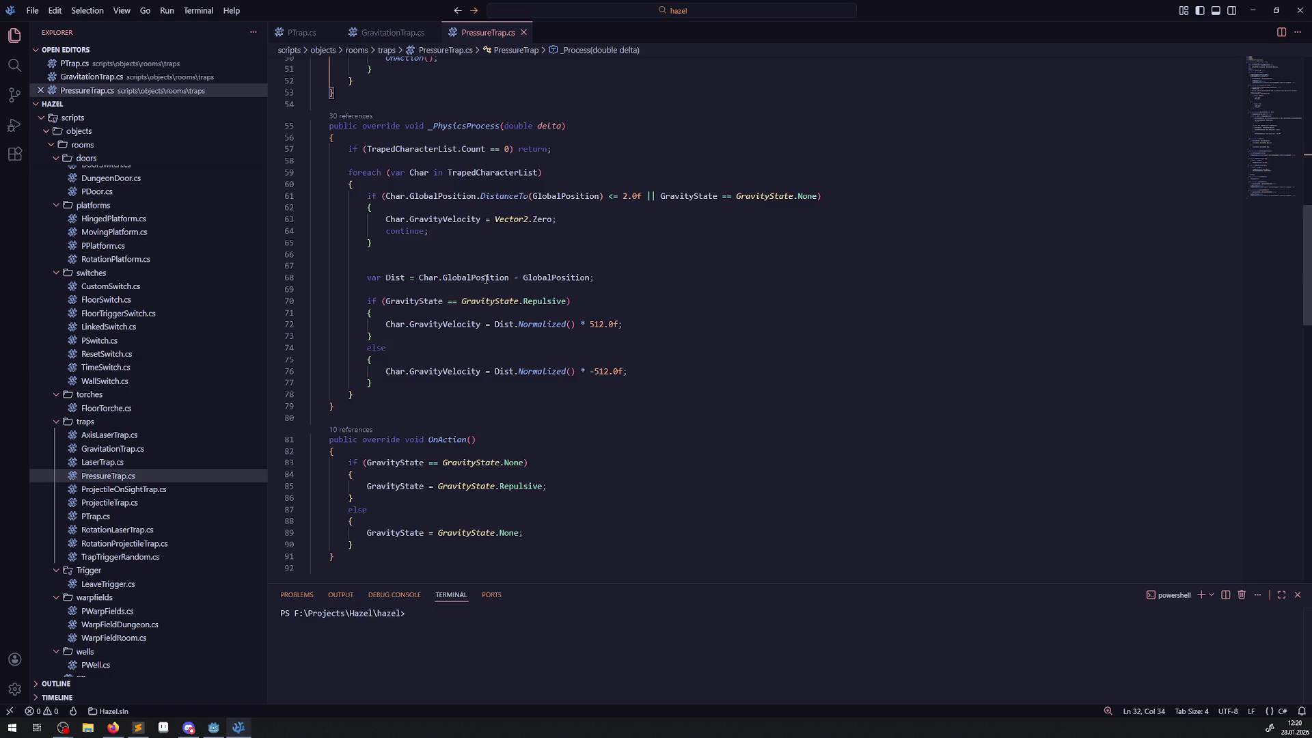
pyautogui.click(656, 283)
pyautogui.press('Return')
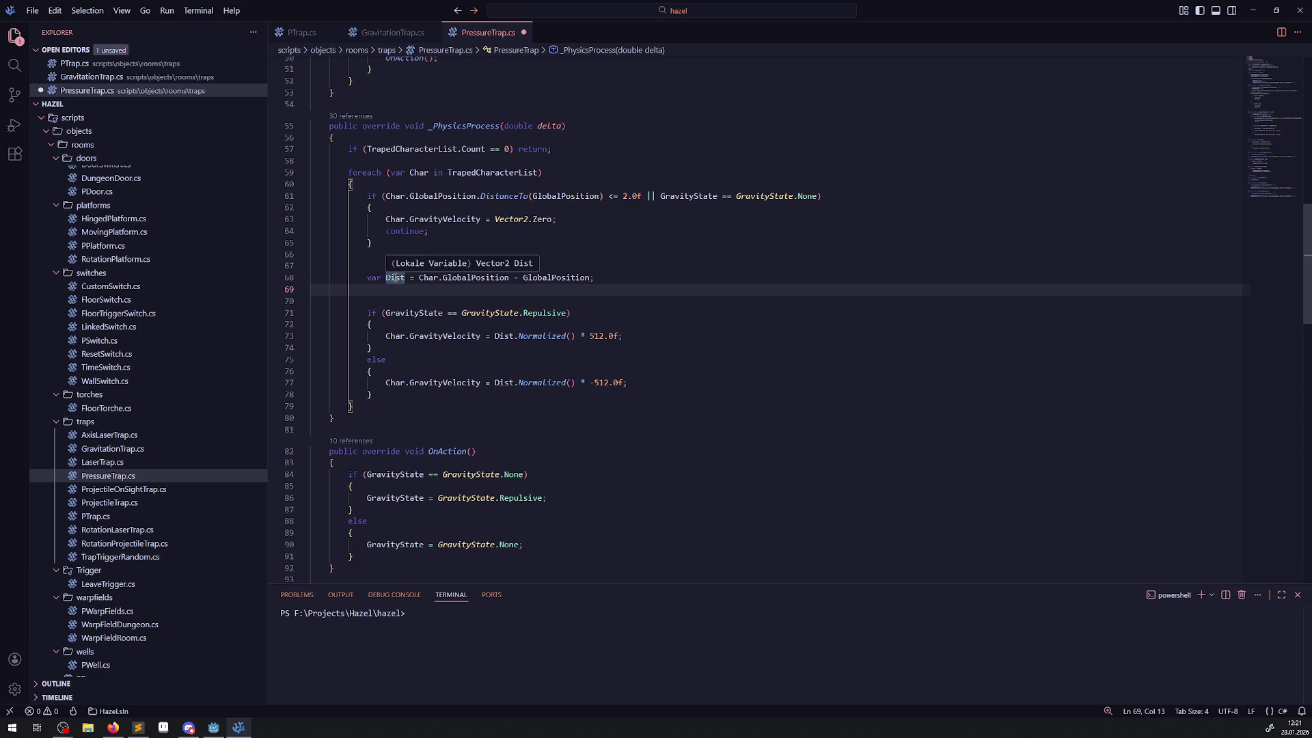
pyautogui.click(646, 282)
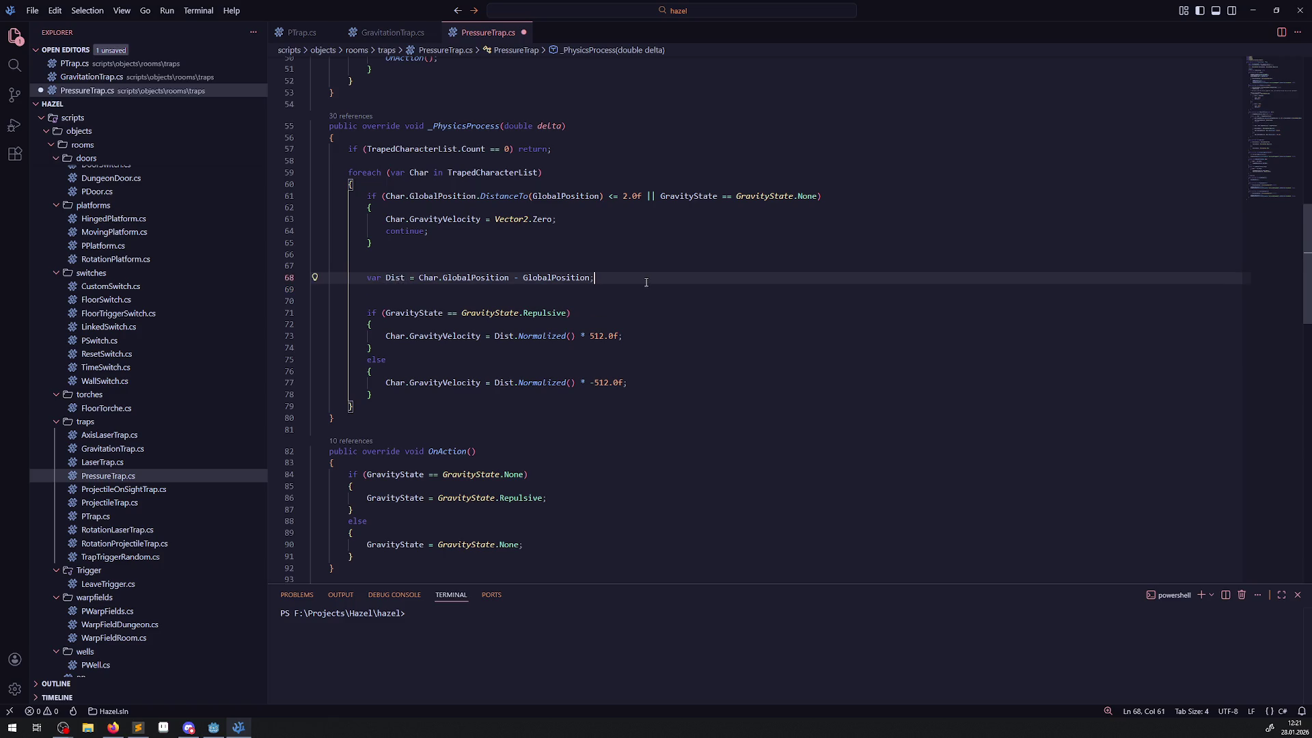
pyautogui.press('Return')
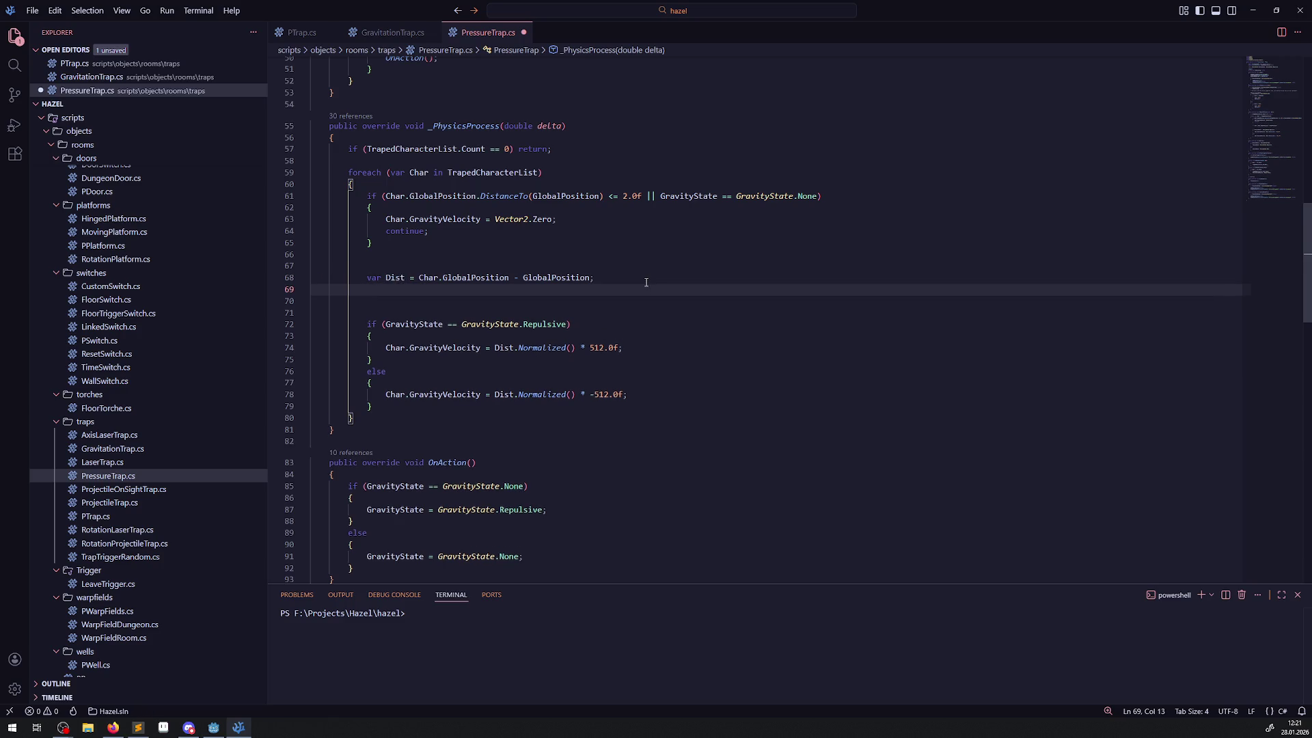
pyautogui.press('Return')
pyautogui.write('var Di')
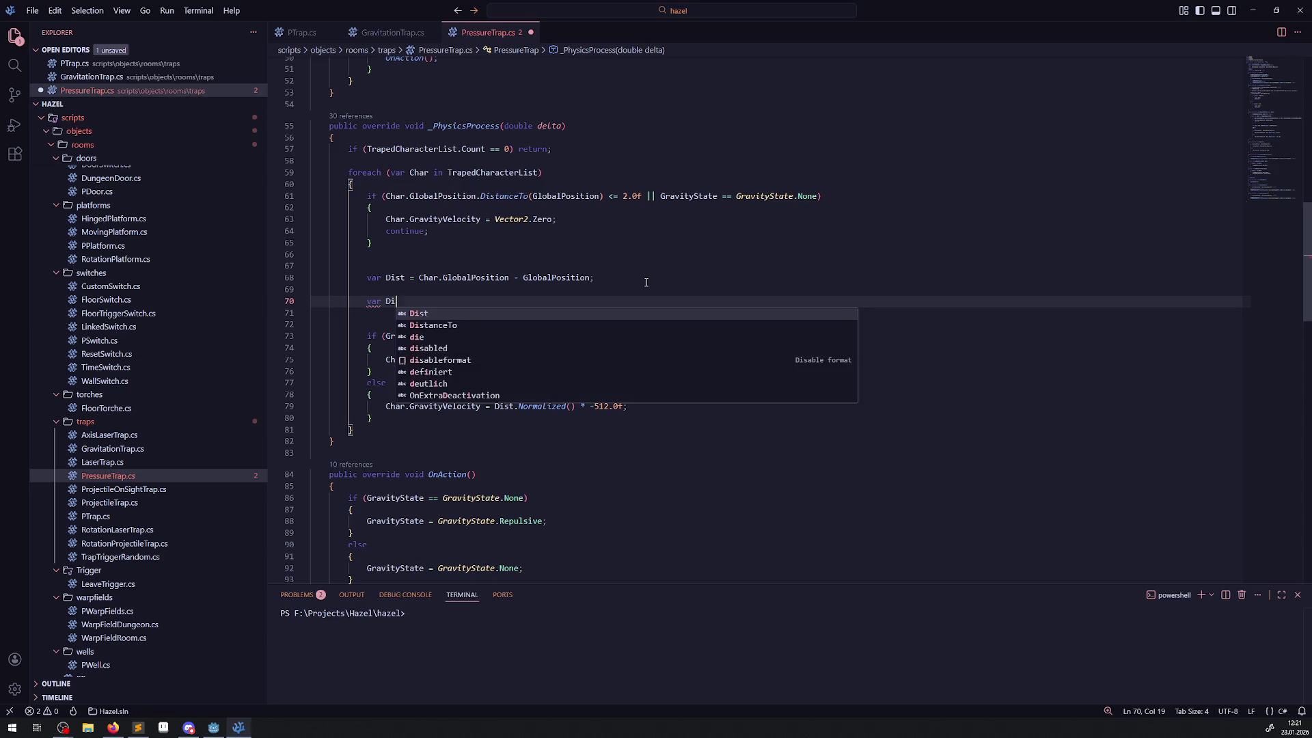
pyautogui.write('stFac =')
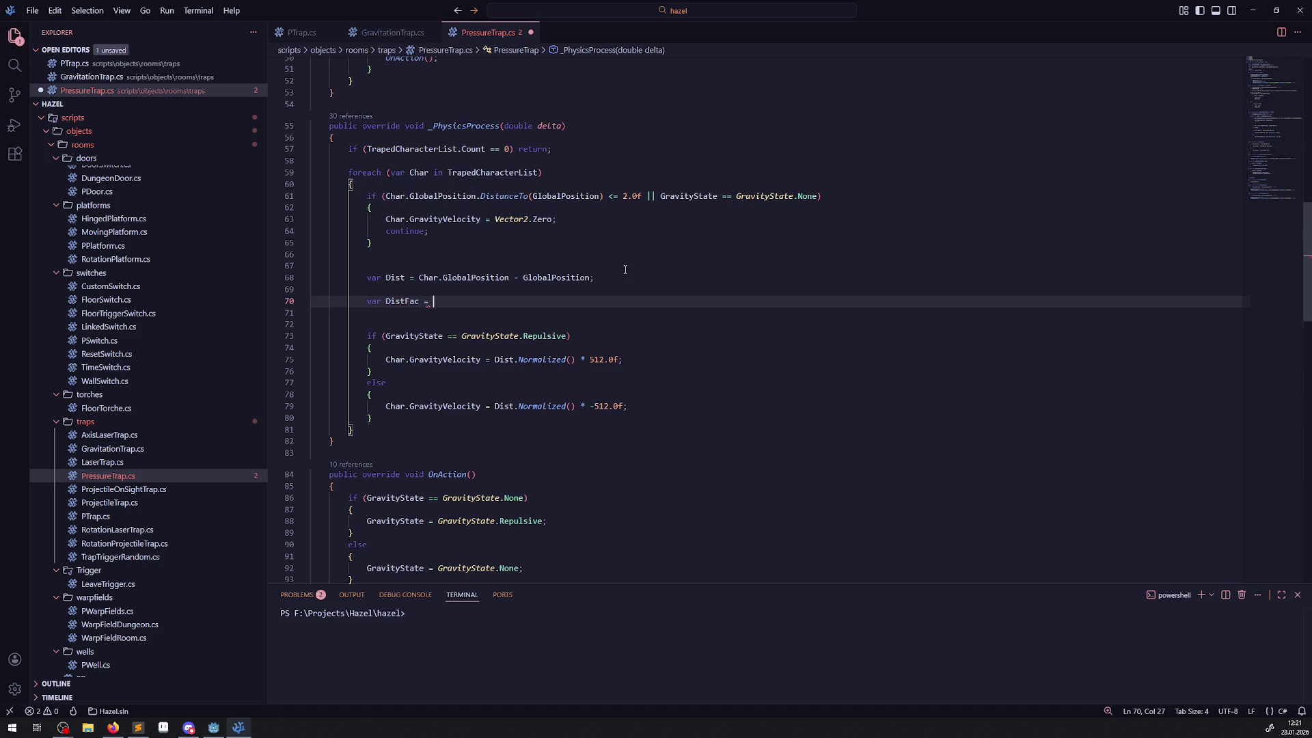
# - Complete it as 'var DistFac = GlobalPosition.DistanceTo(Char.GlobalPosition);' and save
pyautogui.moveTo(418, 277); pyautogui.dragTo(511, 281)
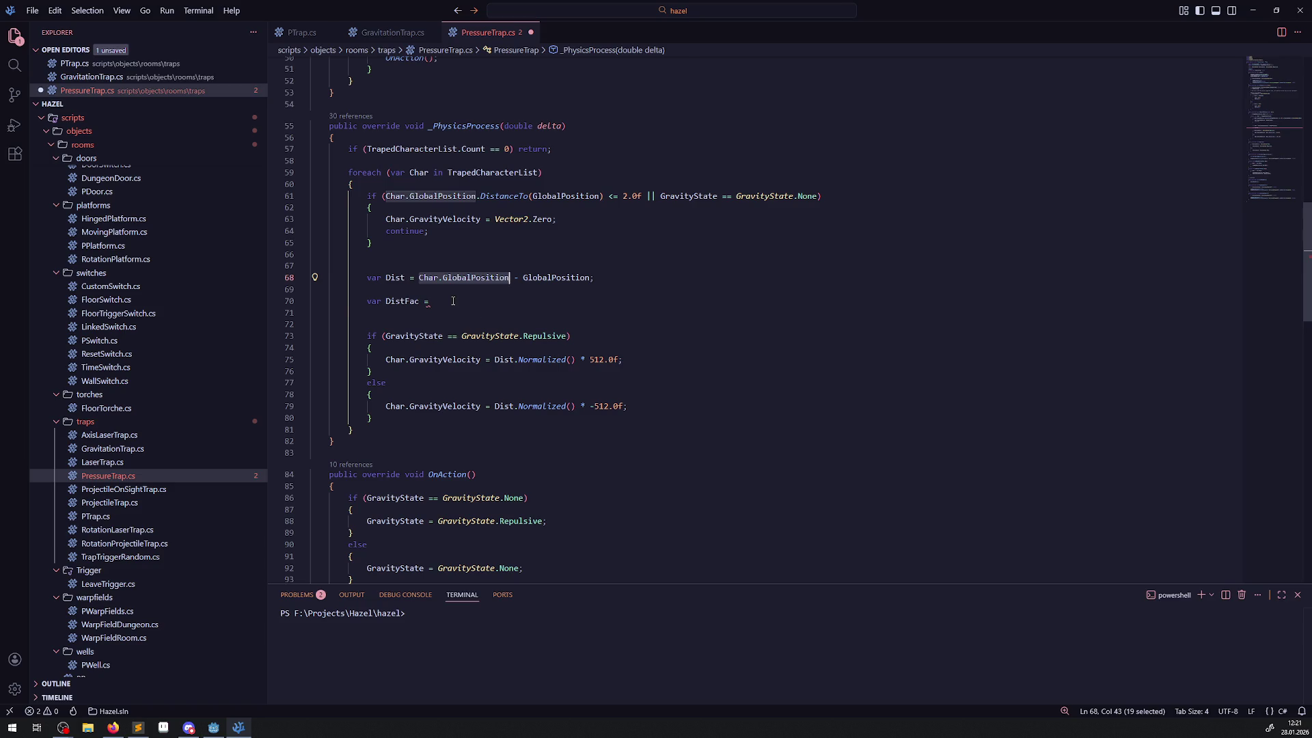
pyautogui.click(453, 301)
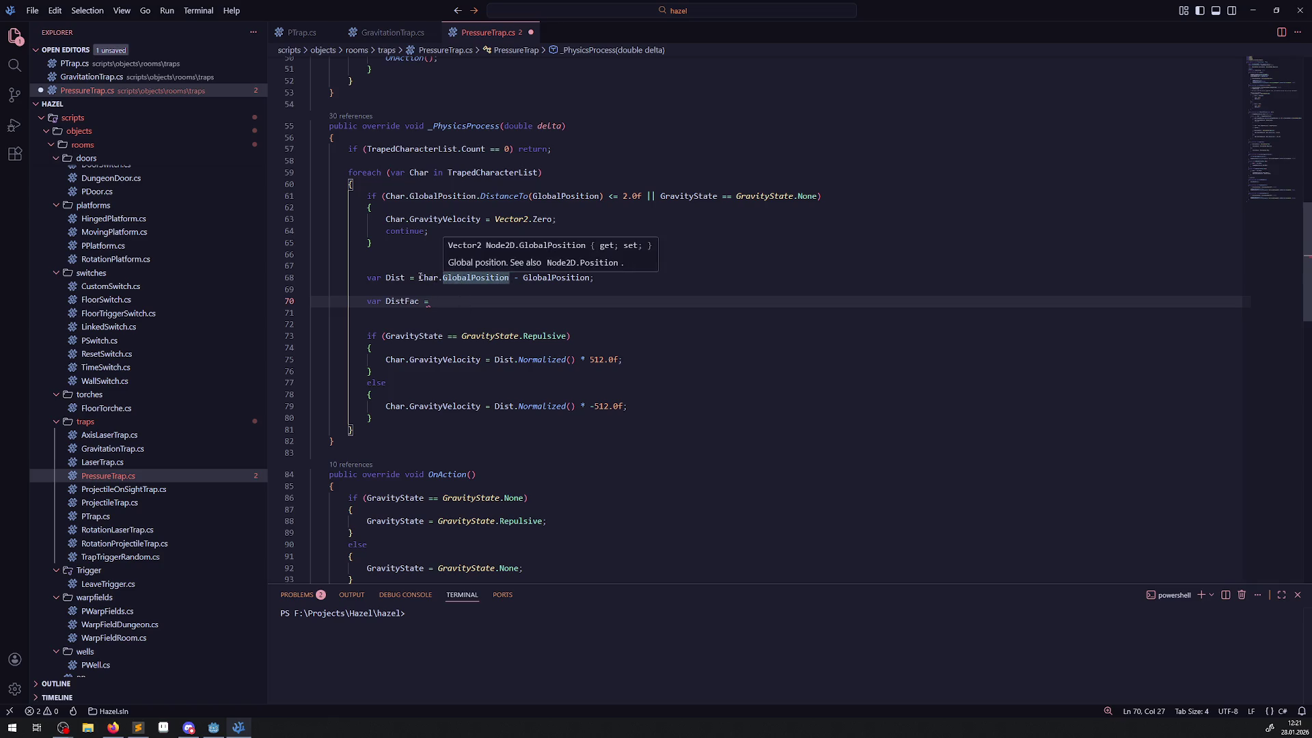
pyautogui.moveTo(415, 278); pyautogui.dragTo(511, 278)
pyautogui.doubleClick(555, 277)
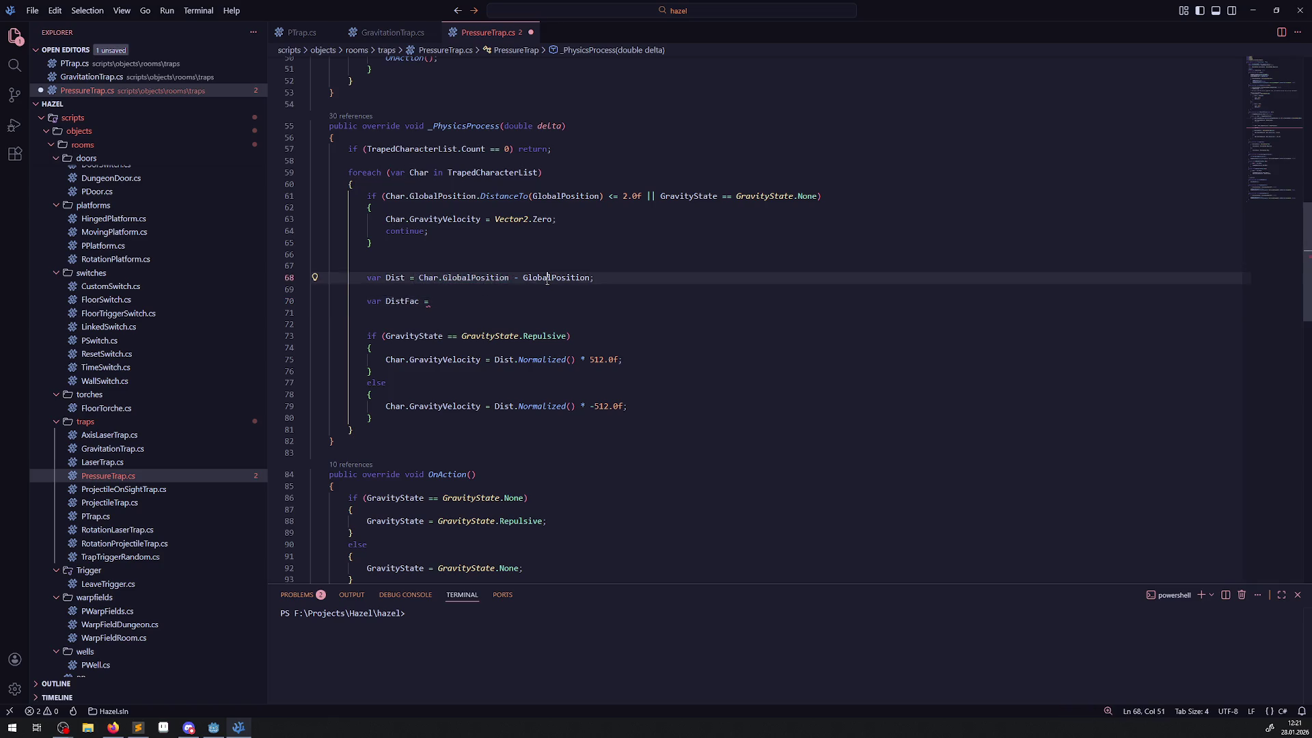
pyautogui.hotkey('ctrl', 'c')
pyautogui.click(467, 302)
pyautogui.hotkey('ctrl', 'v')
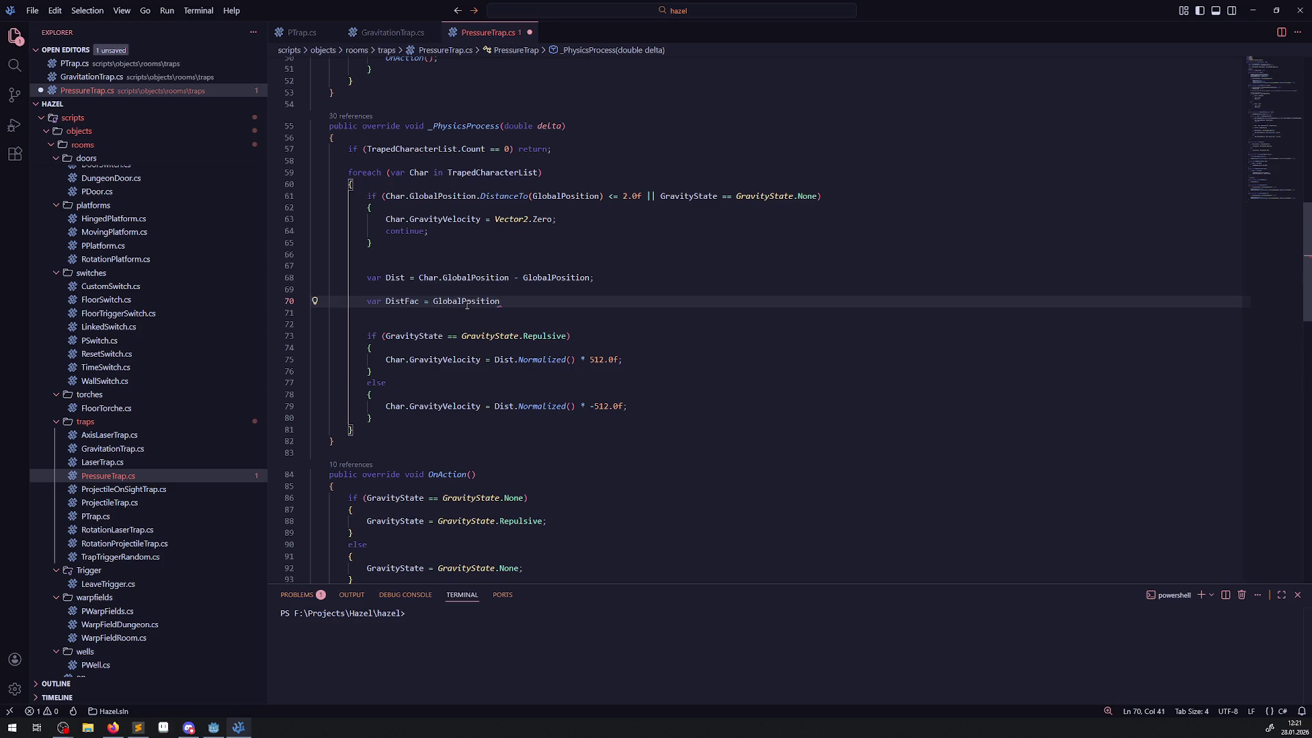
pyautogui.write('.Dist')
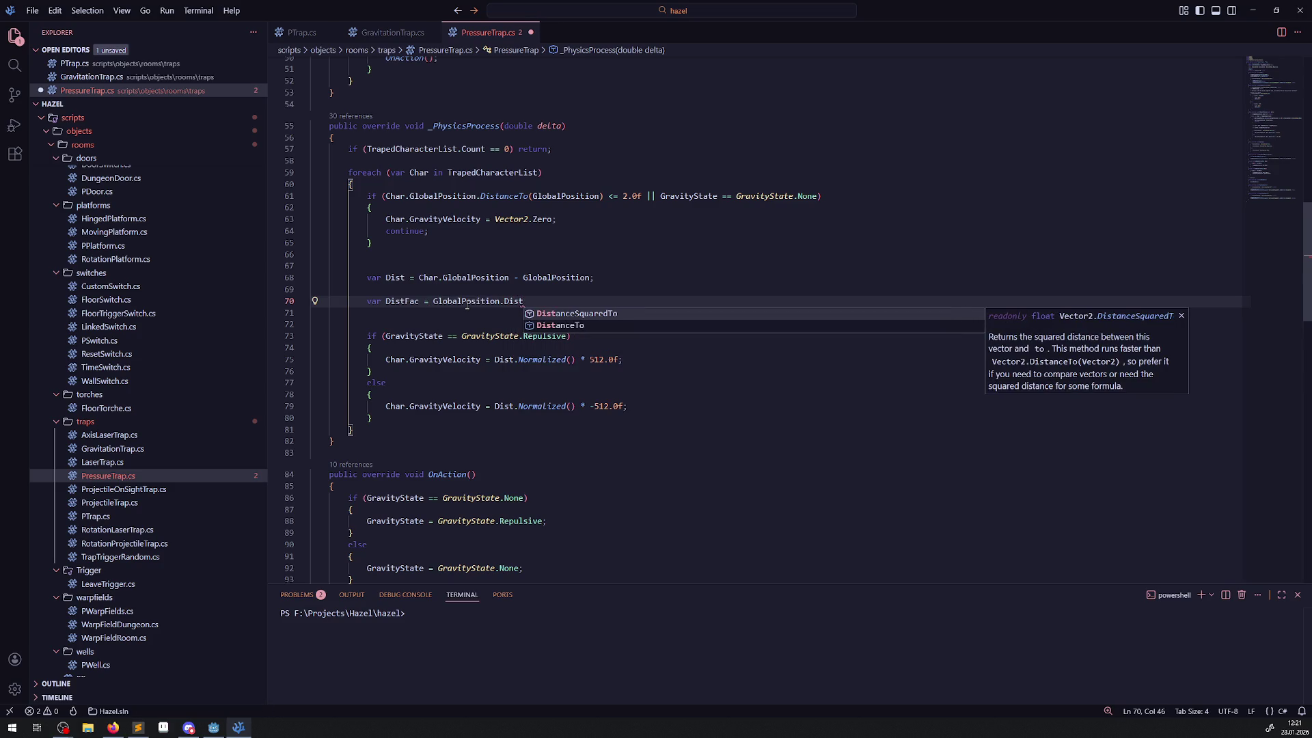
pyautogui.press('Down')
pyautogui.press('Tab')
pyautogui.write('();')
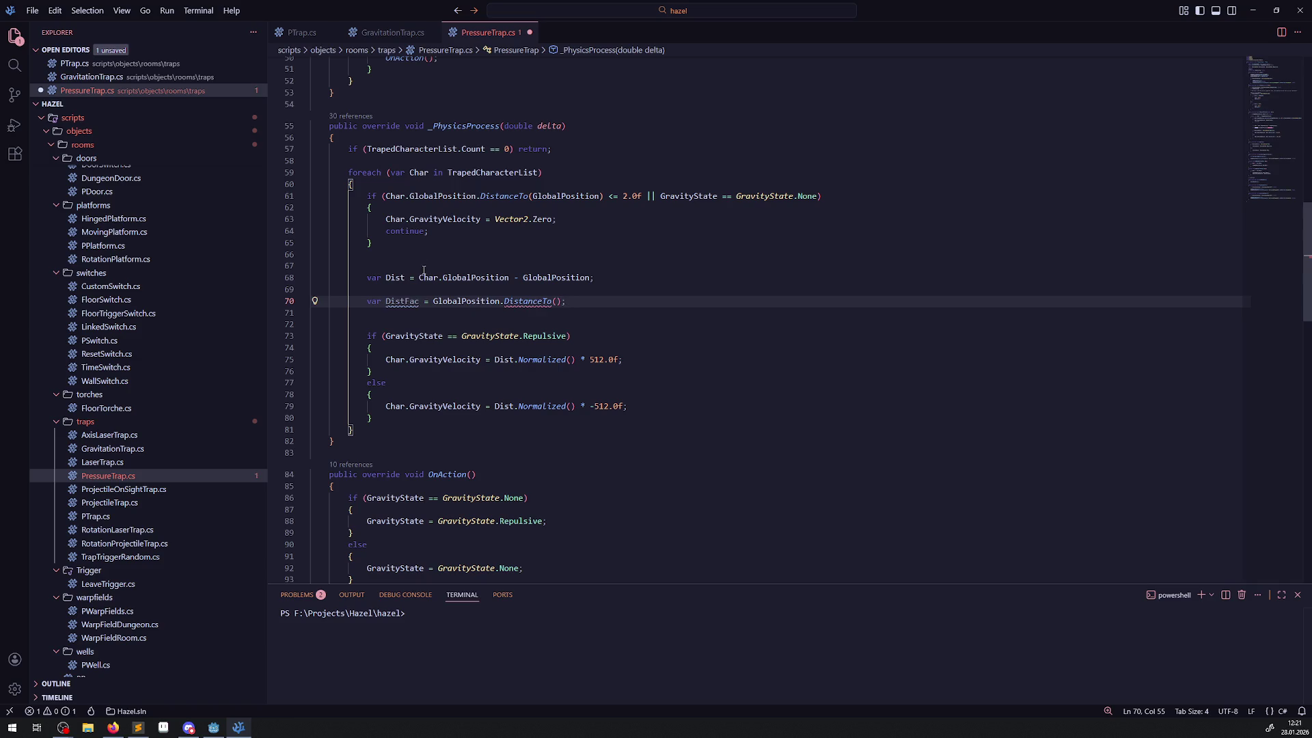
pyautogui.moveTo(418, 277); pyautogui.dragTo(514, 277)
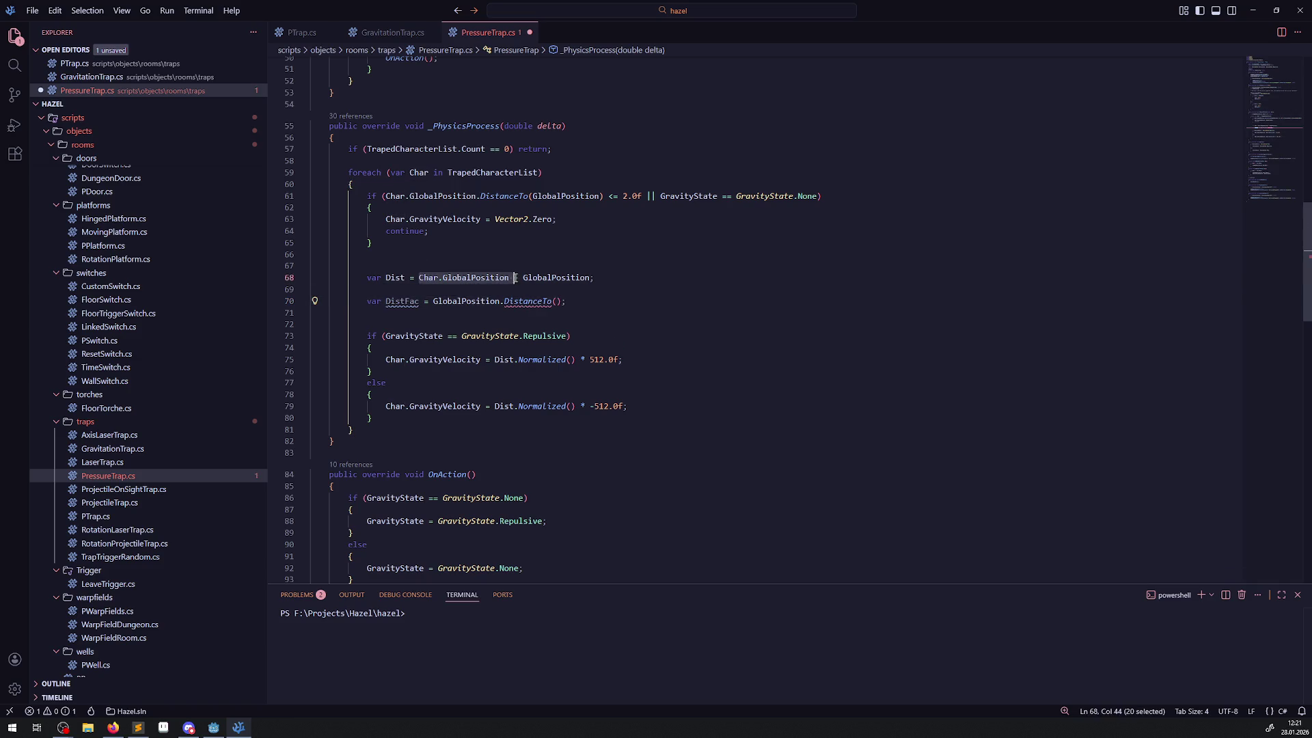
pyautogui.hotkey('ctrl', 'c')
pyautogui.click(558, 301)
pyautogui.hotkey('ctrl', 'v')
pyautogui.hotkey('ctrl', 's')
# - Select the DistFac variable name to review the new line
pyautogui.click(594, 277)
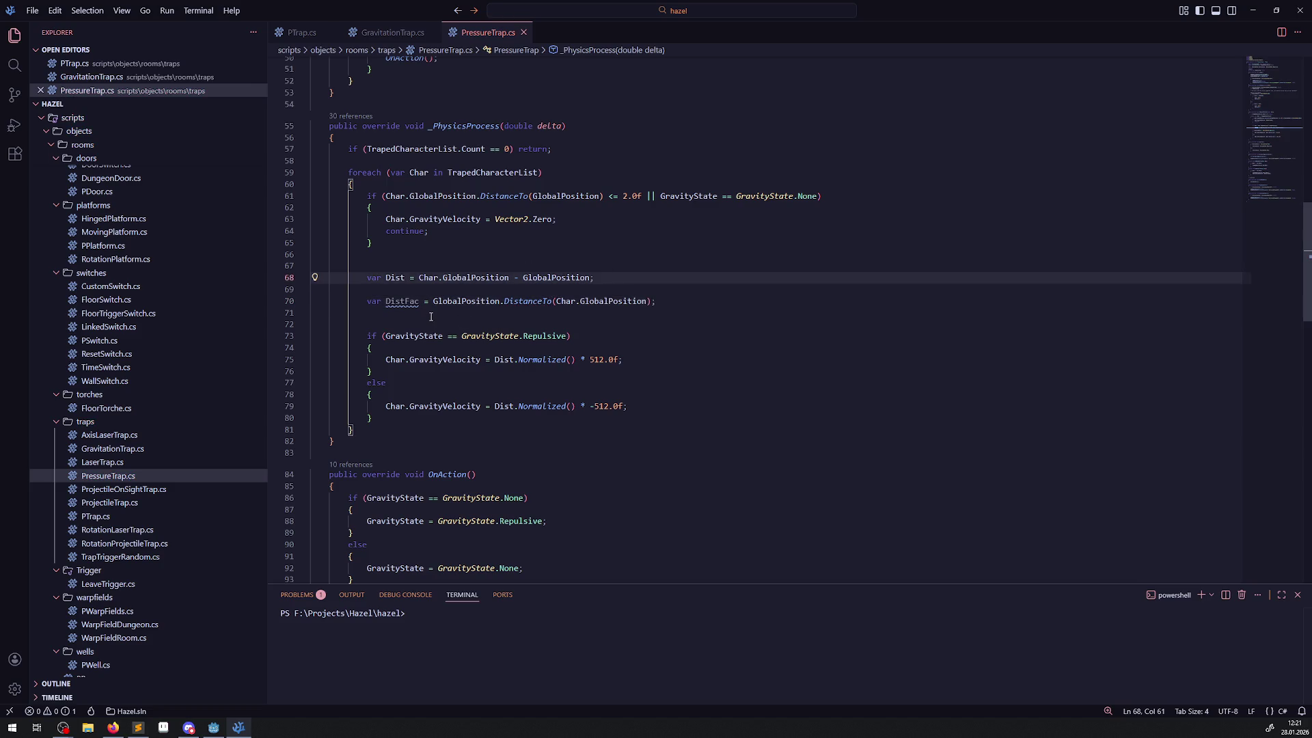
pyautogui.moveTo(412, 302)
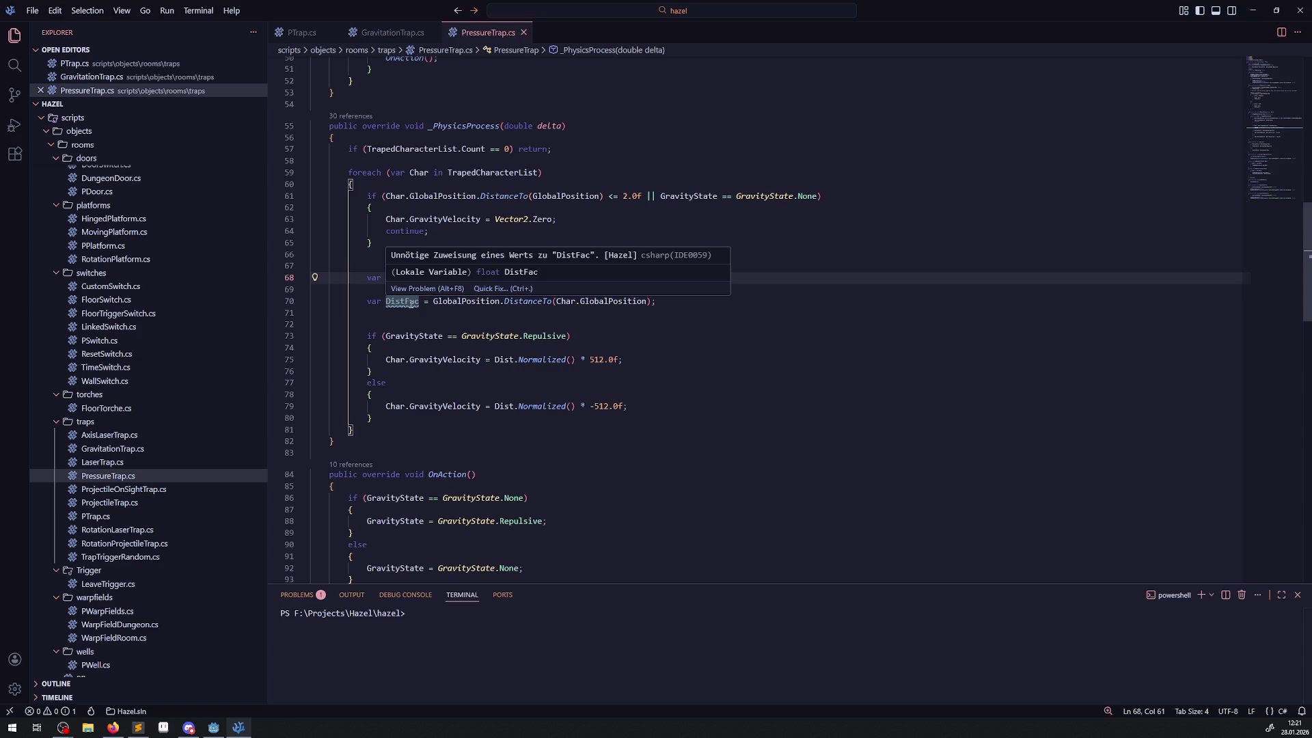
pyautogui.doubleClick(412, 302)
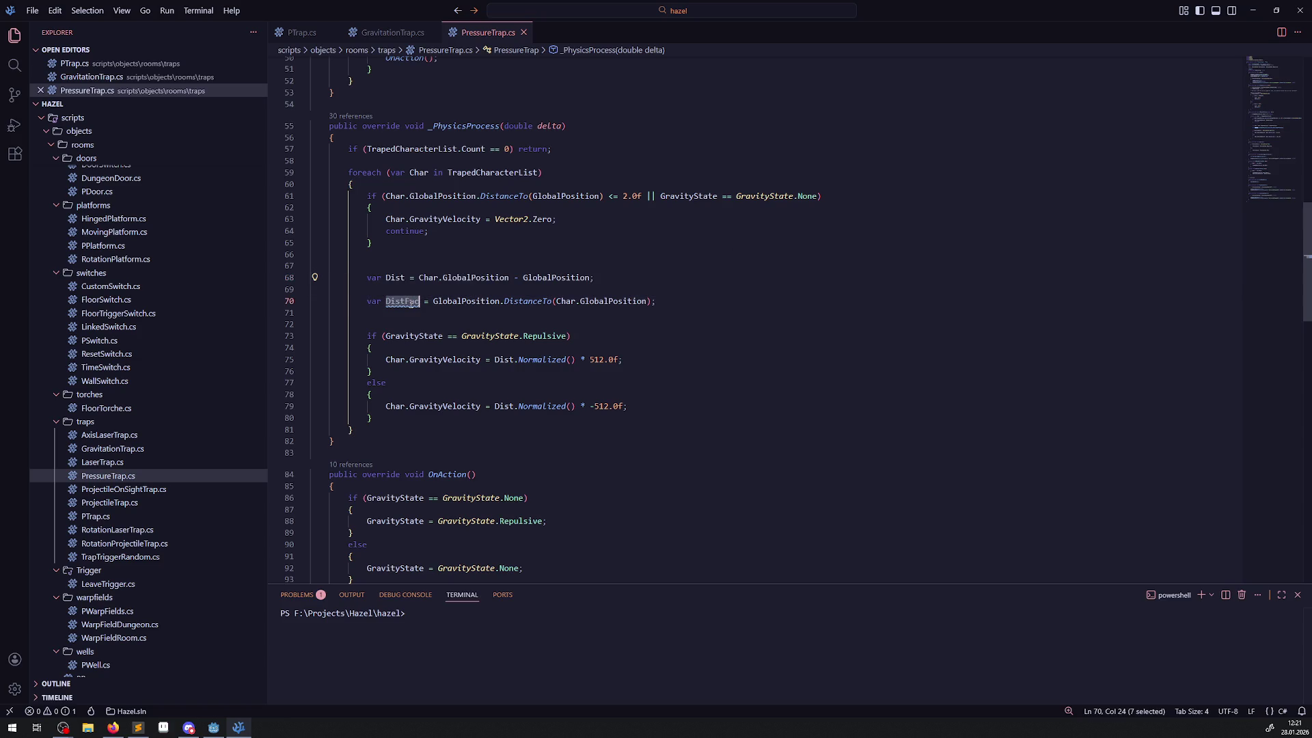
pyautogui.moveTo(412, 302)
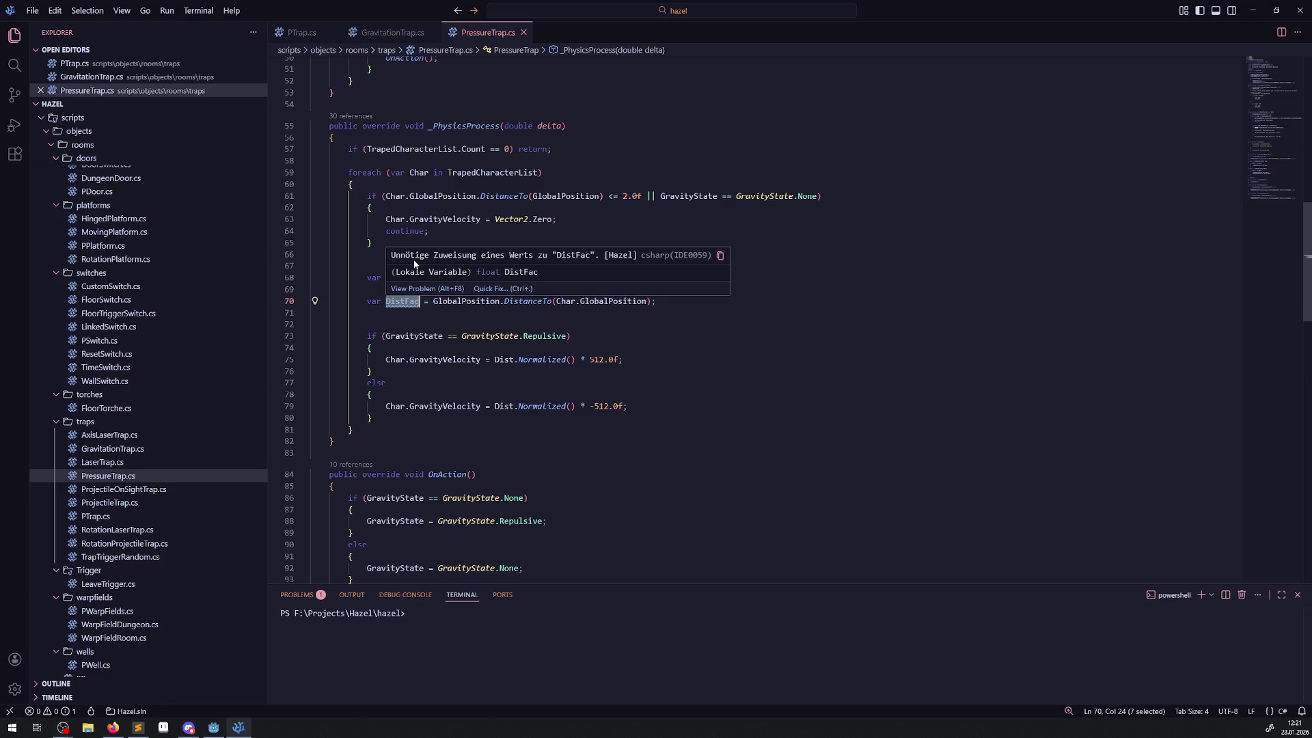
pyautogui.click(398, 295)
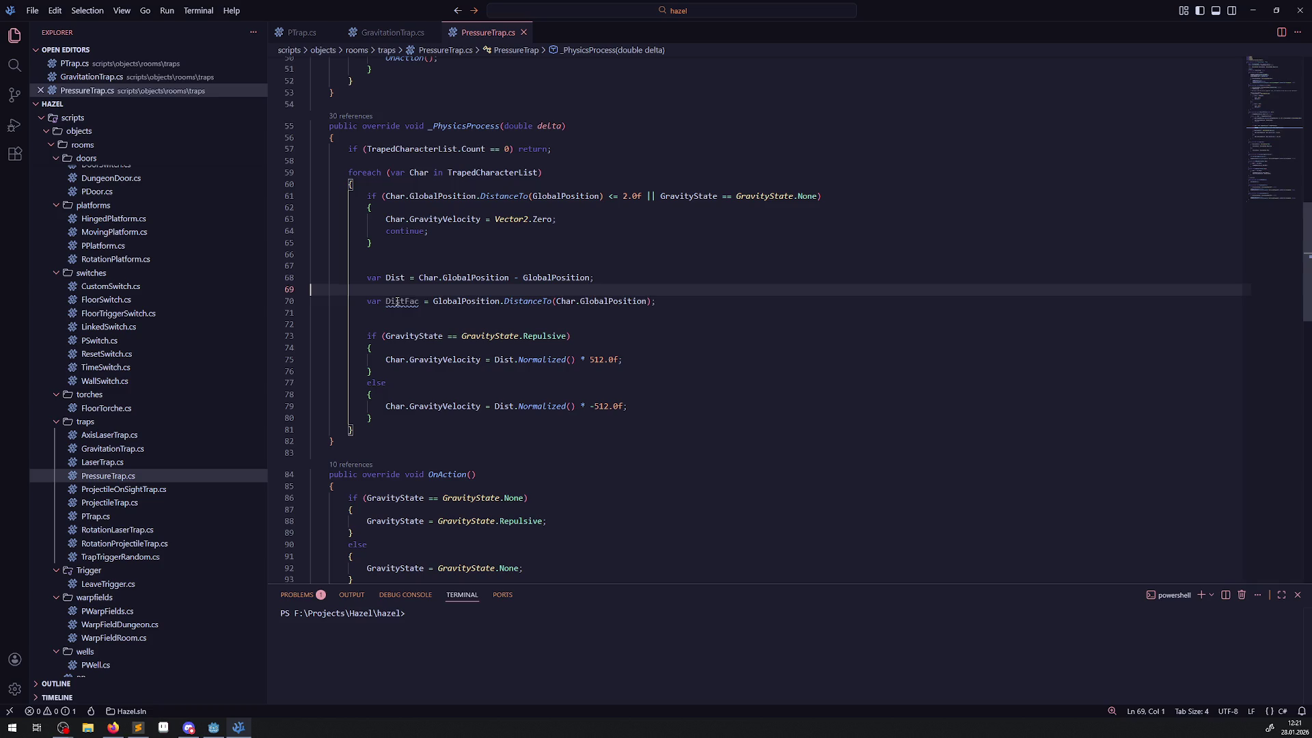
pyautogui.doubleClick(402, 301)
pyautogui.click(550, 312)
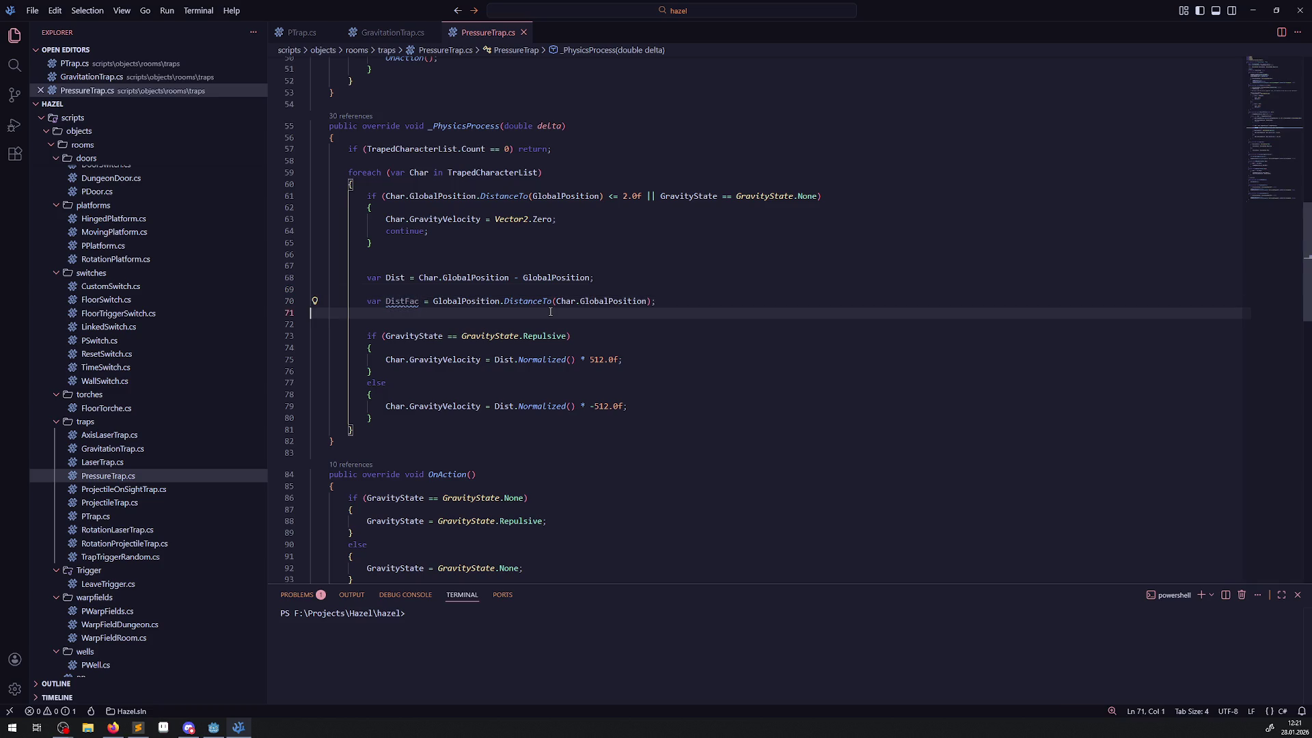
# - Add a GD.Print(DistFac.) line below the DistFac declaration and browse DistFac's members
pyautogui.press('Return')
pyautogui.write('GD.')
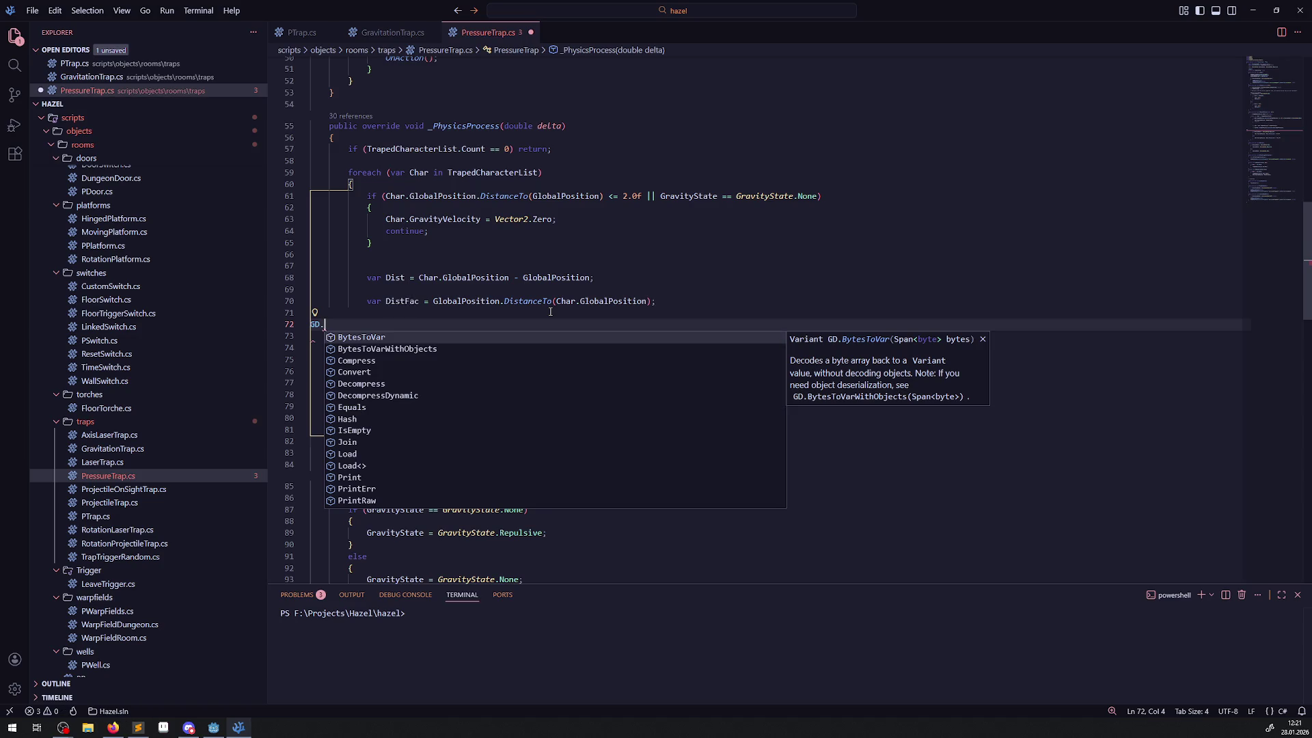
pyautogui.write('Print(DistFac.)')
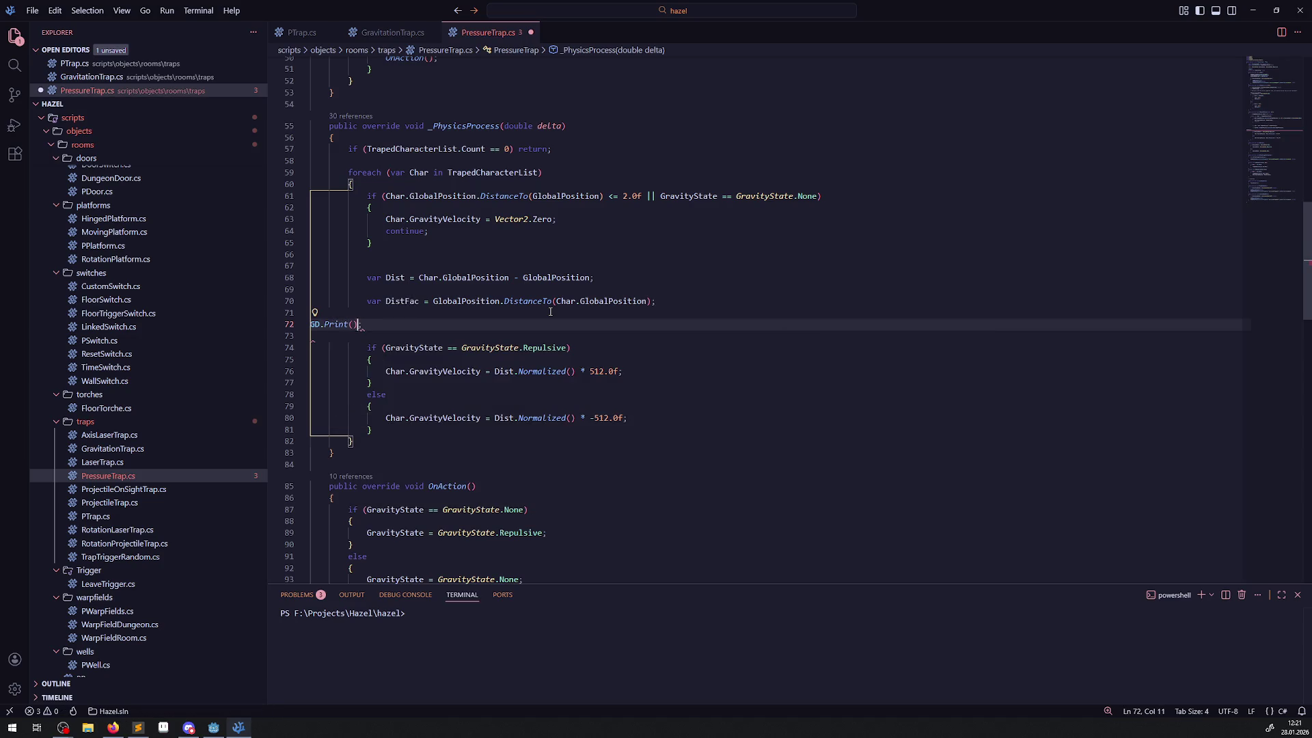
pyautogui.write(';')
pyautogui.press('Left')
pyautogui.press('Left')
pyautogui.write('DistFac.')
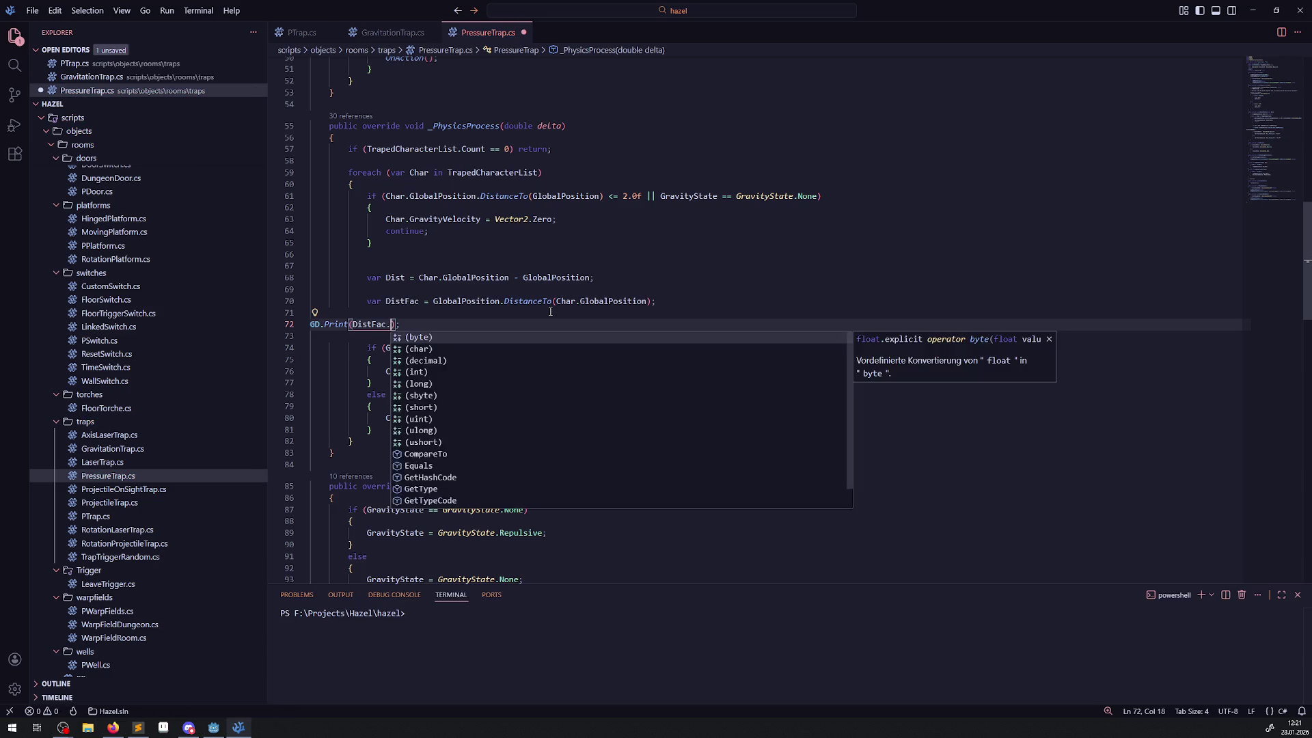
pyautogui.write('Nor')
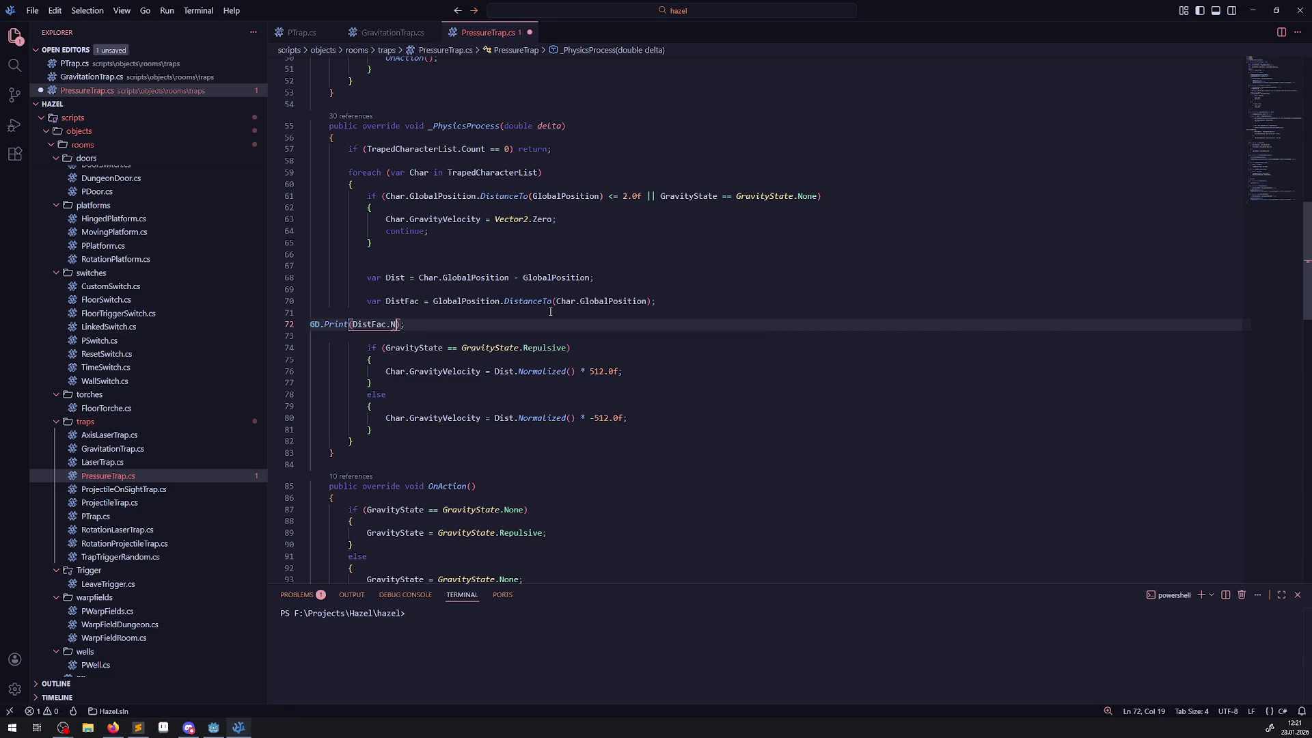
pyautogui.press('BackSpace')
pyautogui.press('BackSpace')
pyautogui.press('BackSpace')
pyautogui.write('b')
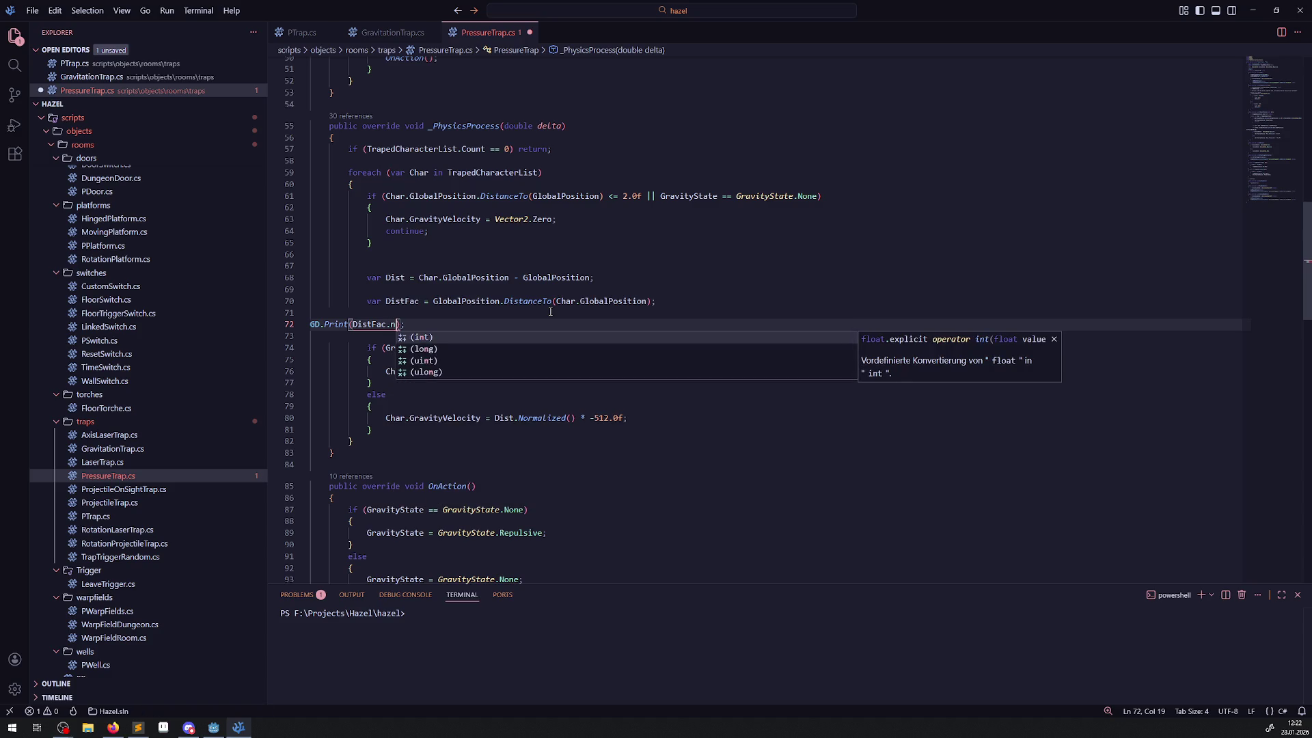
pyautogui.press('BackSpace')
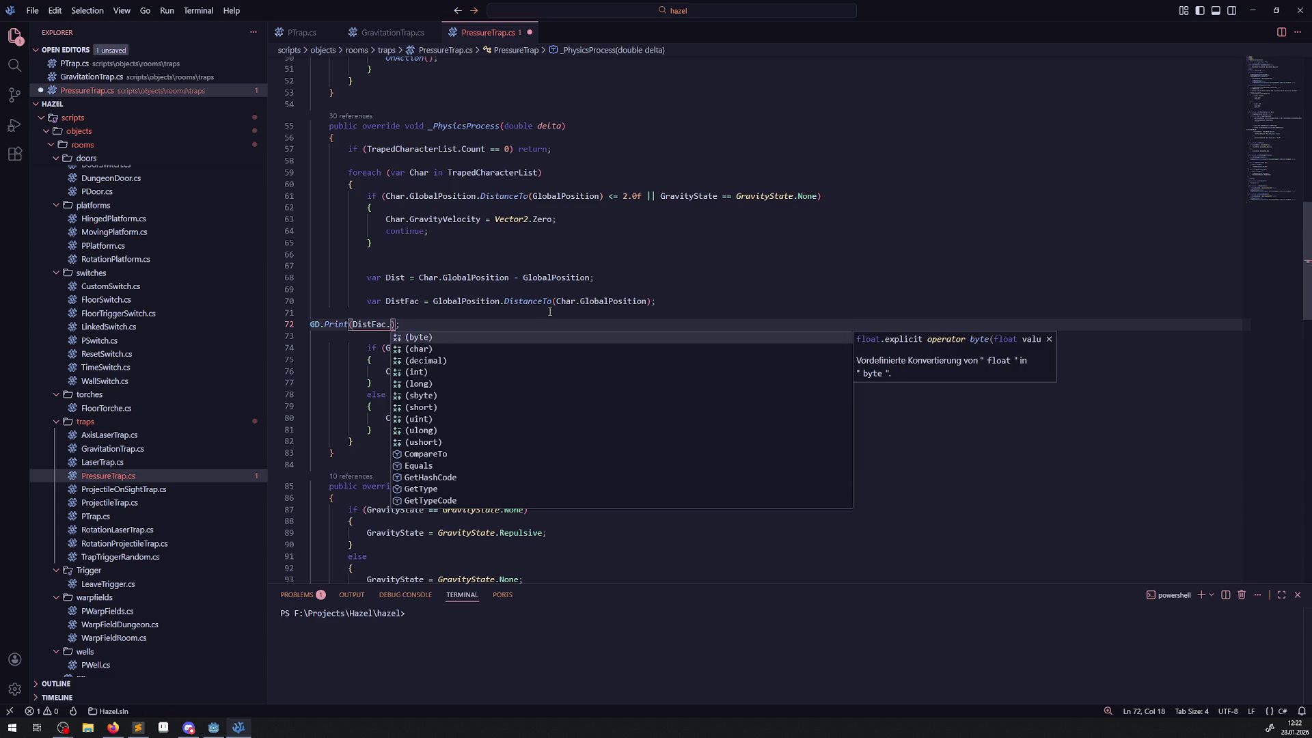
pyautogui.scroll(-1, 501, 404)
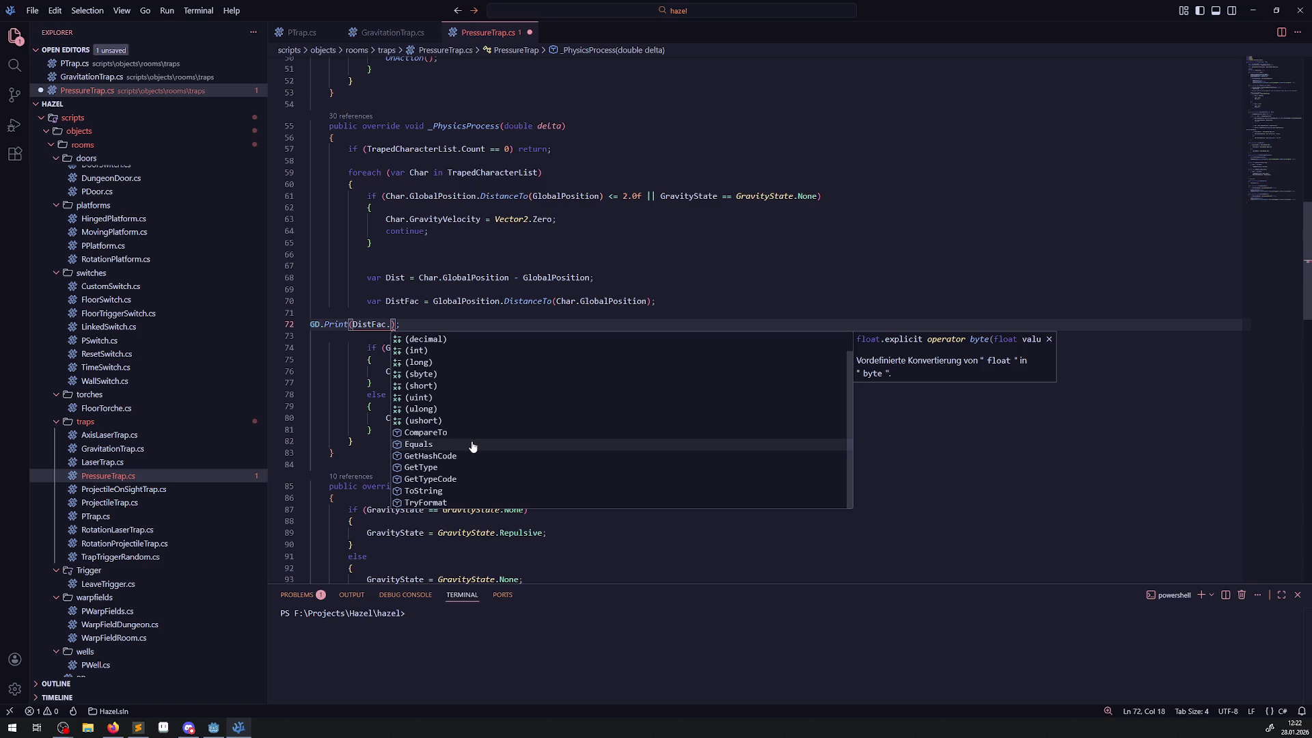
pyautogui.scroll(1, 481, 434)
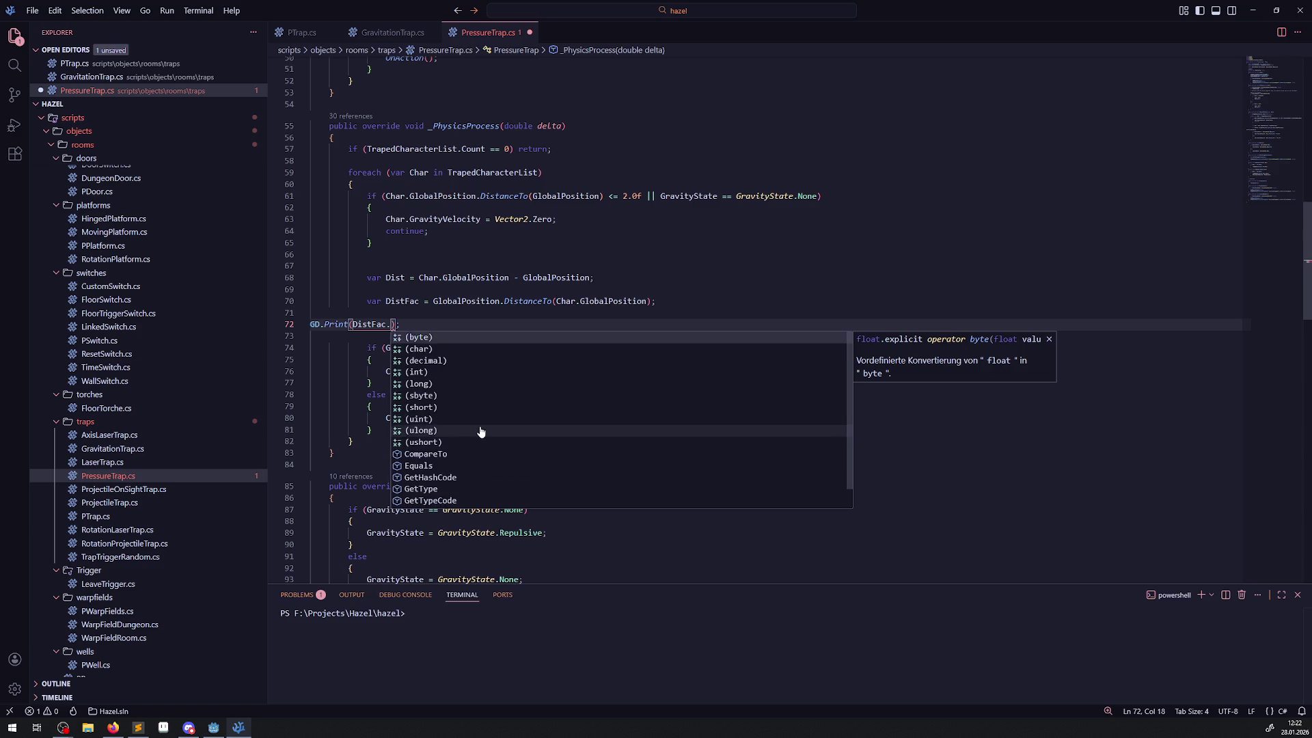
pyautogui.scroll(-1, 480, 432)
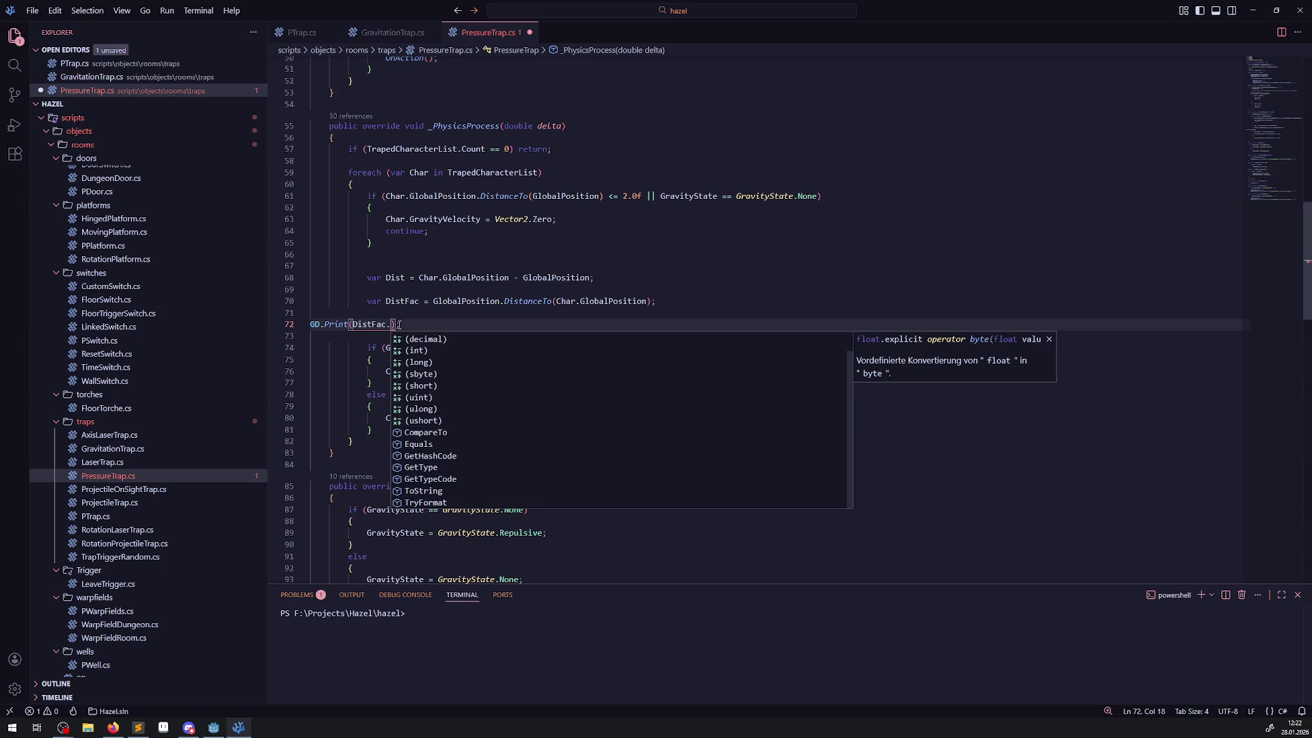
# - Change the call to GD.Print(DistFac); and save PressureTrap.cs
pyautogui.moveTo(393, 324); pyautogui.dragTo(353, 324)
pyautogui.press('BackSpace')
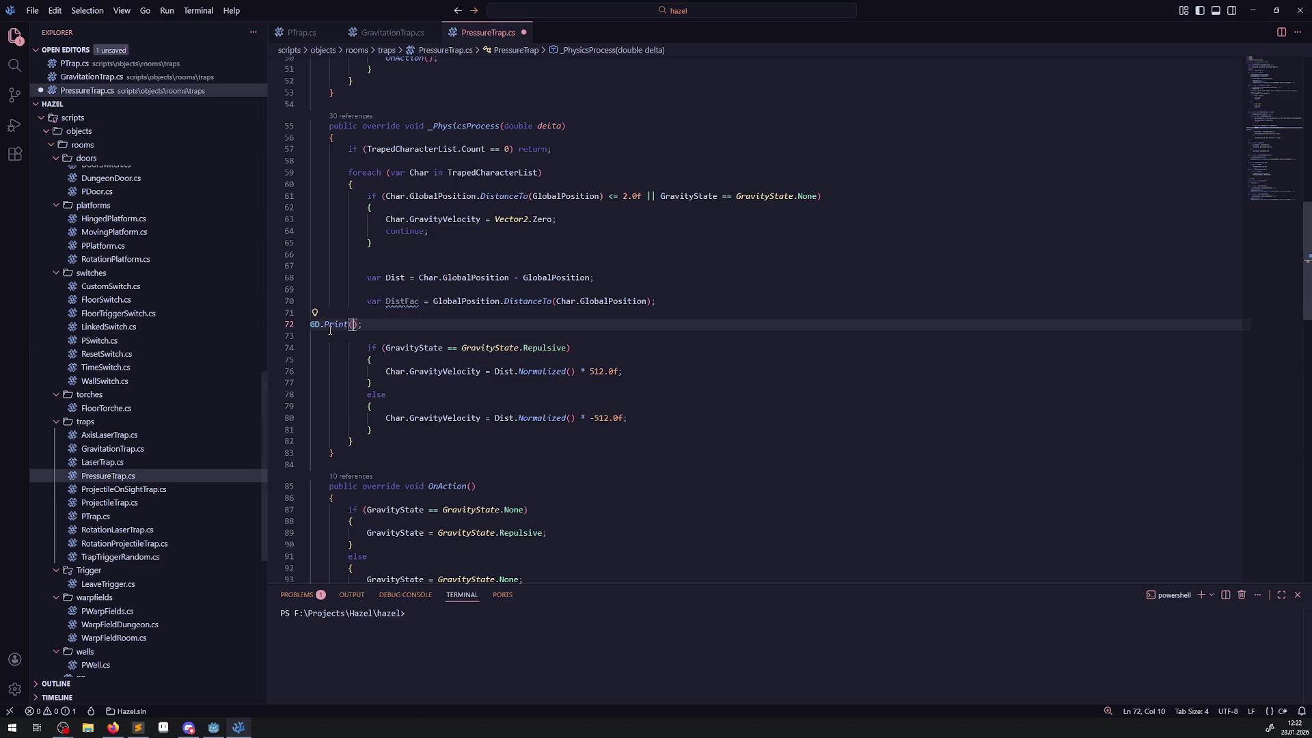
pyautogui.write('DistFac')
pyautogui.hotkey('ctrl', 's')
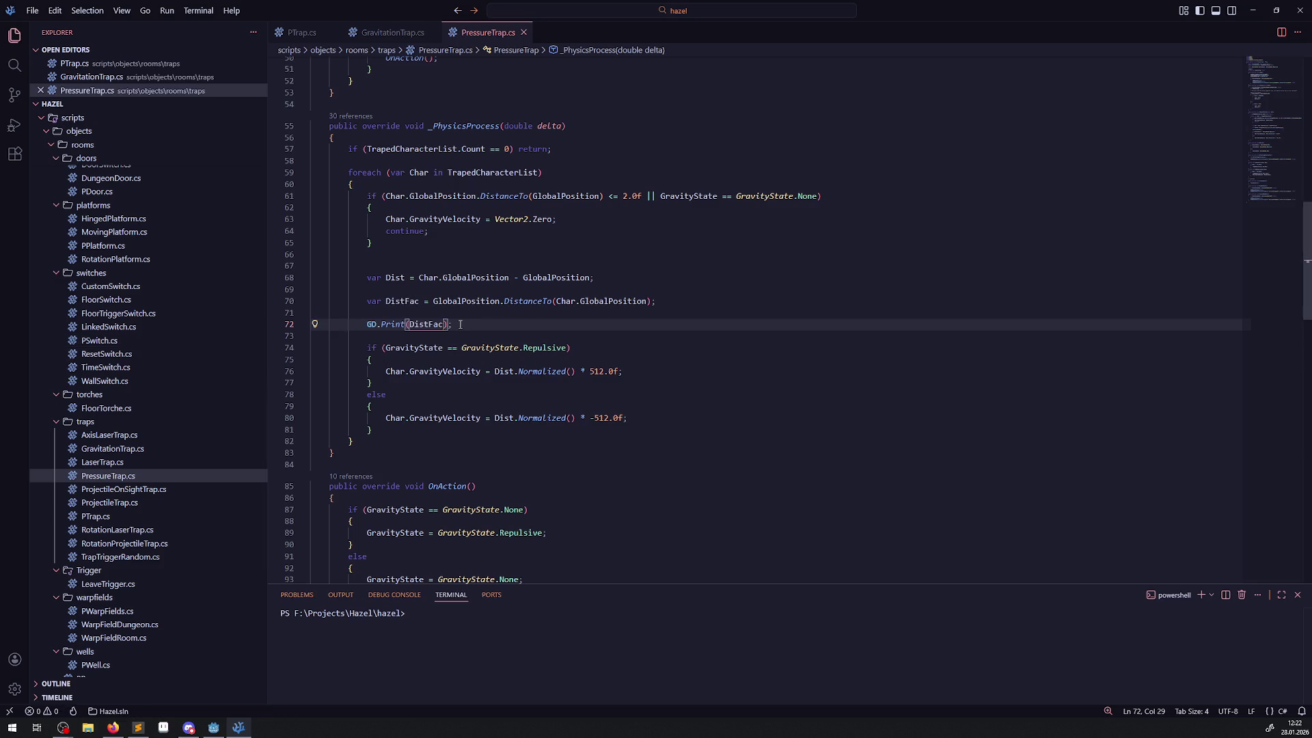
pyautogui.click(459, 325)
# - Write three comment lines under the print call: // 0...400, // 0...1 and // 1- DistFac
pyautogui.press('Return')
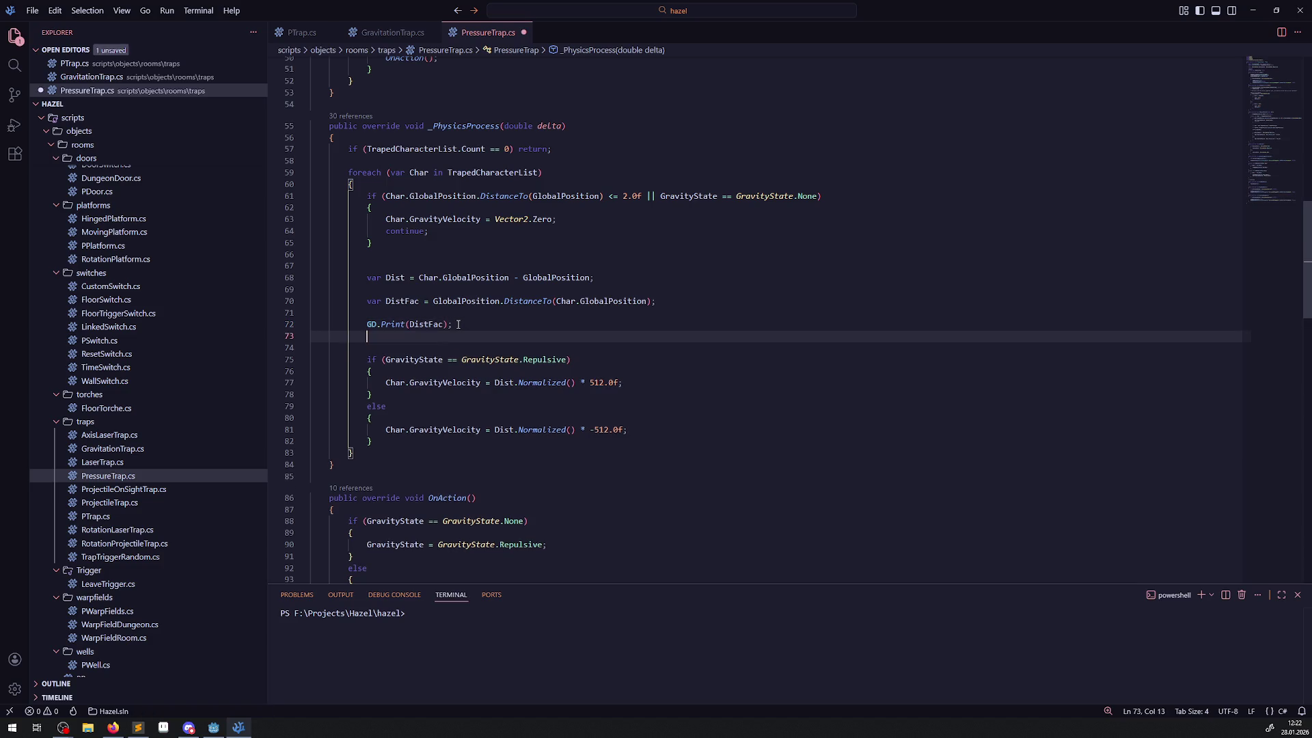
pyautogui.write('//')
pyautogui.write(' 0...')
pyautogui.write('400')
pyautogui.press('Return')
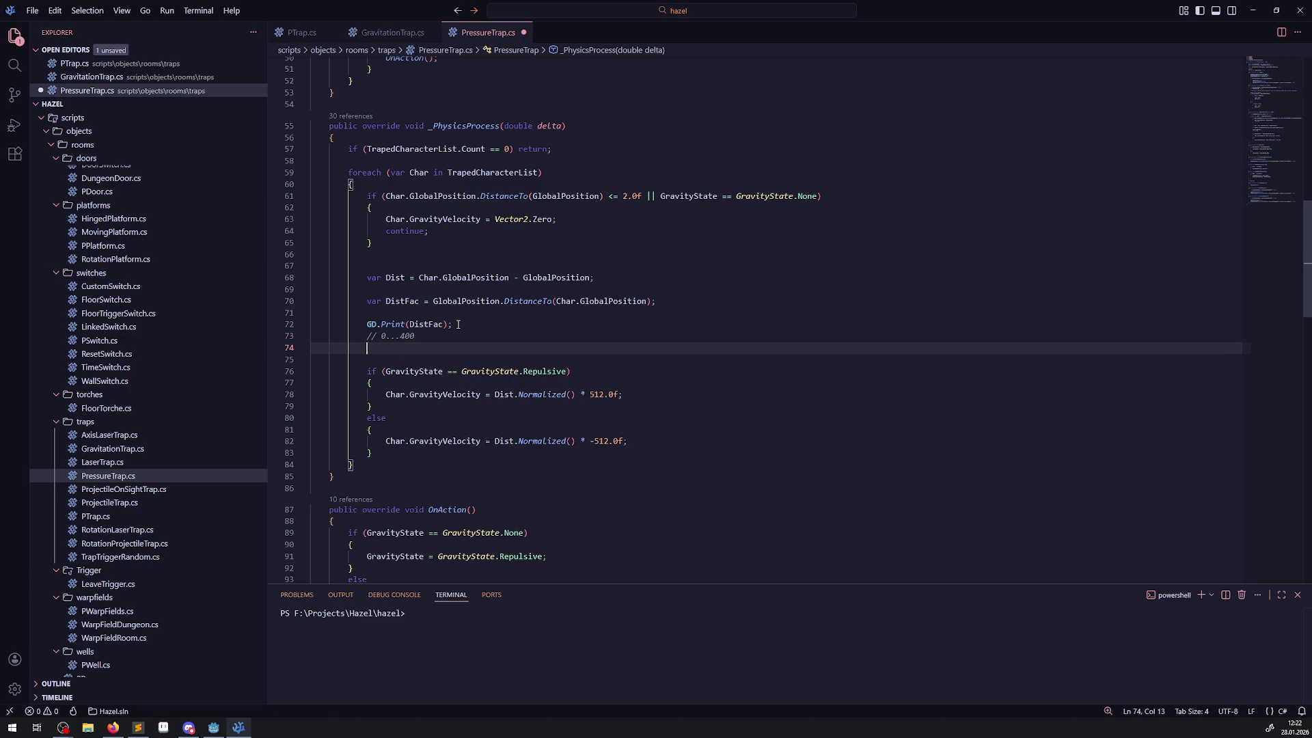
pyautogui.write('// ')
pyautogui.write('0...1')
pyautogui.press('Return')
pyautogui.write('//')
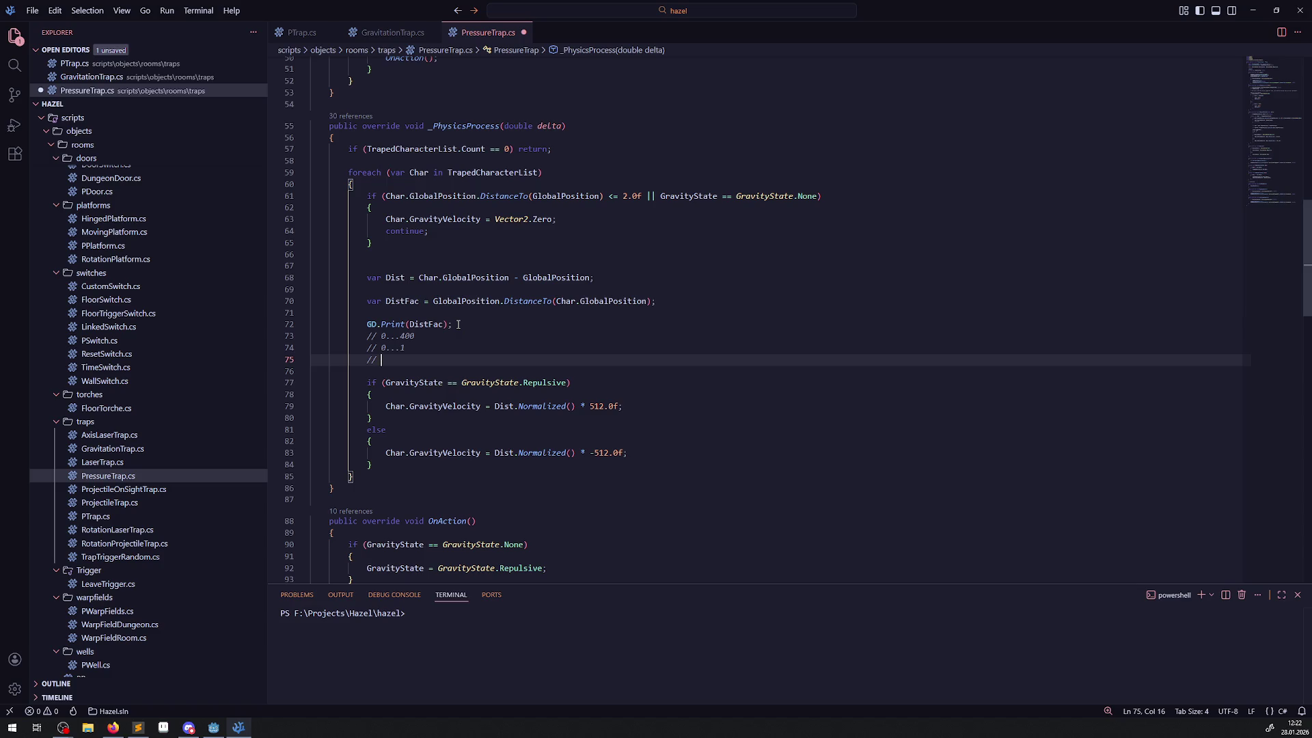
pyautogui.write('1-')
pyautogui.write(' DistFac')
pyautogui.moveTo(415, 336); pyautogui.dragTo(367, 335)
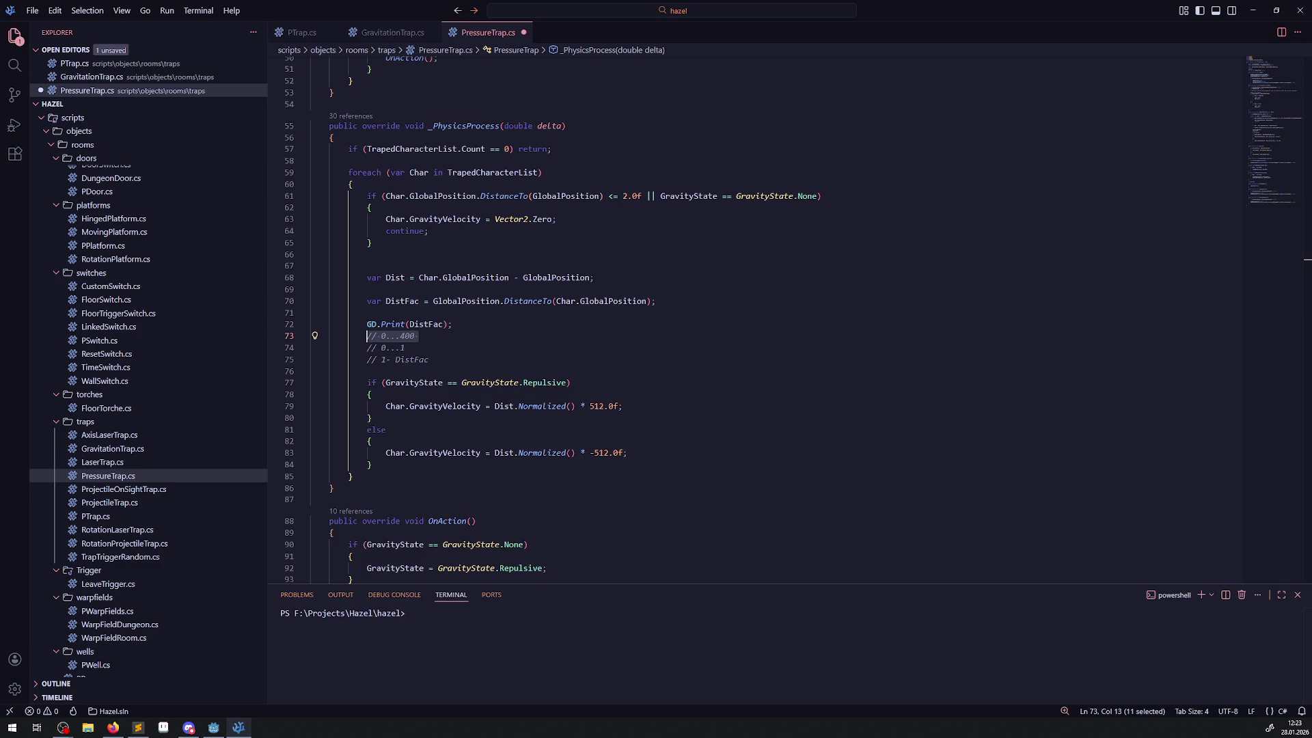
# - Start a new line under the comments with MathF., fixing the misspellings along the way
pyautogui.click(441, 359)
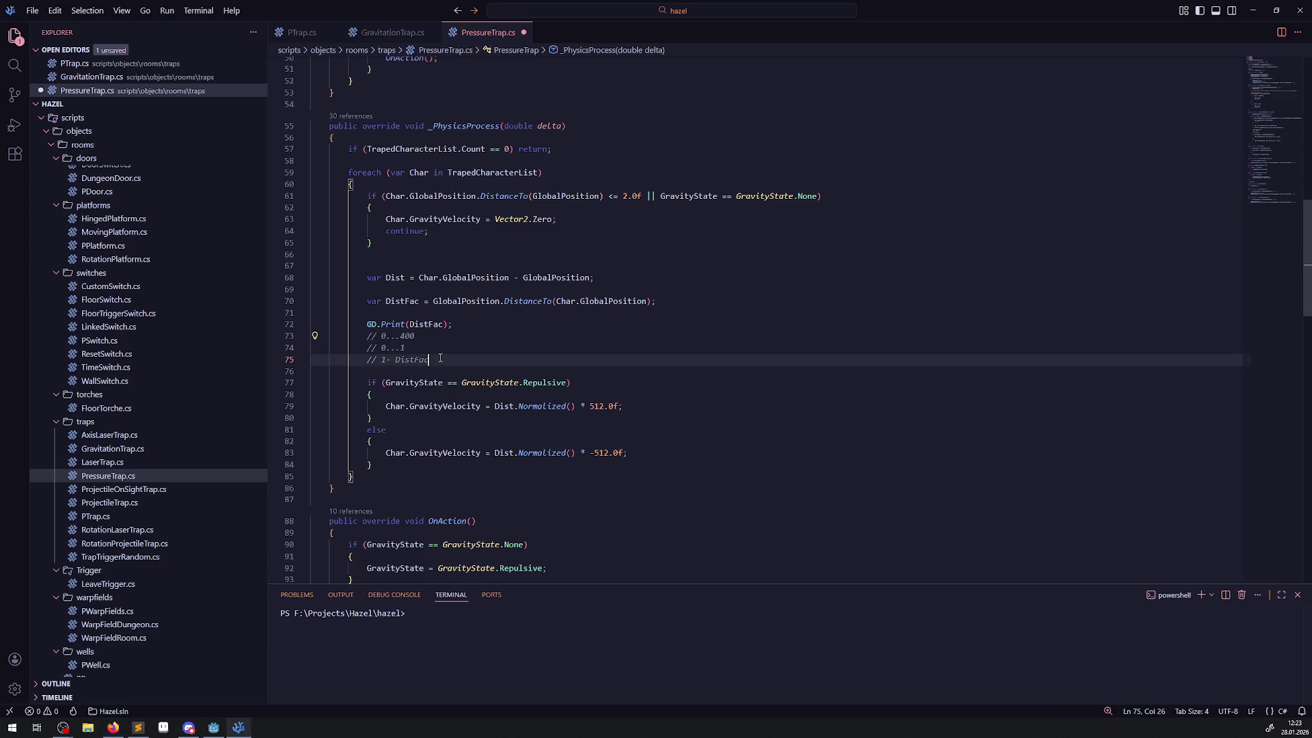
pyautogui.press('Return')
pyautogui.write('FMat')
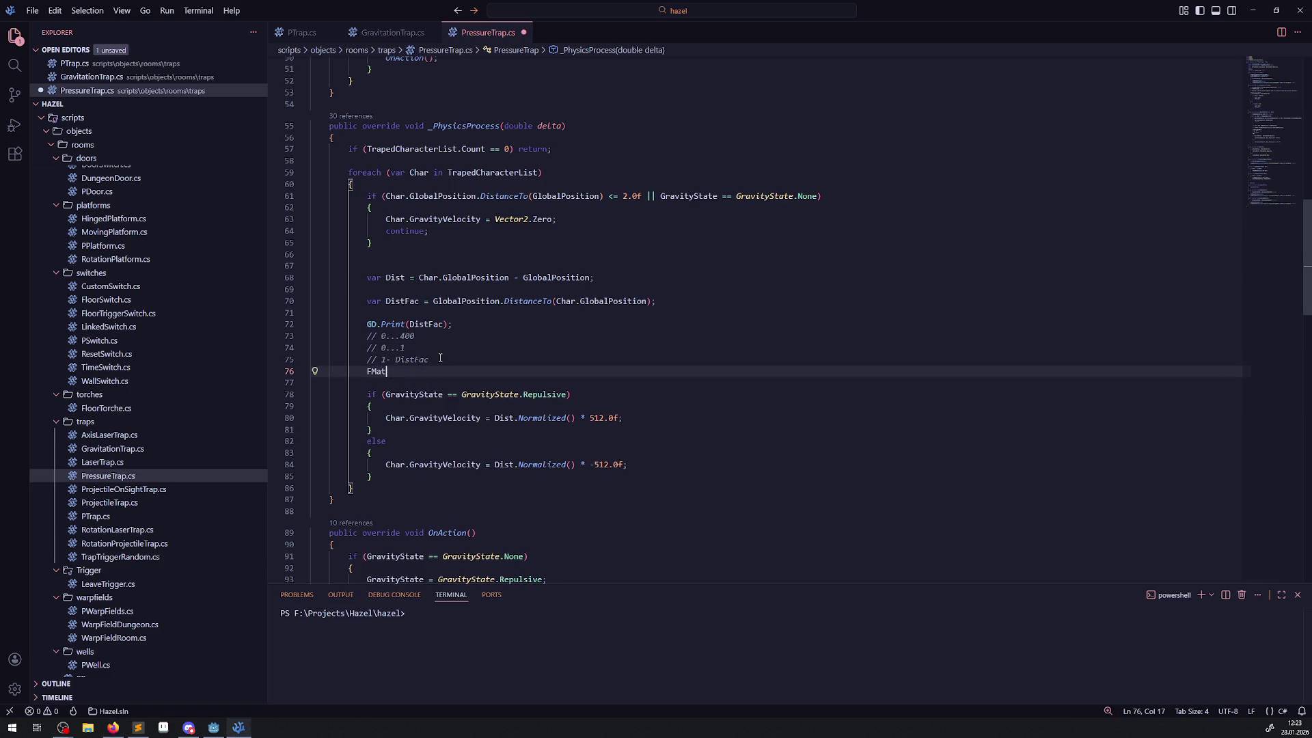
pyautogui.press('BackSpace')
pyautogui.press('BackSpace')
pyautogui.press('BackSpace')
pyautogui.write('Mah')
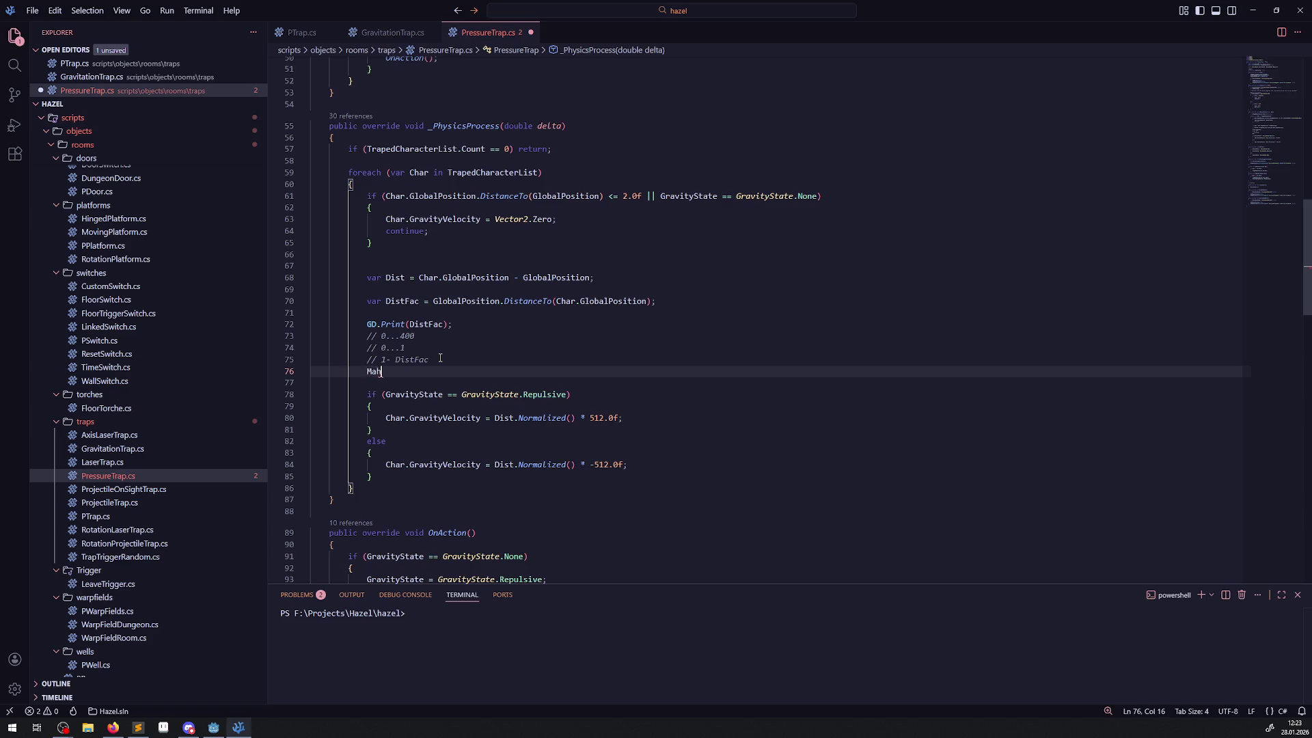
pyautogui.write('tF')
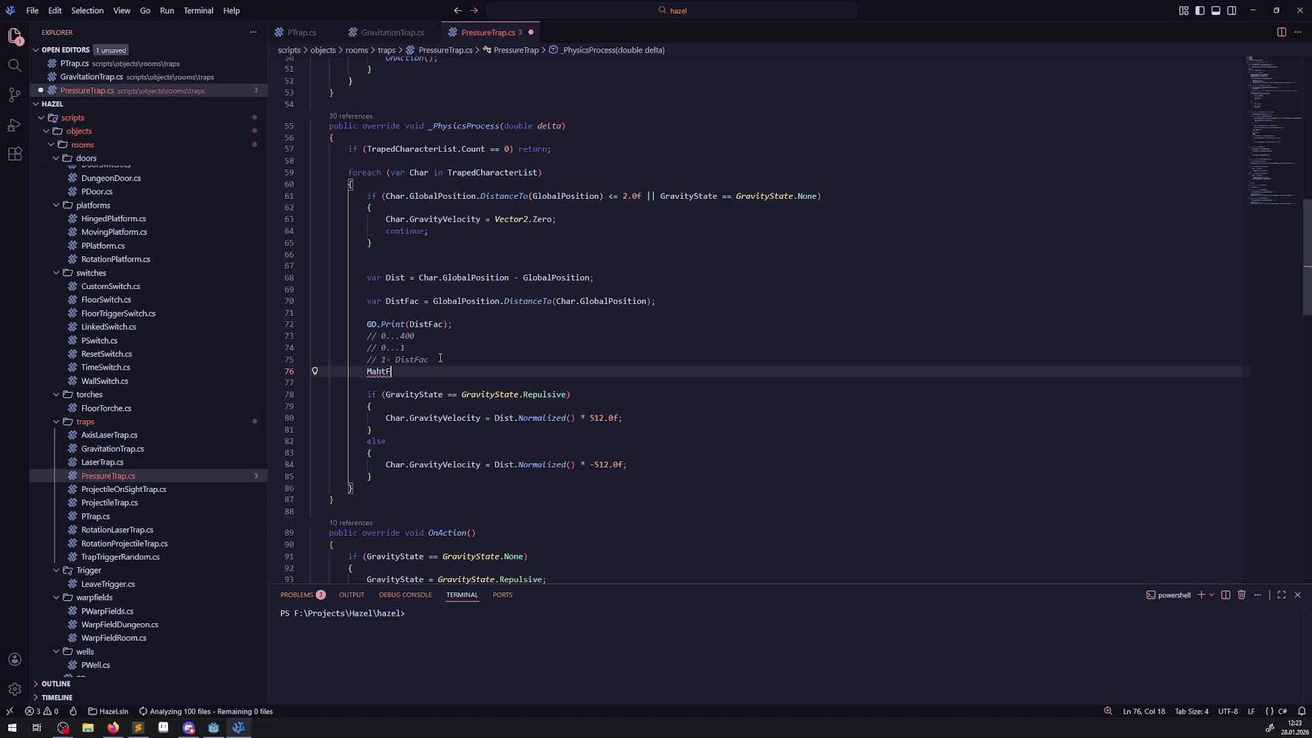
pyautogui.press('BackSpace')
pyautogui.press('BackSpace')
pyautogui.press('BackSpace')
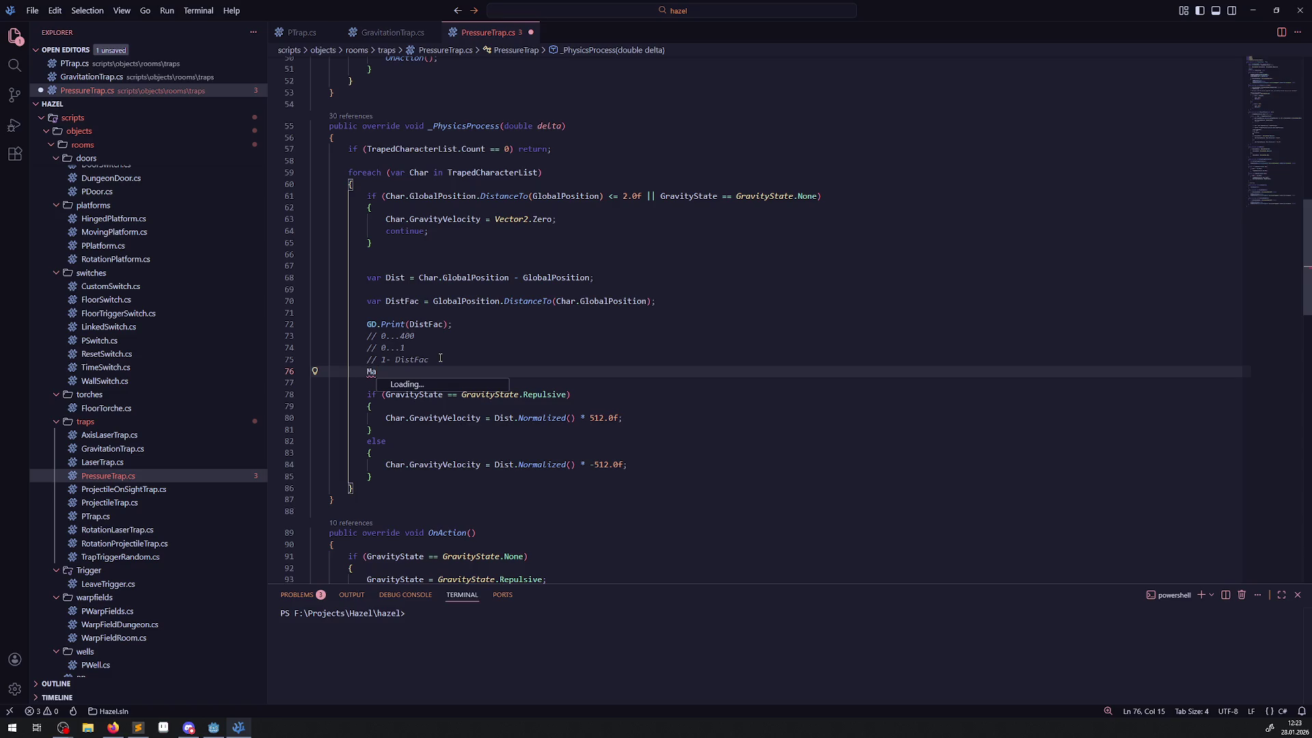
pyautogui.write('th')
pyautogui.write('f')
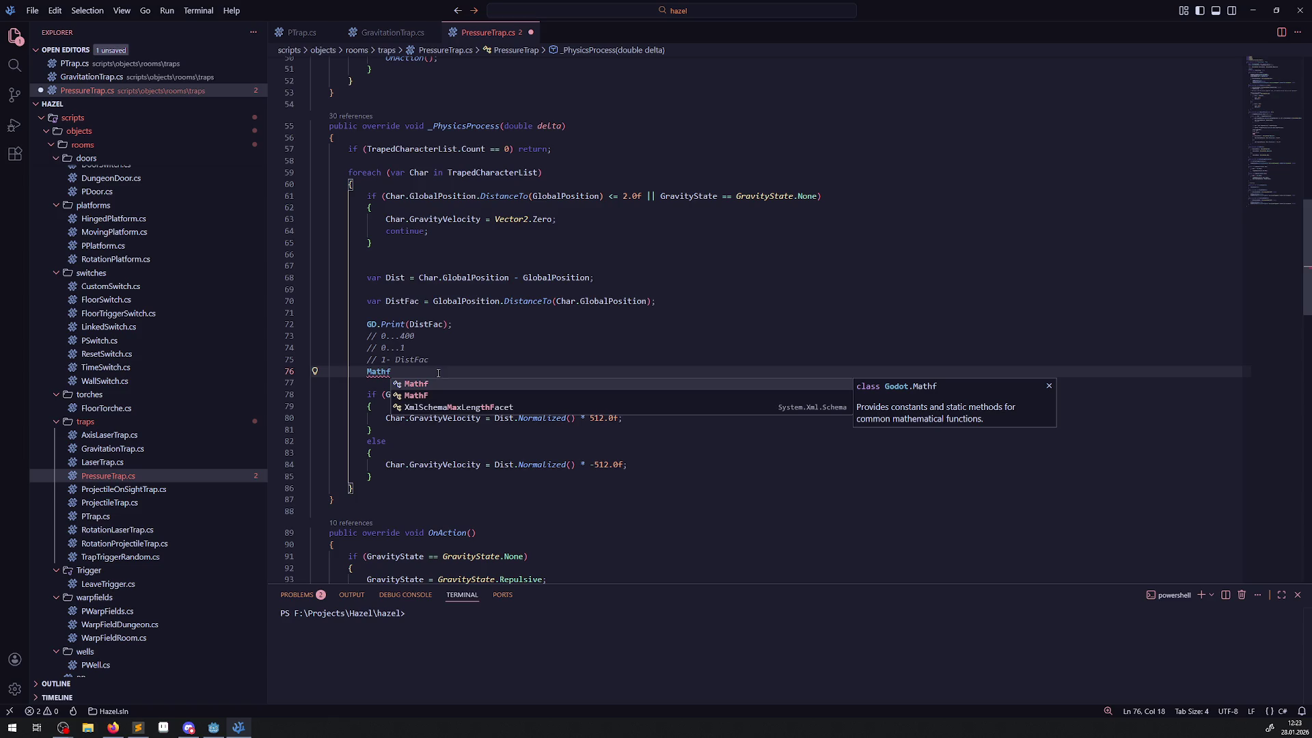
pyautogui.press('Down')
pyautogui.press('Tab')
pyautogui.write('.')
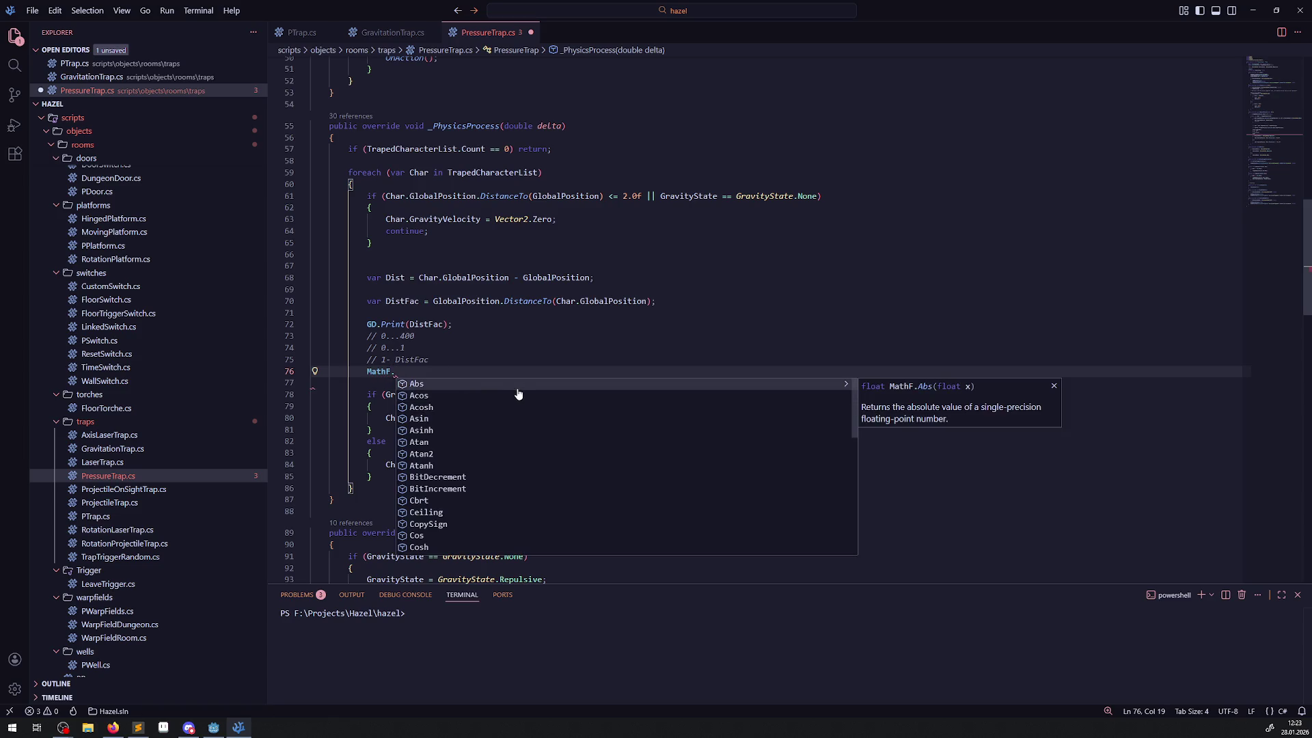
# - Browse the MathF member suggestions, then dismiss the list
pyautogui.scroll(-3, 472, 438)
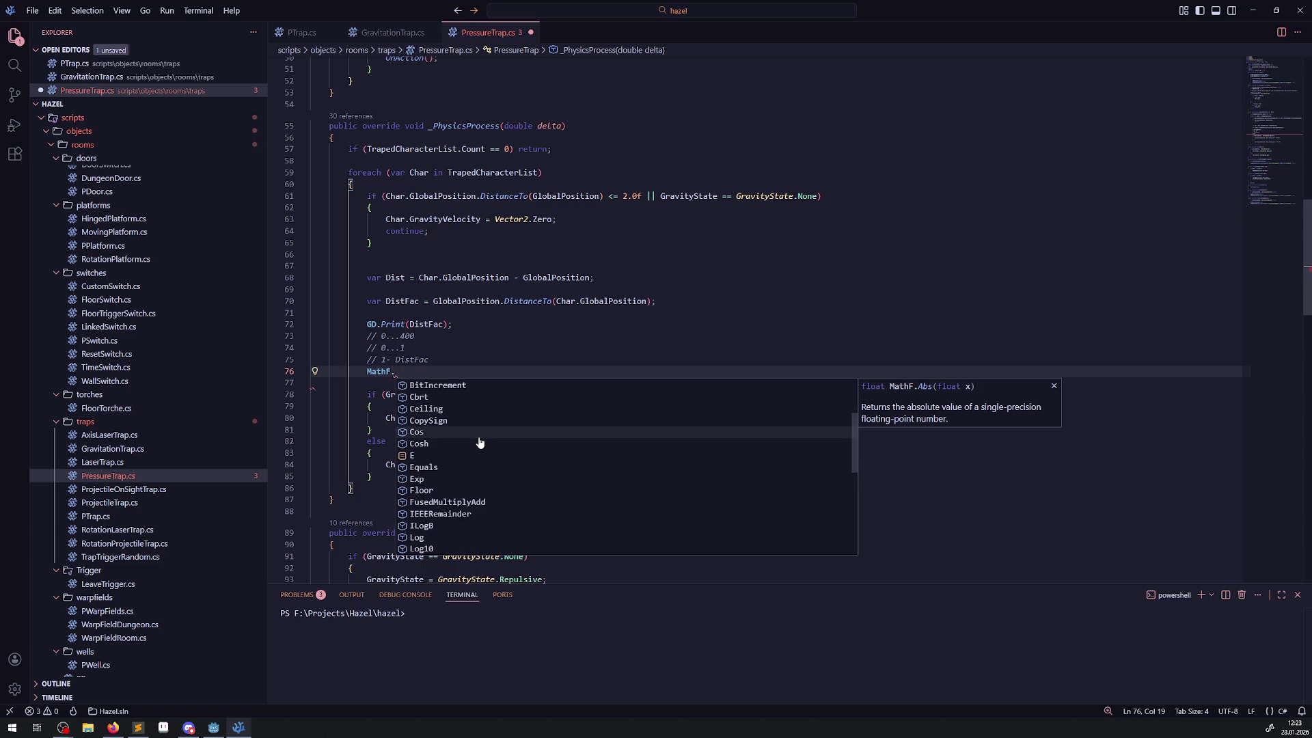
pyautogui.scroll(-1, 478, 441)
pyautogui.scroll(-2, 451, 459)
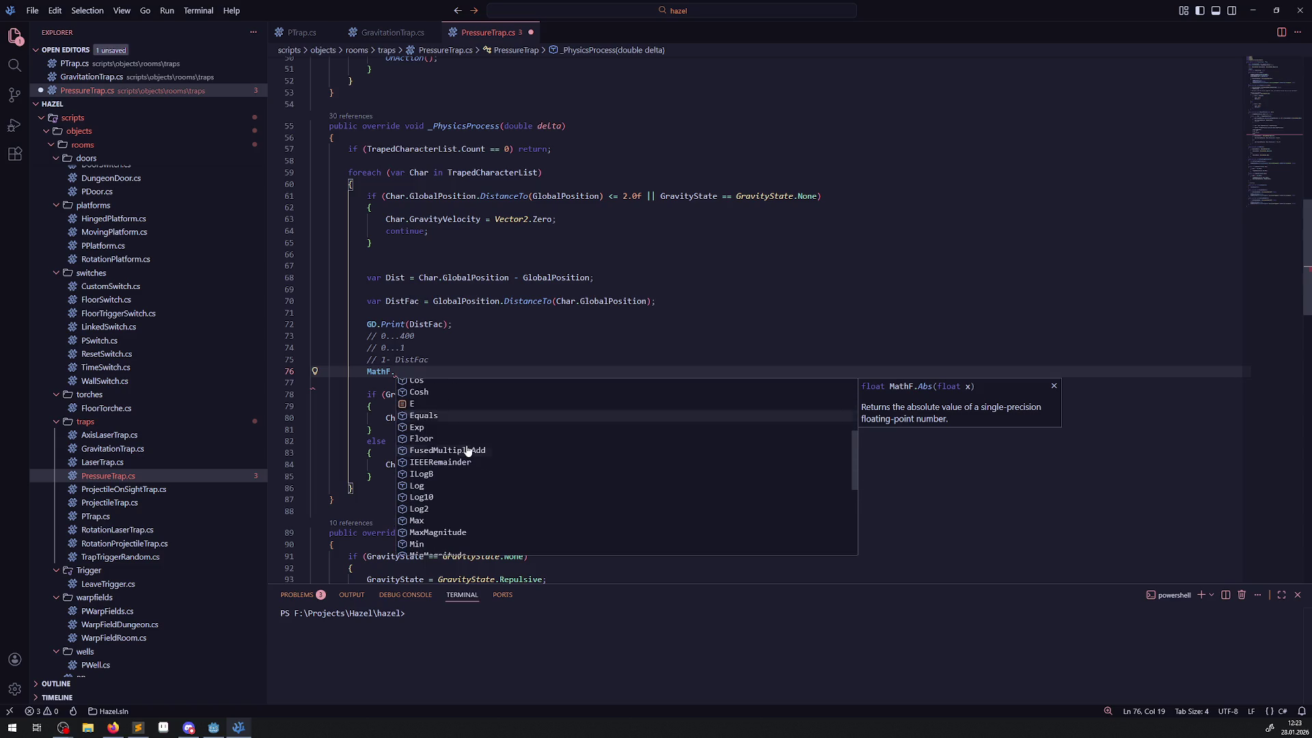
pyautogui.scroll(-4, 469, 454)
pyautogui.scroll(-2, 469, 455)
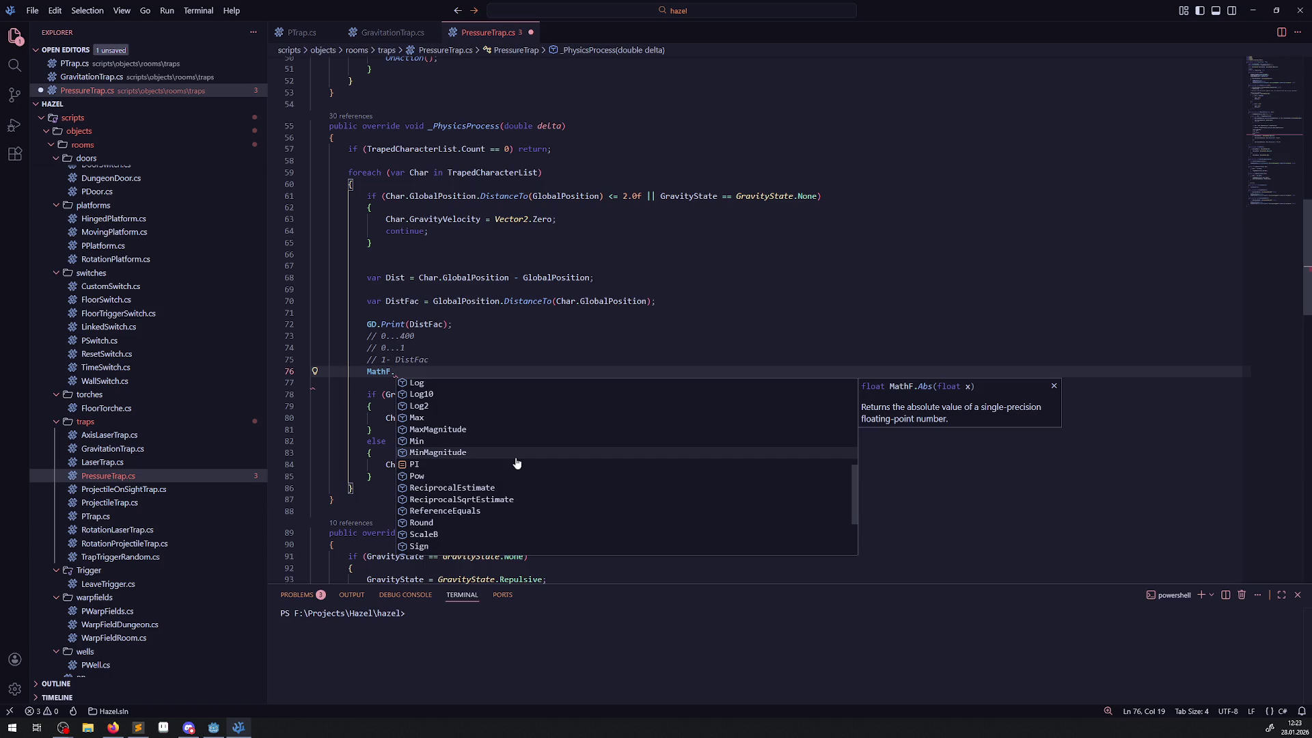
pyautogui.scroll(-1, 517, 463)
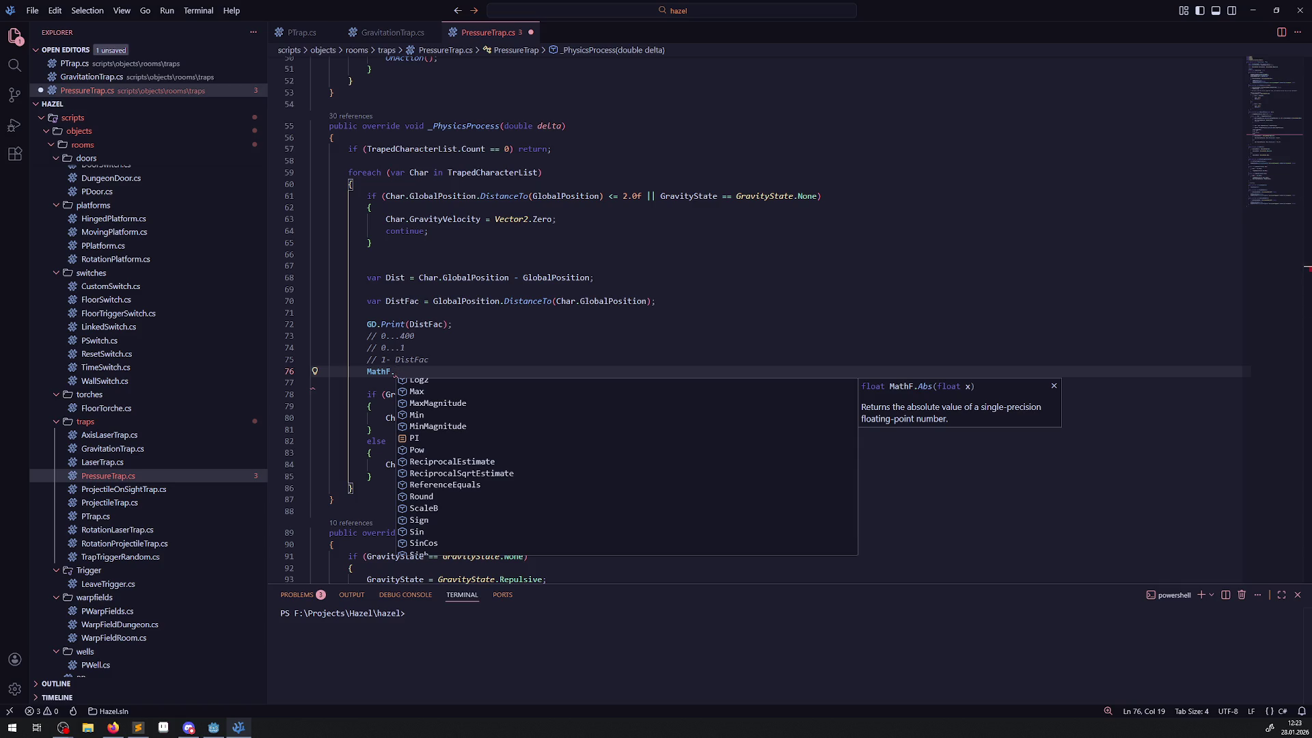
pyautogui.press('Escape')
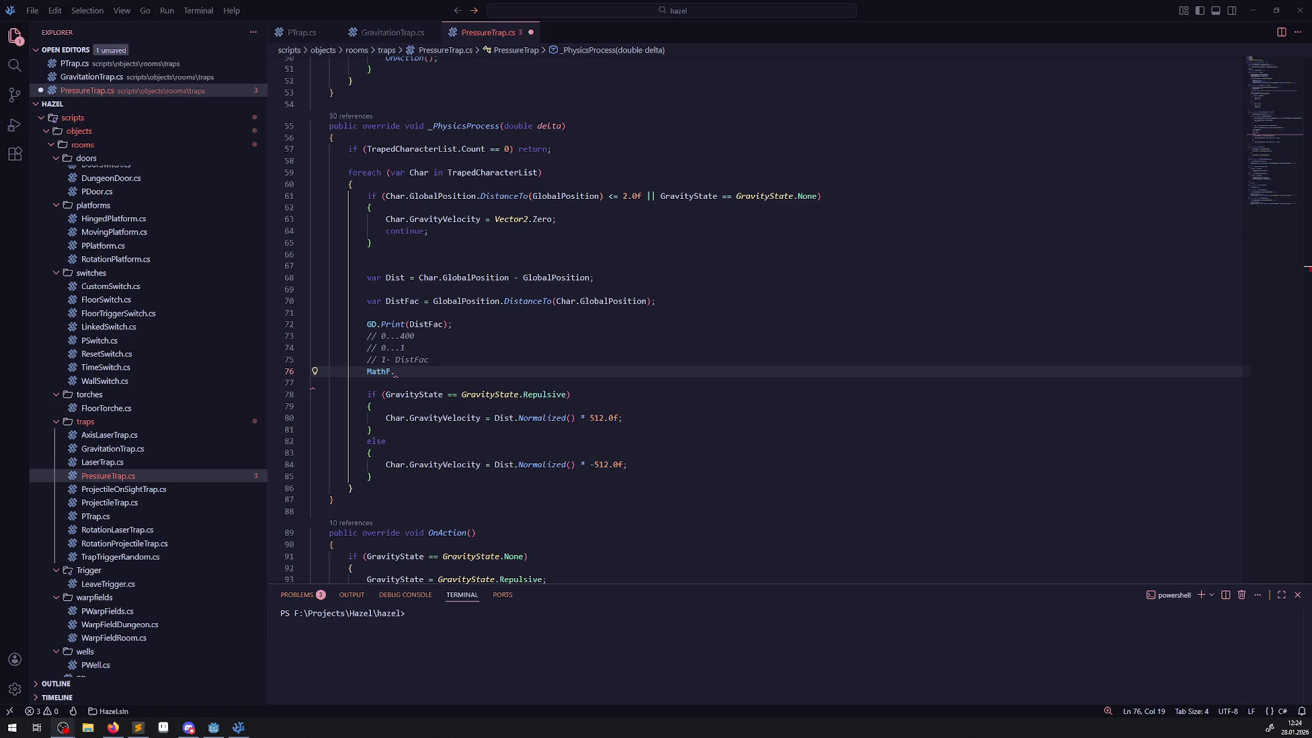
# - Correct MathF to Mathf and complete the line as Mathf.InverseLerp();
pyautogui.click(239, 727)
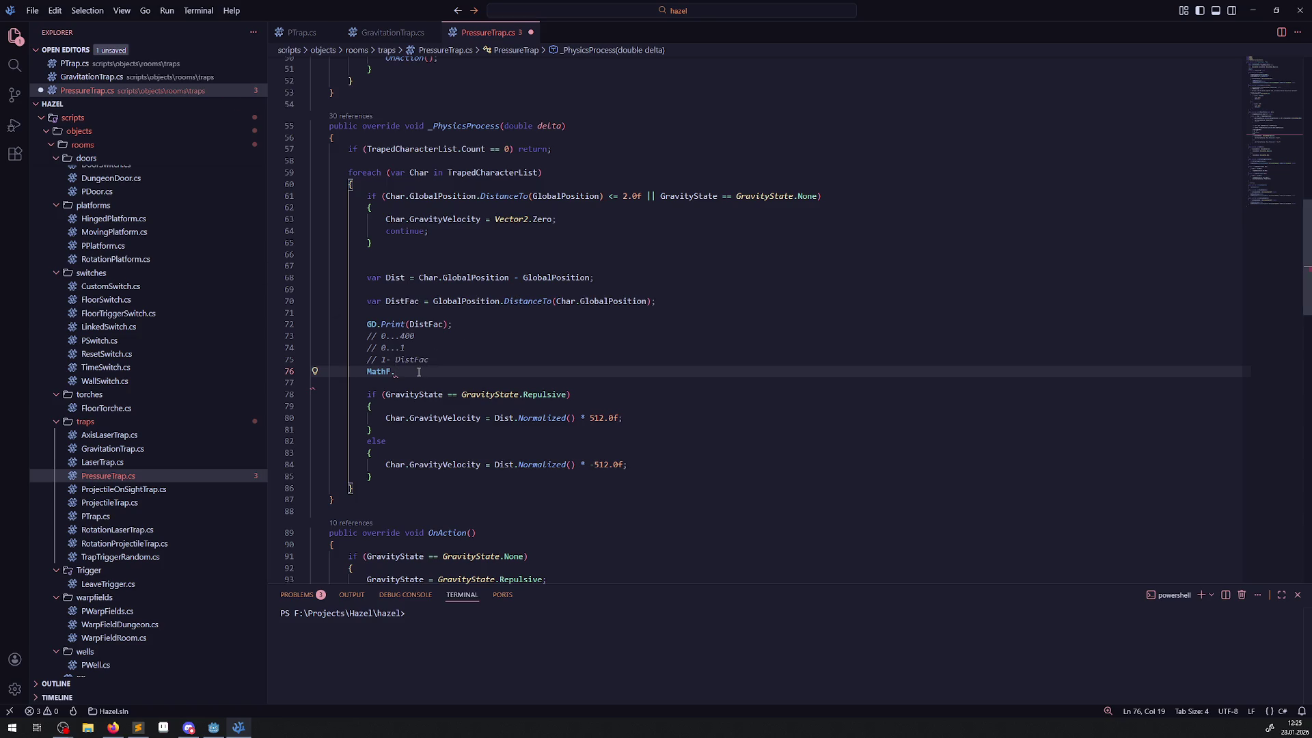
pyautogui.press('BackSpace')
pyautogui.press('BackSpace')
pyautogui.write('f.In')
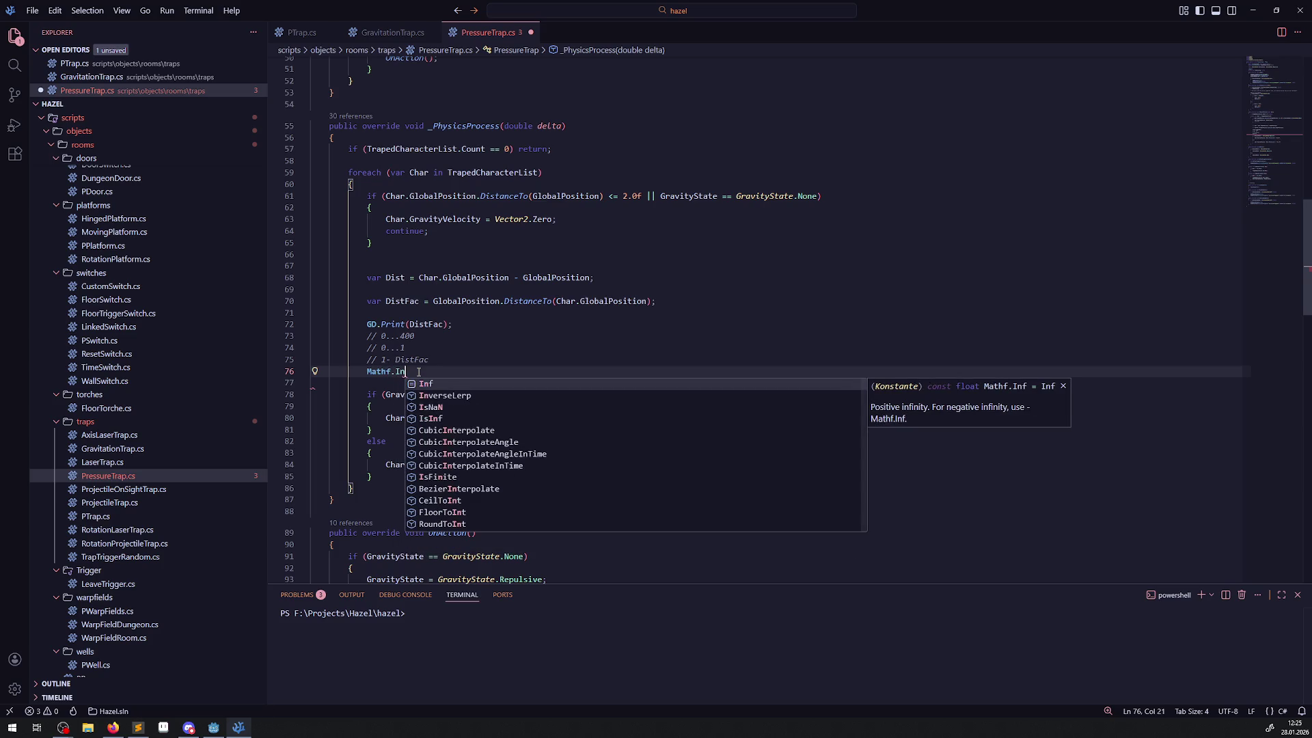
pyautogui.click(447, 392)
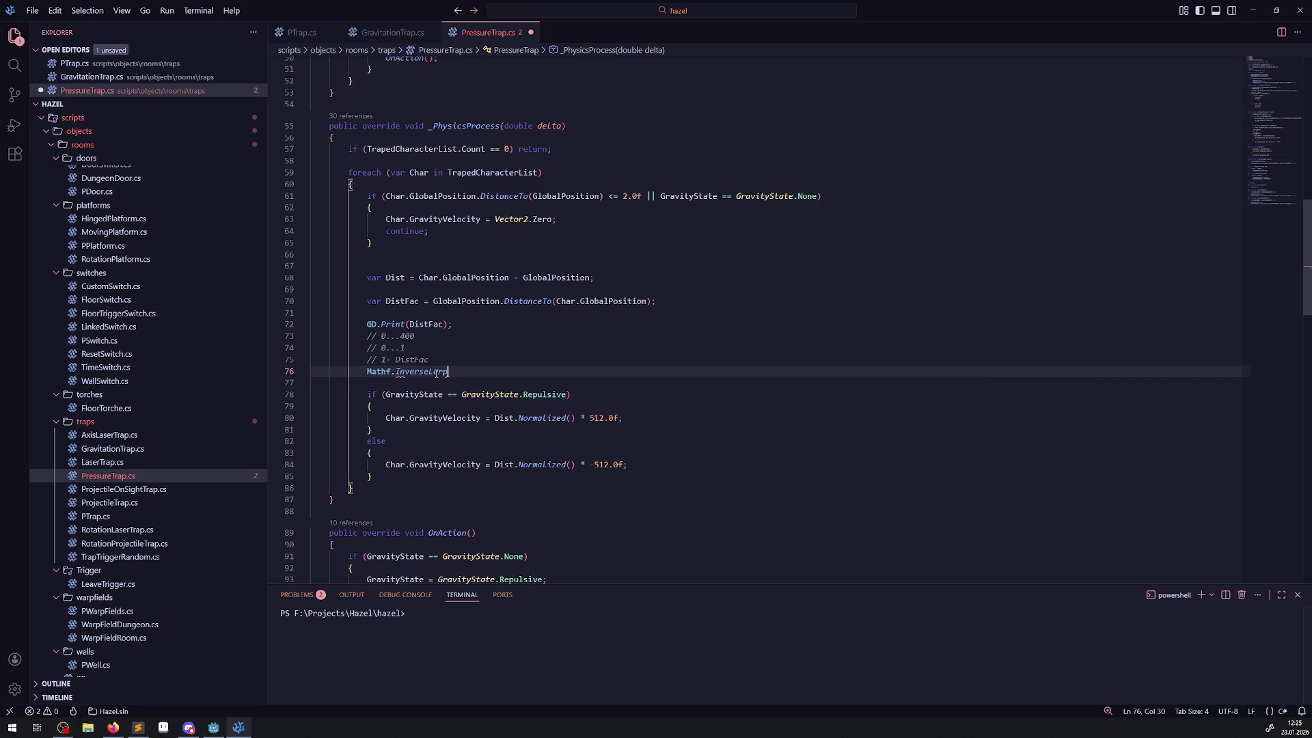
pyautogui.moveTo(436, 374)
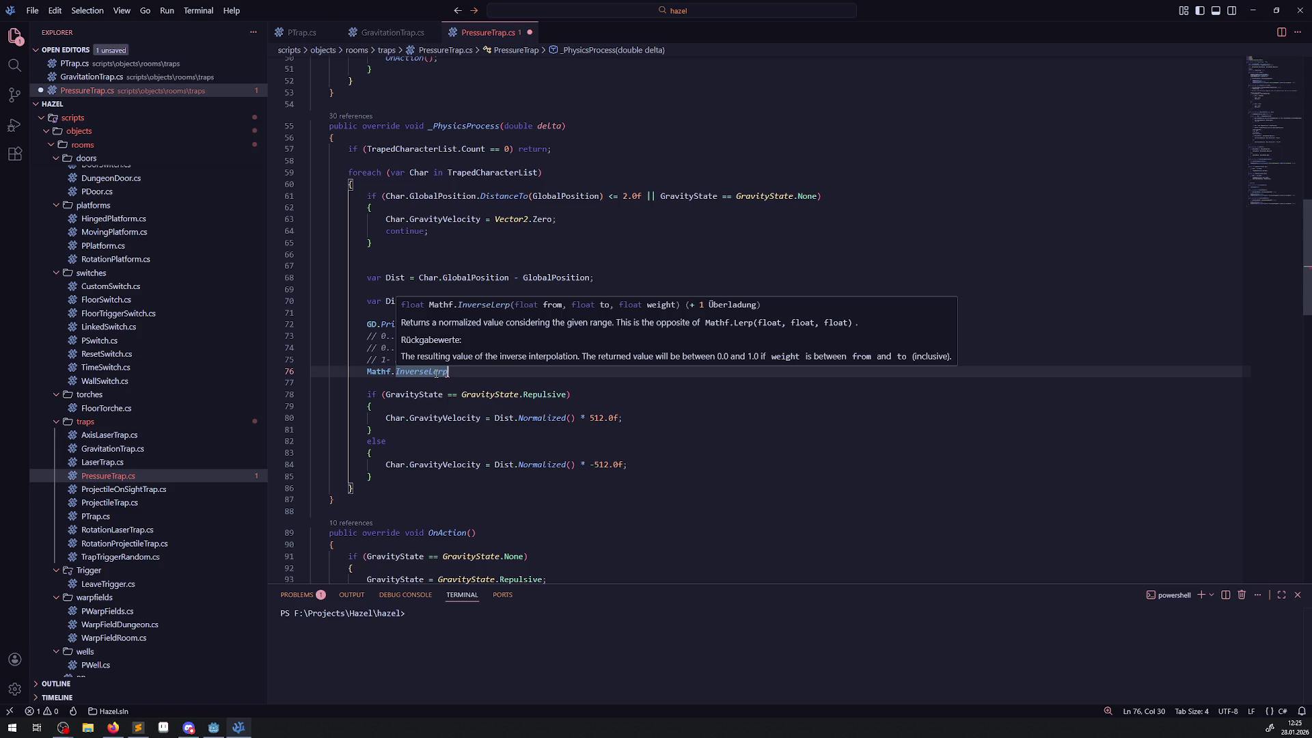
pyautogui.write('()')
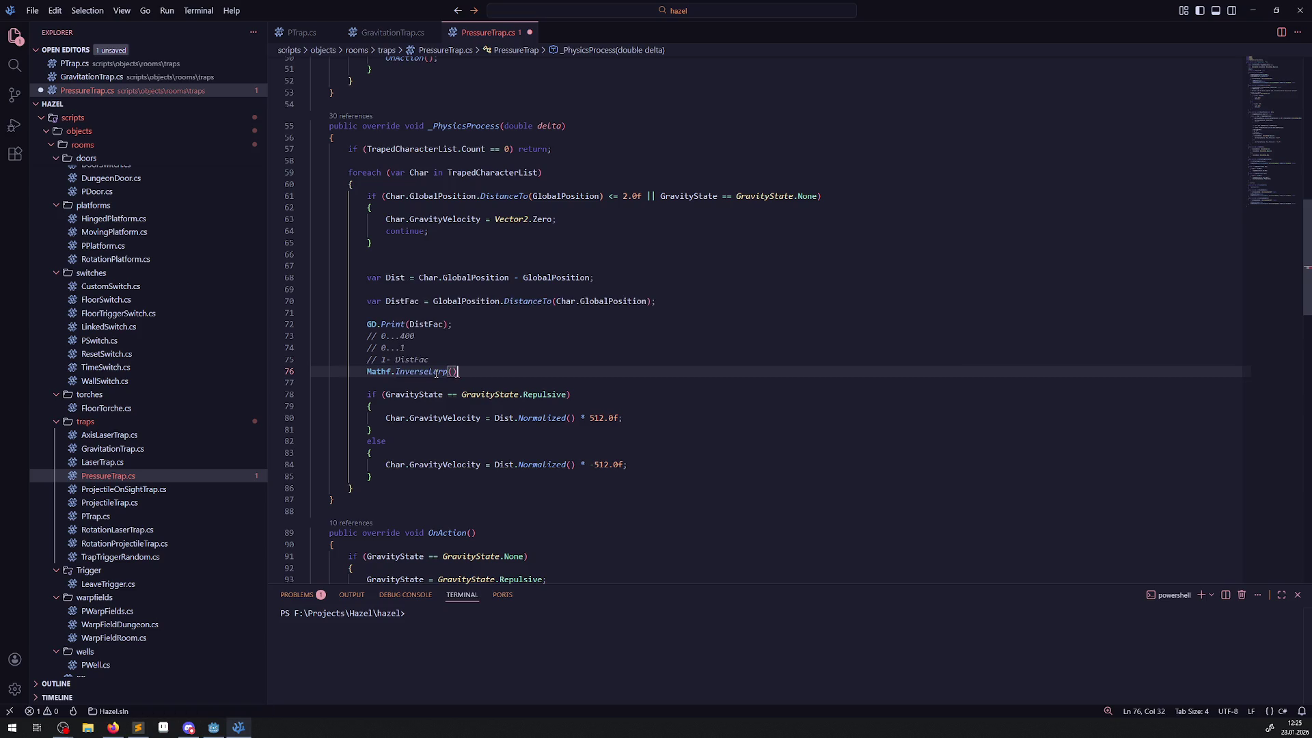
pyautogui.write(';')
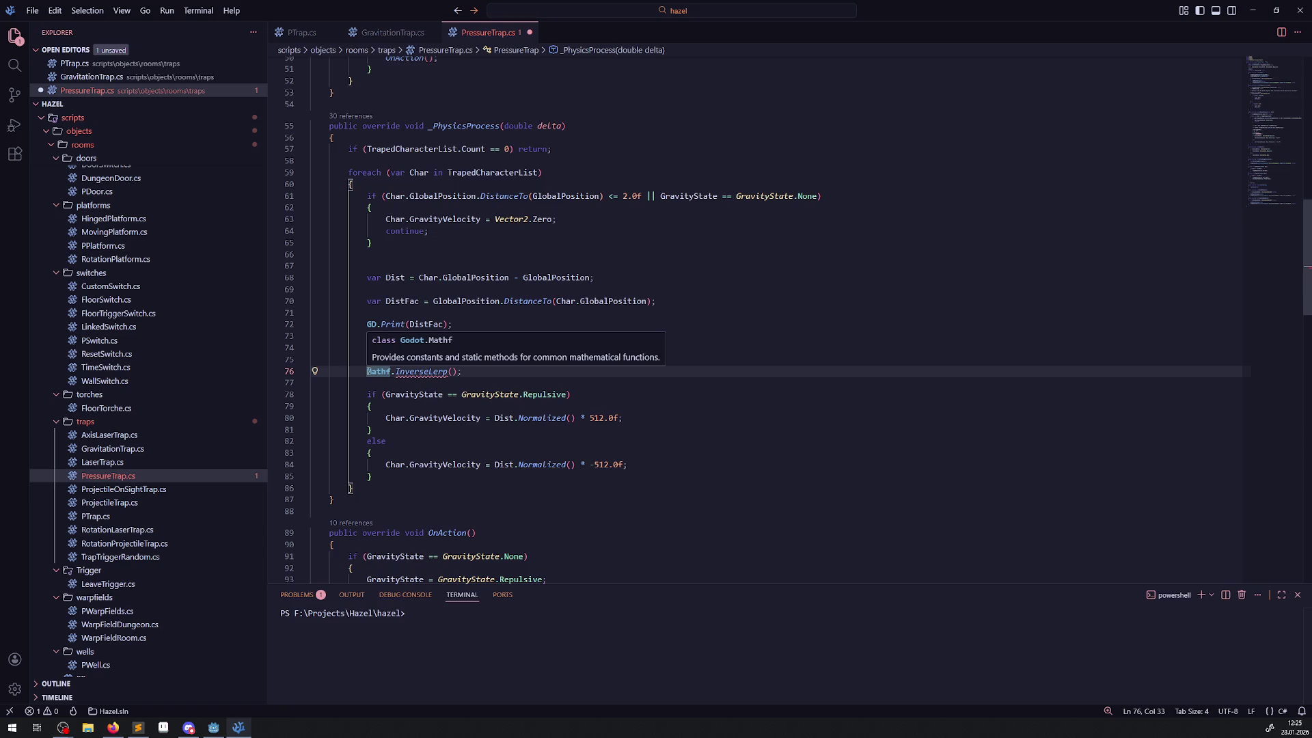
# - Copy the GD.Print(DistFac); statement below the comments and delete the leftover Mathf.InverseLerp line
pyautogui.moveTo(363, 324); pyautogui.dragTo(451, 325)
pyautogui.hotkey('ctrl', 'c')
pyautogui.click(445, 357)
pyautogui.press('Return')
pyautogui.hotkey('ctrl', 'v')
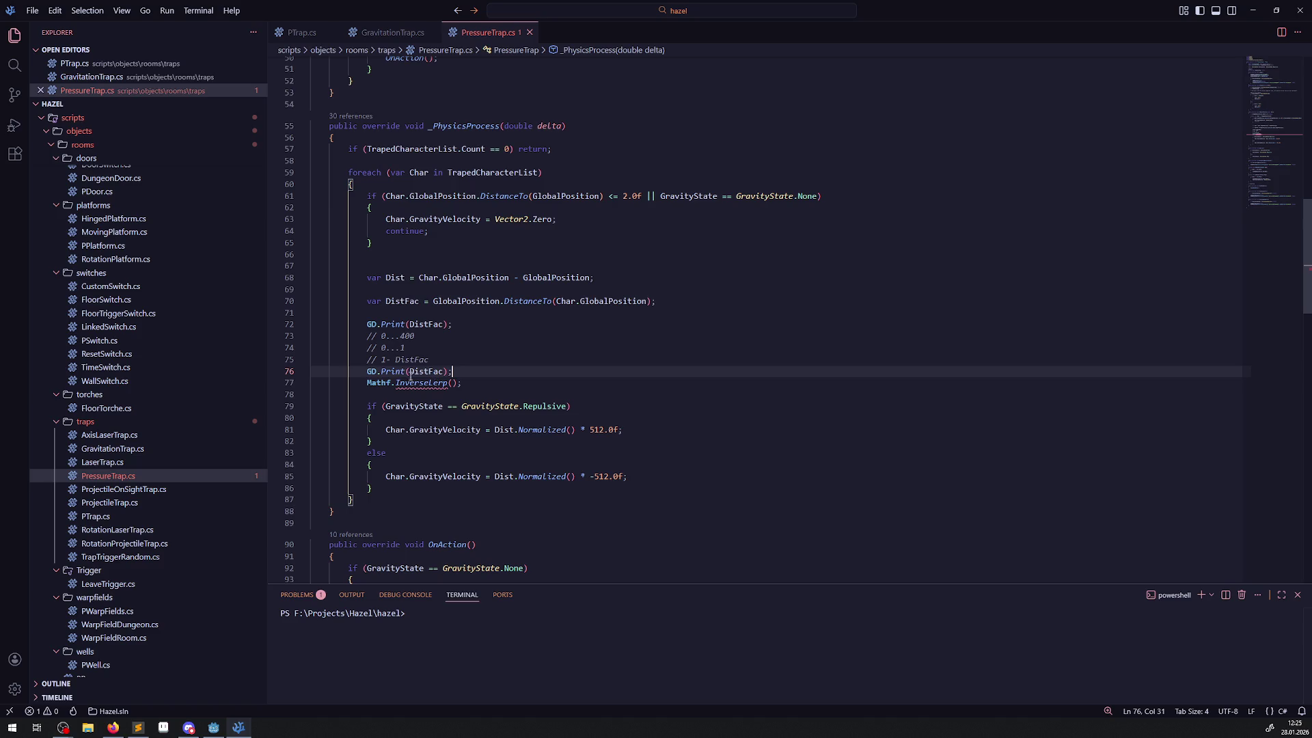
pyautogui.moveTo(364, 383); pyautogui.dragTo(462, 383)
pyautogui.press('BackSpace')
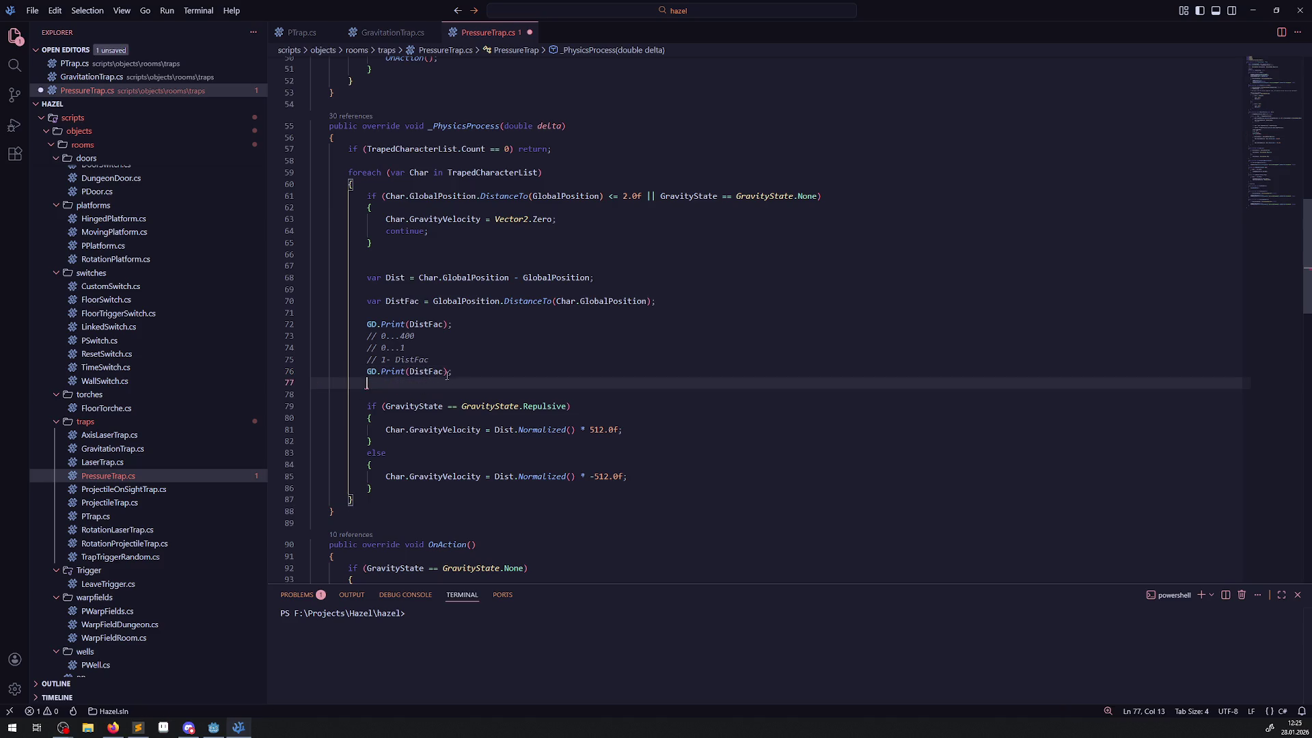
pyautogui.doubleClick(437, 372)
# - Replace DistFac in line 76's GD.Print with Mathf.InverseLerp(), taking 0.0f as its first argument
pyautogui.hotkey('ctrl', 'v')
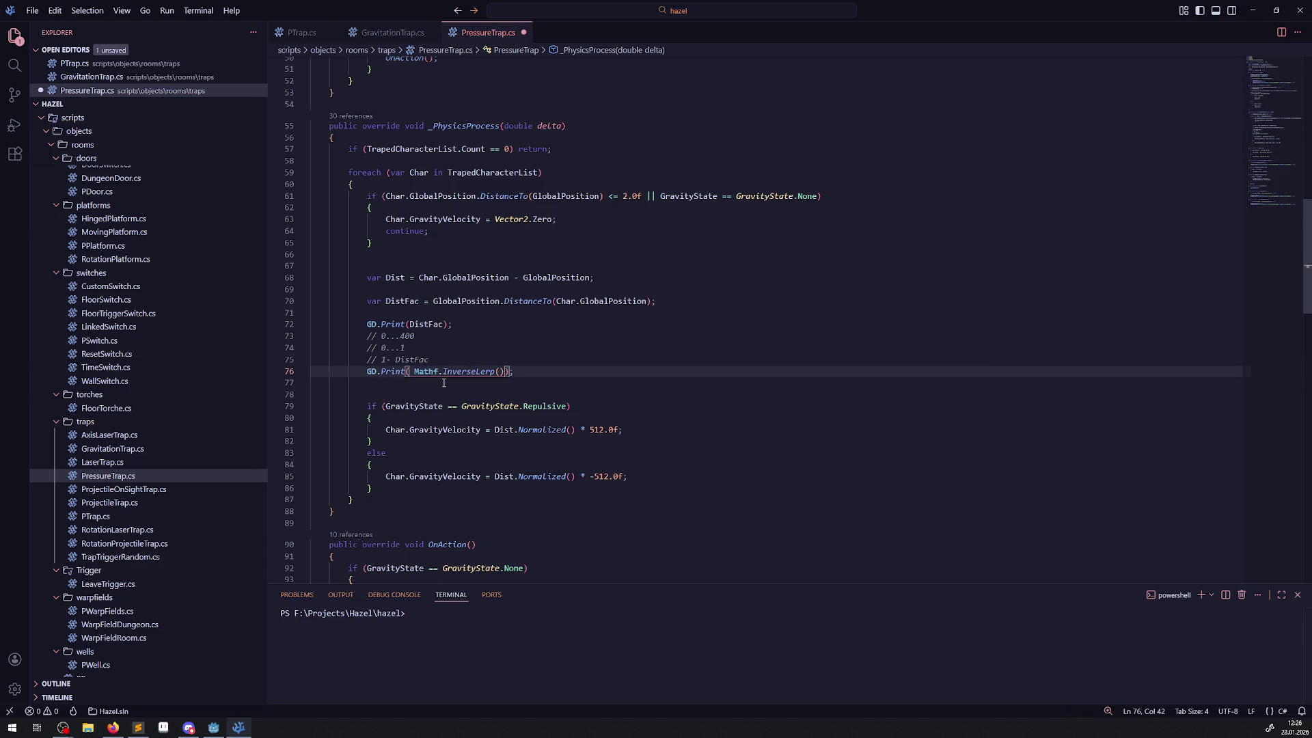
pyautogui.moveTo(454, 372)
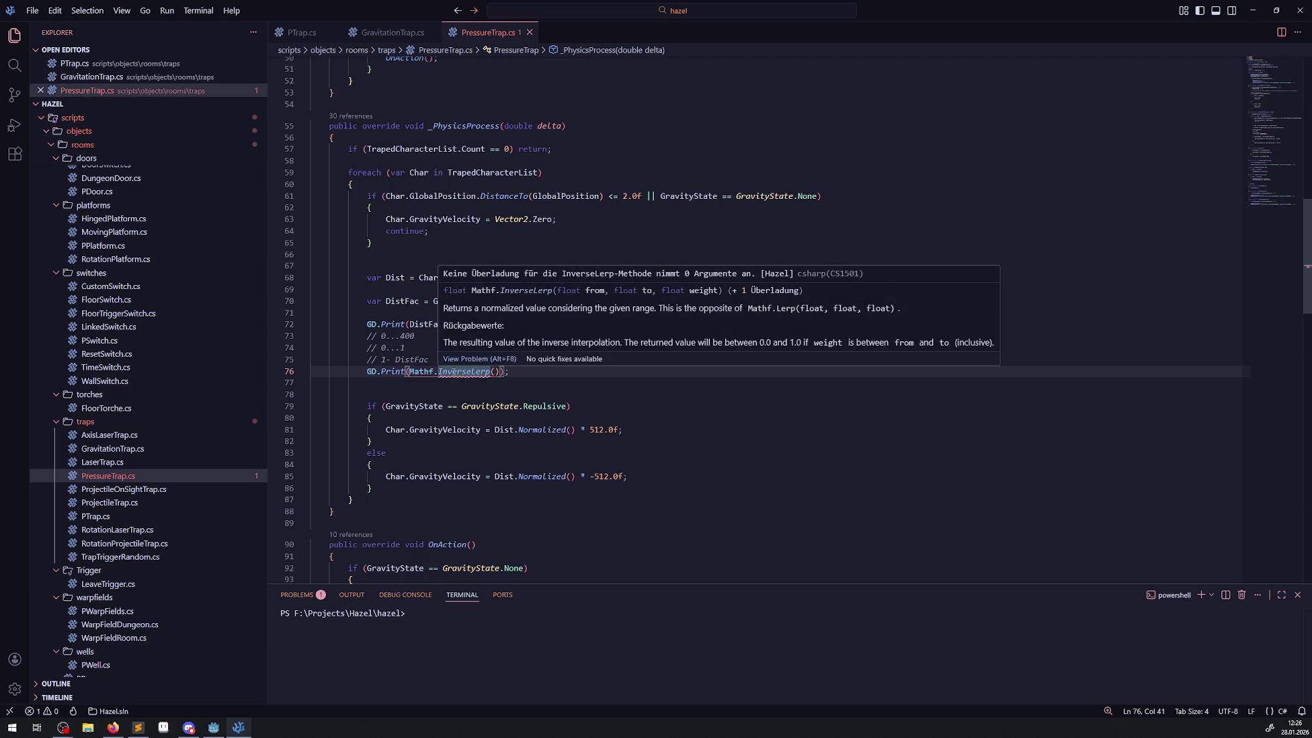
pyautogui.click(393, 349)
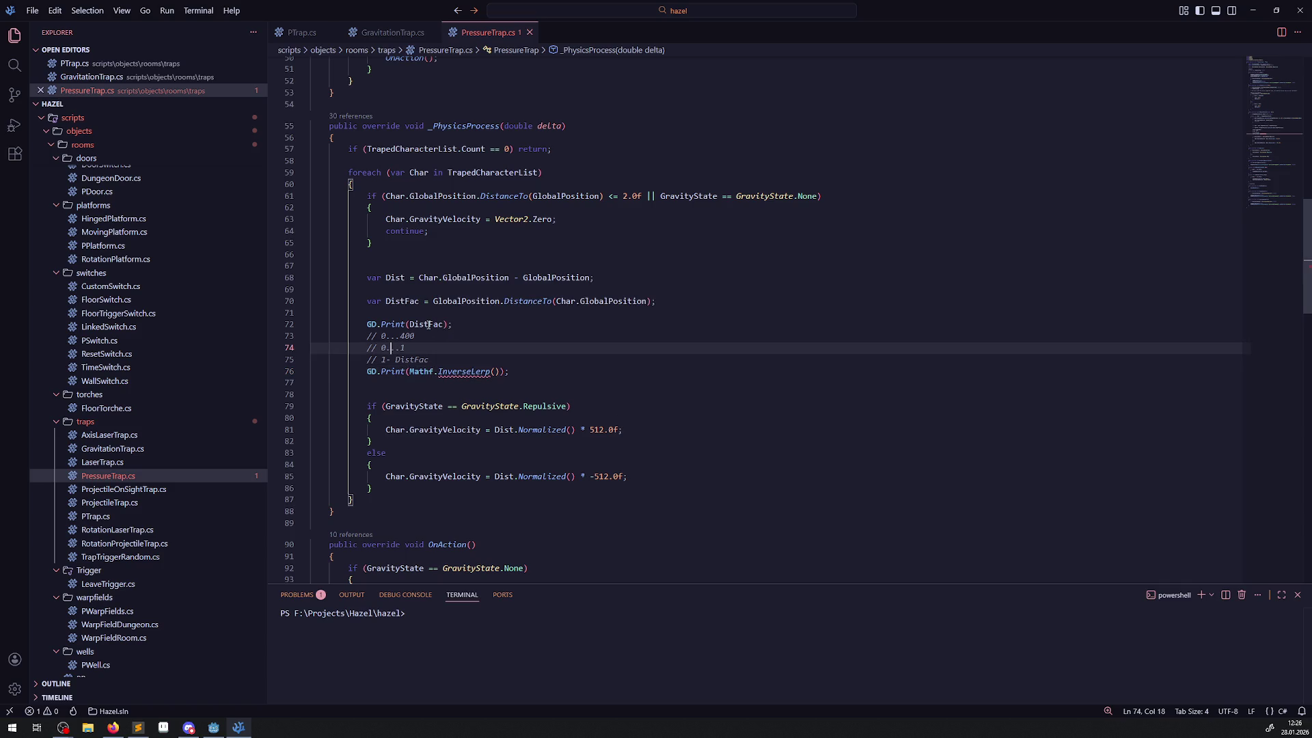
pyautogui.doubleClick(426, 324)
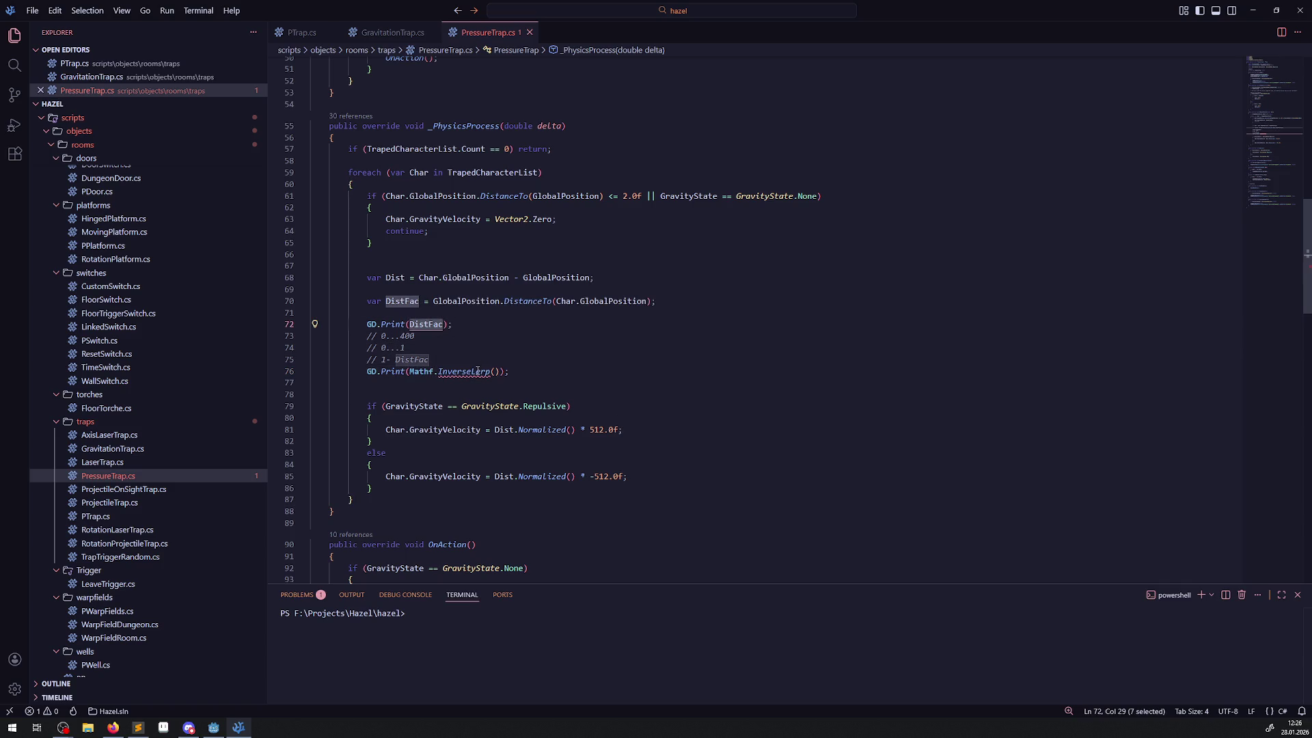
pyautogui.moveTo(477, 373)
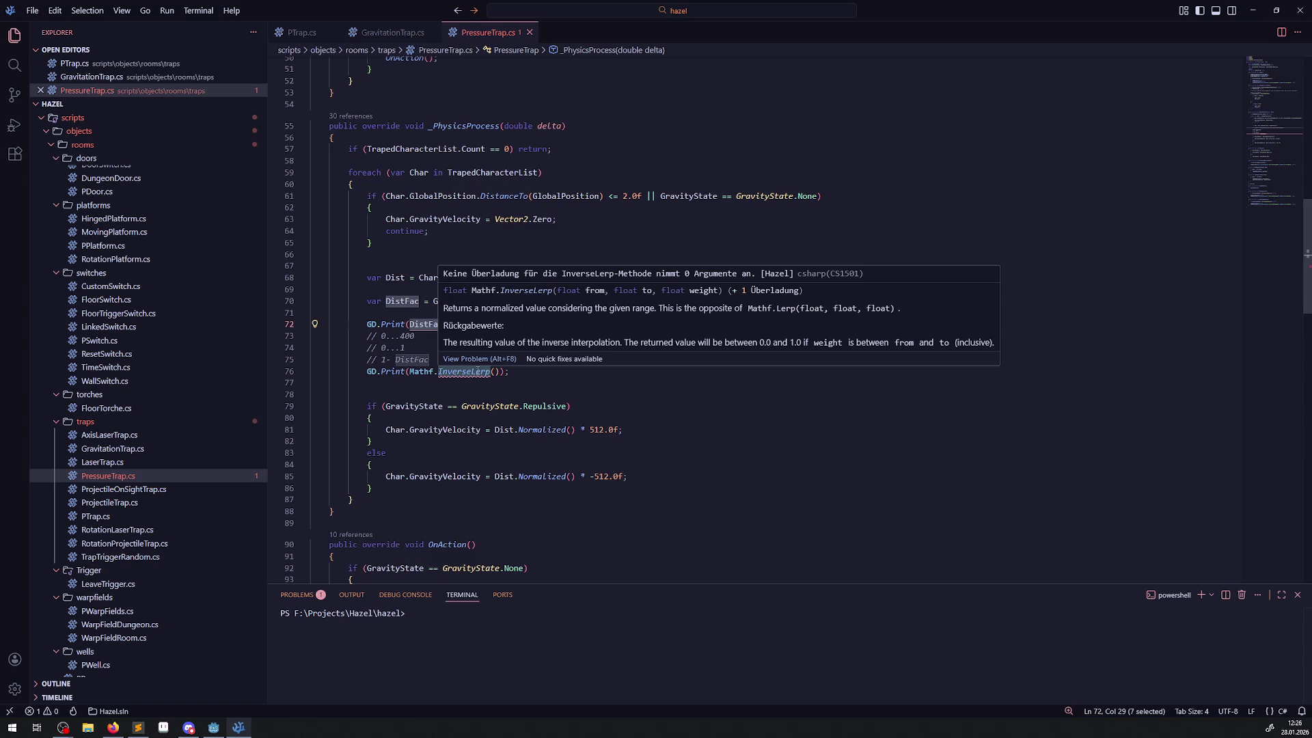
pyautogui.click(494, 372)
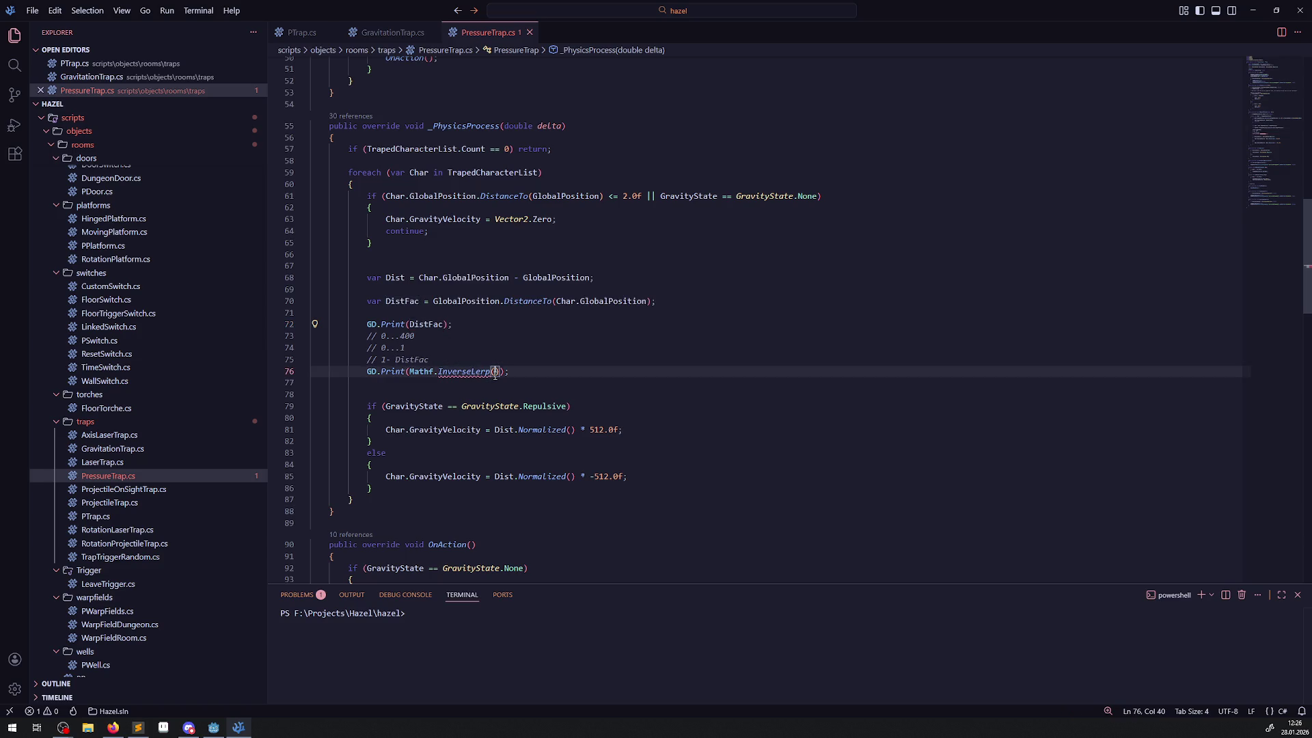
pyautogui.write('0.0f,')
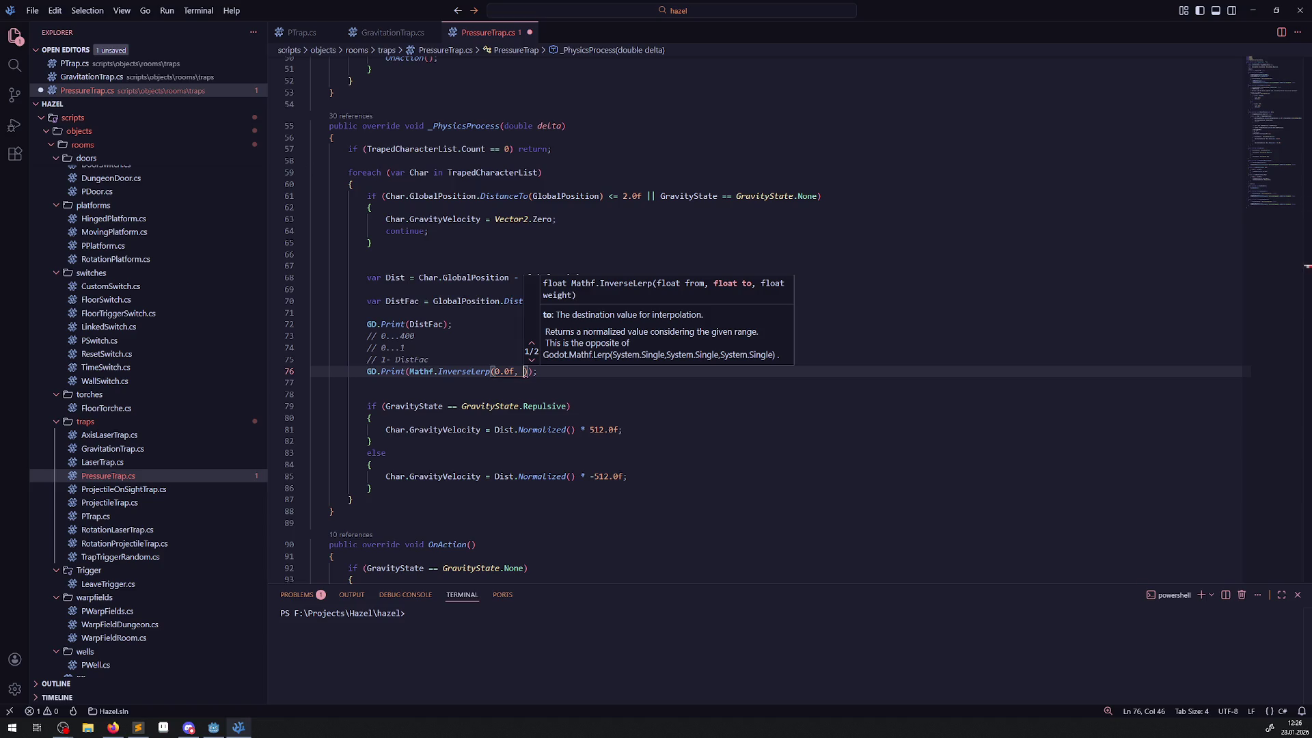
pyautogui.press('Escape')
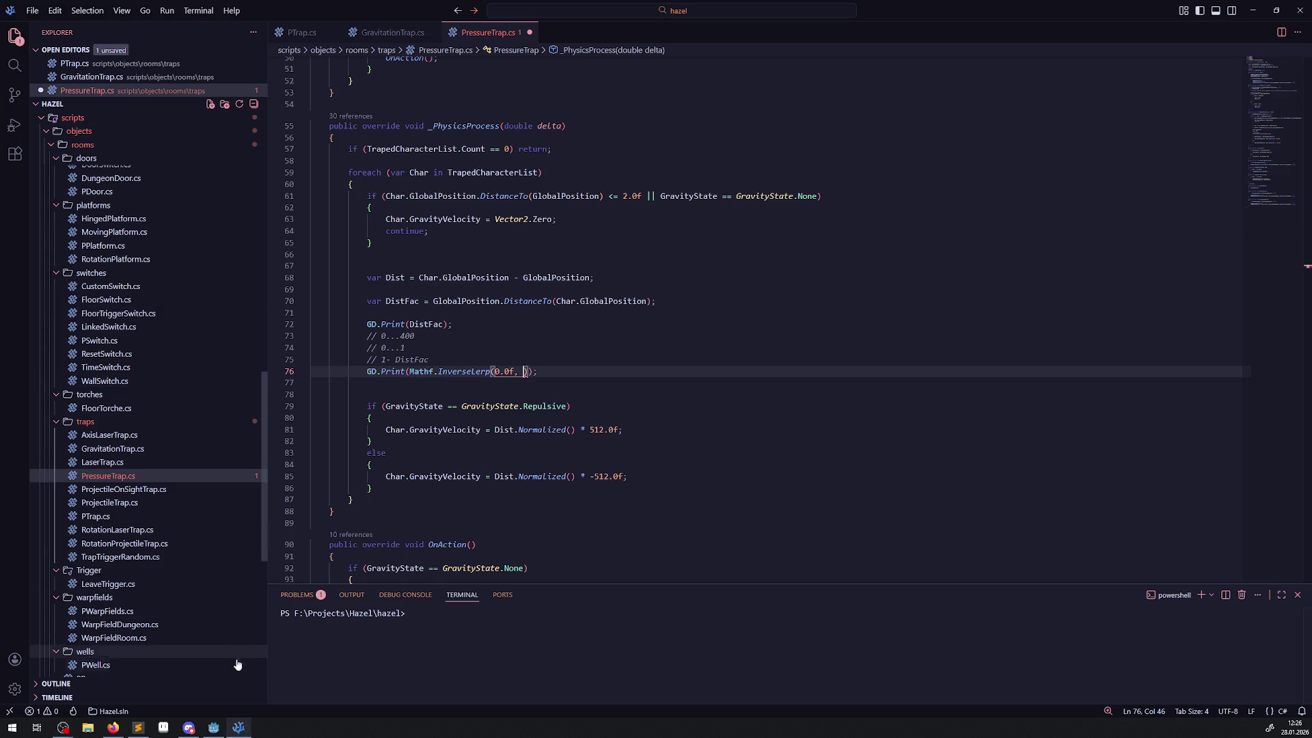
# - Switch to the Godot editor to view the RoomTest03 room and its pressure traps
pyautogui.moveTo(220, 731)
pyautogui.click(223, 686)
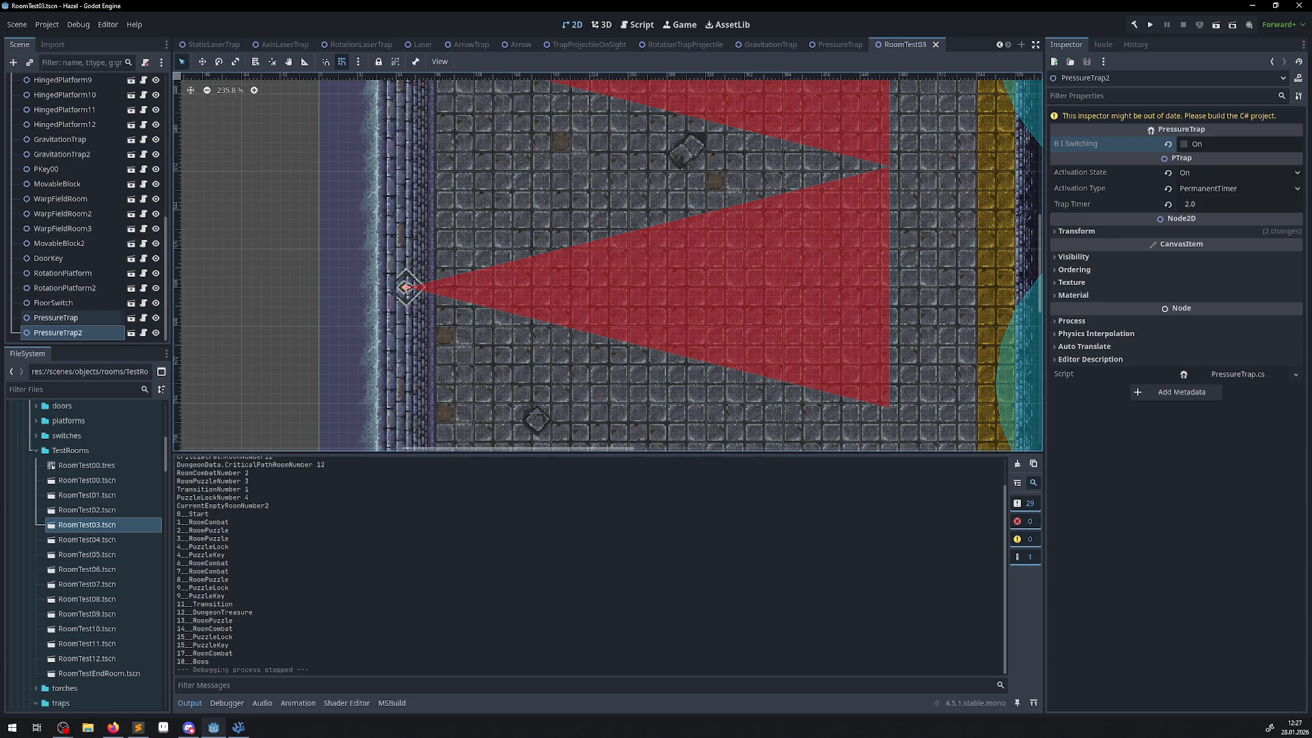
pyautogui.hotkey('alt', 'Tab')
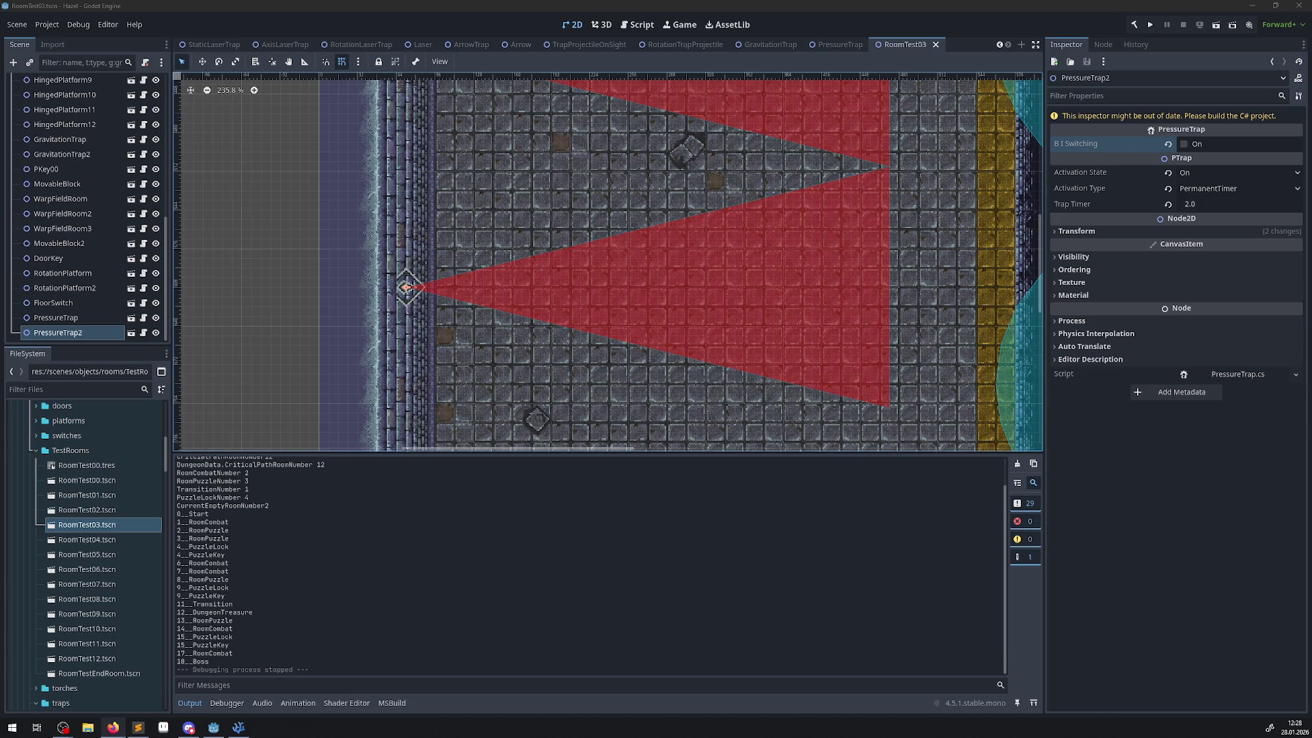
# - Change the InverseLerp call in the second print to Mathf.Clamp
pyautogui.hotkey('alt', 'Tab')
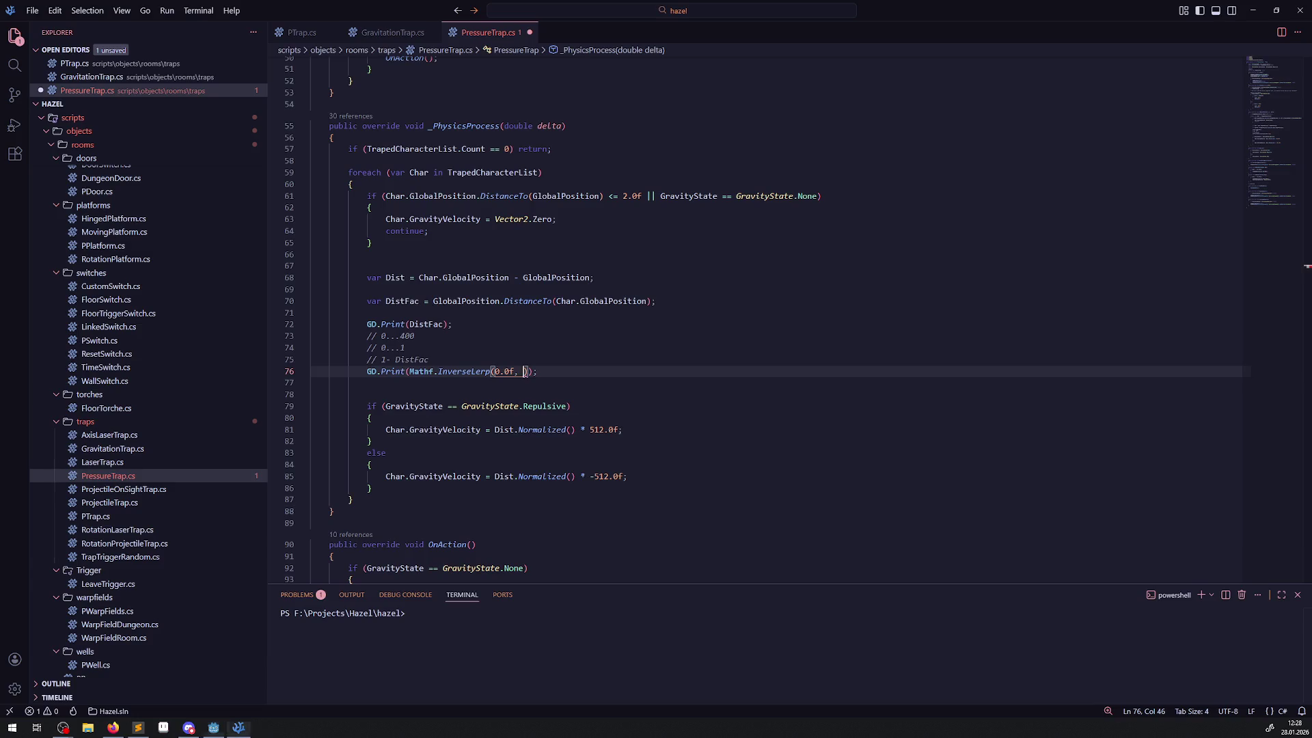
pyautogui.doubleClick(462, 374)
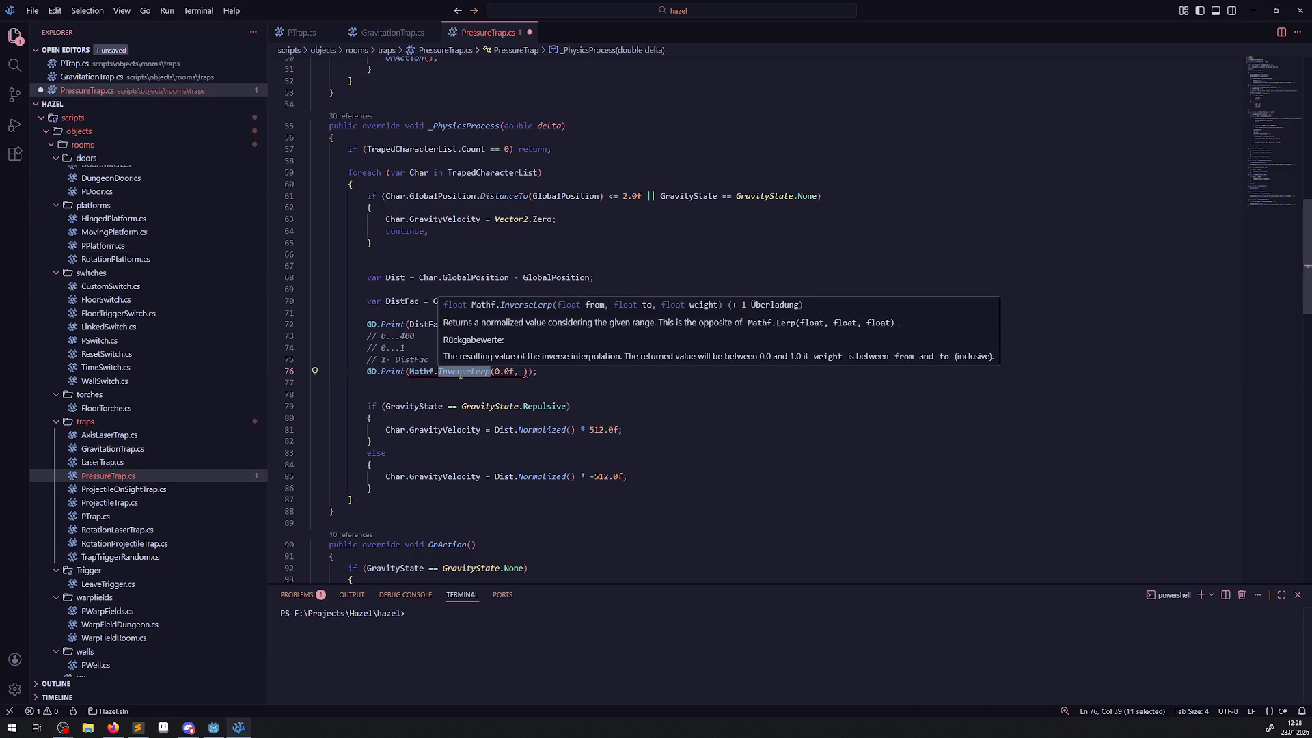
pyautogui.write('Clamp')
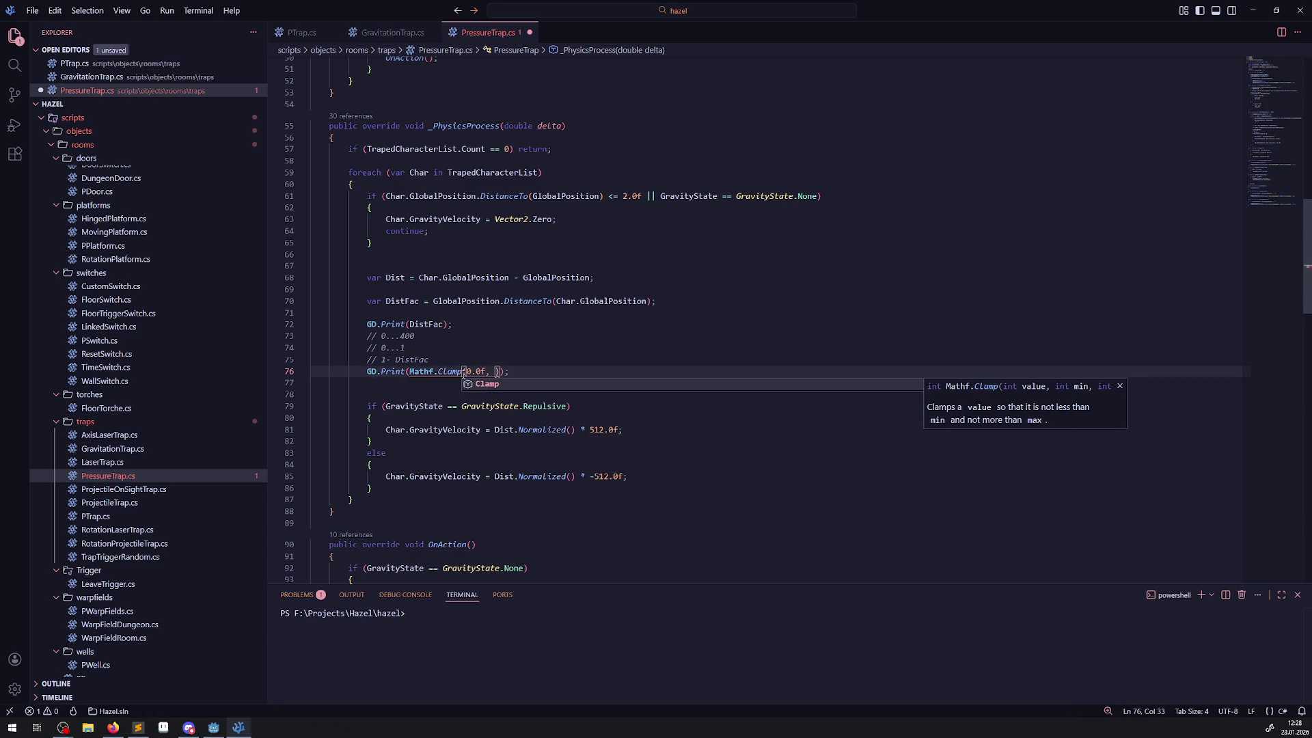
pyautogui.press('Escape')
pyautogui.press('Up')
pyautogui.press('Up')
pyautogui.press('Up')
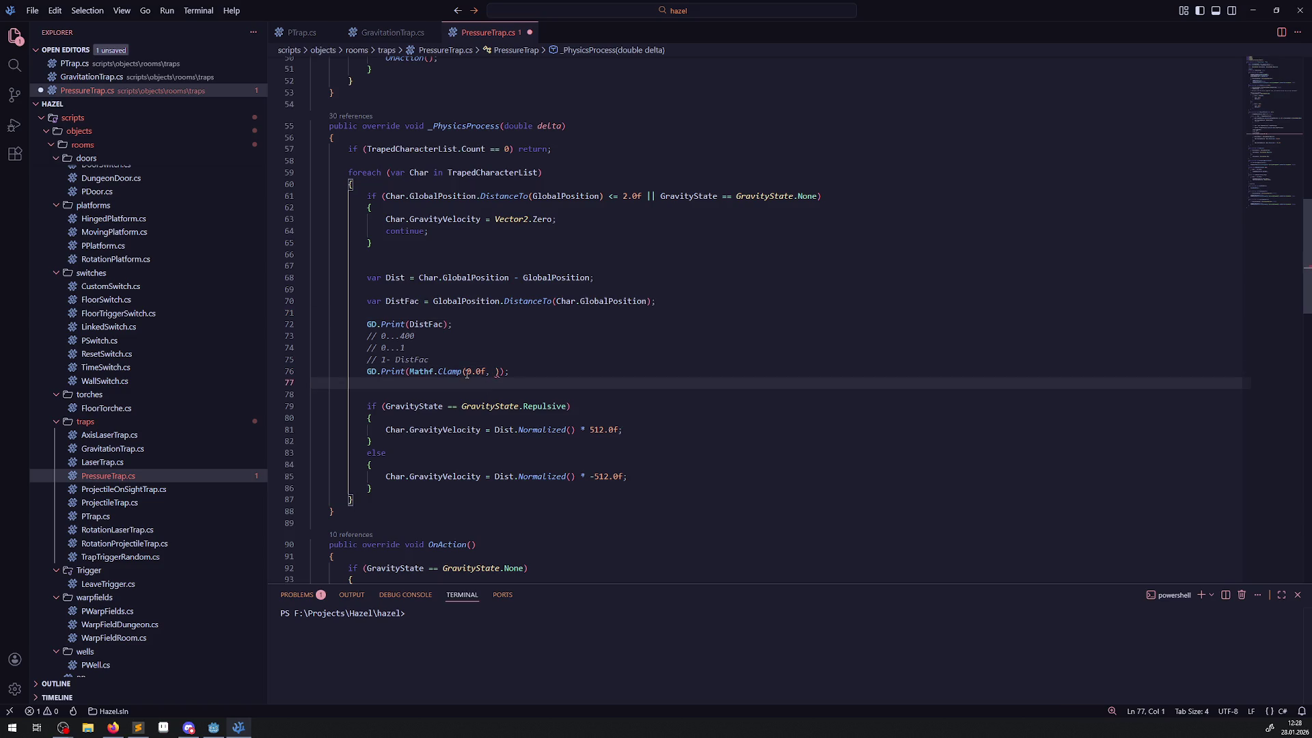
# - Set the Clamp arguments to DistFac / 400.0f, 0.0f, 1.0f and save PressureTrap.cs
pyautogui.moveTo(473, 372); pyautogui.dragTo(486, 373)
pyautogui.write('DistFac')
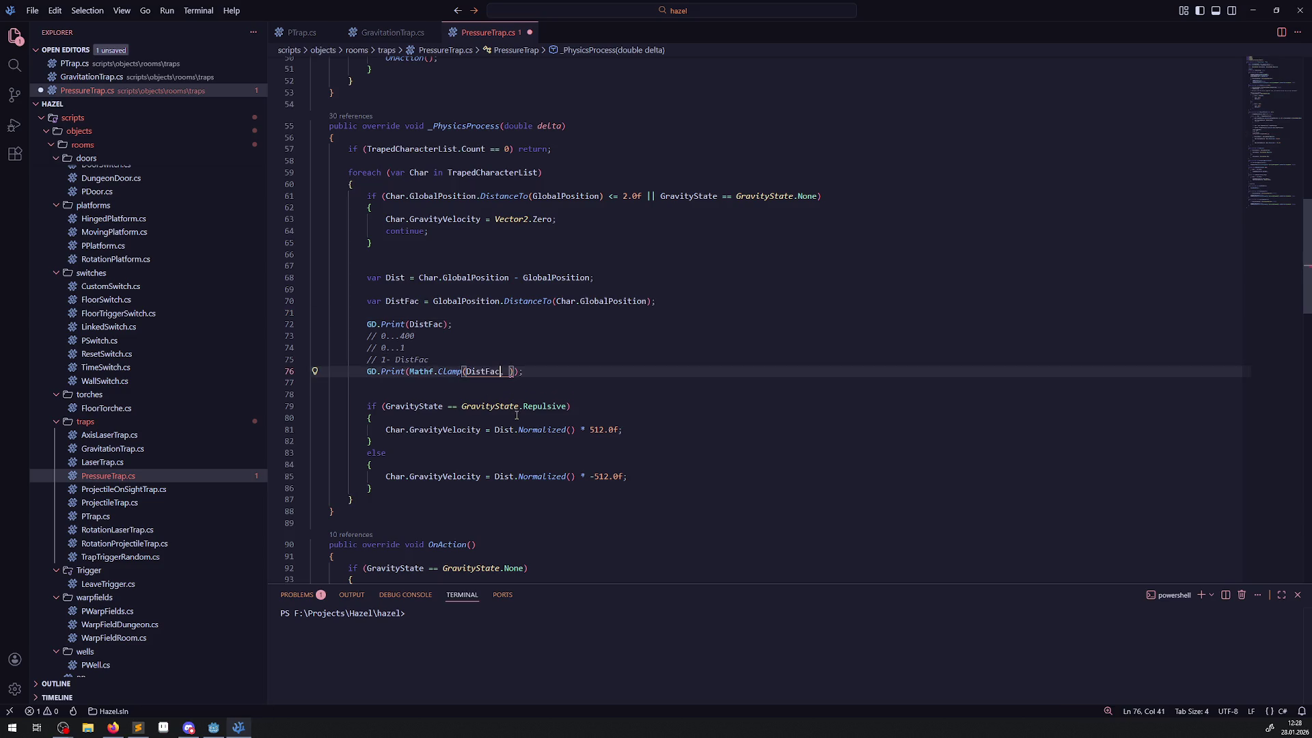
pyautogui.press('BackSpace')
pyautogui.press('BackSpace')
pyautogui.write('/ ')
pyautogui.write('400 ')
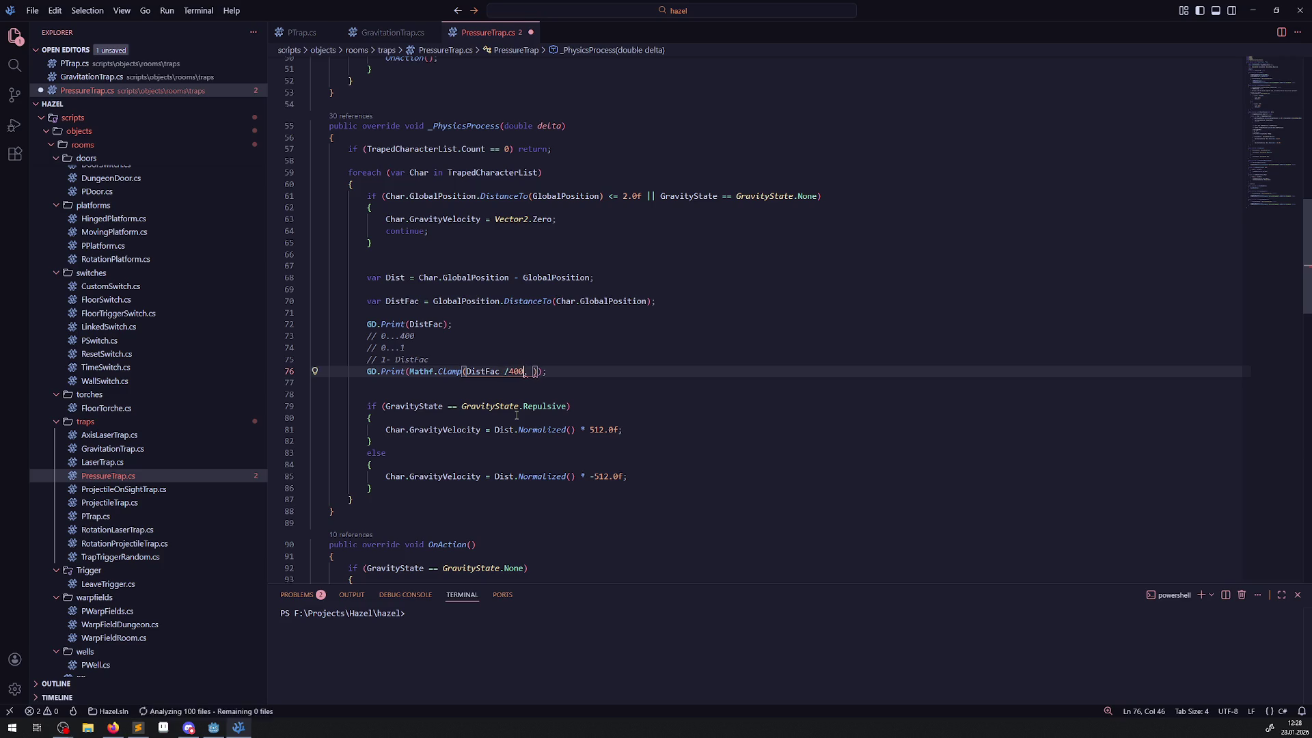
pyautogui.write('.0f')
pyautogui.hotkey('ctrl', 's')
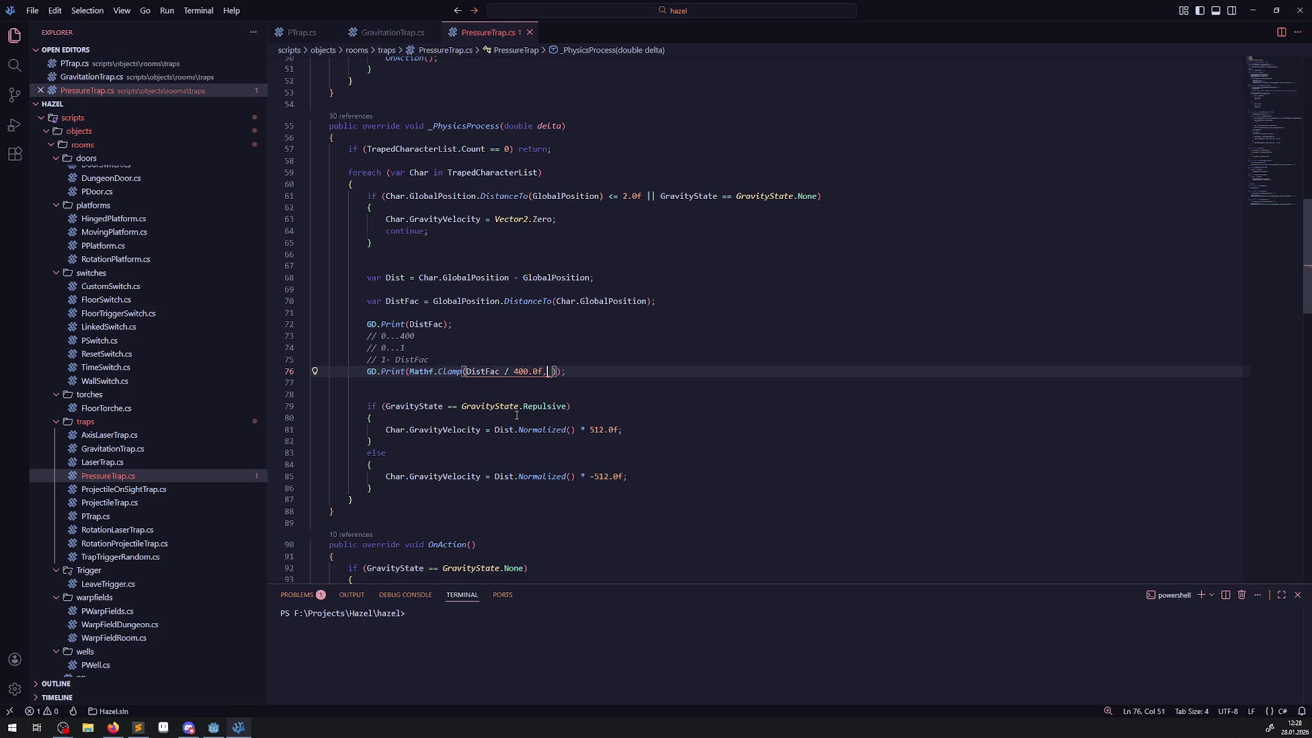
pyautogui.write('0.0f, ')
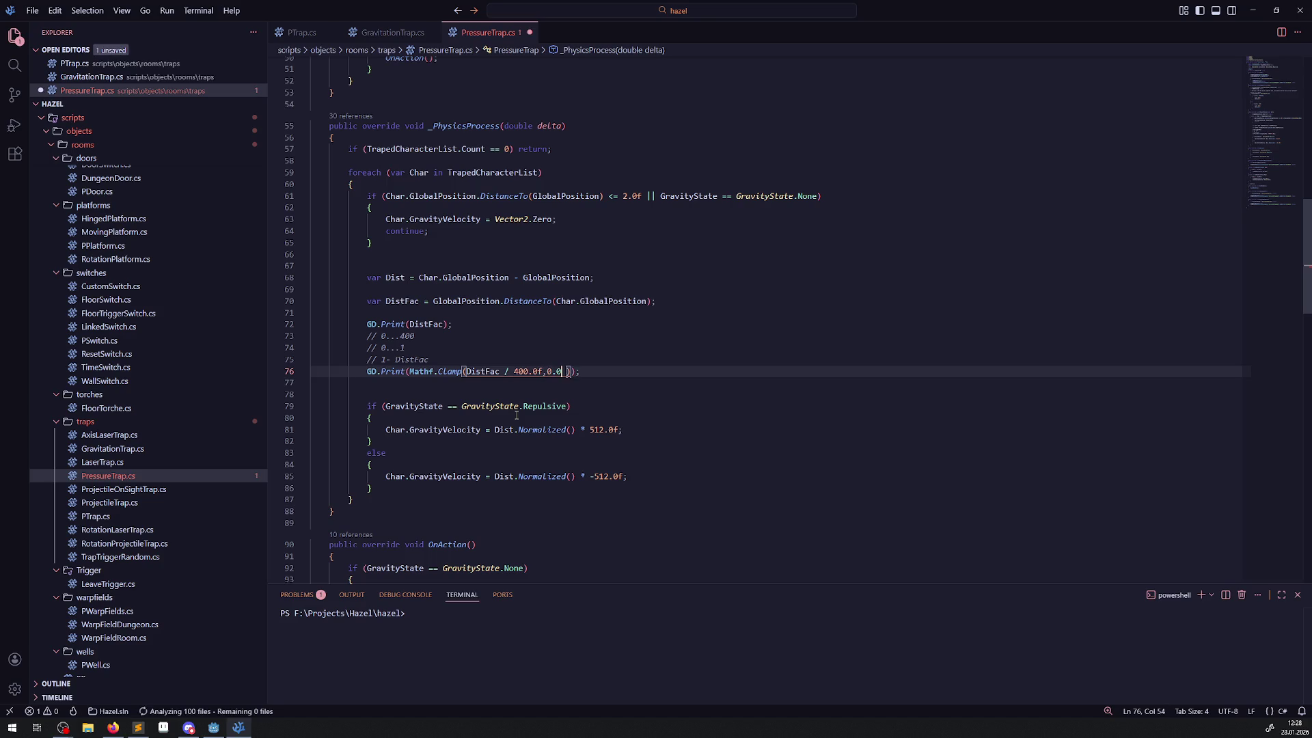
pyautogui.write('1.0f')
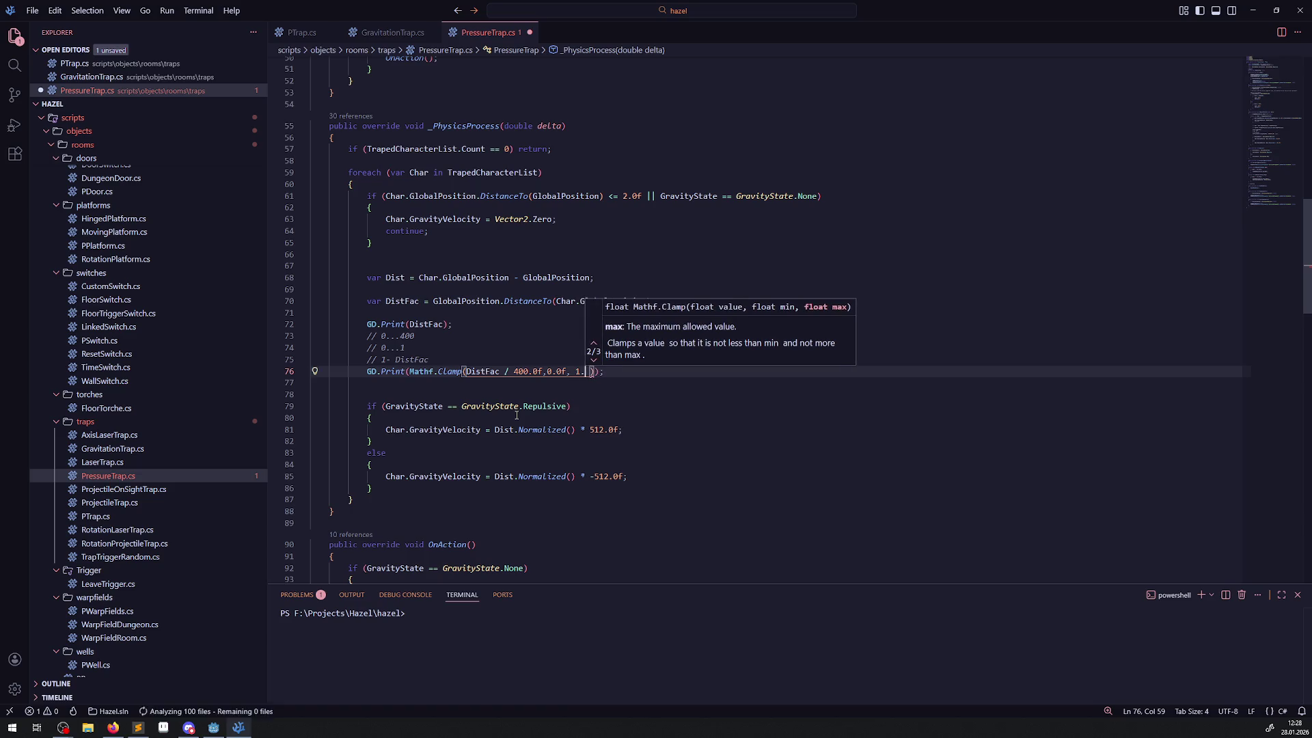
pyautogui.hotkey('ctrl', 's')
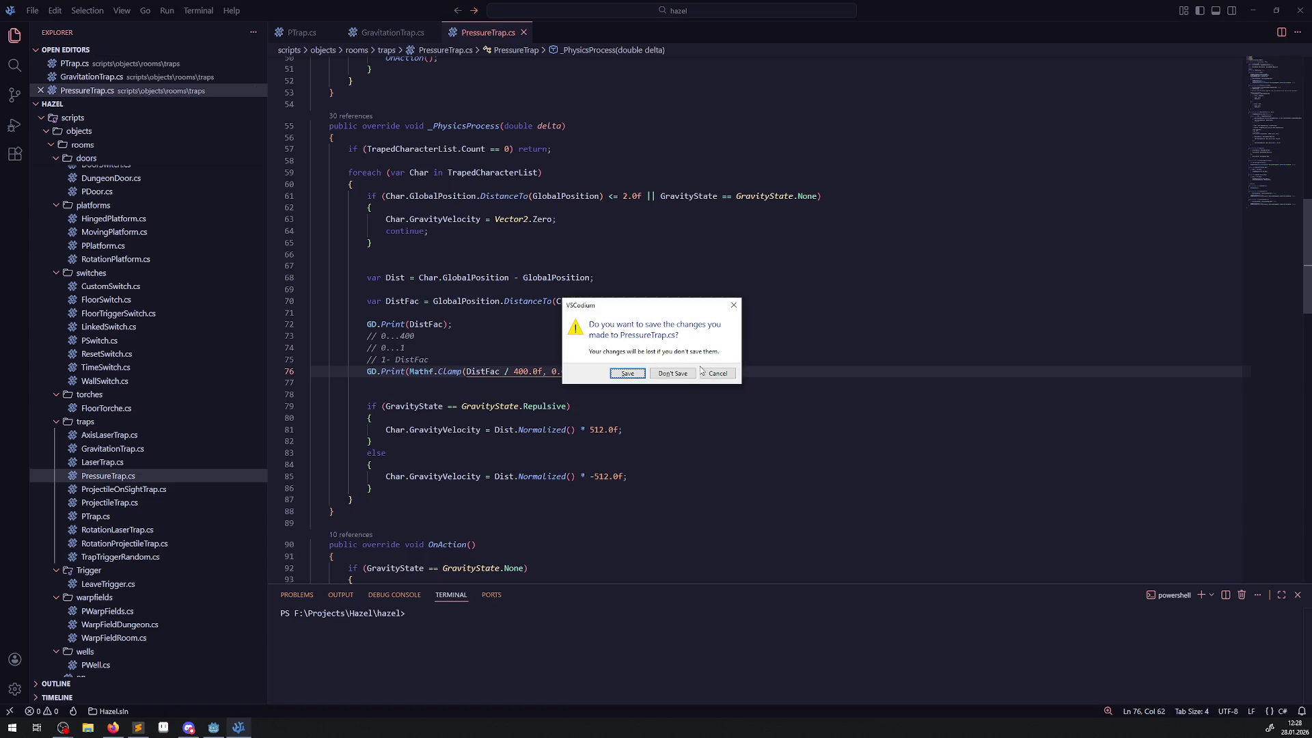
pyautogui.click(714, 373)
pyautogui.press('Up')
pyautogui.press('Up')
pyautogui.press('Up')
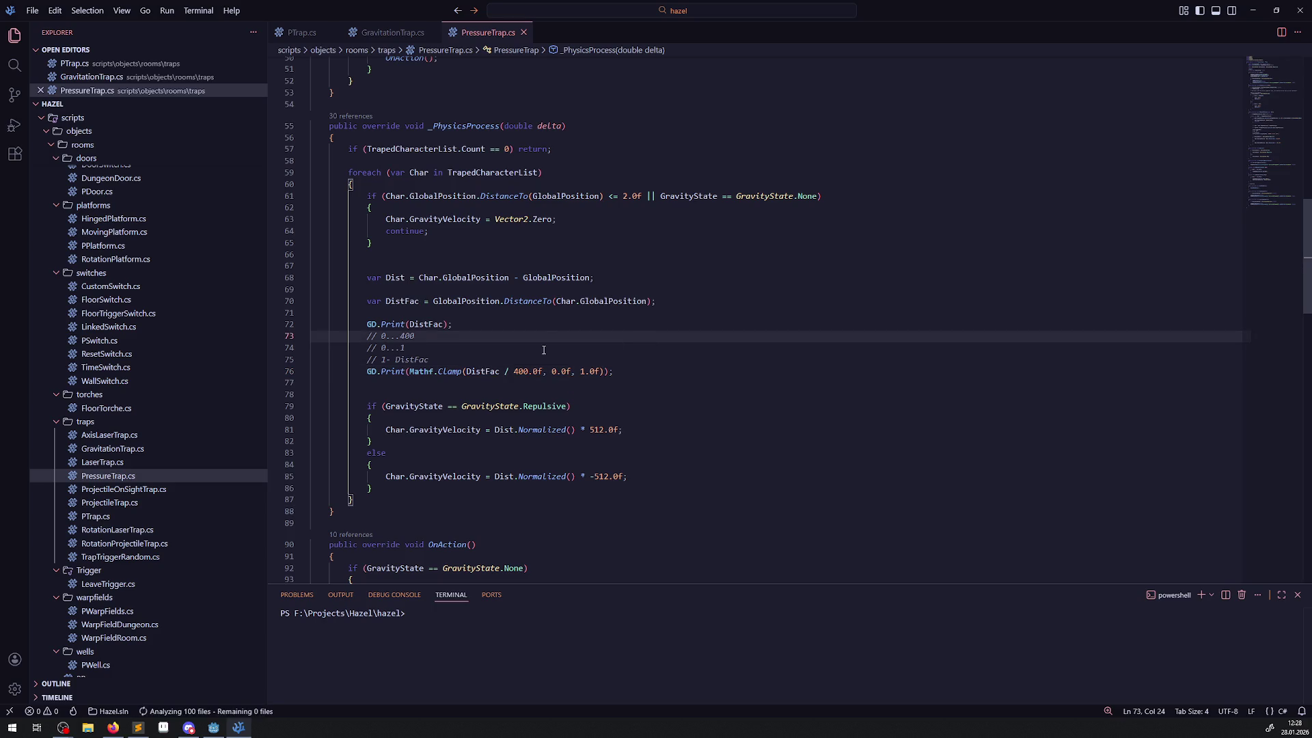
pyautogui.press('Down')
# - Rebuild the C# project in Godot and launch the game
pyautogui.click(214, 728)
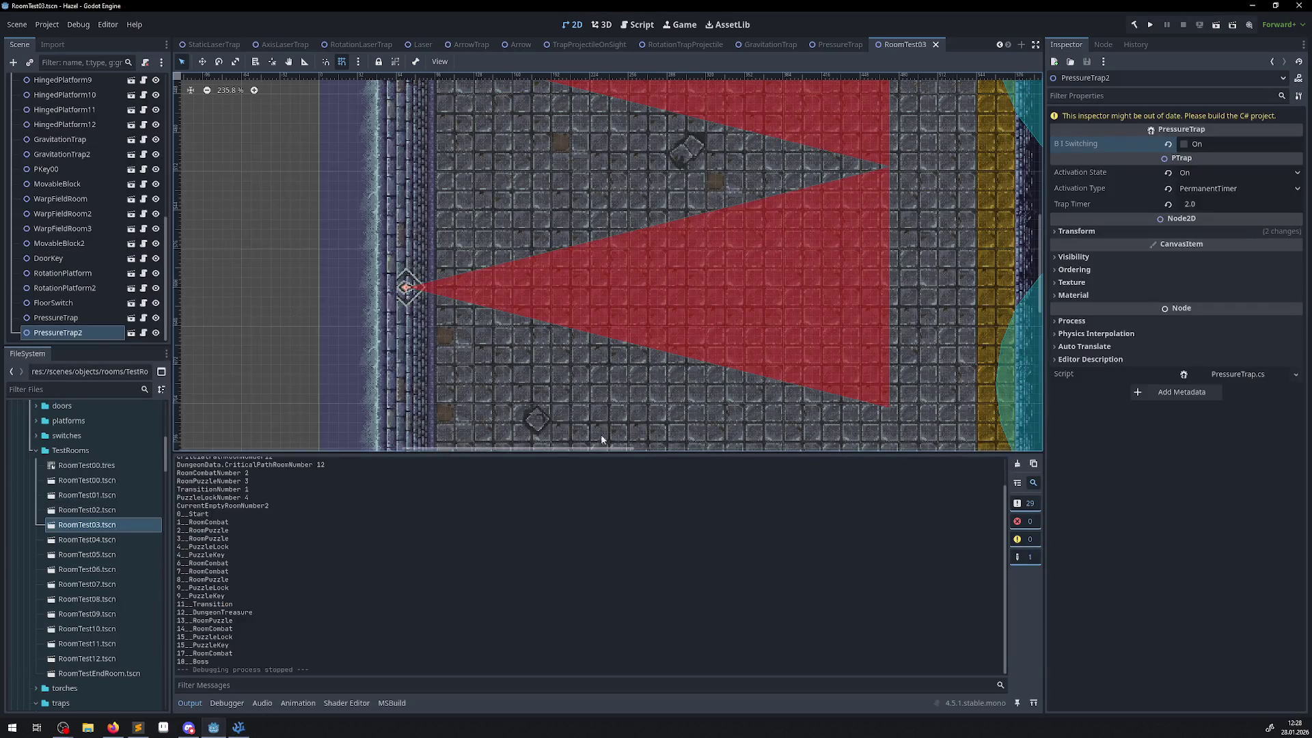
pyautogui.click(1133, 26)
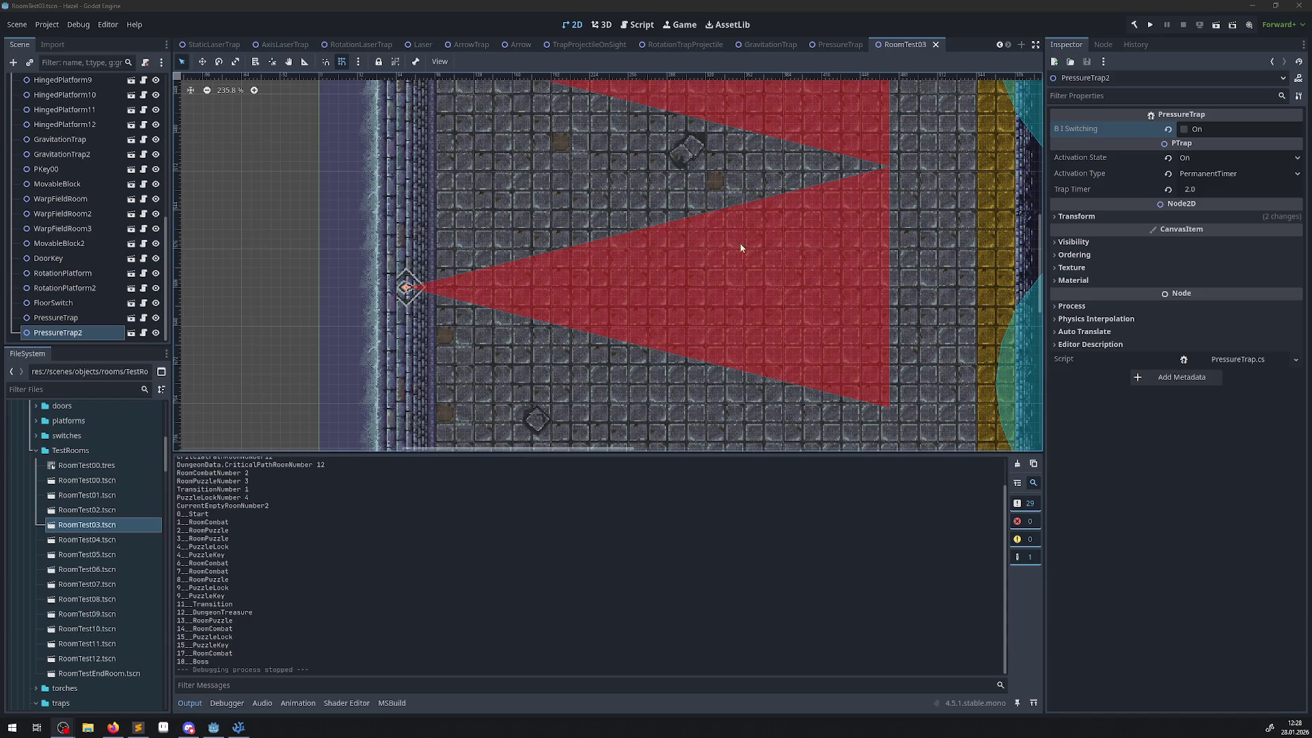
pyautogui.click(1150, 24)
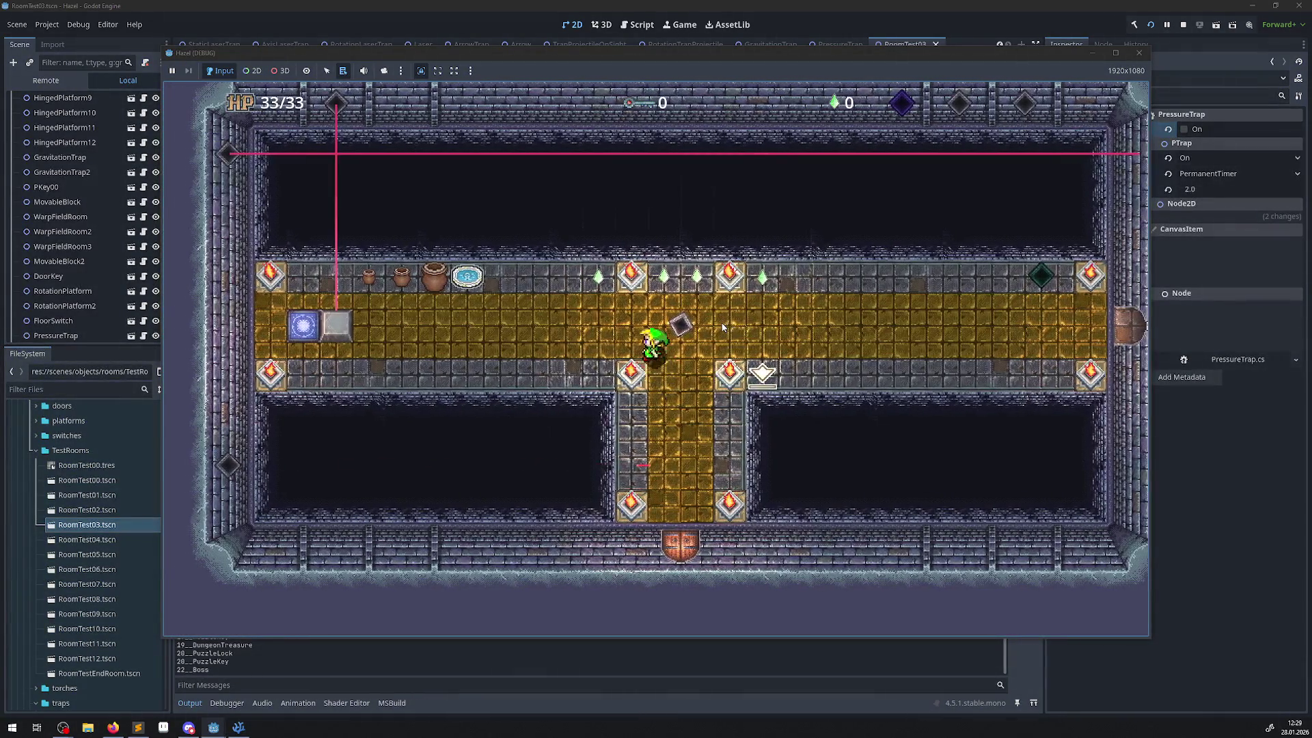
# - Walk the player around the rooms with the arrow keys to test the trap, then stop the game
pyautogui.press('Left')
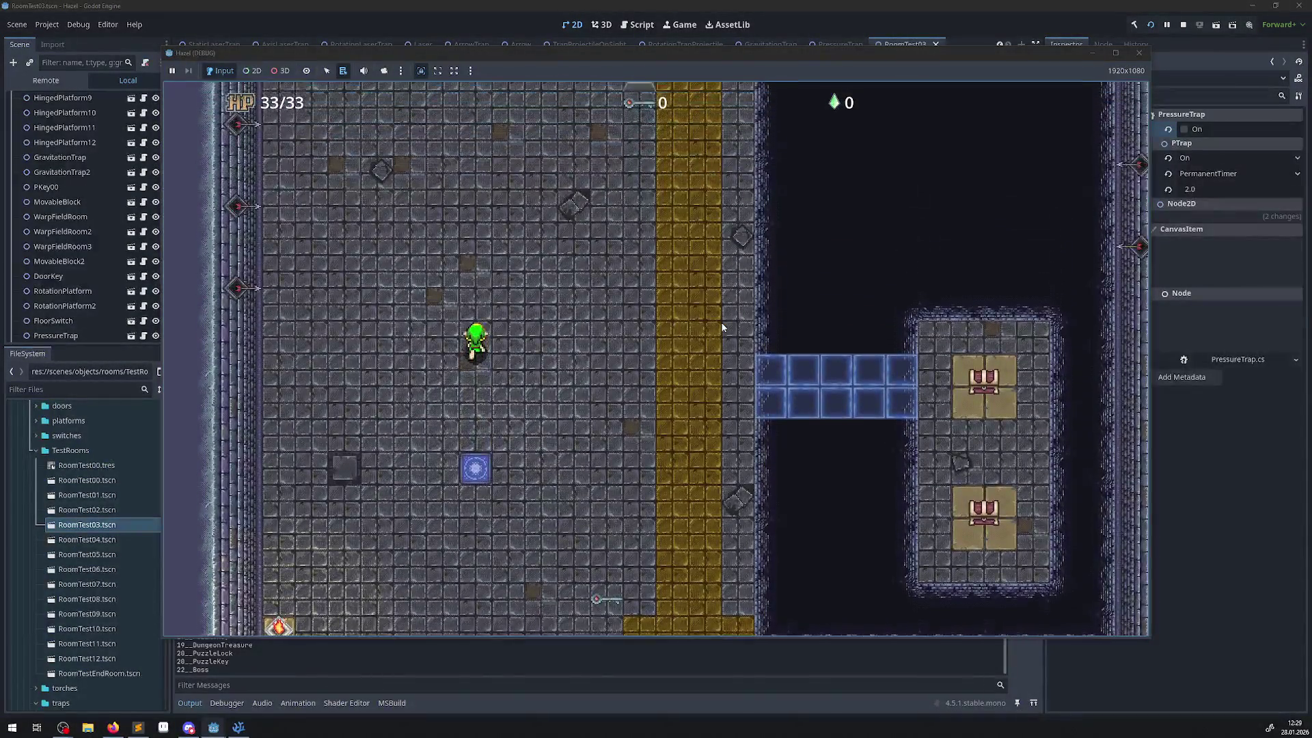
pyautogui.press('Up')
pyautogui.press('Right')
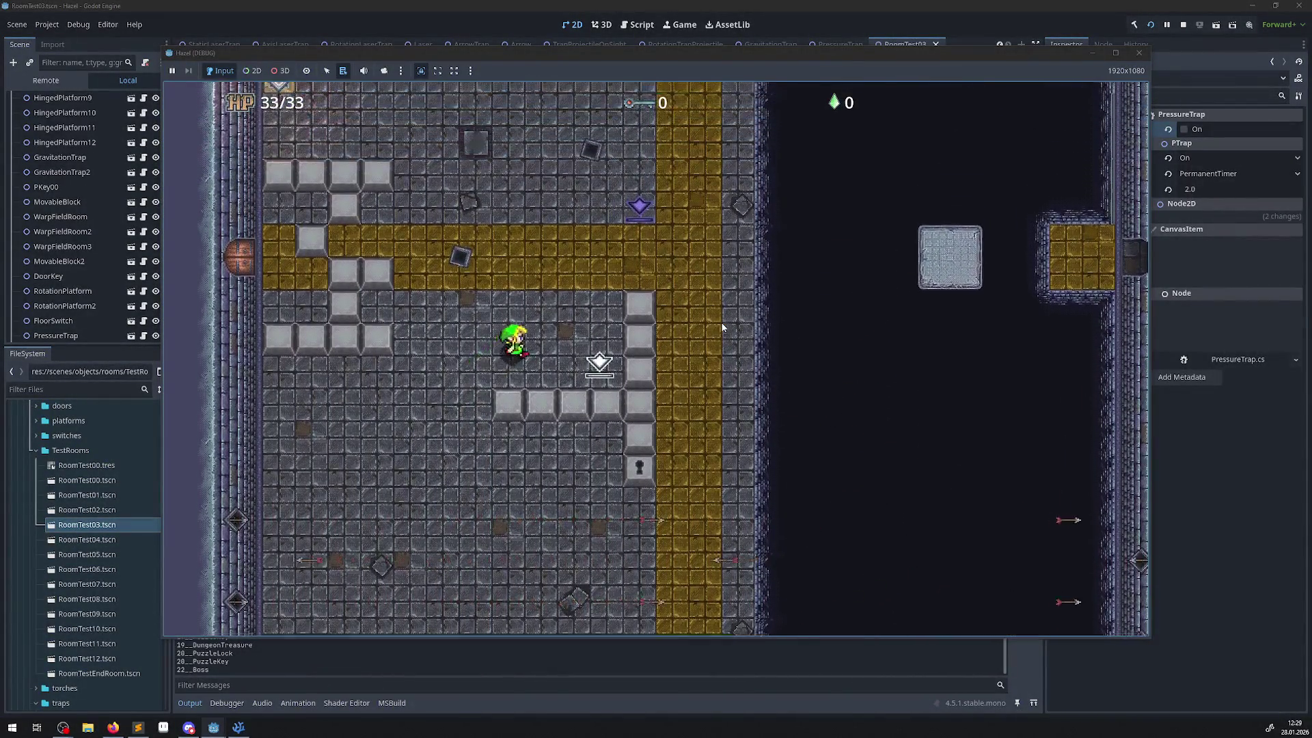
pyautogui.press('Right')
pyautogui.press('Up')
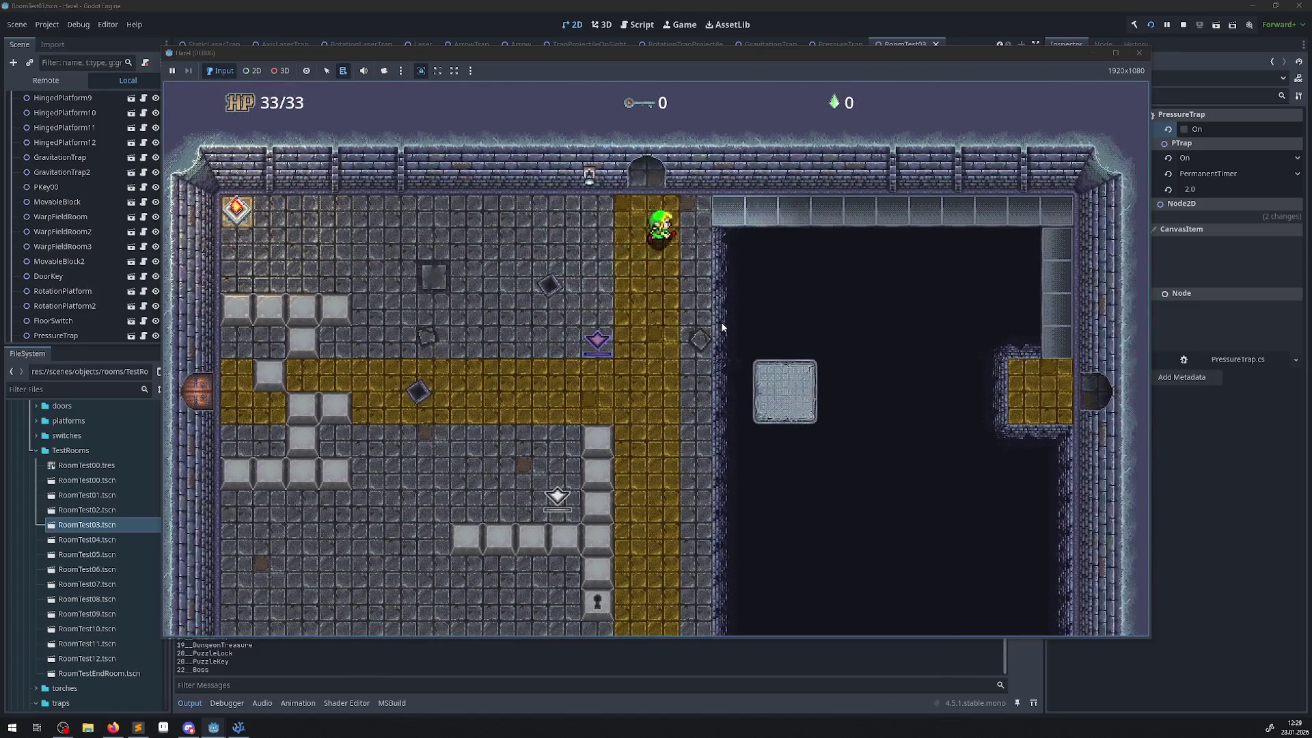
pyautogui.press('Right')
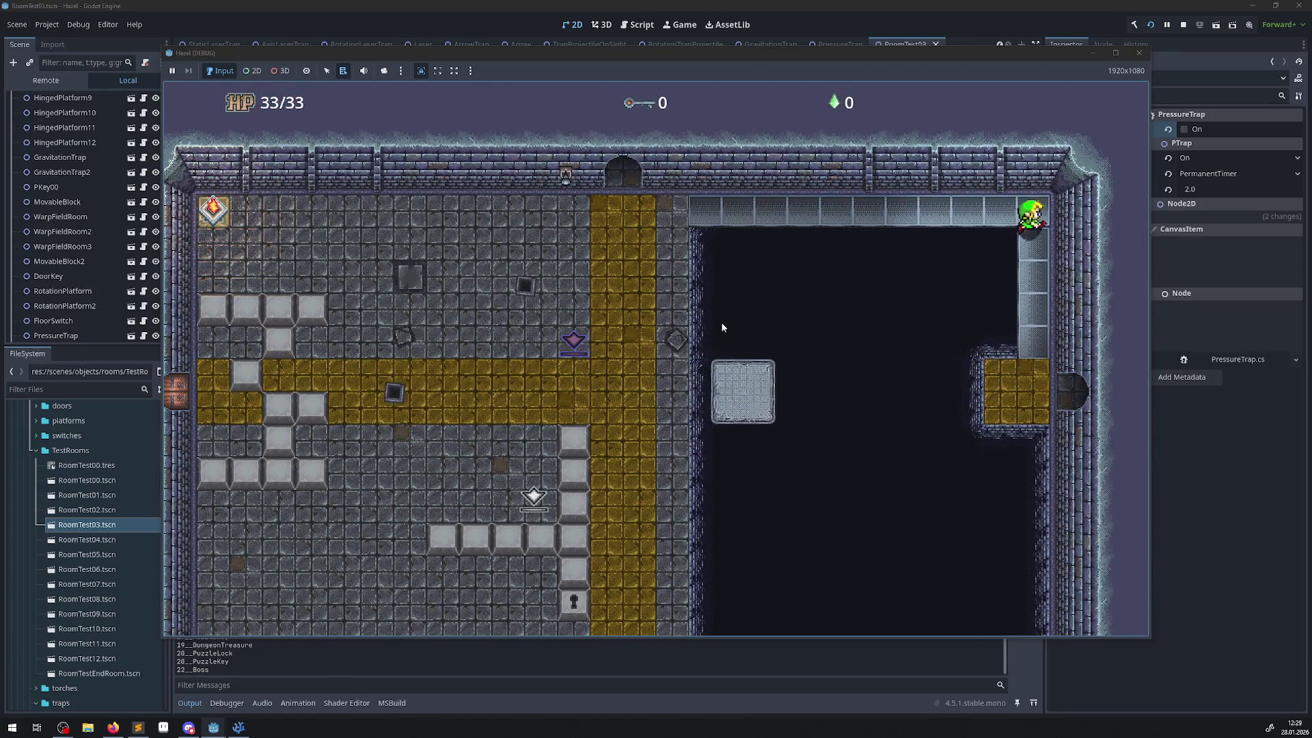
pyautogui.press('Down')
pyautogui.press('Right')
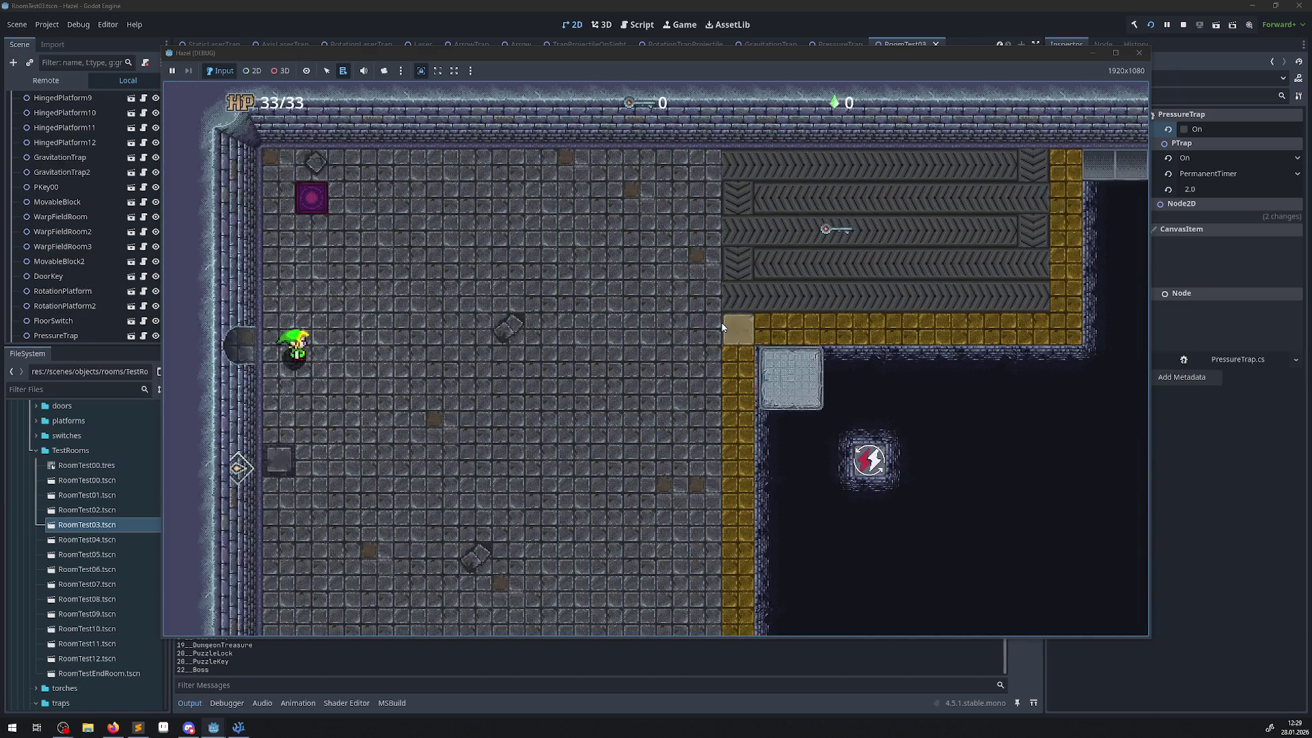
pyautogui.press('Down')
pyautogui.press('Right')
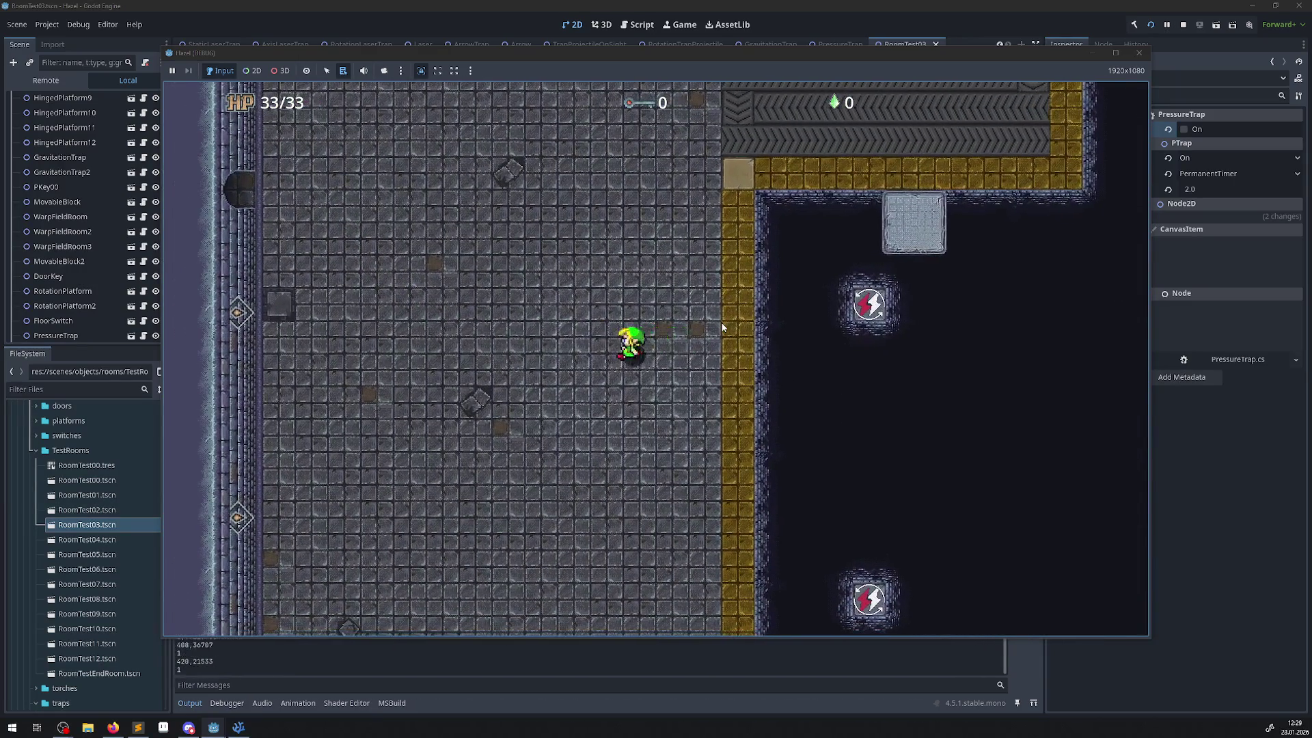
pyautogui.press('Left')
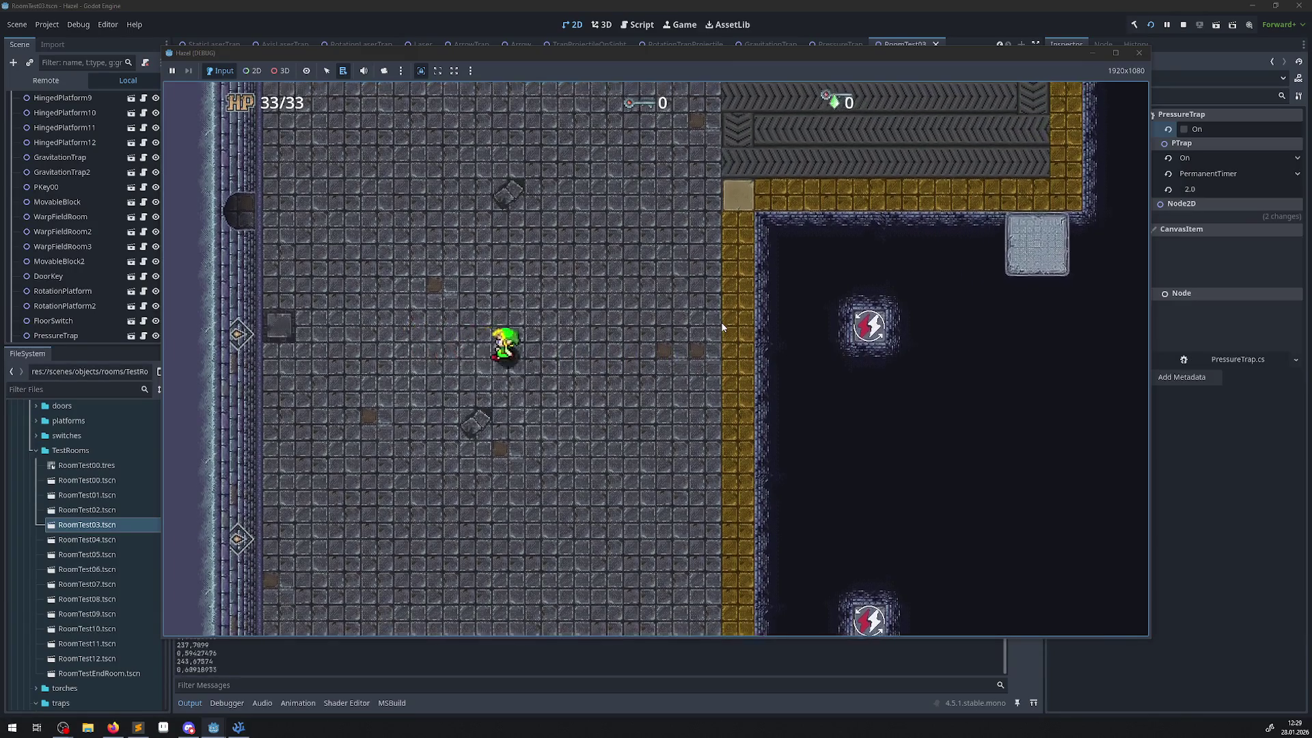
pyautogui.press('Right')
pyautogui.press('Left')
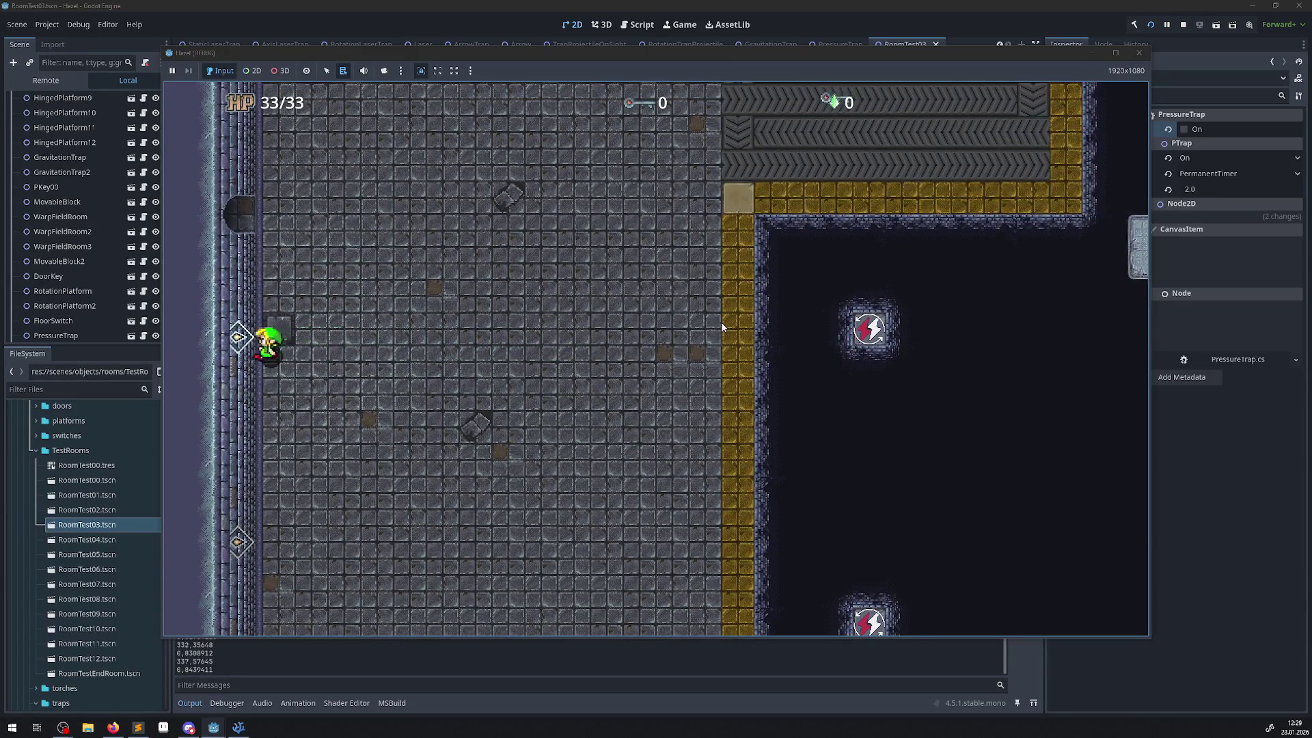
pyautogui.press('Down')
pyautogui.press('Up')
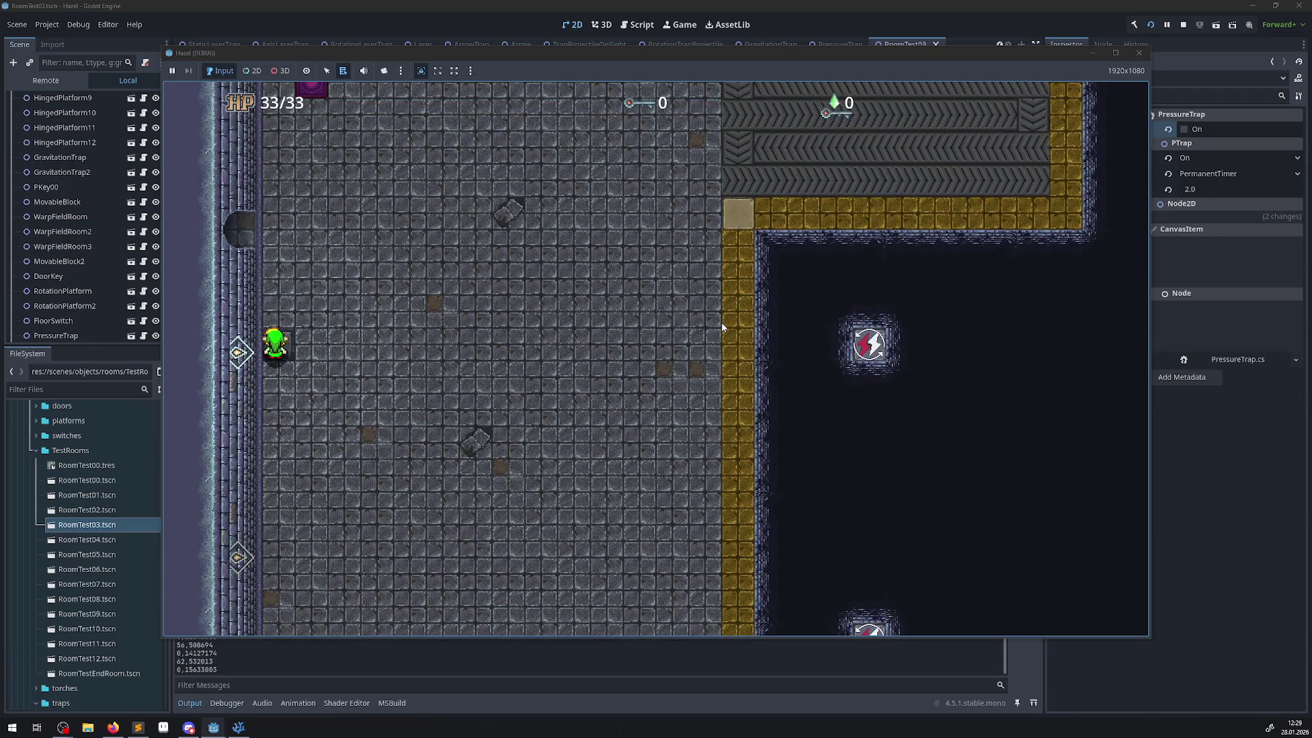
pyautogui.press('Right')
pyautogui.press('Down')
pyautogui.press('Left')
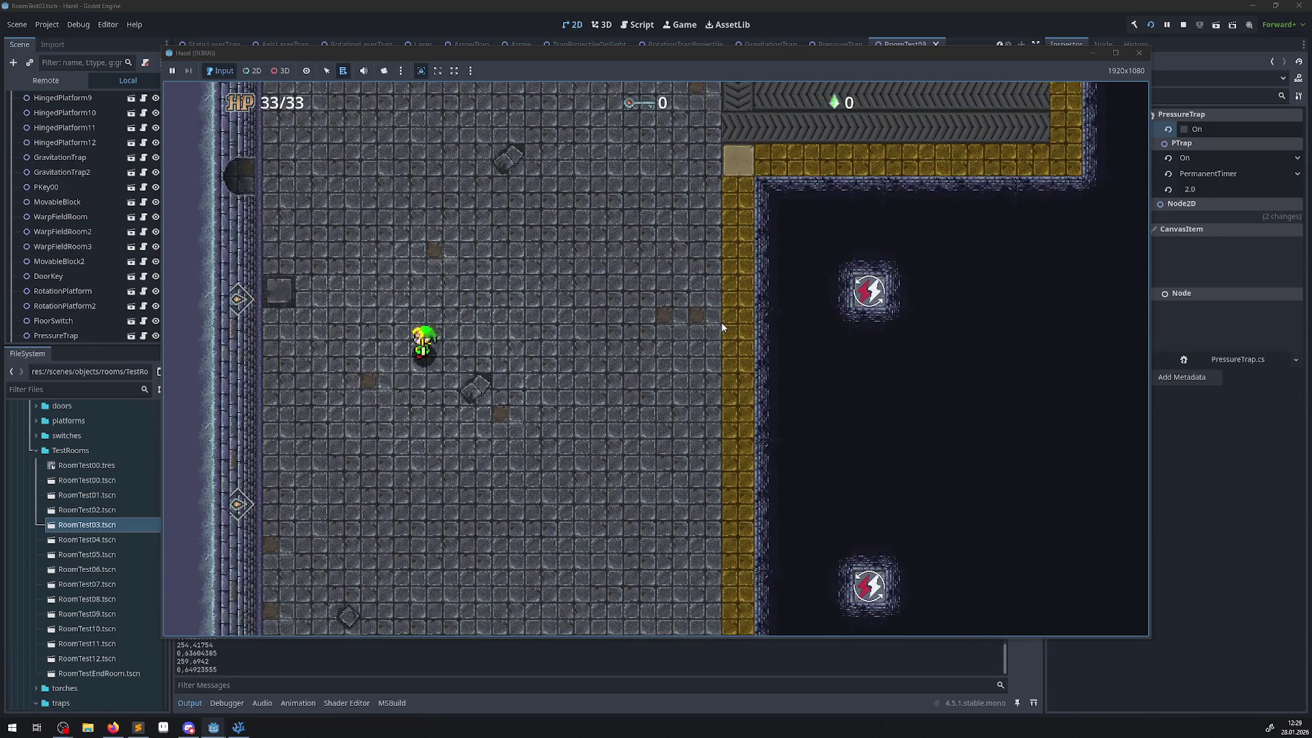
pyautogui.press('Right')
pyautogui.press('Down')
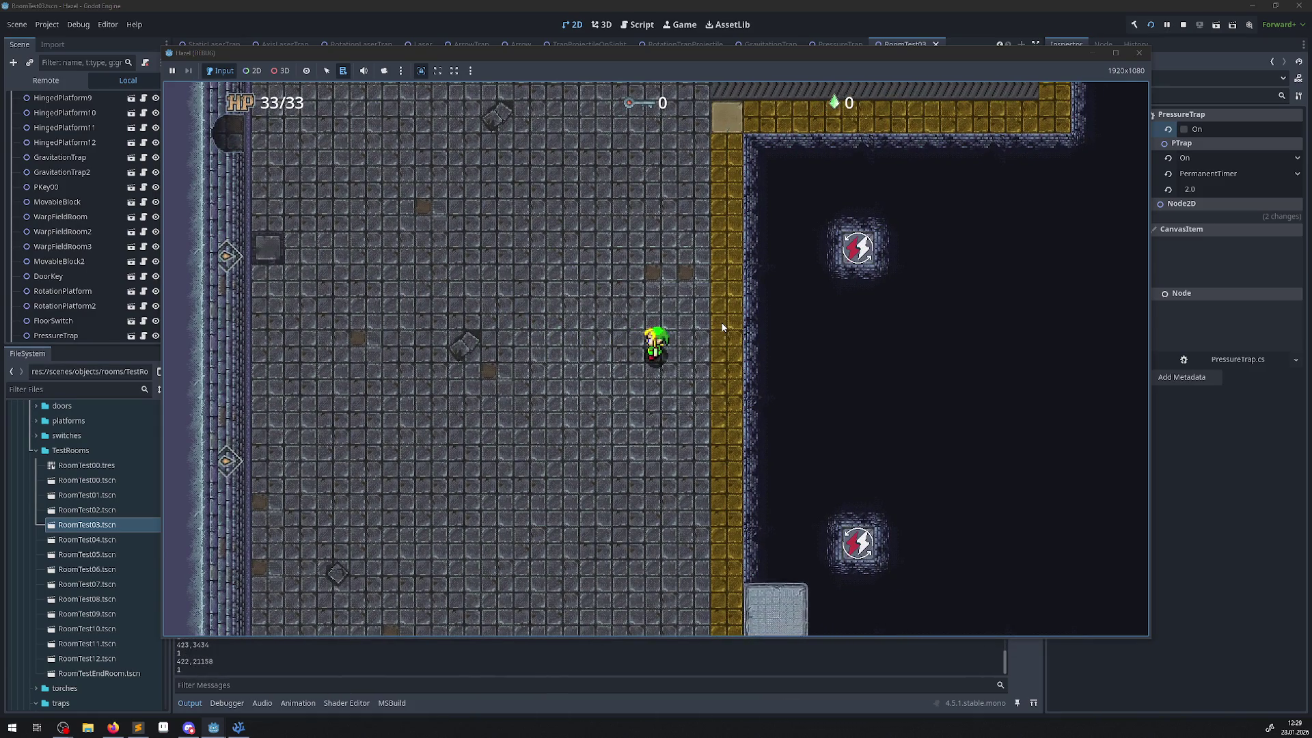
pyautogui.click(1138, 52)
# - Prefix the printed Mathf.Clamp expression with '1 -' and save the script
pyautogui.click(240, 728)
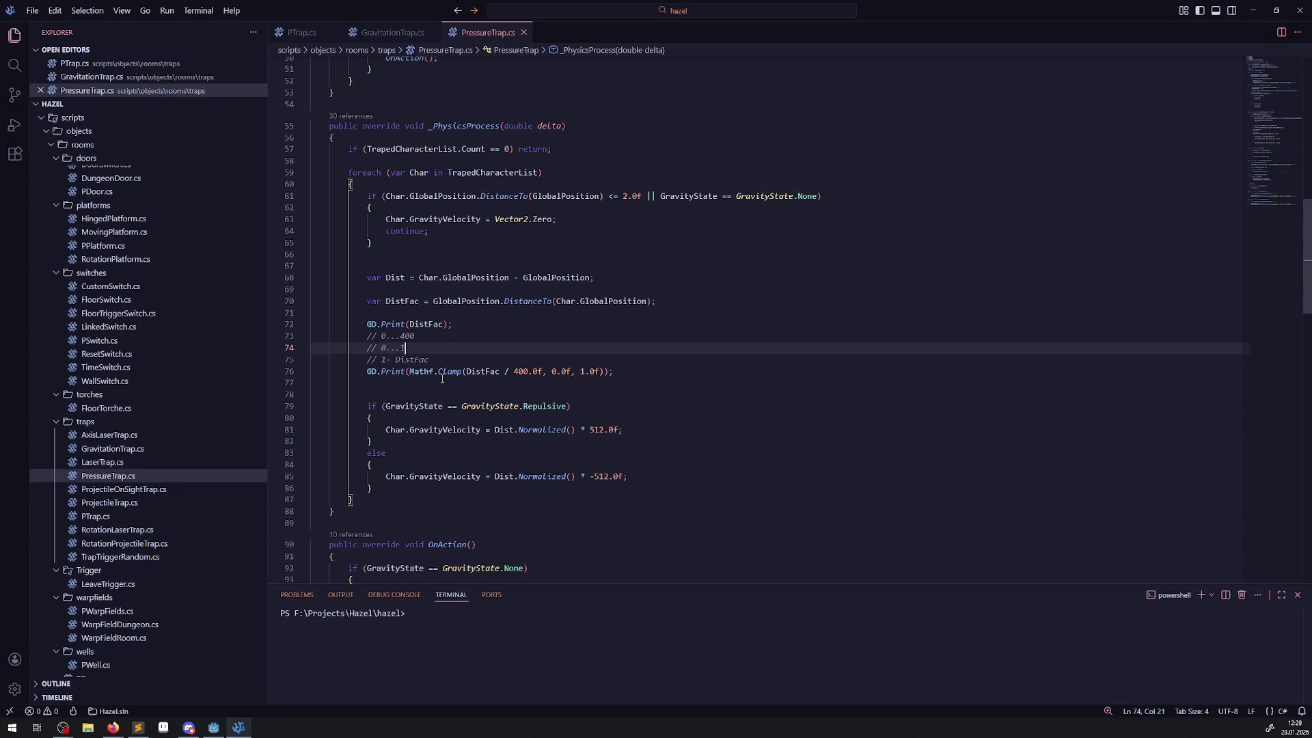
pyautogui.click(415, 374)
pyautogui.doubleClick(450, 372)
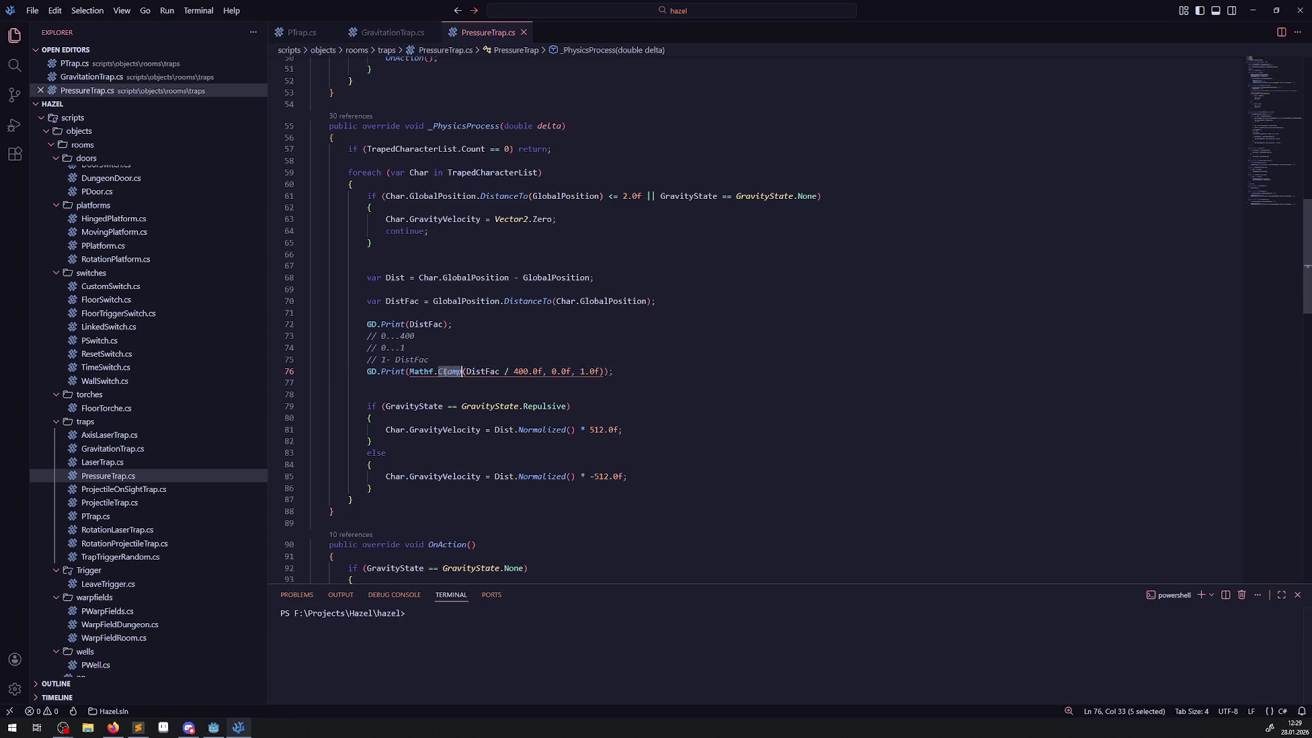
pyautogui.press('Left')
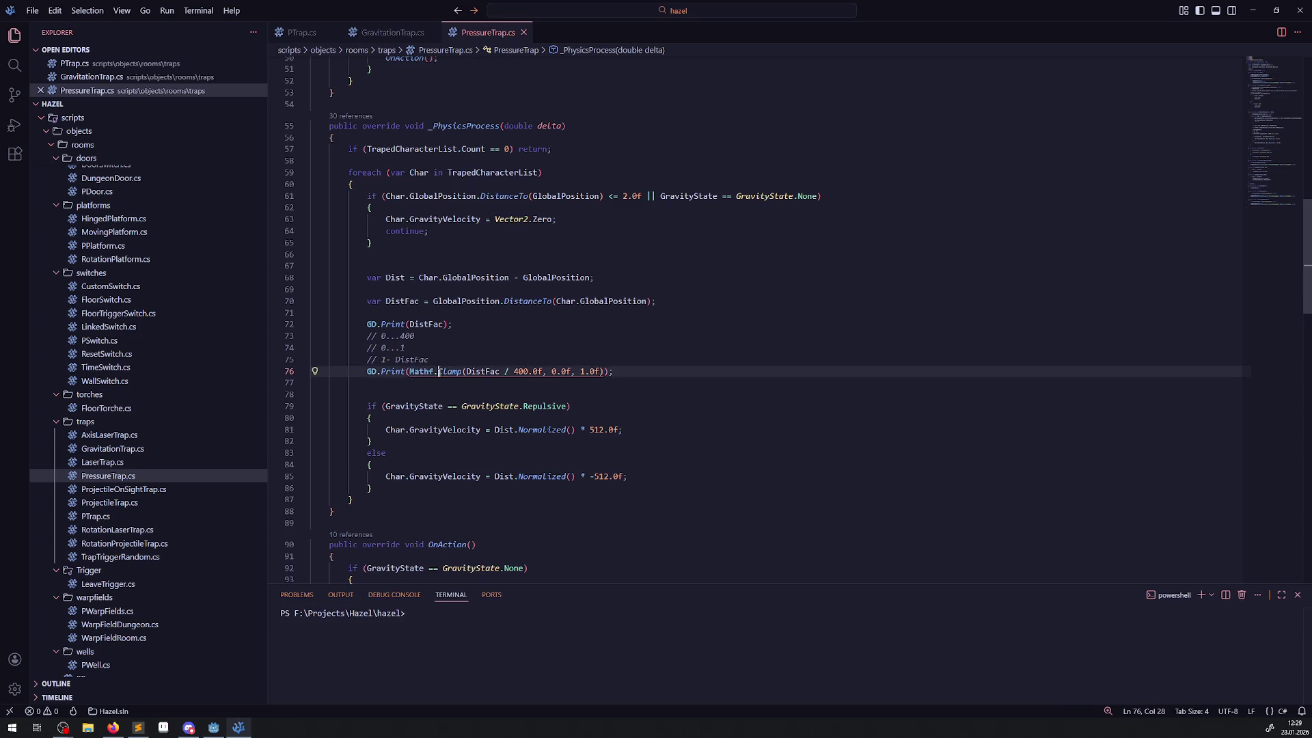
pyautogui.write('1 -')
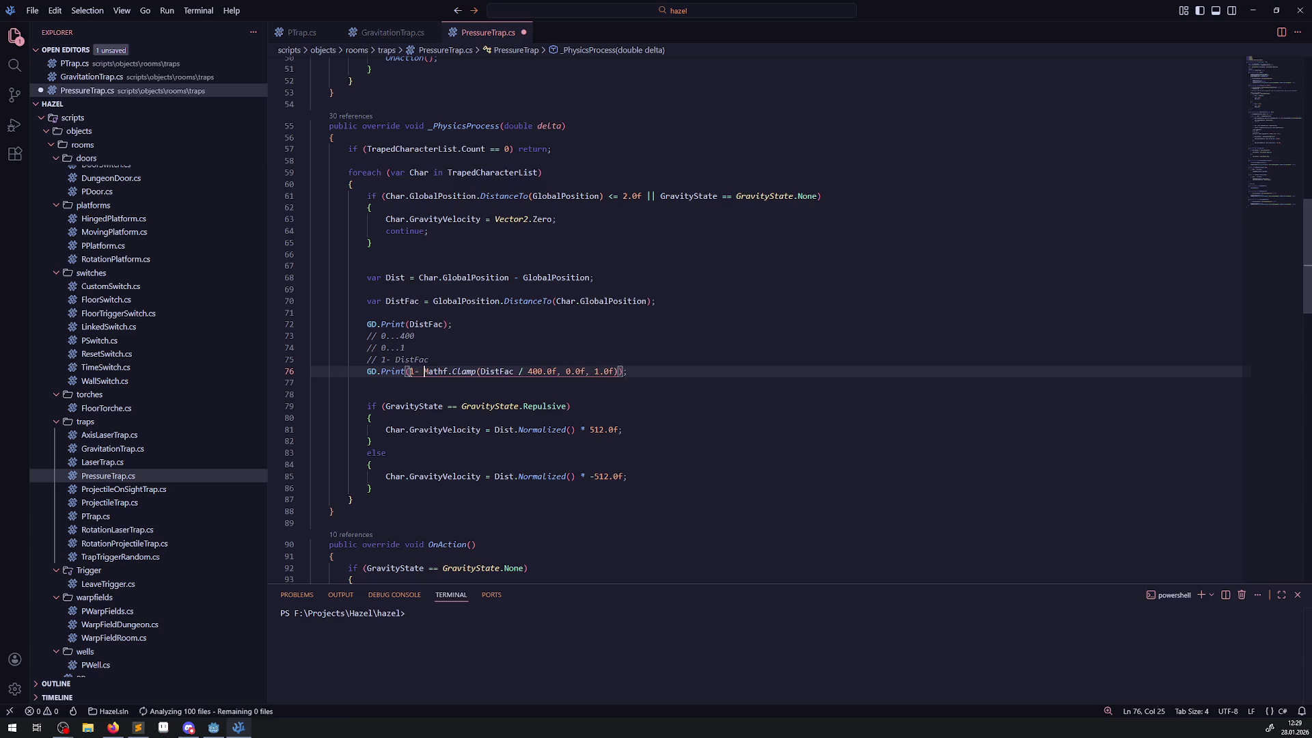
pyautogui.write('1')
pyautogui.hotkey('ctrl', 's')
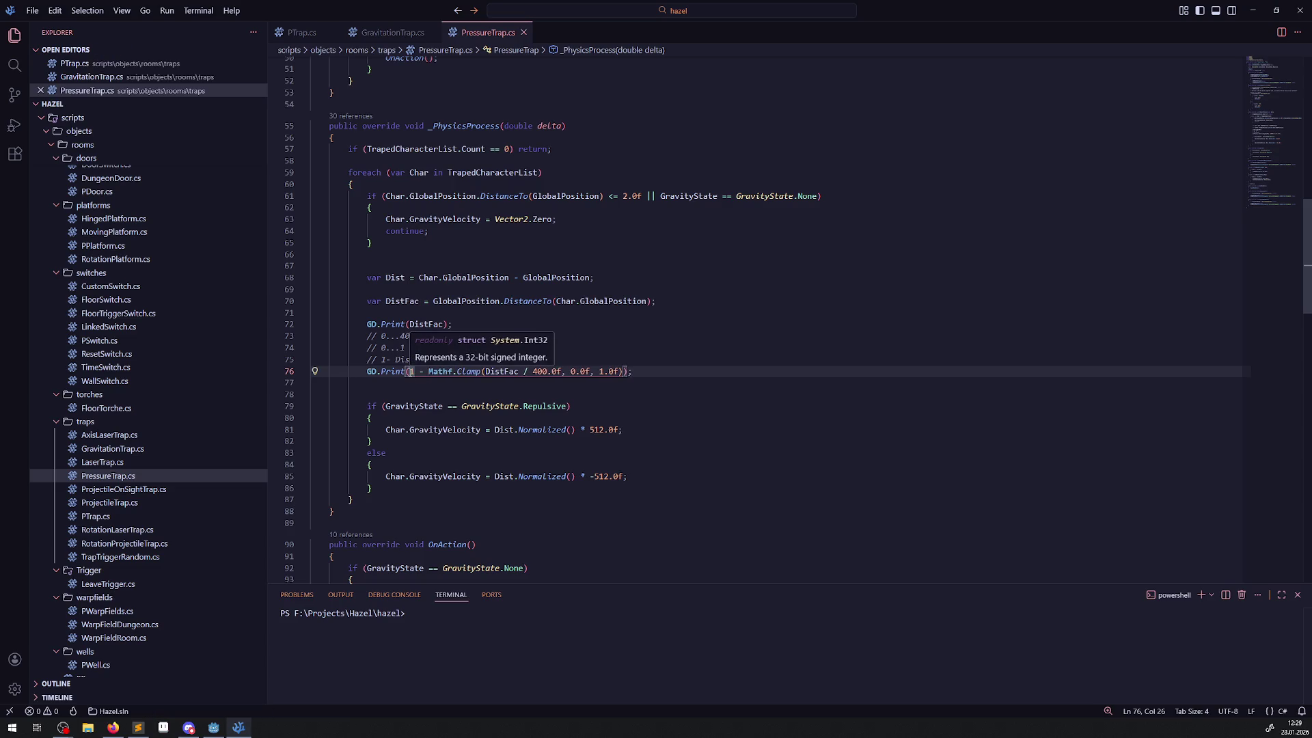
# - Add a line DistFac = 1 - Mathf.Clamp(DistFac / 400.0f, 0.0f, 1.0f);
pyautogui.doubleClick(426, 324)
pyautogui.hotkey('ctrl', 'c')
pyautogui.click(382, 389)
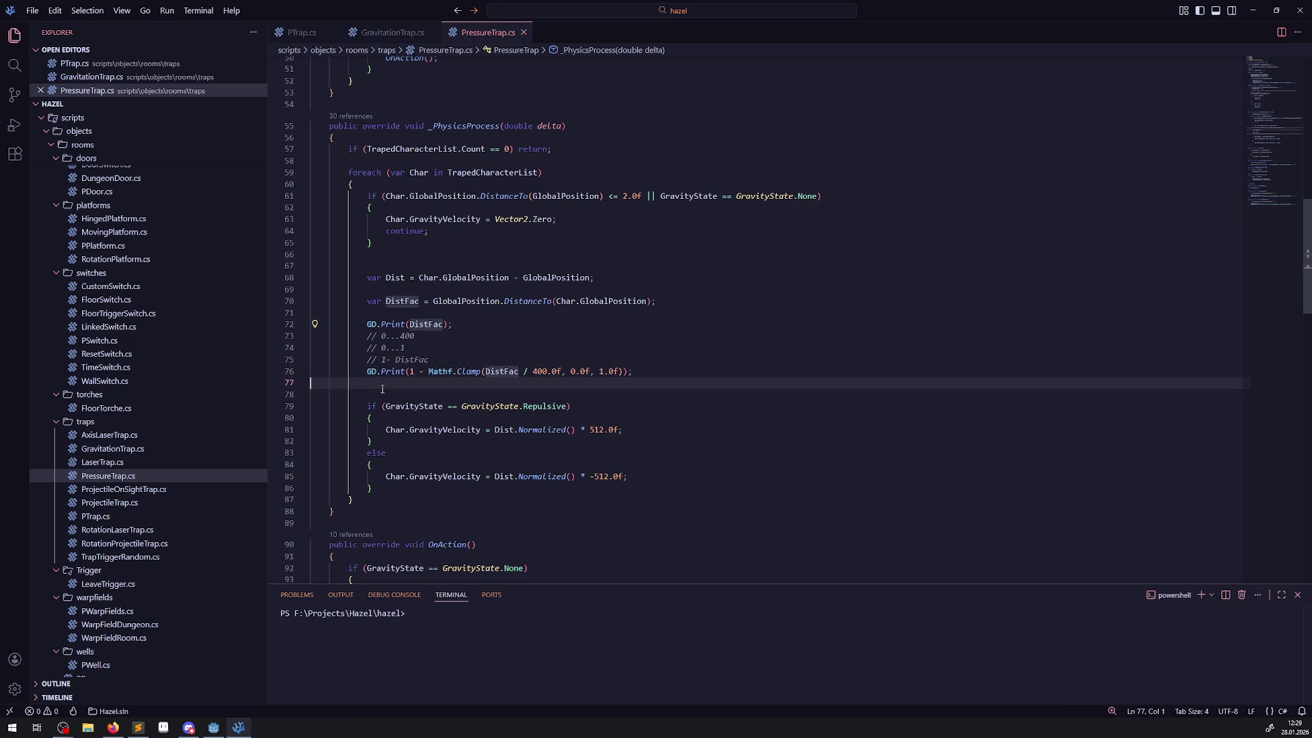
pyautogui.hotkey('ctrl', 'v')
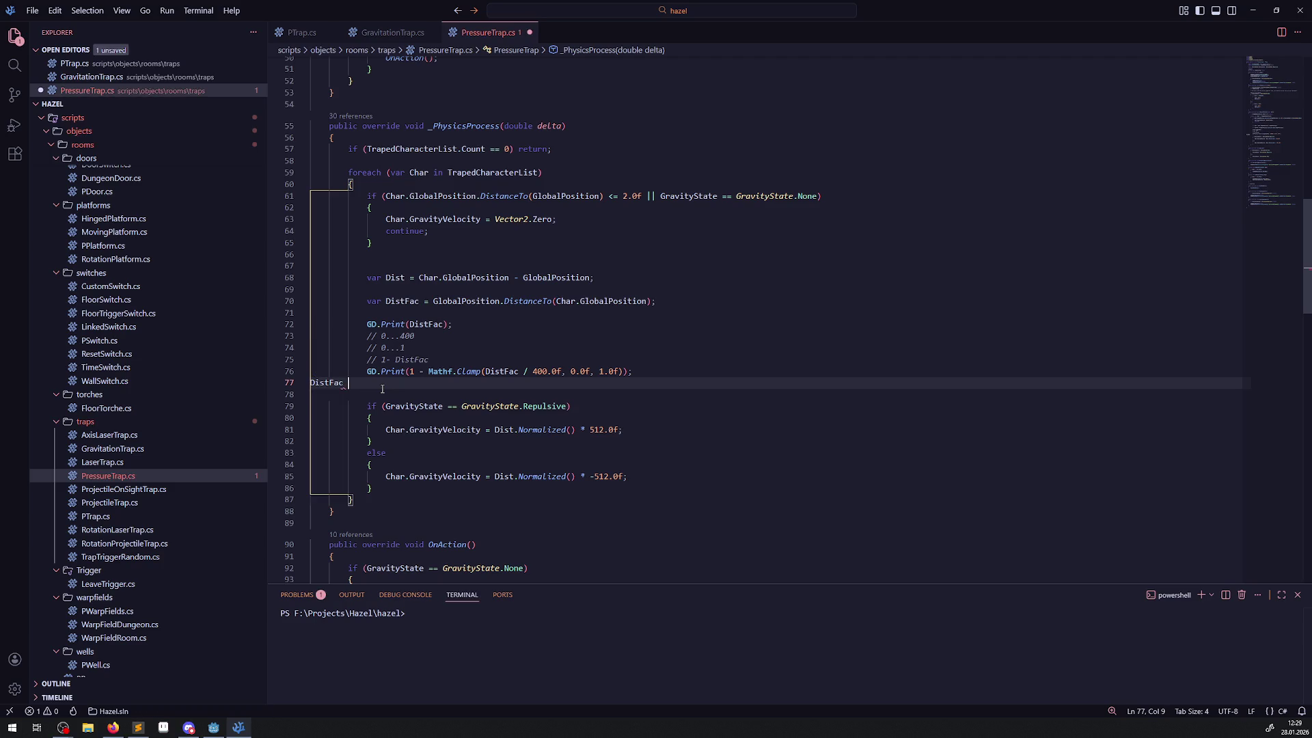
pyautogui.write('-=')
pyautogui.press('BackSpace')
pyautogui.press('BackSpace')
pyautogui.press('BackSpace')
pyautogui.write('=')
pyautogui.moveTo(409, 372); pyautogui.dragTo(623, 371)
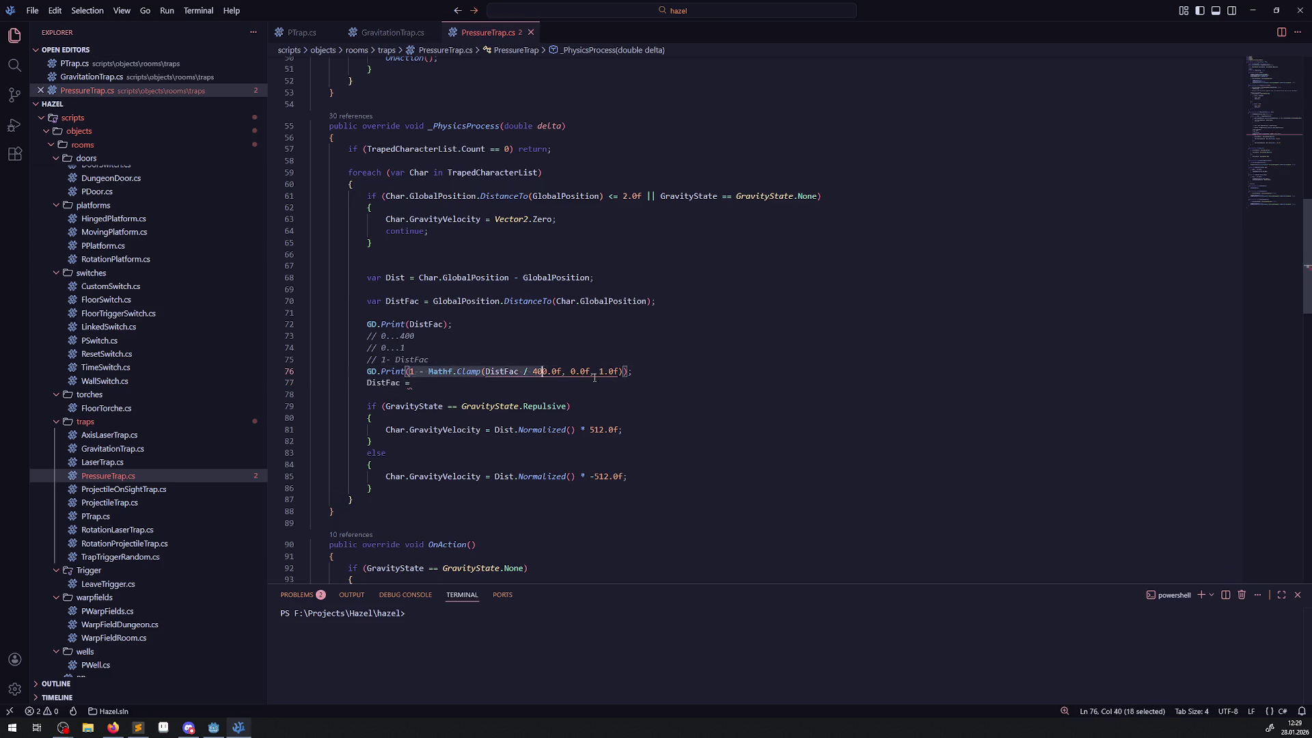
pyautogui.hotkey('ctrl', 'c')
pyautogui.press('Down')
pyautogui.hotkey('ctrl', 'v')
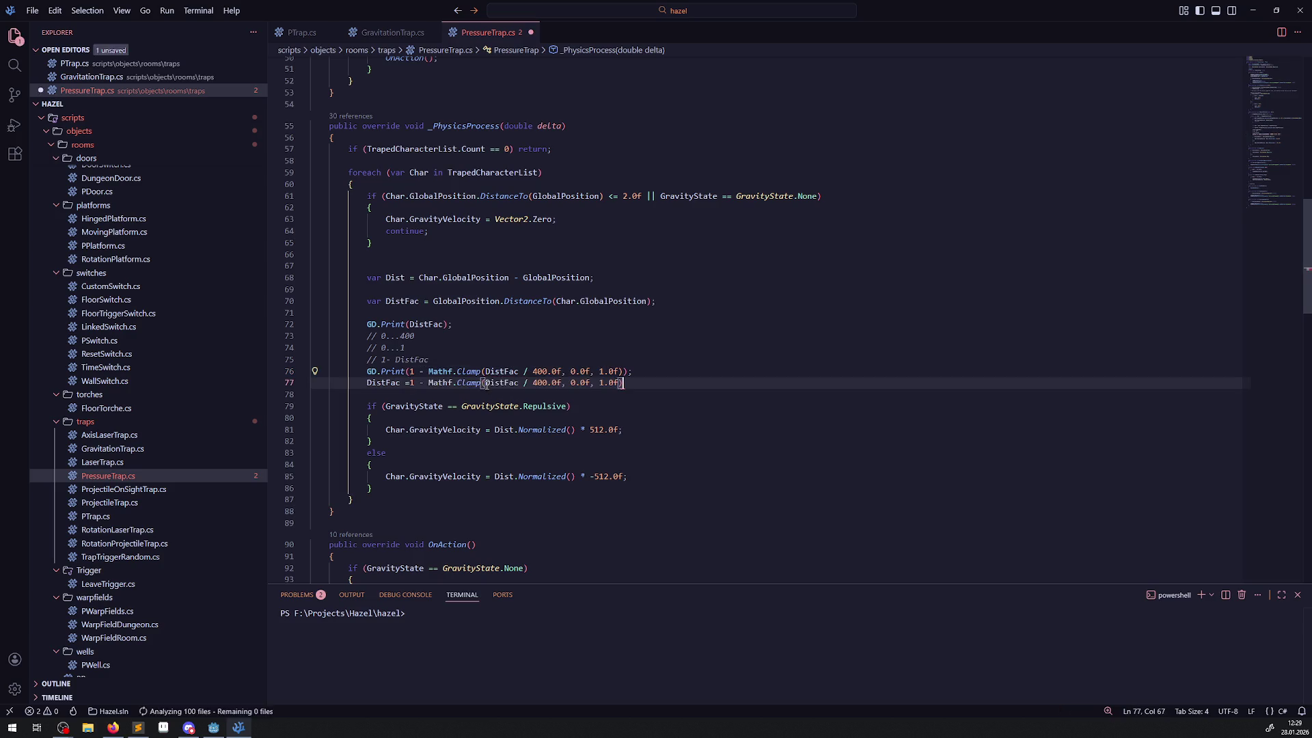
pyautogui.write(';')
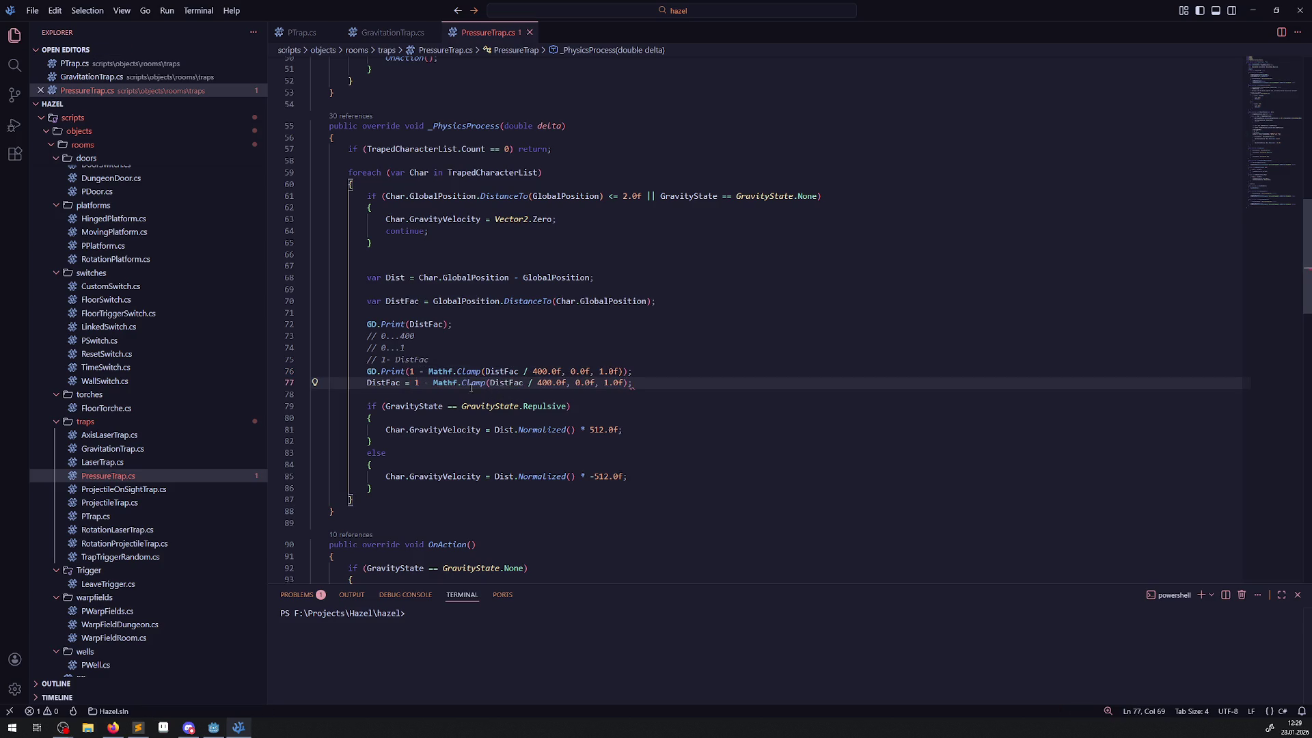
# - Multiply both the repulsive and attractive gravity velocities by DistFac, then return to Godot
pyautogui.doubleClick(384, 383)
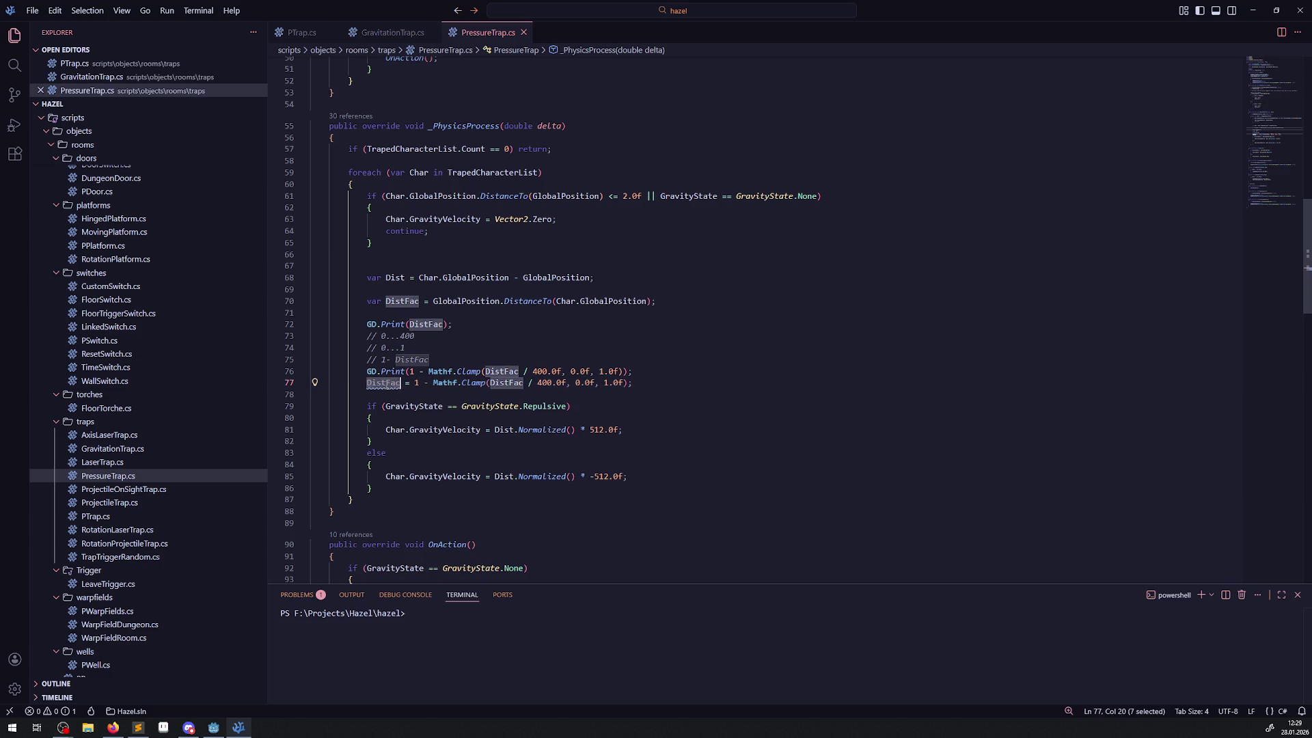
pyautogui.click(574, 431)
pyautogui.click(578, 431)
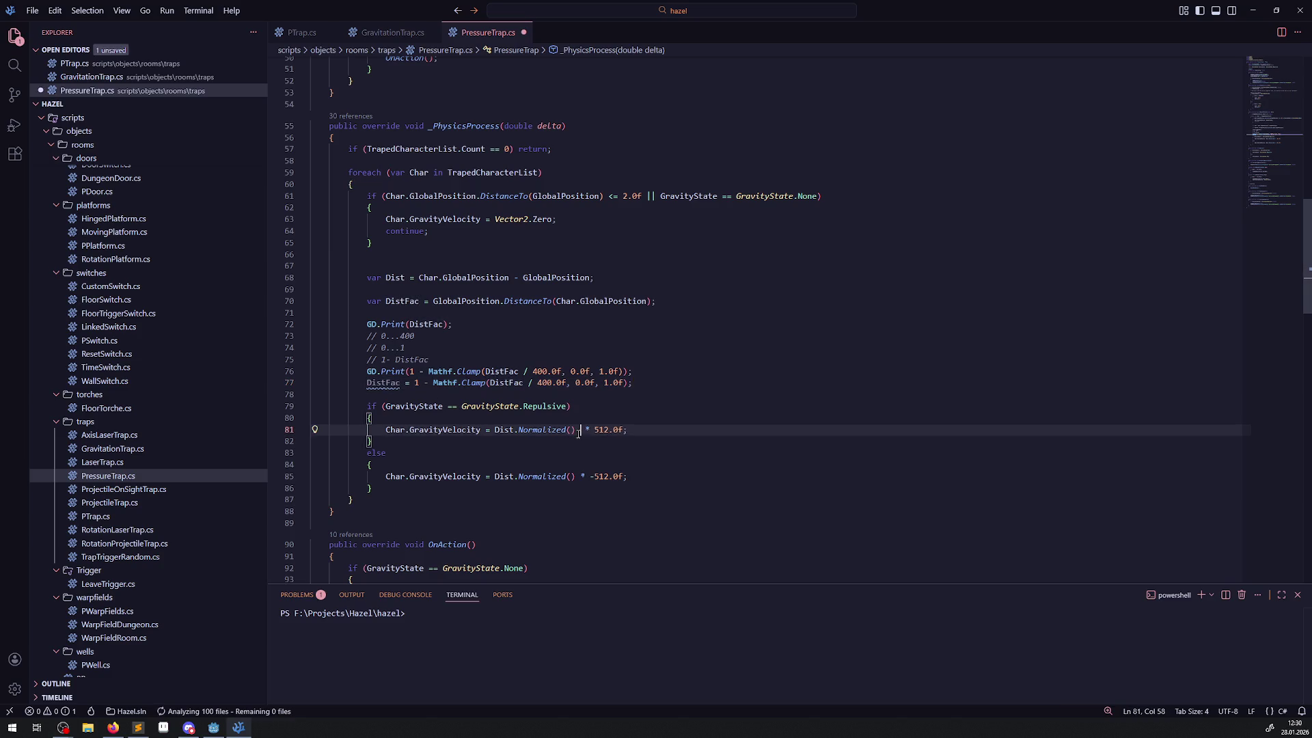
pyautogui.write('* DistFac')
pyautogui.click(580, 477)
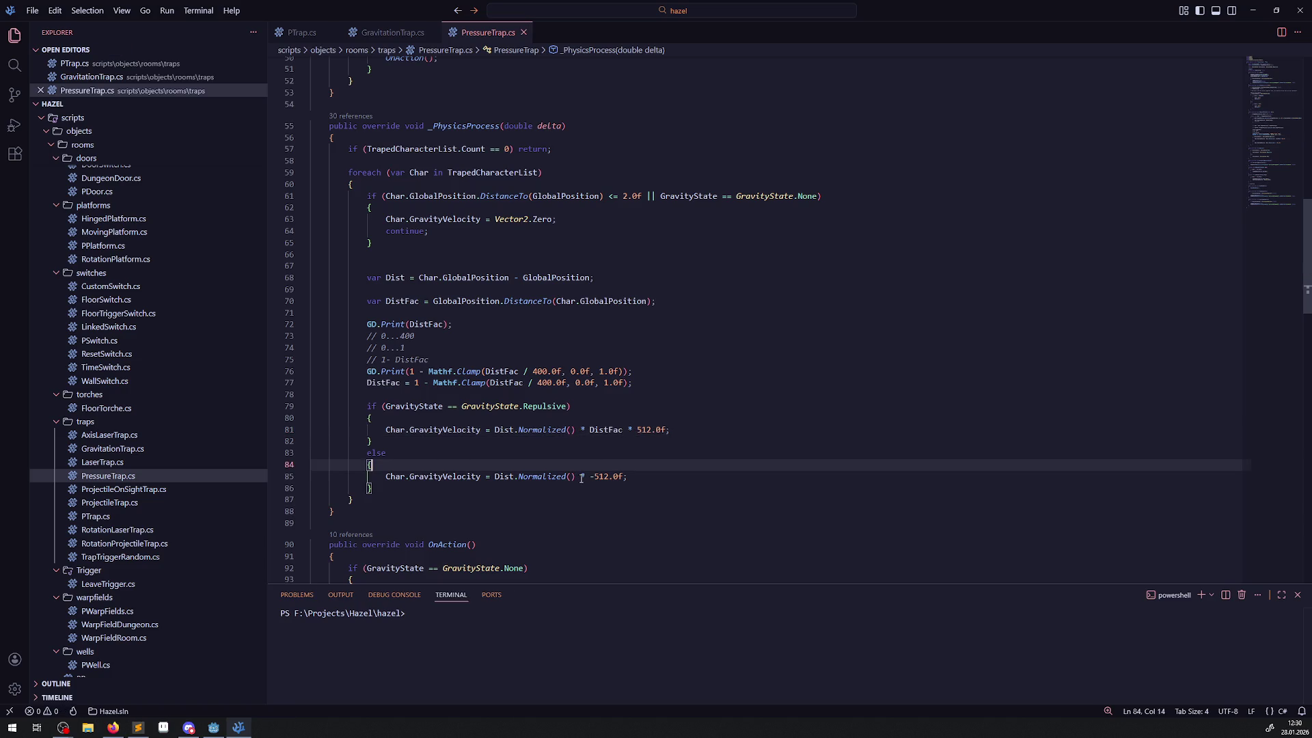
pyautogui.write('* DistFac')
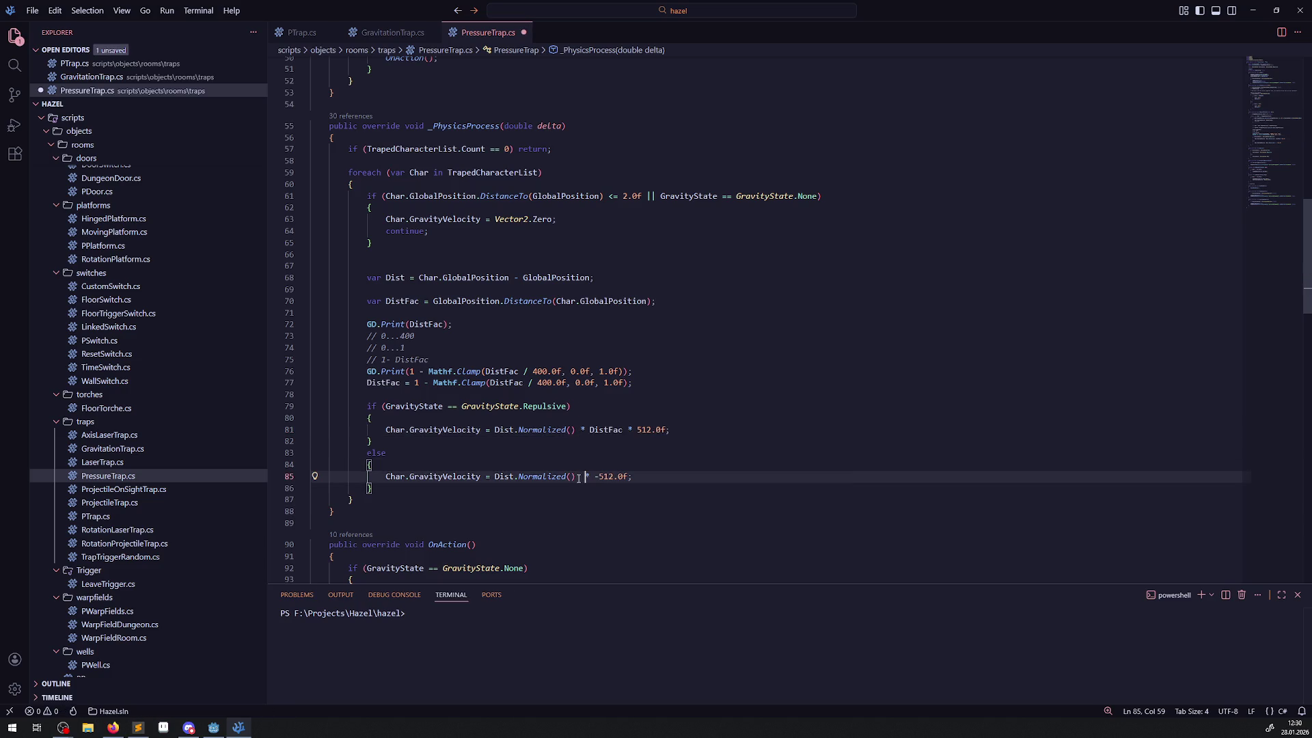
pyautogui.click(641, 404)
pyautogui.click(213, 727)
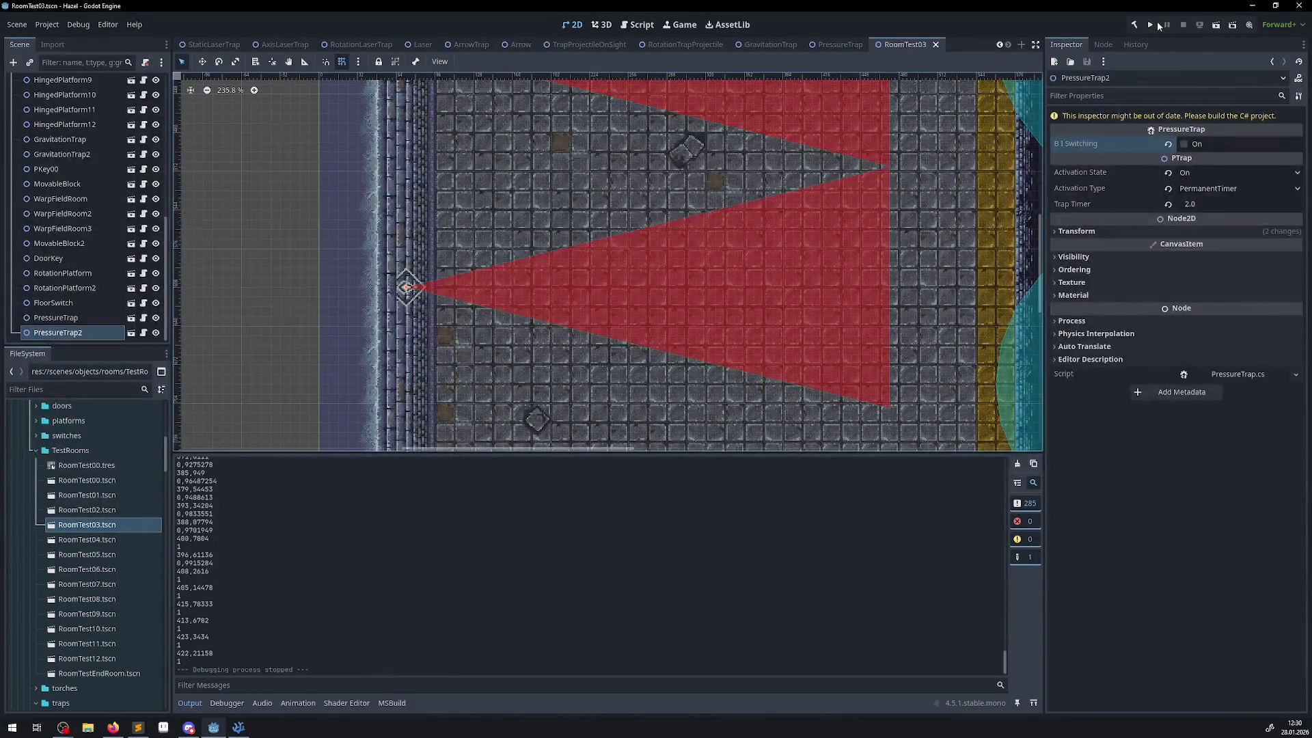
# - Rebuild the C# project with the DistFac changes and run the game again
pyautogui.click(1134, 24)
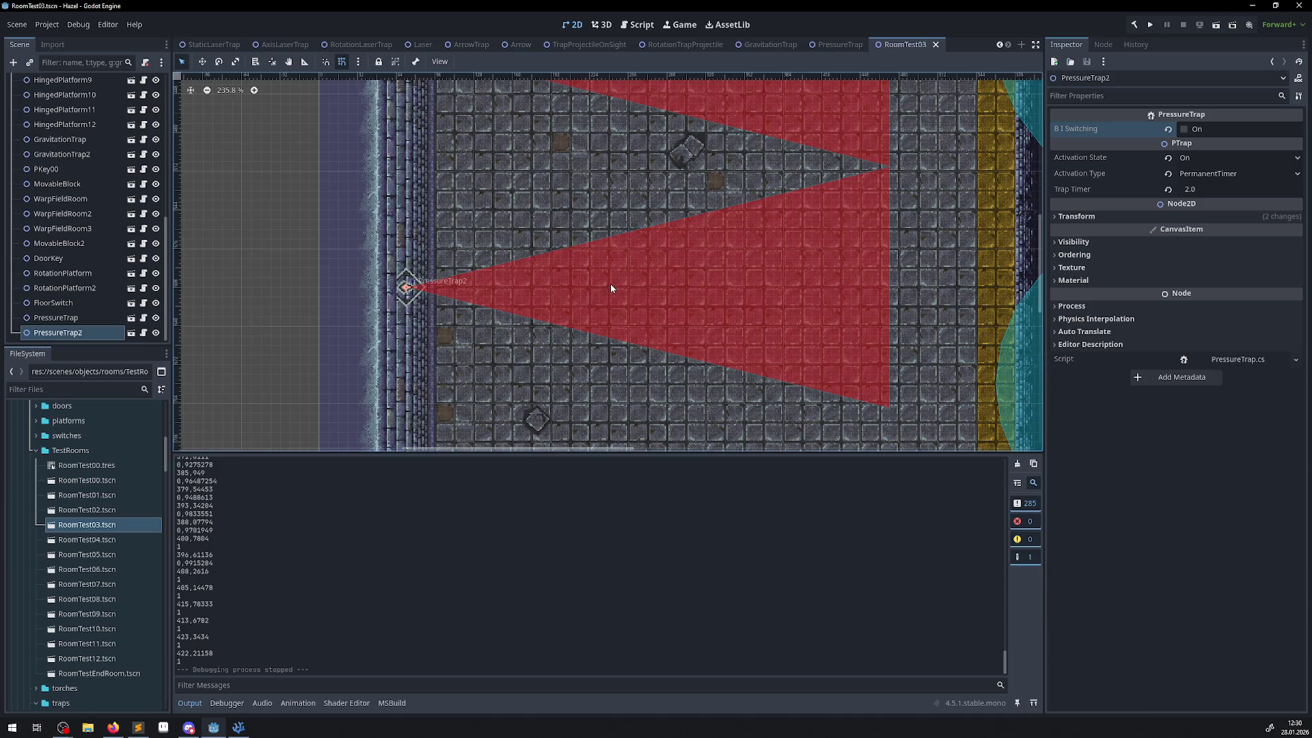
pyautogui.click(1146, 27)
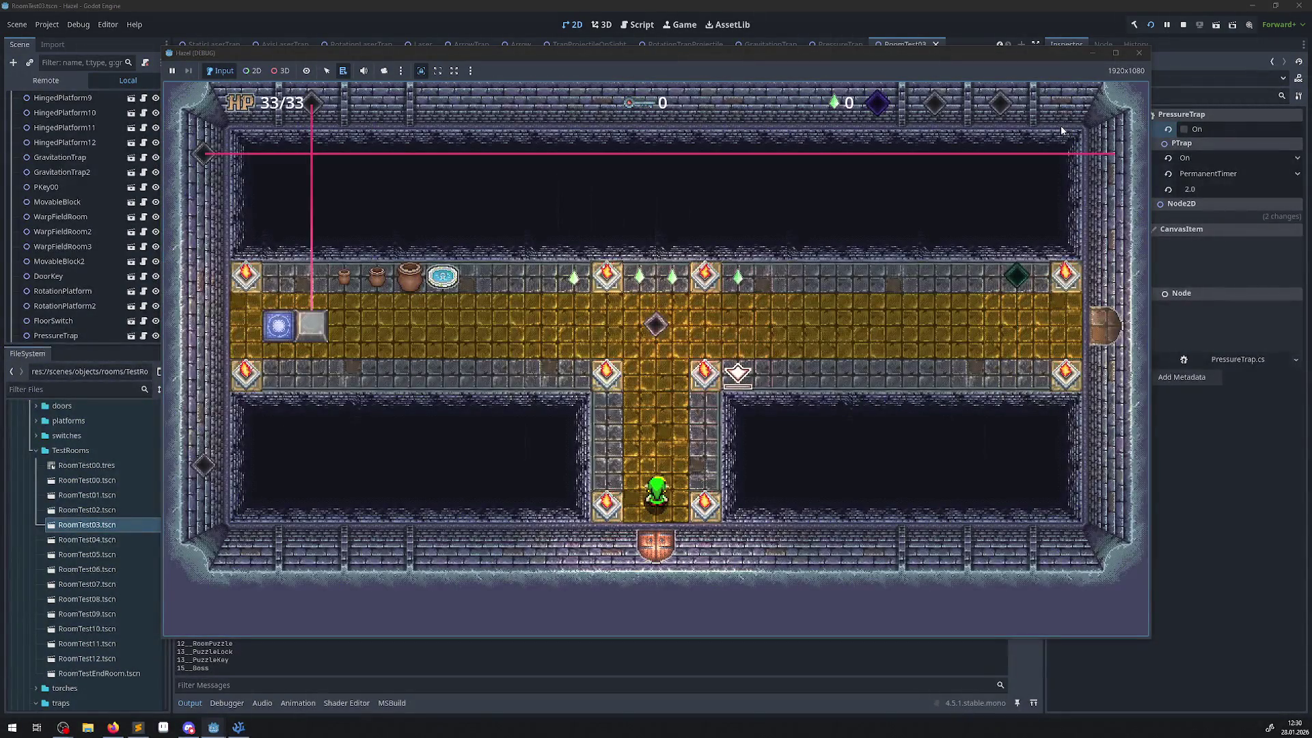
# - Walk the player up the corridor, over the warp tile and along the top bridge into the trap room
pyautogui.press('Up')
pyautogui.press('Left')
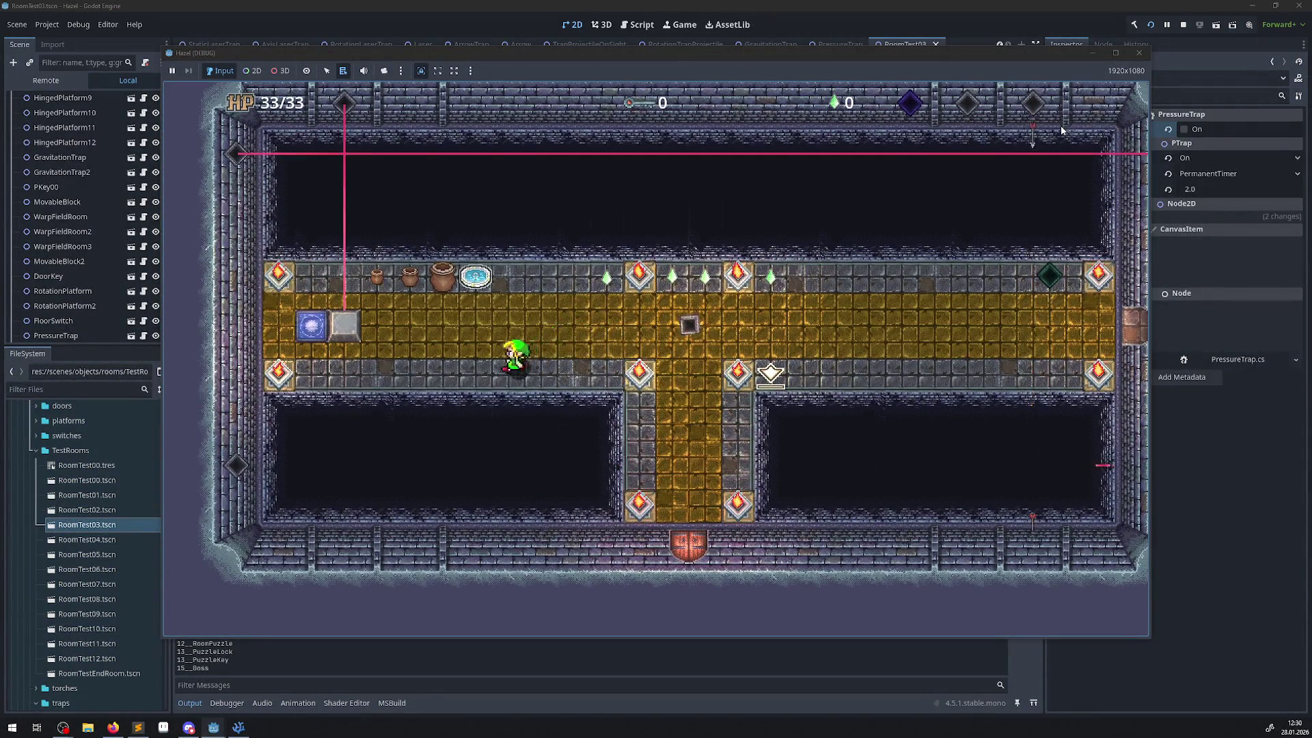
pyautogui.press('Left')
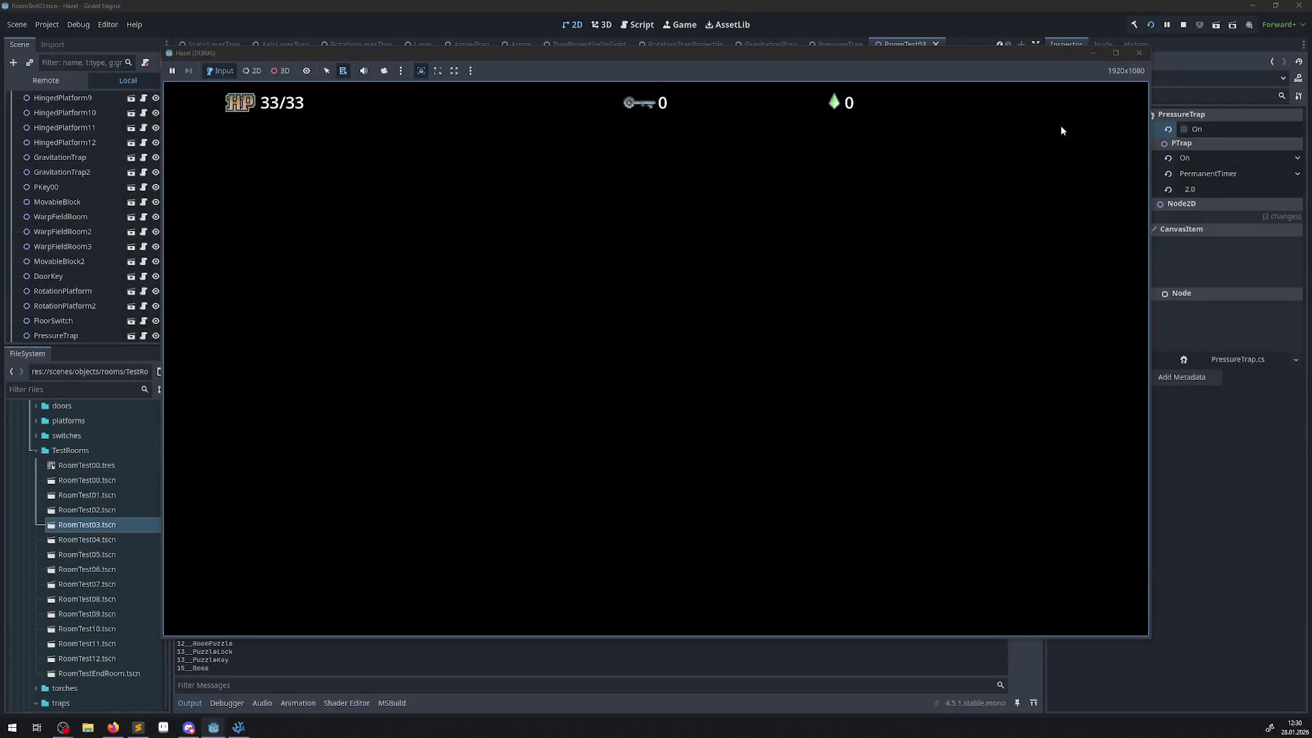
pyautogui.press('Up')
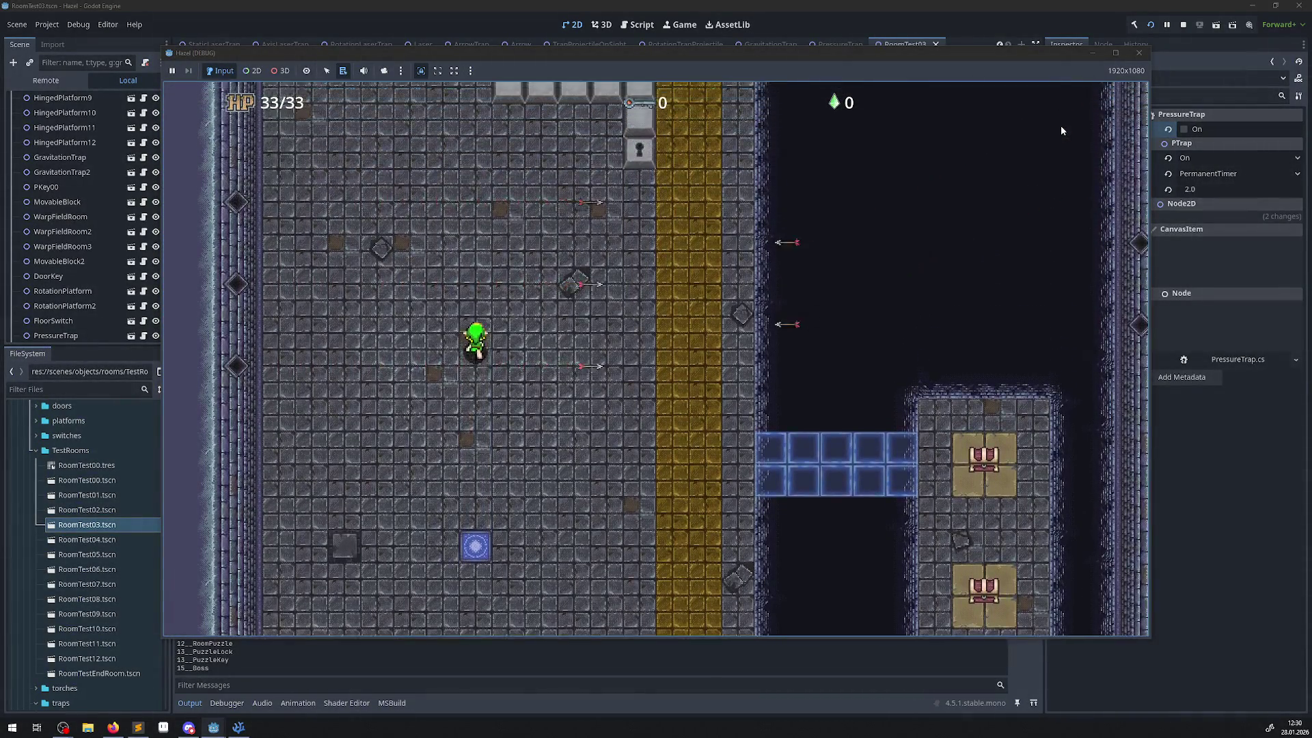
pyautogui.press('Up')
pyautogui.press('Right')
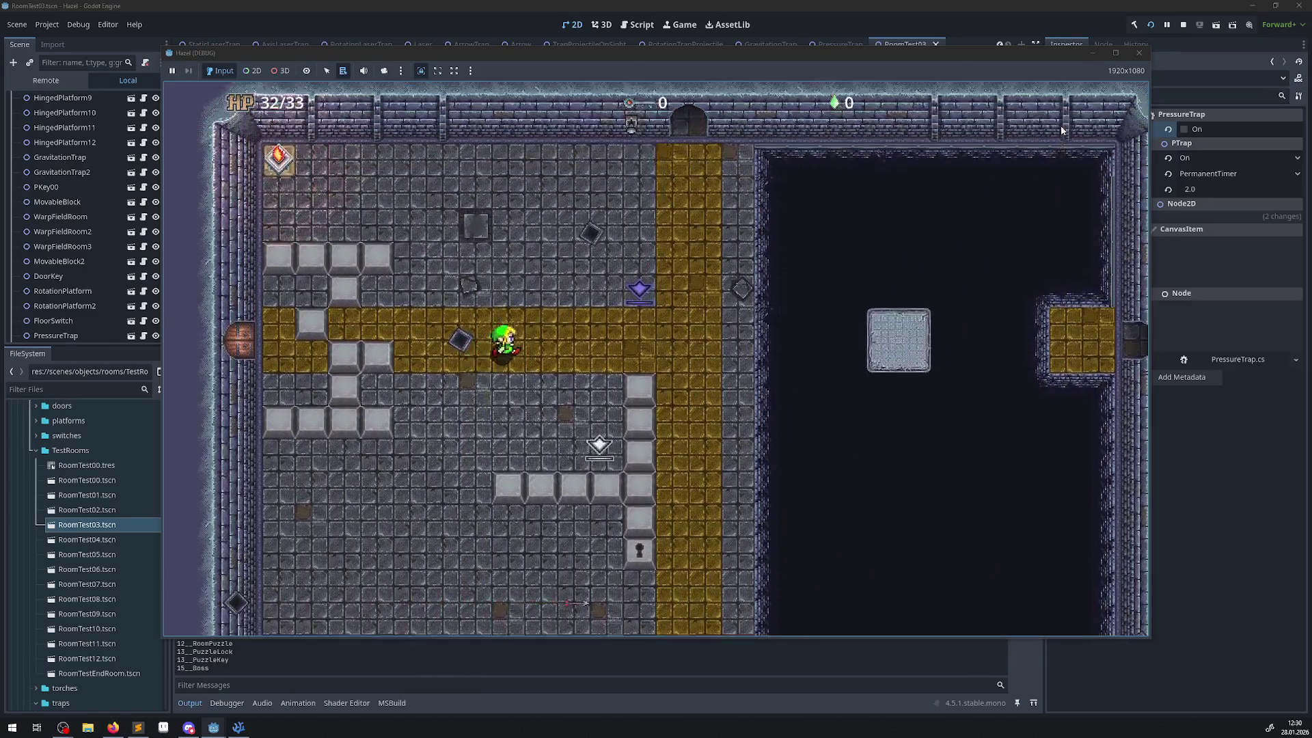
pyautogui.press('Up')
pyautogui.press('Right')
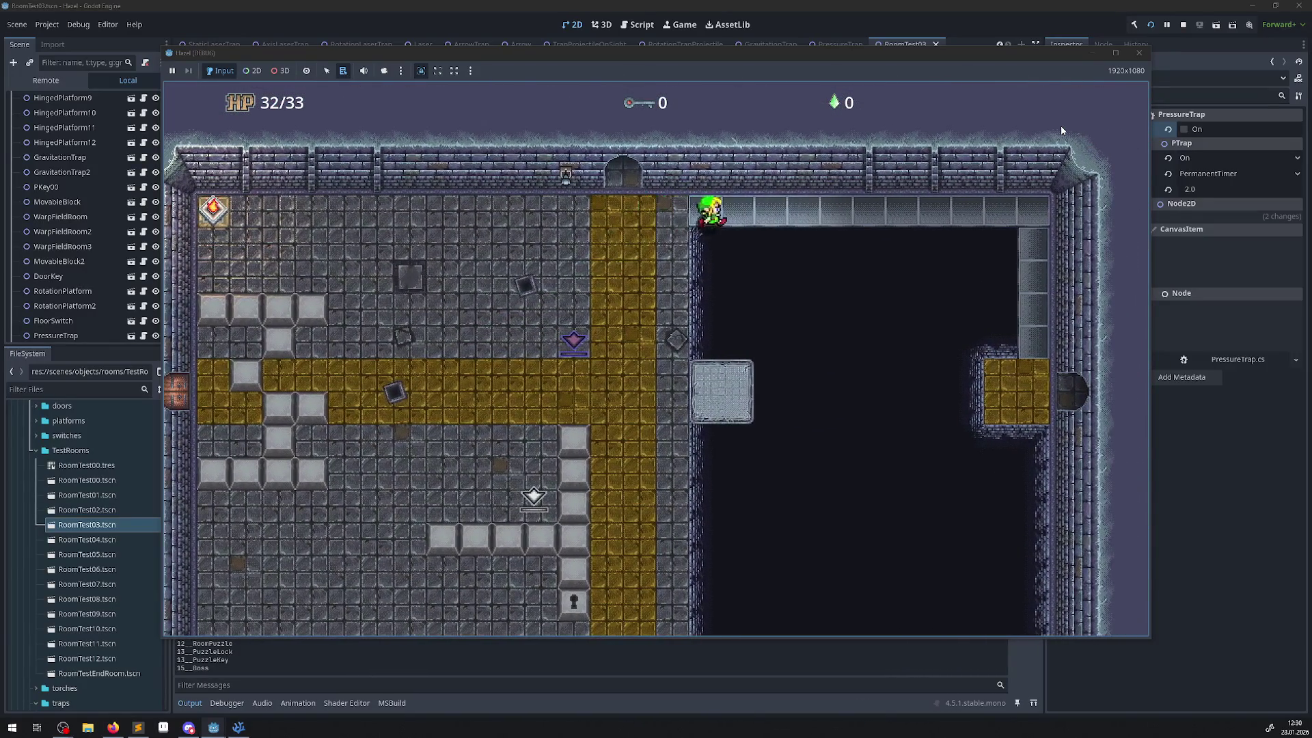
pyautogui.press('Right')
pyautogui.press('Down')
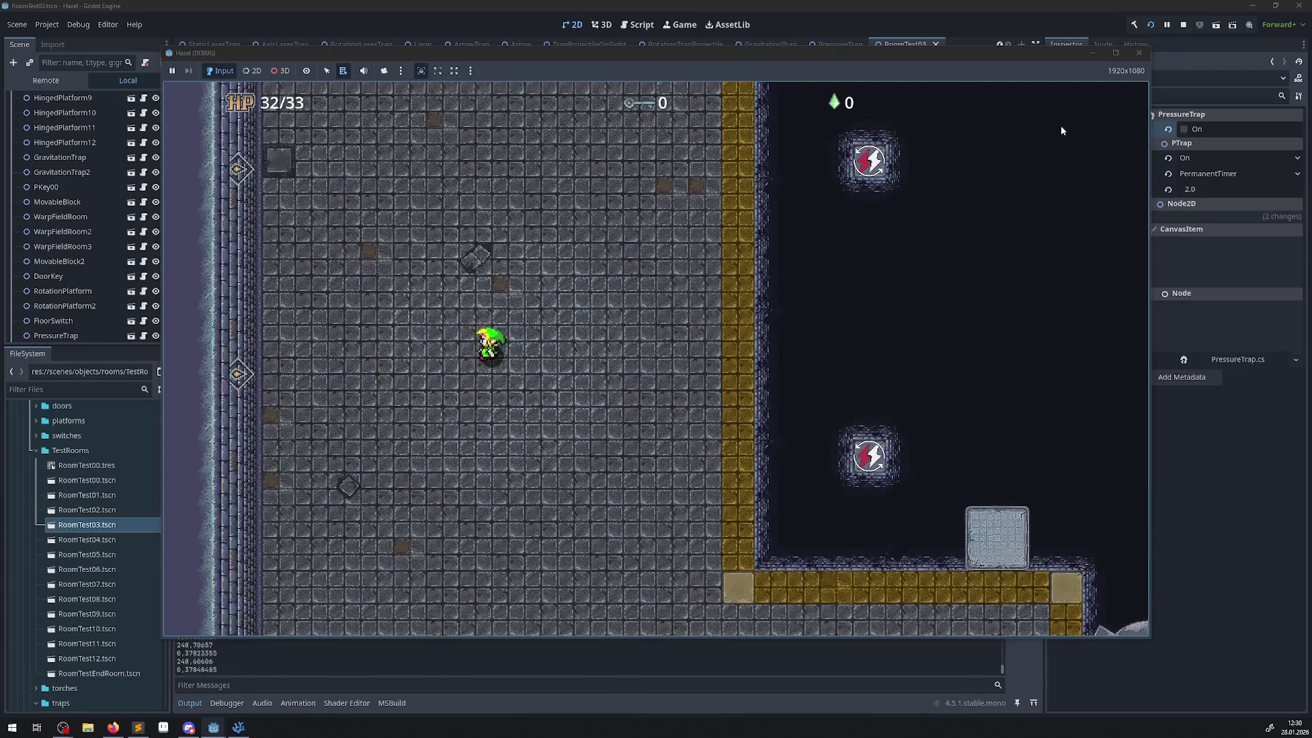
# - Walk the player back and forth across the trap room toward the coloured floor
pyautogui.press('Down')
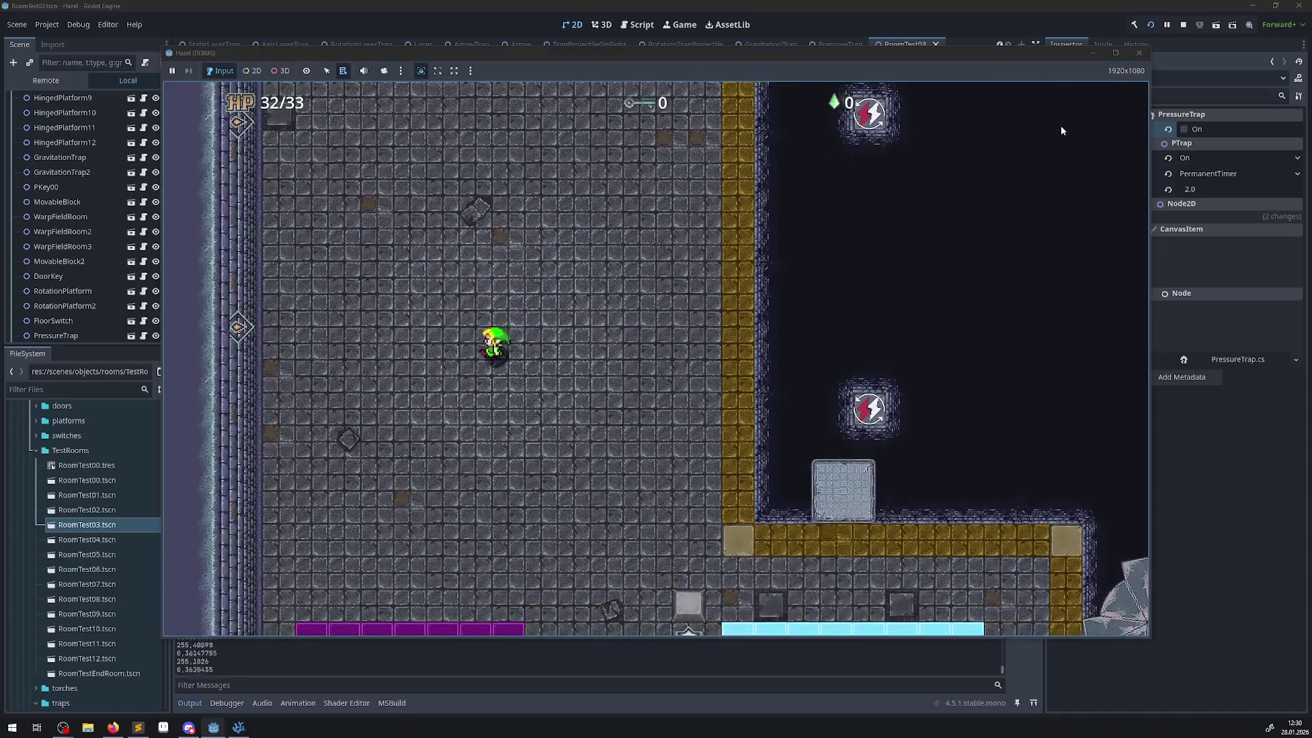
pyautogui.press('Up')
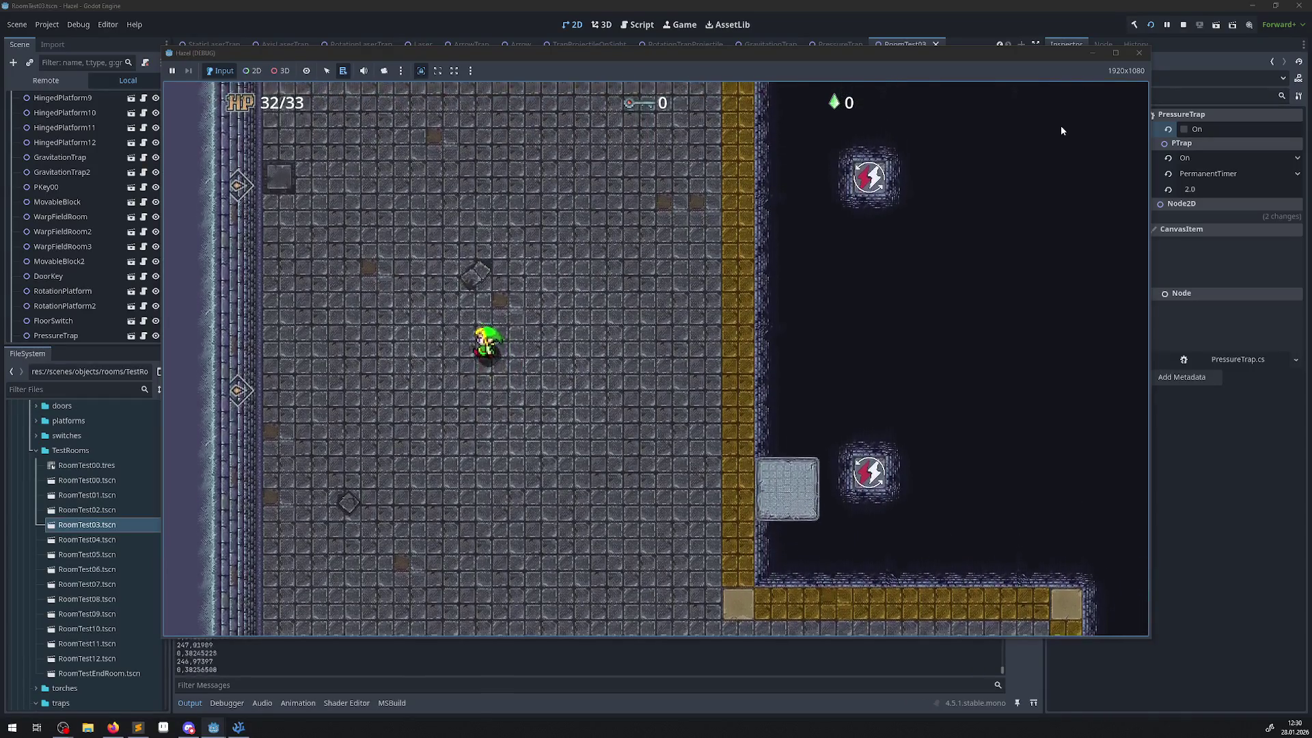
pyautogui.press('Down')
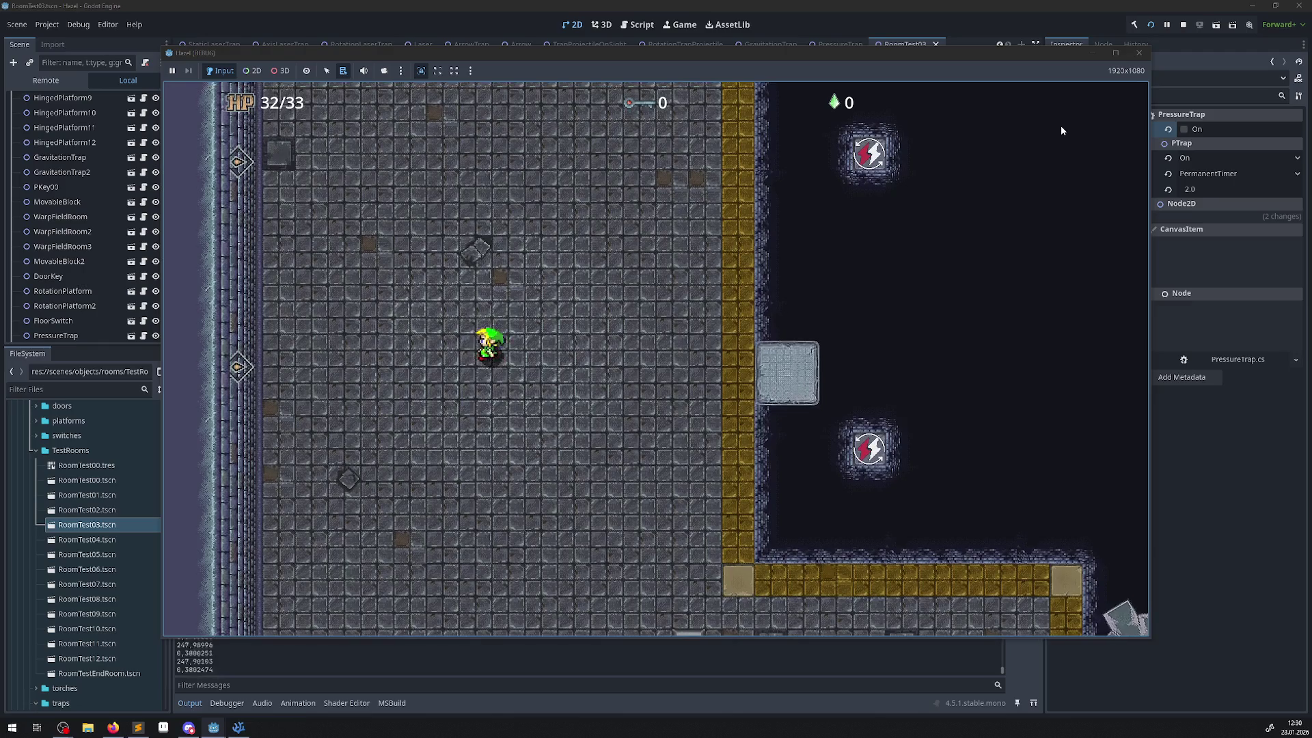
pyautogui.press('Right')
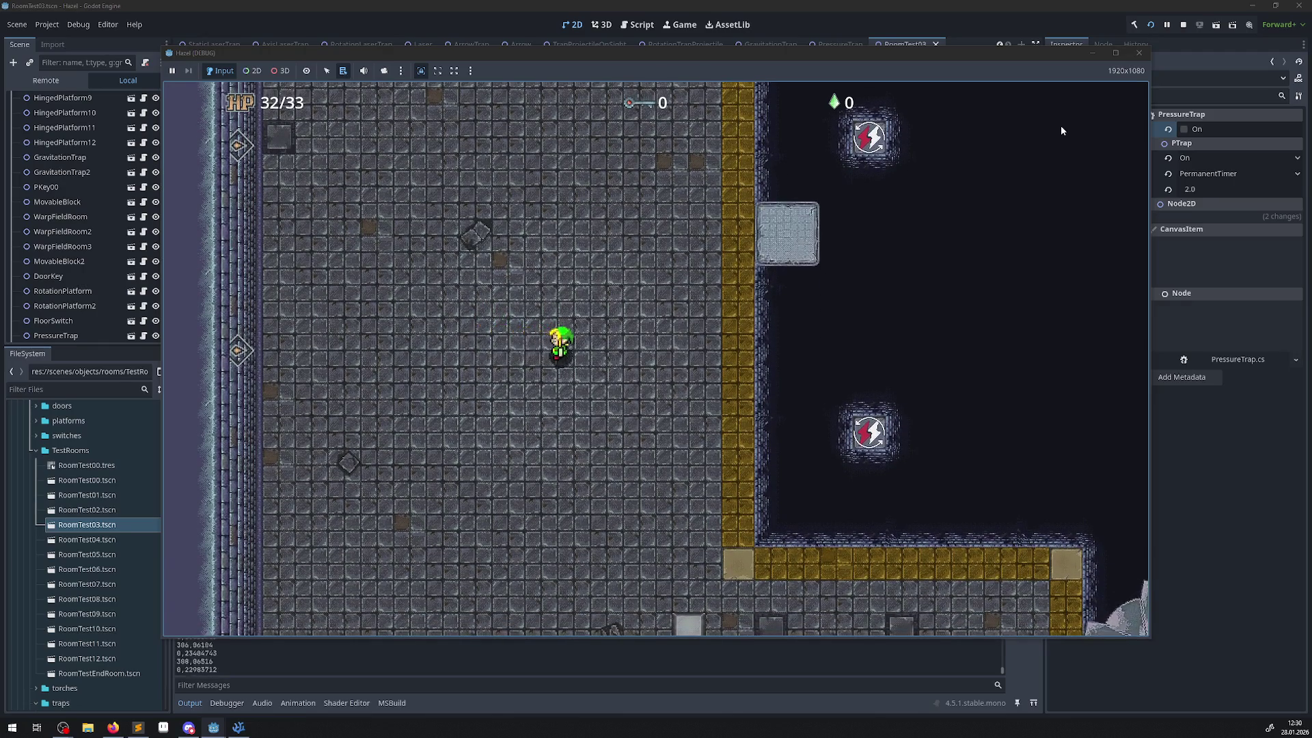
pyautogui.press('Right')
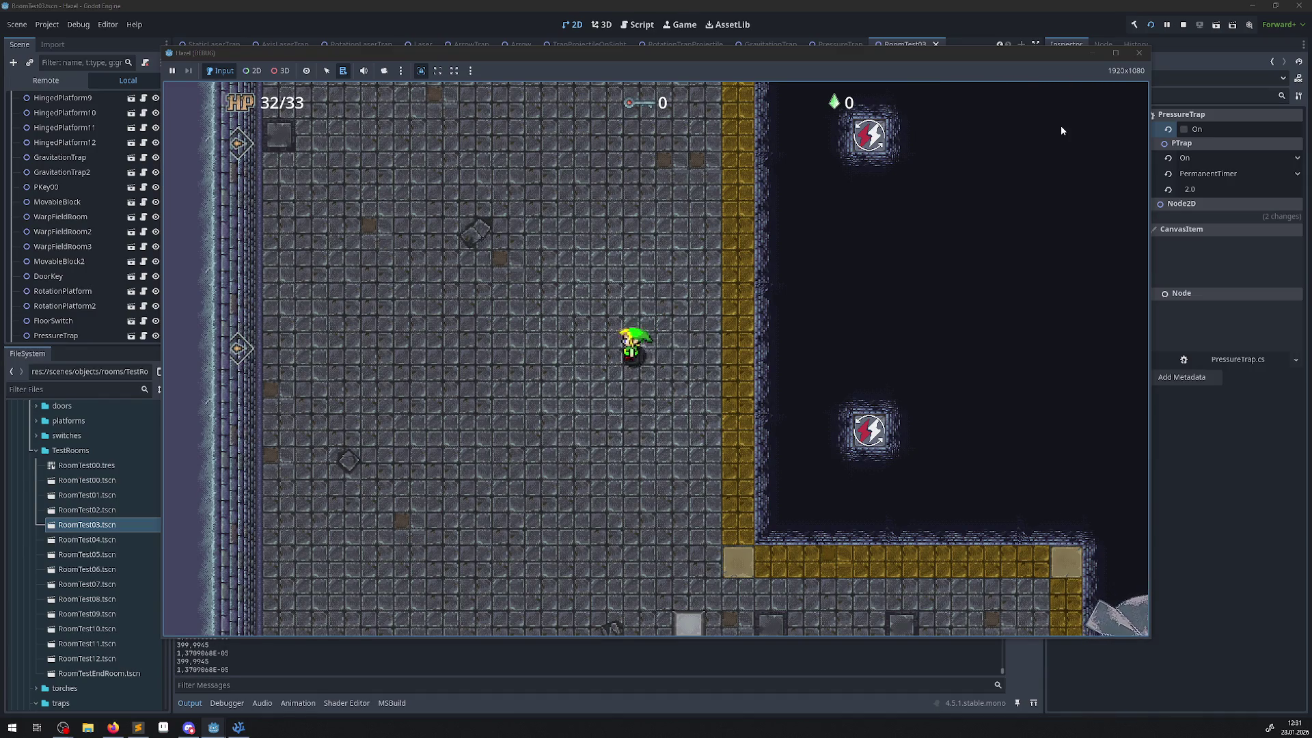
pyautogui.press('Left')
pyautogui.press('Down')
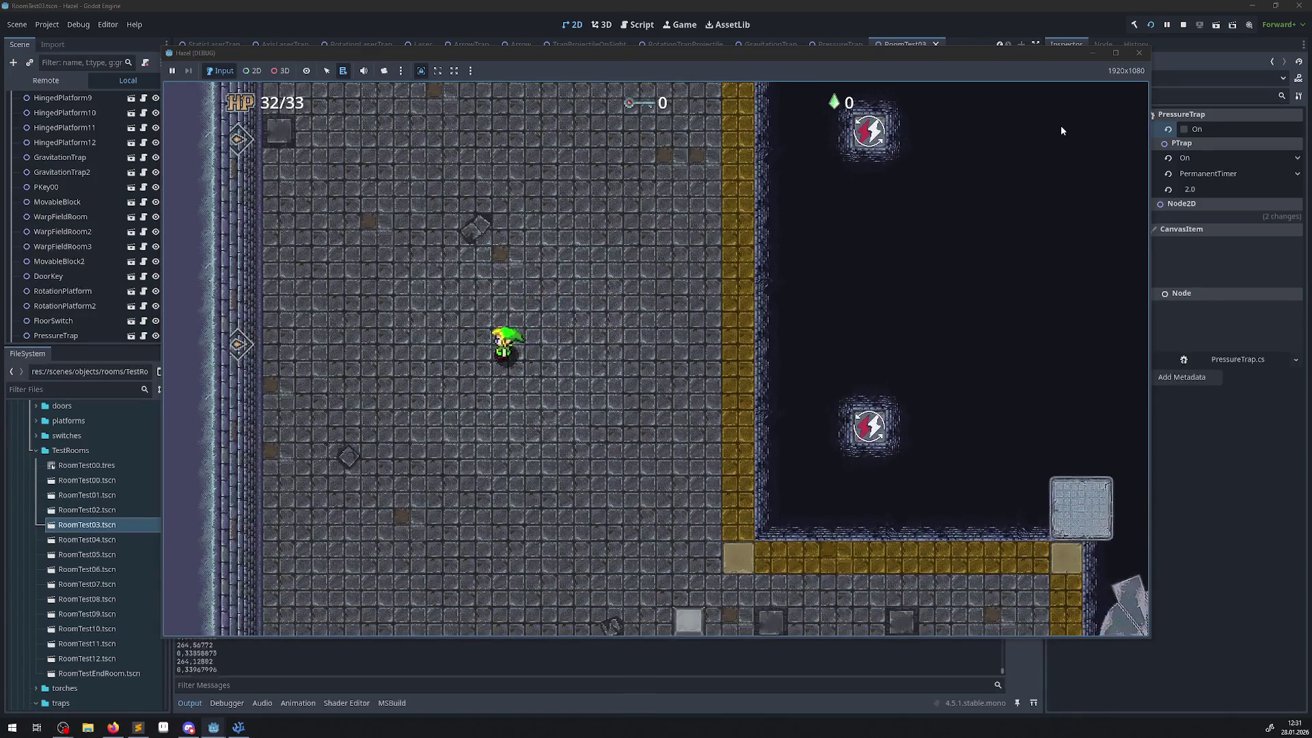
pyautogui.press('Up')
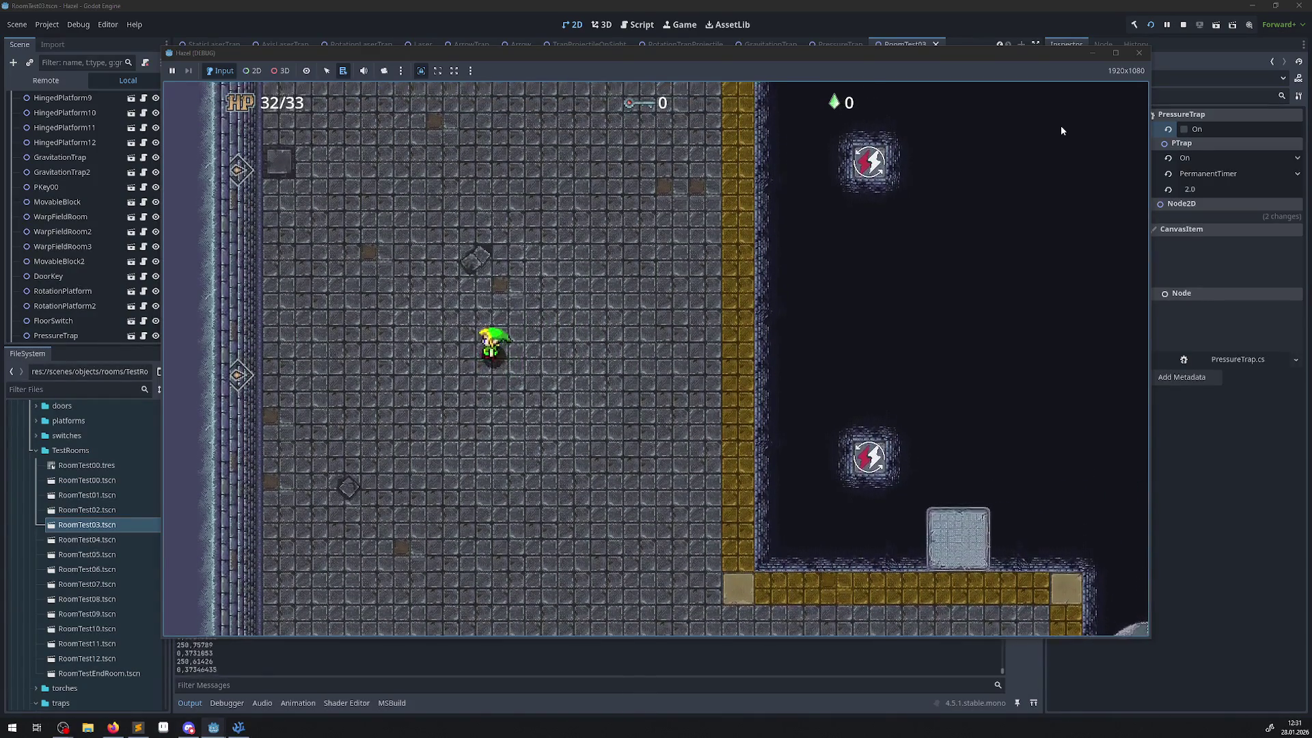
pyautogui.press('Down')
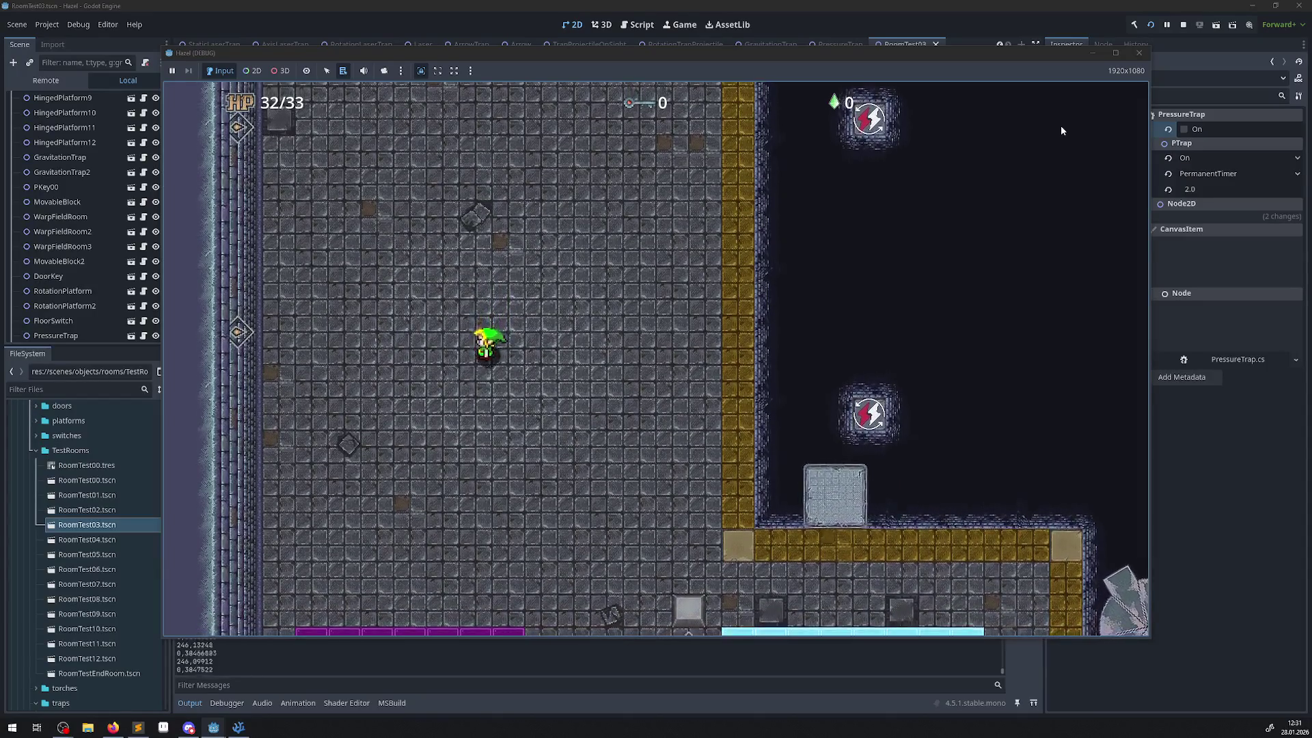
pyautogui.press('Right')
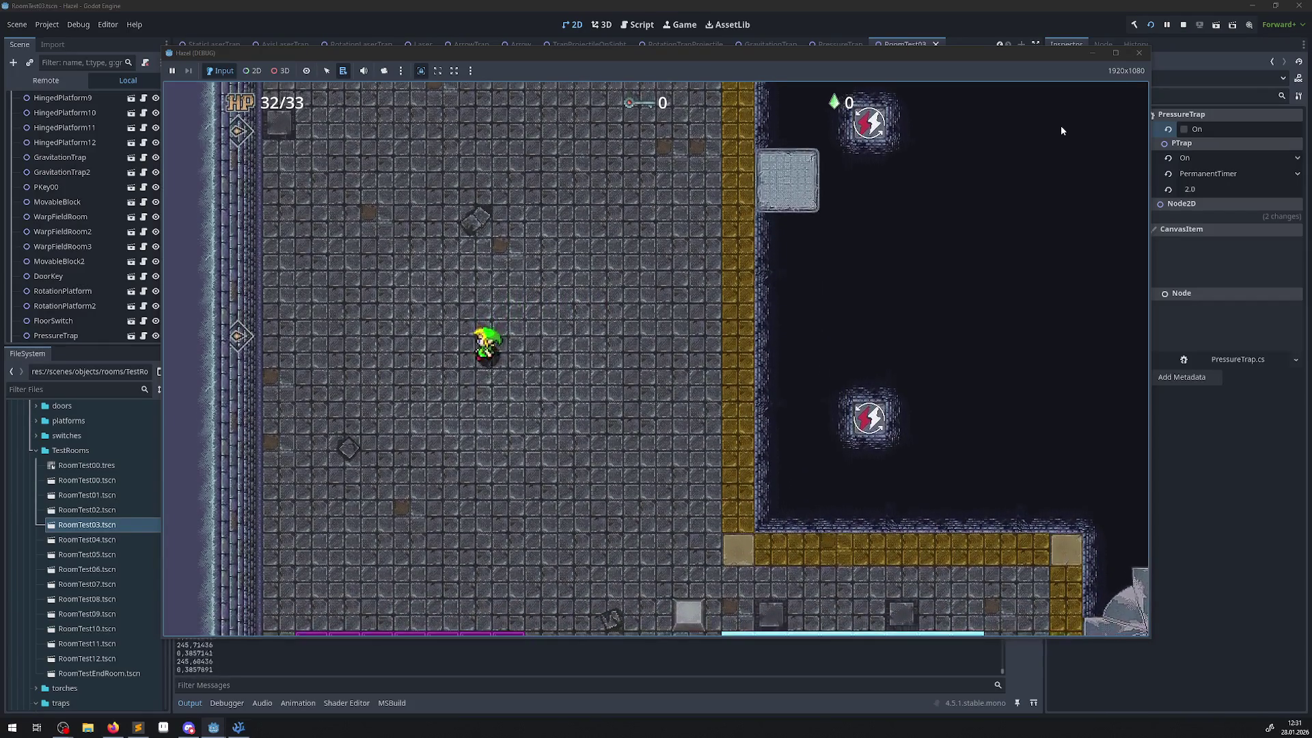
pyautogui.press('Up')
pyautogui.press('Right')
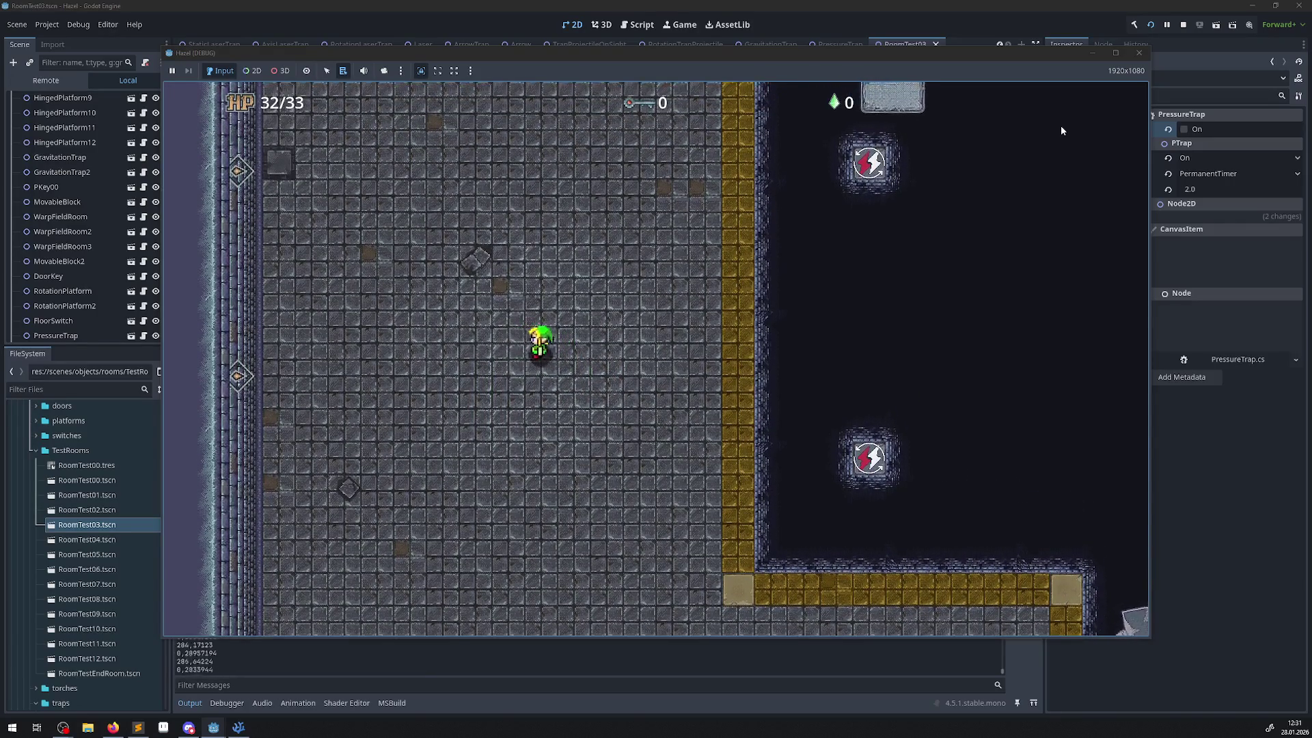
pyautogui.press('Right')
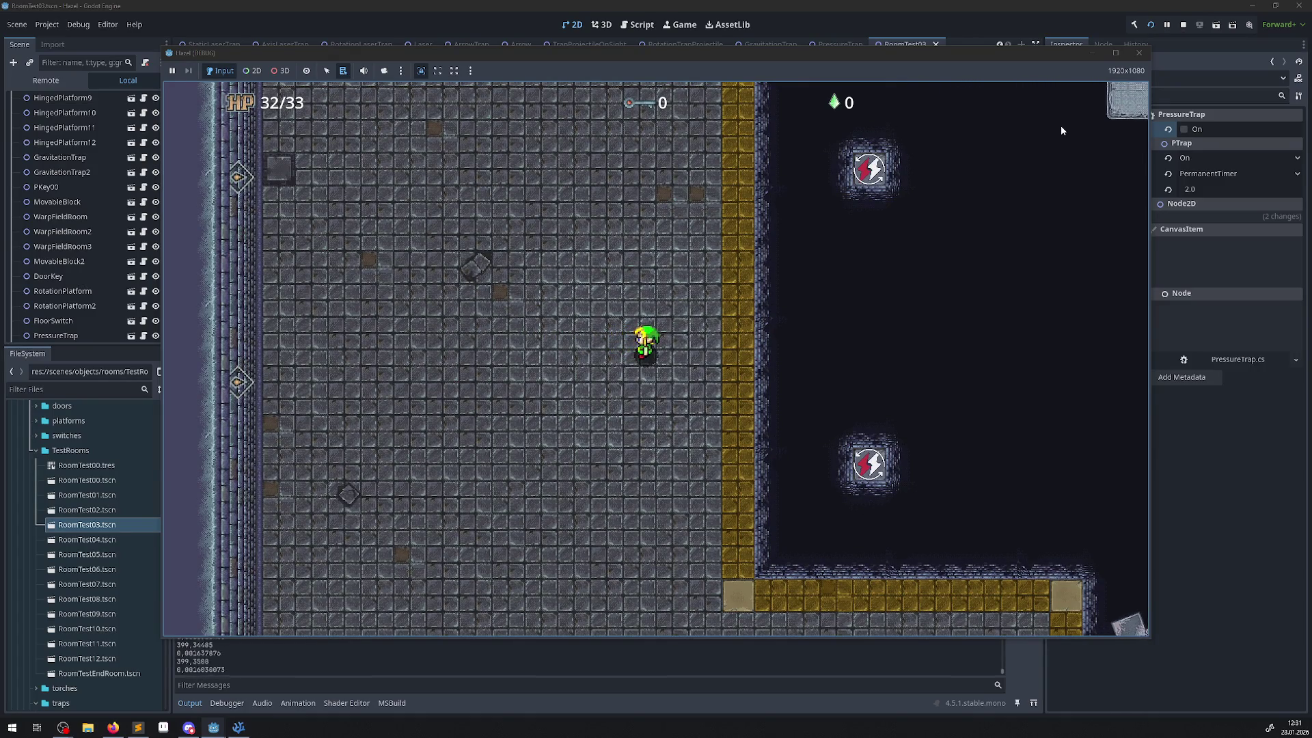
pyautogui.press('Left')
pyautogui.press('Down')
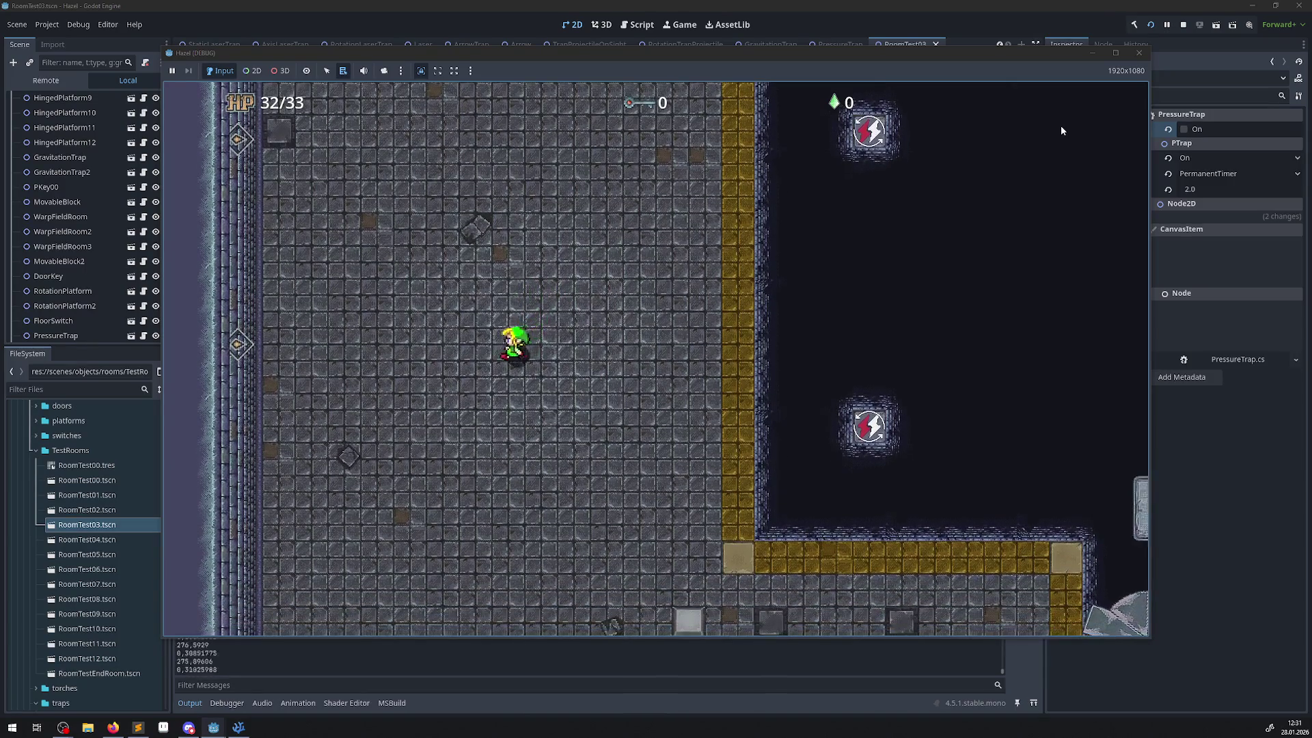
pyautogui.press('Left')
pyautogui.press('Up')
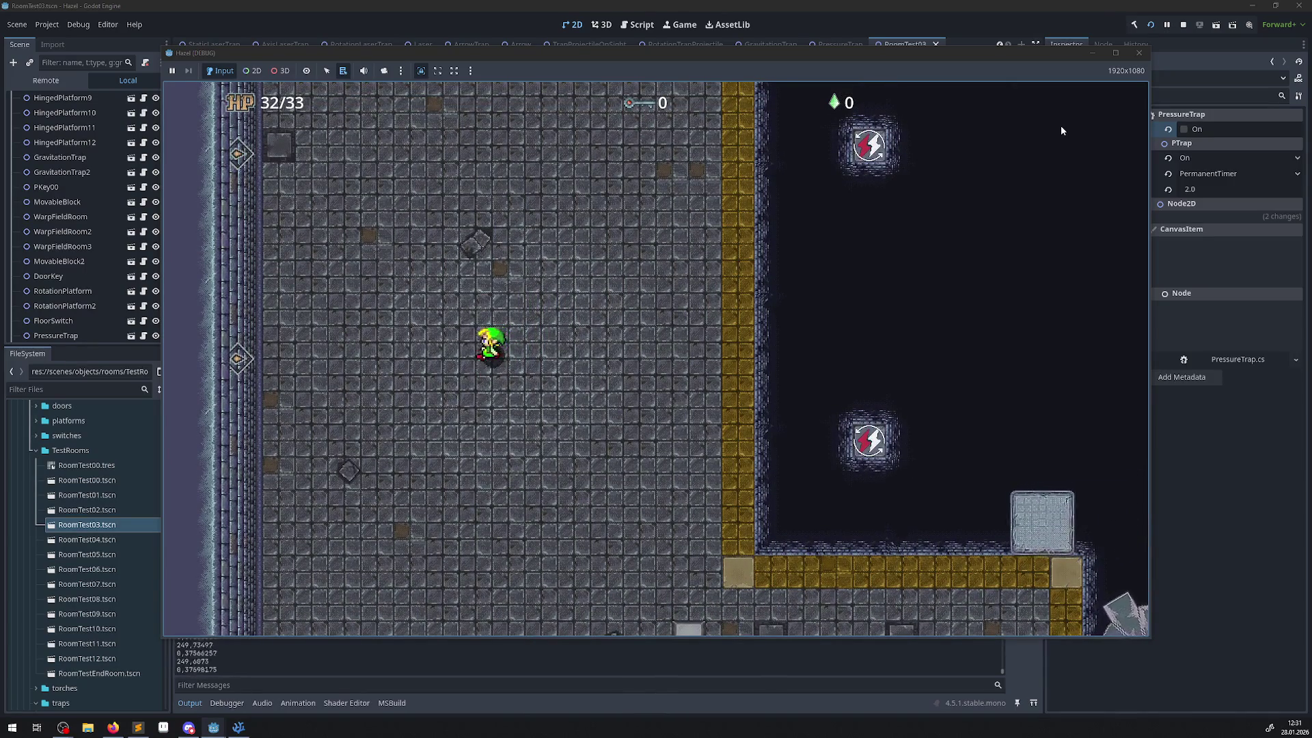
pyautogui.press('Up')
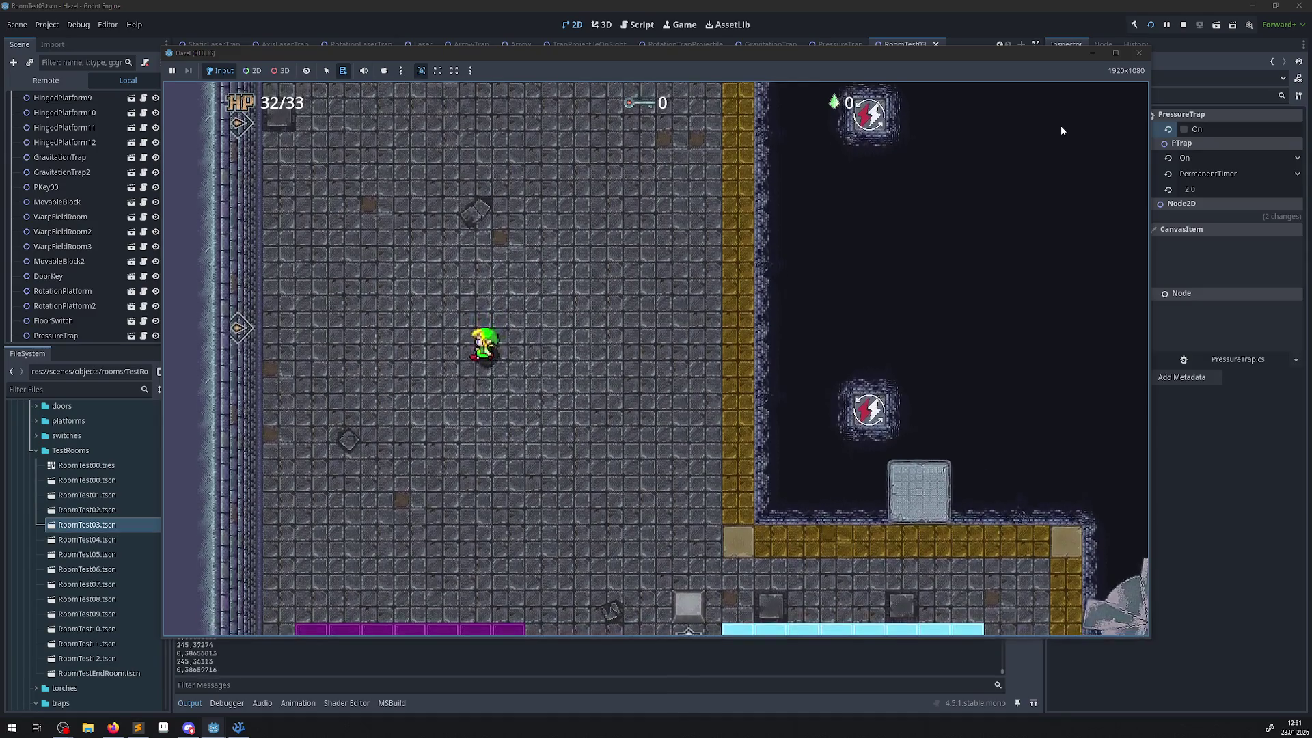
pyautogui.press('Right')
pyautogui.press('Down')
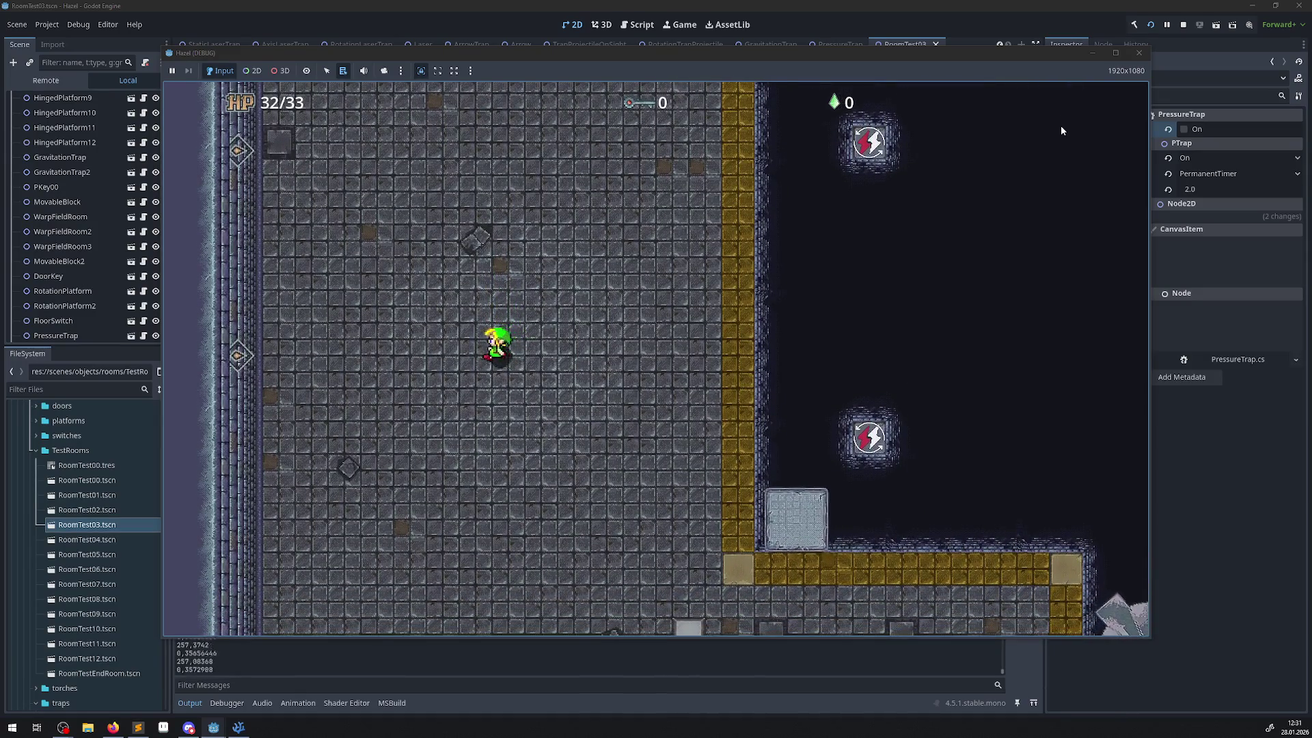
pyautogui.press('Down')
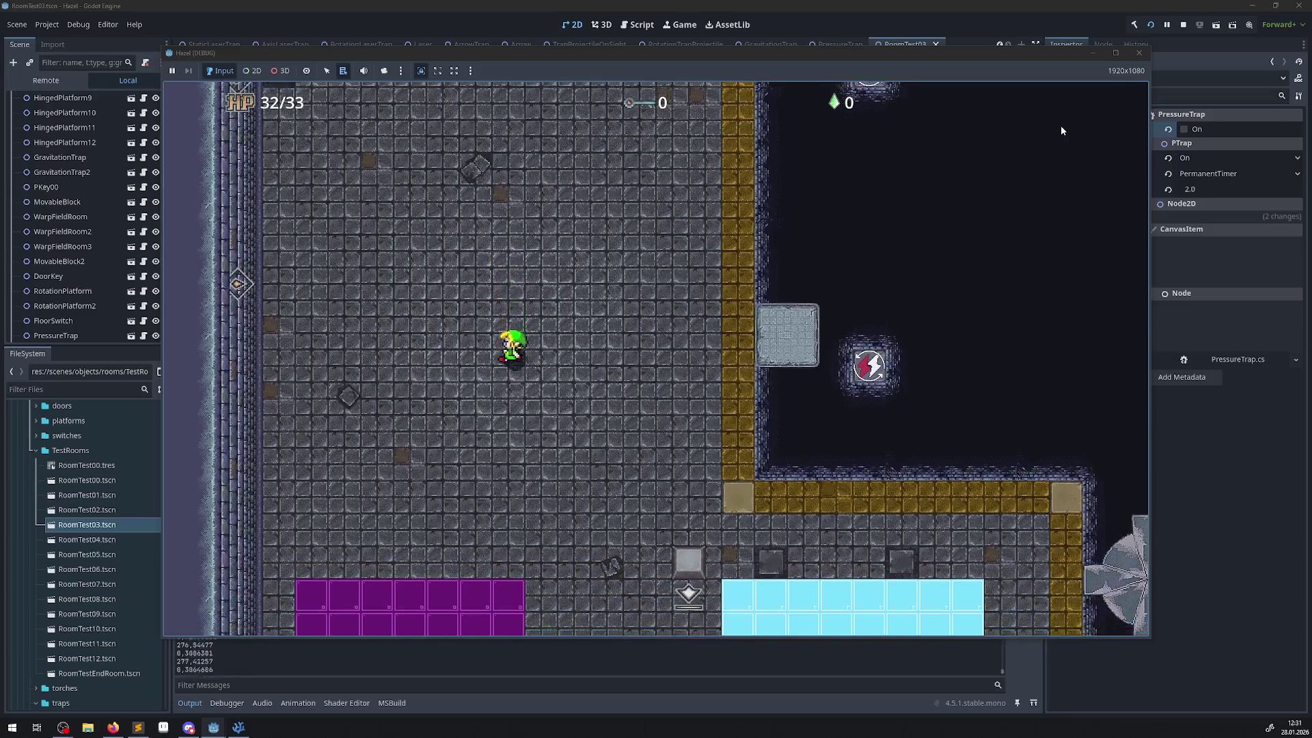
# - Keep moving the player around near the pressure trap, then close the Hazel (DEBUG) game window
pyautogui.press('Left')
pyautogui.press('Left')
pyautogui.press('Up')
pyautogui.press('Right')
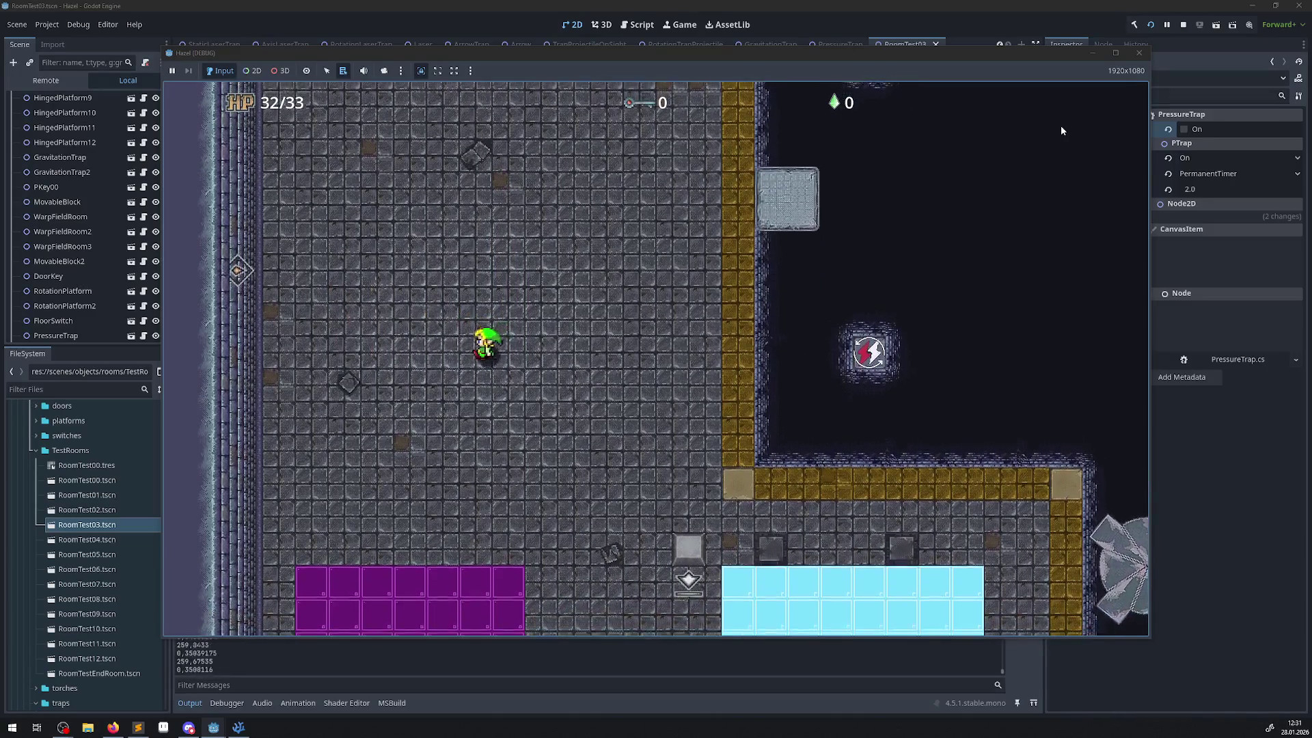
pyautogui.press('Left')
pyautogui.press('Left')
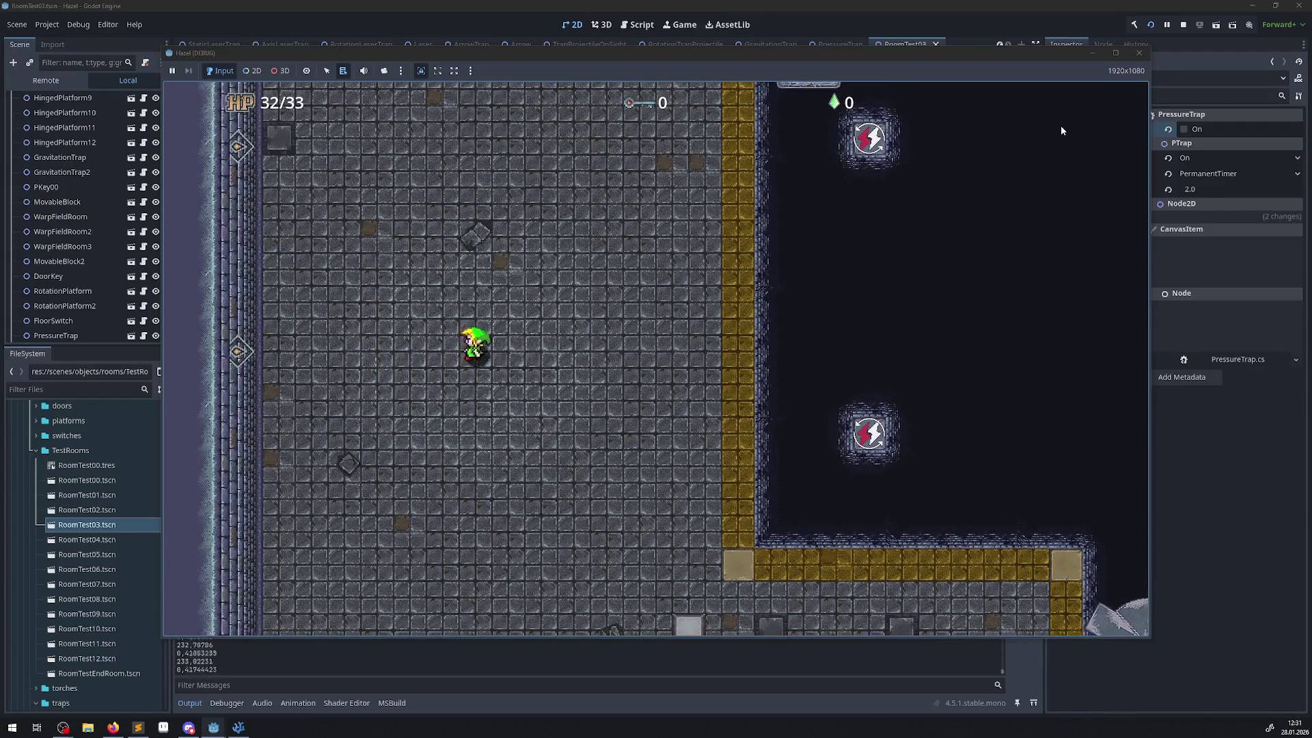
pyautogui.press('Left')
pyautogui.press('Up')
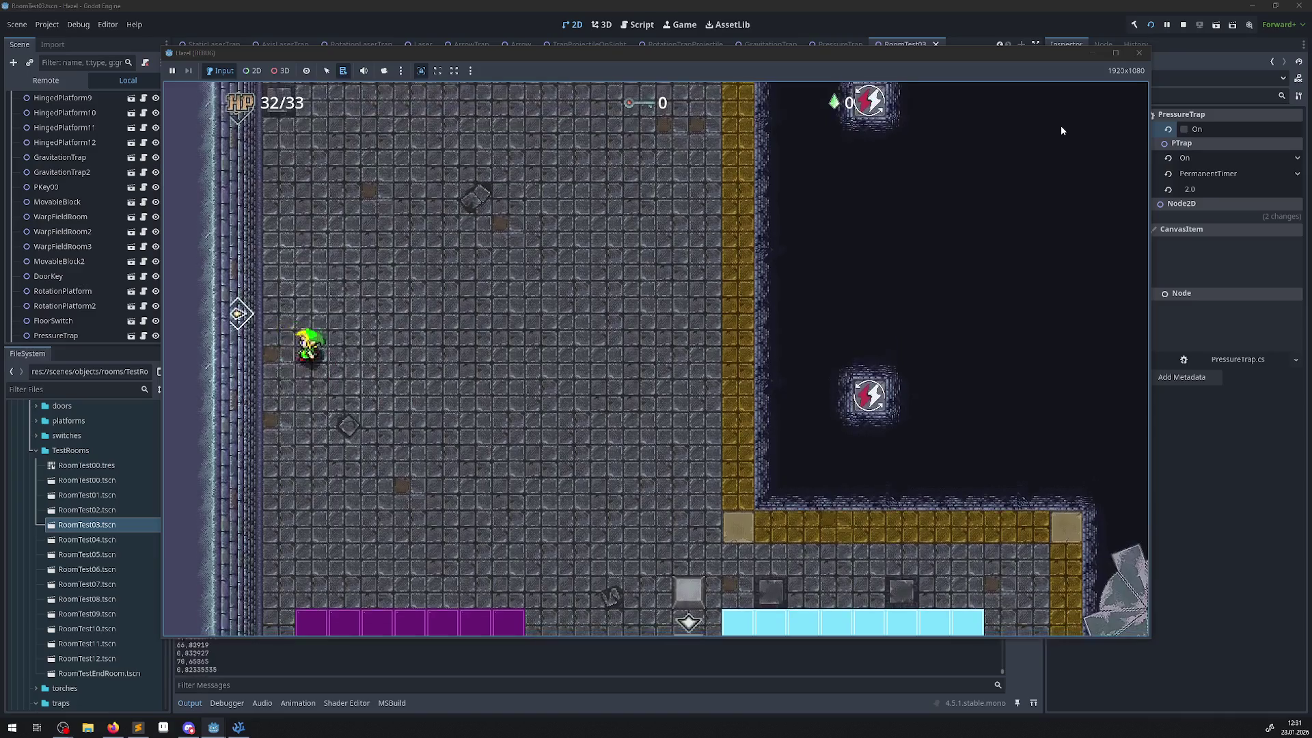
pyautogui.press('Right')
pyautogui.press('Right')
pyautogui.press('Down')
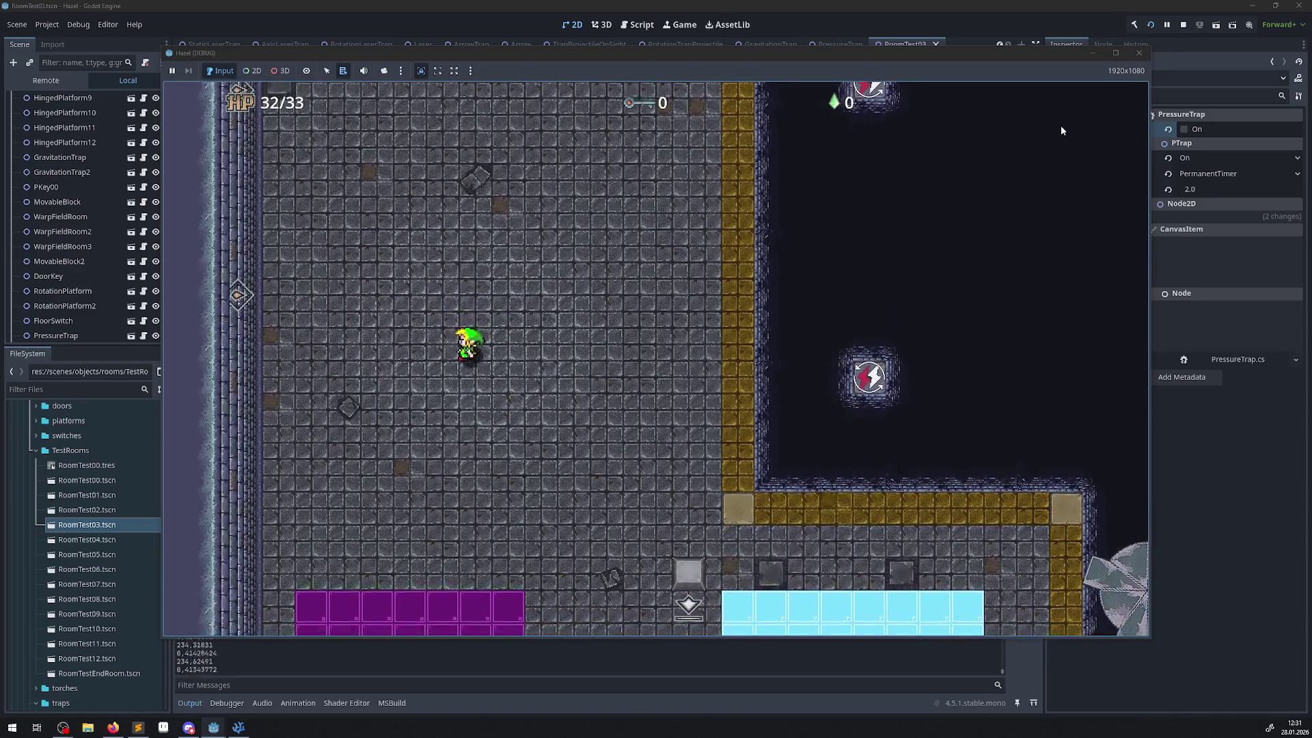
pyautogui.press('Left')
pyautogui.press('Left')
pyautogui.press('Up')
pyautogui.press('Right')
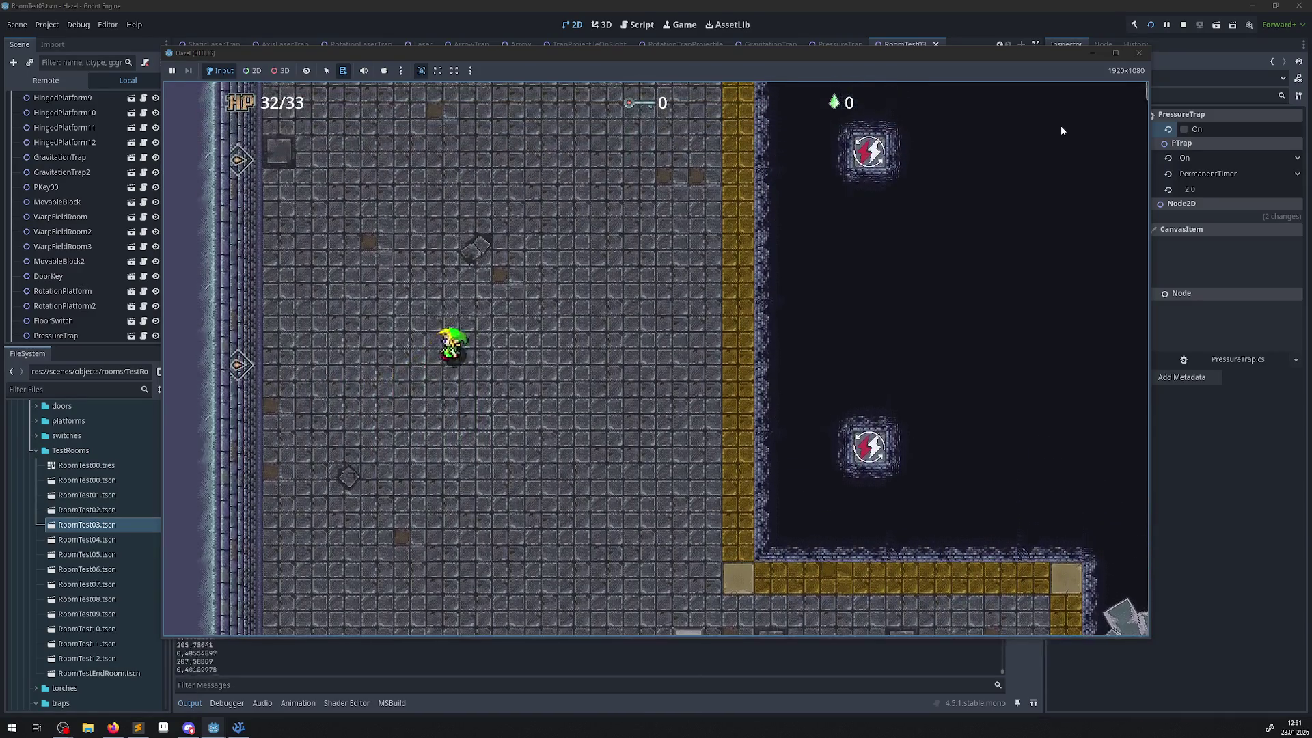
pyautogui.press('Right')
pyautogui.press('Down')
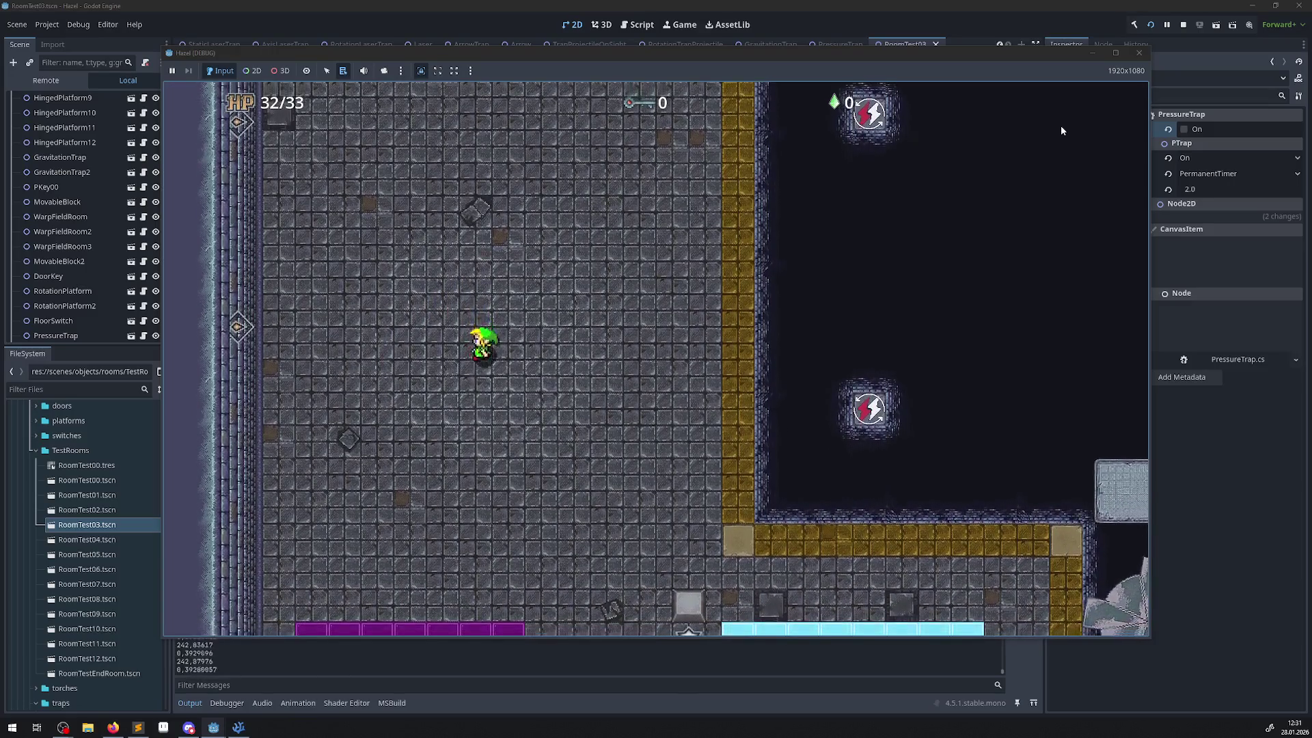
pyautogui.press('Down')
pyautogui.press('Left')
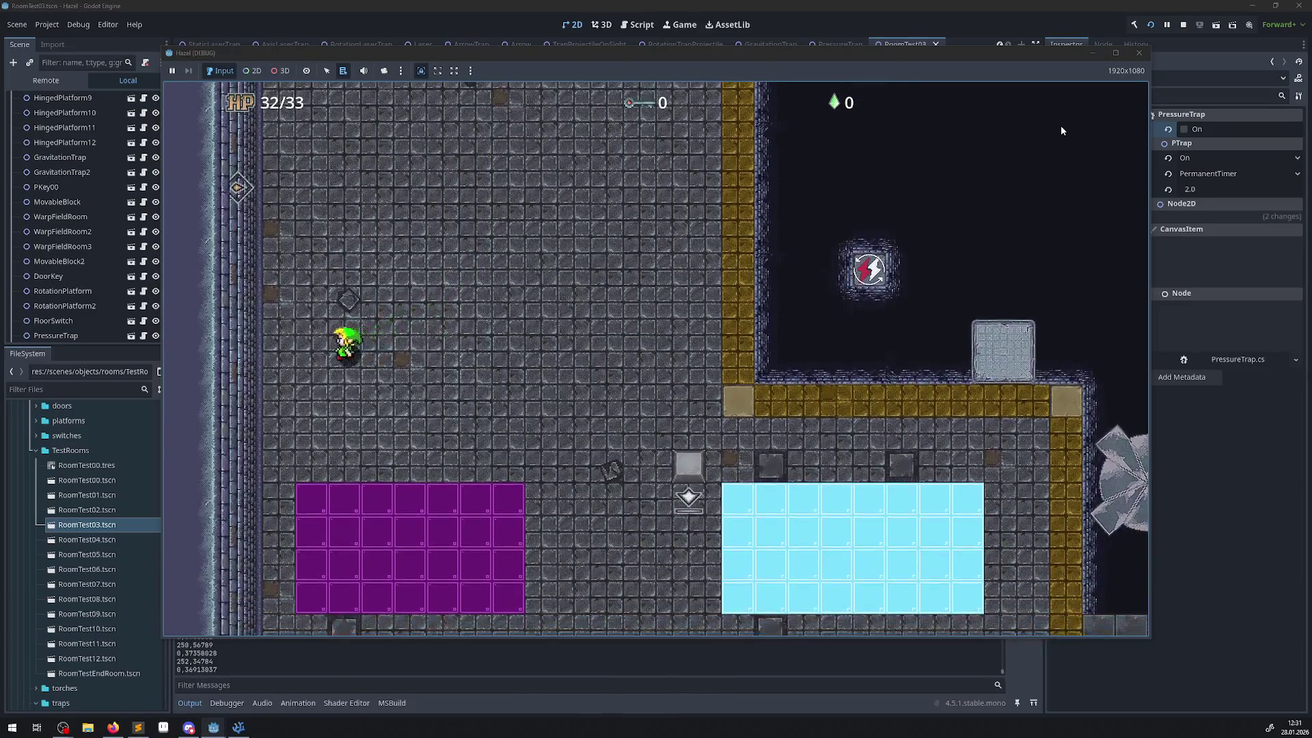
pyautogui.press('Up')
pyautogui.press('Right')
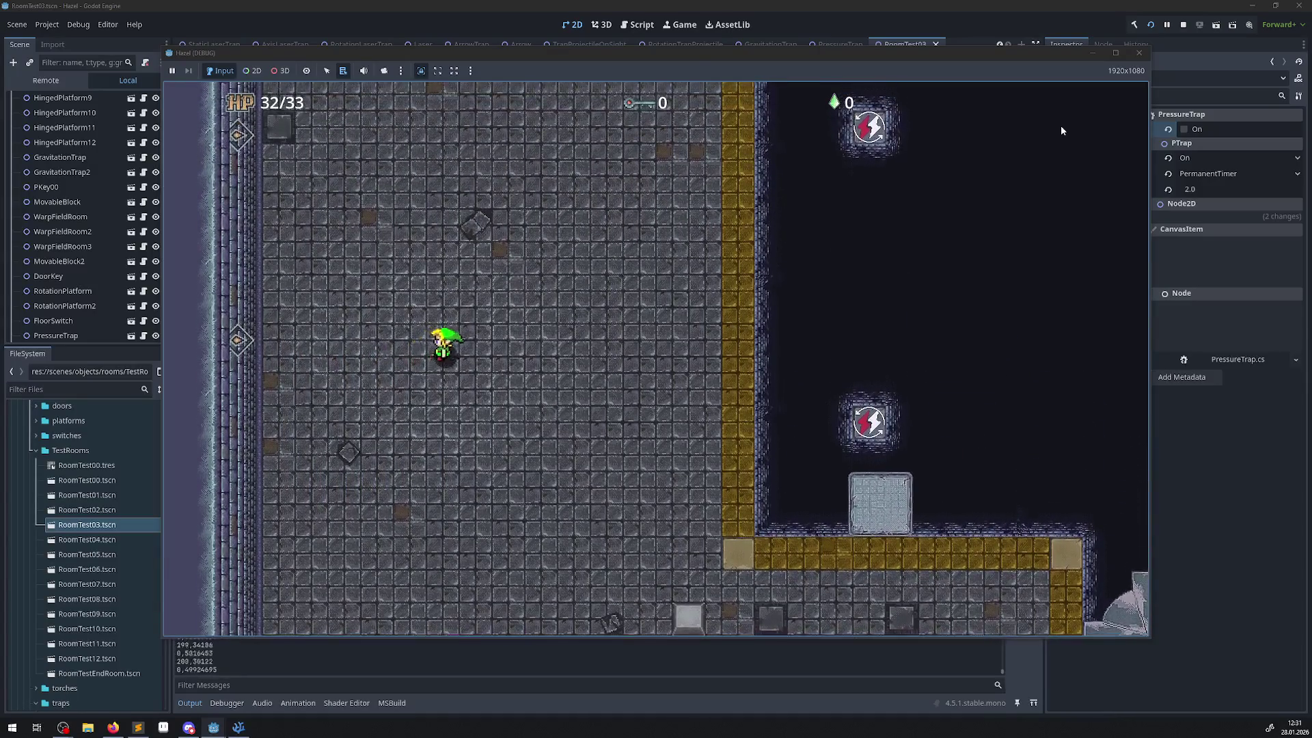
pyautogui.press('Down')
pyautogui.press('Right')
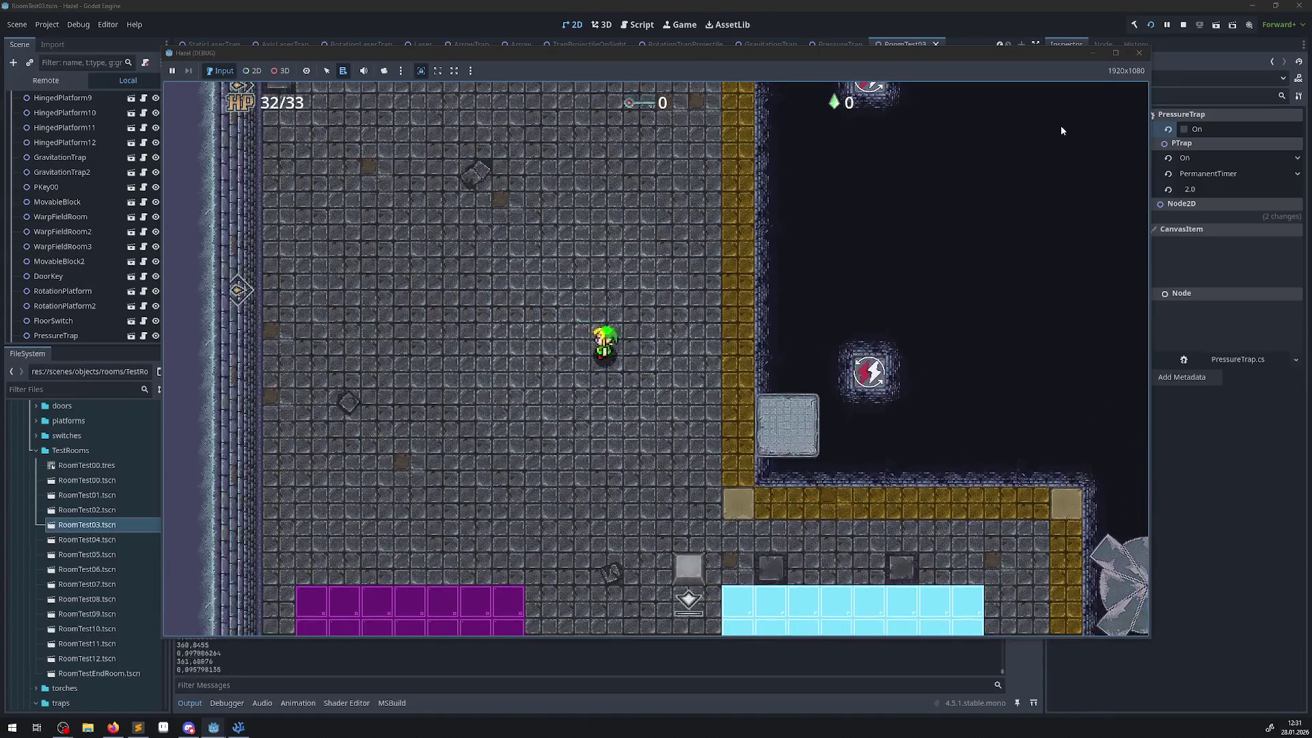
pyautogui.press('Right')
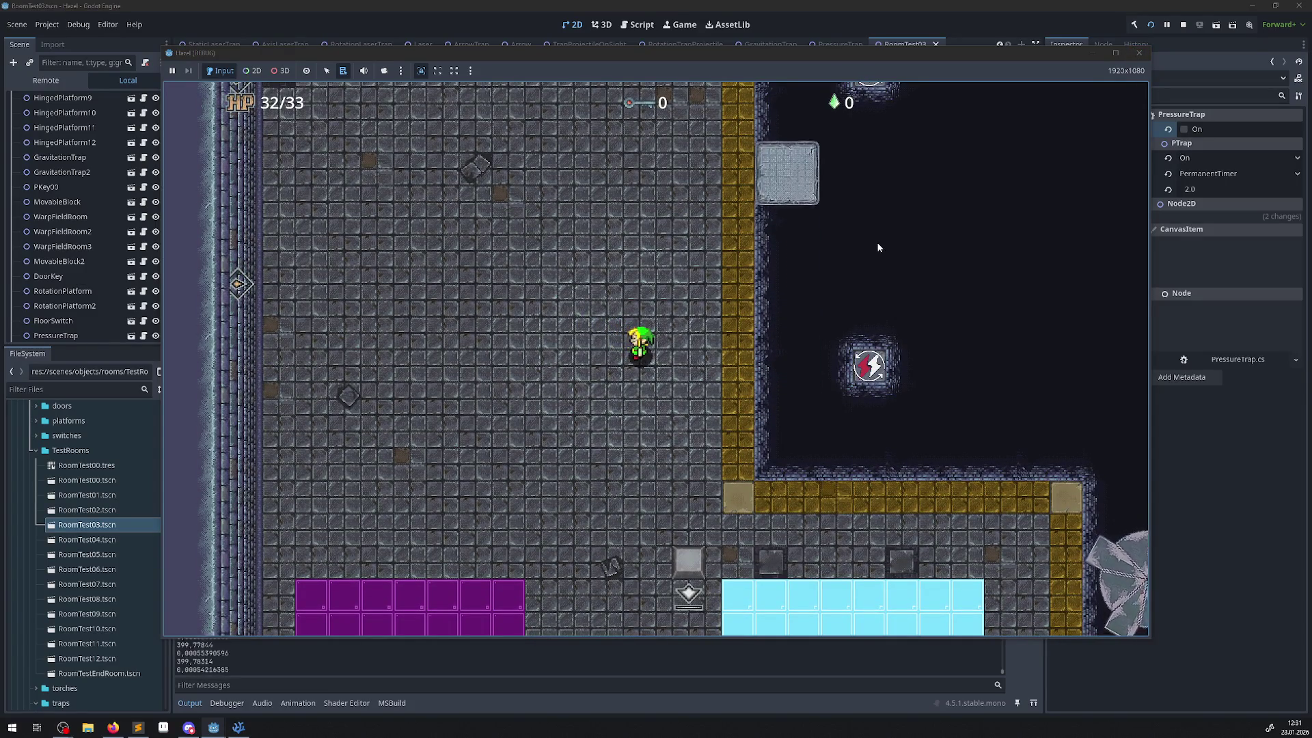
pyautogui.press('Right')
pyautogui.press('Left')
pyautogui.press('Left')
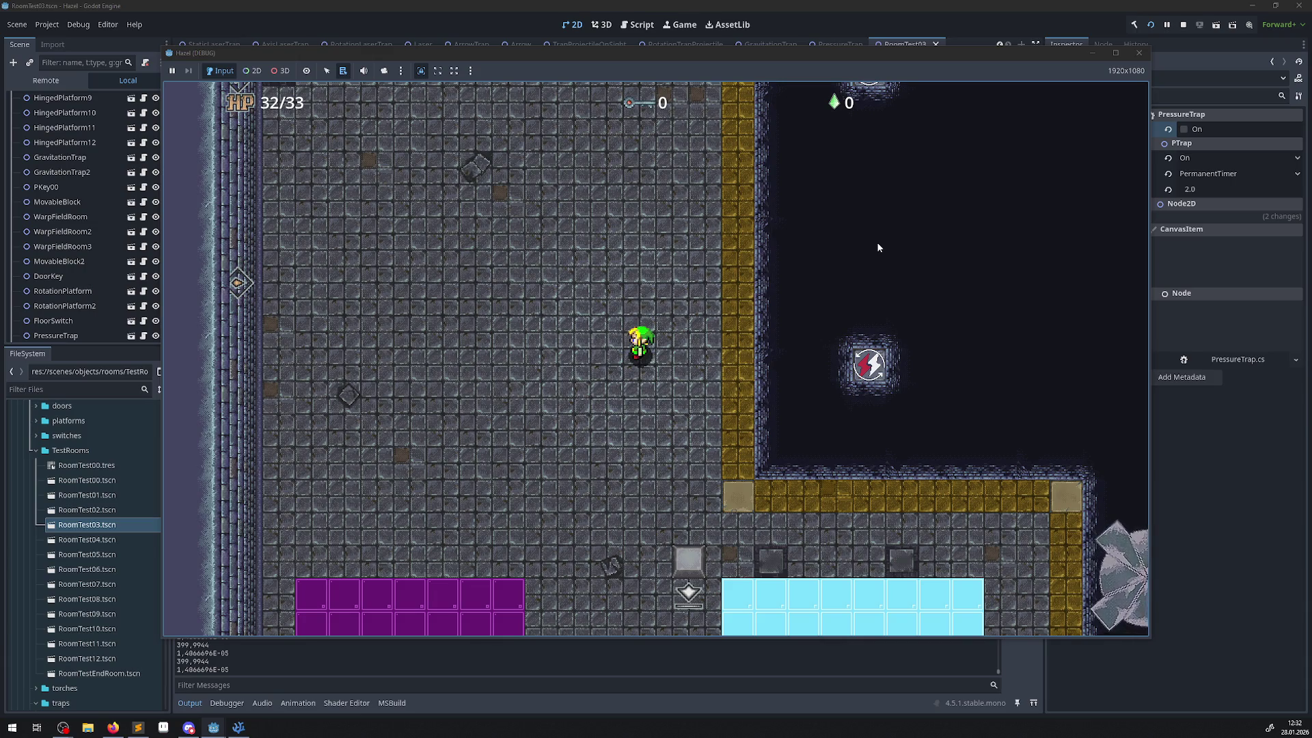
pyautogui.click(1138, 52)
# - Delete the GD.Print debug lines and start a // comment line above var DistFac
pyautogui.click(246, 729)
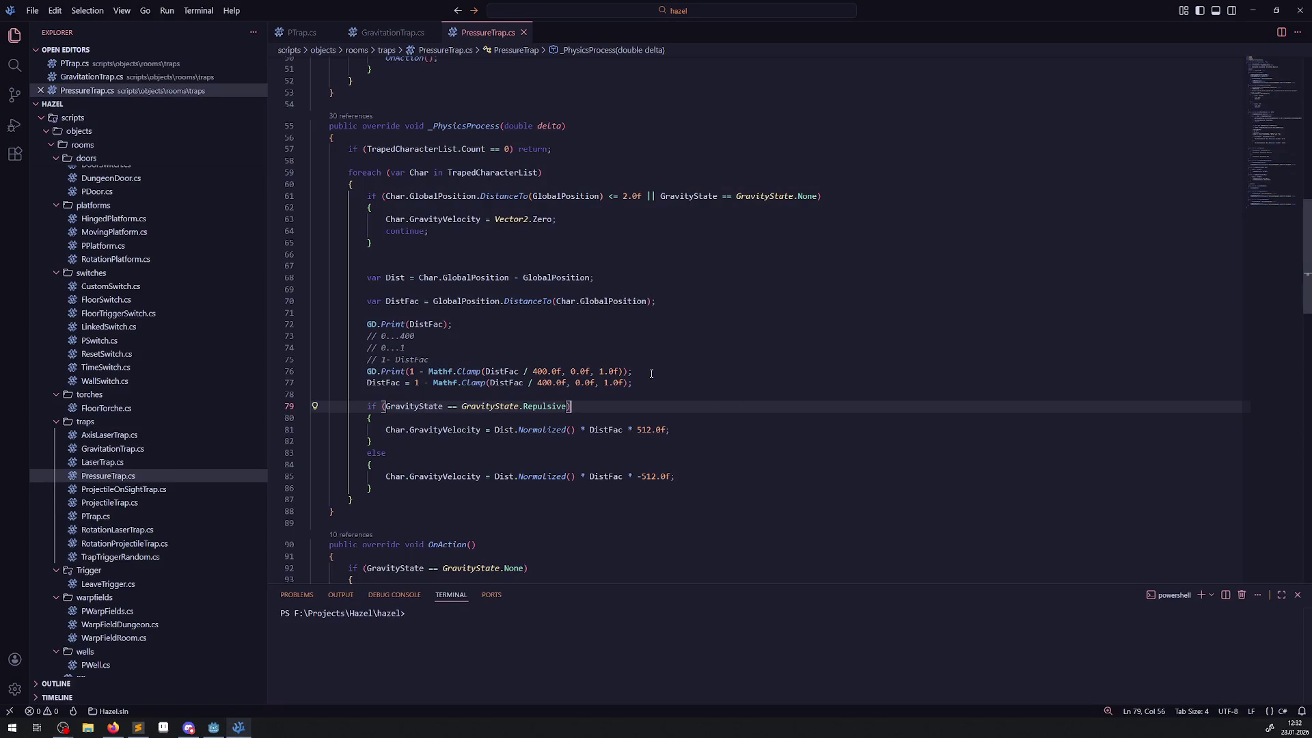
pyautogui.moveTo(651, 374); pyautogui.dragTo(311, 324)
pyautogui.press('BackSpace')
pyautogui.press('BackSpace')
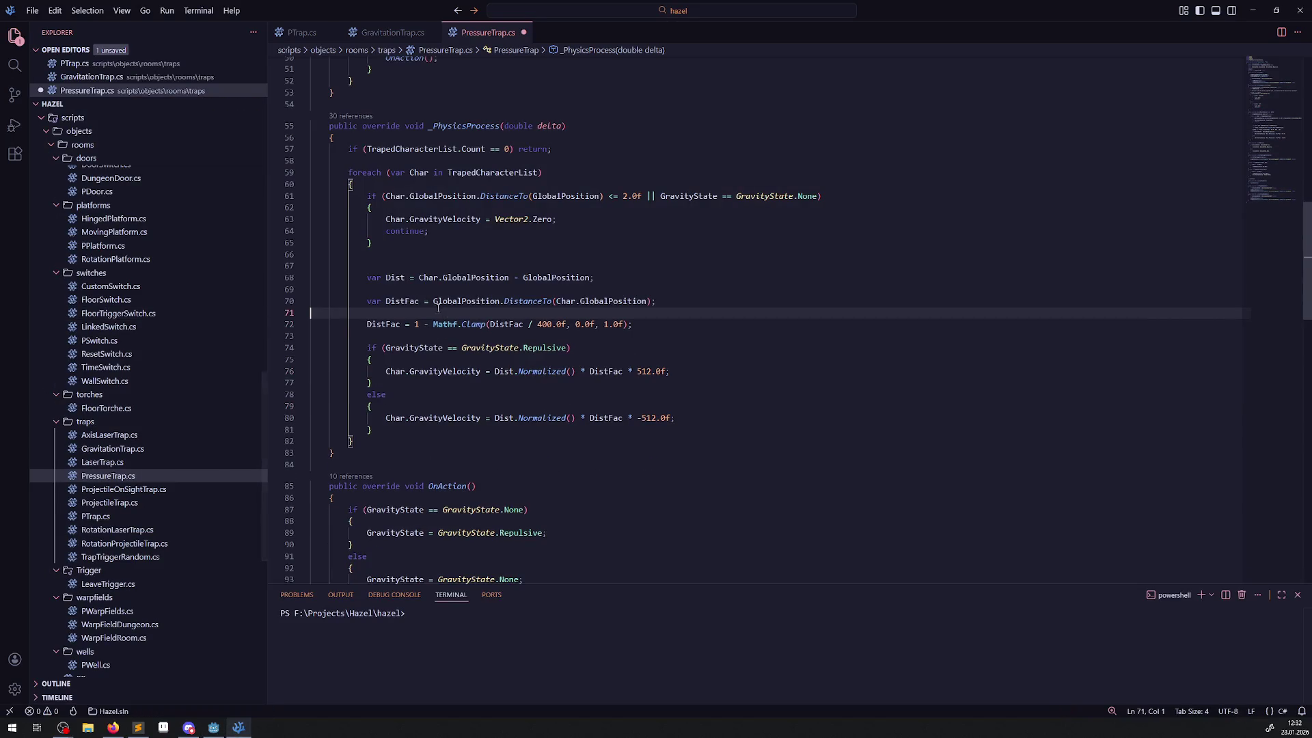
pyautogui.click(431, 291)
pyautogui.press('Return')
pyautogui.write('//')
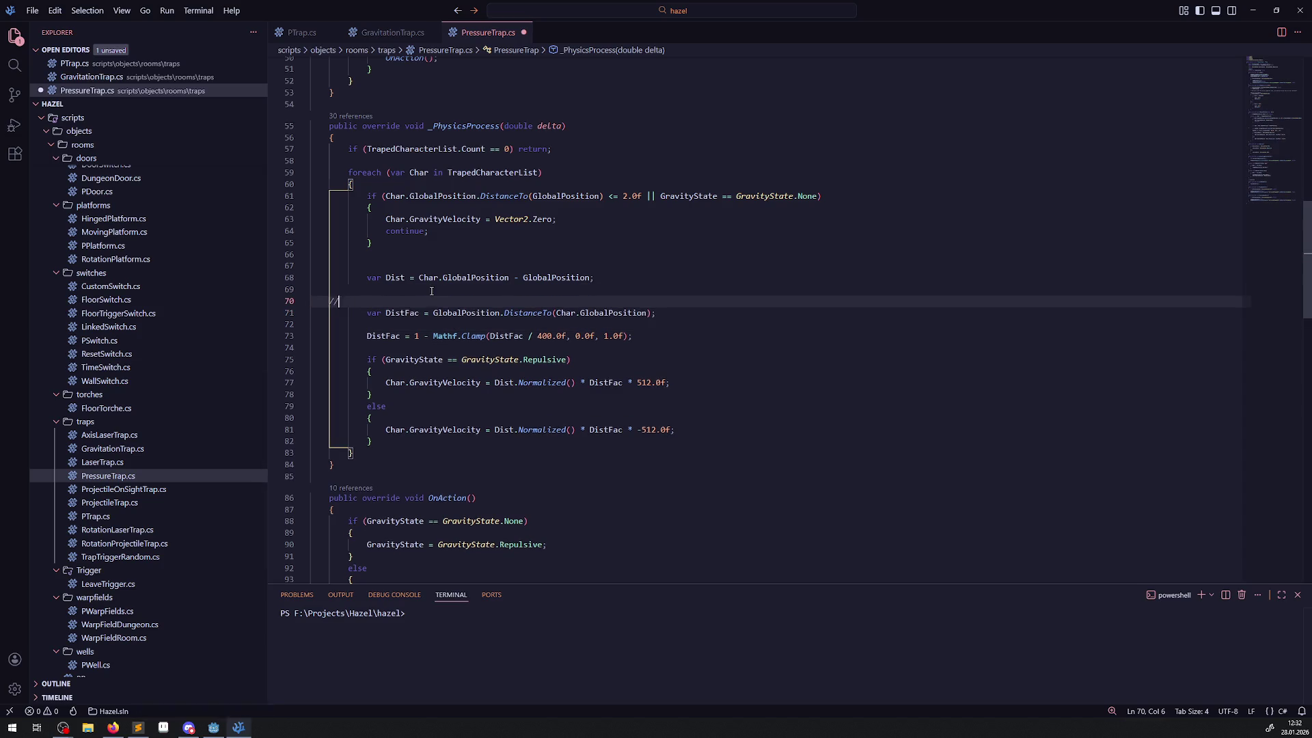
pyautogui.hotkey('ctrl', 's')
# - Write the German comment that effect strength depends on distance, 'um so näher, um so stärker', and save
pyautogui.write(' der')
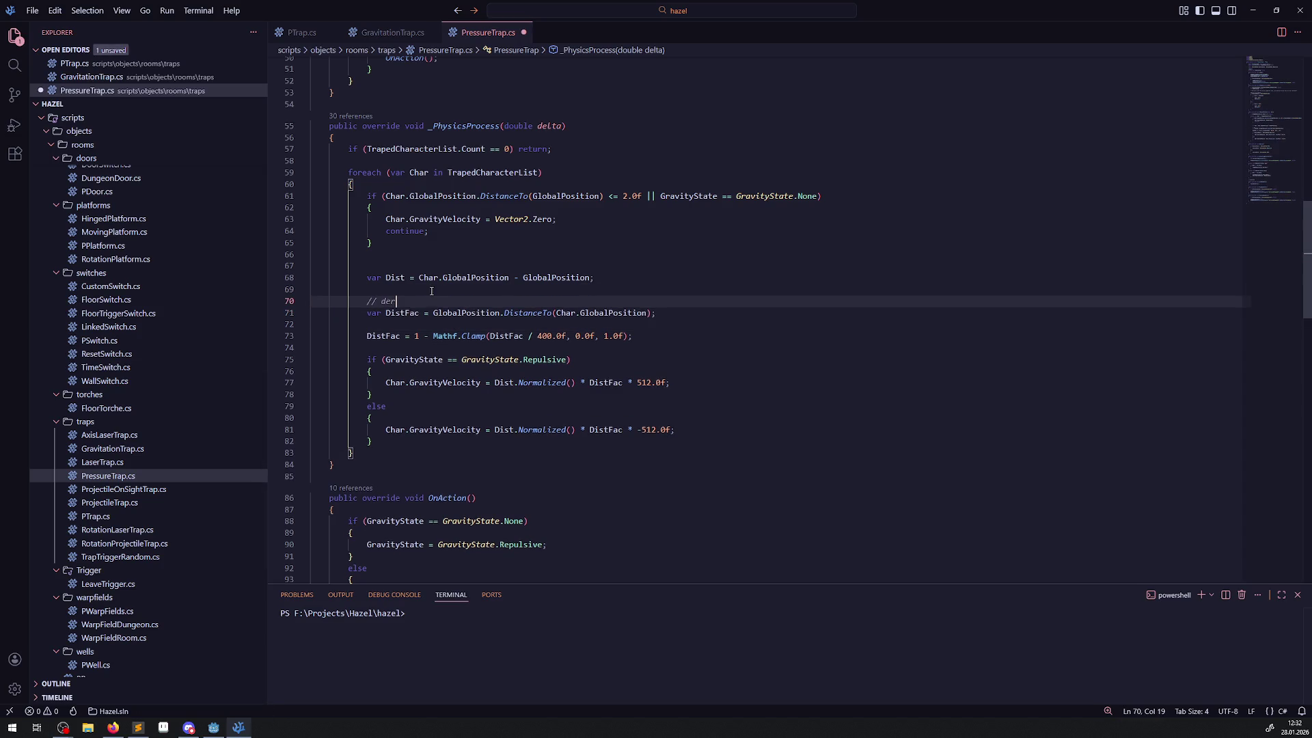
pyautogui.press('BackSpace')
pyautogui.press('BackSpace')
pyautogui.press('BackSpace')
pyautogui.write('ie effekt')
pyautogui.write('st')
pyautogui.write('ärke ist abb')
pyautogui.write('ängig ')
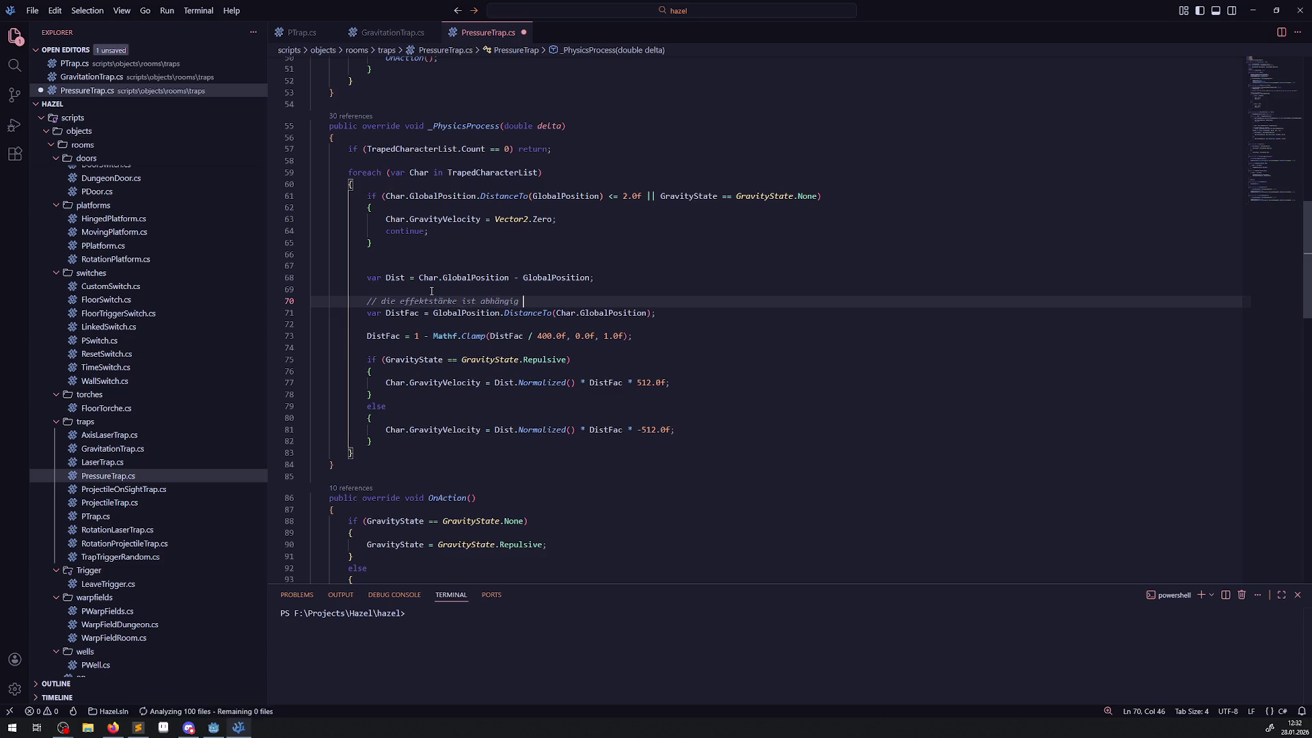
pyautogui.write('von der en')
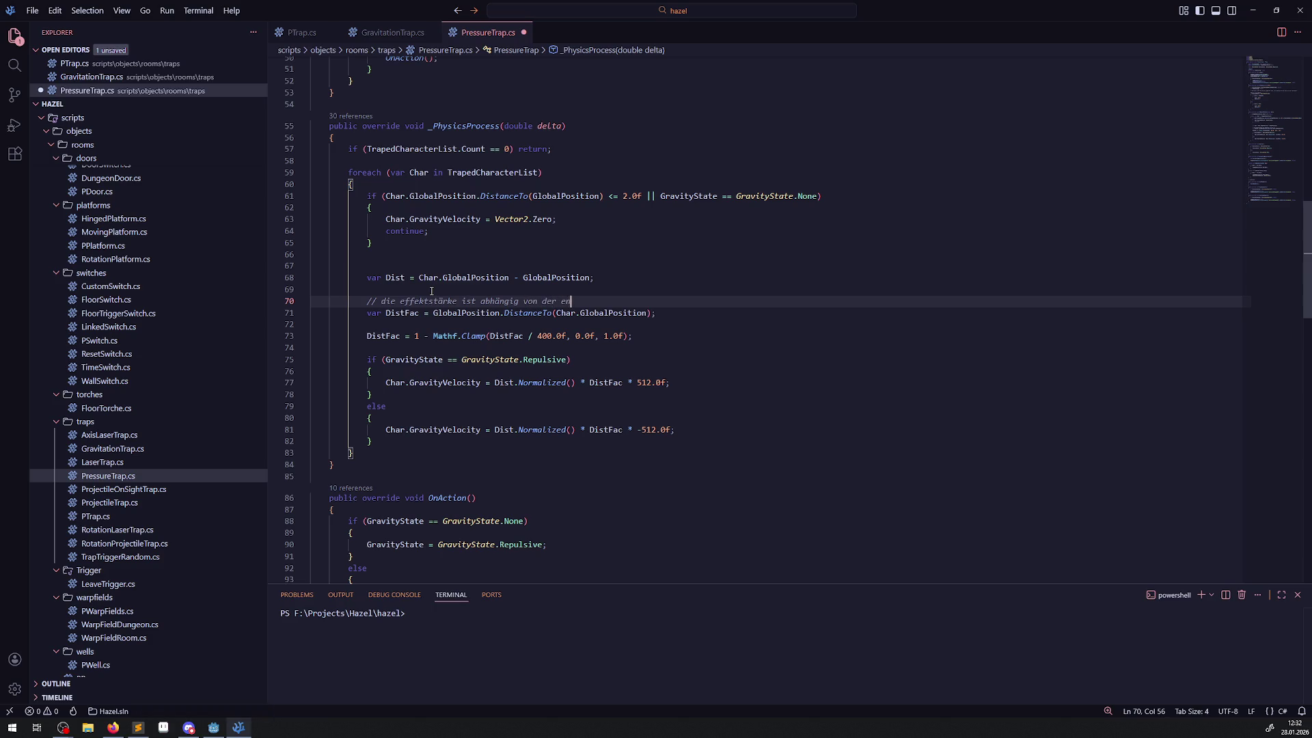
pyautogui.write('tfernung')
pyautogui.write(' um so näh')
pyautogui.press('BackSpace')
pyautogui.press('BackSpace')
pyautogui.write('er m')
pyautogui.press('BackSpace')
pyautogui.press('BackSpace')
pyautogui.write('; um so näher')
pyautogui.write(', um so stärker')
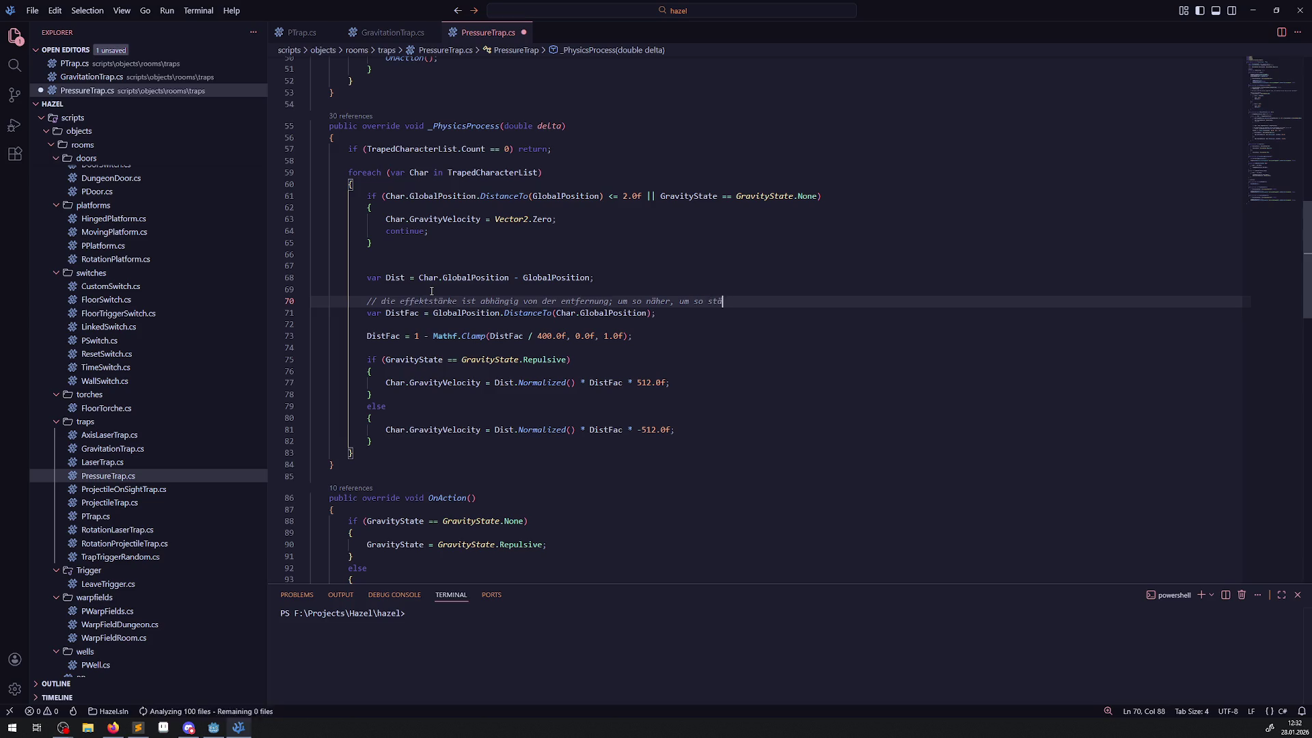
pyautogui.hotkey('ctrl', 's')
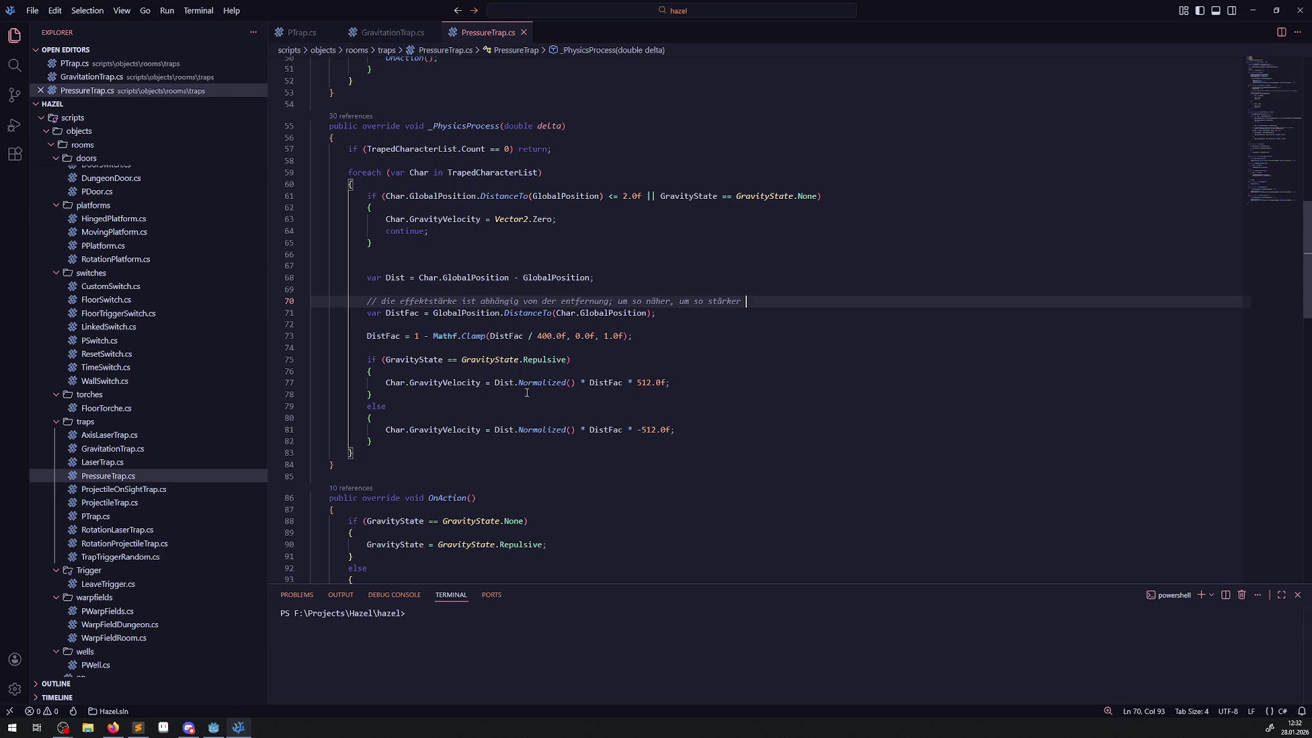
pyautogui.click(561, 395)
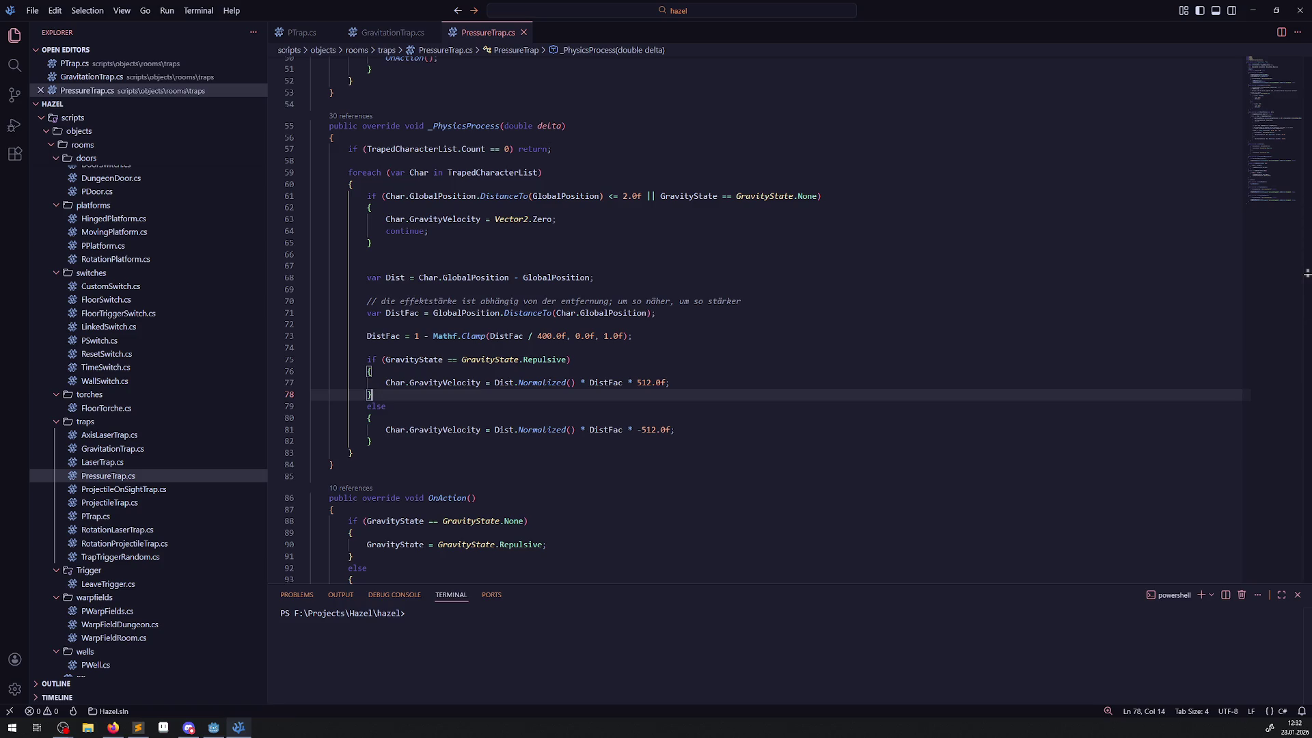
pyautogui.hotkey('alt', 'Tab')
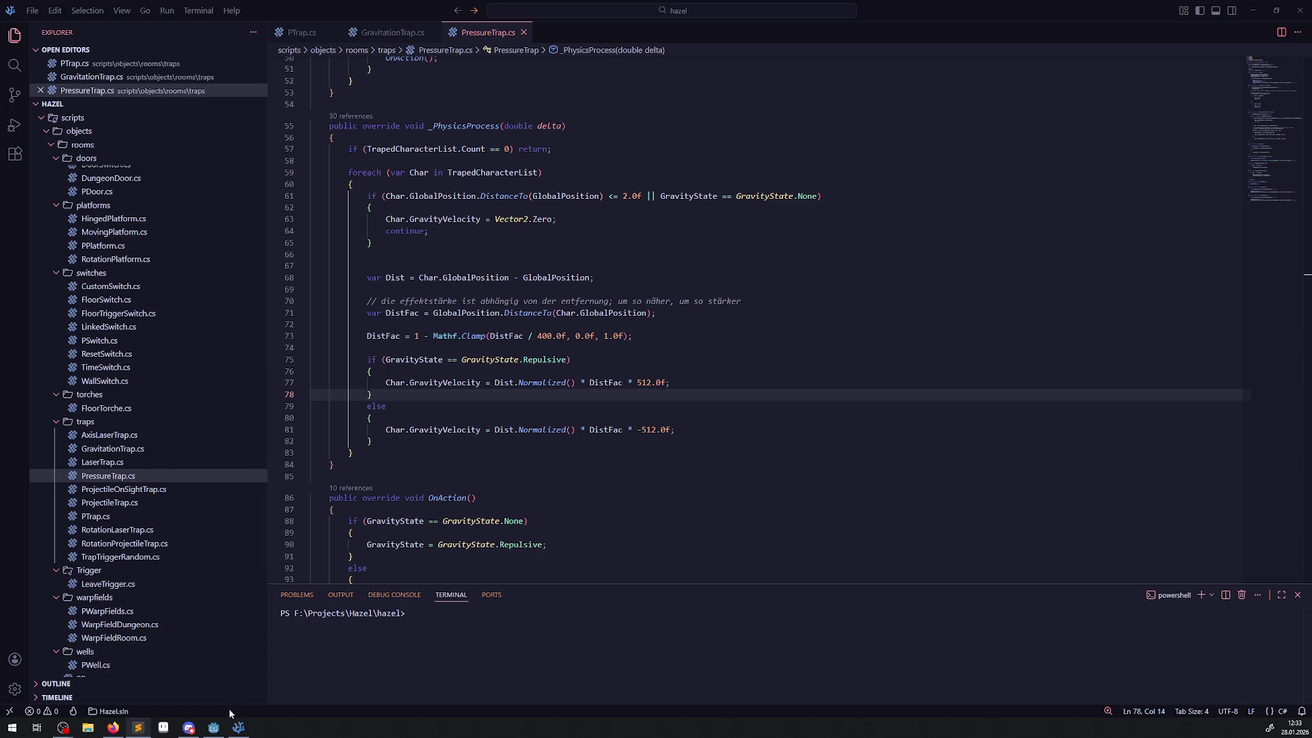
# - Bring the Godot editor back, showing the RoomTest03 scene with the traps' red cones
pyautogui.click(214, 727)
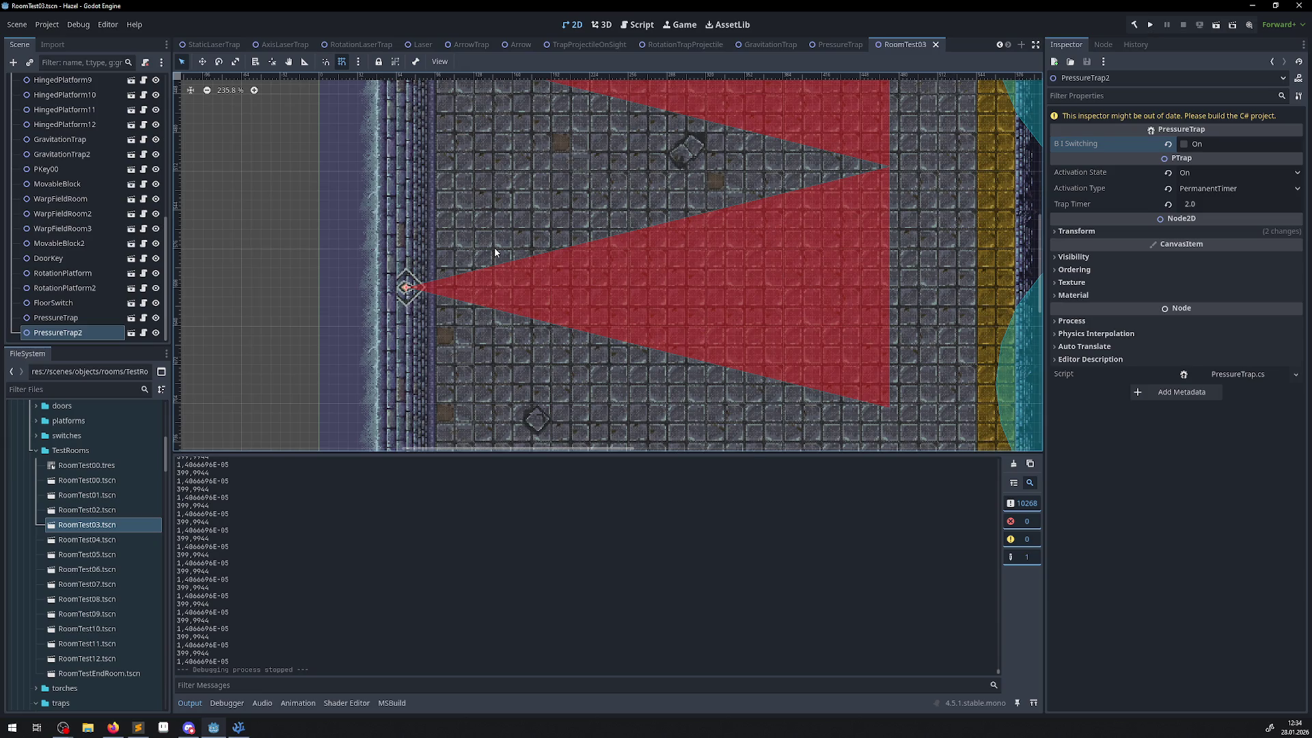
pyautogui.hotkey('alt', 'Tab')
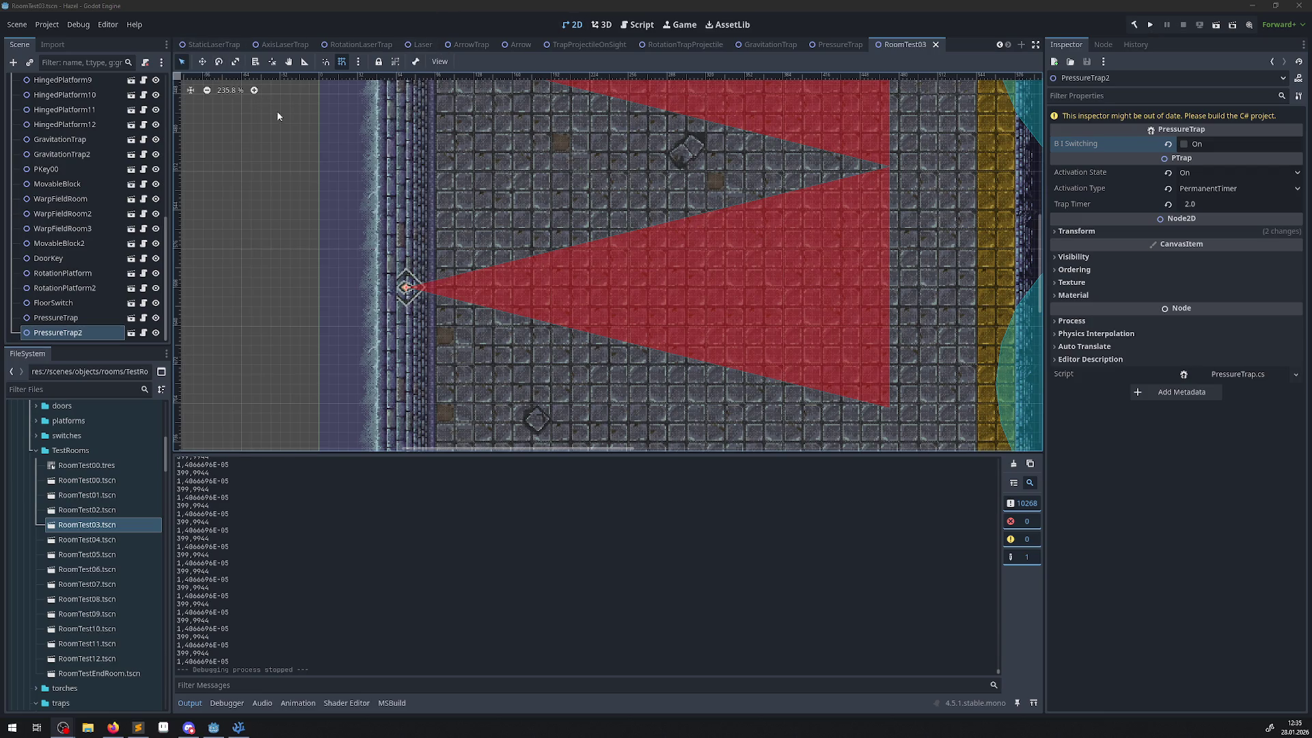
# - Use the Ruler to measure PressureTrap2's cone: about 400 px long, 200 px to each corner
pyautogui.click(302, 62)
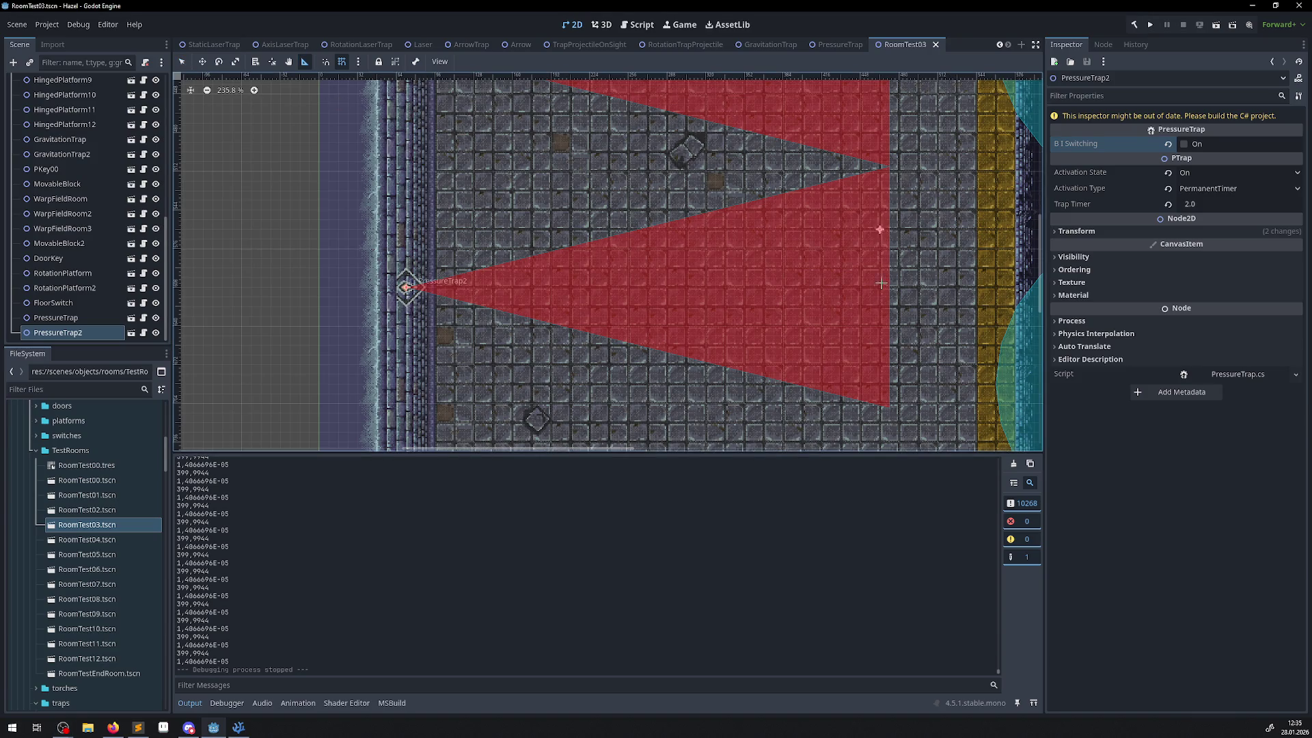
pyautogui.moveTo(889, 168); pyautogui.dragTo(892, 409)
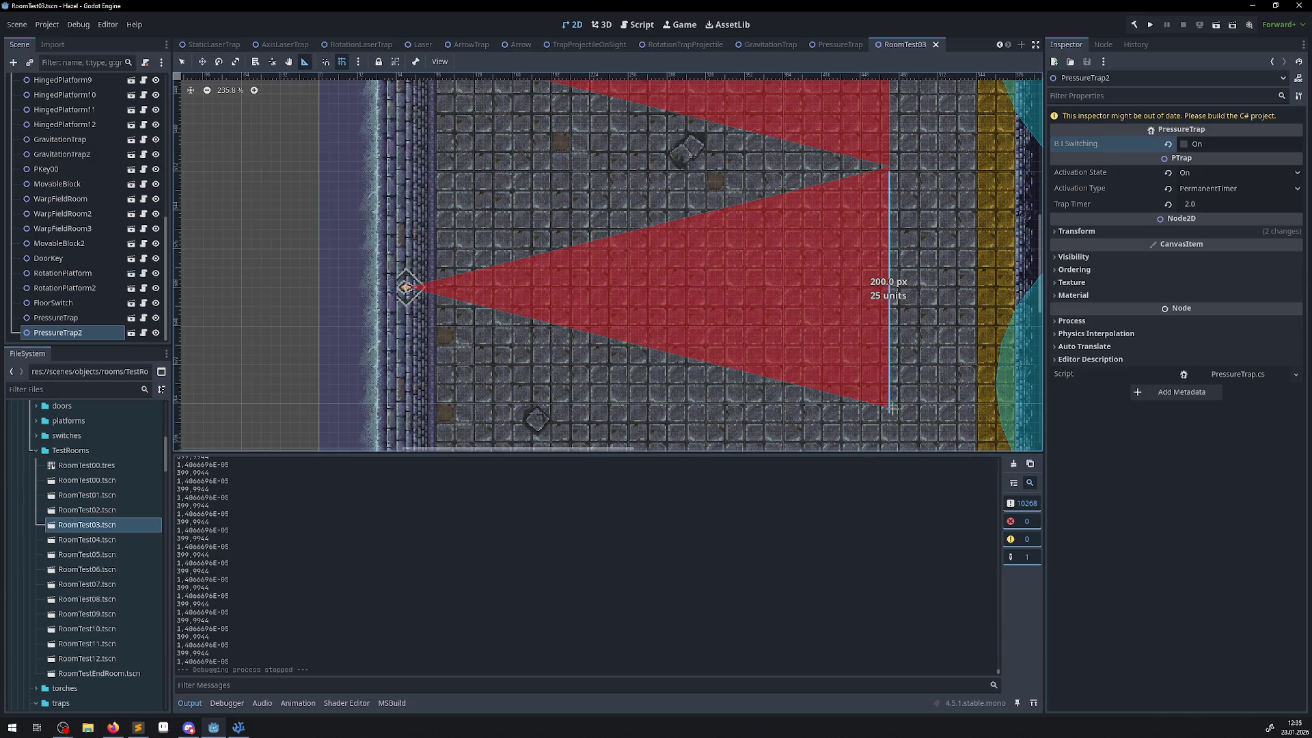
pyautogui.moveTo(892, 408); pyautogui.dragTo(891, 407)
pyautogui.moveTo(407, 287)
pyautogui.mouseDown()
pyautogui.moveTo(893, 396)
pyautogui.moveTo(888, 407)
pyautogui.moveTo(885, 222)
pyautogui.mouseUp()
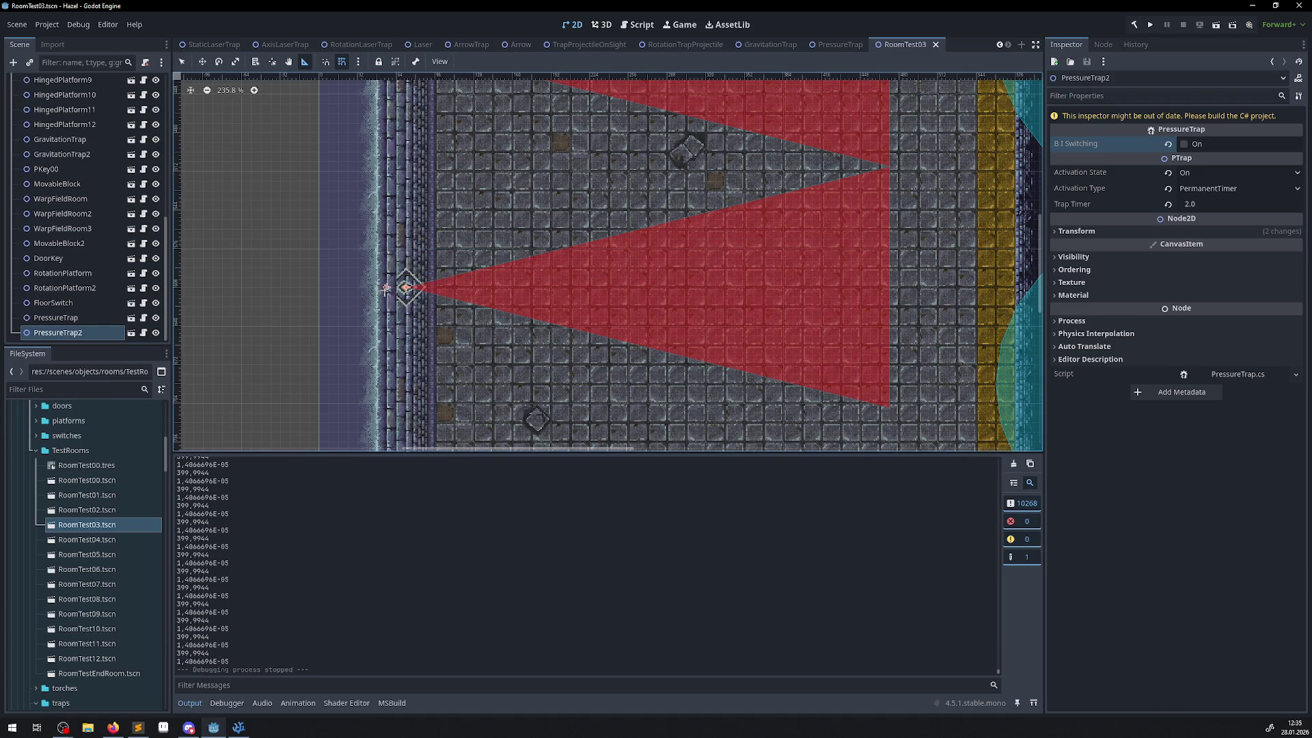
pyautogui.moveTo(406, 287)
pyautogui.mouseDown()
pyautogui.moveTo(711, 225)
pyautogui.moveTo(781, 247)
pyautogui.moveTo(777, 205)
pyautogui.moveTo(777, 258)
pyautogui.moveTo(785, 234)
pyautogui.moveTo(758, 258)
pyautogui.moveTo(750, 234)
pyautogui.moveTo(786, 270)
pyautogui.moveTo(727, 257)
pyautogui.mouseUp()
pyautogui.moveTo(431, 247)
pyautogui.mouseDown()
pyautogui.moveTo(765, 236)
pyautogui.moveTo(723, 248)
pyautogui.mouseUp()
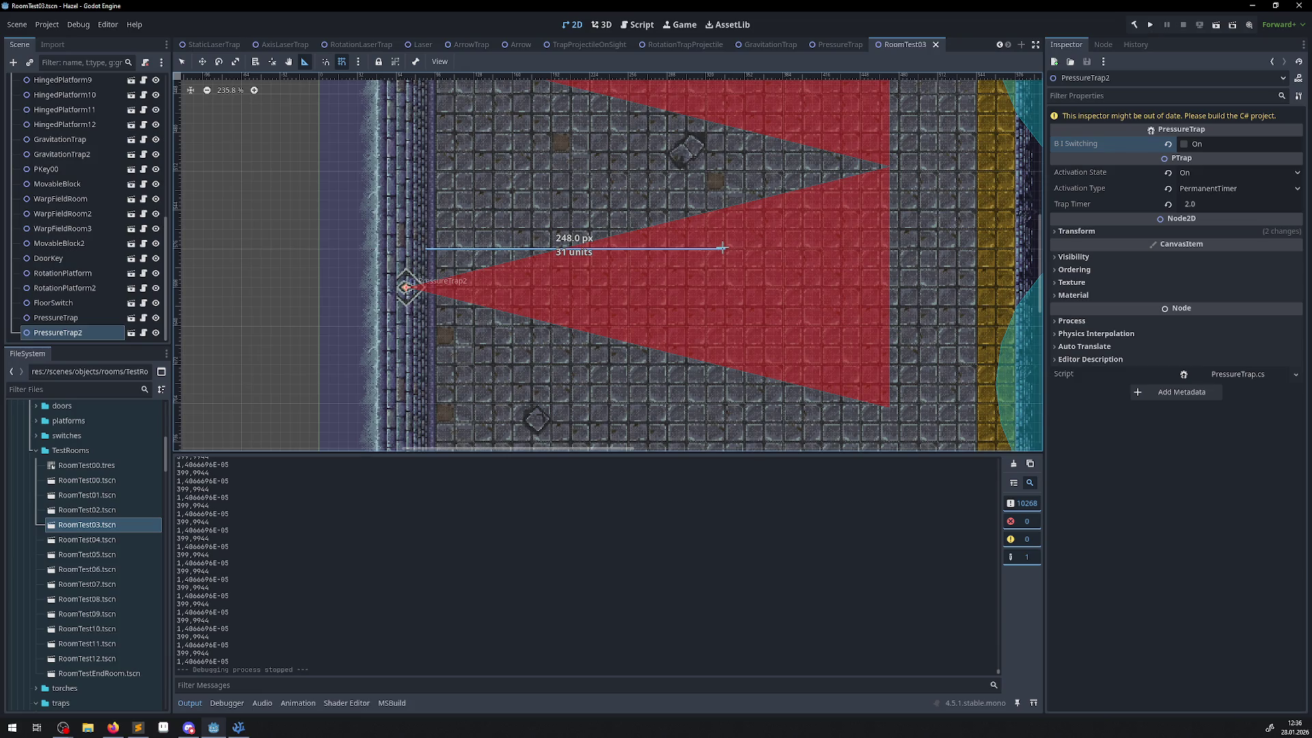
pyautogui.moveTo(722, 247); pyautogui.dragTo(716, 250)
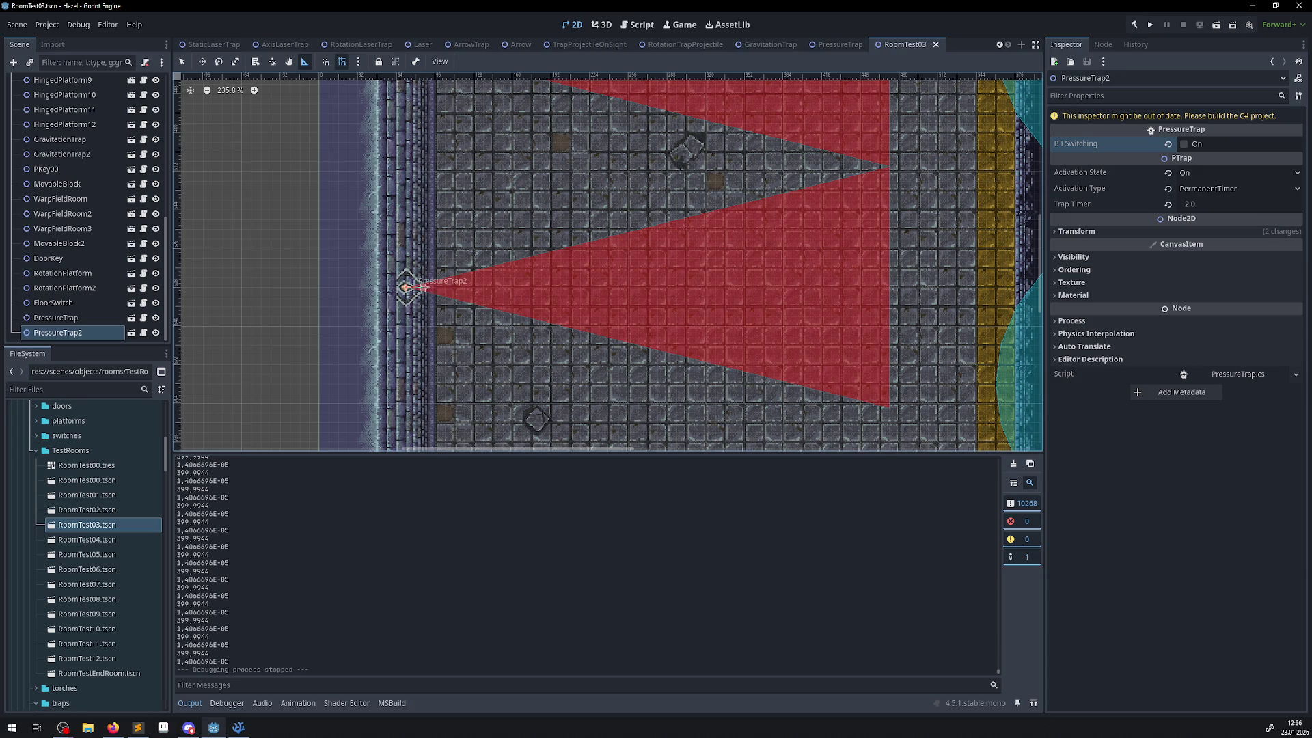
pyautogui.moveTo(405, 287); pyautogui.dragTo(890, 170)
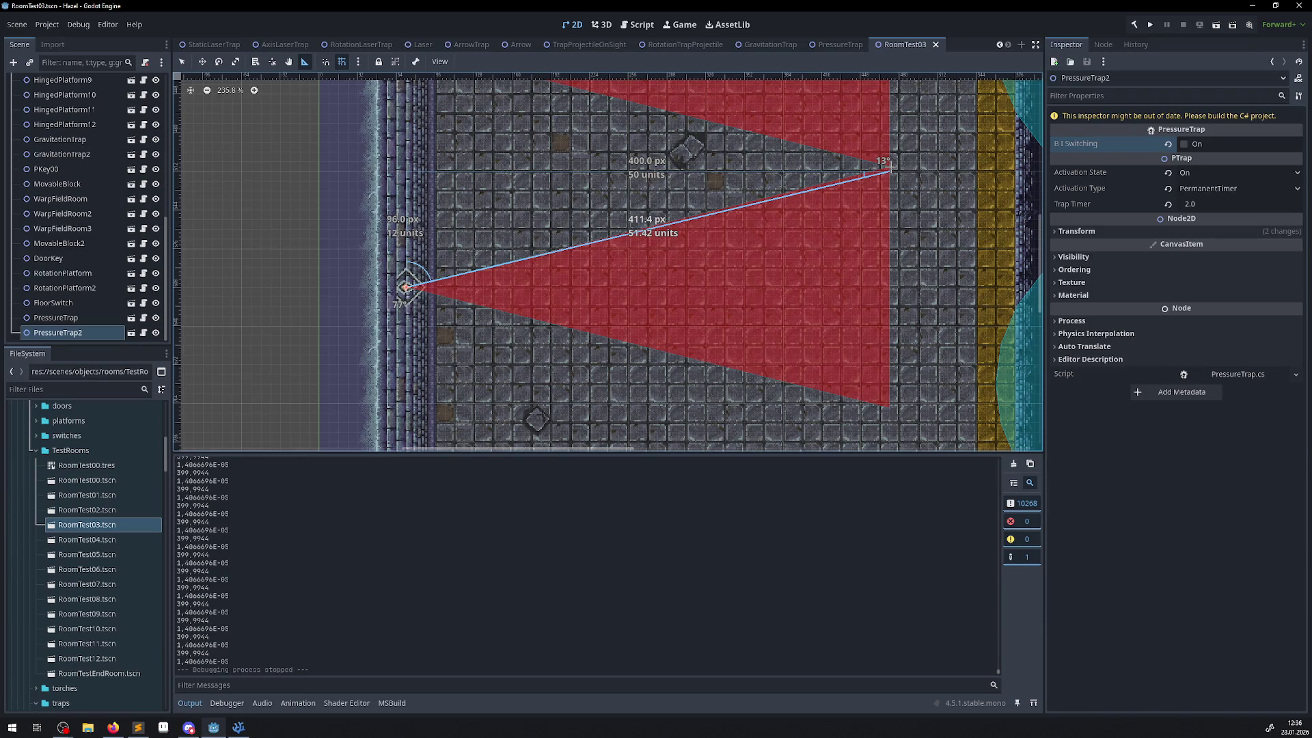
pyautogui.moveTo(890, 168); pyautogui.dragTo(892, 237)
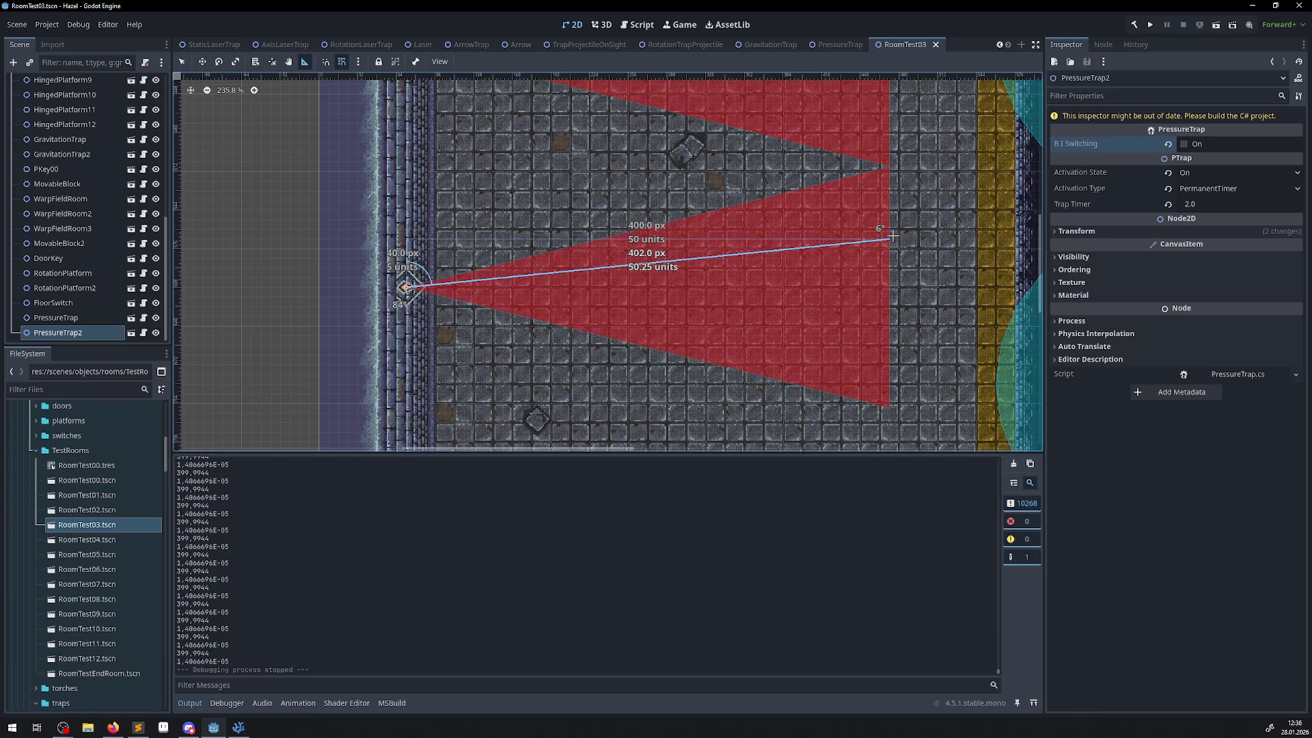
pyautogui.moveTo(892, 236); pyautogui.dragTo(804, 248)
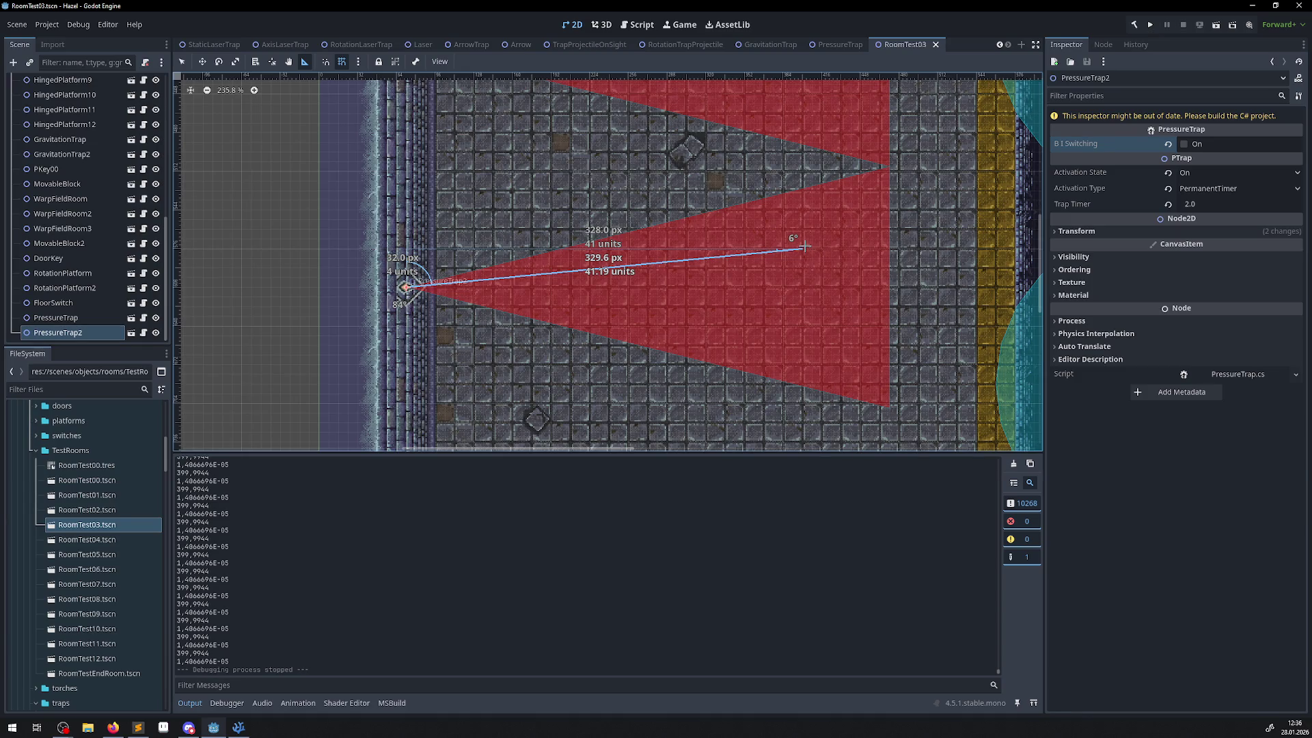
pyautogui.moveTo(805, 247); pyautogui.dragTo(798, 241)
pyautogui.scroll(-3, 668, 191)
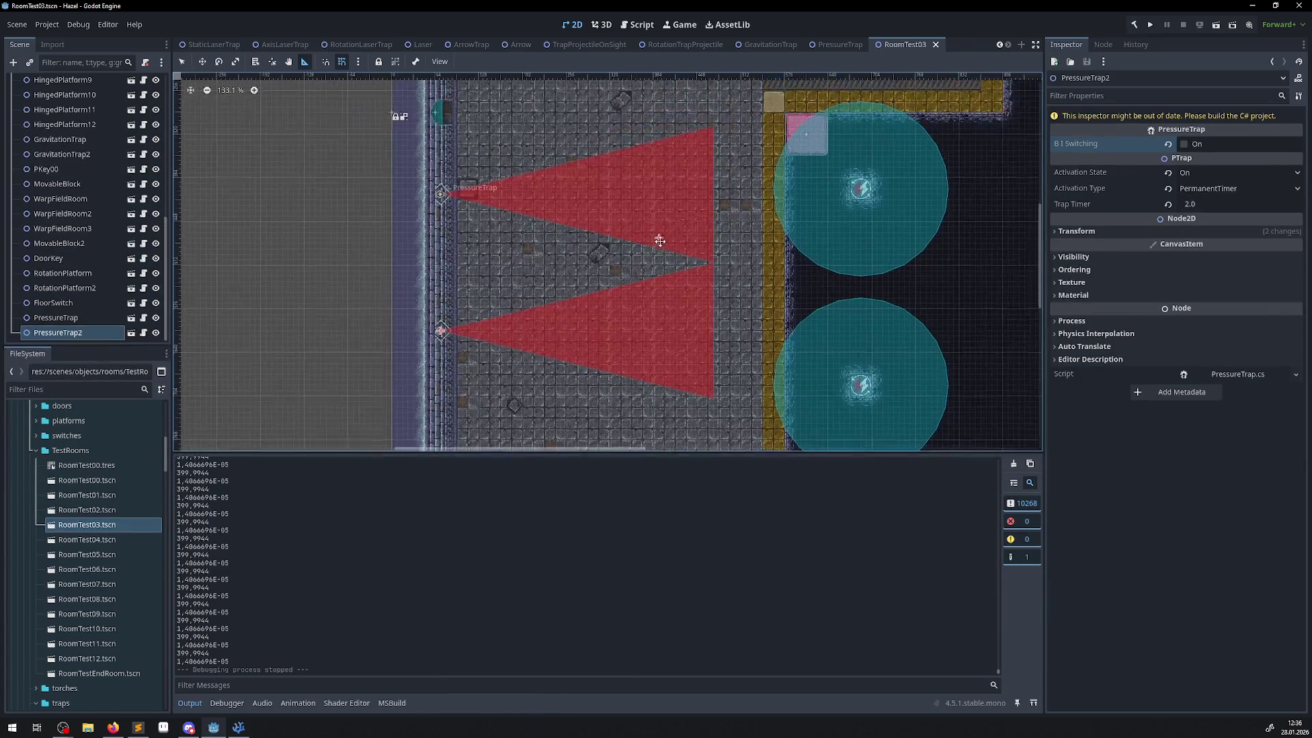
# - Instance the Block scene under RoomTest03 and place it inside the lower red cone
pyautogui.scroll(10, 68, 205)
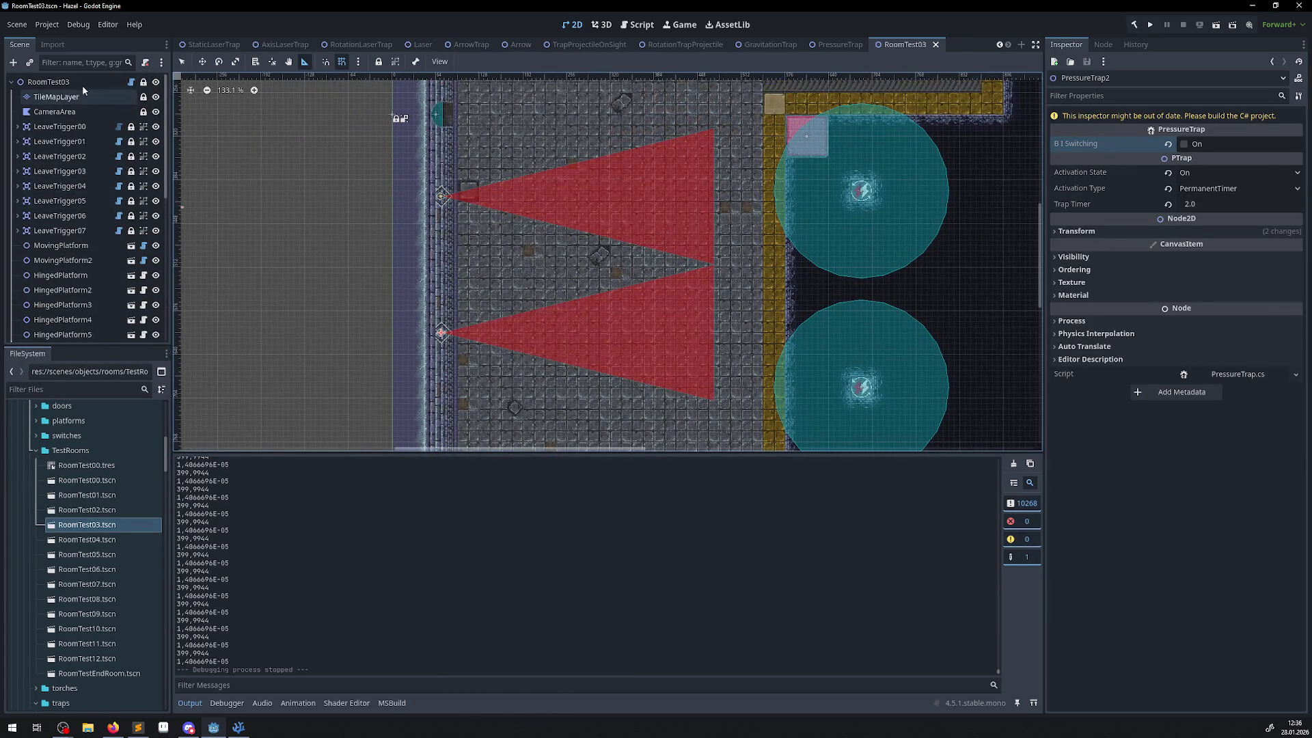
pyautogui.click(55, 82)
pyautogui.click(29, 63)
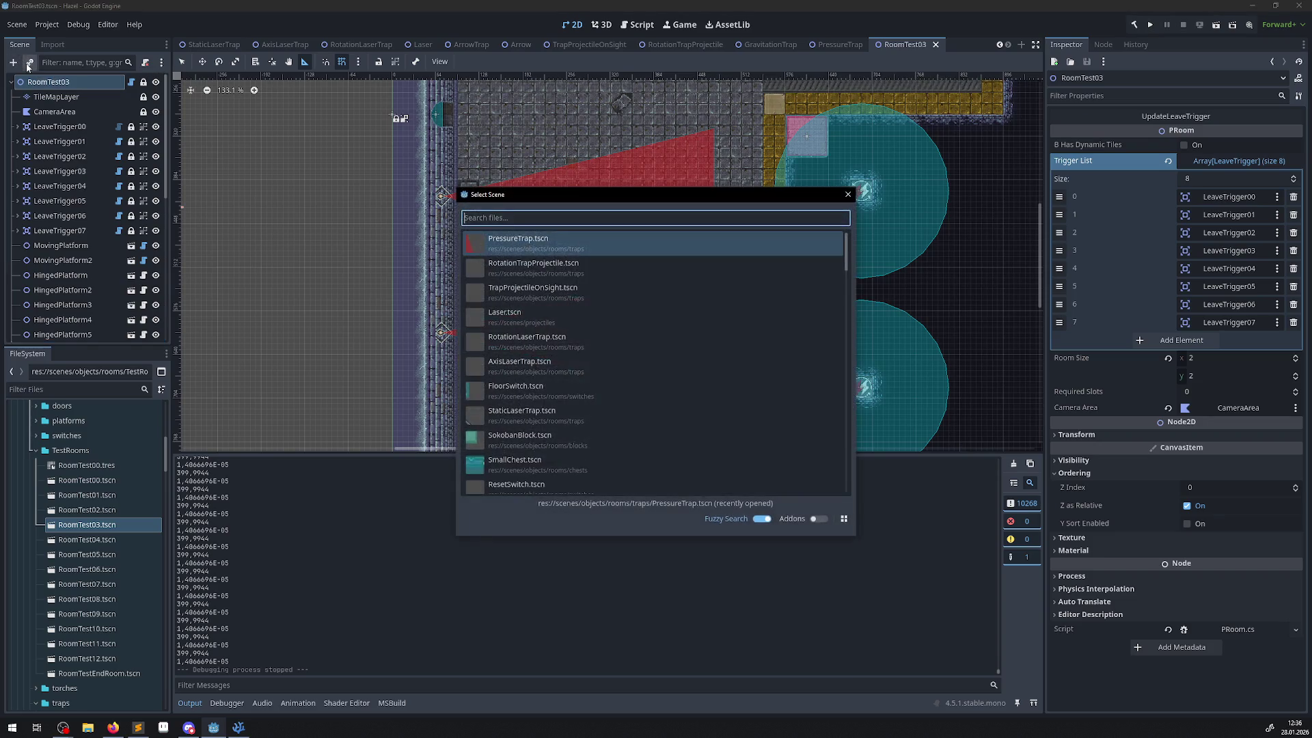
pyautogui.write('block')
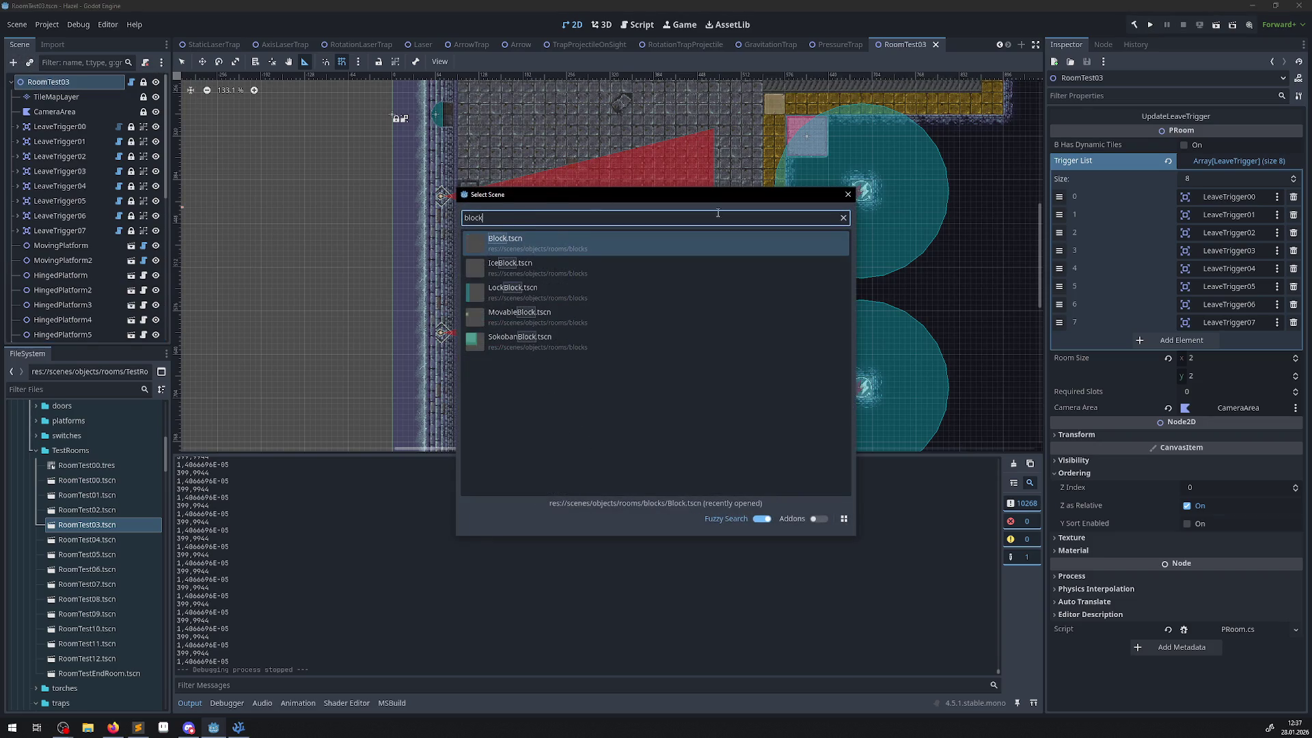
pyautogui.doubleClick(528, 245)
pyautogui.scroll(-2, 328, 184)
pyautogui.press('w')
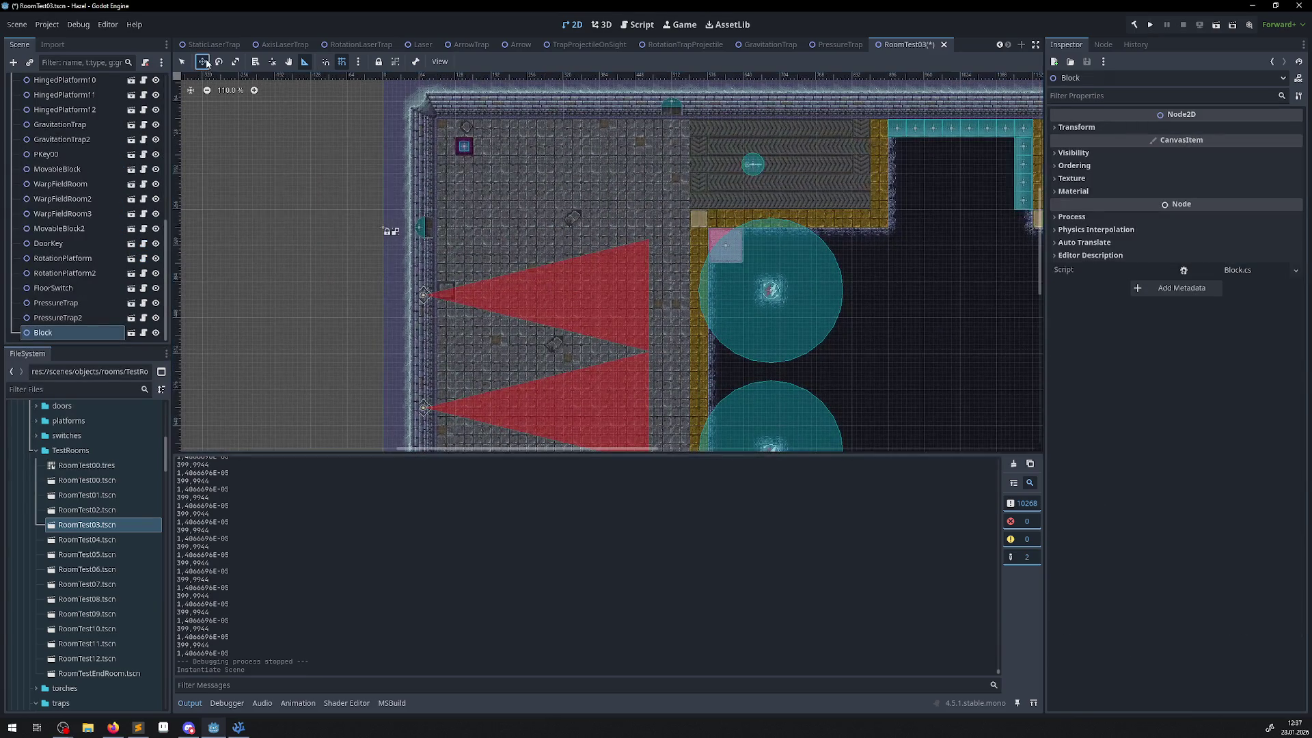
pyautogui.moveTo(371, 92); pyautogui.dragTo(519, 440)
pyautogui.scroll(-3, 514, 305)
pyautogui.scroll(6, 513, 304)
pyautogui.moveTo(478, 338)
pyautogui.mouseDown()
pyautogui.moveTo(521, 279)
pyautogui.moveTo(533, 283)
pyautogui.mouseUp()
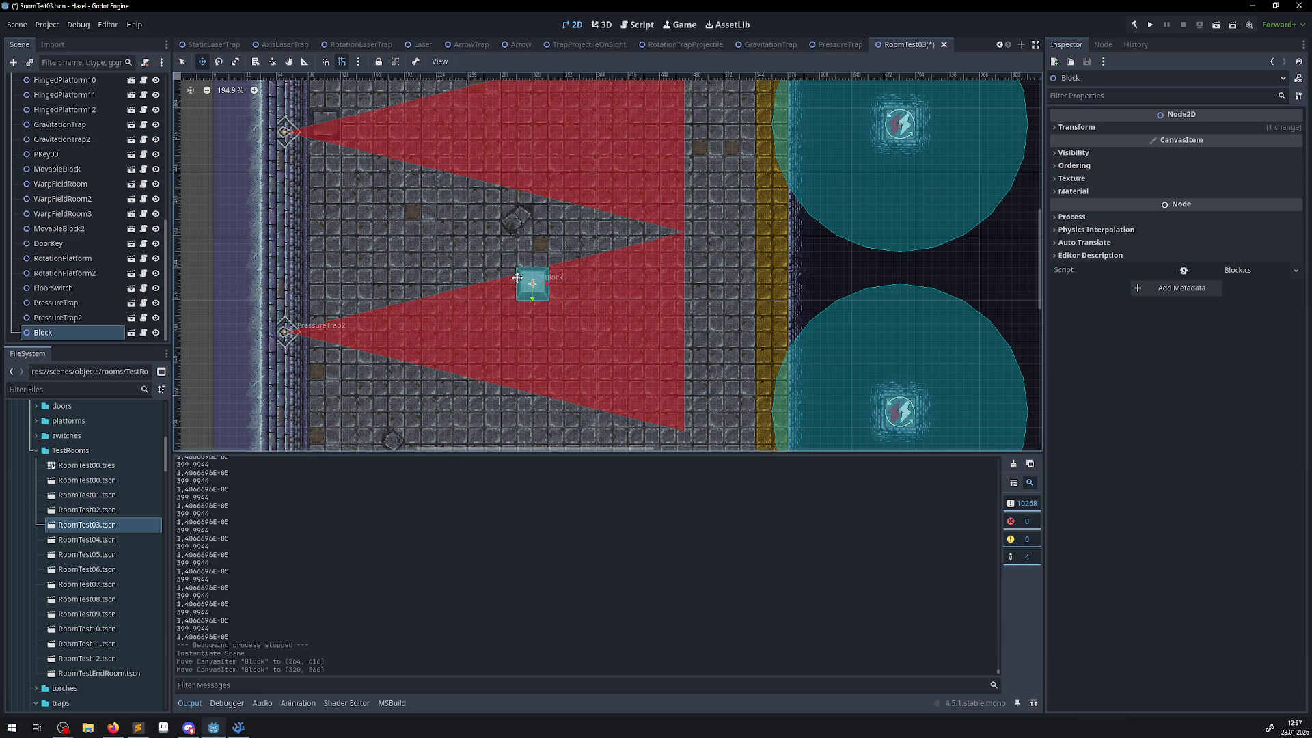
# - Copy Block and paste two copies, positioning Block2 and Block3 within the lower cone
pyautogui.click(55, 317)
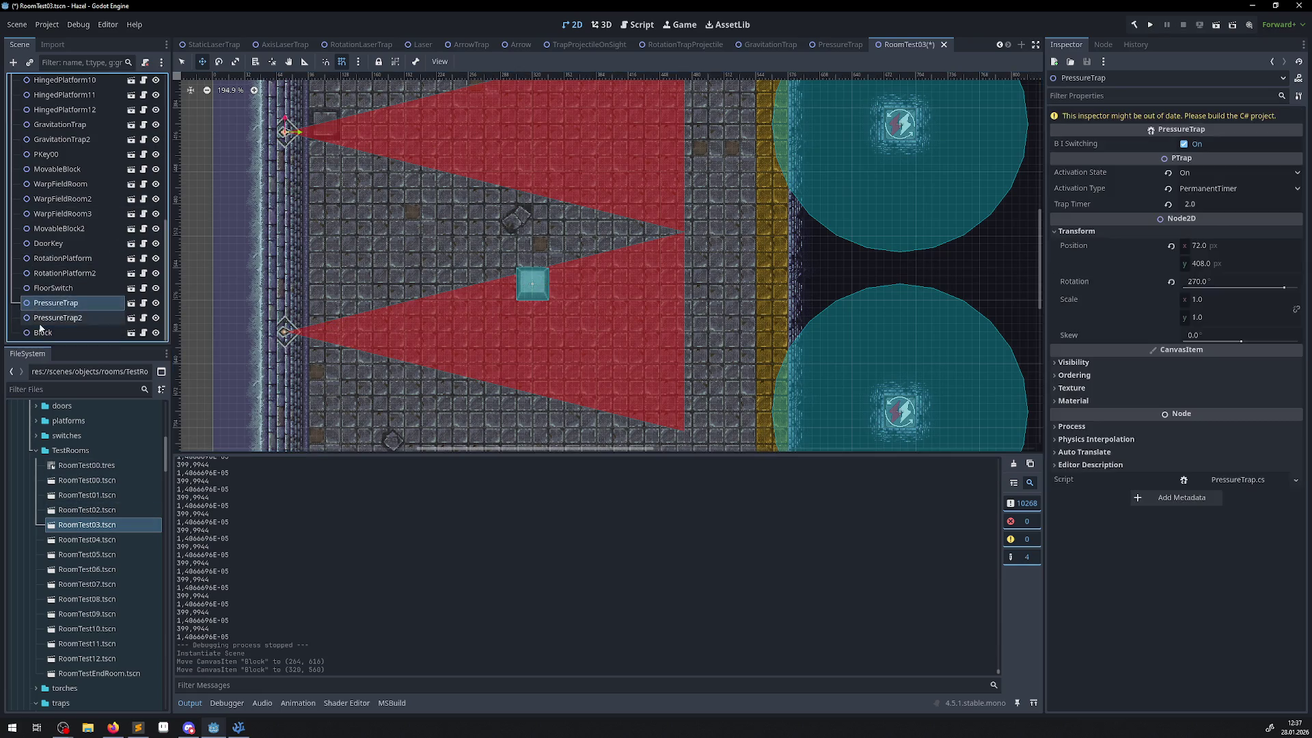
pyautogui.click(44, 332)
pyautogui.scroll(10, 85, 233)
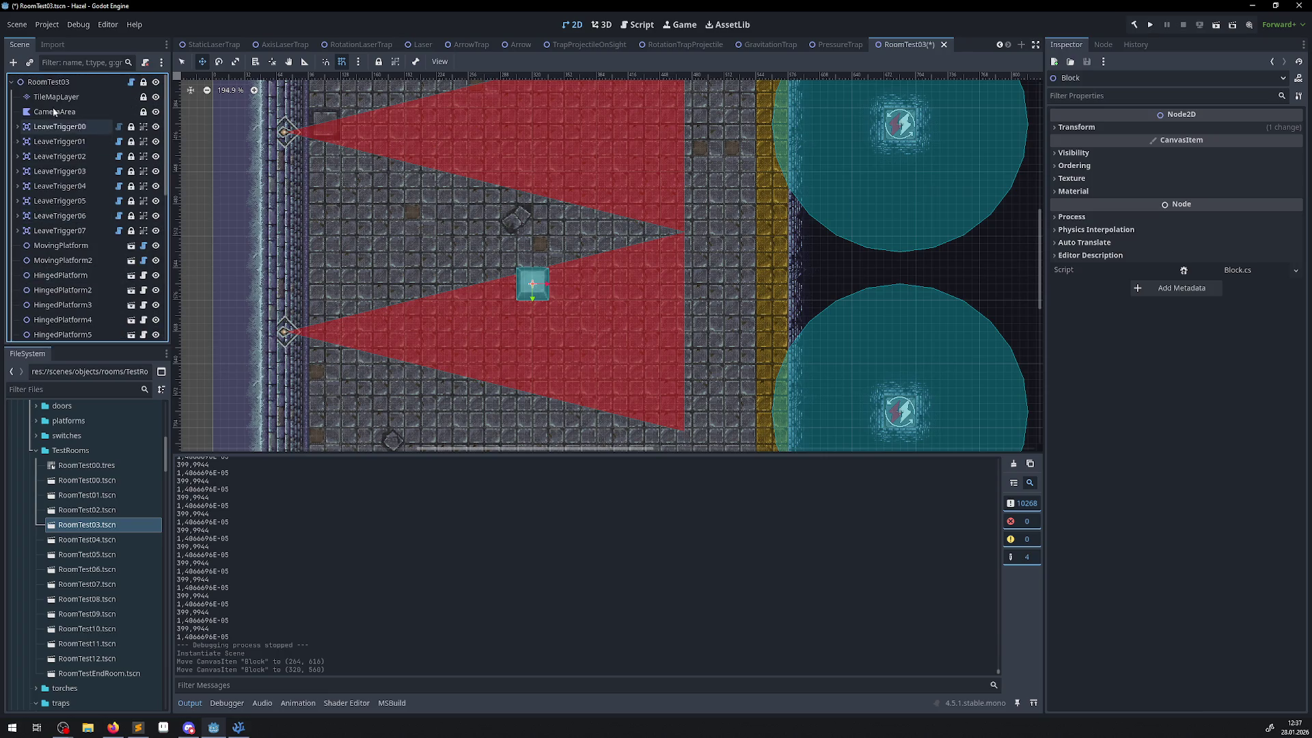
pyautogui.hotkey('ctrl', 'v')
pyautogui.moveTo(536, 286)
pyautogui.mouseDown()
pyautogui.moveTo(519, 307)
pyautogui.moveTo(534, 382)
pyautogui.mouseUp()
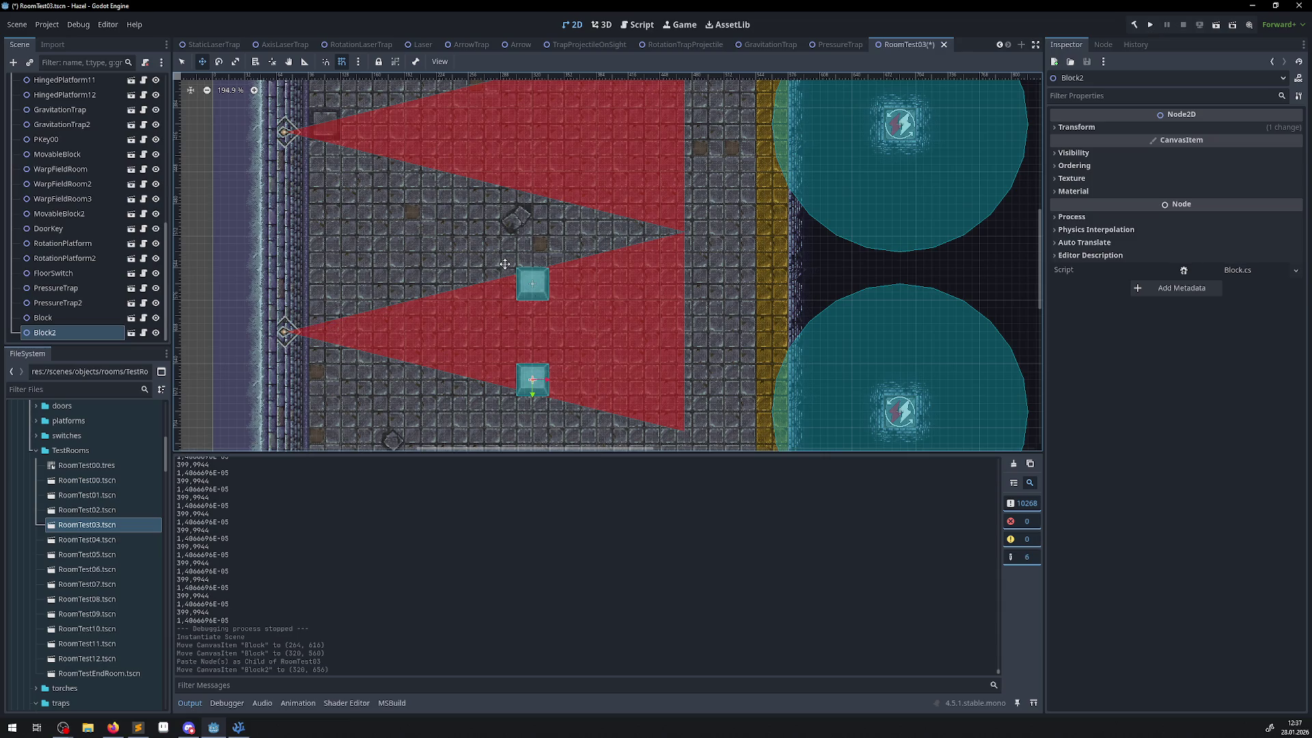
pyautogui.scroll(10, 52, 114)
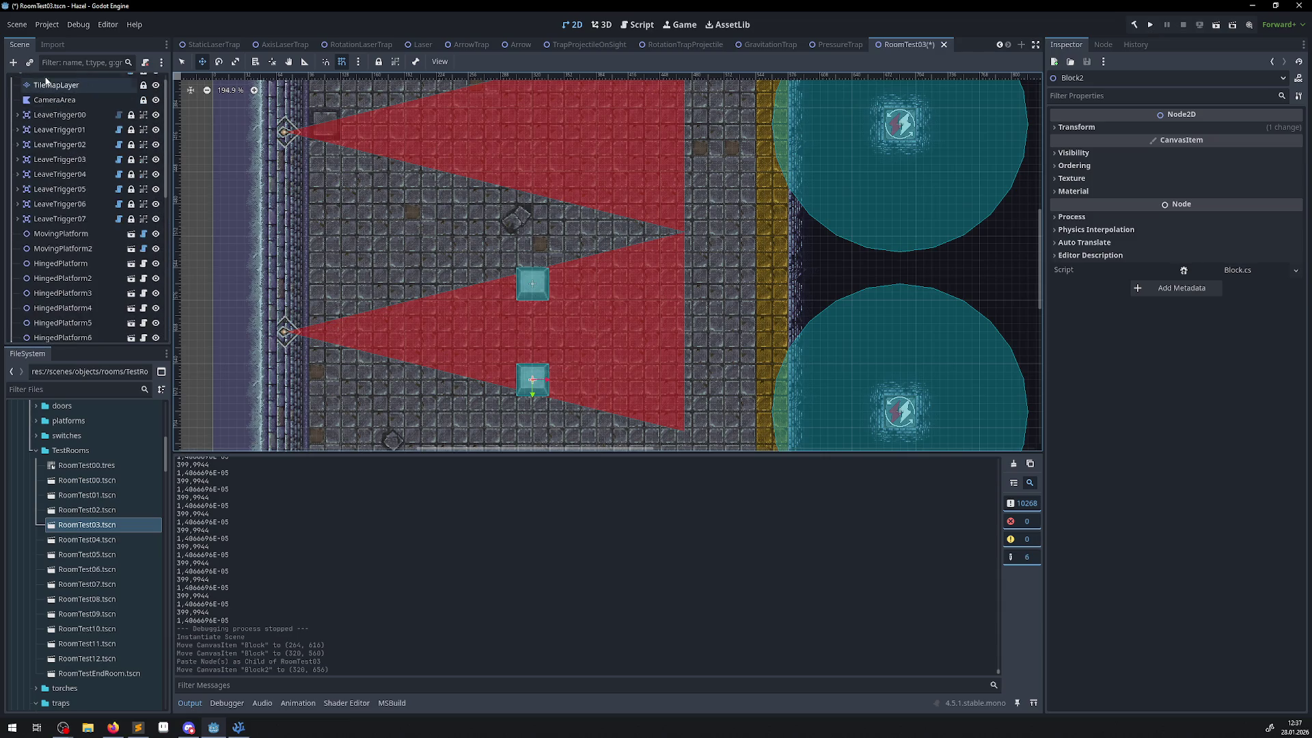
pyautogui.hotkey('ctrl', 'v')
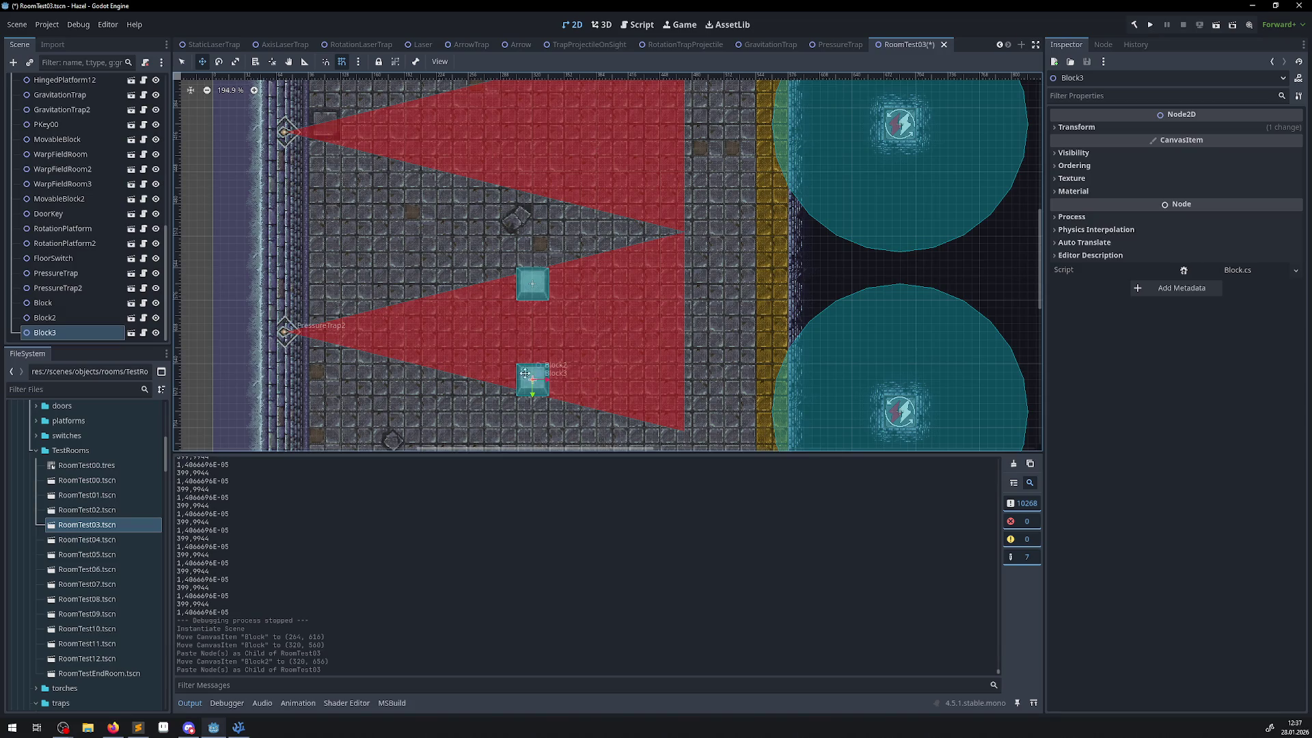
pyautogui.moveTo(525, 373); pyautogui.dragTo(497, 343)
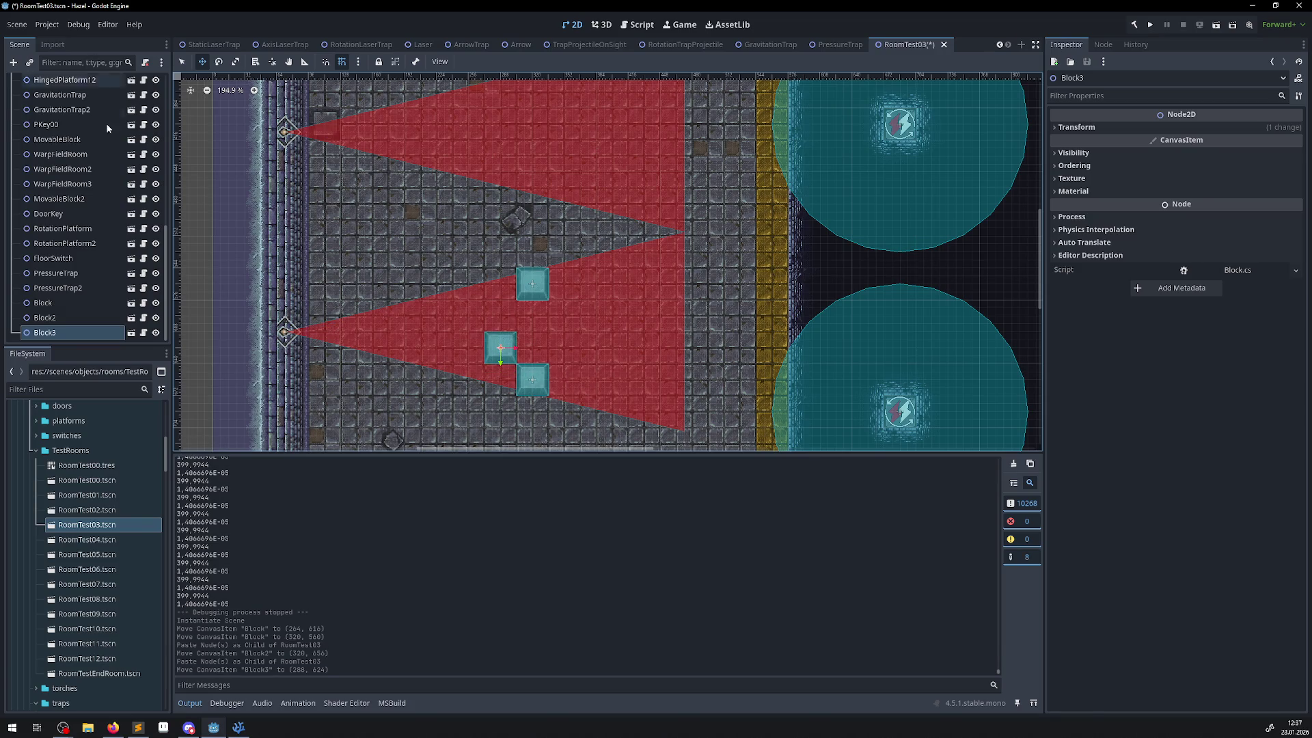
pyautogui.scroll(10, 64, 141)
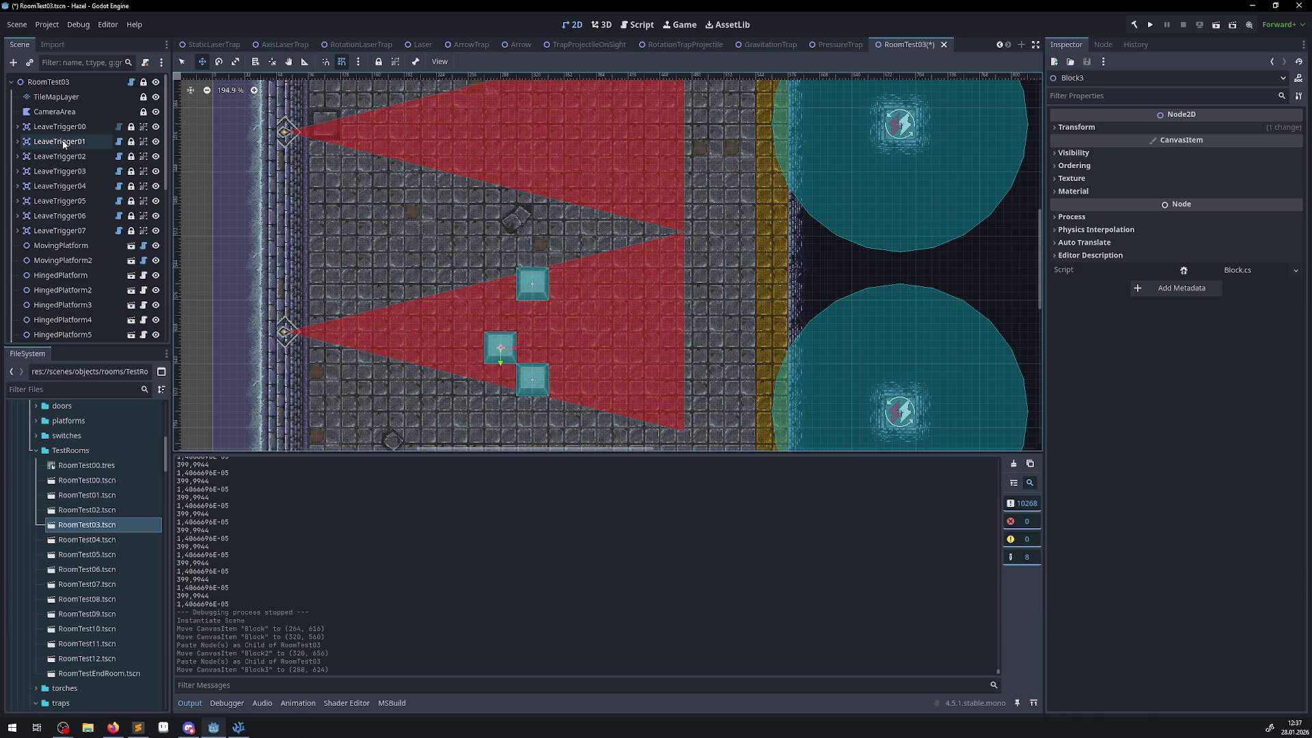
# - Paste Block4 beside the original block, then measure from the lower trap to the cone tip
pyautogui.click(45, 82)
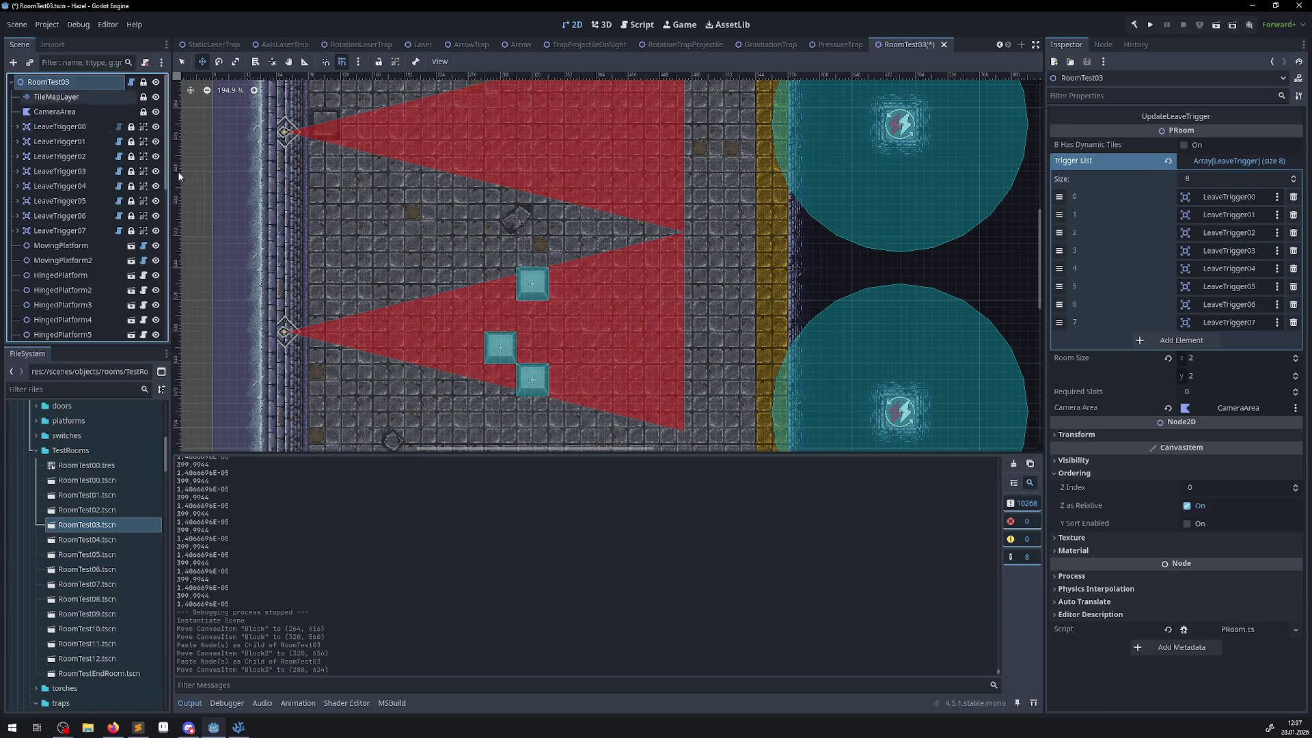
pyautogui.hotkey('ctrl', 'v')
pyautogui.moveTo(528, 375)
pyautogui.mouseDown()
pyautogui.moveTo(448, 343)
pyautogui.moveTo(459, 279)
pyautogui.moveTo(493, 284)
pyautogui.mouseUp()
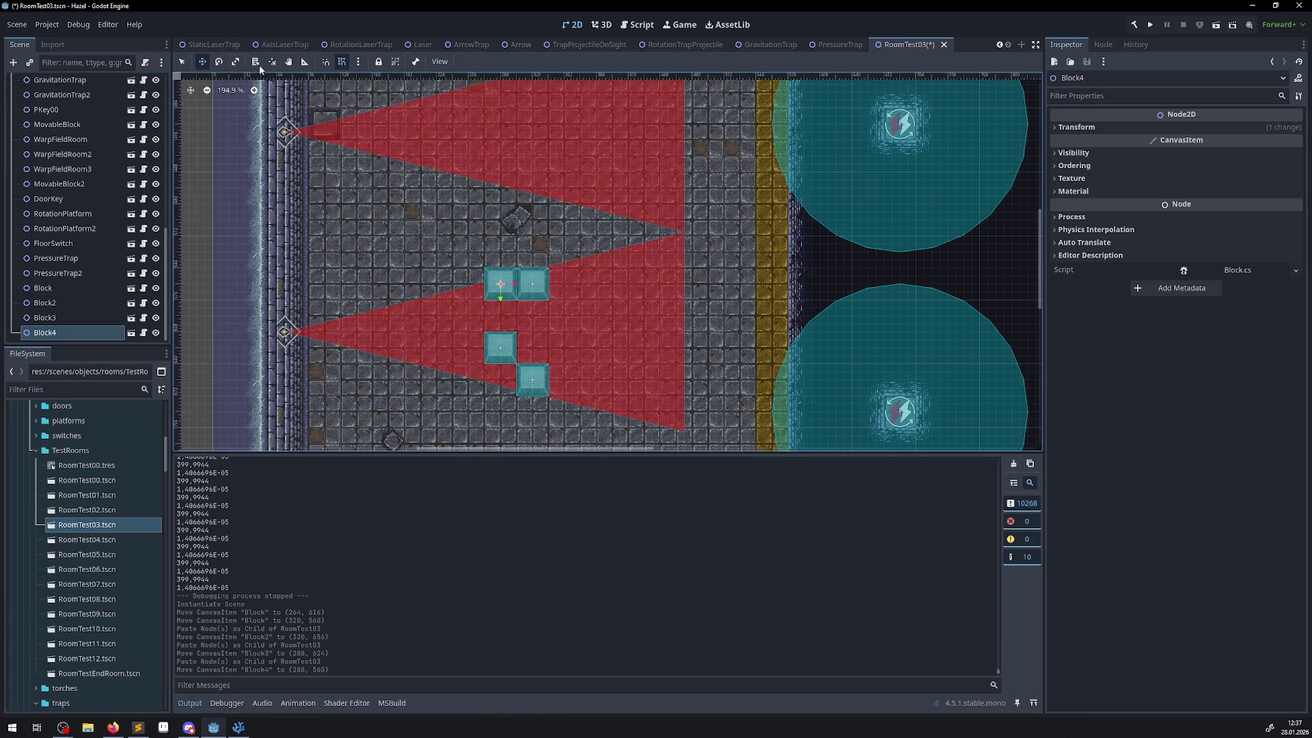
pyautogui.click(305, 62)
pyautogui.moveTo(284, 332)
pyautogui.mouseDown()
pyautogui.moveTo(690, 300)
pyautogui.moveTo(686, 235)
pyautogui.moveTo(682, 300)
pyautogui.mouseUp()
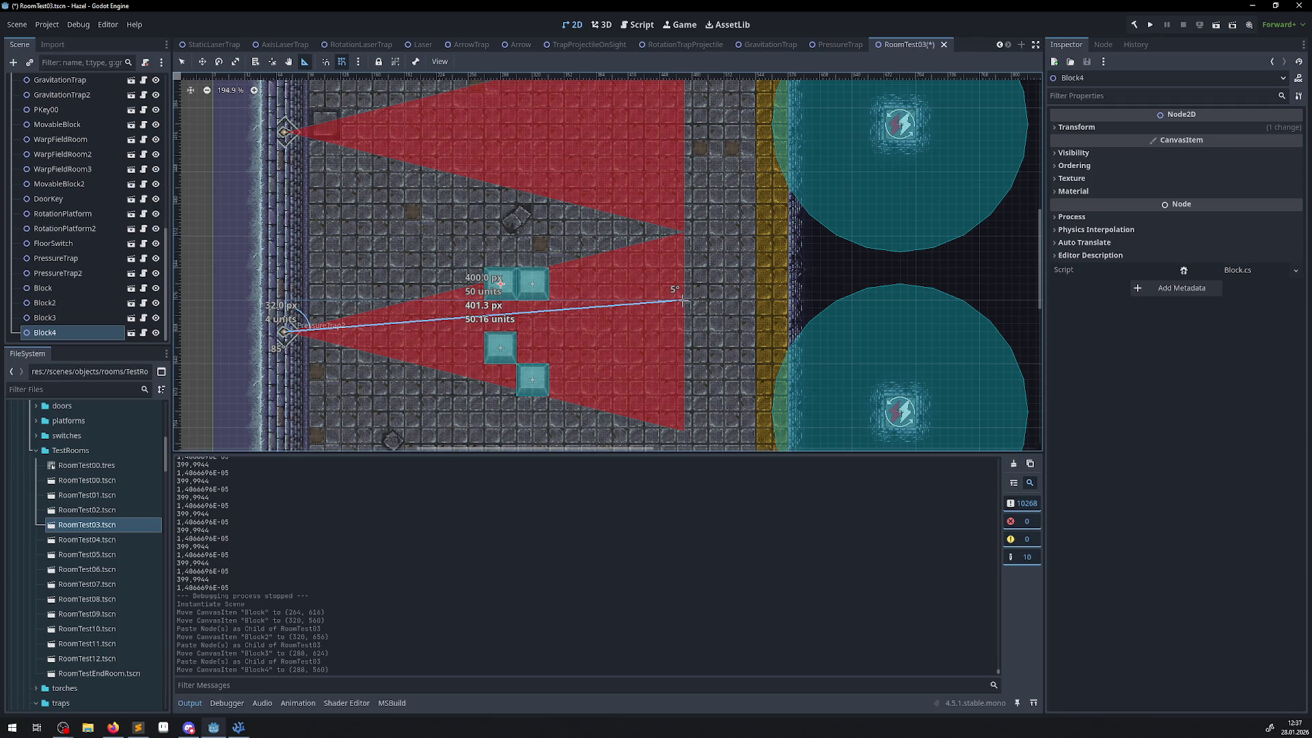
pyautogui.moveTo(683, 300); pyautogui.dragTo(685, 333)
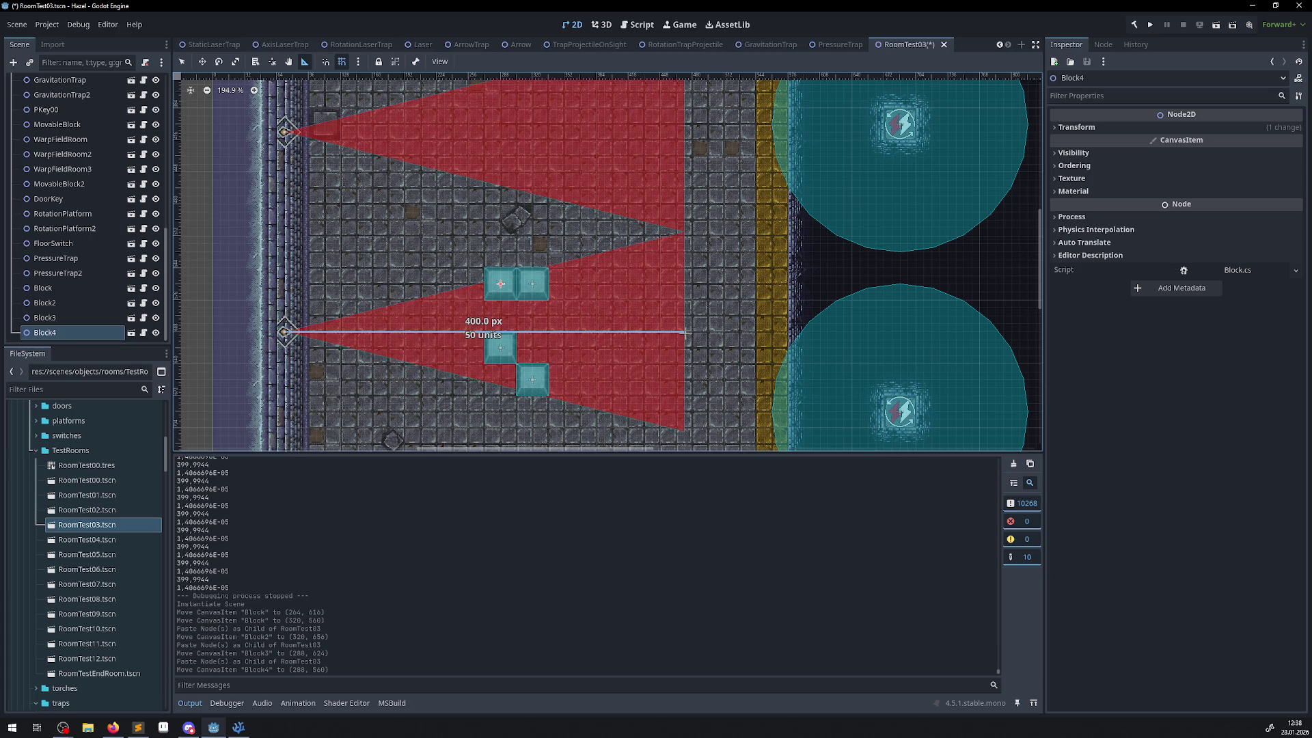
pyautogui.moveTo(685, 332)
pyautogui.mouseDown()
pyautogui.moveTo(684, 363)
pyautogui.moveTo(684, 332)
pyautogui.mouseUp()
pyautogui.moveTo(684, 332)
pyautogui.mouseDown()
pyautogui.moveTo(682, 434)
pyautogui.moveTo(693, 257)
pyautogui.moveTo(682, 235)
pyautogui.mouseUp()
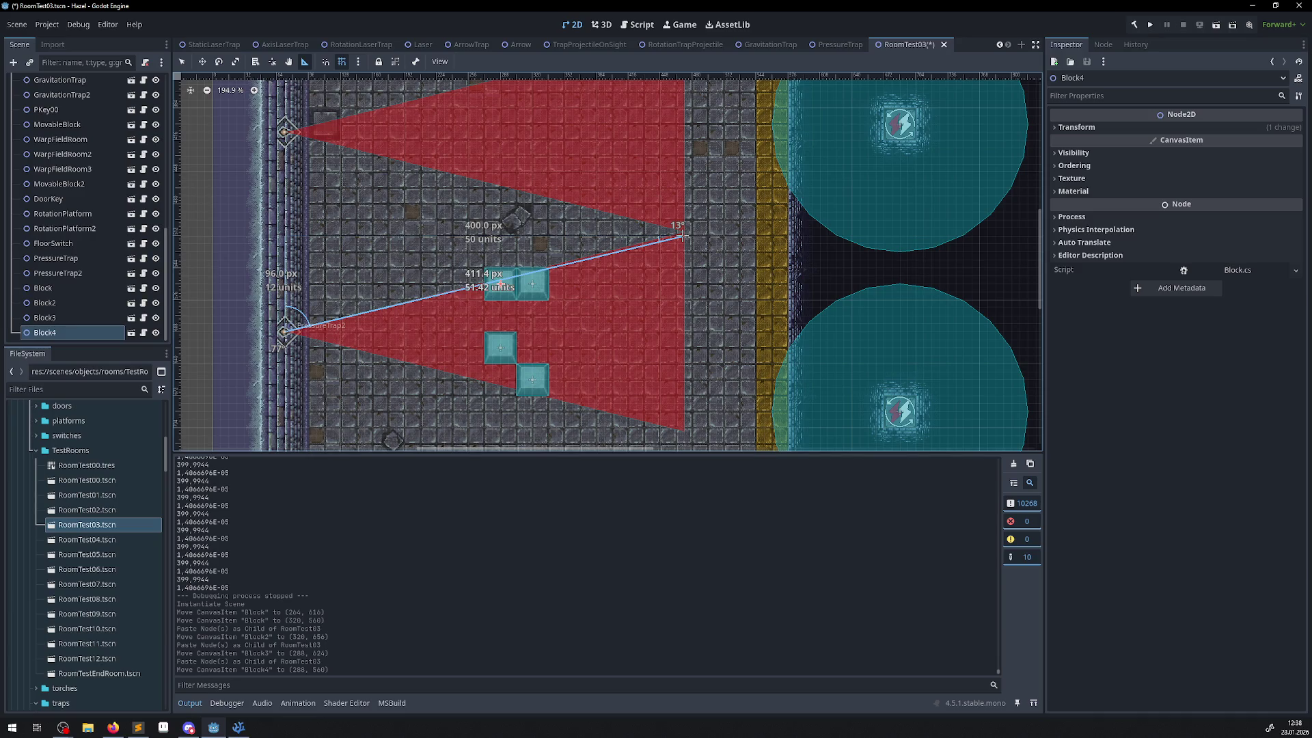
pyautogui.moveTo(682, 234)
pyautogui.mouseDown()
pyautogui.moveTo(448, 289)
pyautogui.moveTo(684, 235)
pyautogui.moveTo(680, 376)
pyautogui.moveTo(523, 331)
pyautogui.moveTo(509, 280)
pyautogui.moveTo(465, 287)
pyautogui.moveTo(710, 246)
pyautogui.moveTo(479, 277)
pyautogui.mouseUp()
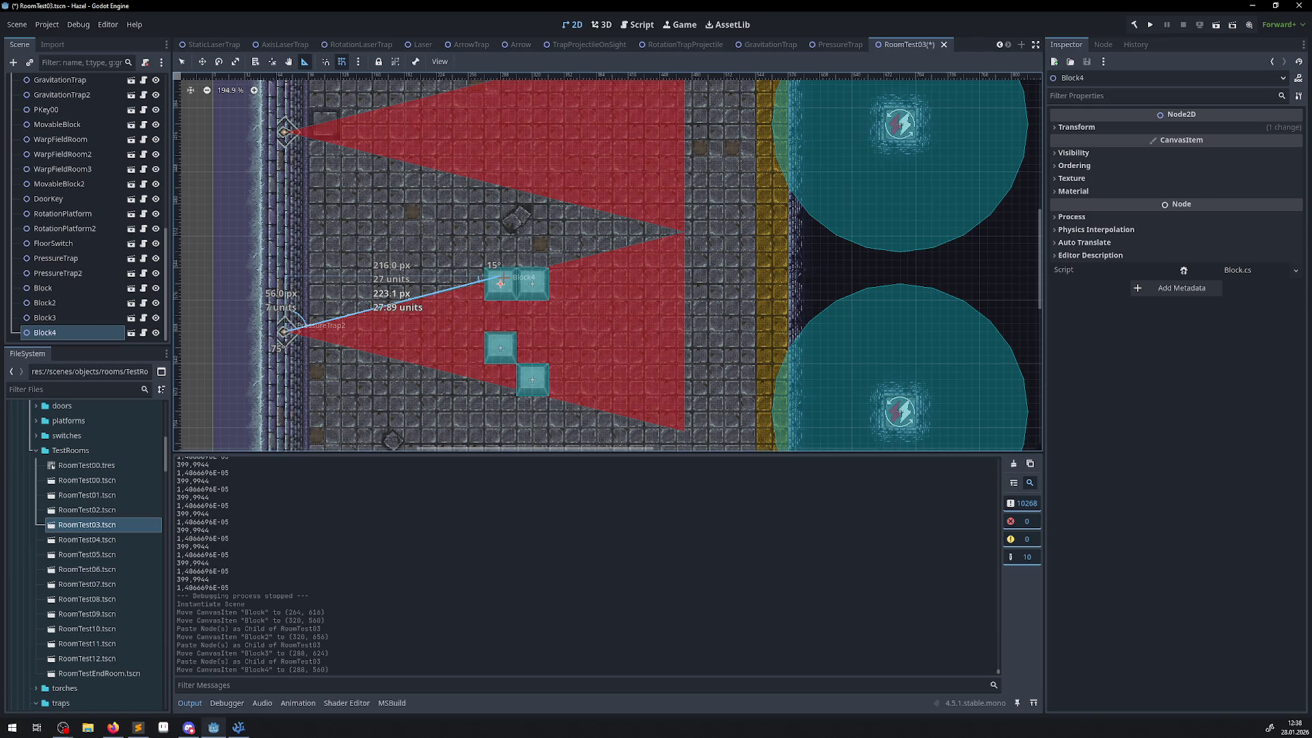
pyautogui.moveTo(502, 281); pyautogui.dragTo(532, 338)
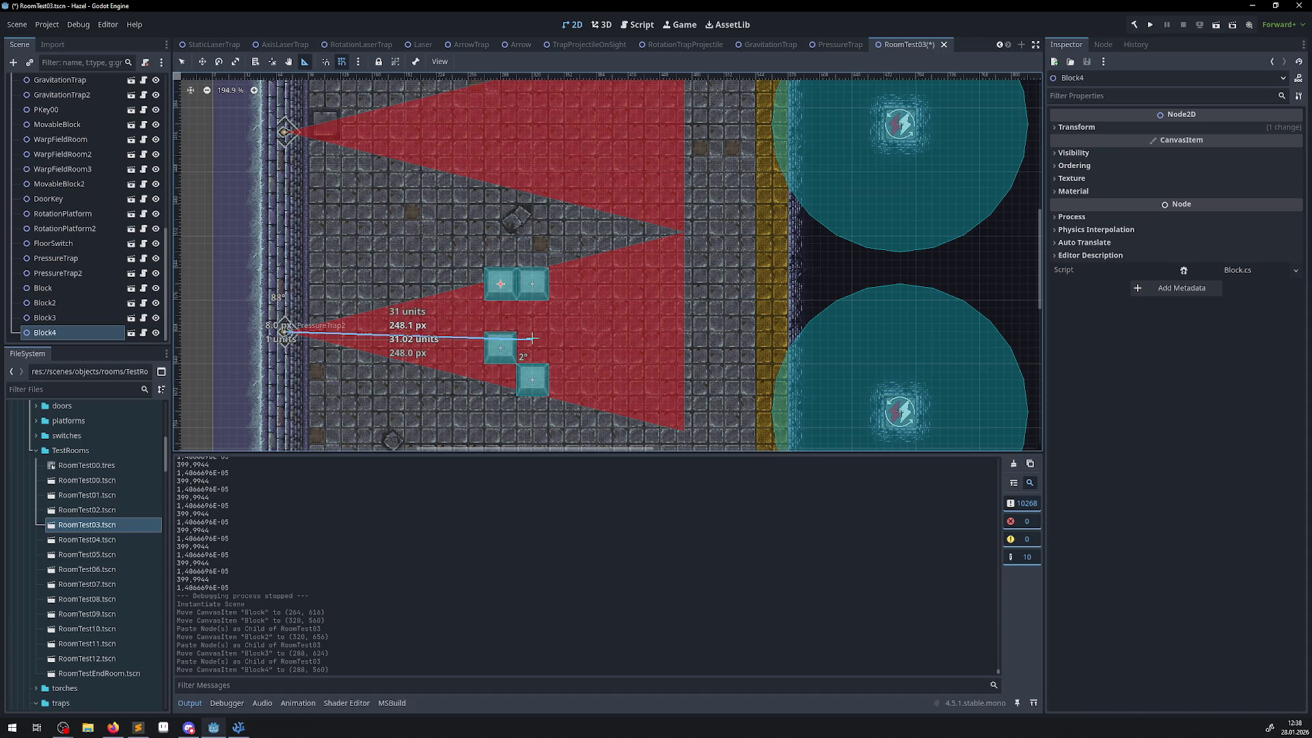
pyautogui.moveTo(532, 338)
pyautogui.mouseDown()
pyautogui.moveTo(532, 376)
pyautogui.moveTo(567, 379)
pyautogui.moveTo(577, 328)
pyautogui.moveTo(566, 297)
pyautogui.mouseUp()
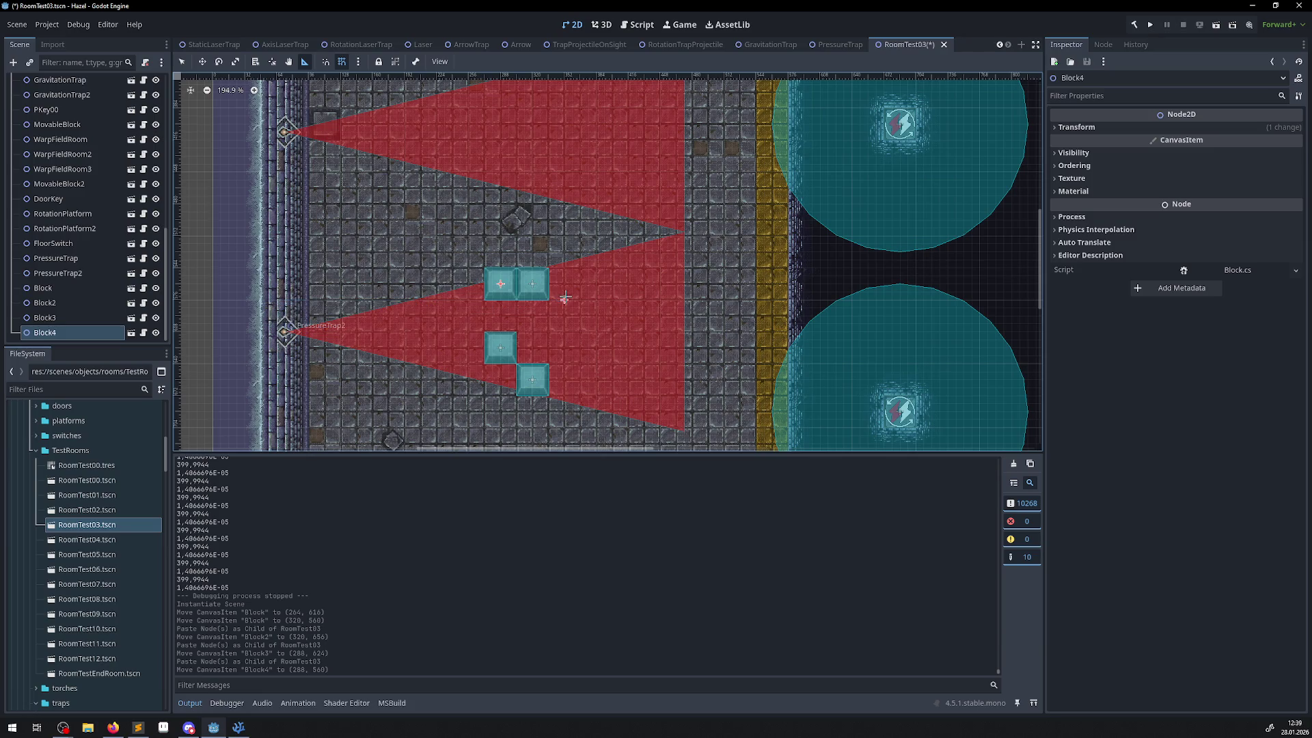
pyautogui.scroll(10, 125, 454)
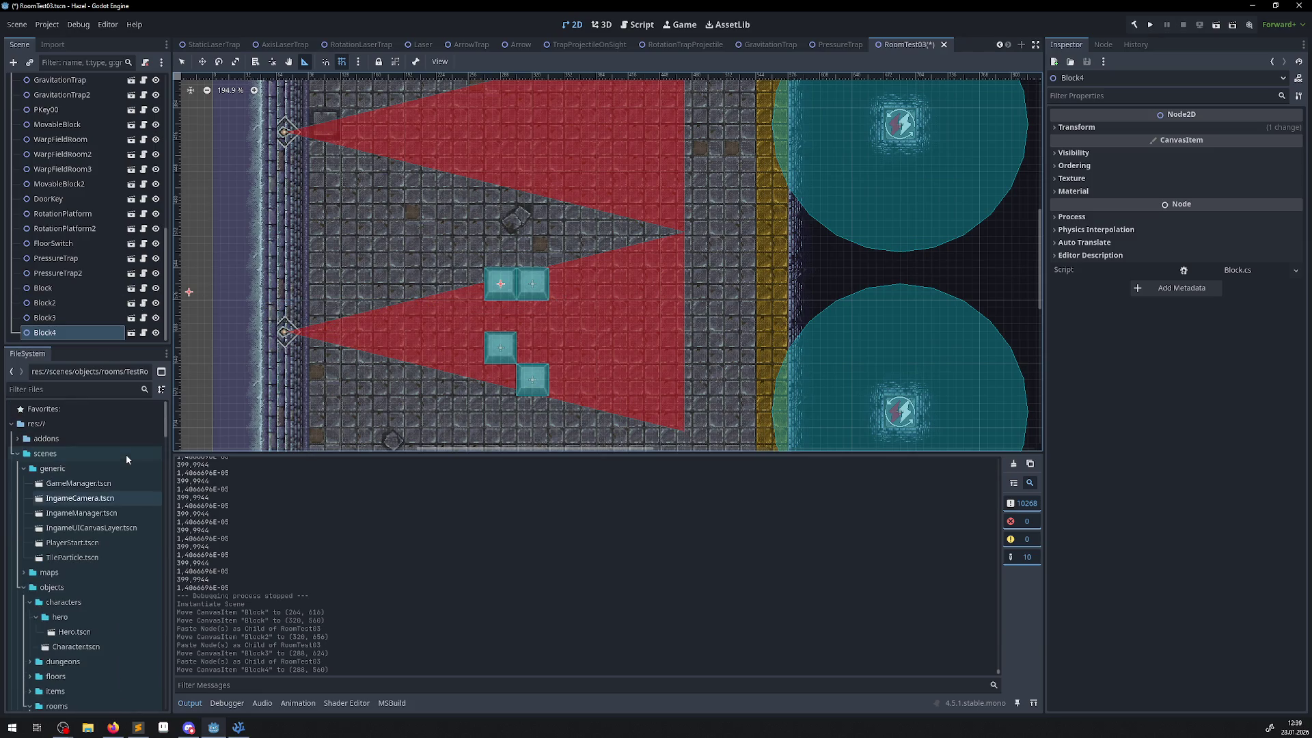
# - Open Hero.tscn from the FileSystem dock and zoom in on the hero sprite
pyautogui.doubleClick(68, 631)
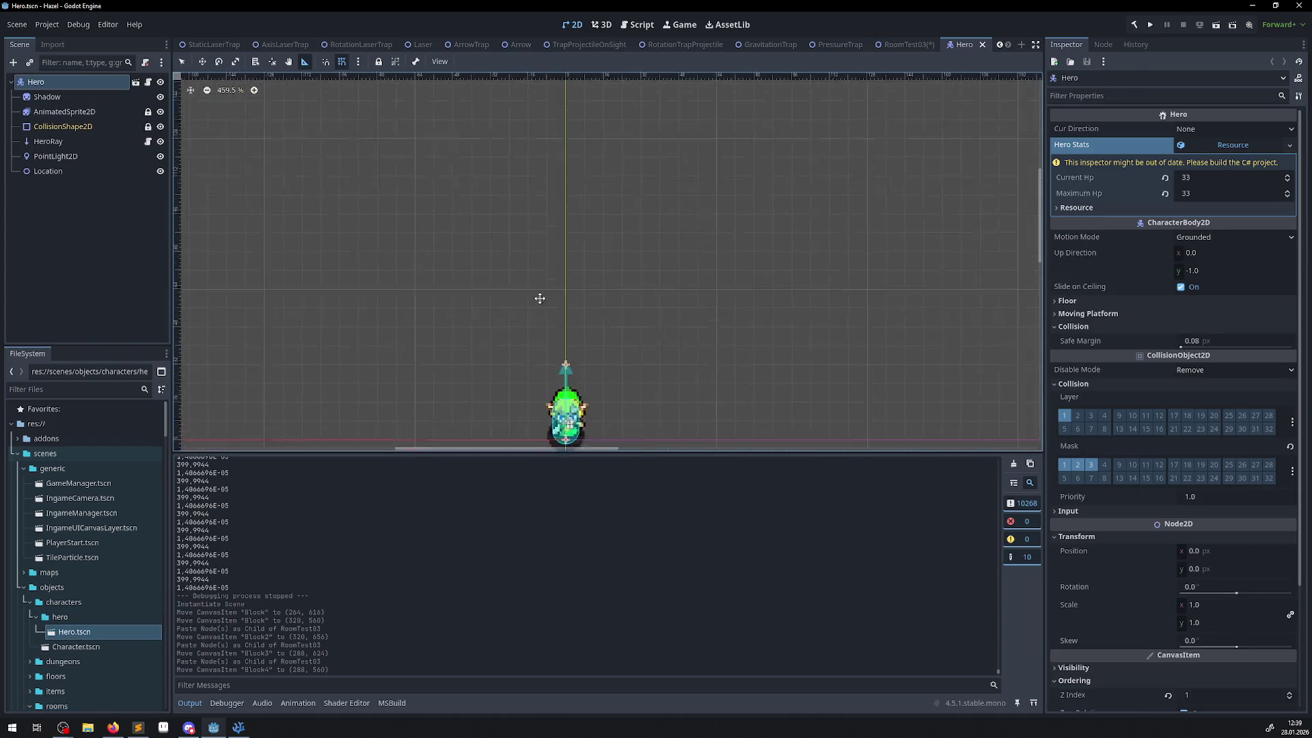
pyautogui.scroll(8, 518, 367)
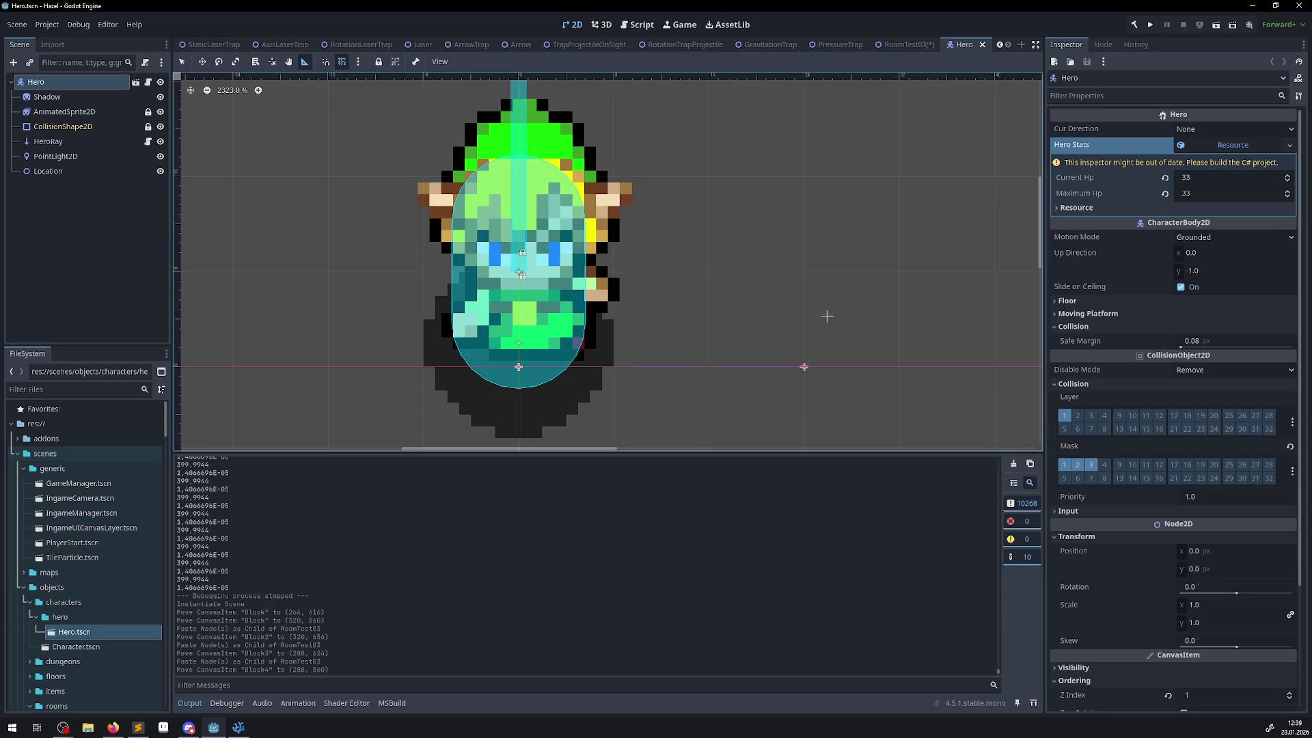
pyautogui.hotkey('alt', 'Tab')
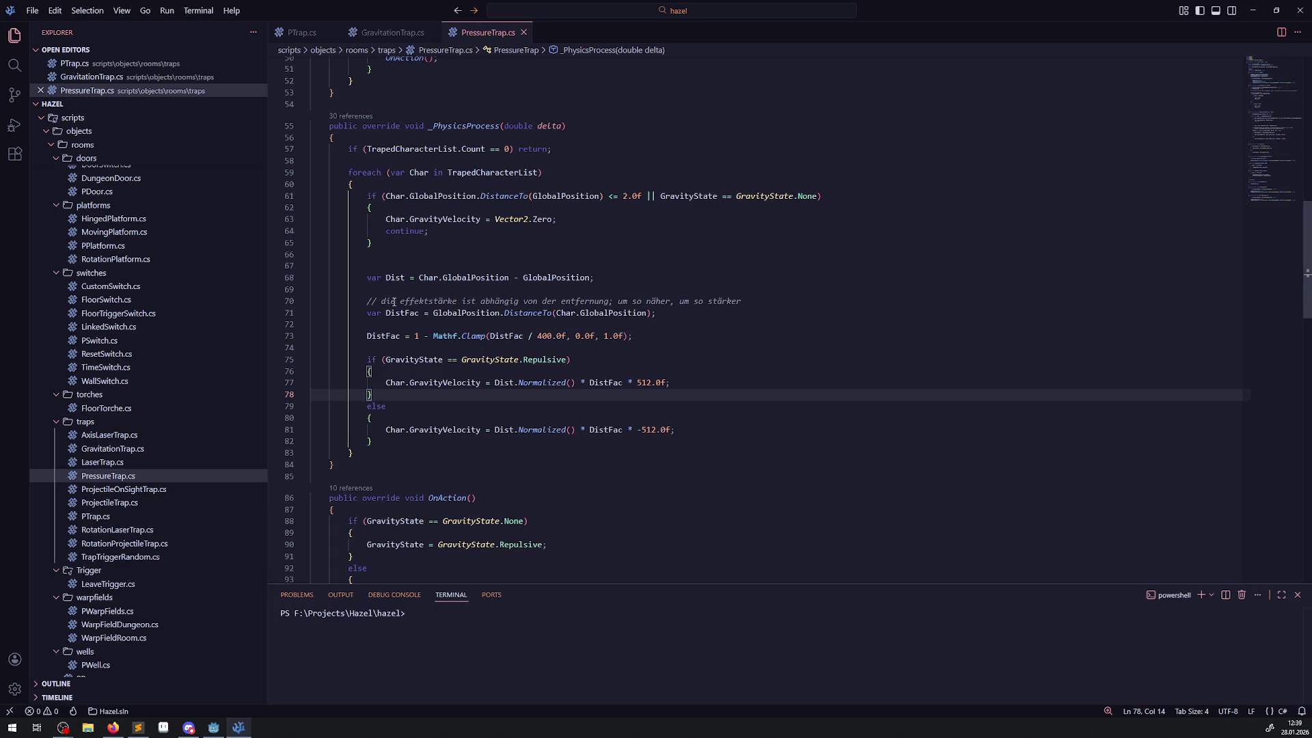
# - Open MovableBlock.cs from the blocks folder and scroll to its IsPathClear method
pyautogui.scroll(5, 562, 430)
pyautogui.scroll(-6, 559, 433)
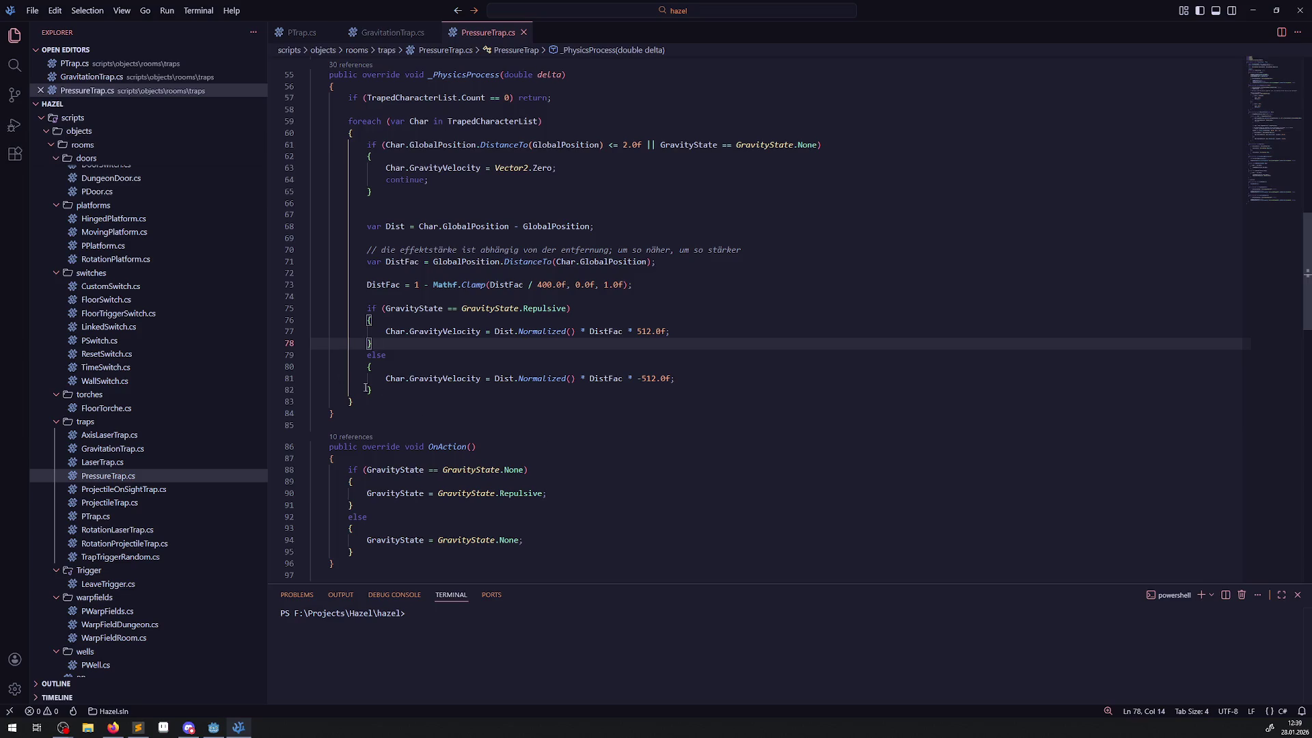
pyautogui.click(14, 66)
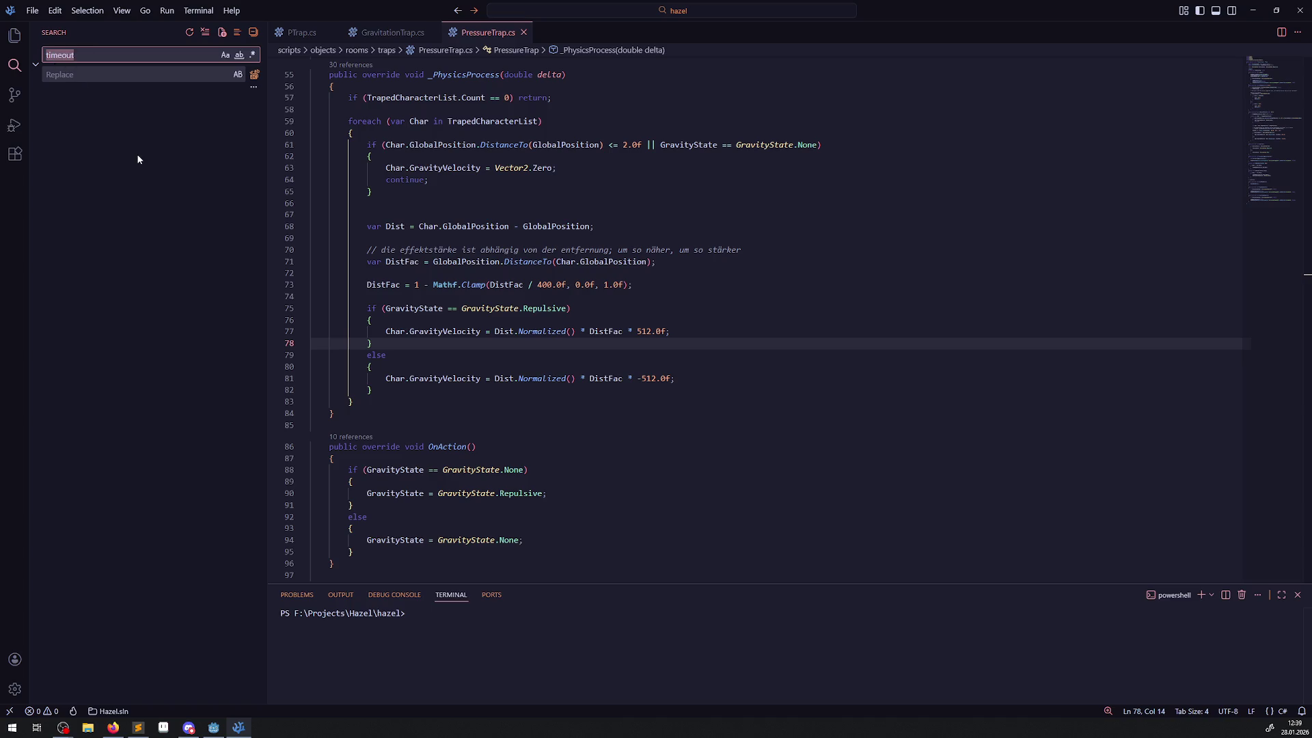
pyautogui.click(5, 39)
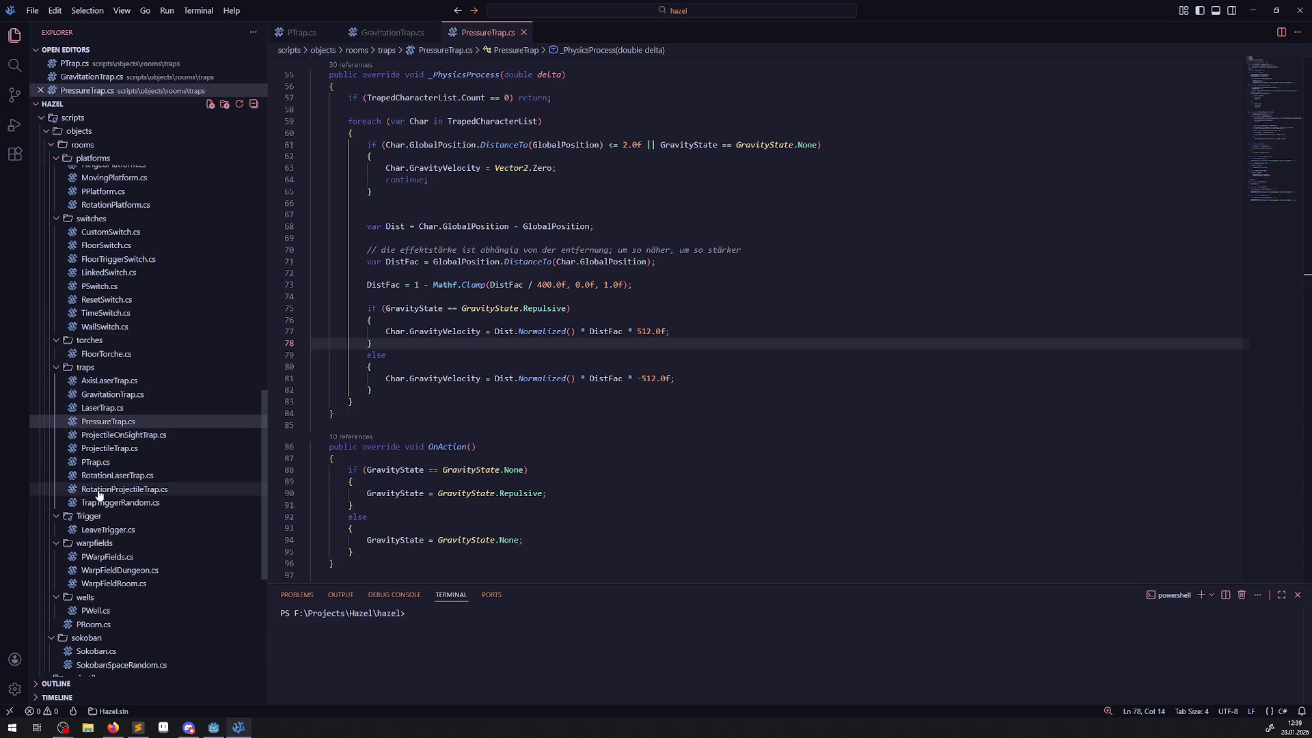
pyautogui.scroll(3, 141, 489)
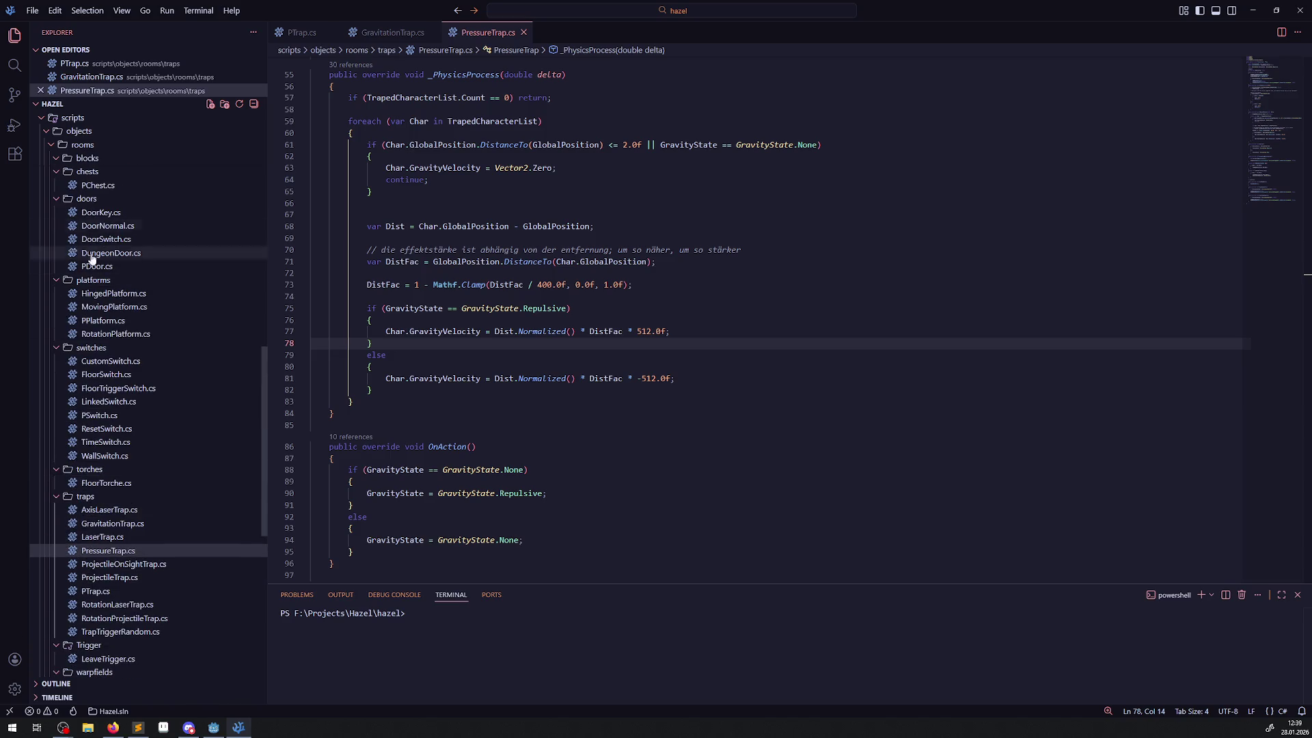
pyautogui.scroll(3, 102, 342)
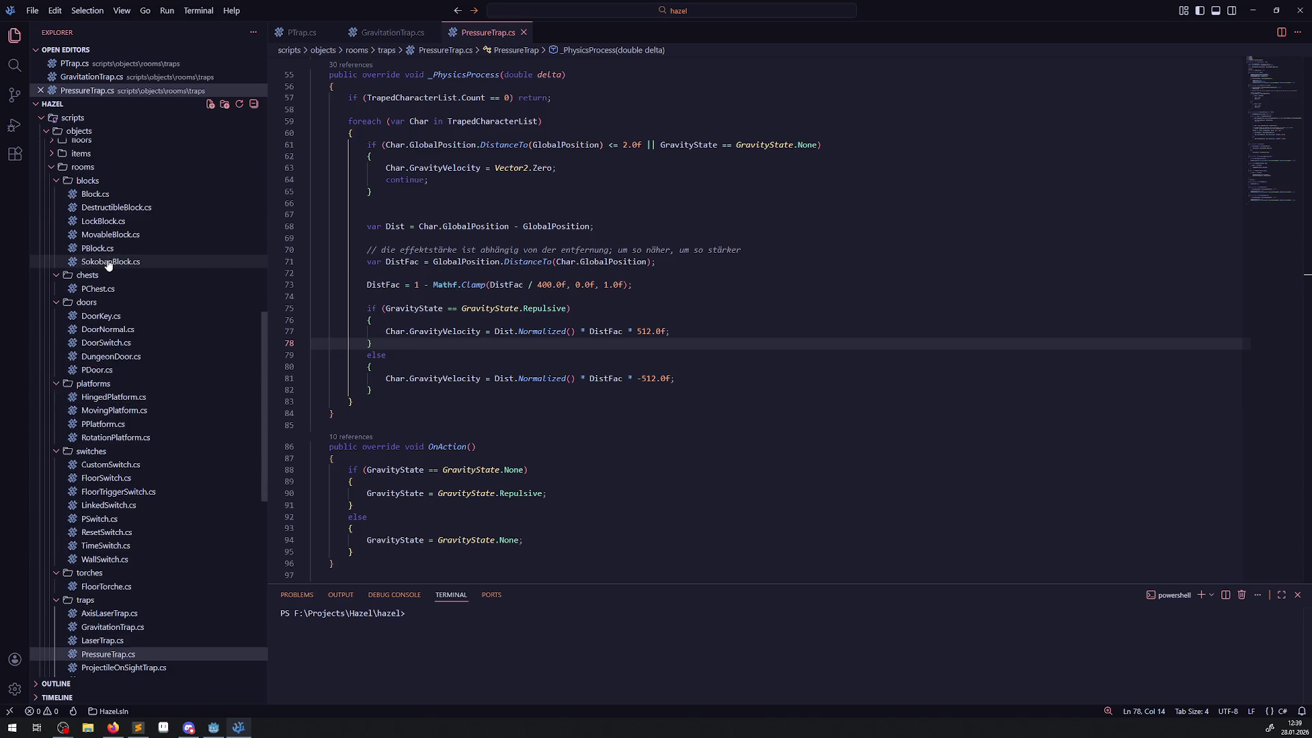
pyautogui.click(107, 236)
pyautogui.scroll(20, 473, 389)
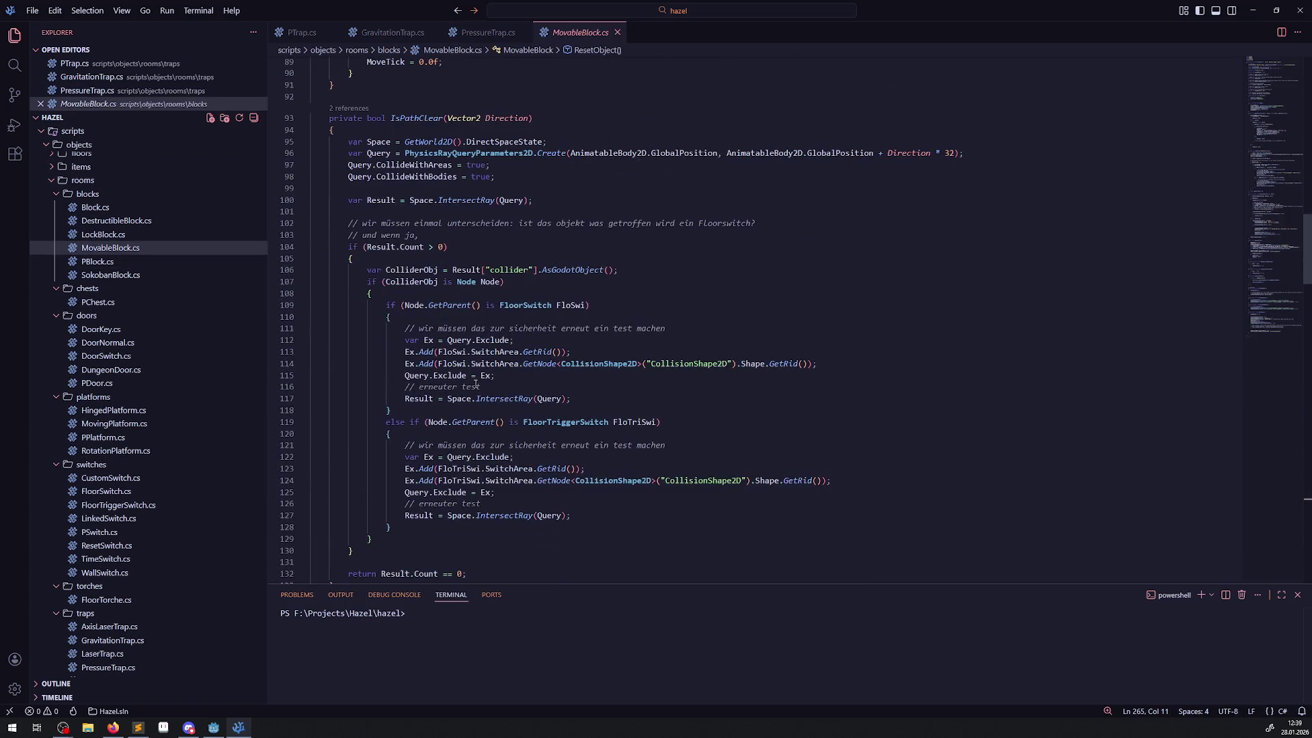
pyautogui.scroll(7, 501, 321)
pyautogui.scroll(-15, 501, 322)
pyautogui.scroll(7, 496, 326)
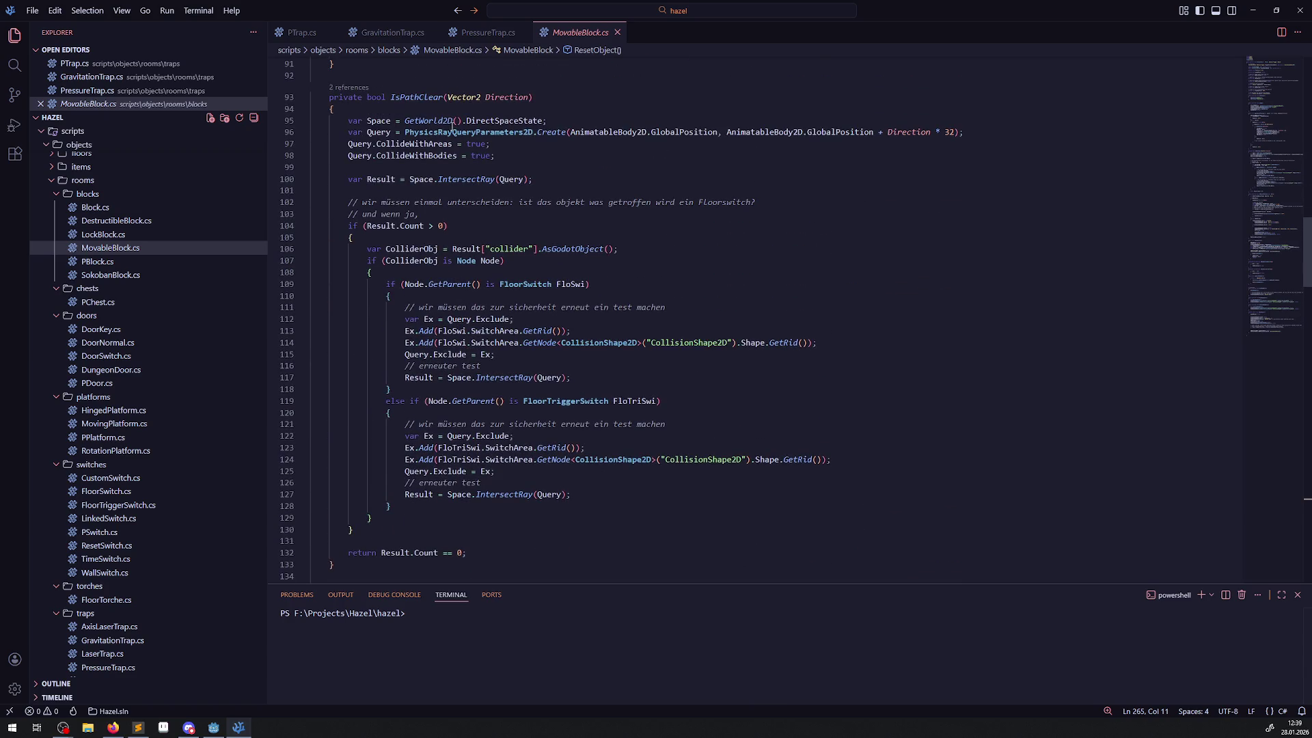
pyautogui.moveTo(474, 131)
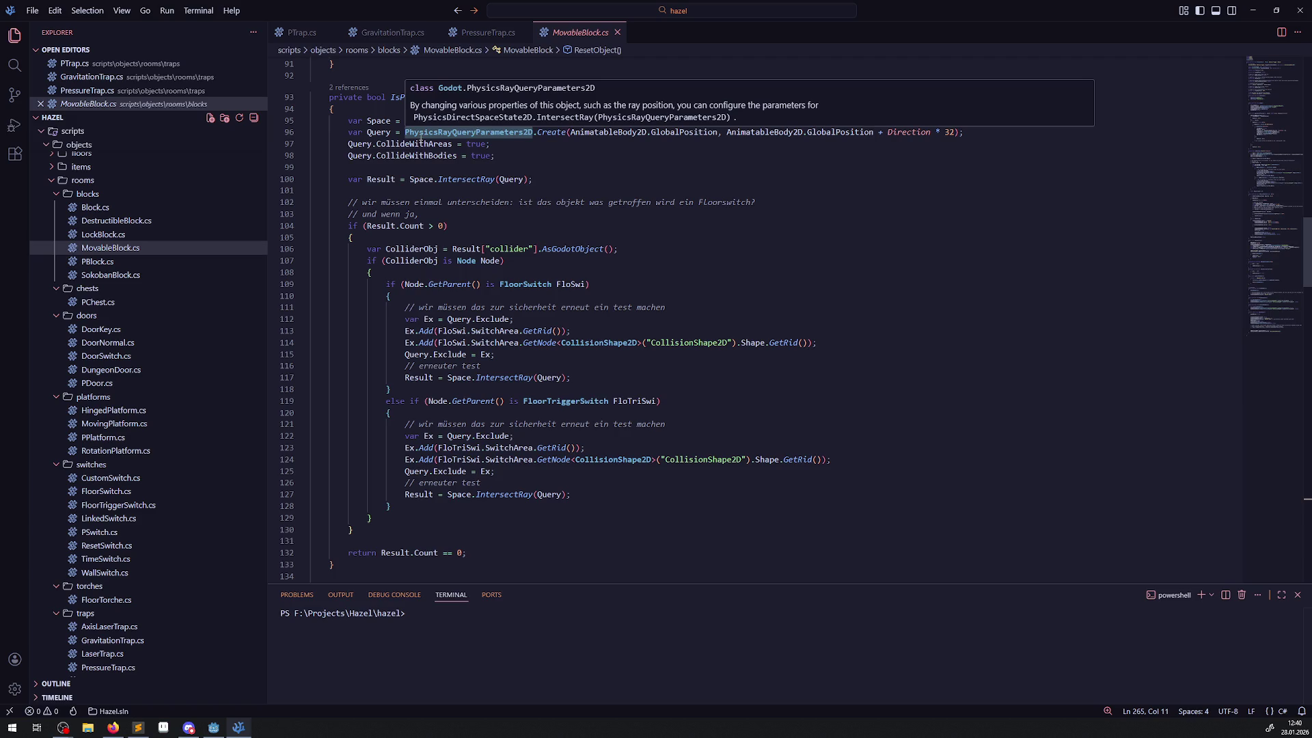
pyautogui.moveTo(551, 135)
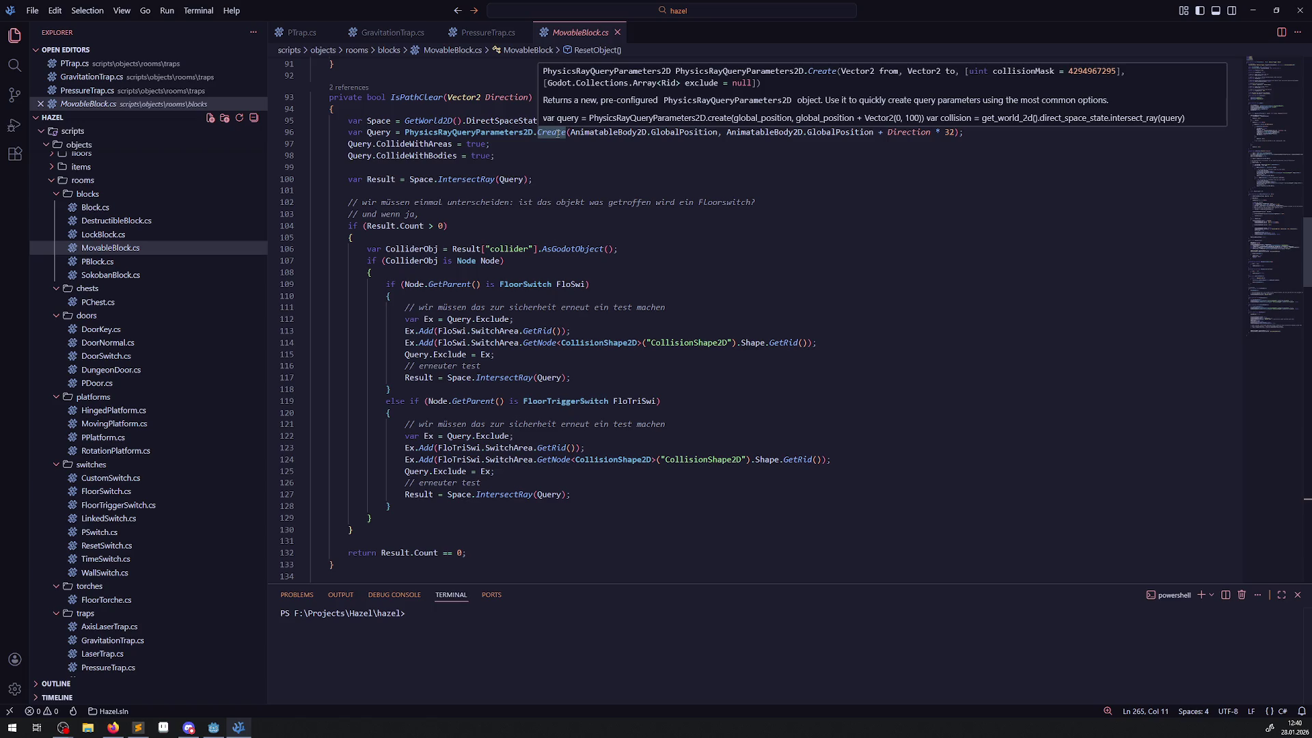
pyautogui.doubleClick(378, 133)
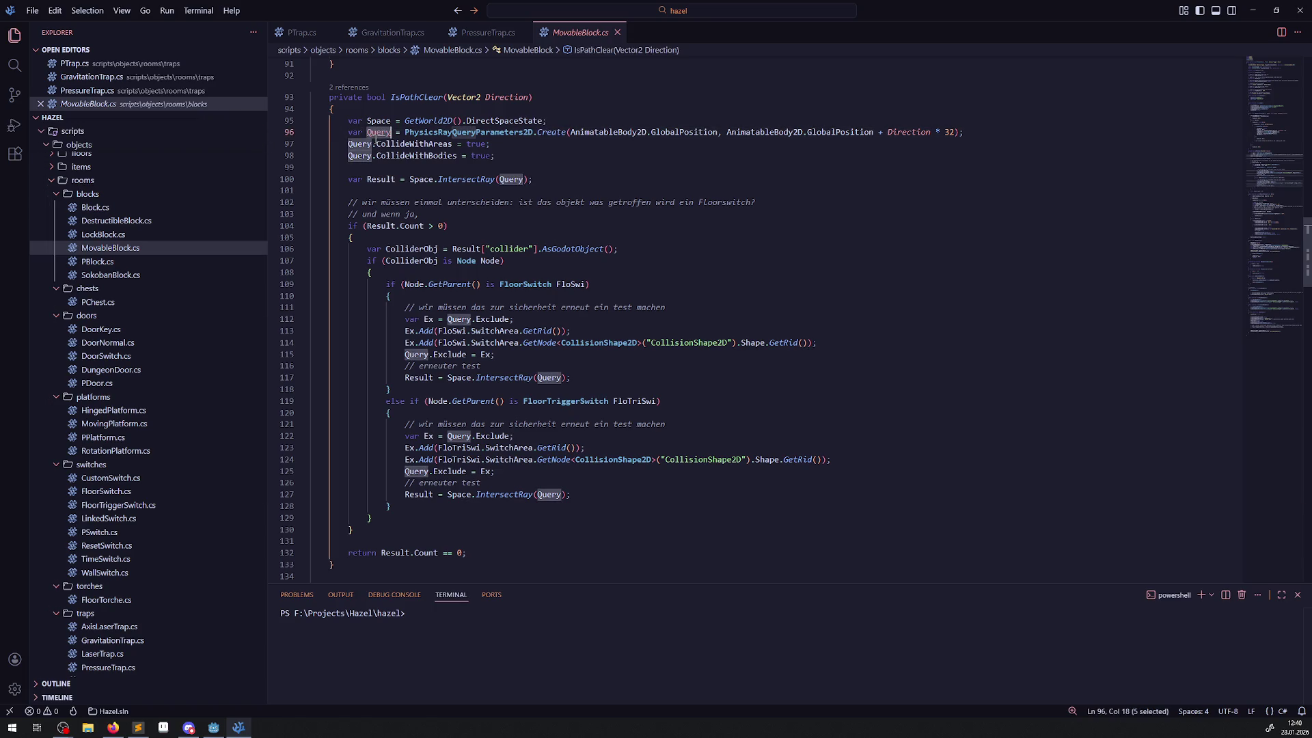
pyautogui.click(401, 543)
pyautogui.write('Query.Q')
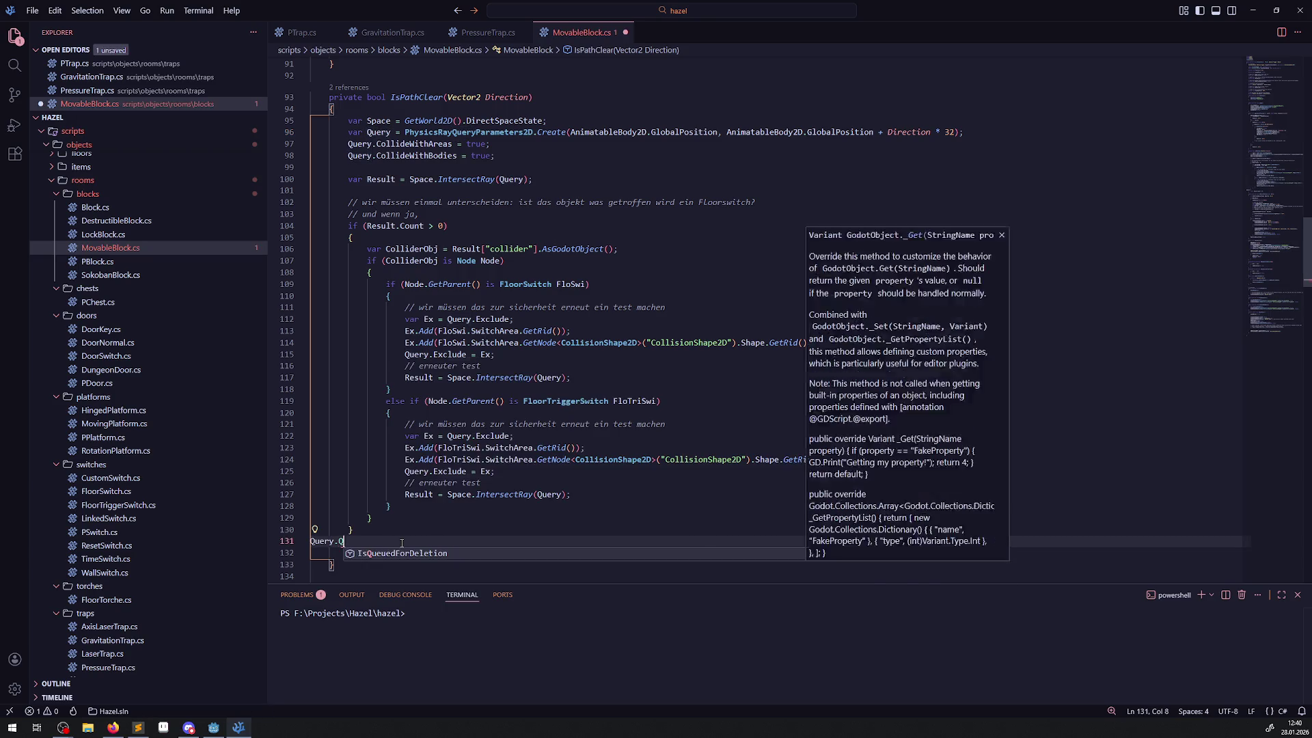
pyautogui.press('BackSpace')
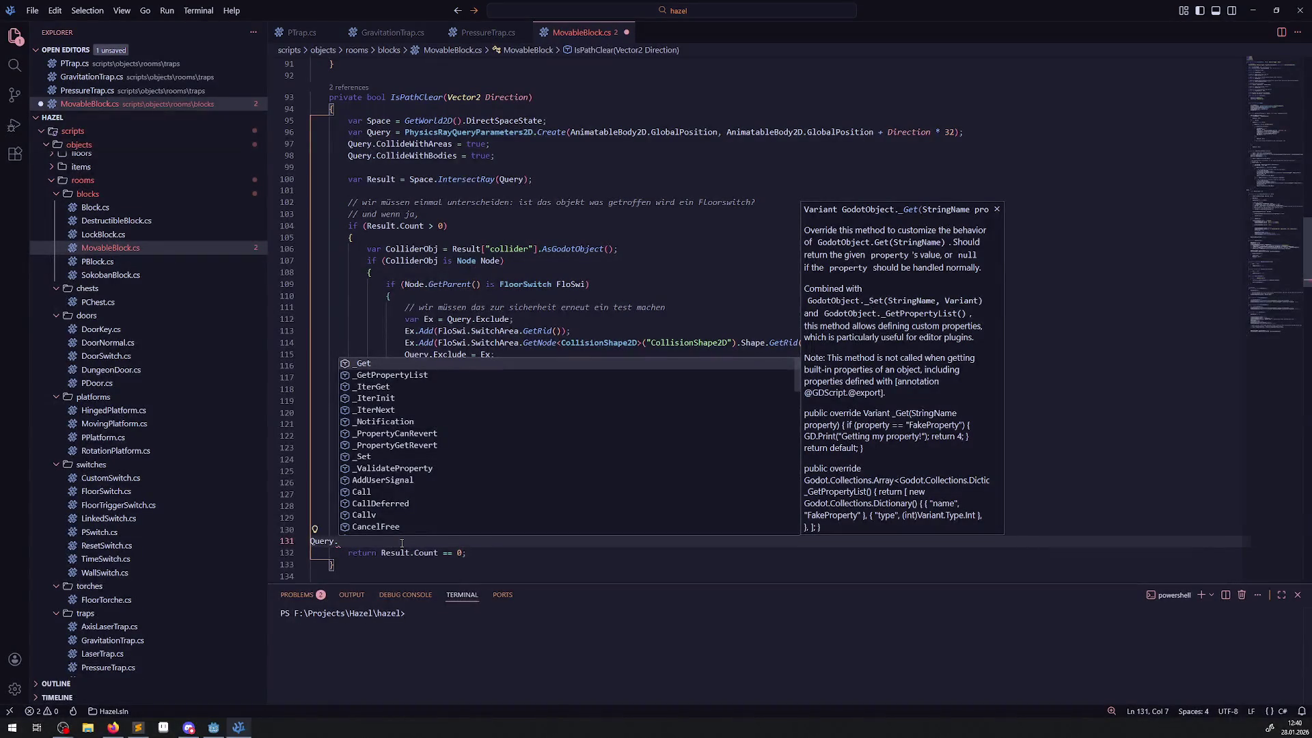
pyautogui.scroll(-1, 383, 422)
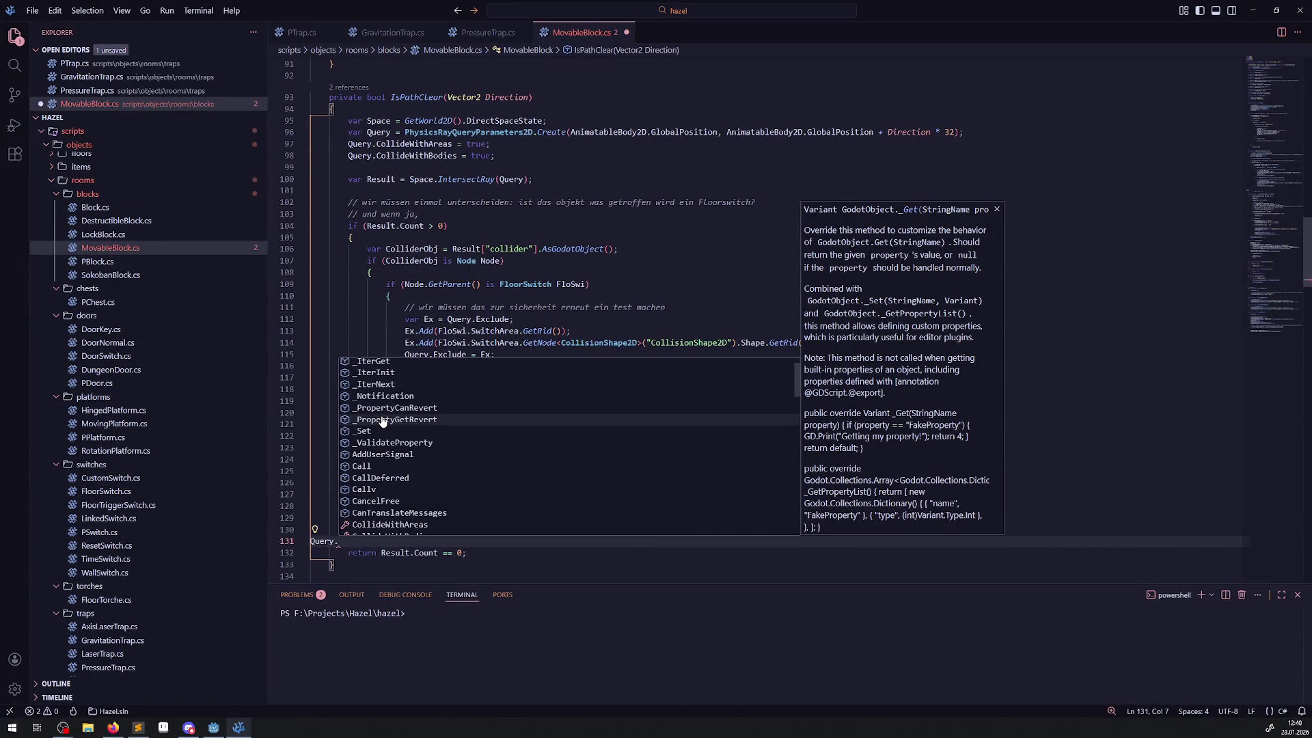
pyautogui.write('f')
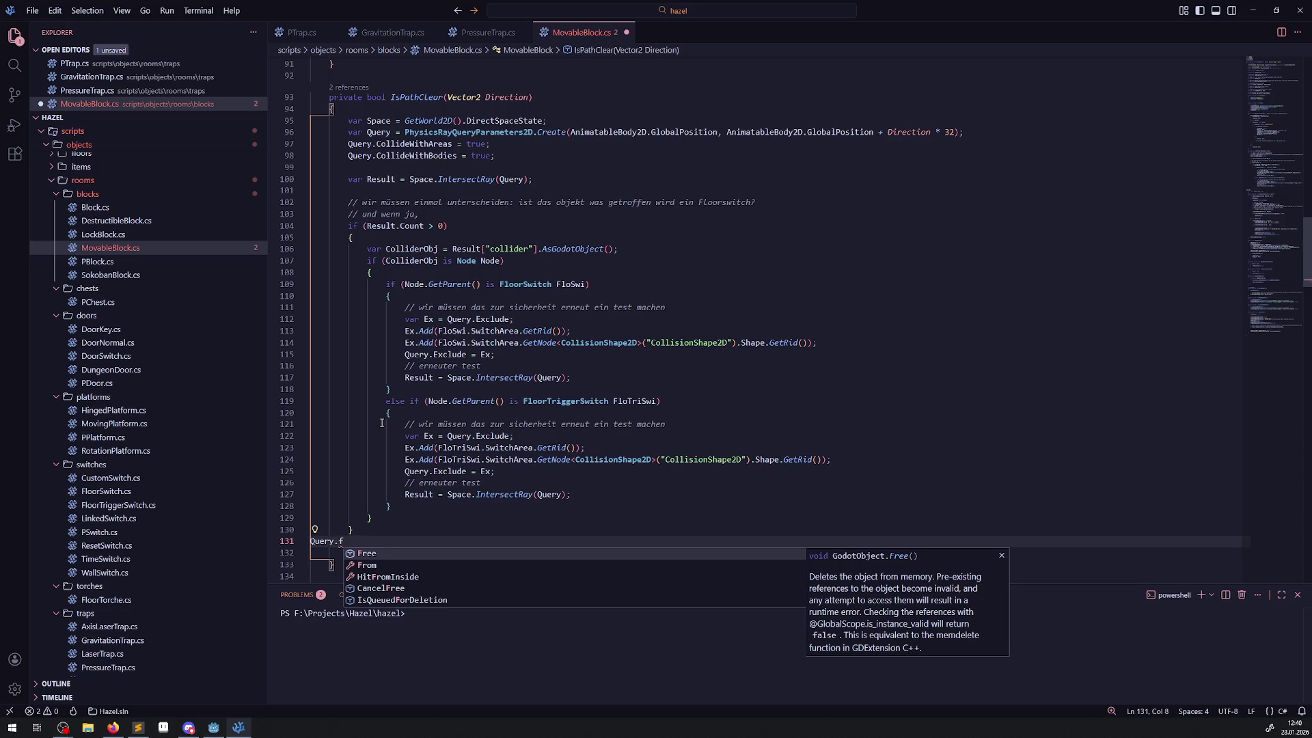
pyautogui.press('BackSpace')
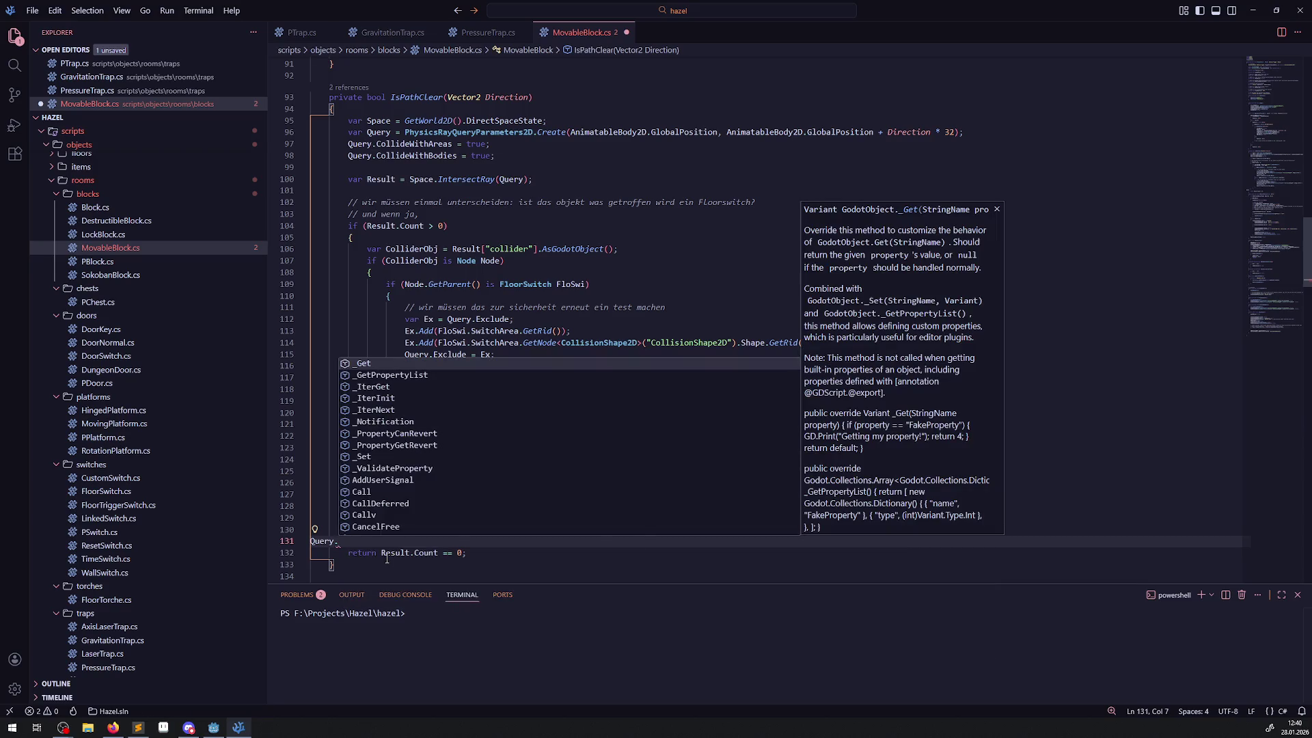
pyautogui.scroll(-6, 475, 464)
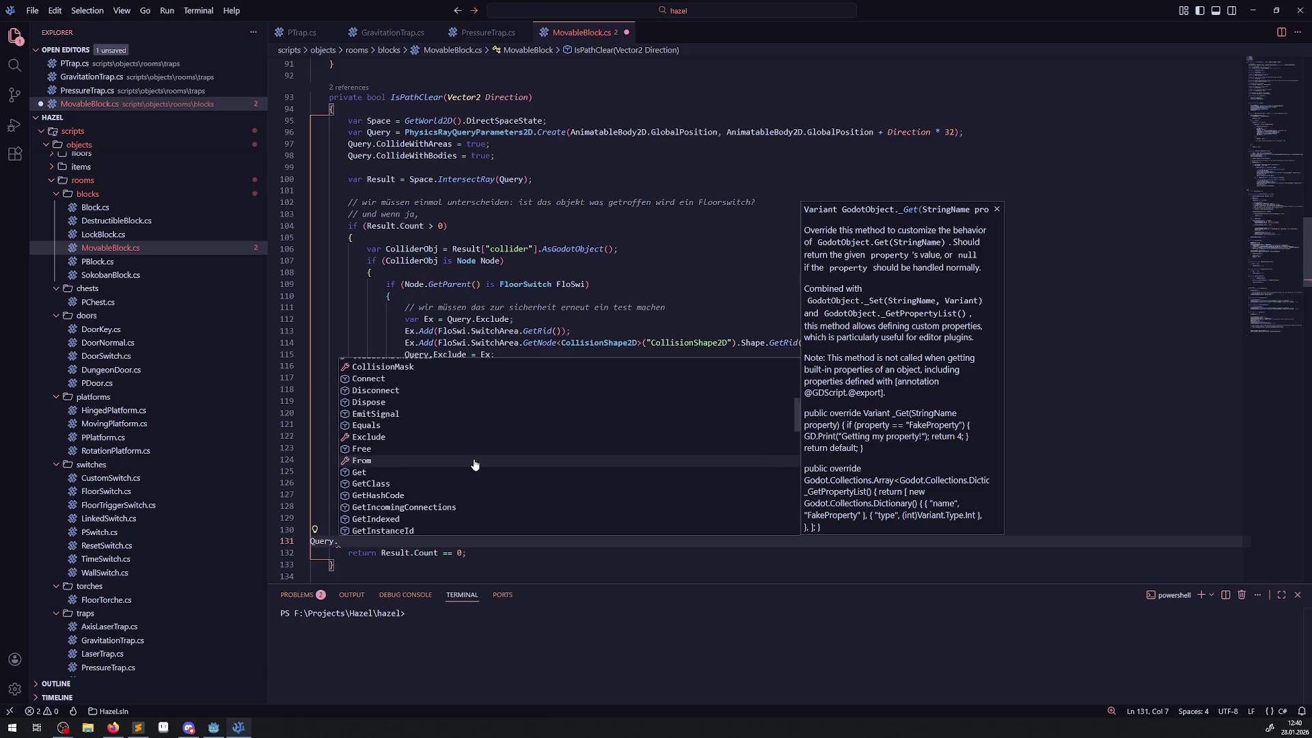
pyautogui.scroll(-6, 475, 465)
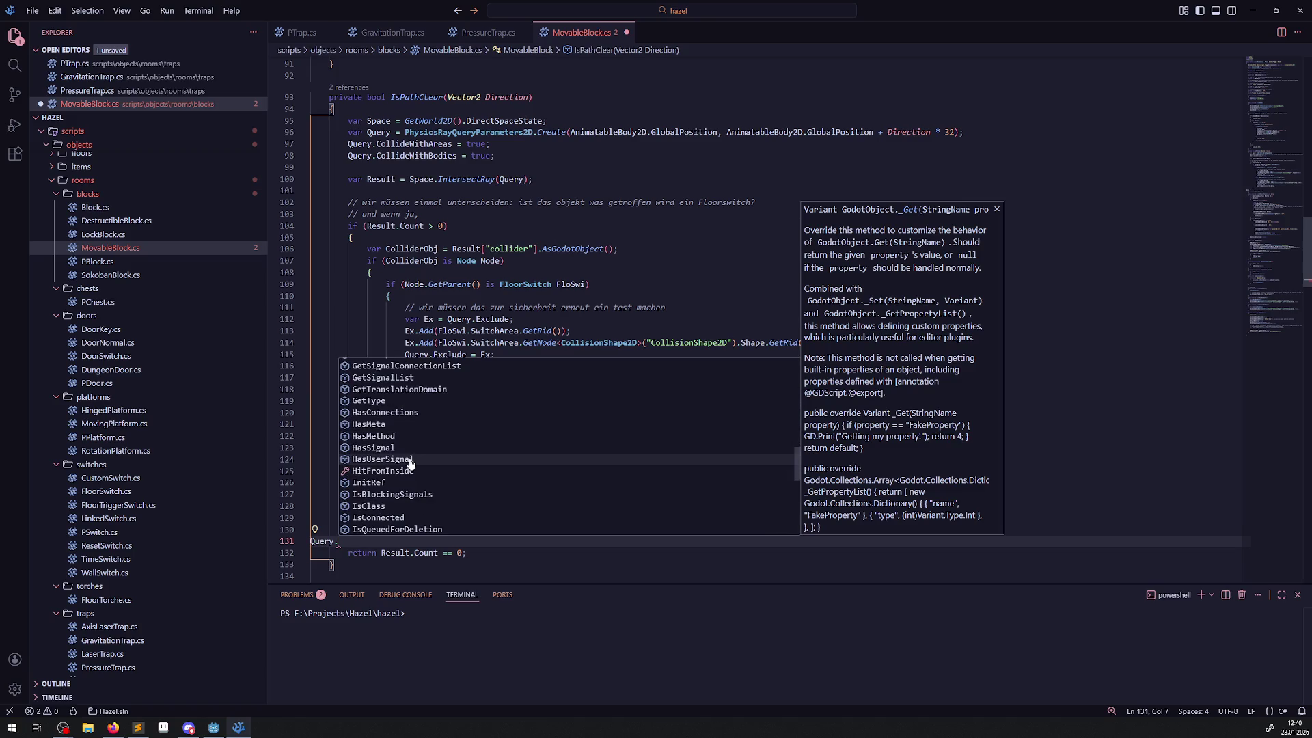
pyautogui.scroll(-3, 411, 466)
pyautogui.scroll(-6, 411, 468)
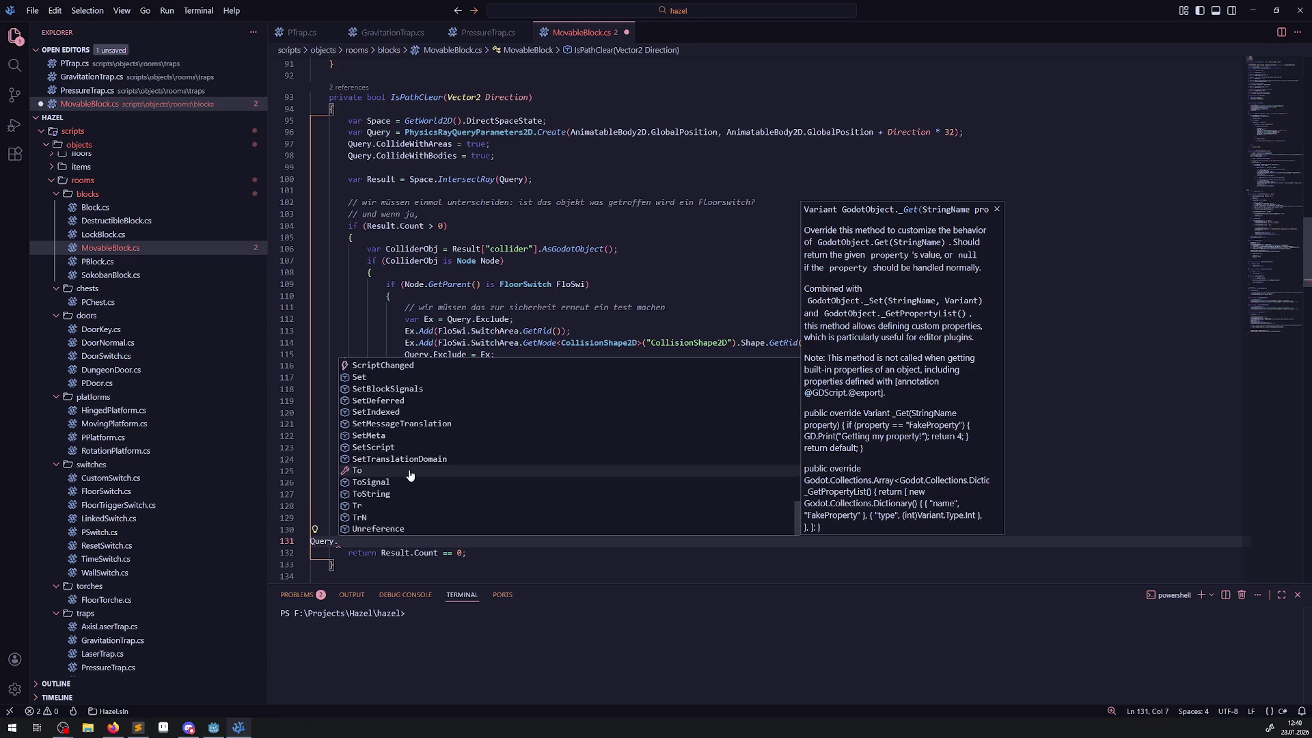
pyautogui.scroll(3, 412, 472)
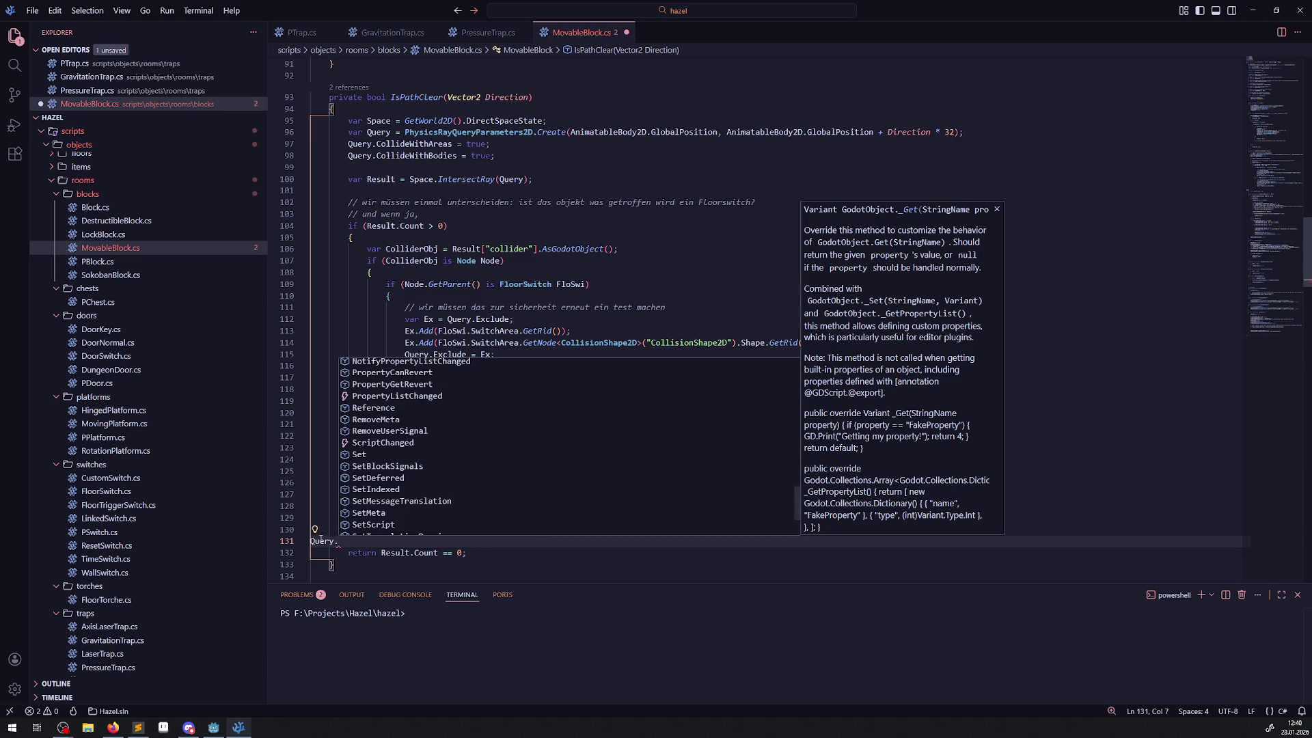
pyautogui.press('BackSpace')
pyautogui.press('BackSpace')
pyautogui.press('BackSpace')
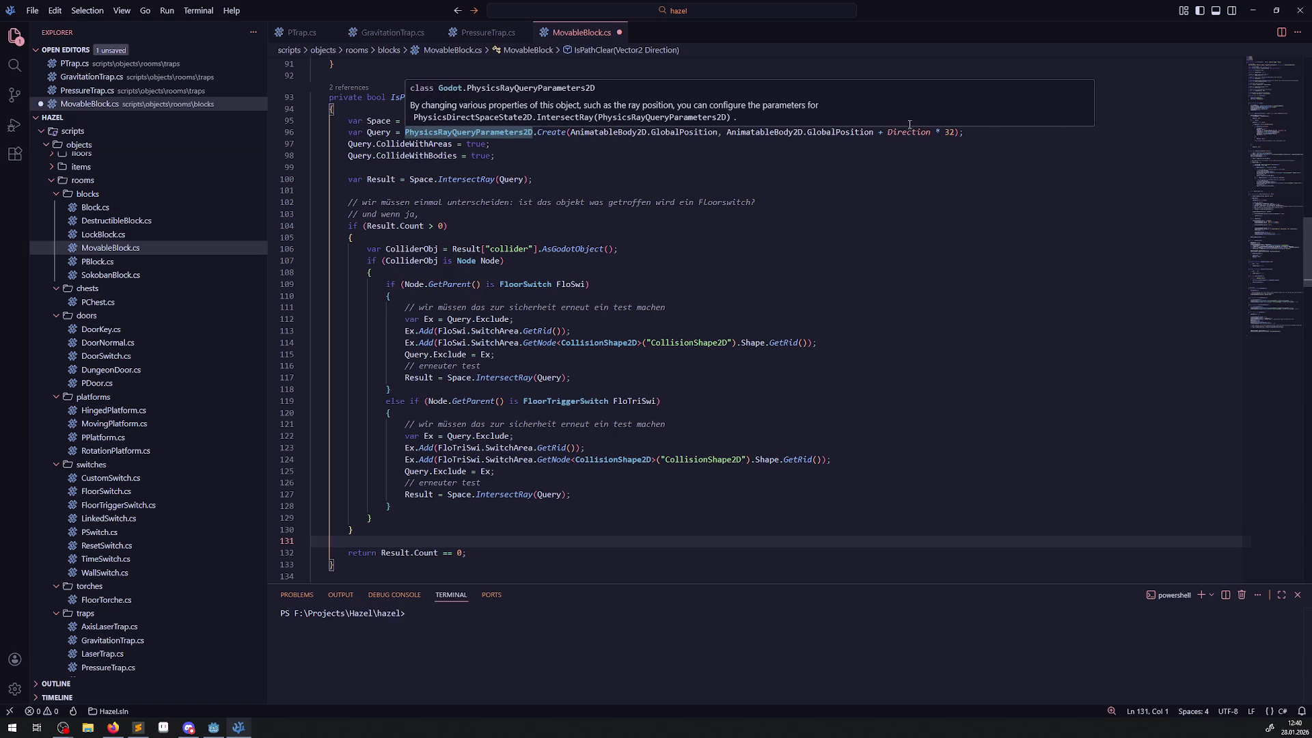
pyautogui.click(722, 155)
pyautogui.moveTo(339, 131)
pyautogui.mouseDown()
pyautogui.moveTo(602, 133)
pyautogui.moveTo(568, 133)
pyautogui.mouseUp()
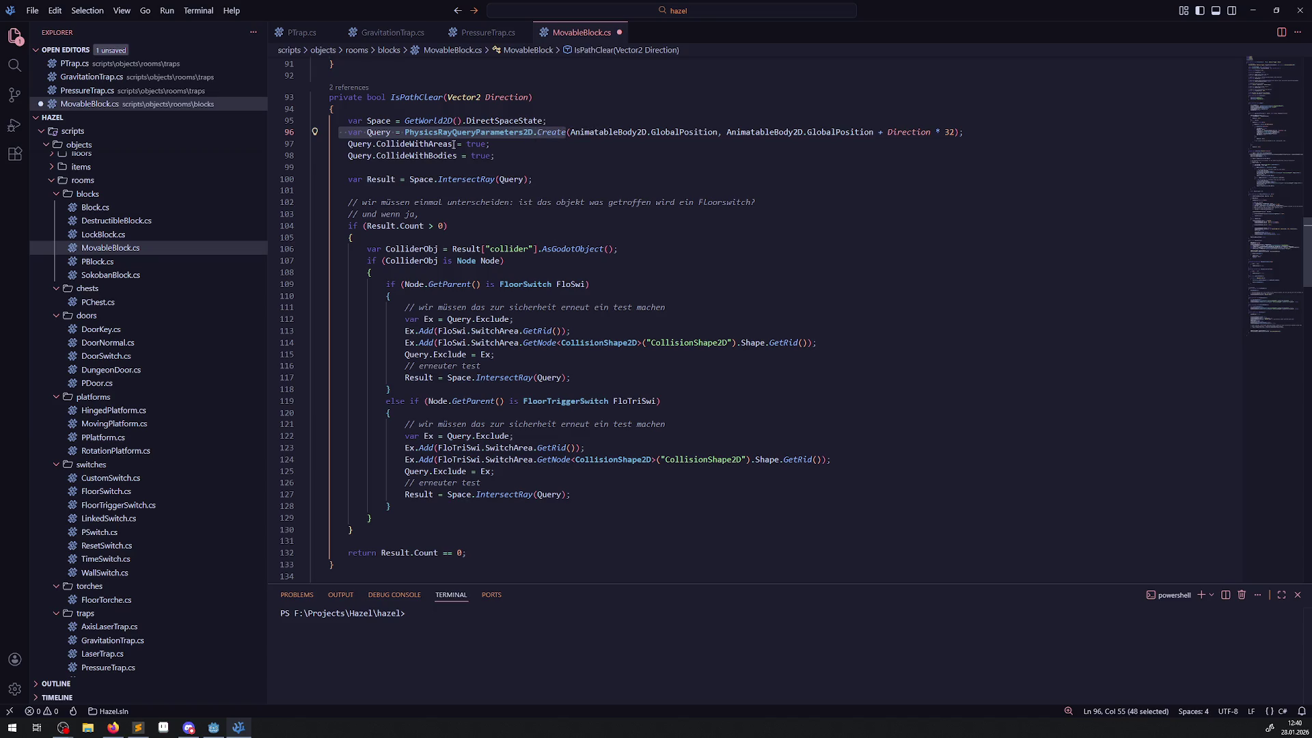
# - Select lines 96–98 of IsPathClear: the ray Query creation and CollideWith settings
pyautogui.hotkey('alt', 'Tab')
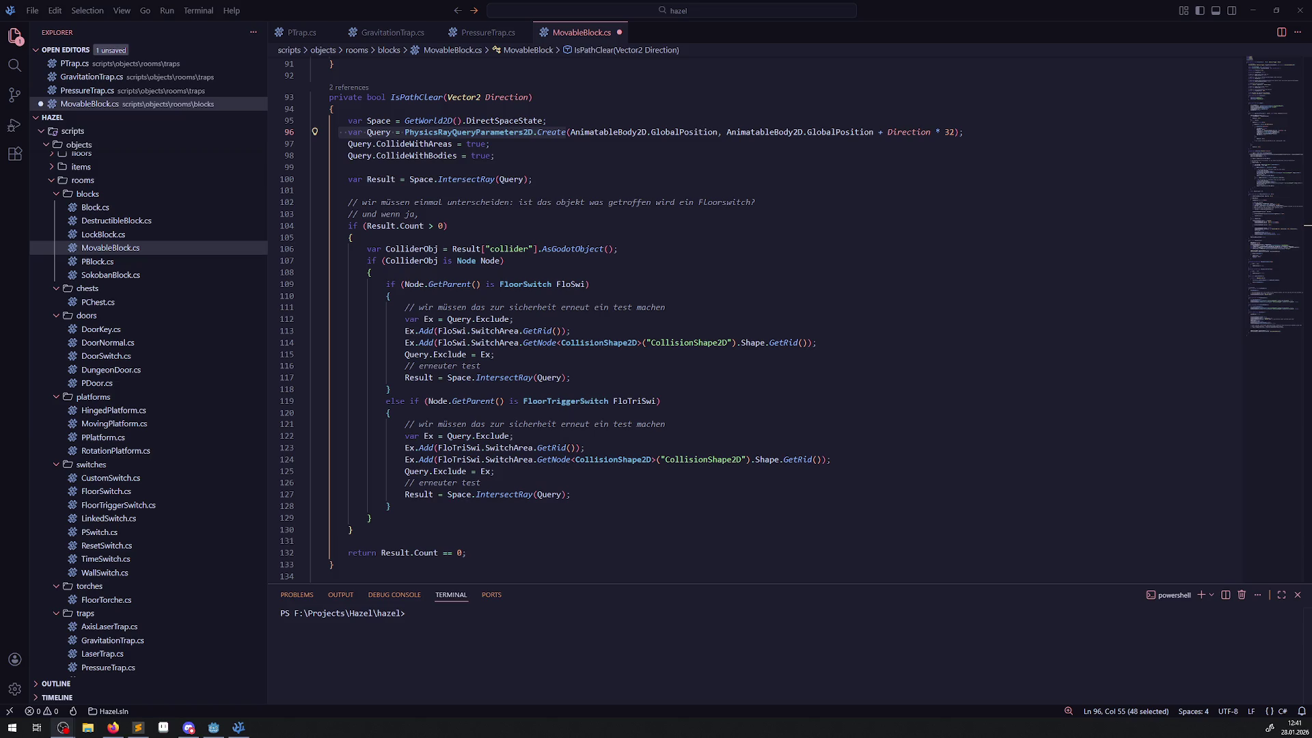
pyautogui.click(354, 144)
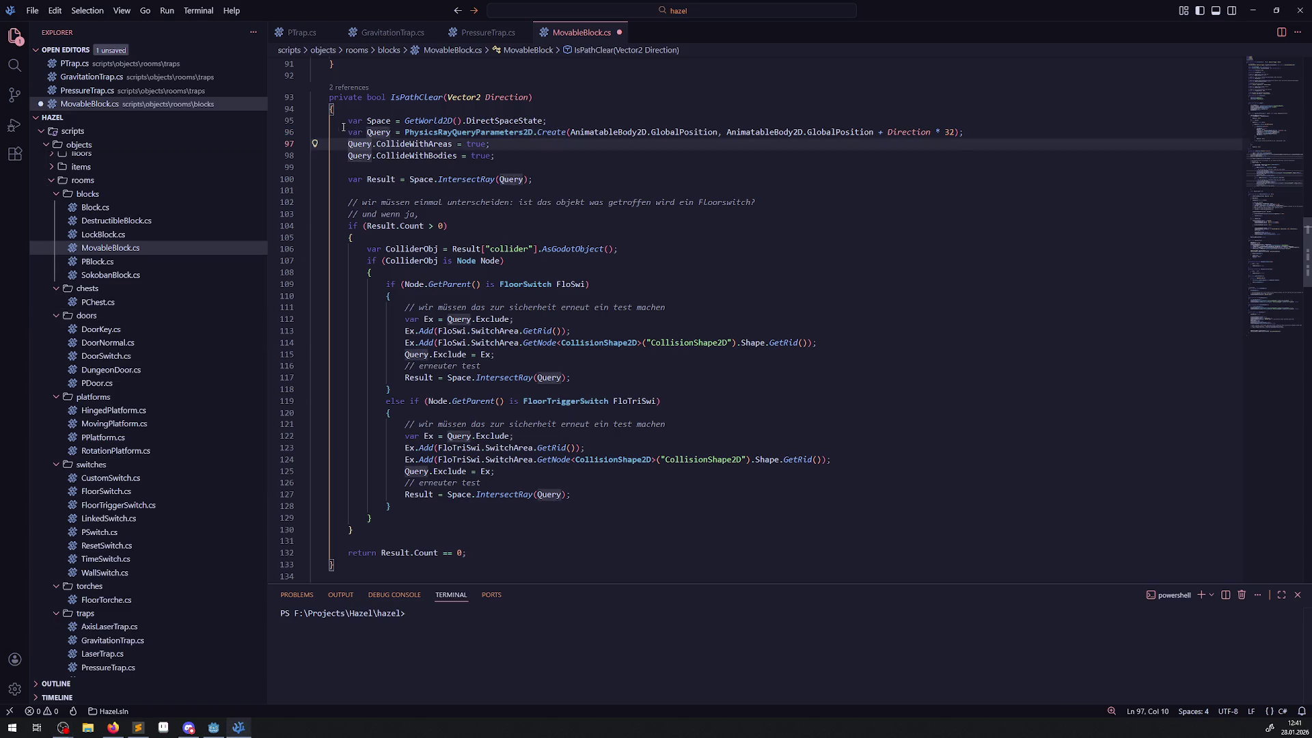
pyautogui.moveTo(343, 129)
pyautogui.mouseDown()
pyautogui.moveTo(983, 127)
pyautogui.moveTo(981, 154)
pyautogui.mouseUp()
pyautogui.hotkey('ctrl', 'c')
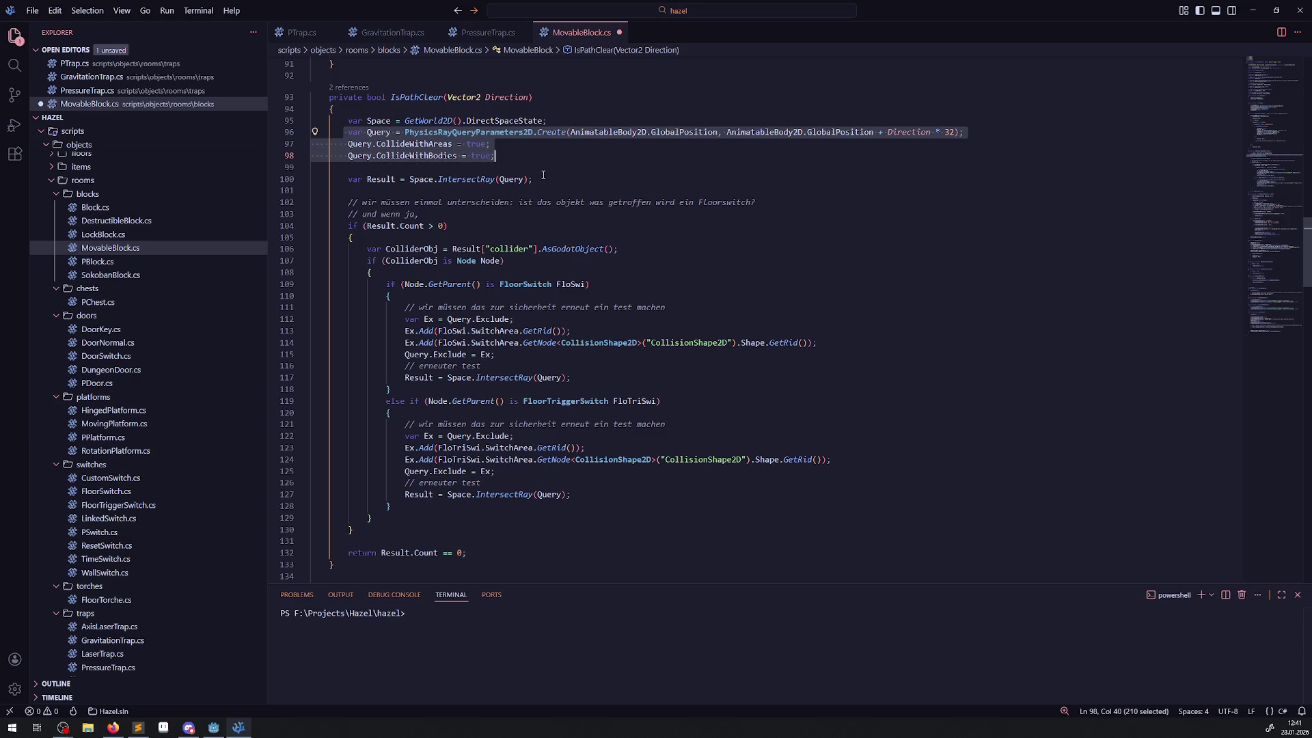
# - Paste the copied ray-query setup lines into PressureTrap.cs after the DistFac calculation
pyautogui.click(487, 32)
pyautogui.click(661, 285)
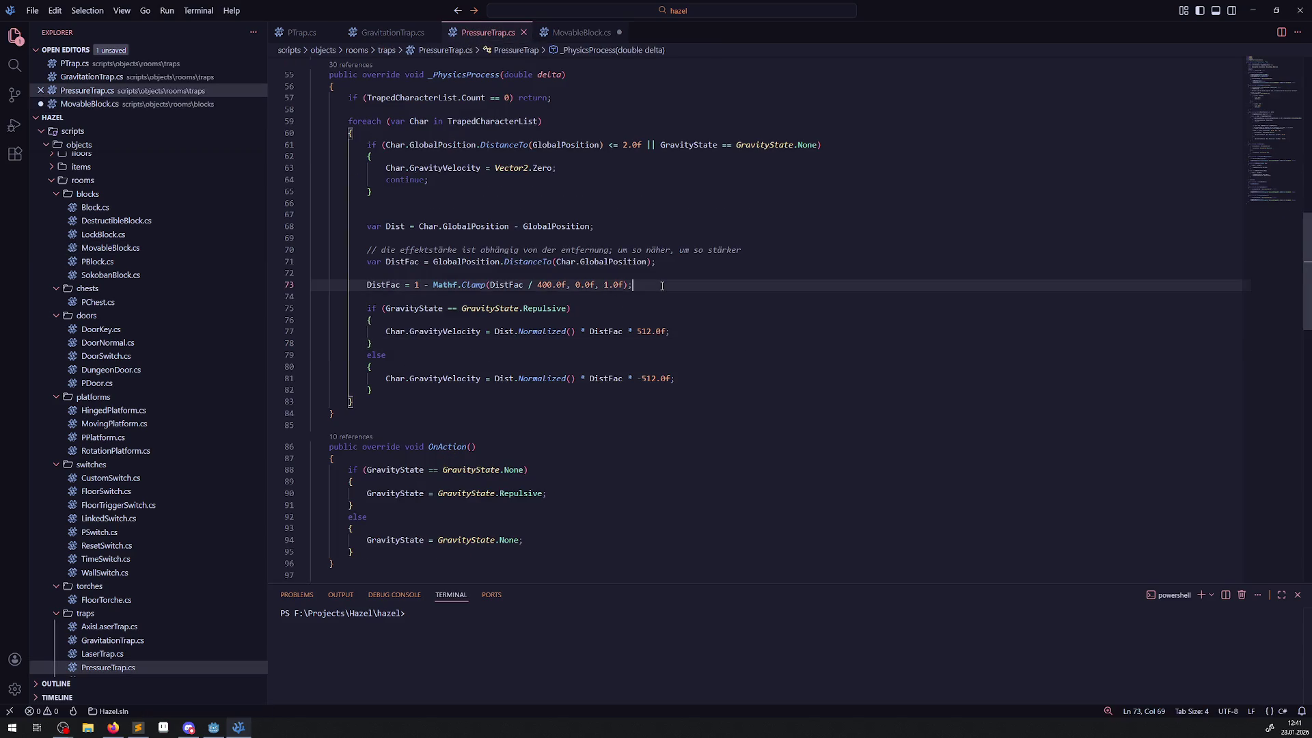
pyautogui.press('Return')
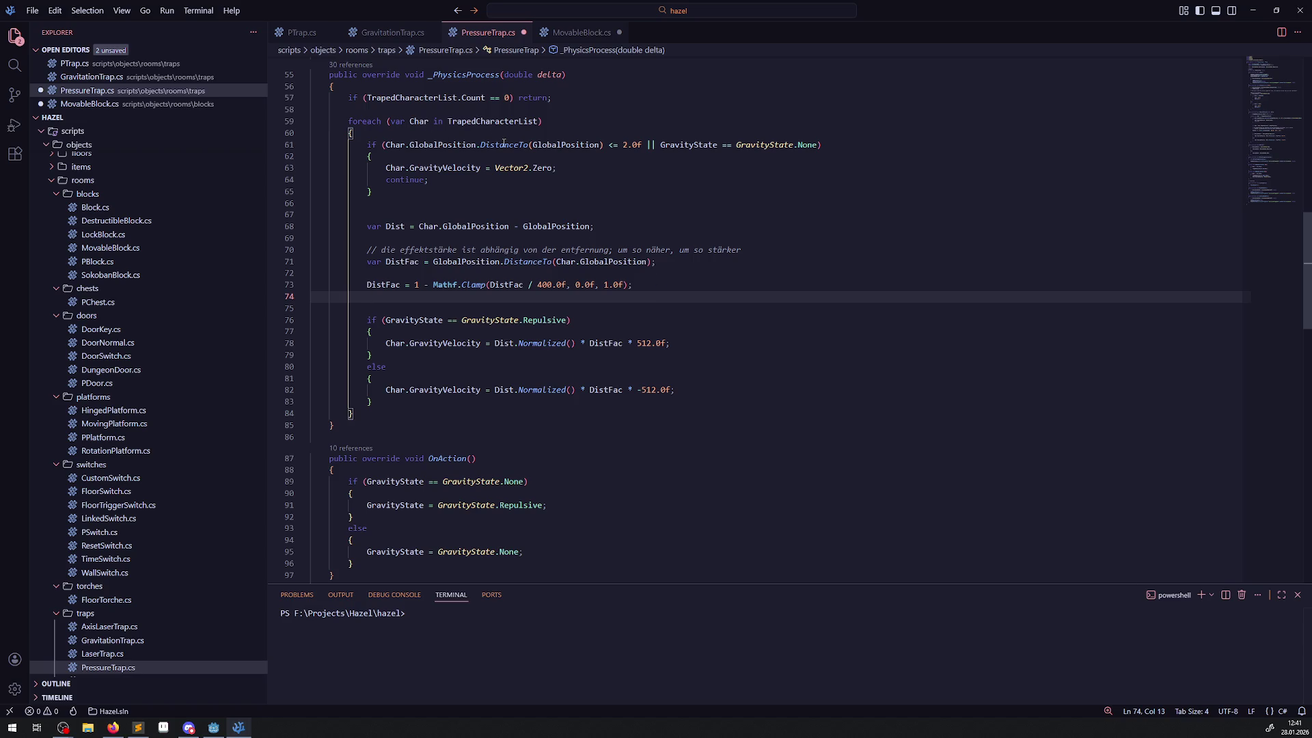
pyautogui.hotkey('ctrl', 'v')
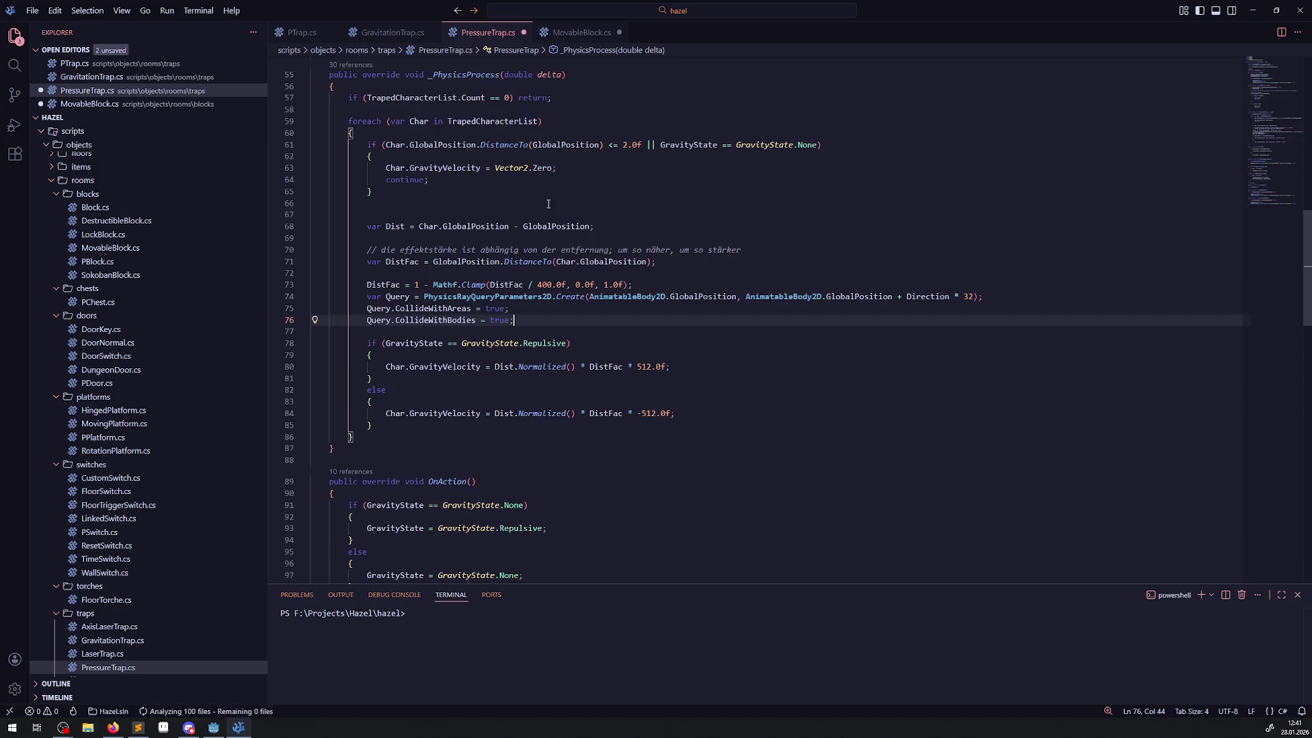
pyautogui.click(666, 285)
pyautogui.press('Return')
pyautogui.moveTo(687, 291)
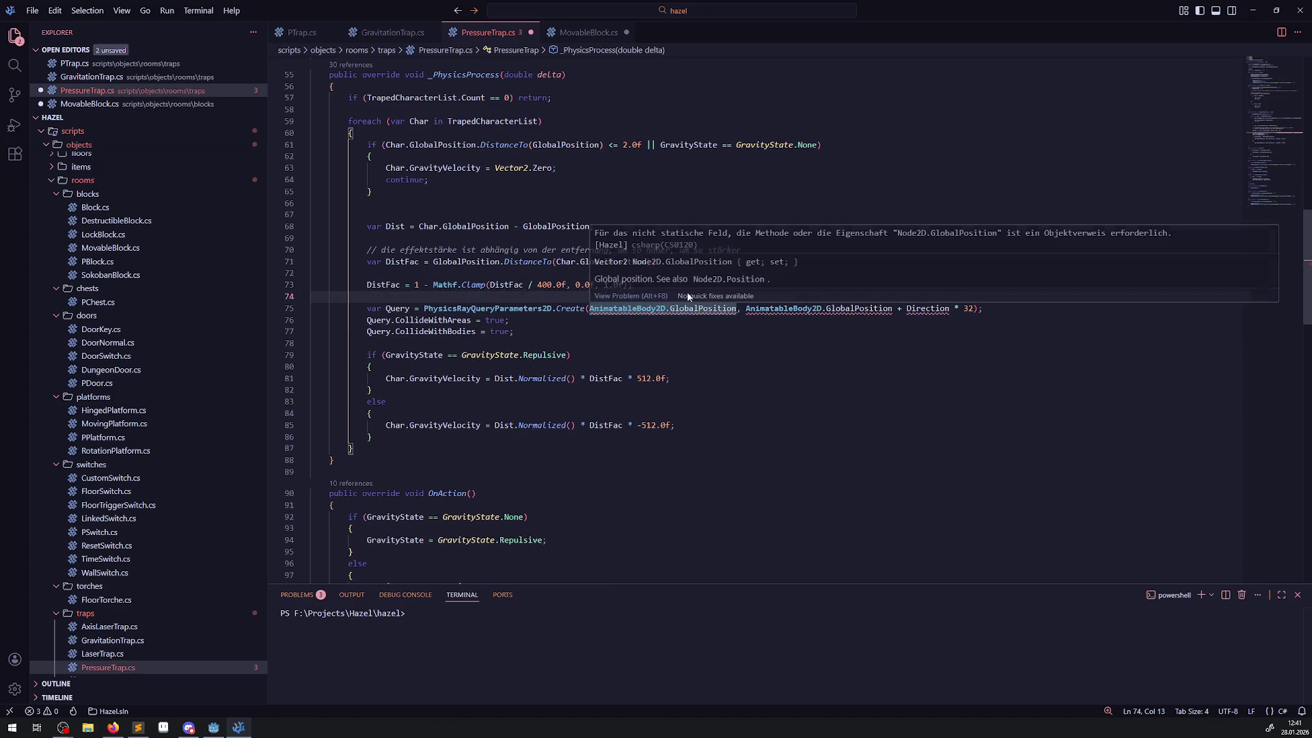
pyautogui.click(601, 330)
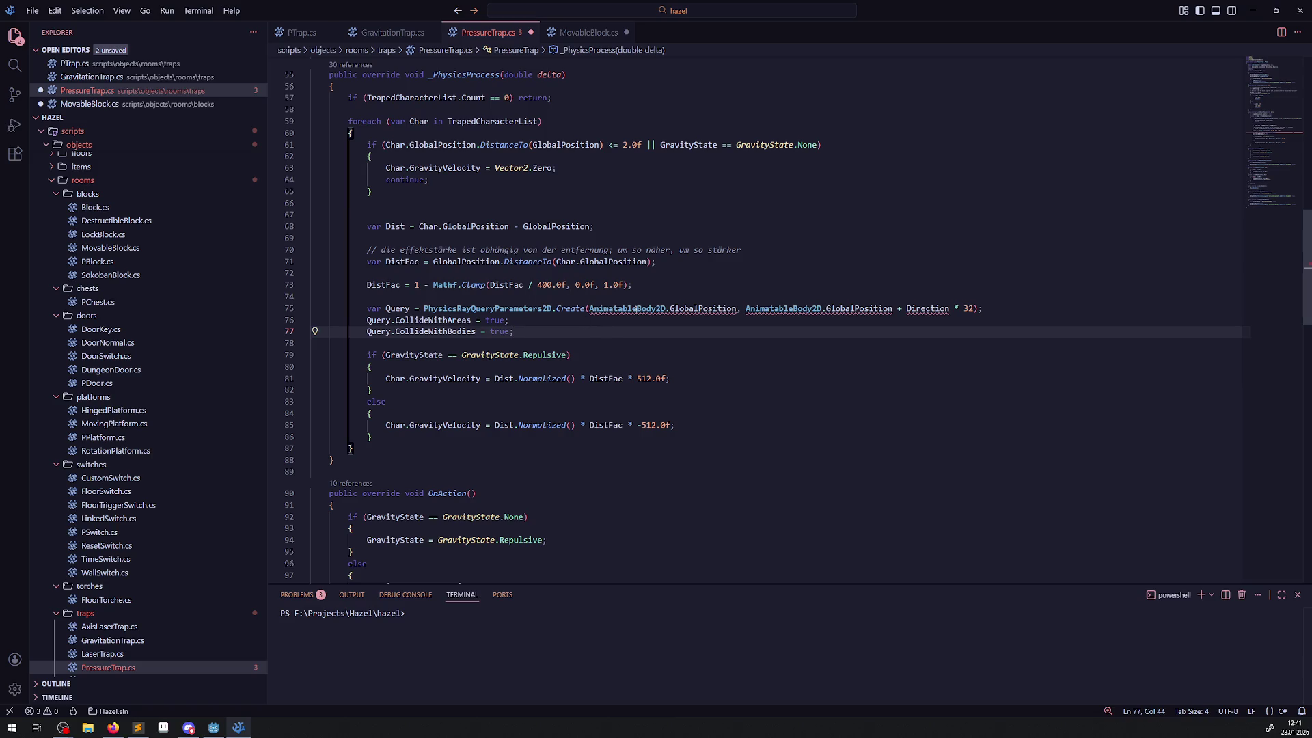
# - Make the ray query run from the trap's GlobalPosition to Char.GlobalPosition
pyautogui.doubleClick(598, 264)
pyautogui.hotkey('ctrl', 'c')
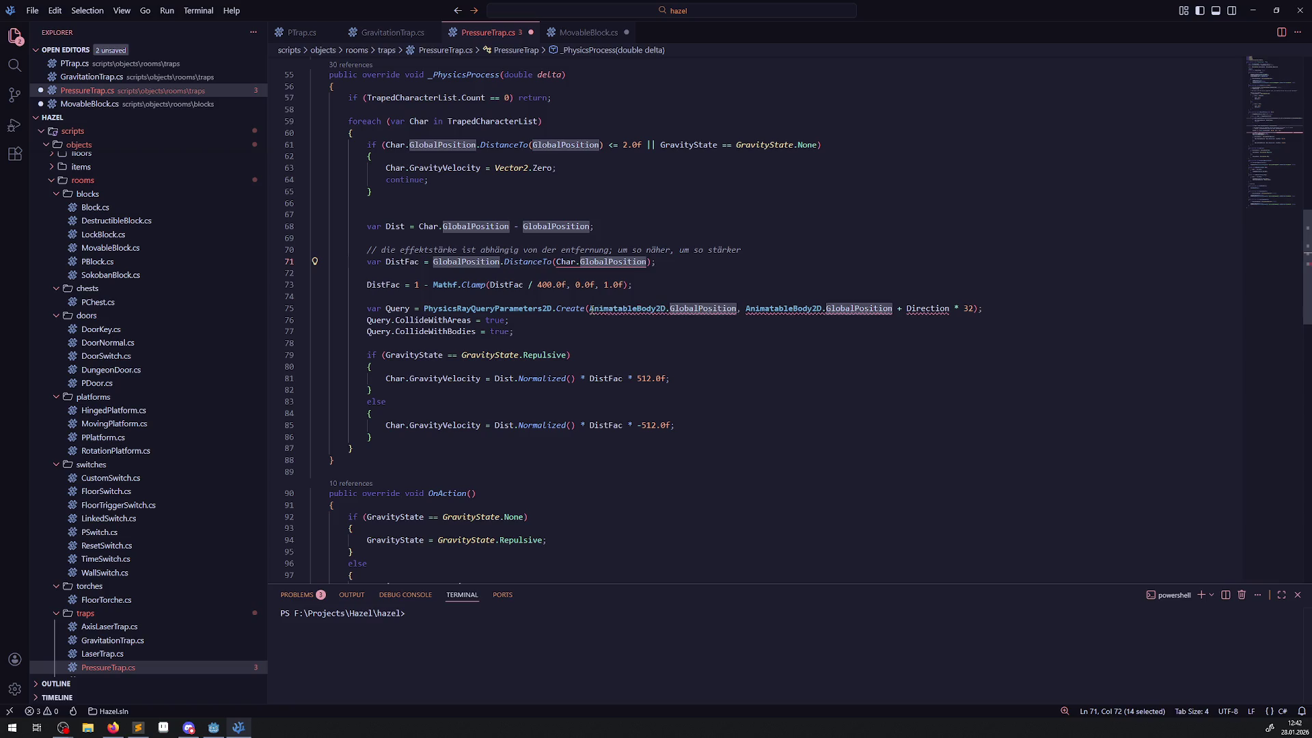
pyautogui.moveTo(590, 308); pyautogui.dragTo(736, 311)
pyautogui.hotkey('ctrl', 'v')
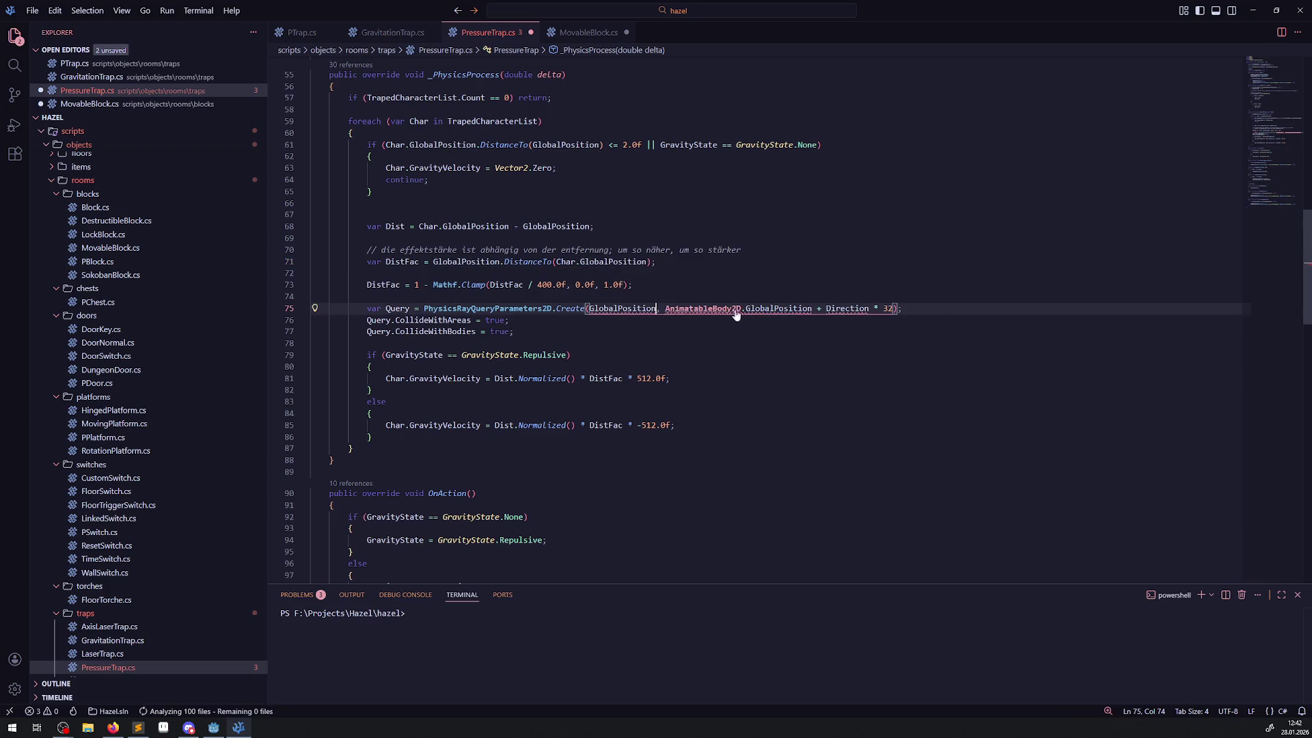
pyautogui.hotkey('ctrl', 's')
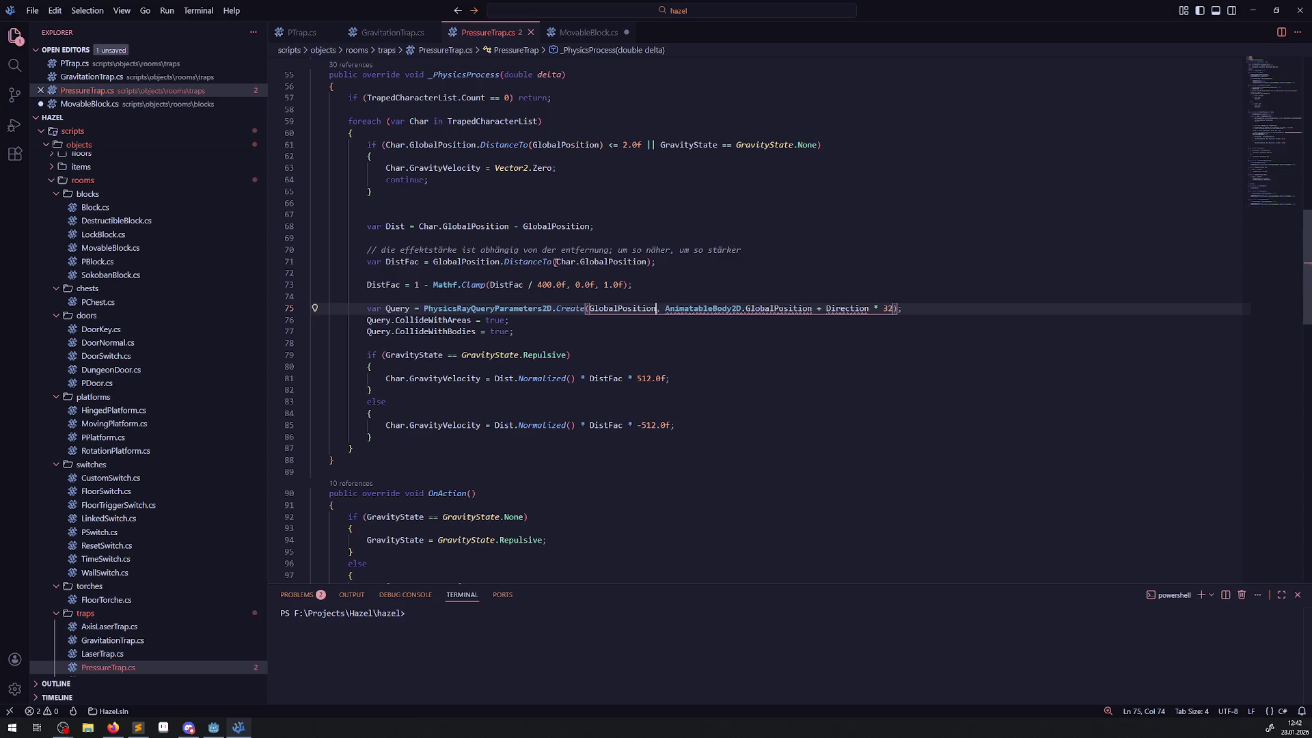
pyautogui.moveTo(555, 262); pyautogui.dragTo(647, 262)
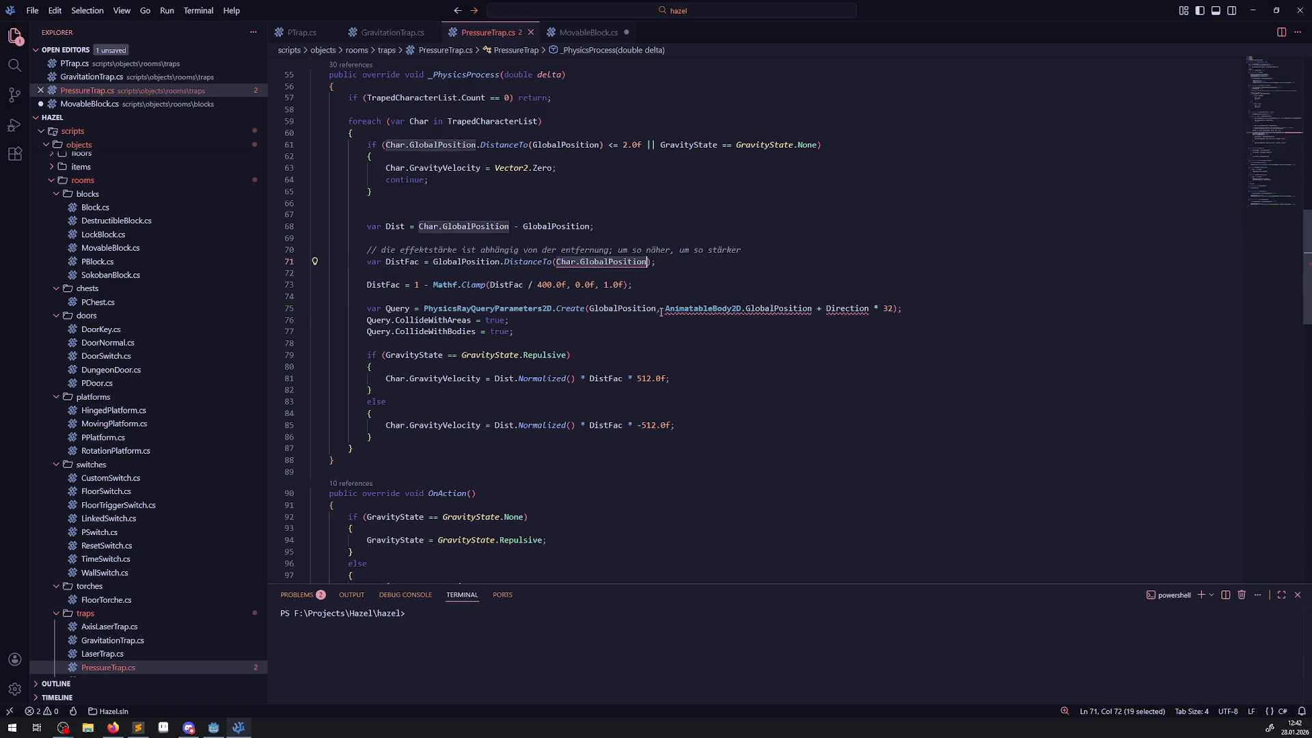
pyautogui.hotkey('ctrl', 'c')
pyautogui.moveTo(664, 308); pyautogui.dragTo(898, 308)
pyautogui.hotkey('ctrl', 'v')
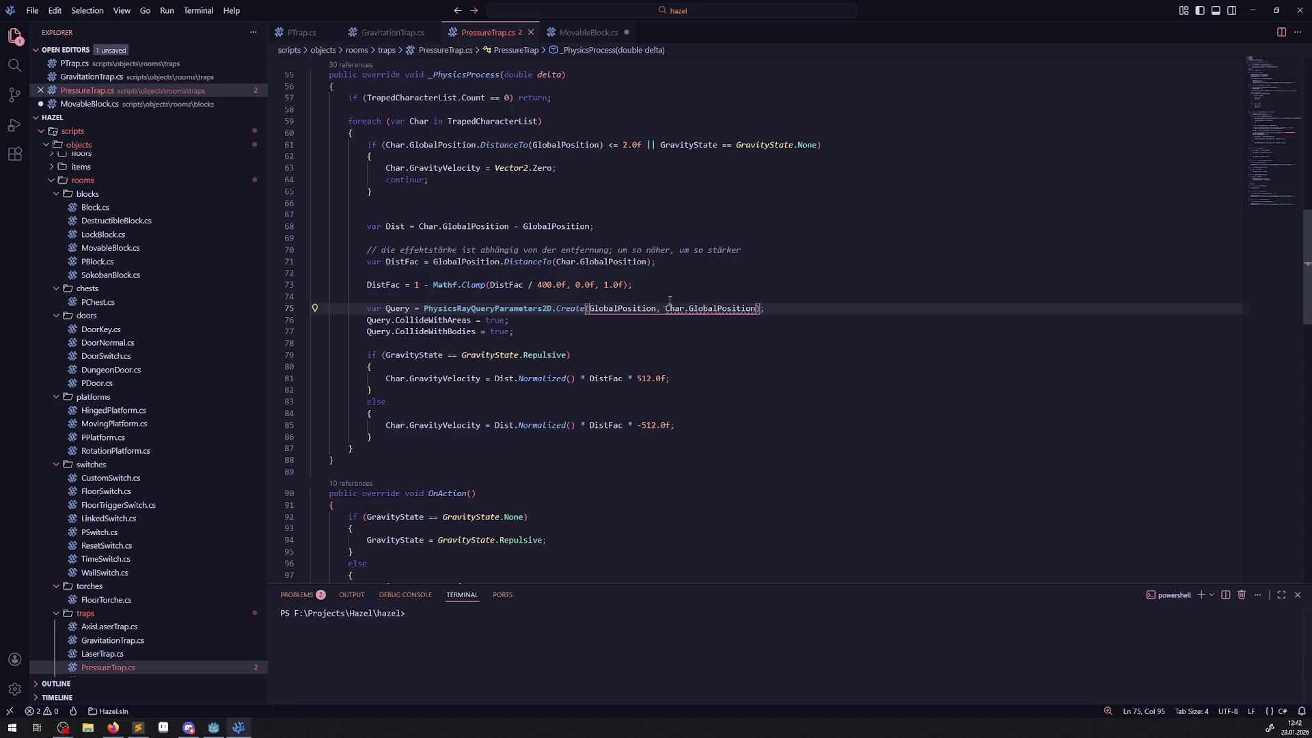
# - Add an empty if() below the CollideWithBodies line
pyautogui.click(670, 300)
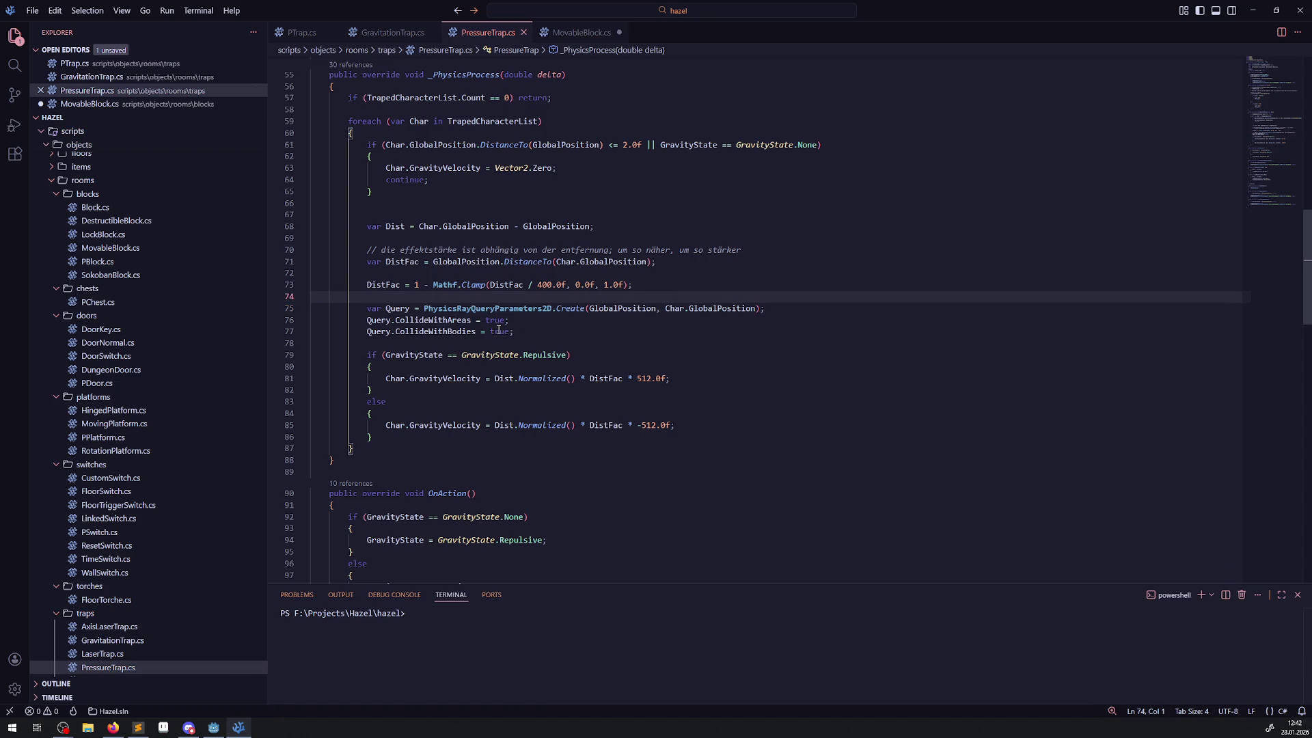
pyautogui.click(531, 343)
pyautogui.click(533, 334)
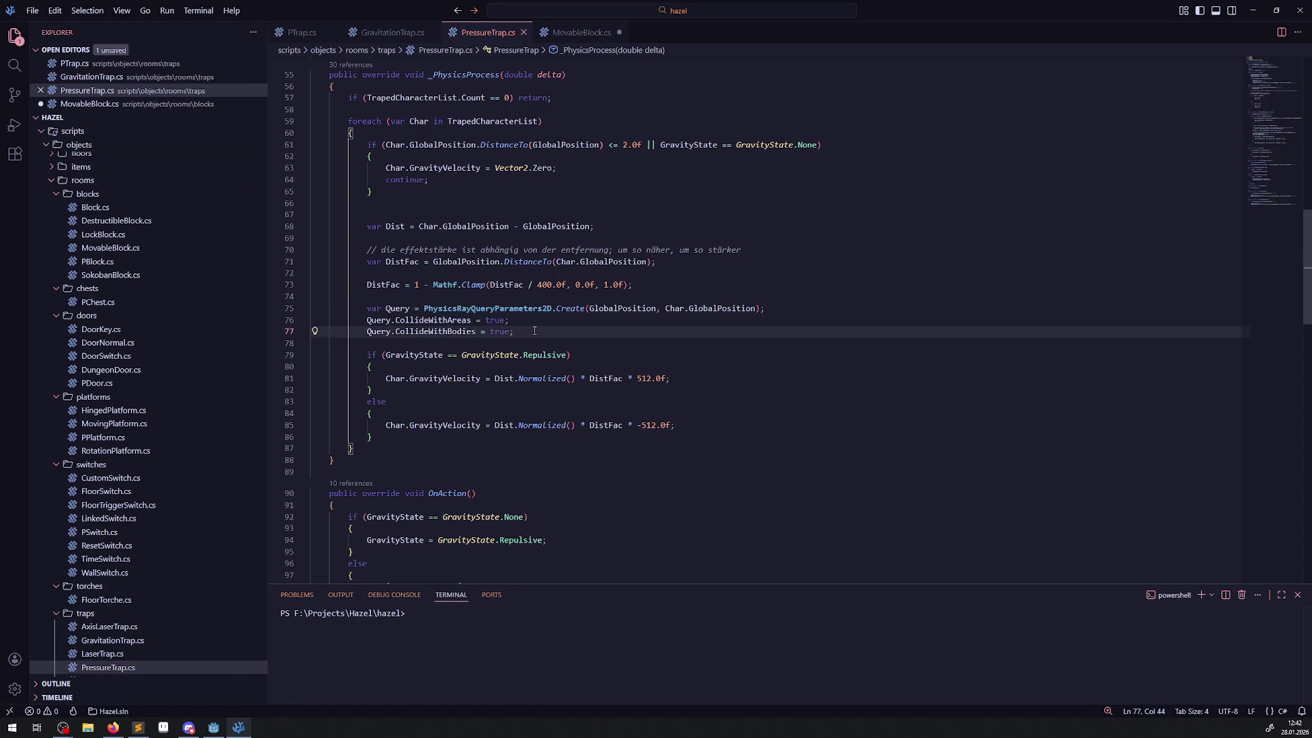
pyautogui.press('Return')
pyautogui.press('Return')
pyautogui.write('if()')
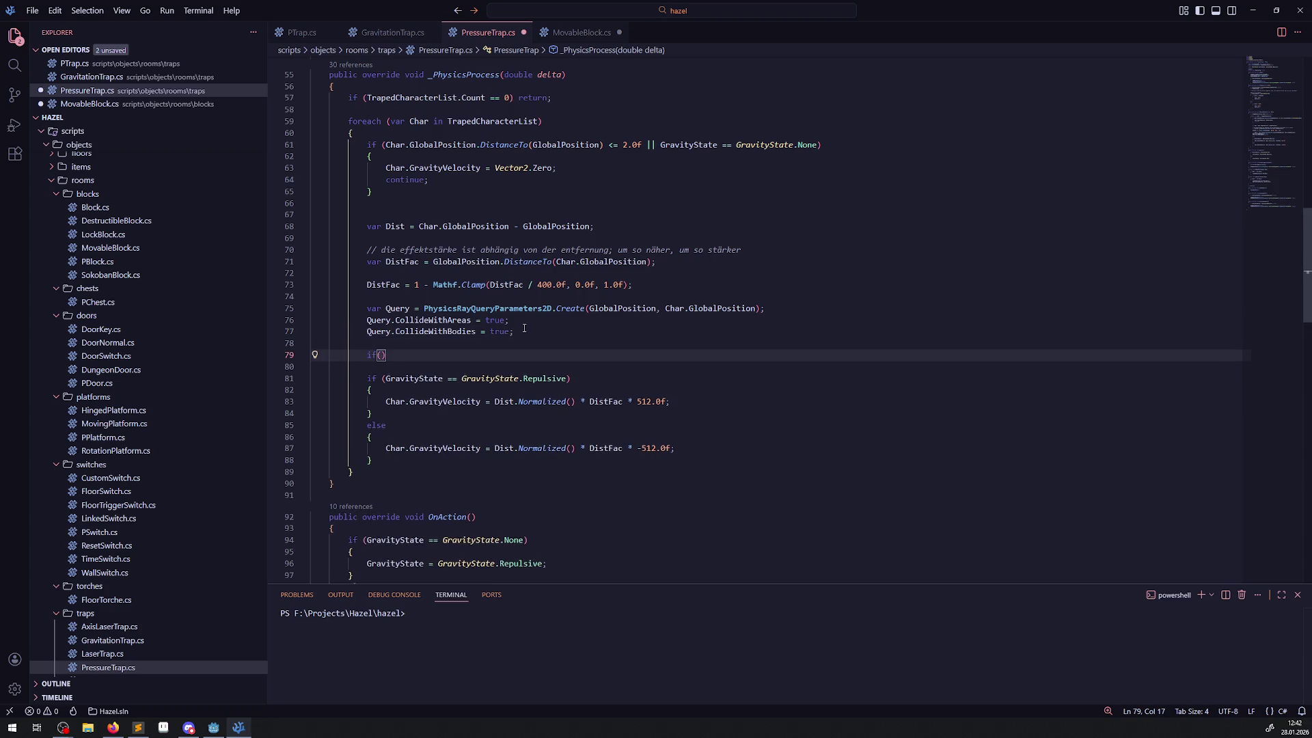
# - Copy MovableBlock.cs's IntersectRay result line above the if, then save PressureTrap.cs
pyautogui.click(395, 32)
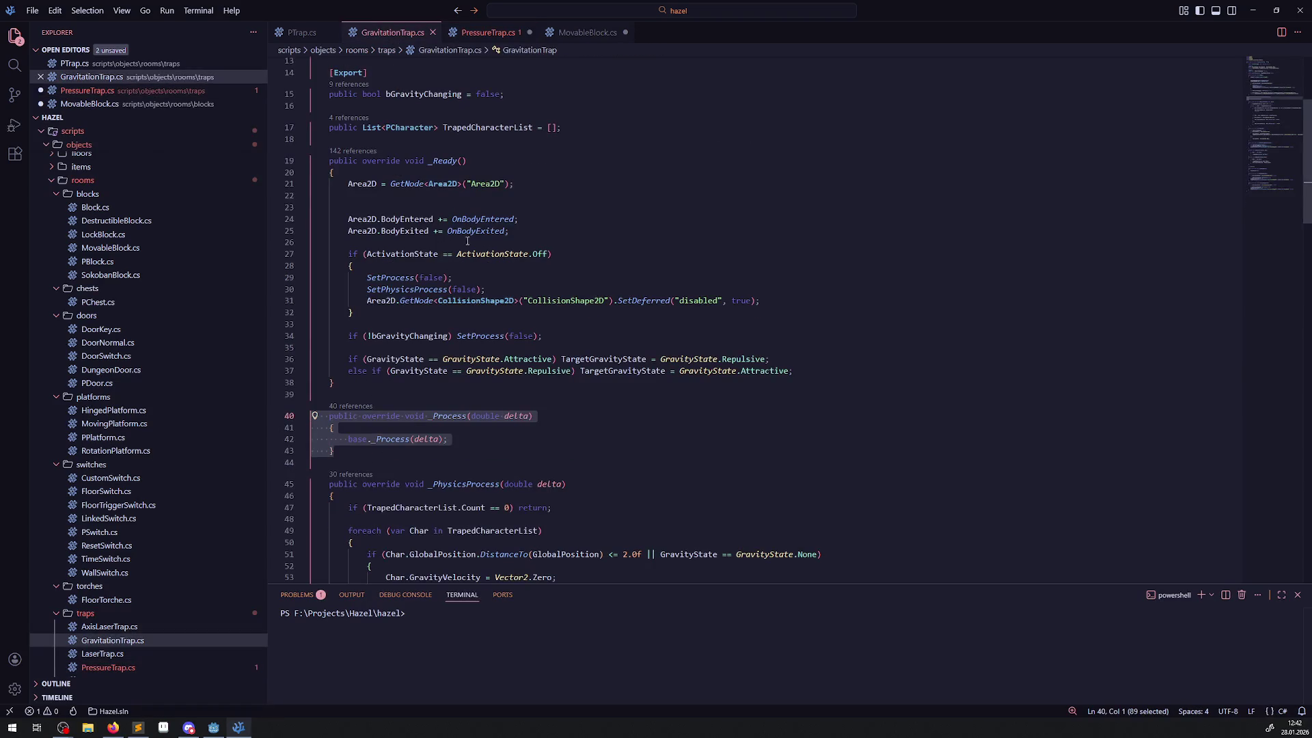
pyautogui.click(587, 33)
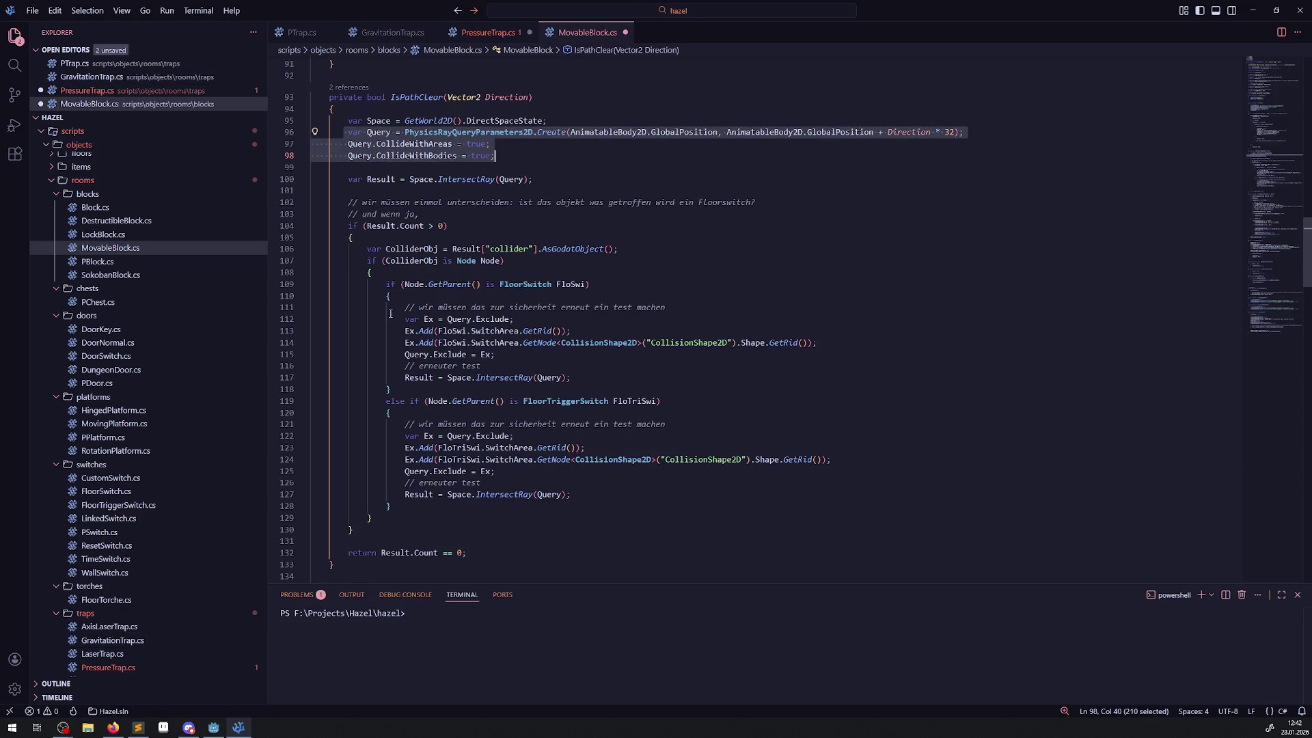
pyautogui.moveTo(532, 180); pyautogui.dragTo(343, 179)
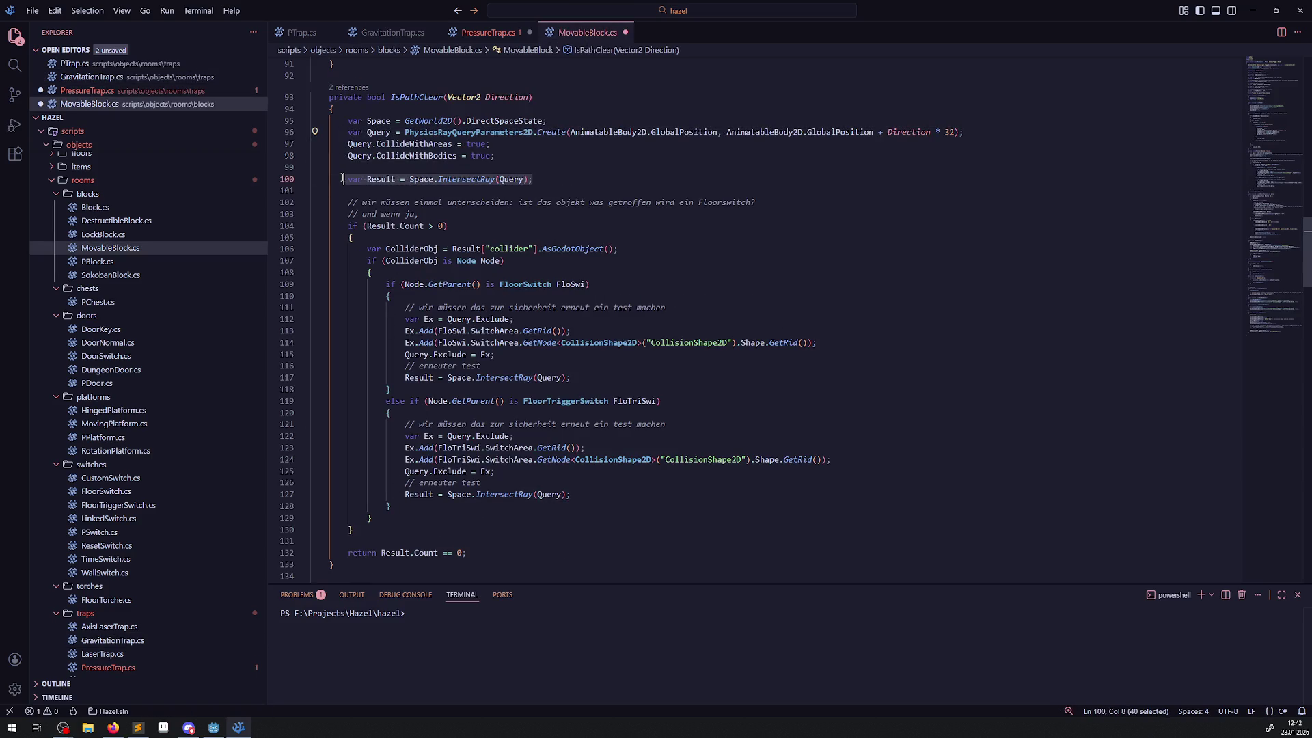
pyautogui.click(488, 32)
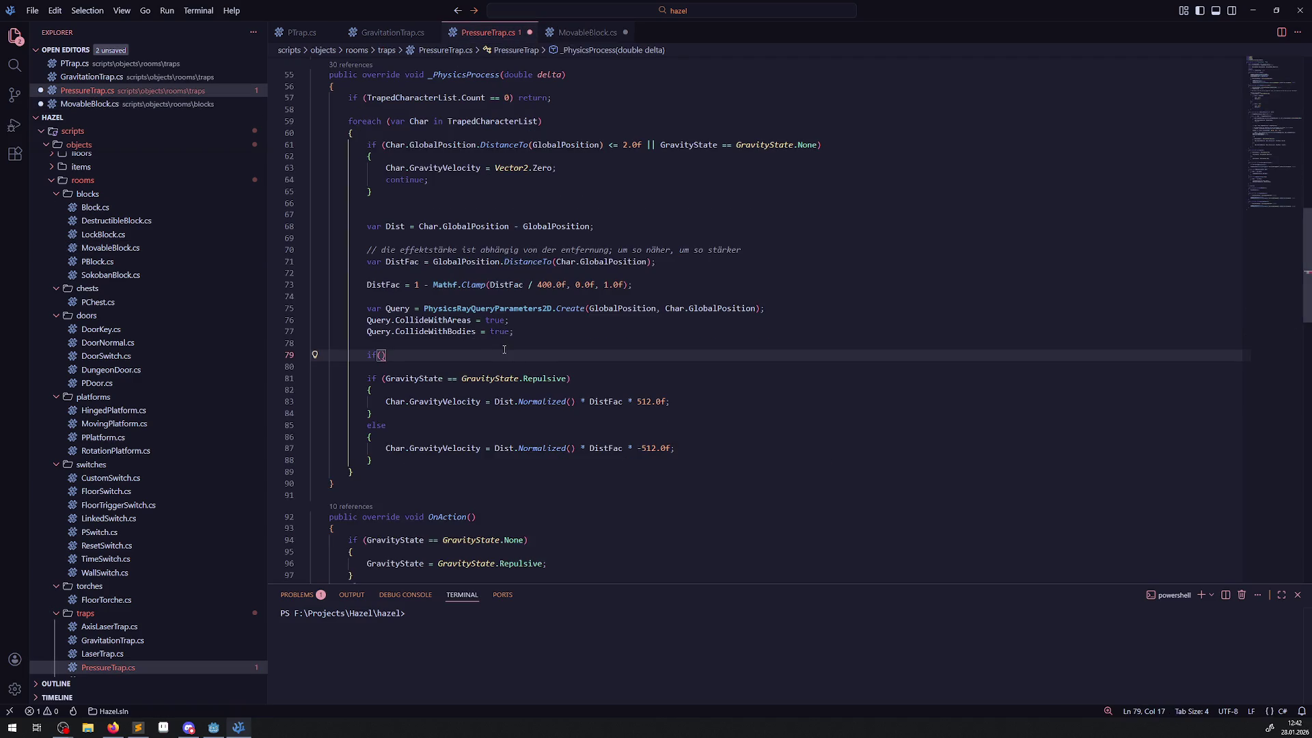
pyautogui.click(465, 340)
pyautogui.hotkey('ctrl', 'v')
pyautogui.hotkey('ctrl', 's')
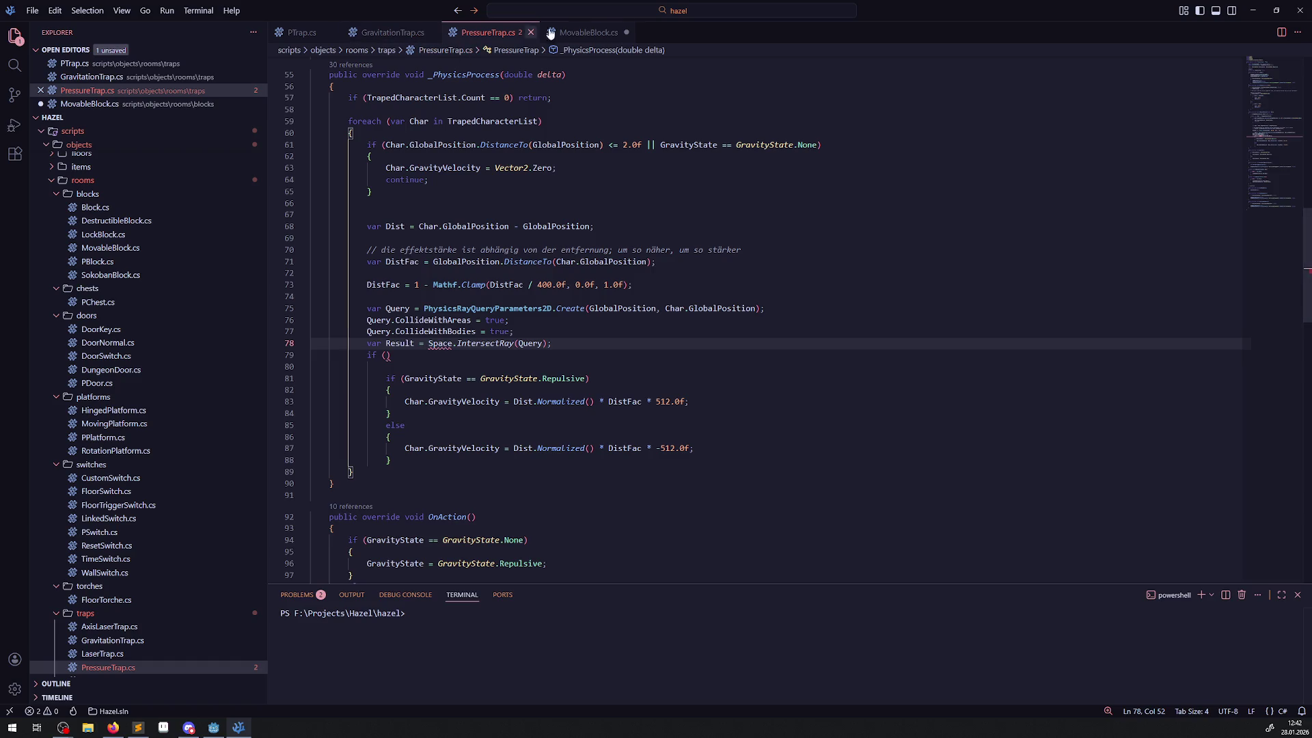
# - Replace Space on line 78 with GetWorld2D().DirectSpaceState from MovableBlock.cs, and start the if condition with Result
pyautogui.click(587, 32)
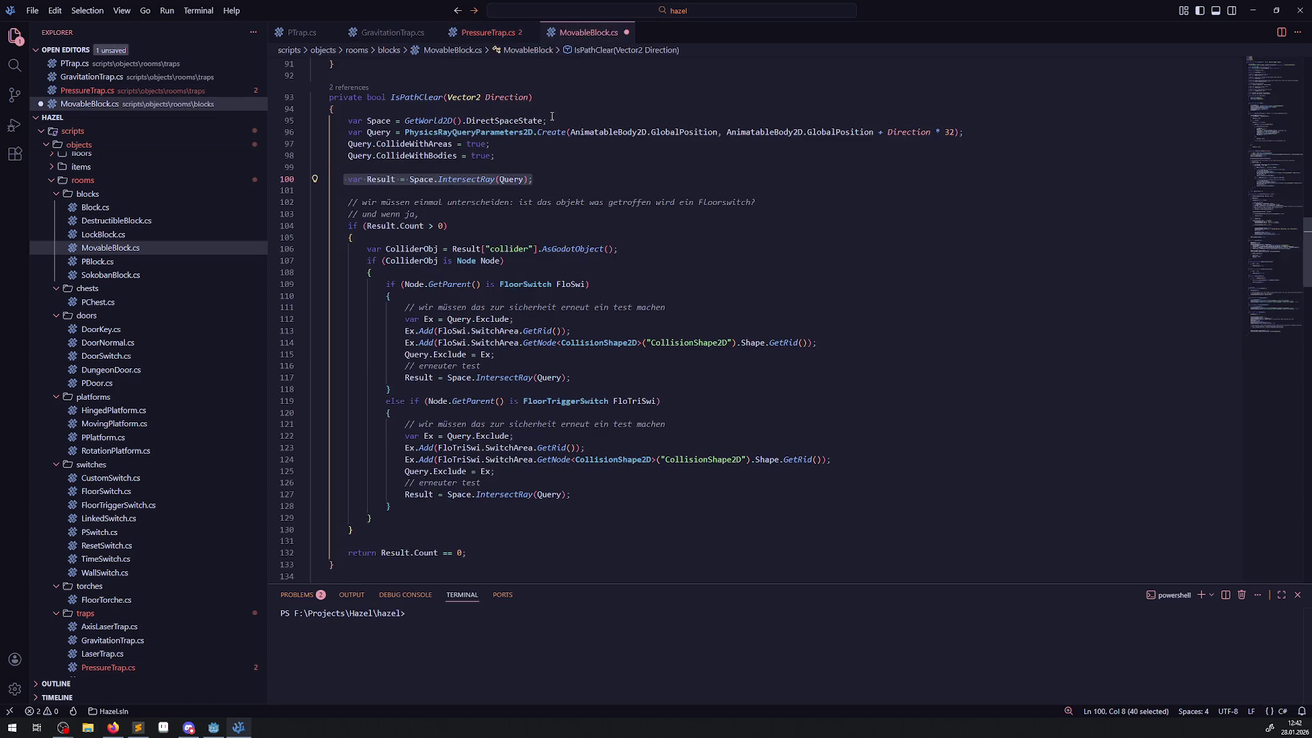
pyautogui.moveTo(550, 121); pyautogui.dragTo(343, 120)
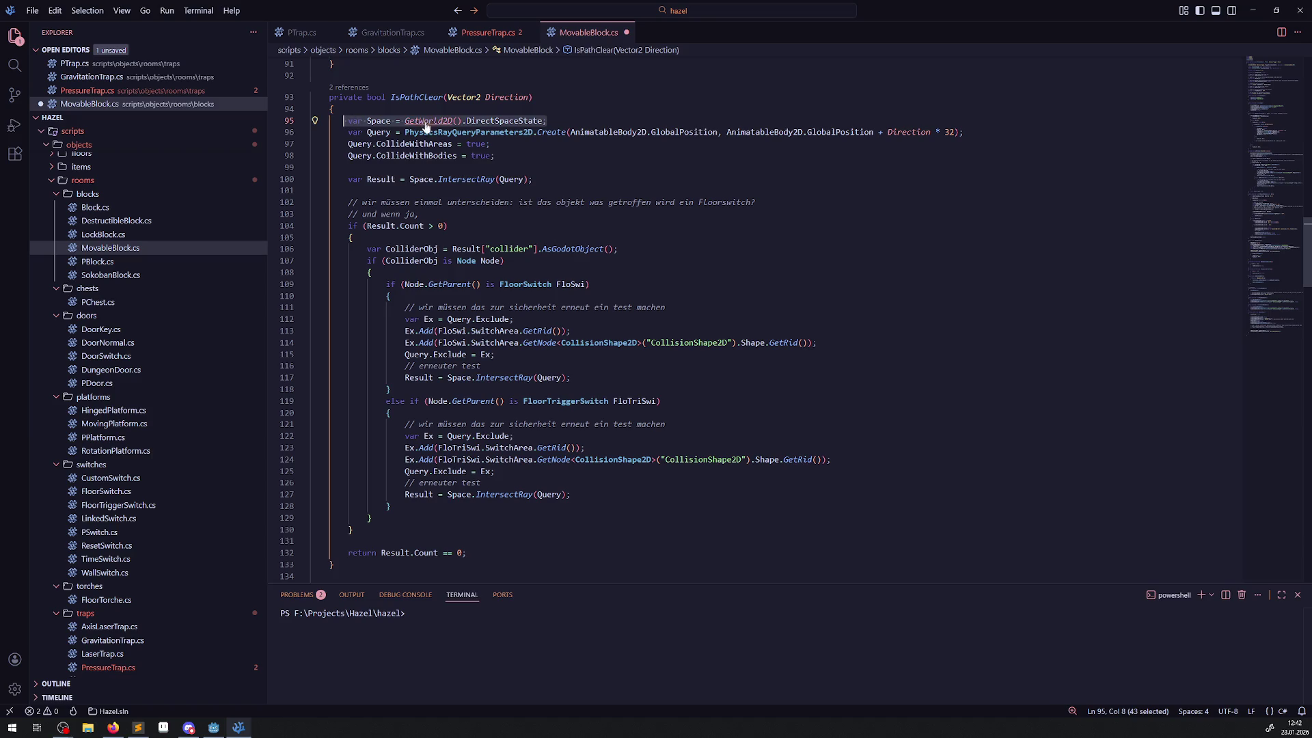
pyautogui.click(451, 144)
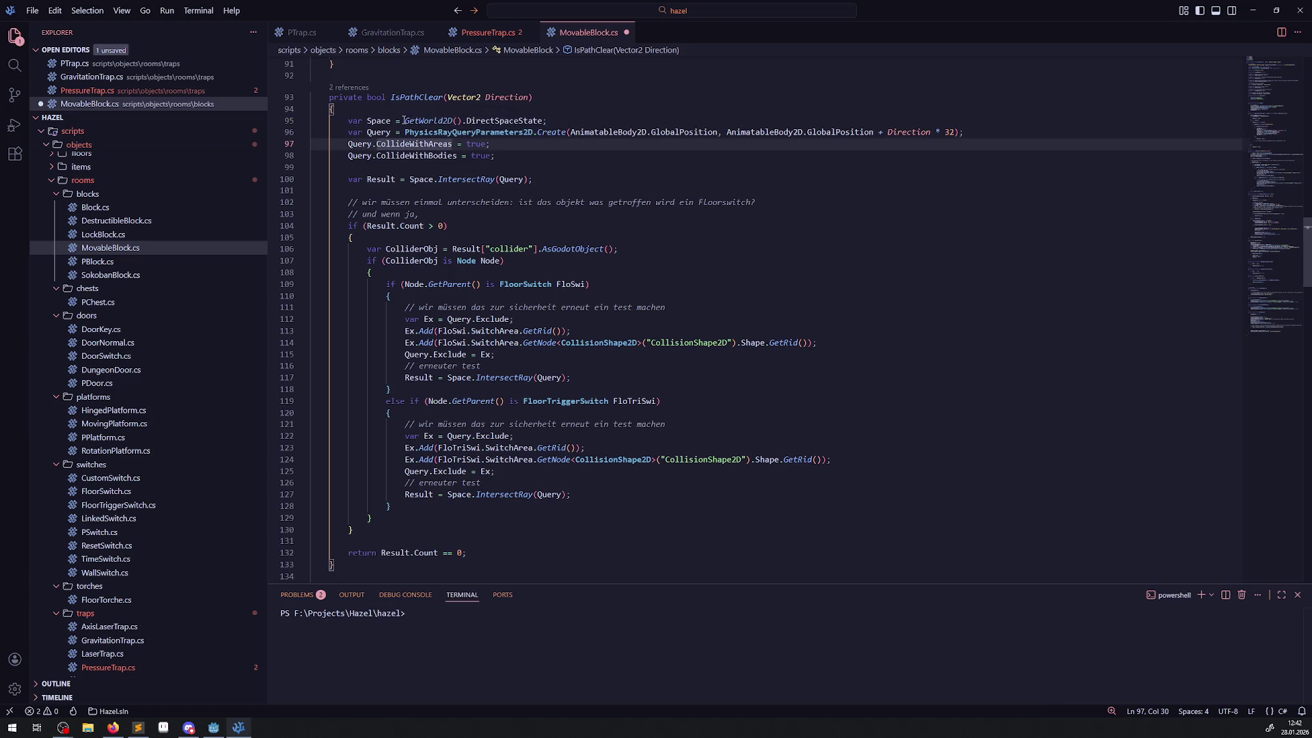
pyautogui.moveTo(404, 120); pyautogui.dragTo(544, 120)
pyautogui.hotkey('ctrl', 'c')
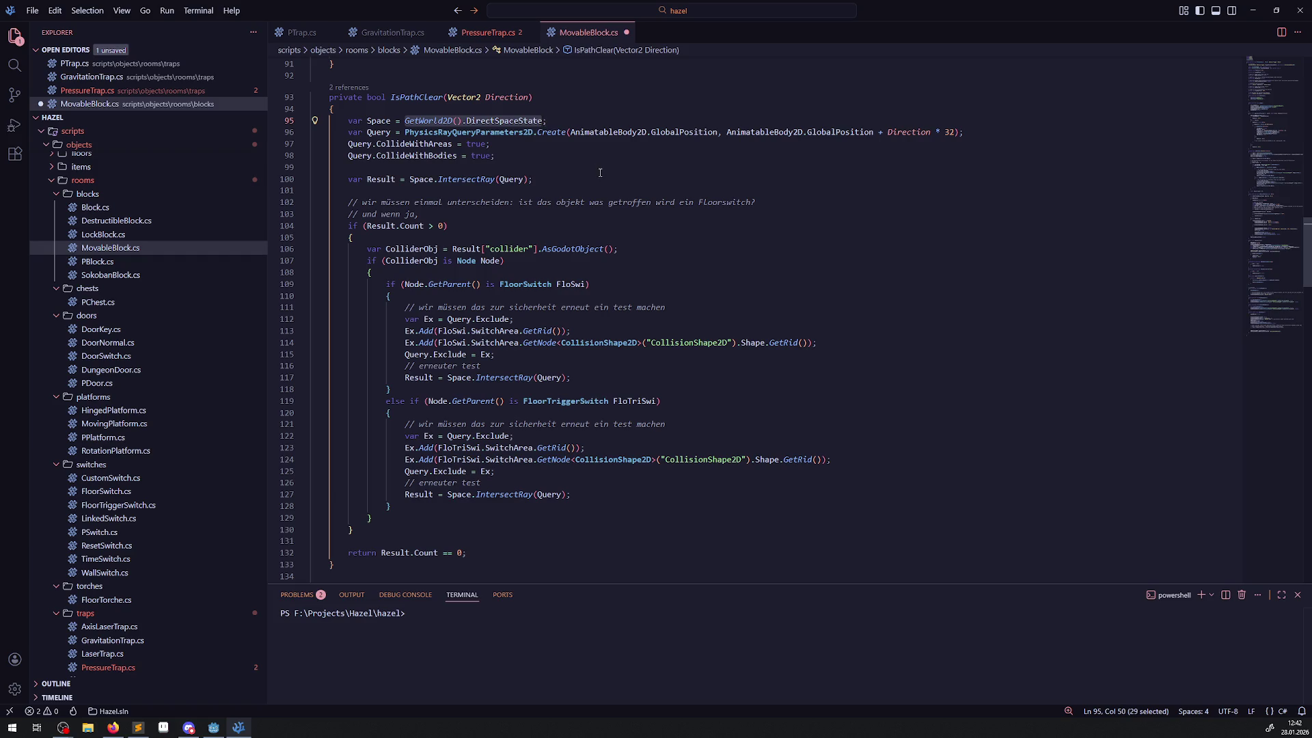
pyautogui.hotkey('ctrl', 'Tab')
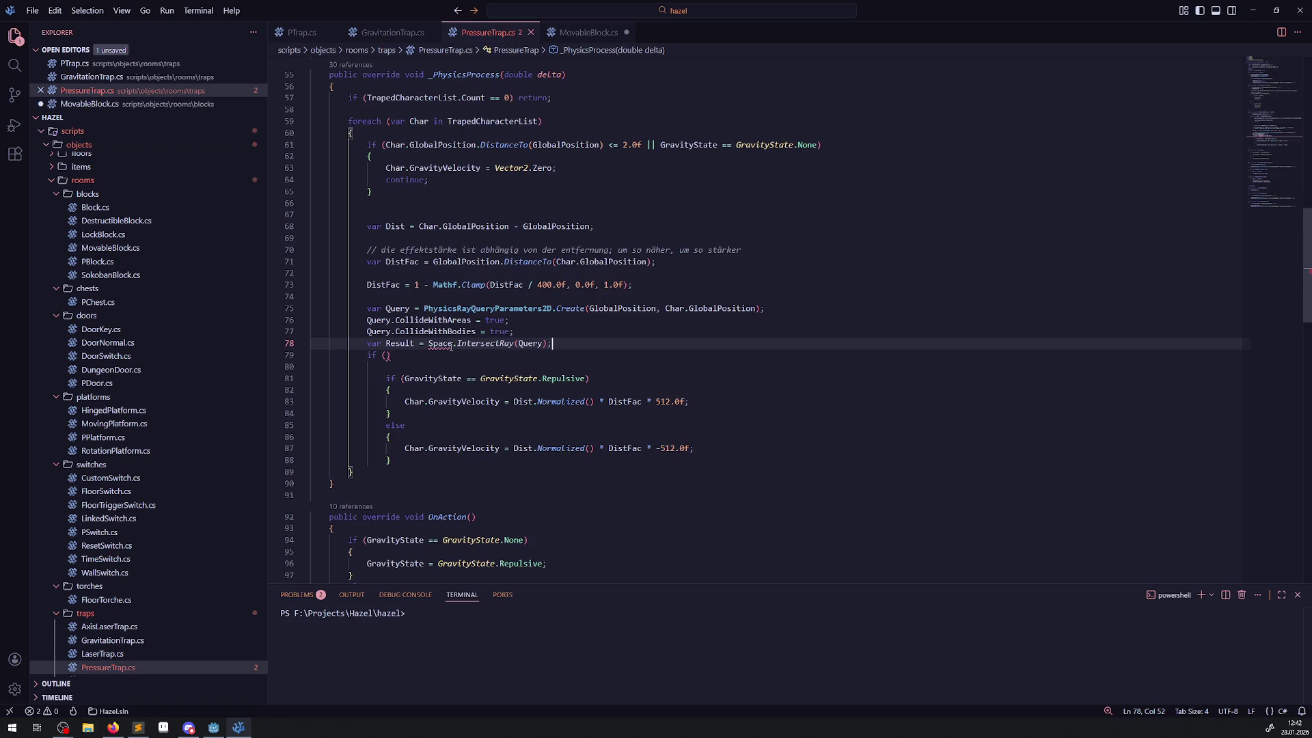
pyautogui.doubleClick(440, 343)
pyautogui.hotkey('ctrl', 'v')
pyautogui.click(687, 344)
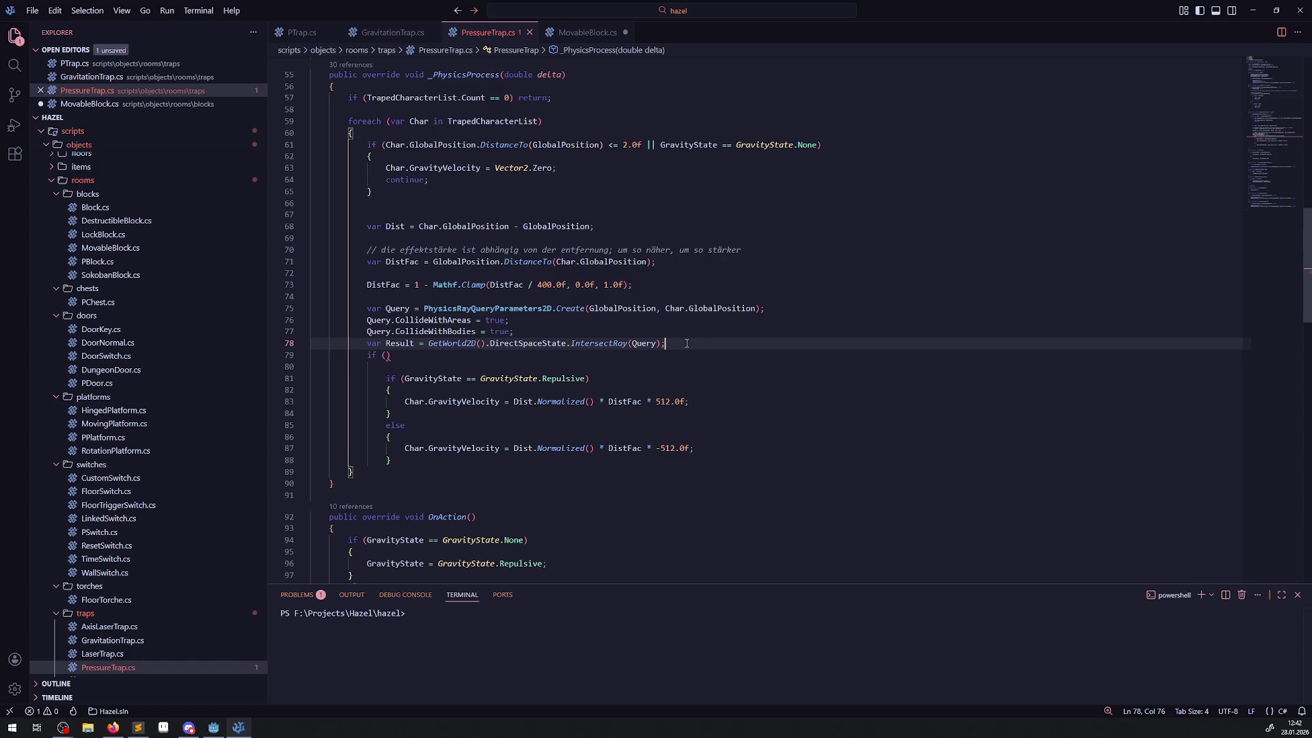
pyautogui.press('Return')
pyautogui.click(387, 367)
pyautogui.write('R')
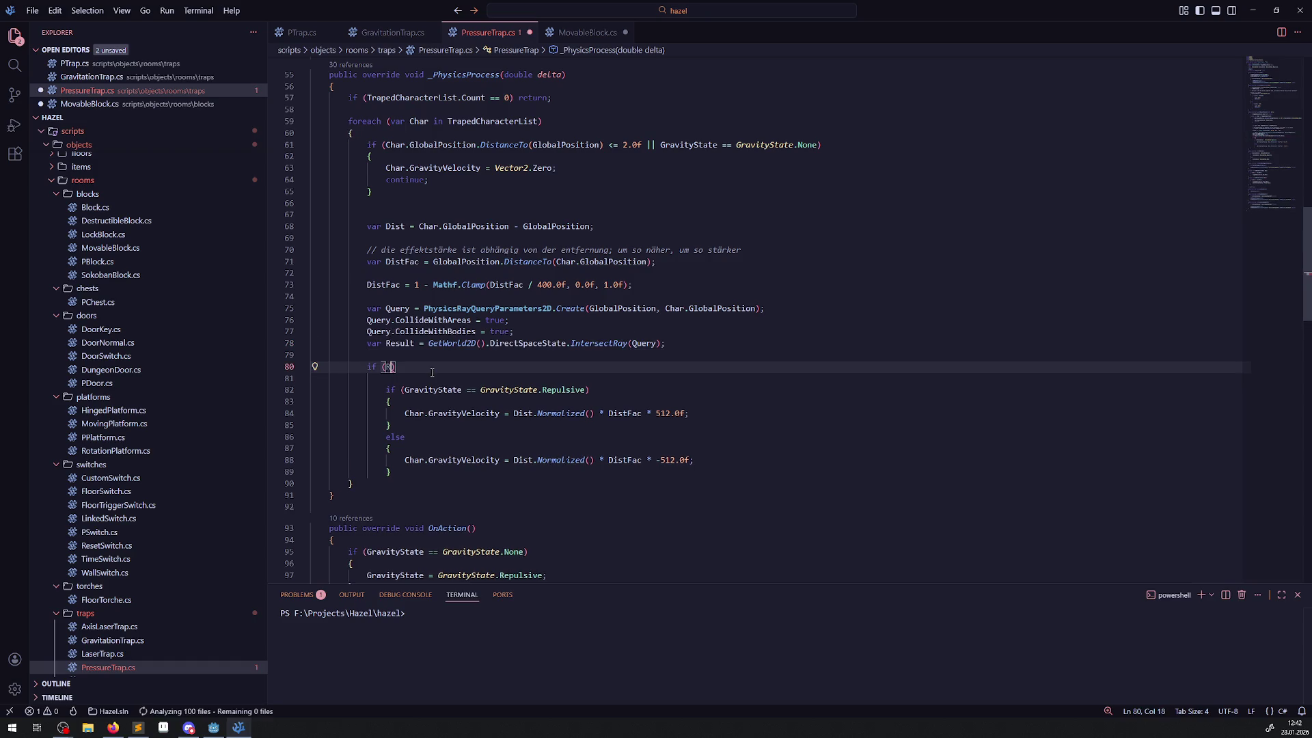
pyautogui.write('esult')
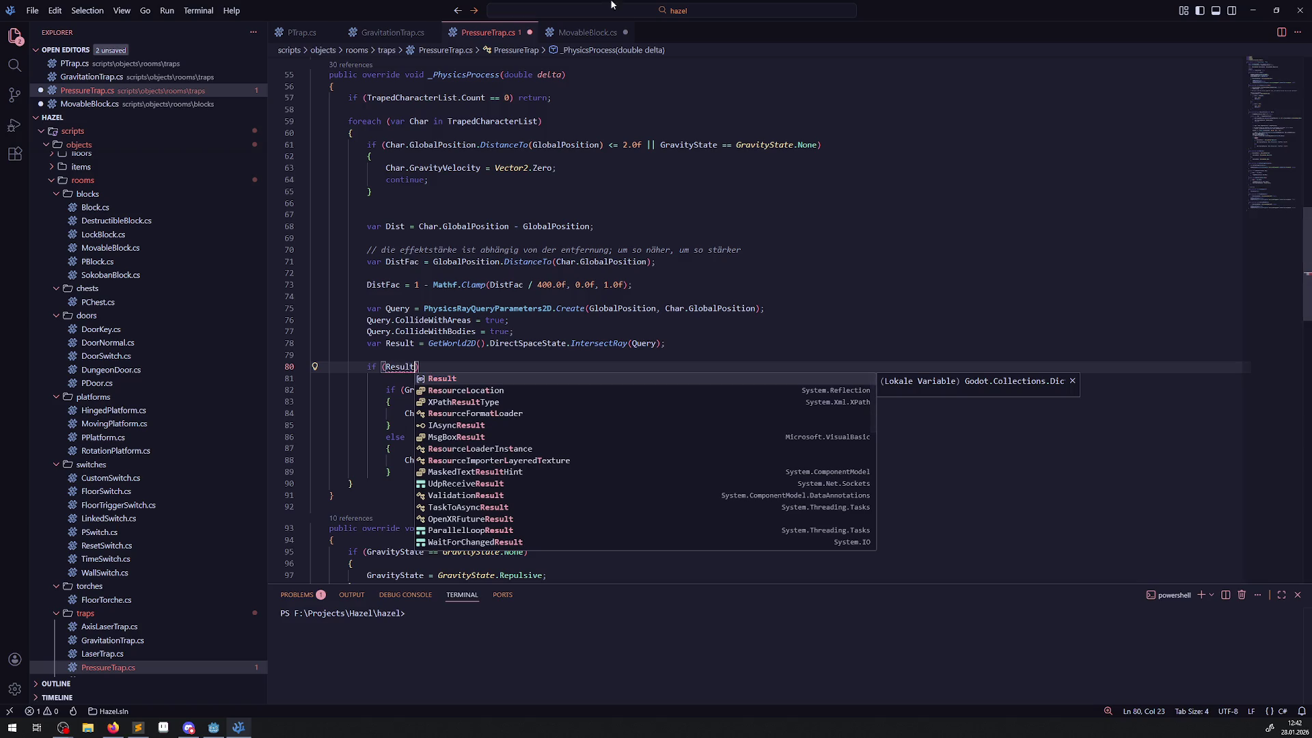
# - Copy MovableBlock.cs's ColliderObj assignment onto line 79 of PressureTrap.cs and save
pyautogui.click(589, 32)
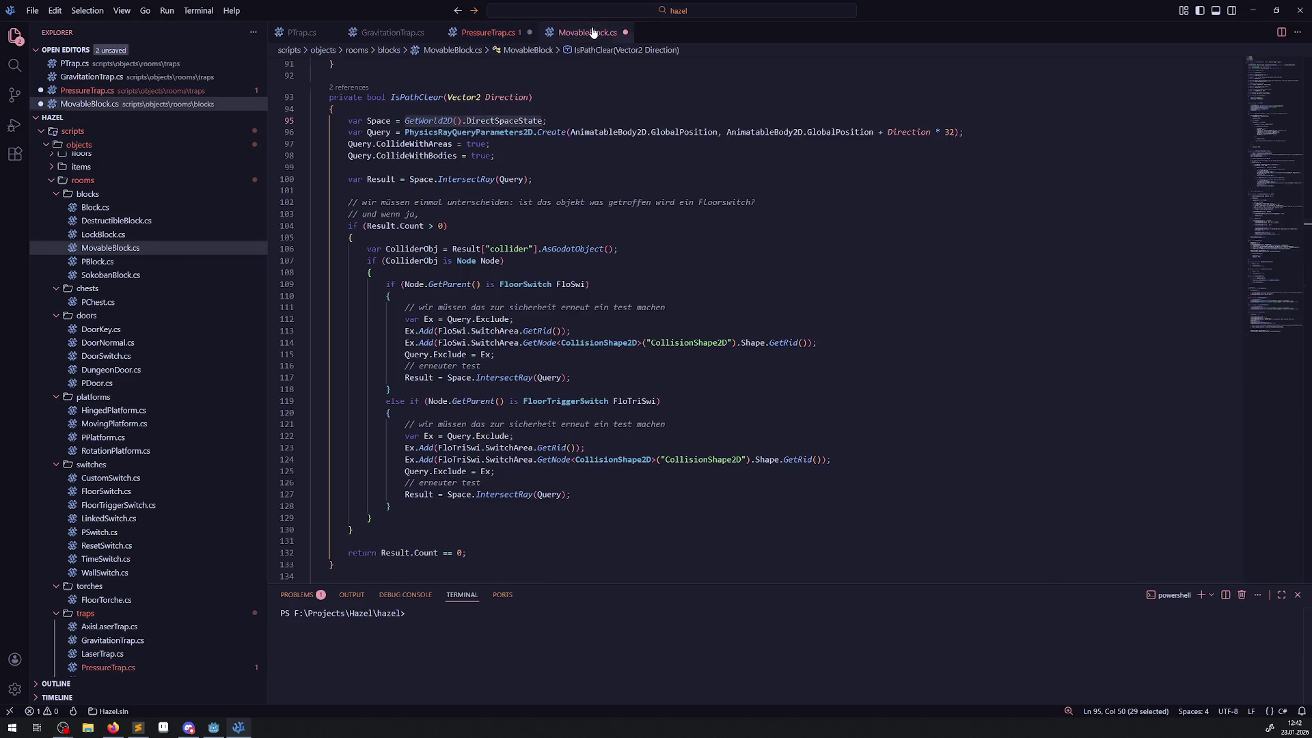
pyautogui.doubleClick(411, 249)
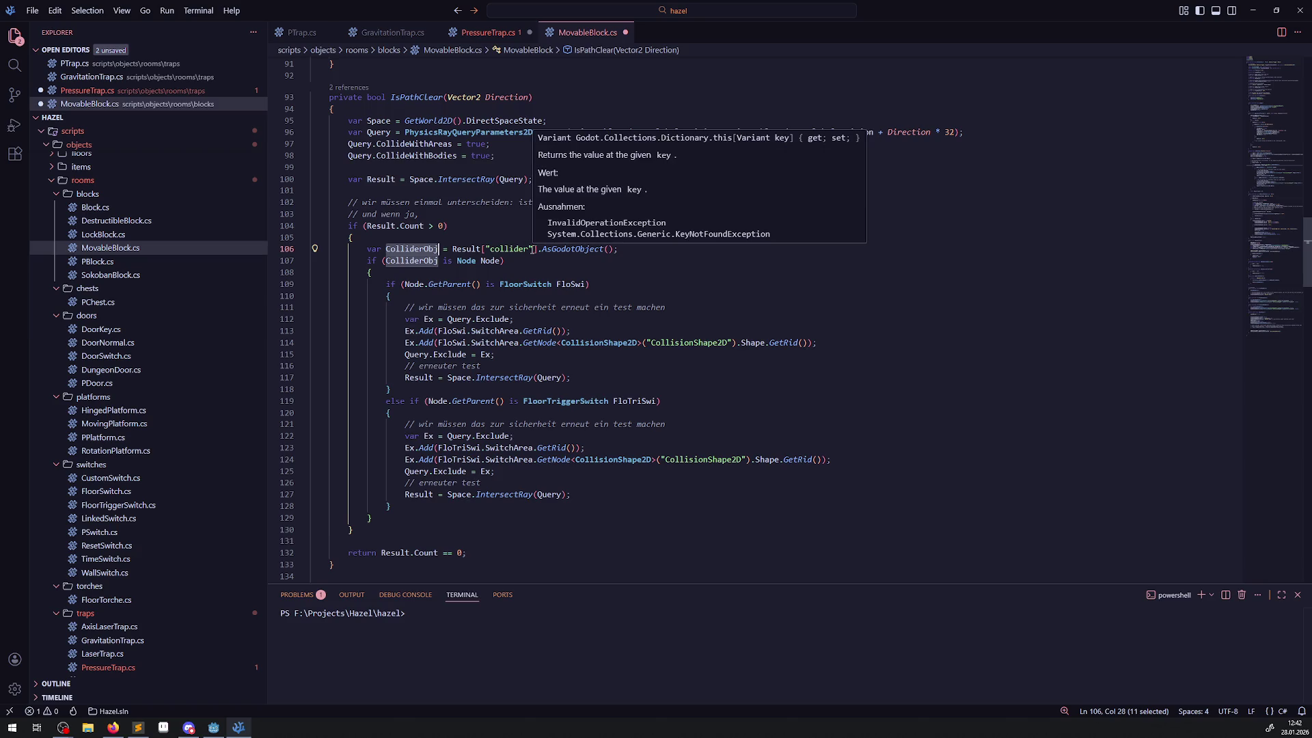
pyautogui.click(440, 227)
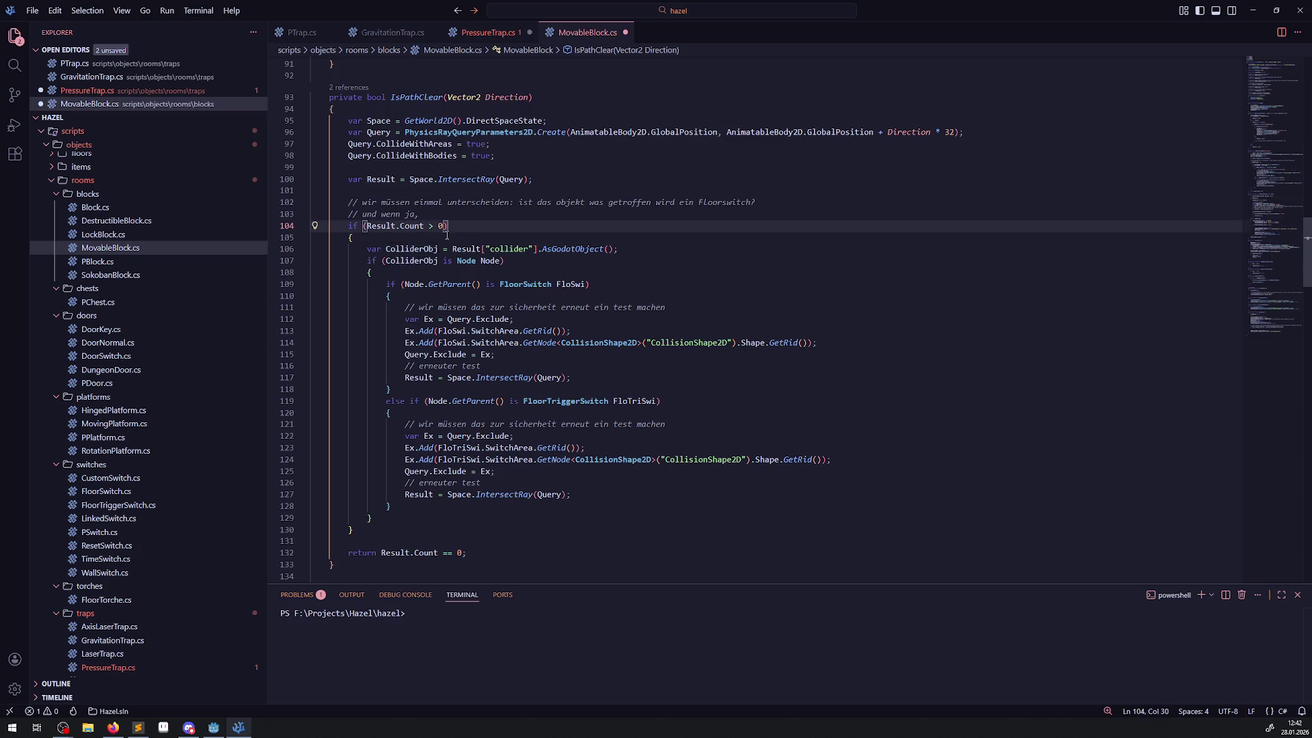
pyautogui.press('Down')
pyautogui.moveTo(366, 249); pyautogui.dragTo(666, 255)
pyautogui.hotkey('ctrl', 'c')
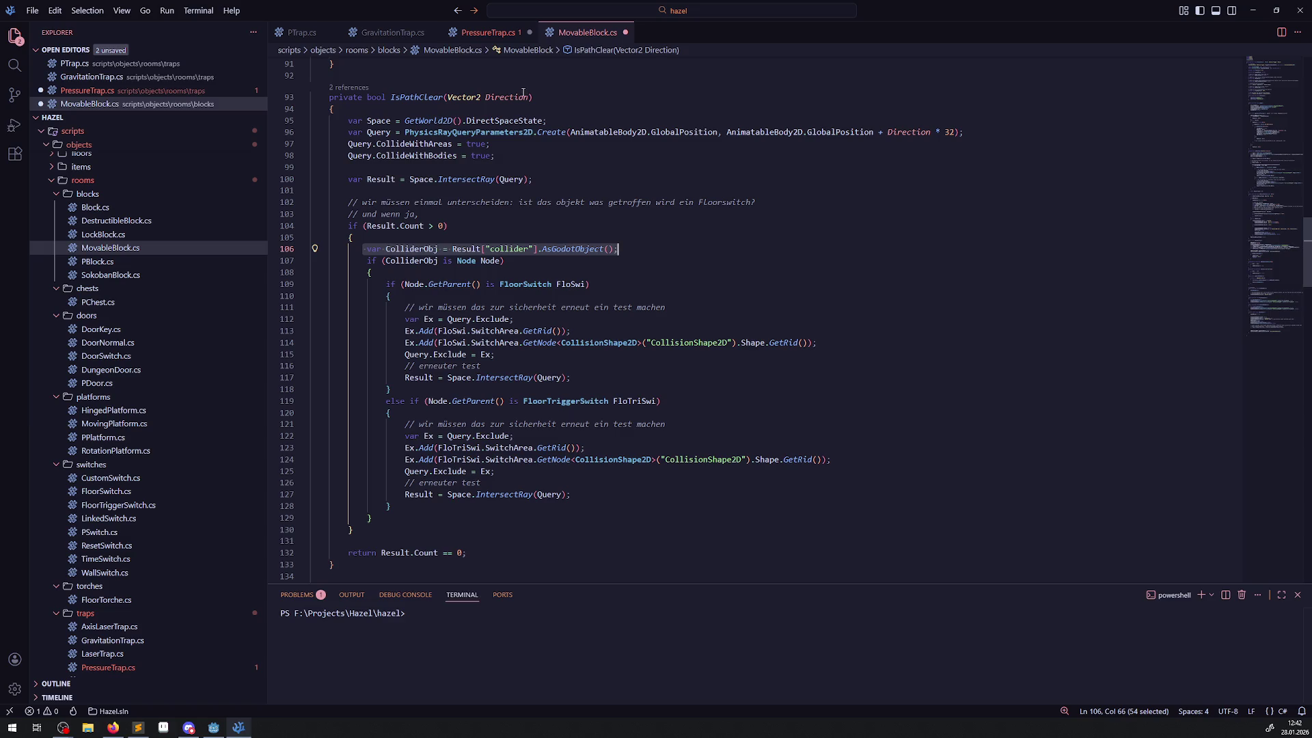
pyautogui.click(487, 32)
pyautogui.click(433, 357)
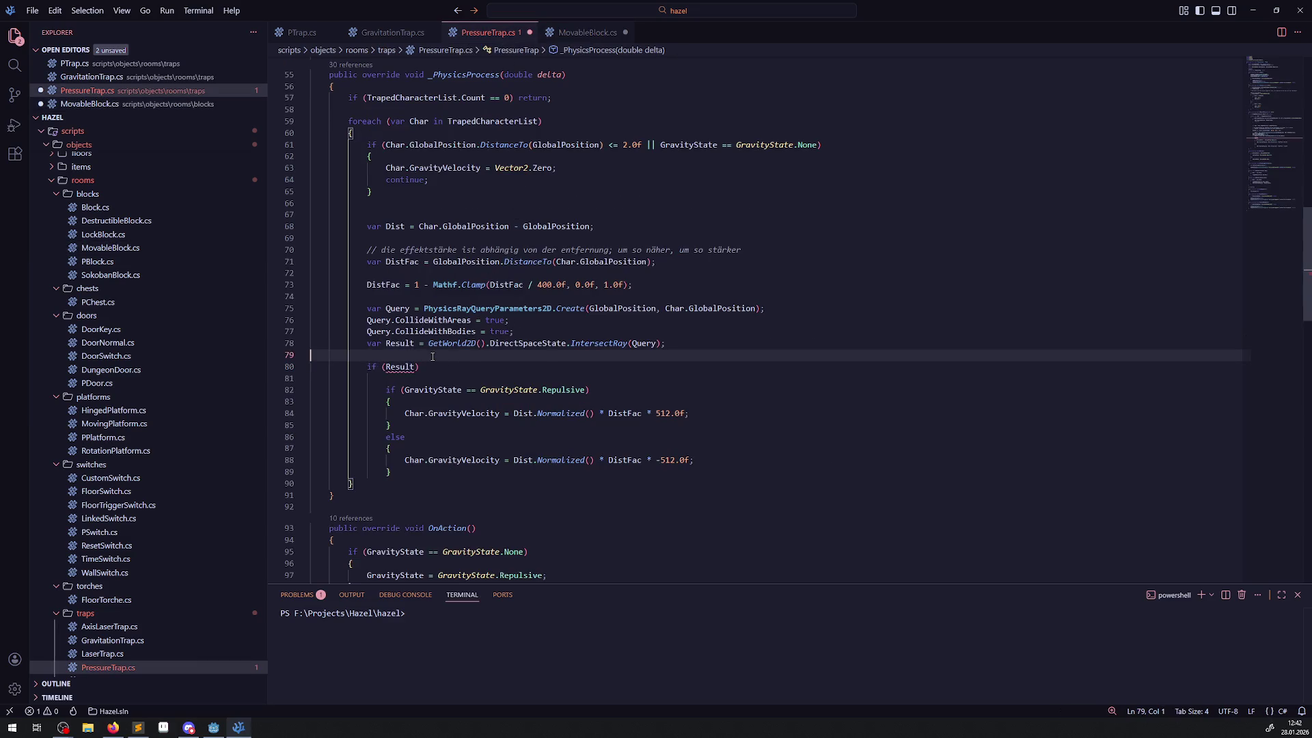
pyautogui.hotkey('ctrl', 'v')
pyautogui.hotkey('ctrl', 's')
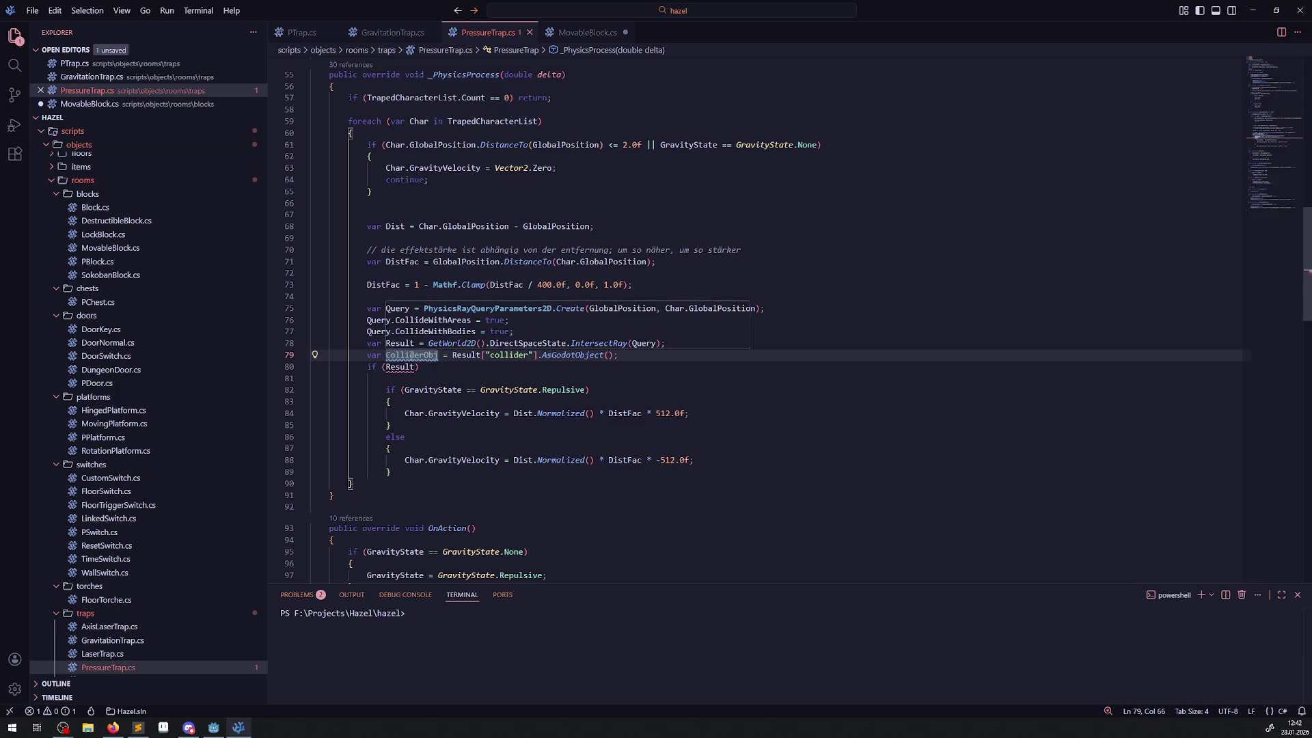
# - Change line 80's condition to if (ColliderObj != Char)
pyautogui.doubleClick(412, 356)
pyautogui.hotkey('ctrl', 'c')
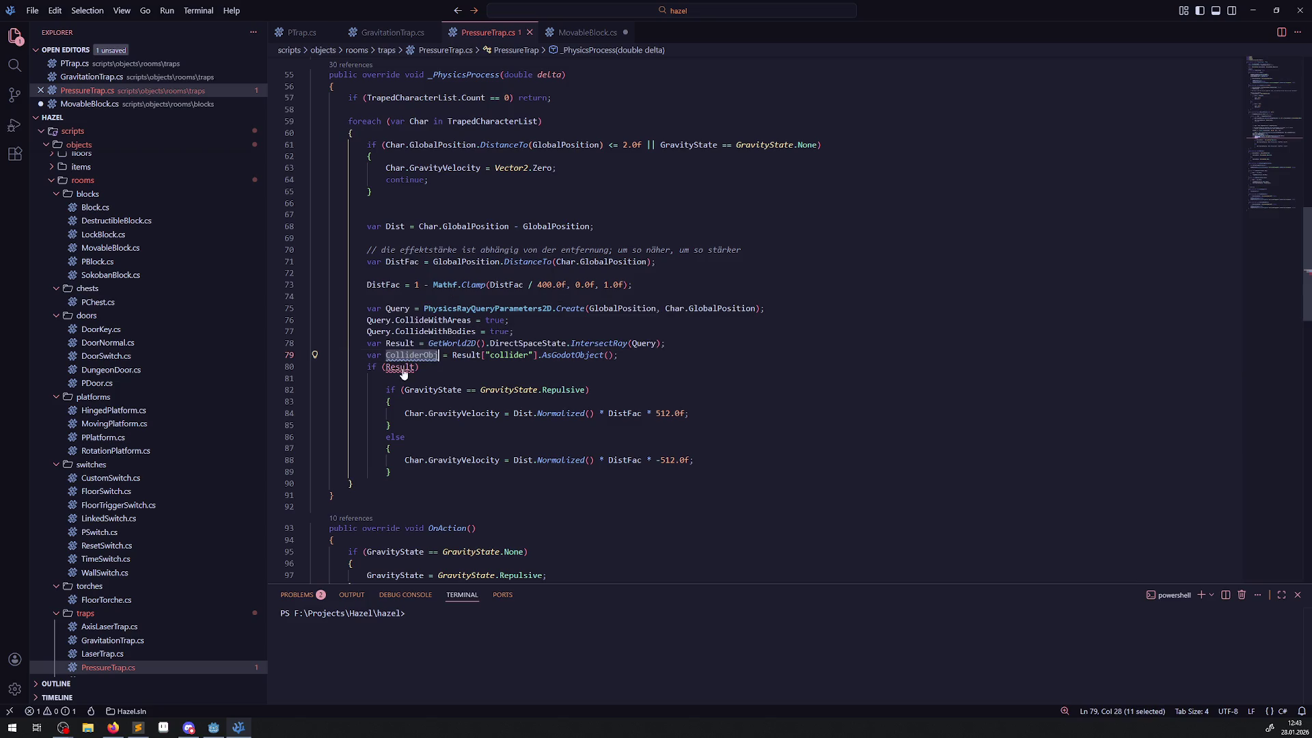
pyautogui.click(400, 367)
pyautogui.hotkey('ctrl', 'v')
pyautogui.press('BackSpace')
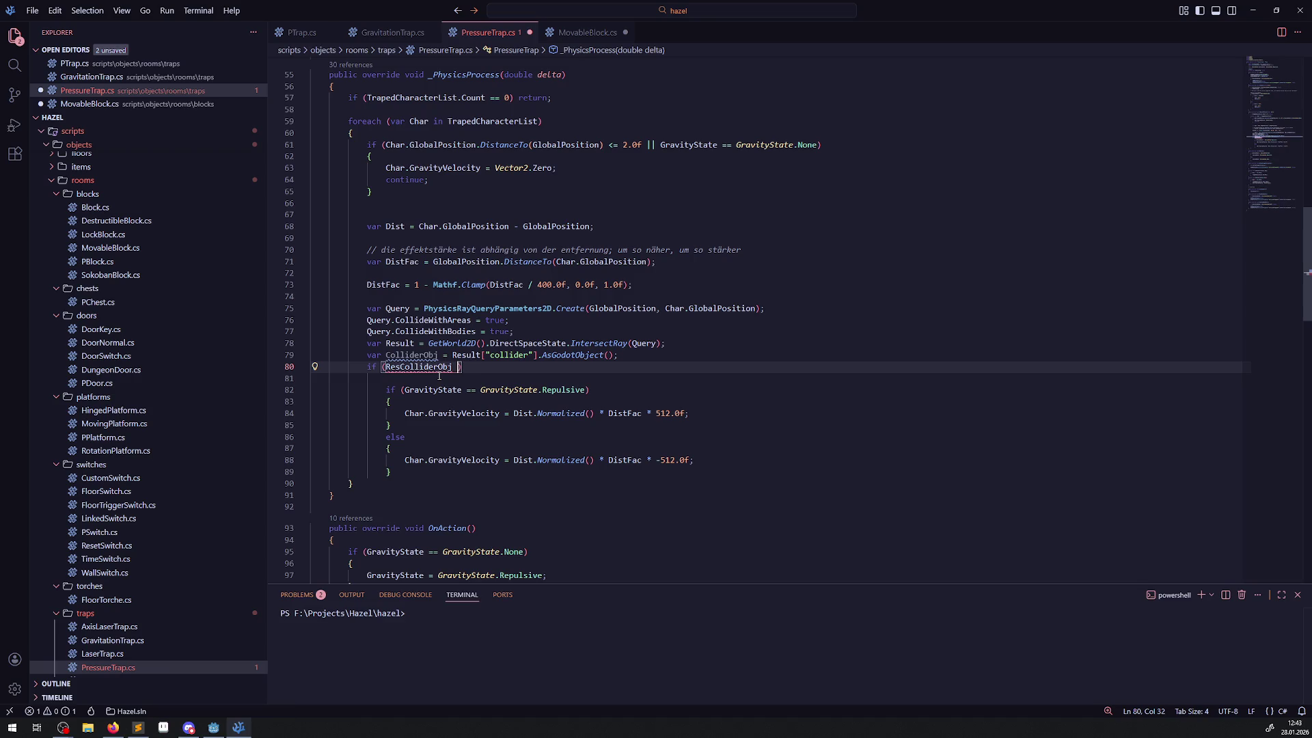
pyautogui.write('!= ')
pyautogui.write('Char')
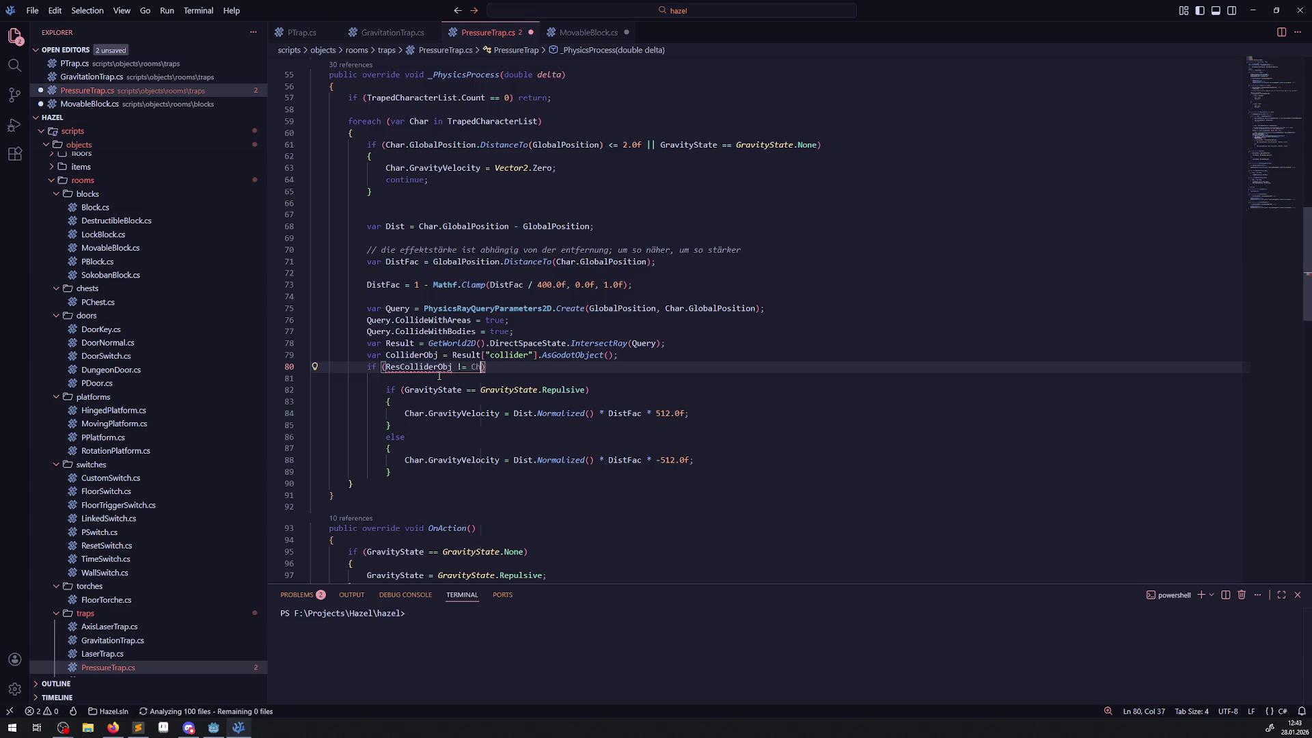
pyautogui.moveTo(435, 367)
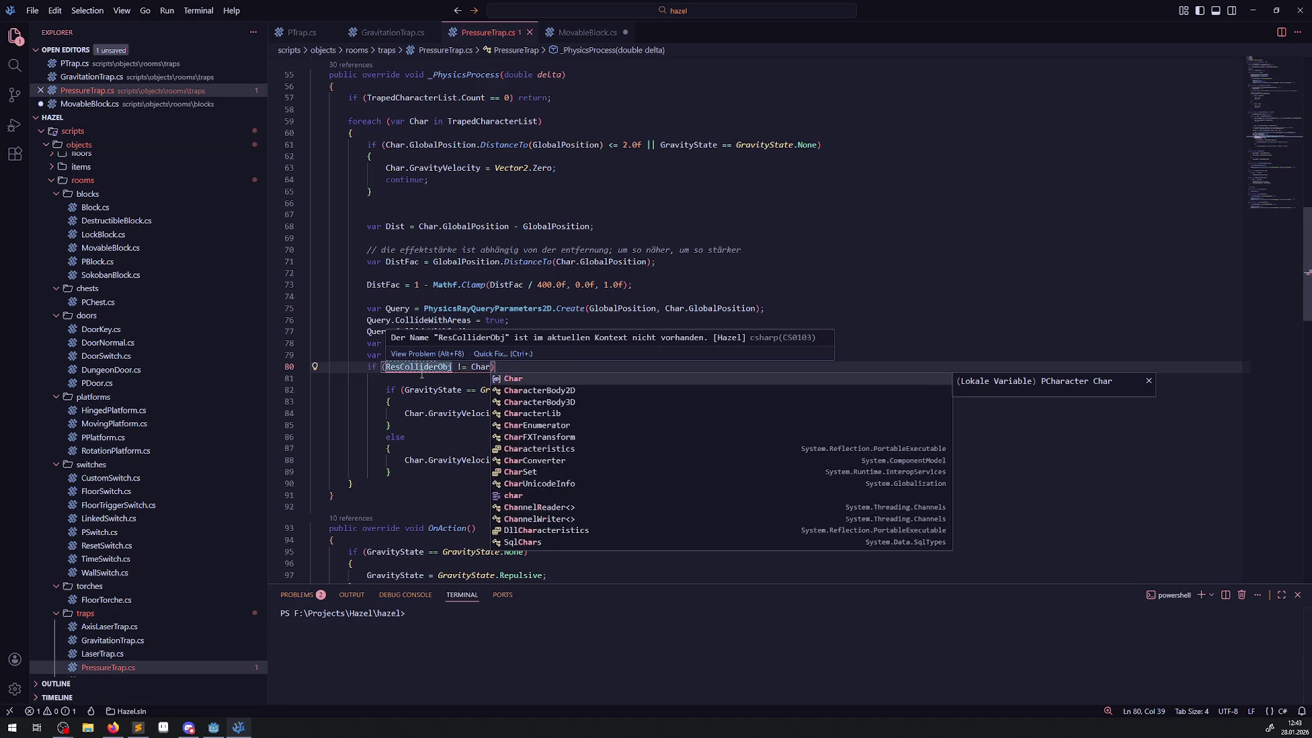
pyautogui.press('Escape')
pyautogui.doubleClick(417, 367)
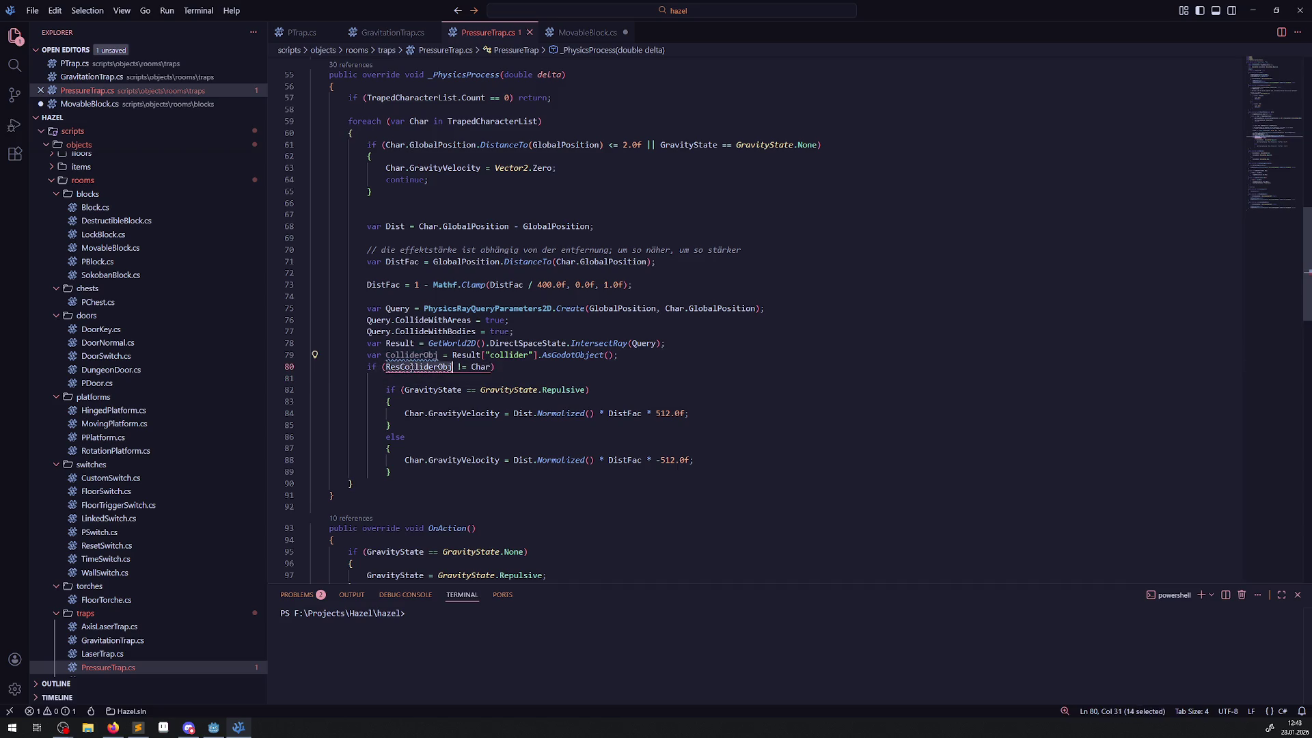
pyautogui.hotkey('ctrl', 'v')
pyautogui.click(511, 369)
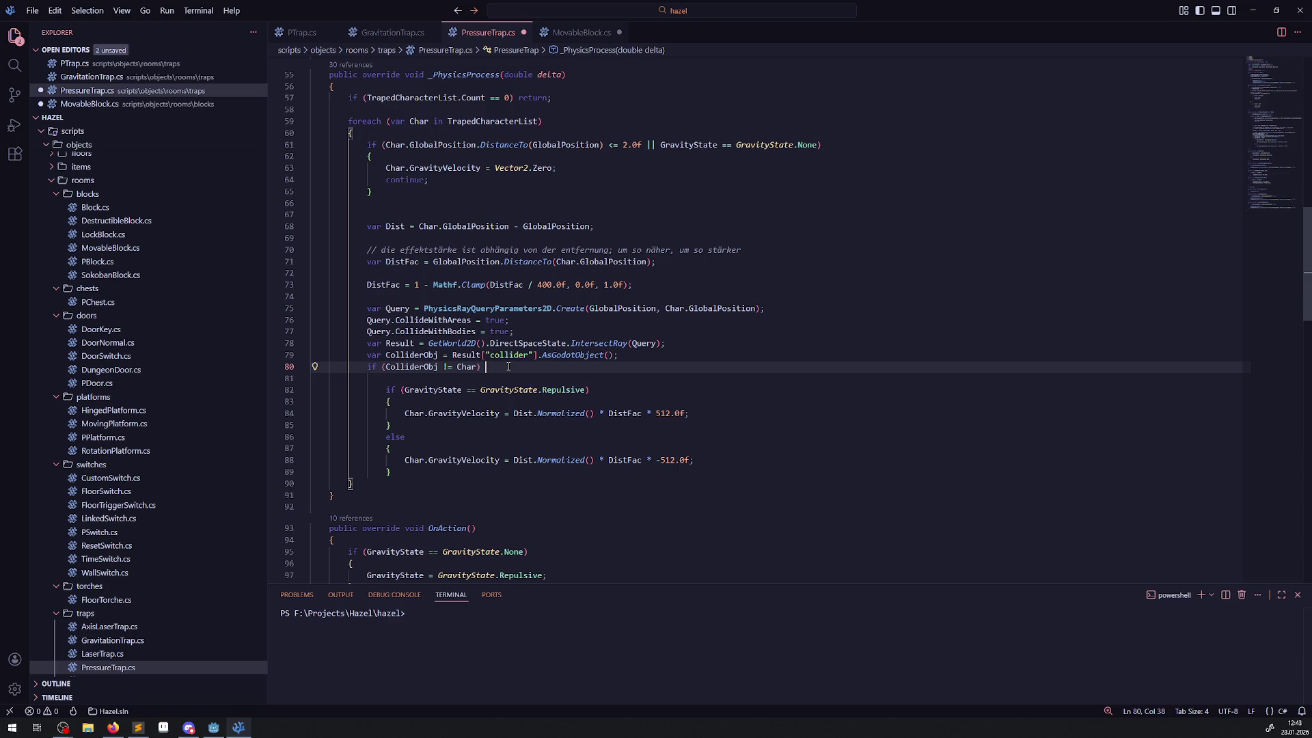
pyautogui.press('BackSpace')
pyautogui.press('BackSpace')
pyautogui.press('BackSpace')
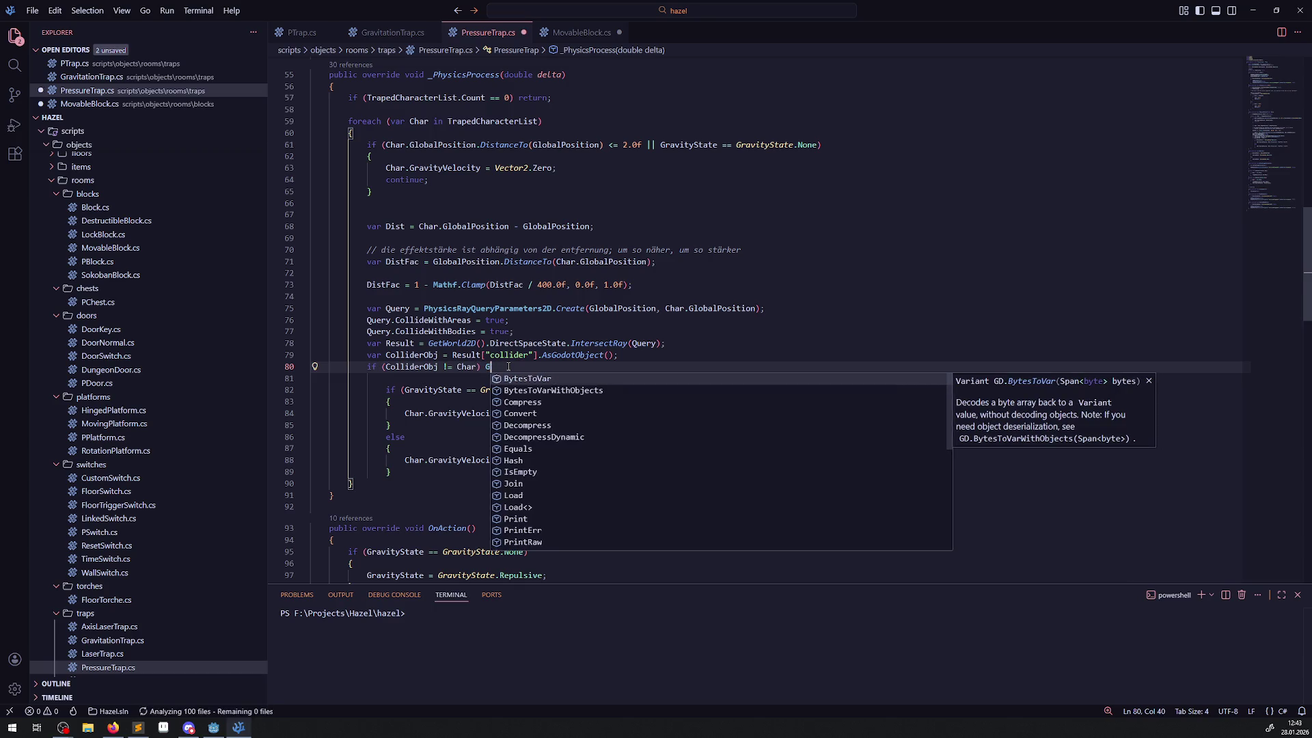
# - Give the if a block with GD.Print(ColliderObj.Name); and return;, then save
pyautogui.press('Return')
pyautogui.write('{')
pyautogui.press('Return')
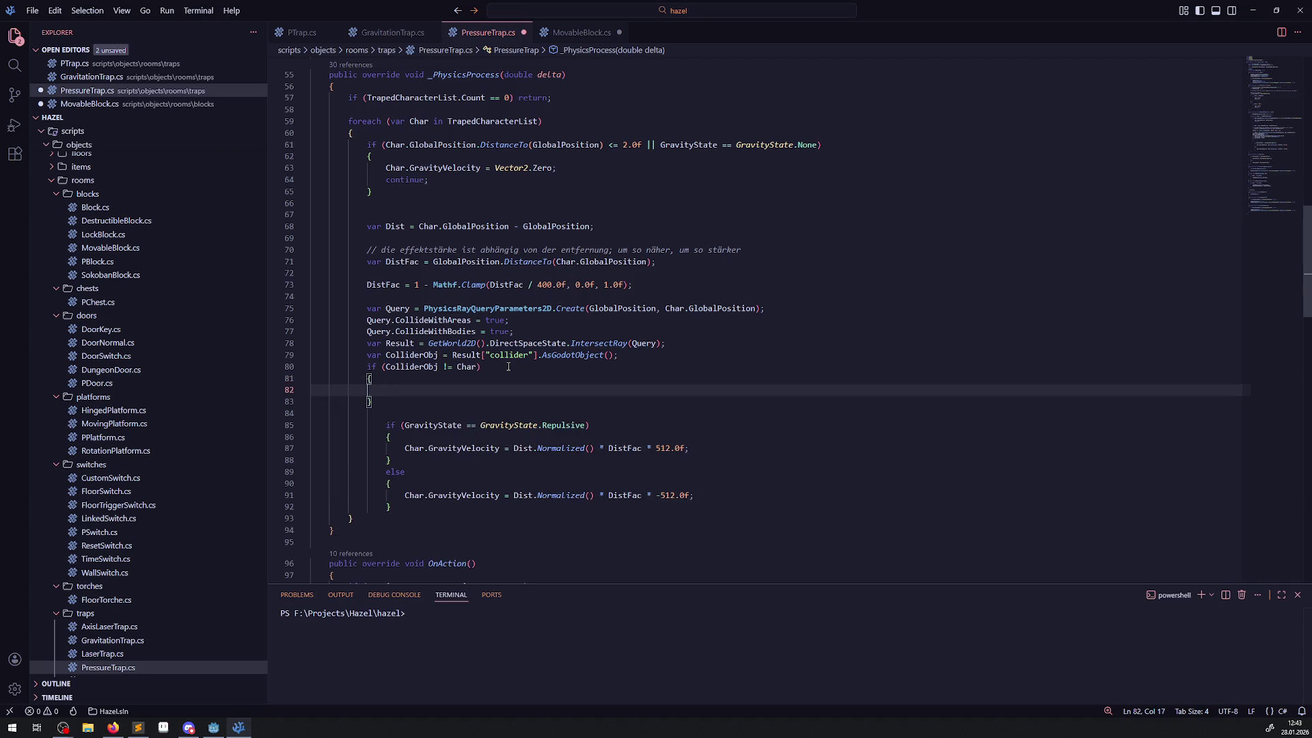
pyautogui.write('GD.Print()')
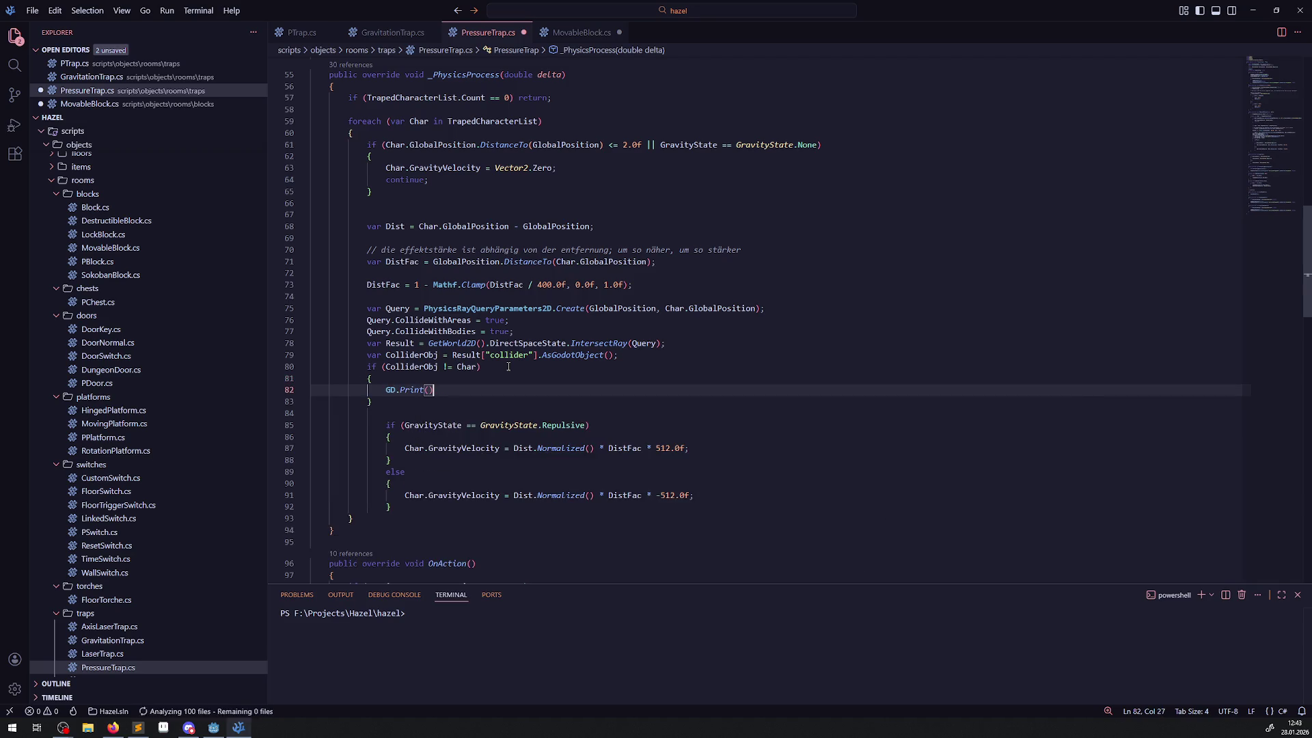
pyautogui.press('Left')
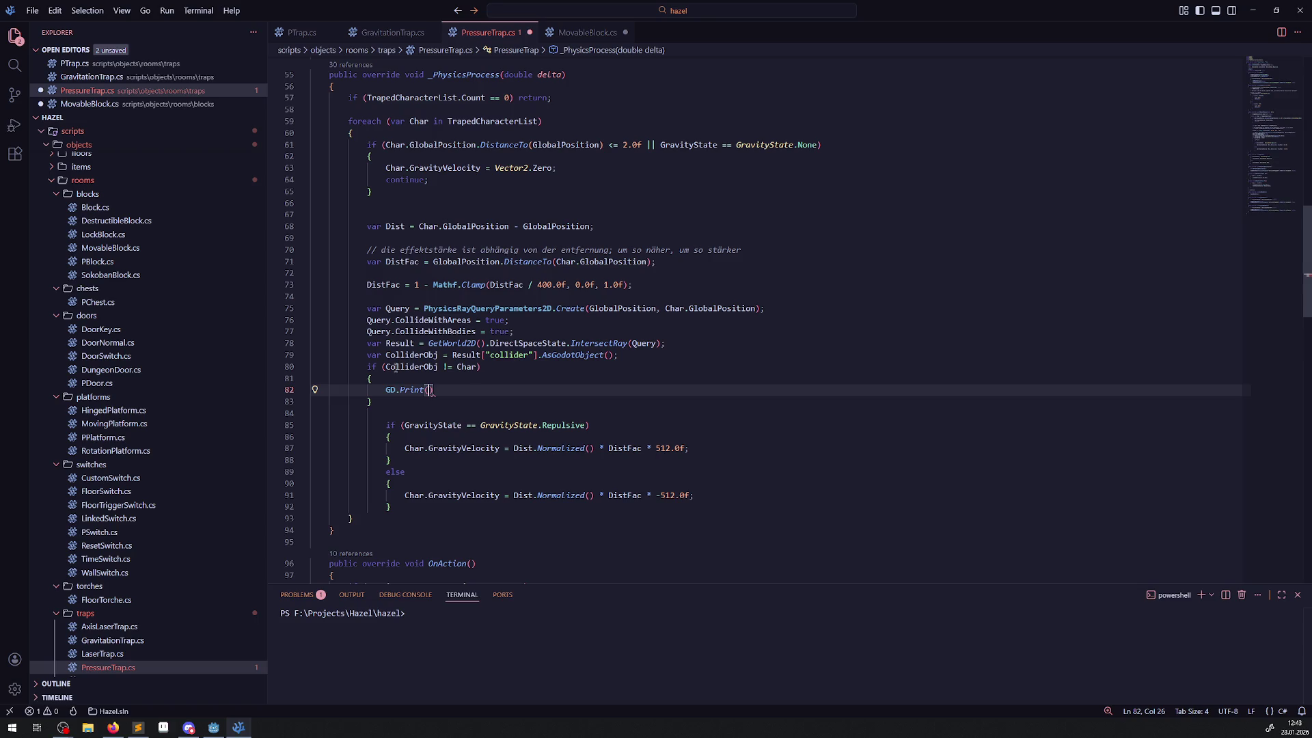
pyautogui.doubleClick(395, 368)
pyautogui.click(425, 390)
pyautogui.hotkey('ctrl', 'v')
pyautogui.write('.Name)')
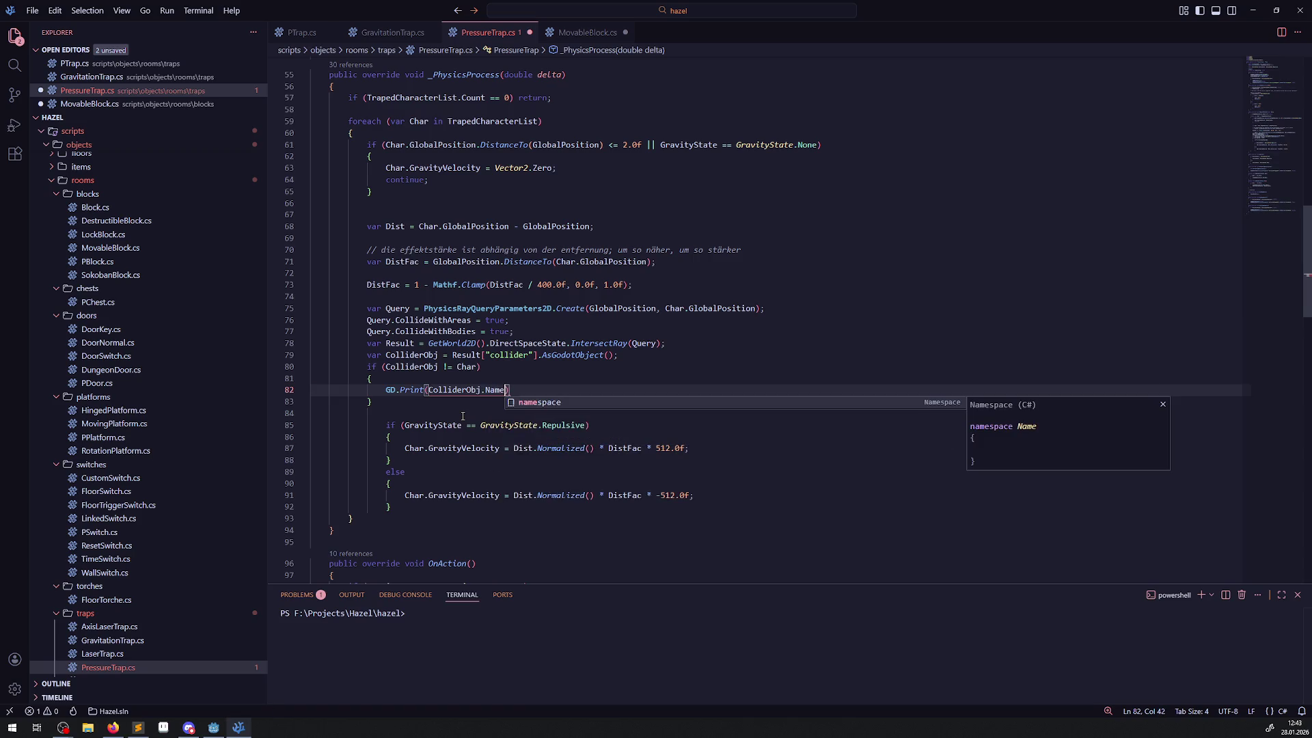
pyautogui.write(';')
pyautogui.press('Return')
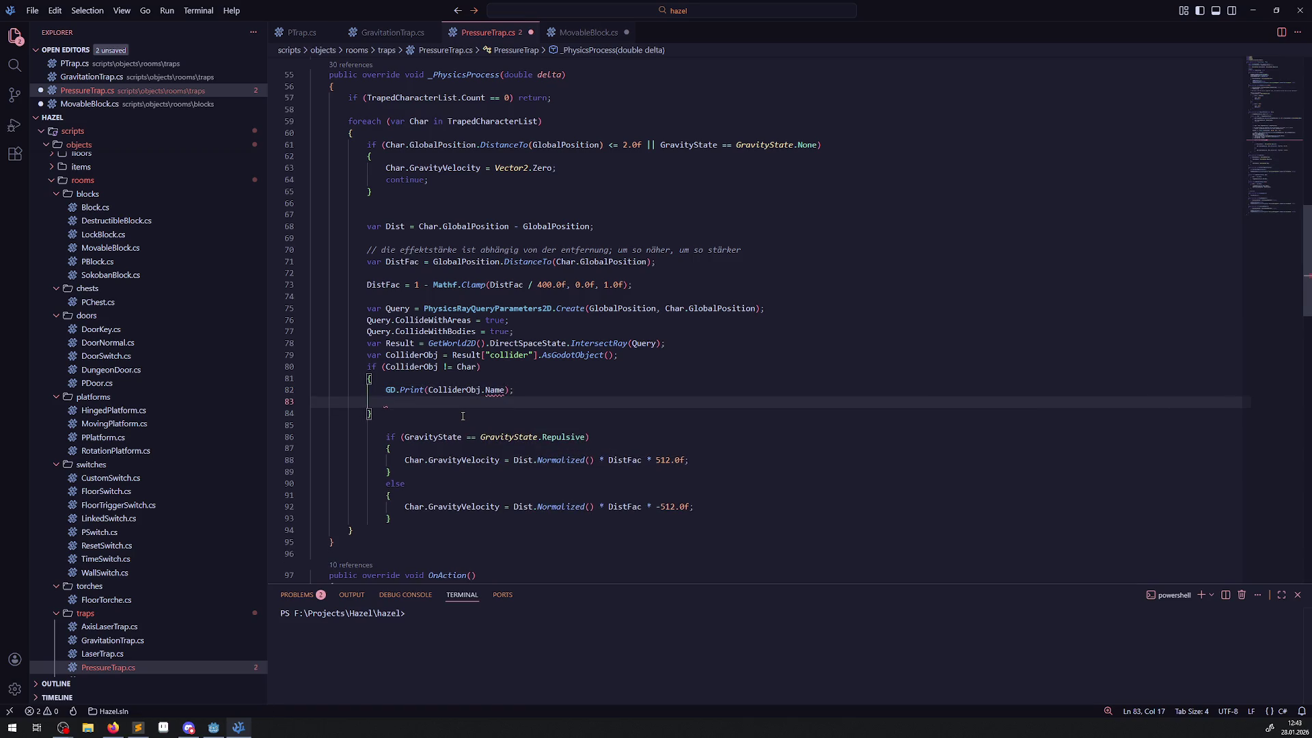
pyautogui.write('return;')
pyautogui.hotkey('ctrl', 's')
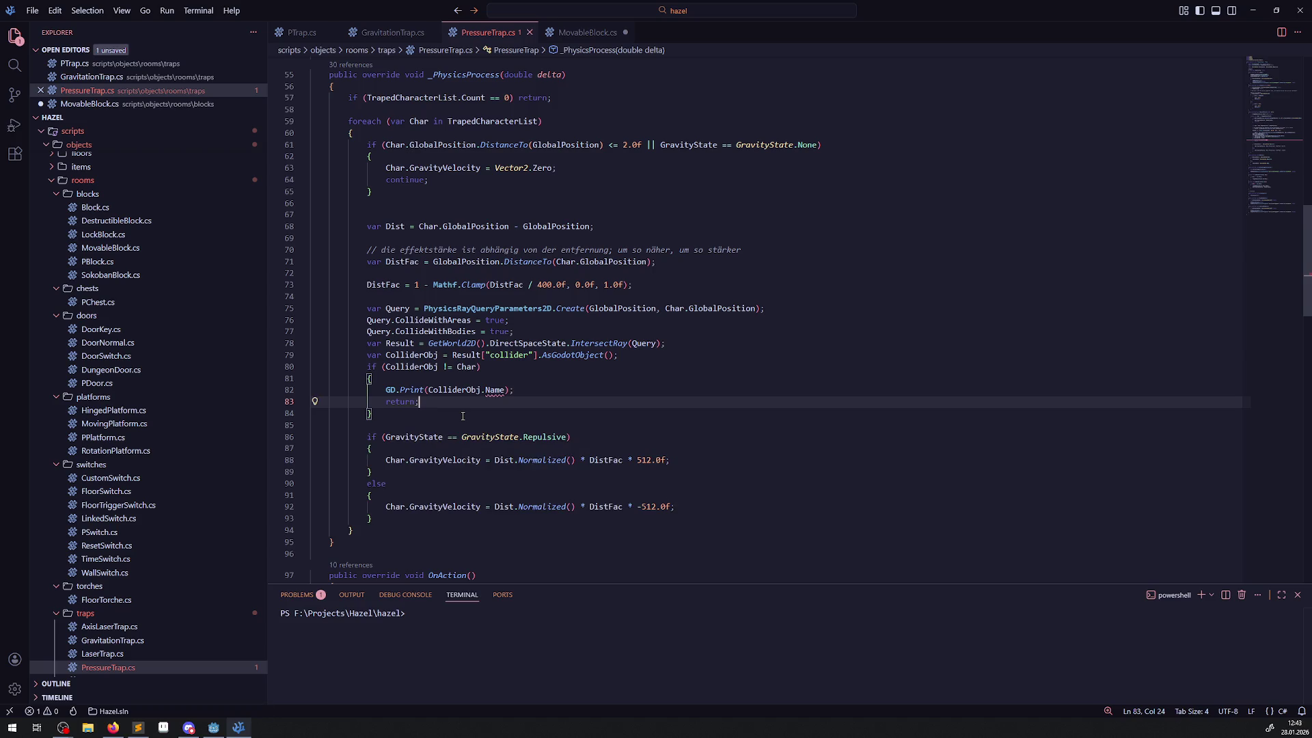
pyautogui.click(444, 390)
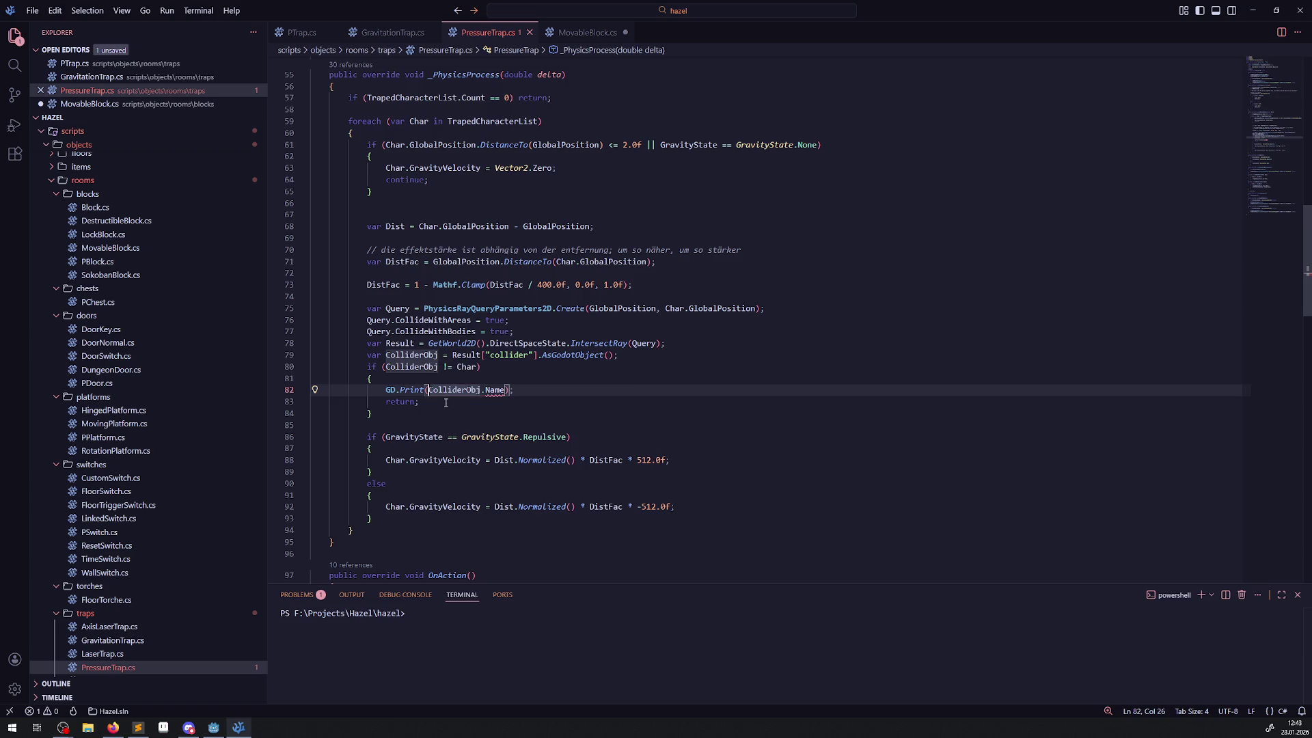
# - Rewrite line 82 as if (ColliderObj is Node No) GD.Print(No.Name); and save
pyautogui.click(384, 389)
pyautogui.press('Left')
pyautogui.write('if(')
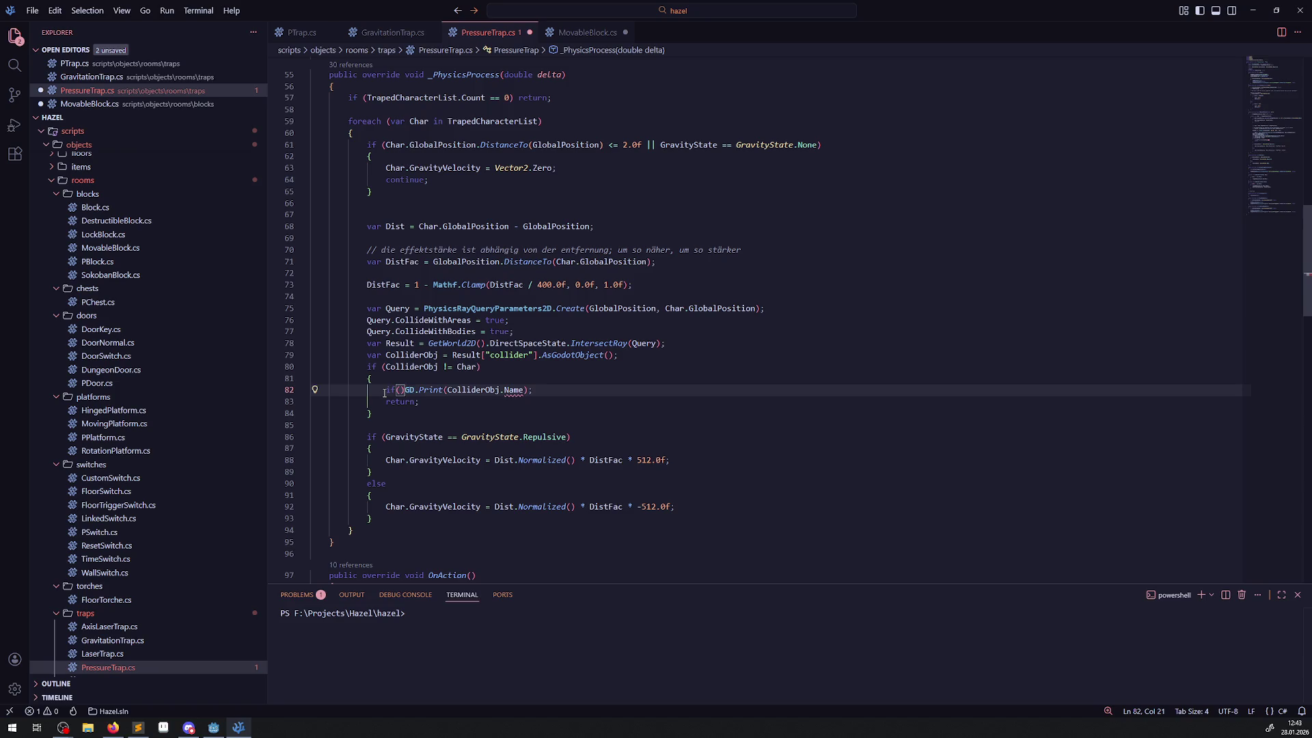
pyautogui.write(')')
pyautogui.doubleClick(417, 367)
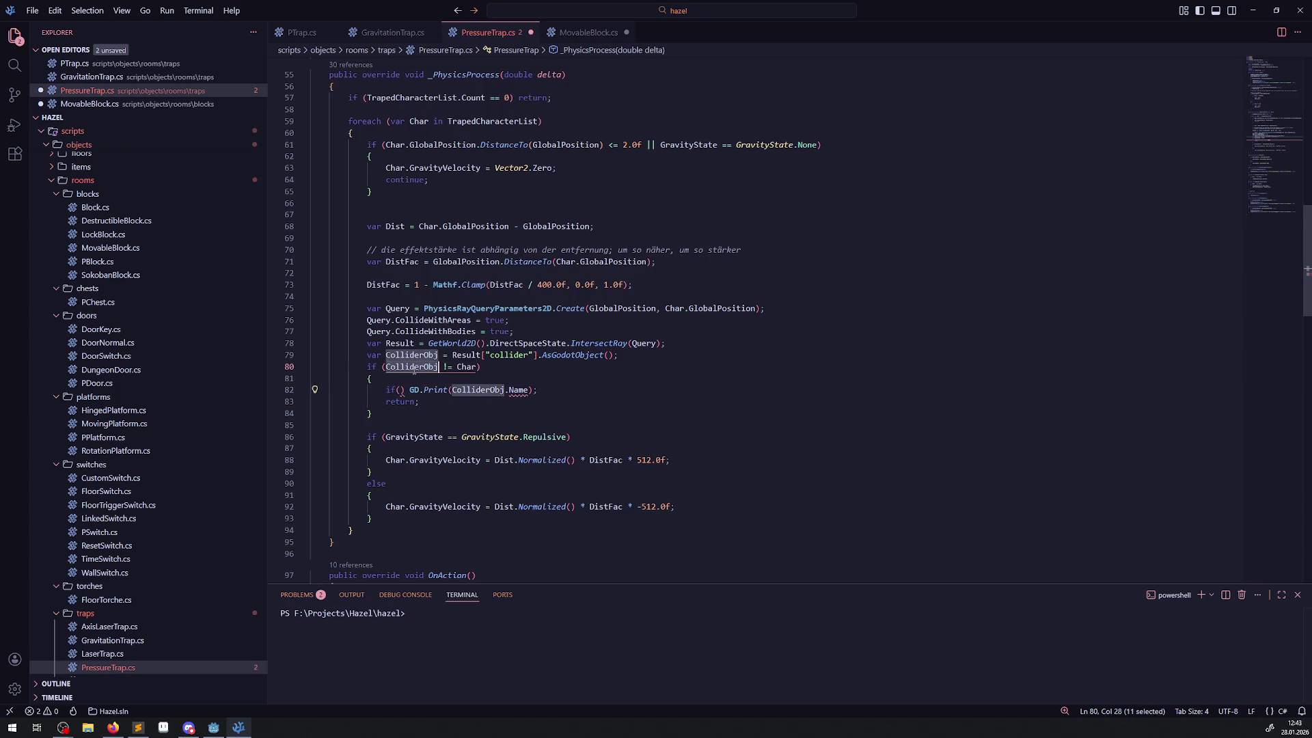
pyautogui.hotkey('ctrl', 'c')
pyautogui.click(398, 389)
pyautogui.hotkey('ctrl', 'v')
pyautogui.write('is Node')
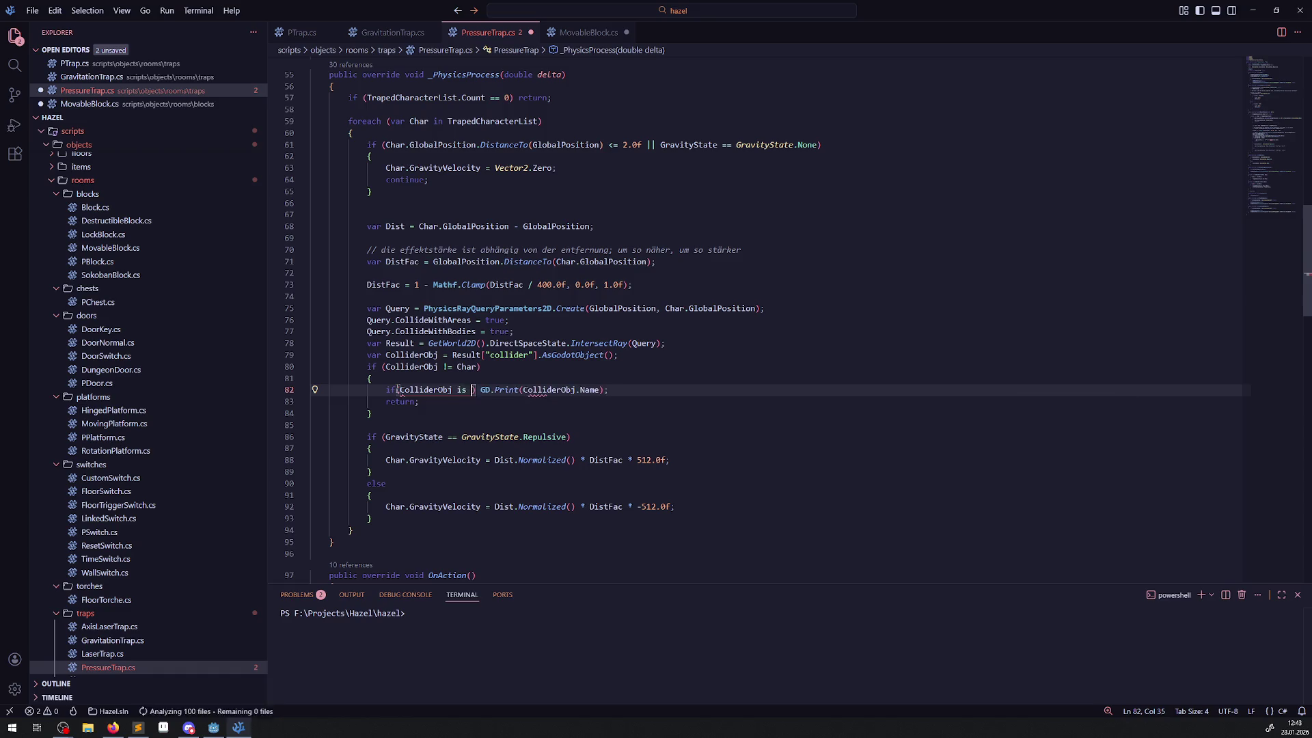
pyautogui.write(' No')
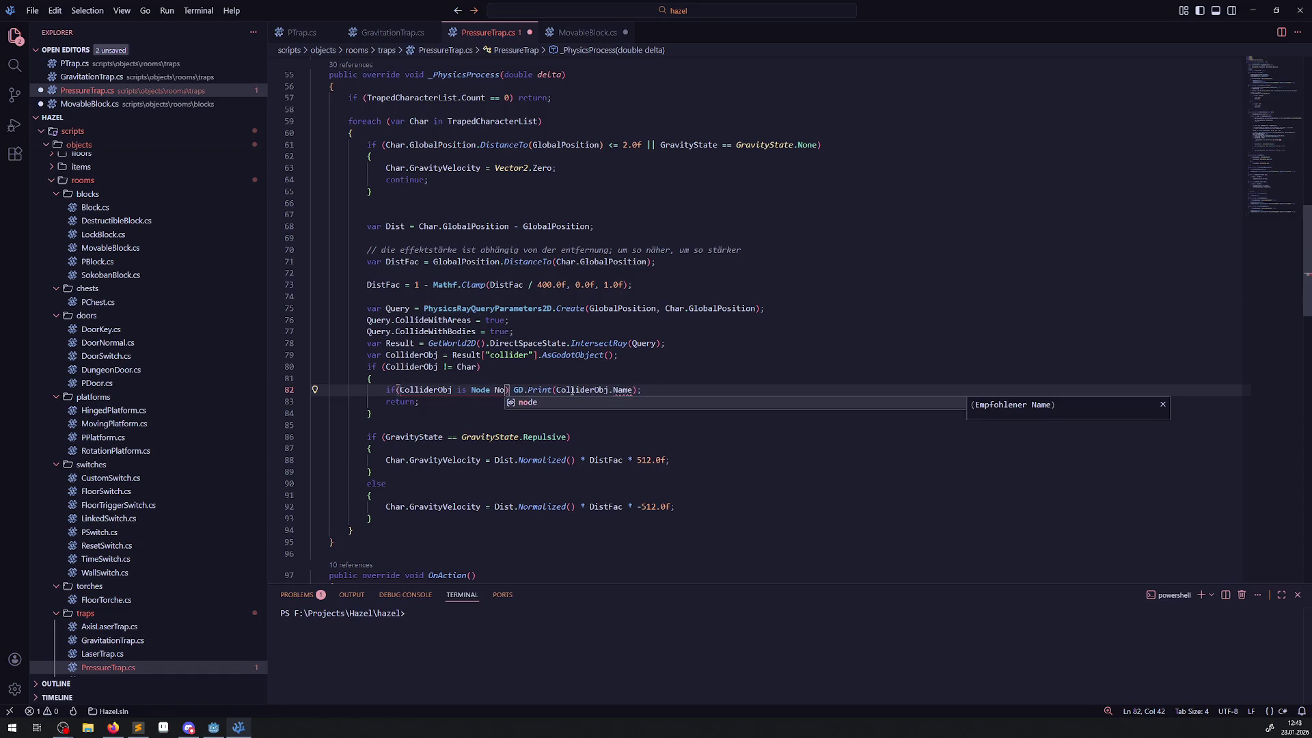
pyautogui.doubleClick(571, 390)
pyautogui.write('No')
pyautogui.hotkey('ctrl', 's')
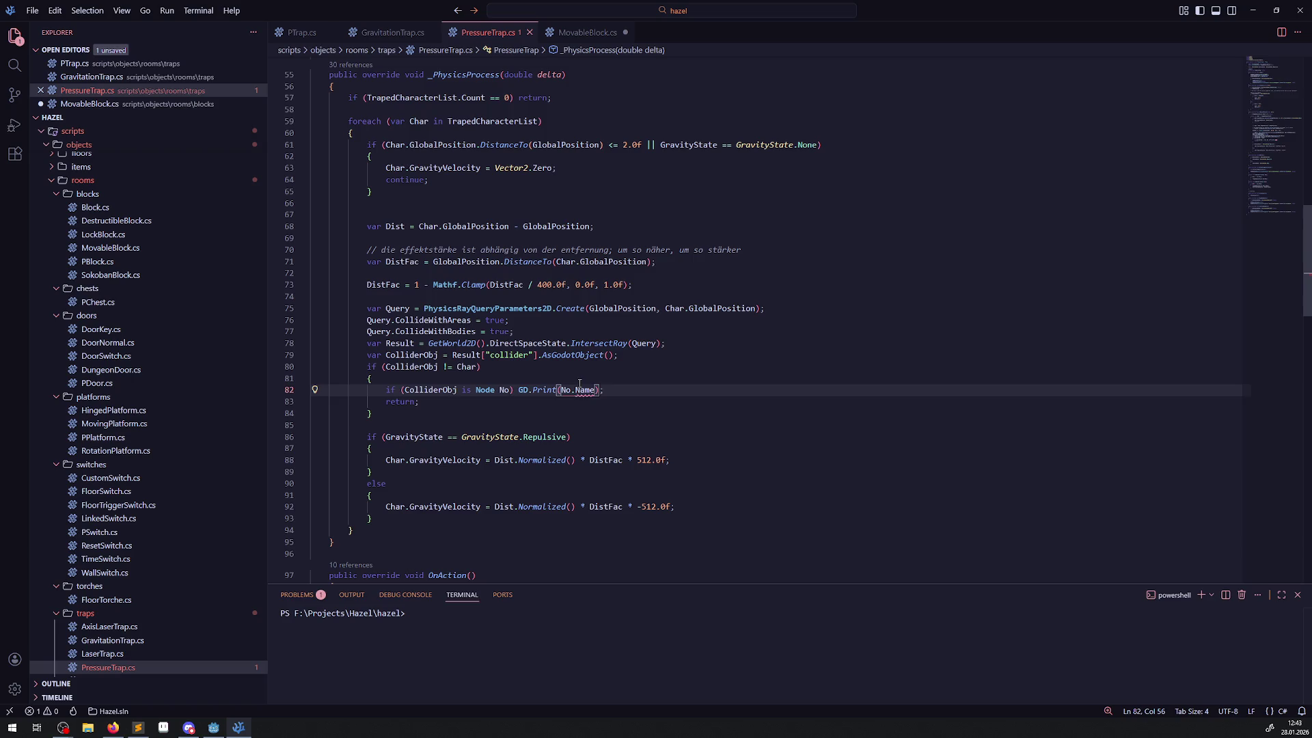
pyautogui.click(543, 377)
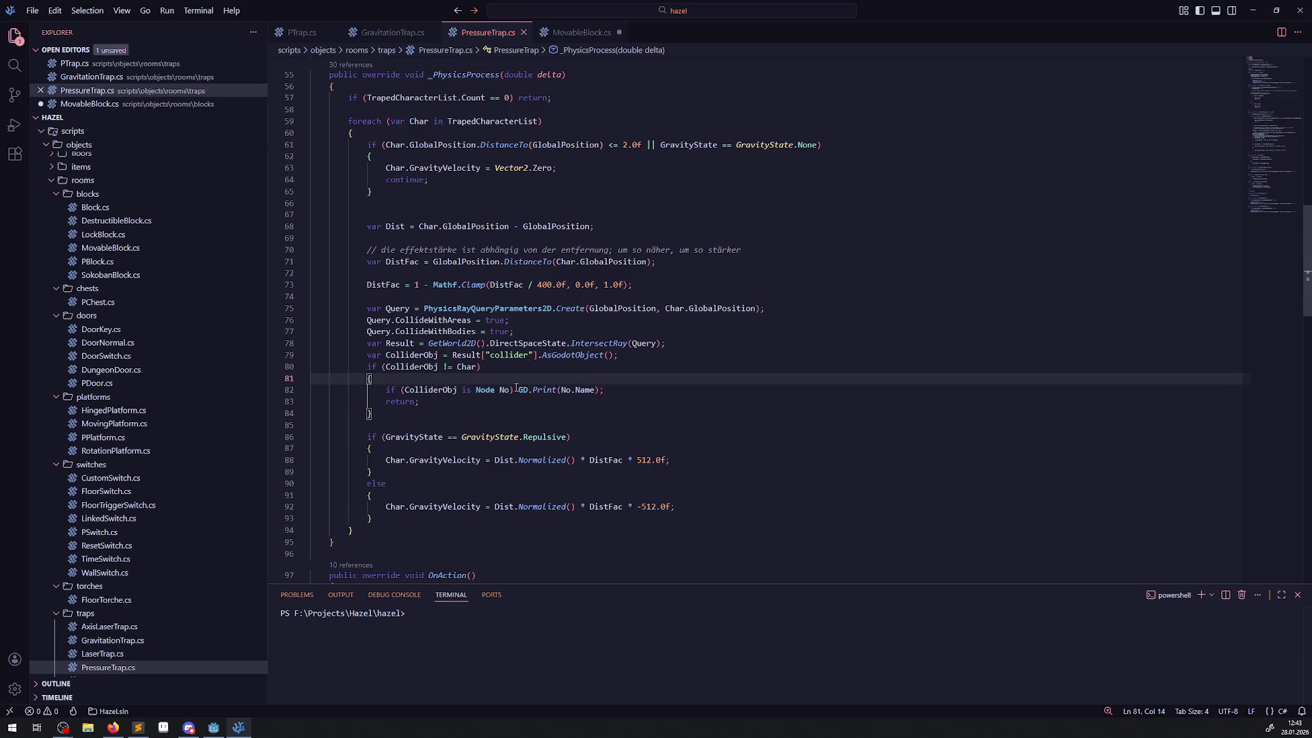
# - Paste a test copy of GD.Print(No.Name); on line 85, delete it, and save
pyautogui.moveTo(515, 388); pyautogui.dragTo(621, 386)
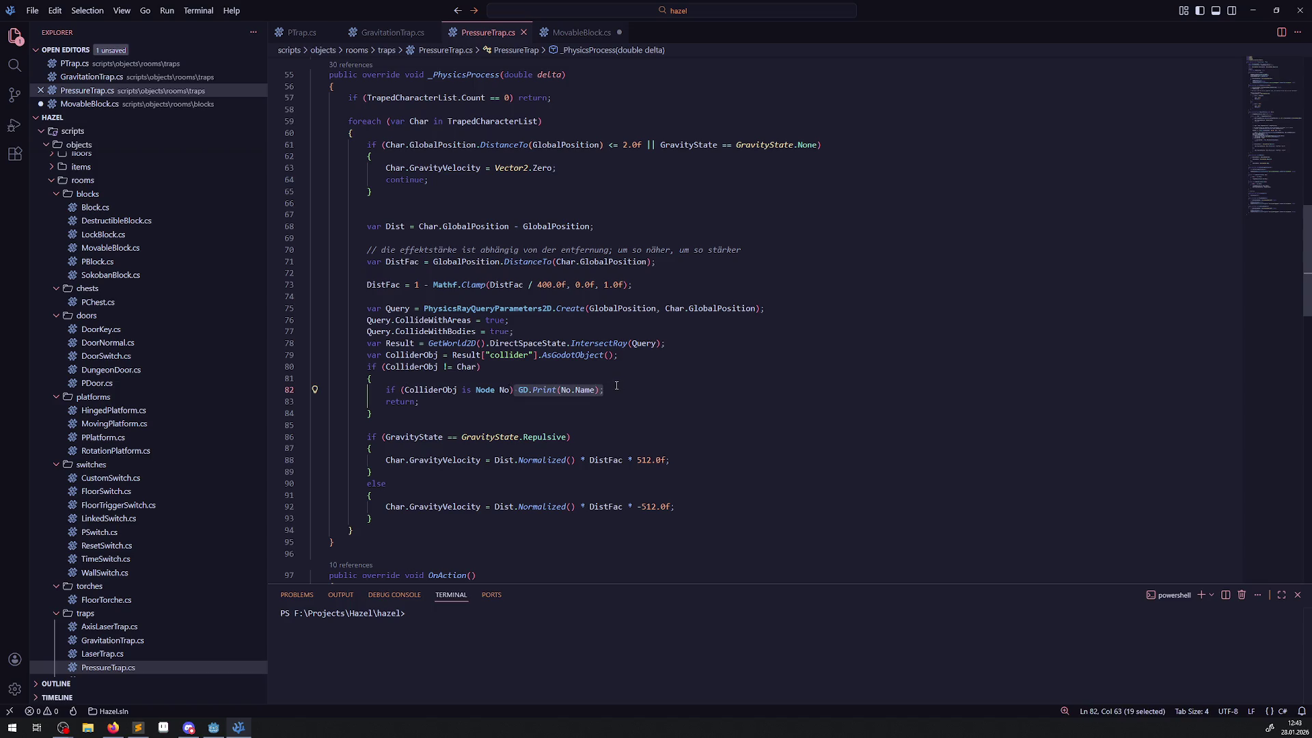
pyautogui.hotkey('ctrl', 'c')
pyautogui.click(420, 422)
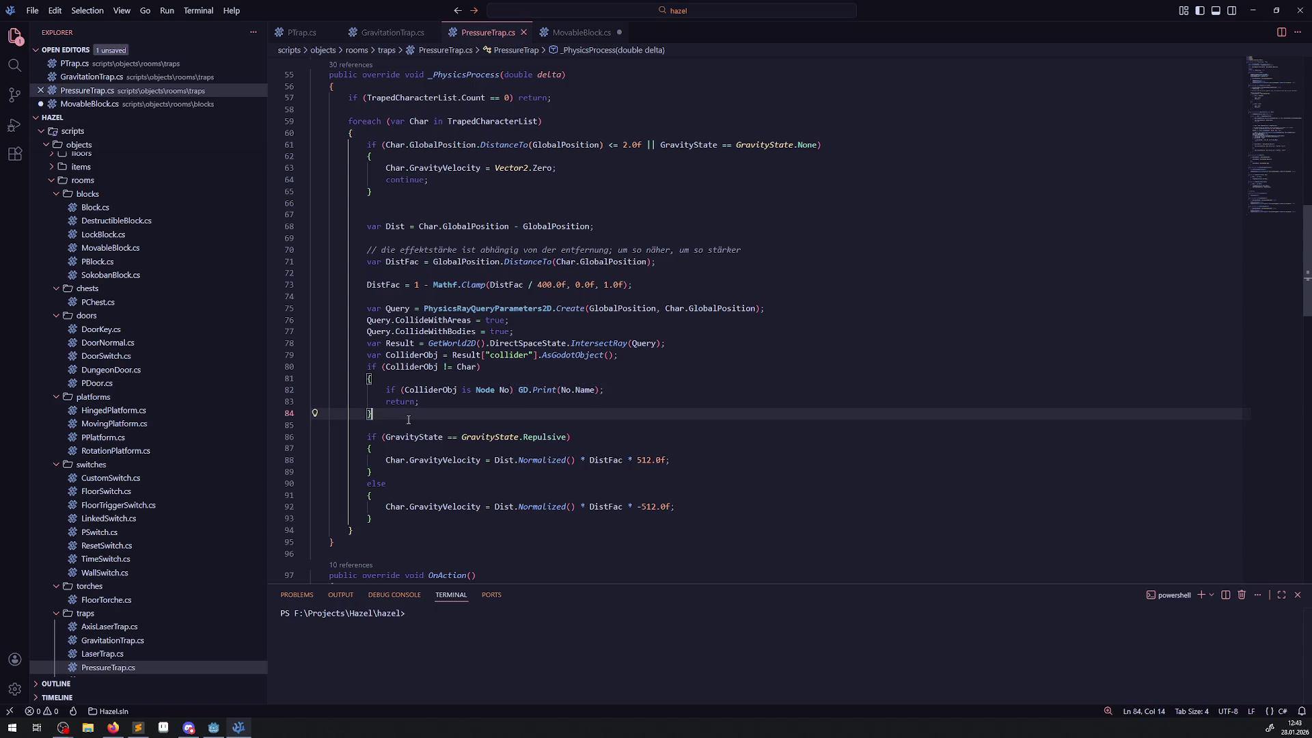
pyautogui.hotkey('ctrl', 'v')
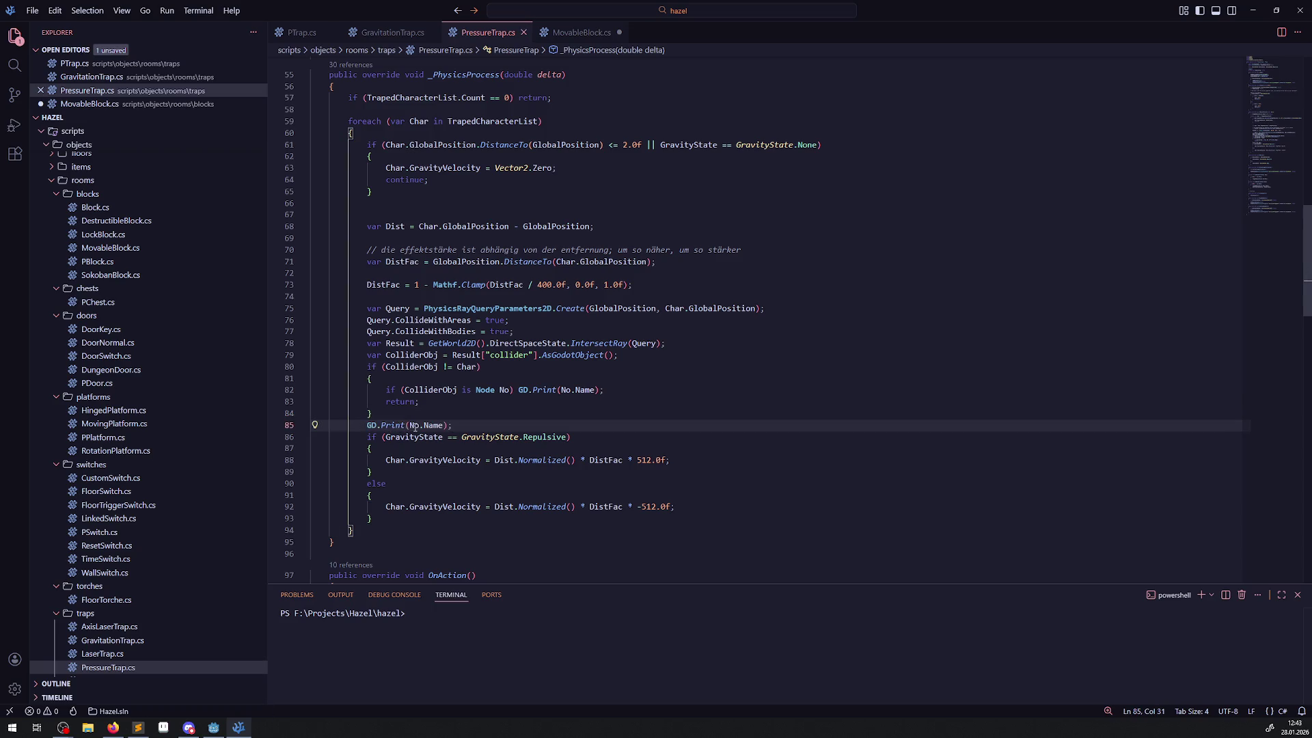
pyautogui.press('Return')
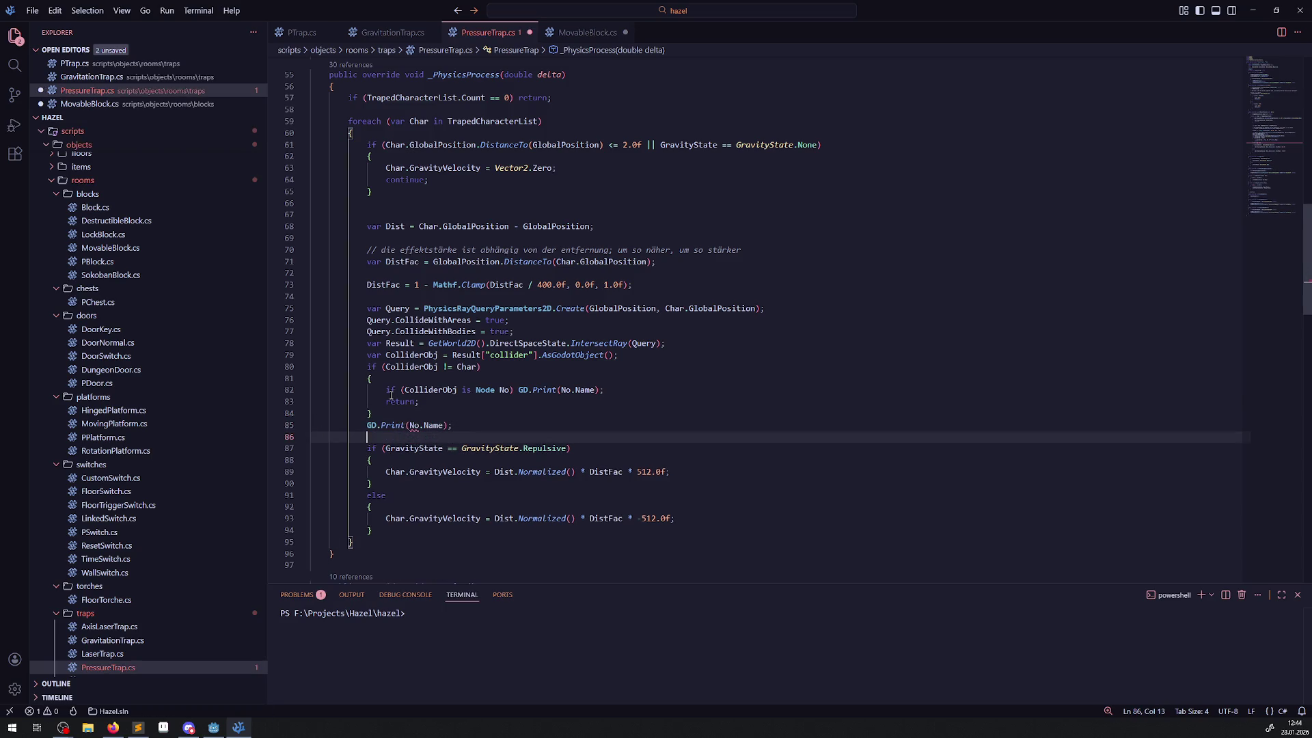
pyautogui.moveTo(462, 424); pyautogui.dragTo(356, 425)
pyautogui.press('BackSpace')
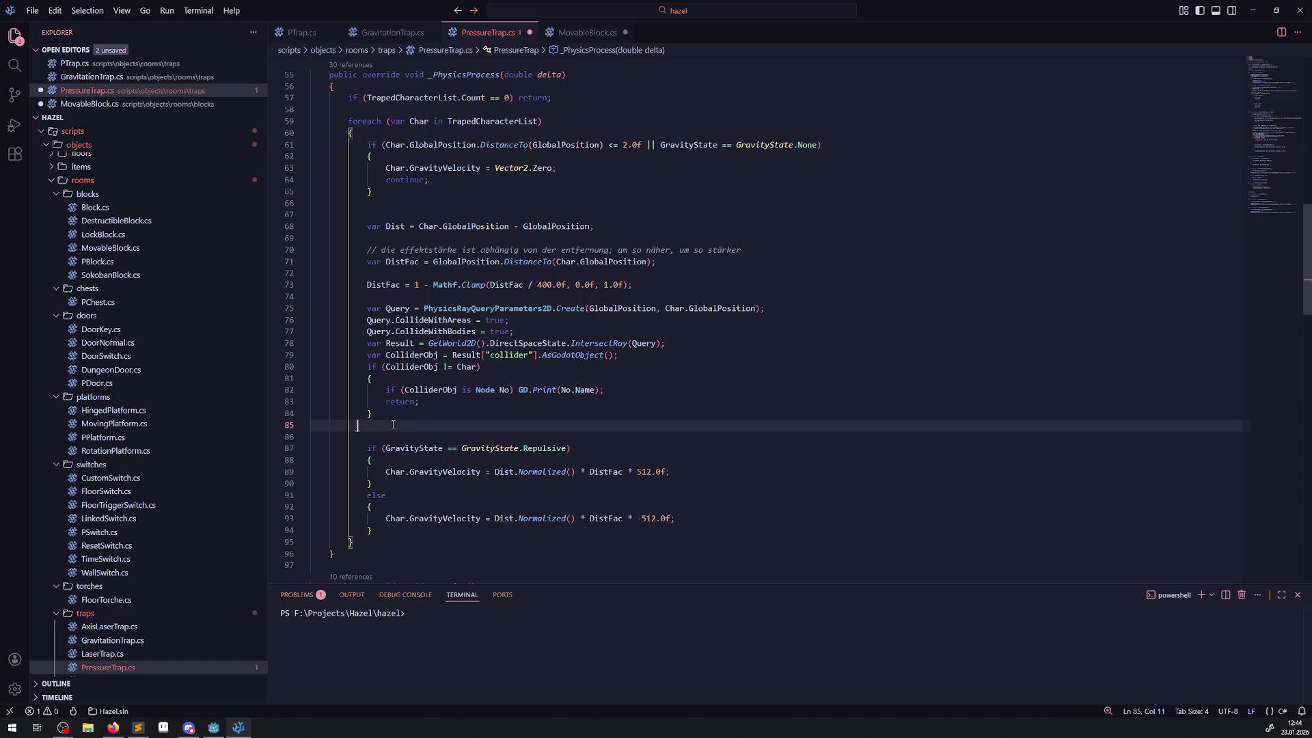
pyautogui.hotkey('ctrl', 's')
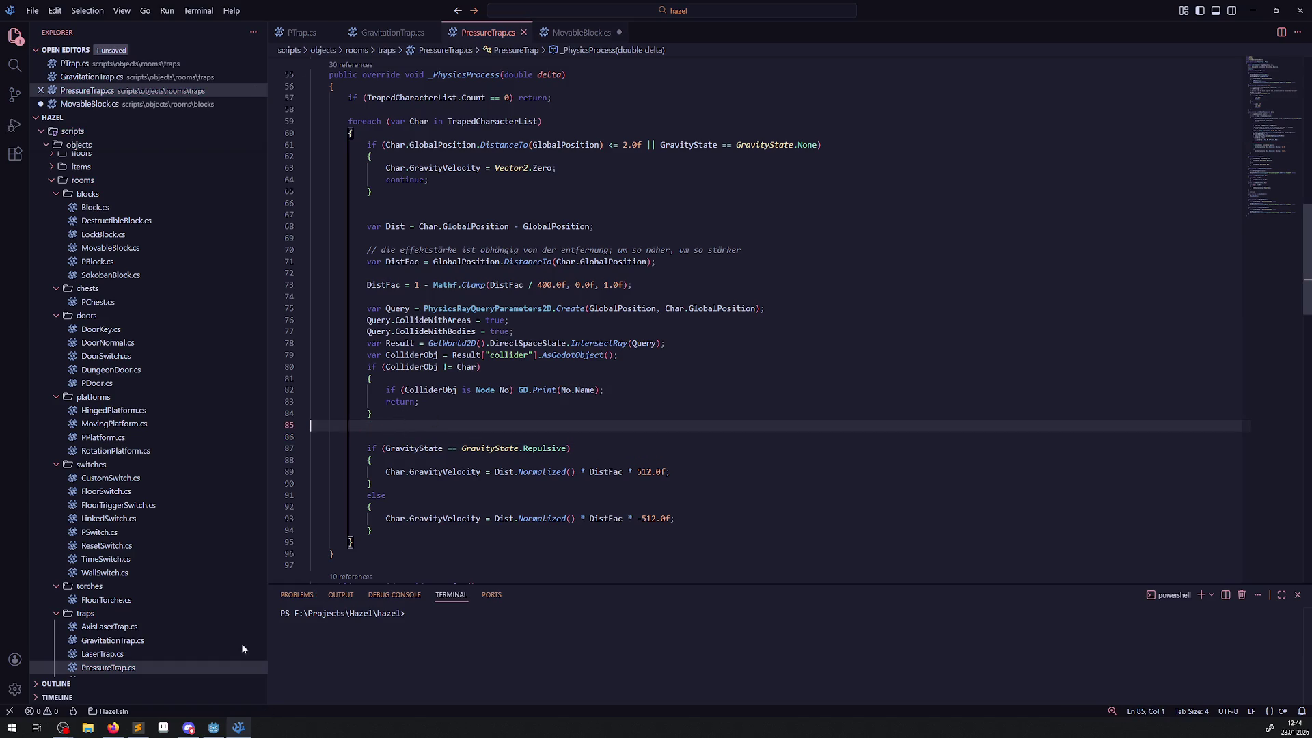
# - Rebuild the C# project in Godot and run the game from the RoomTest03 scene
pyautogui.click(226, 727)
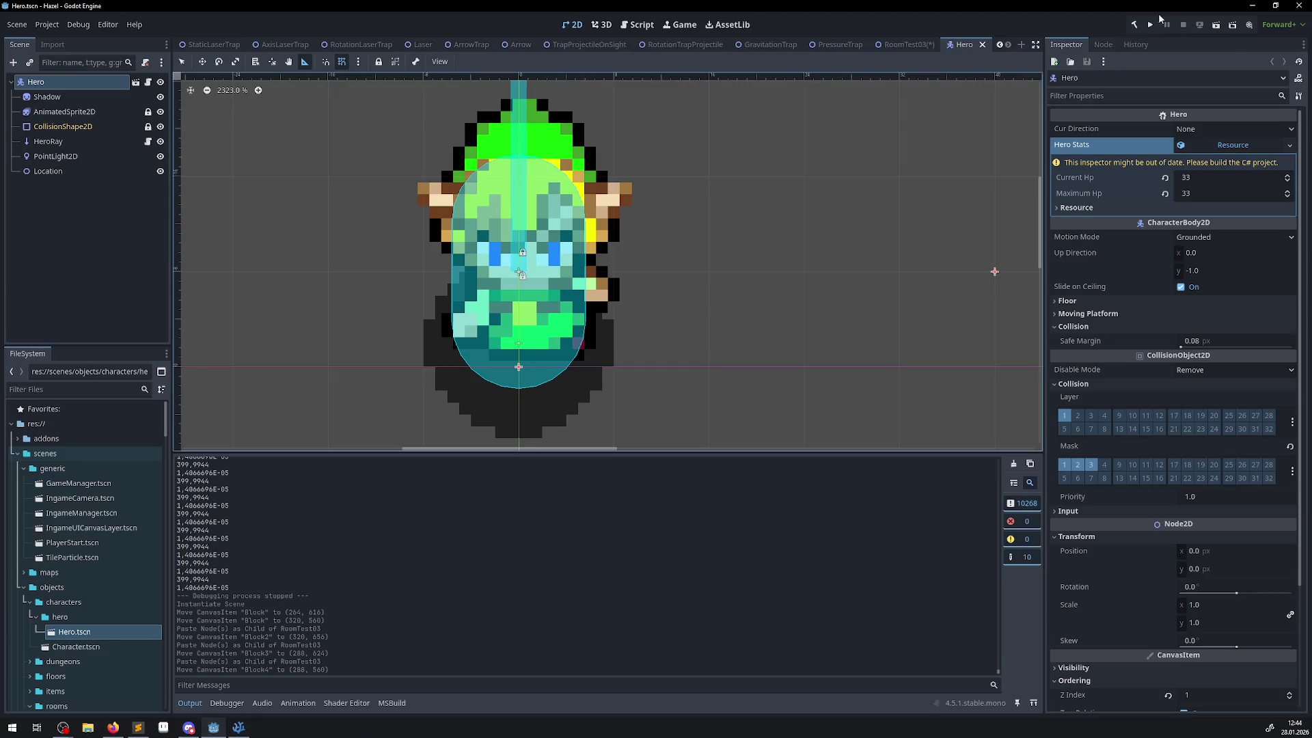
pyautogui.click(1134, 25)
pyautogui.click(910, 49)
pyautogui.scroll(-2, 667, 229)
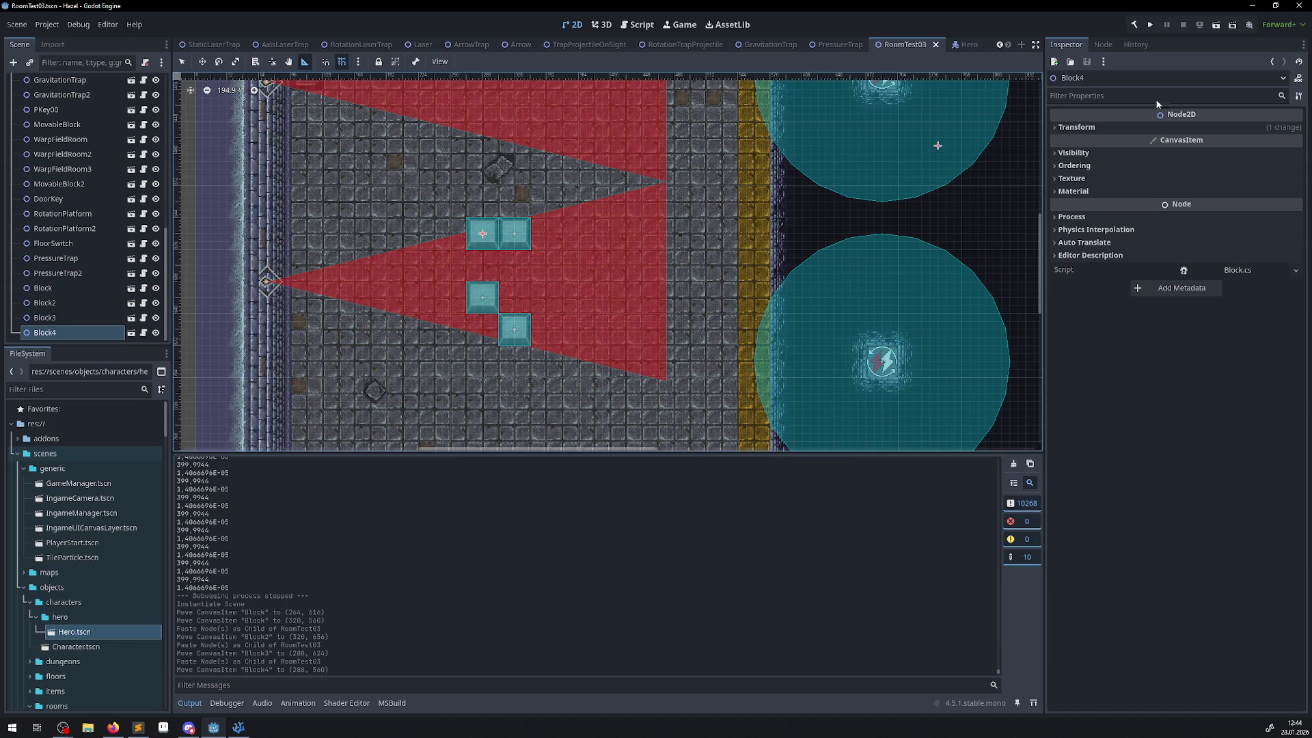
pyautogui.click(1149, 26)
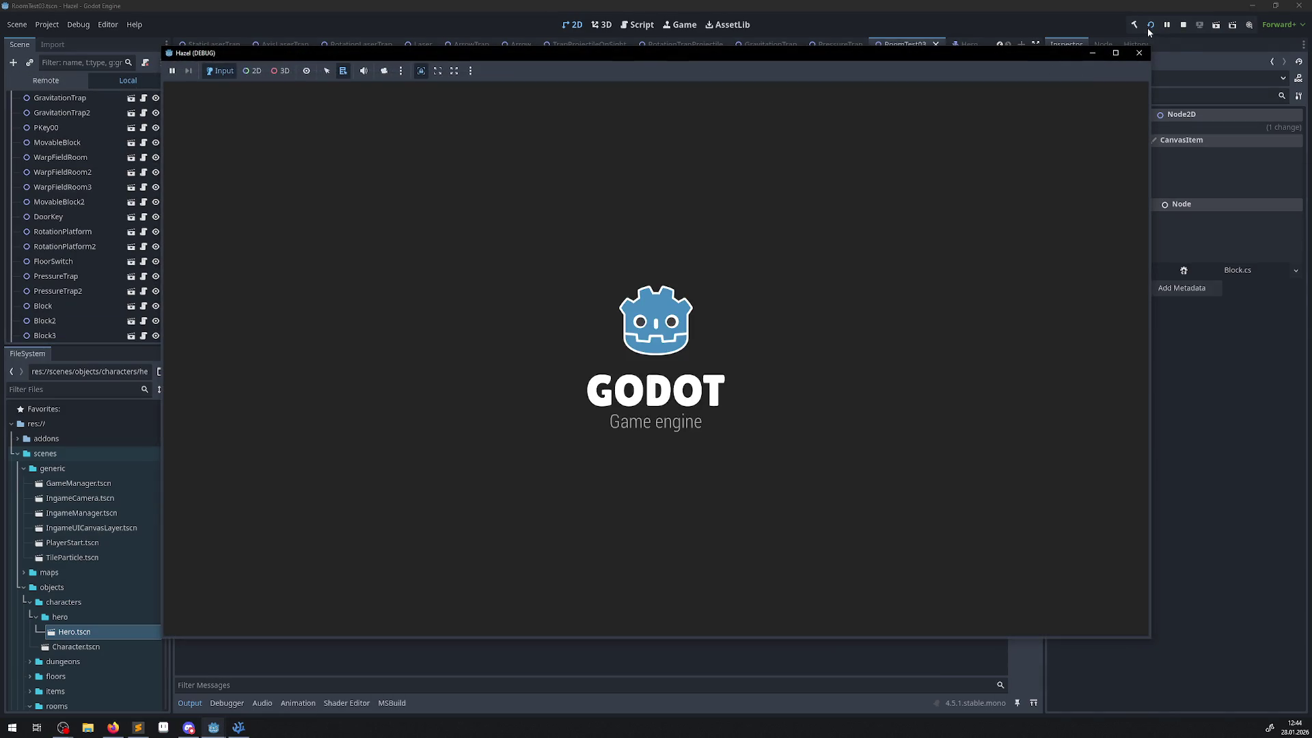
# - Walk the hero through several rooms with the arrow keys, then close the running game
pyautogui.press('Up')
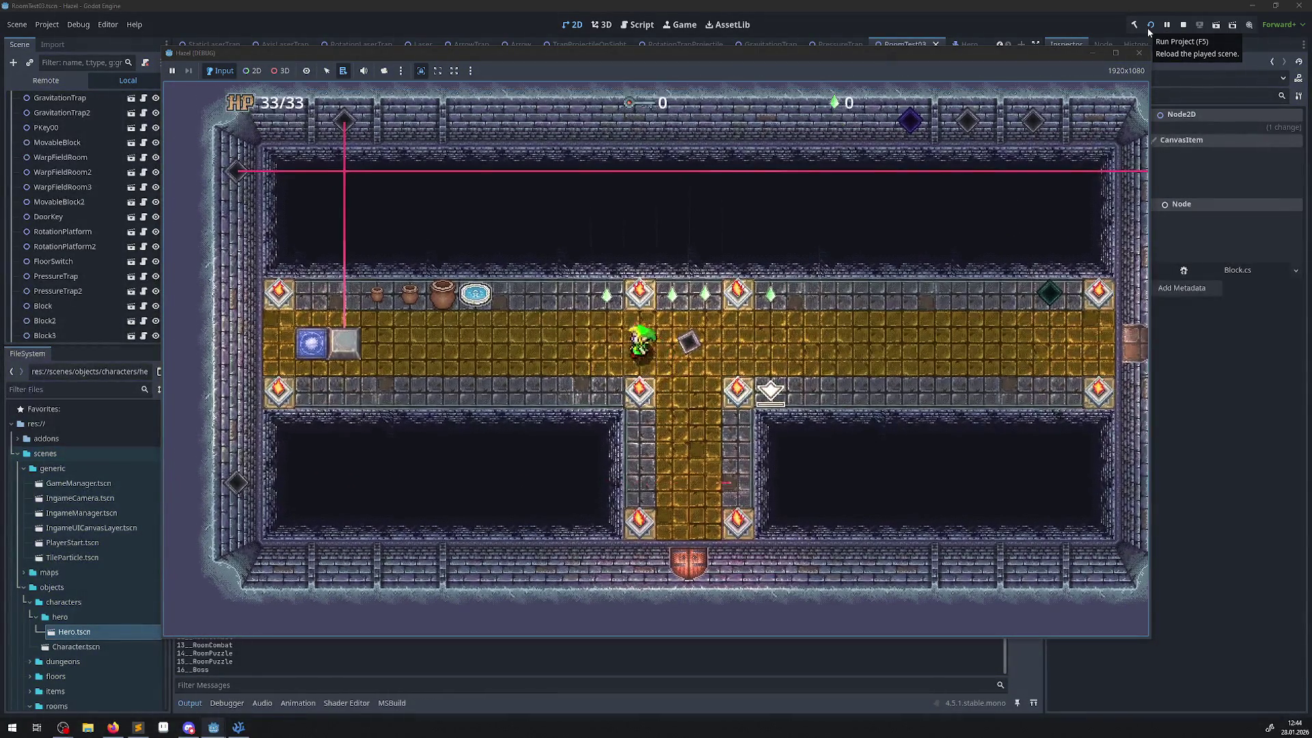
pyautogui.press('Left')
pyautogui.press('Up')
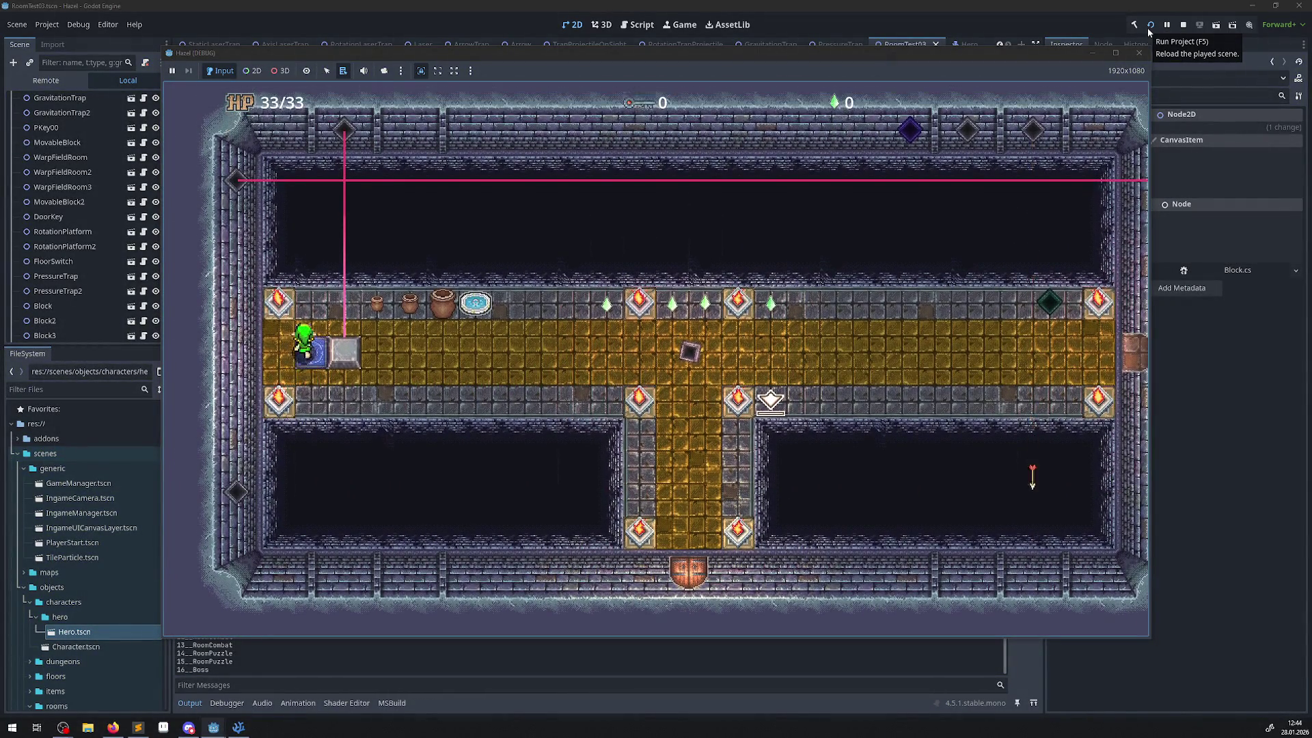
pyautogui.press('Up')
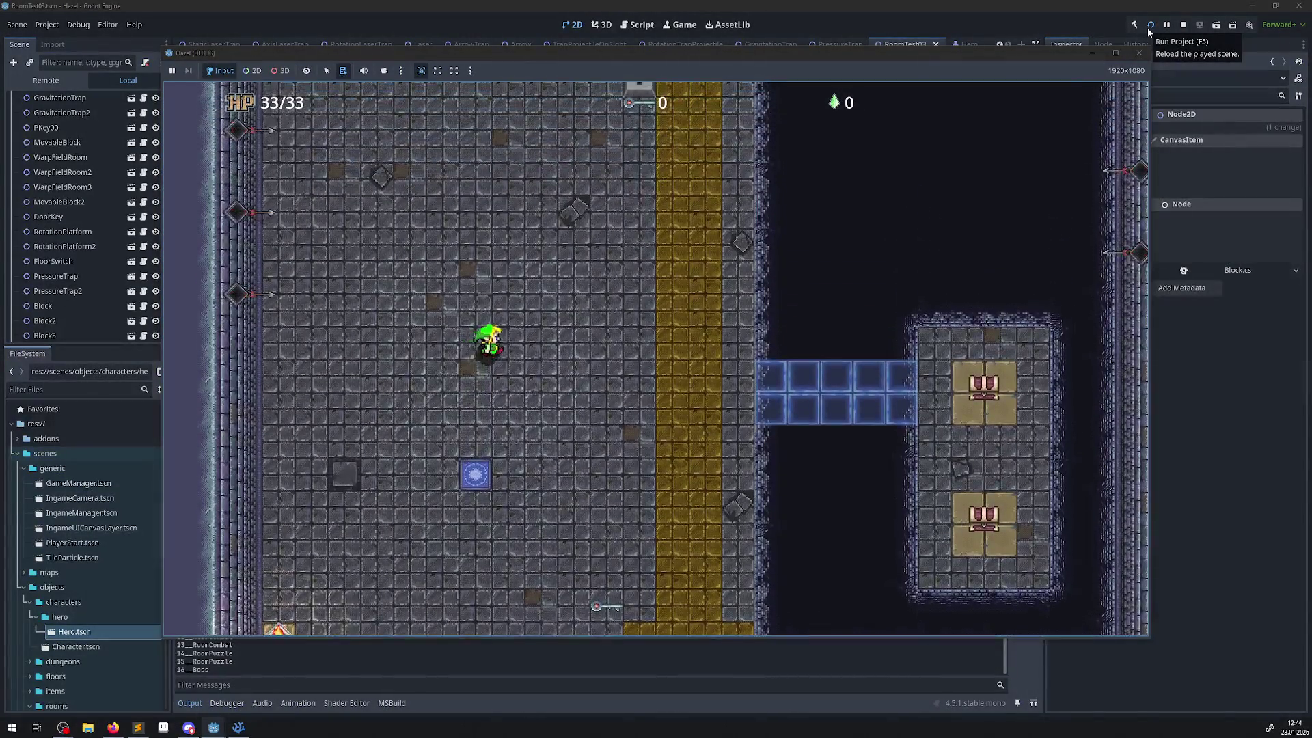
pyautogui.press('Right')
pyautogui.press('Up')
pyautogui.press('Left')
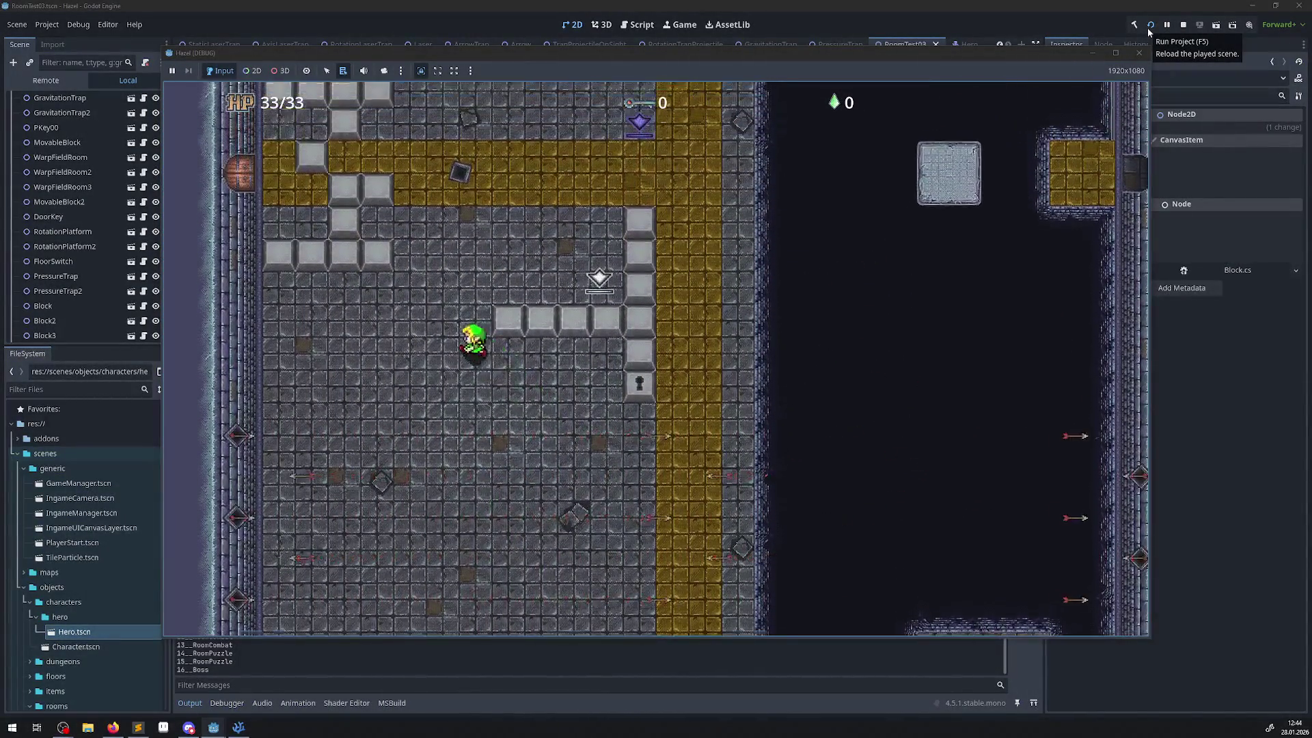
pyautogui.press('Right')
pyautogui.press('Up')
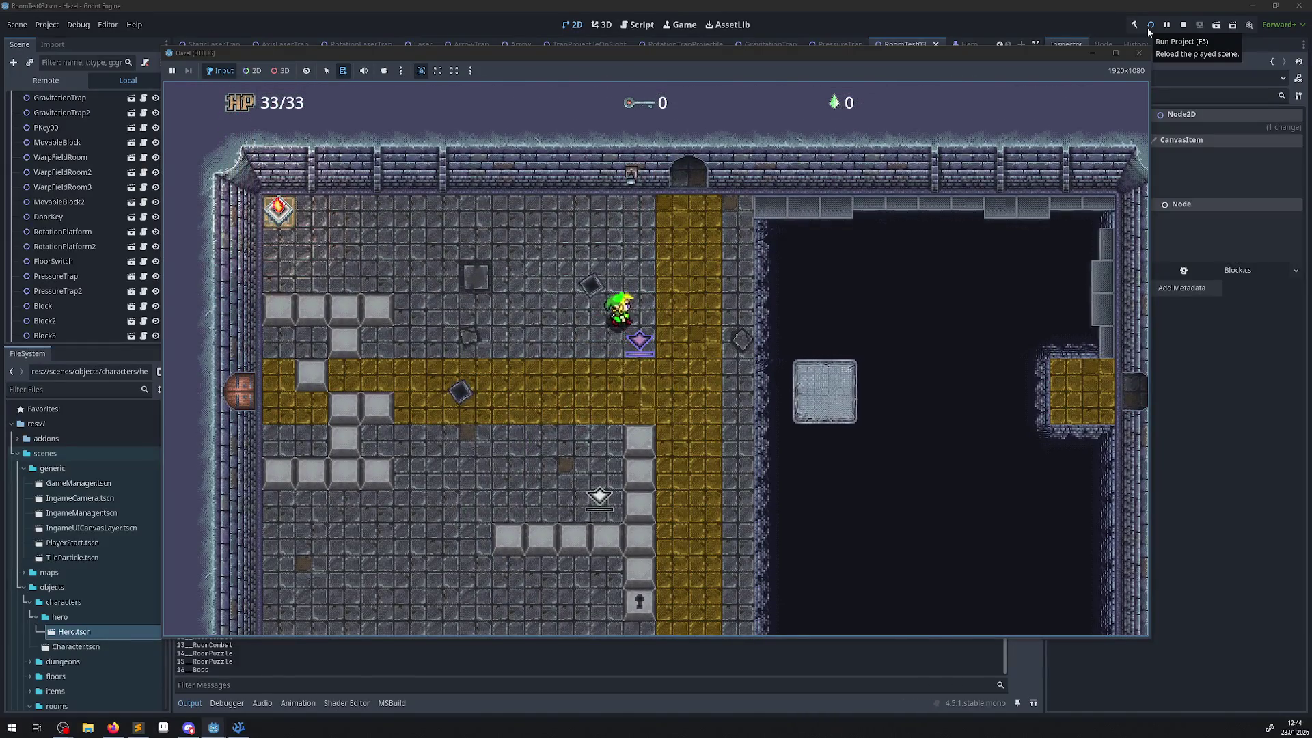
pyautogui.press('Right')
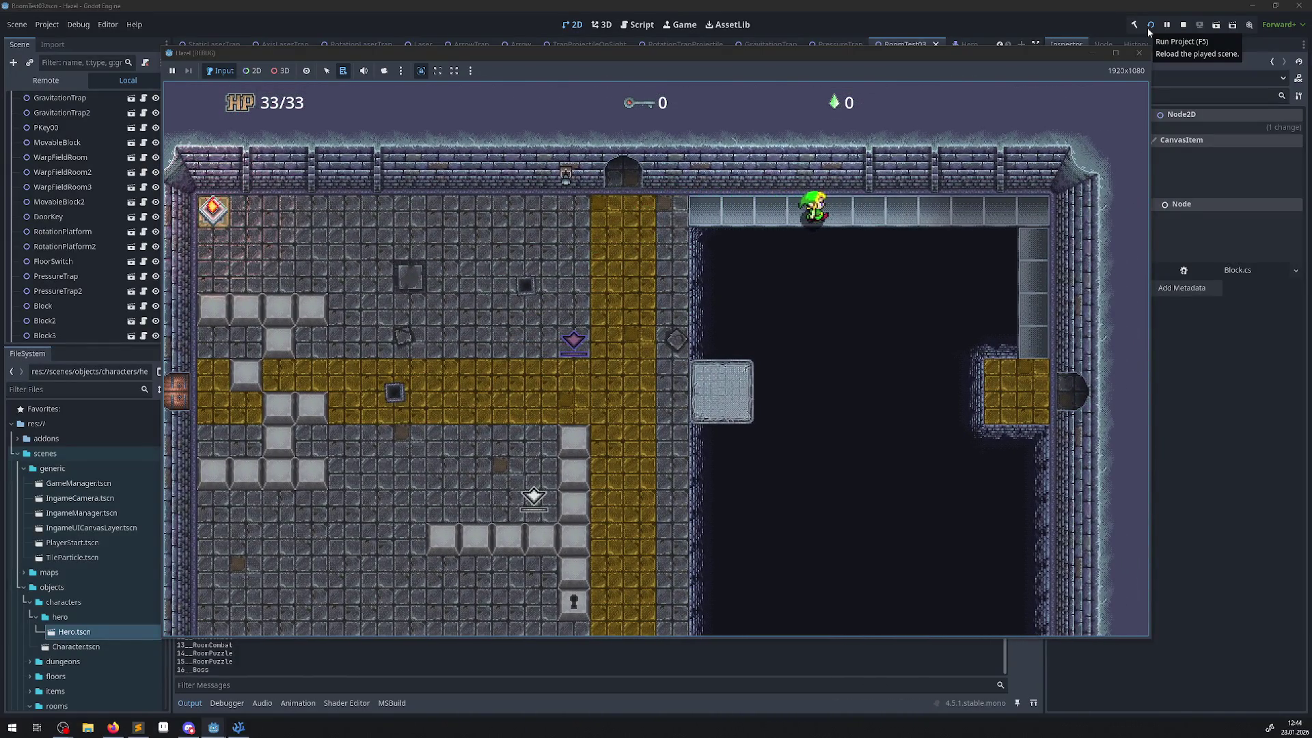
pyautogui.press('Right')
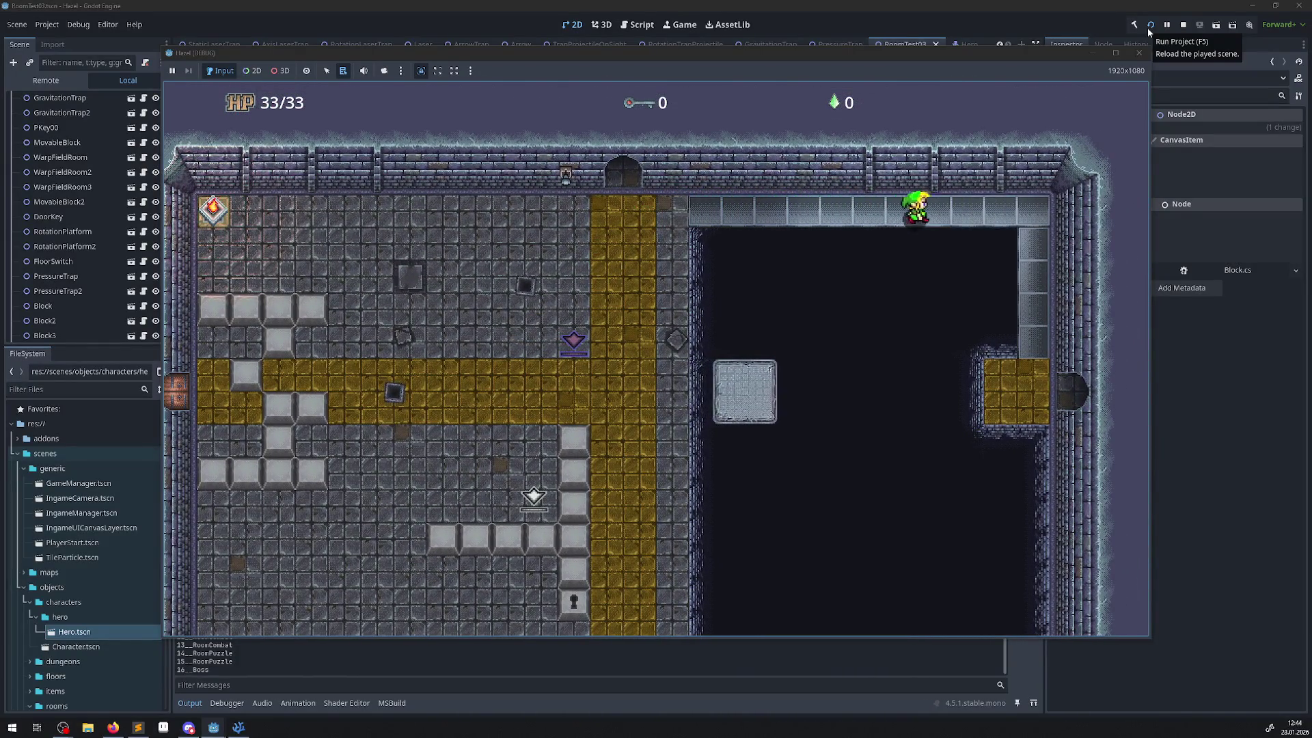
pyautogui.press('Down')
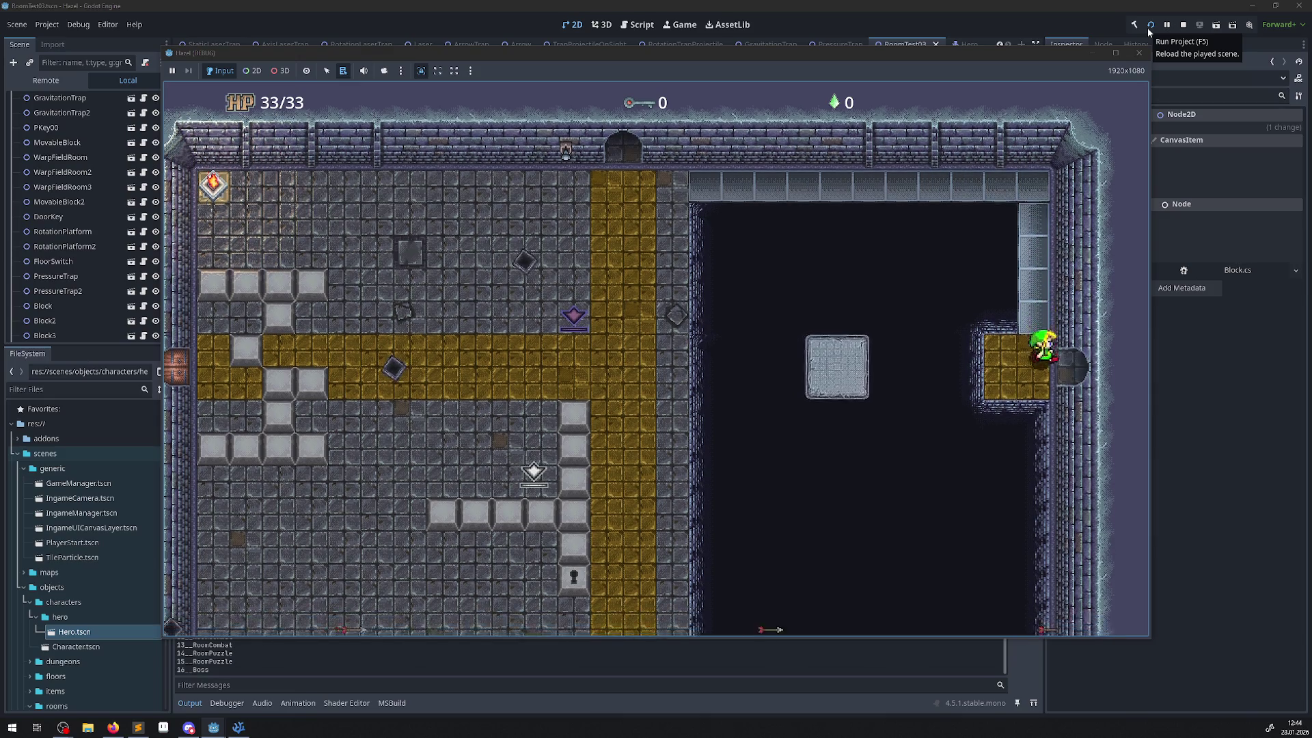
pyautogui.press('Right')
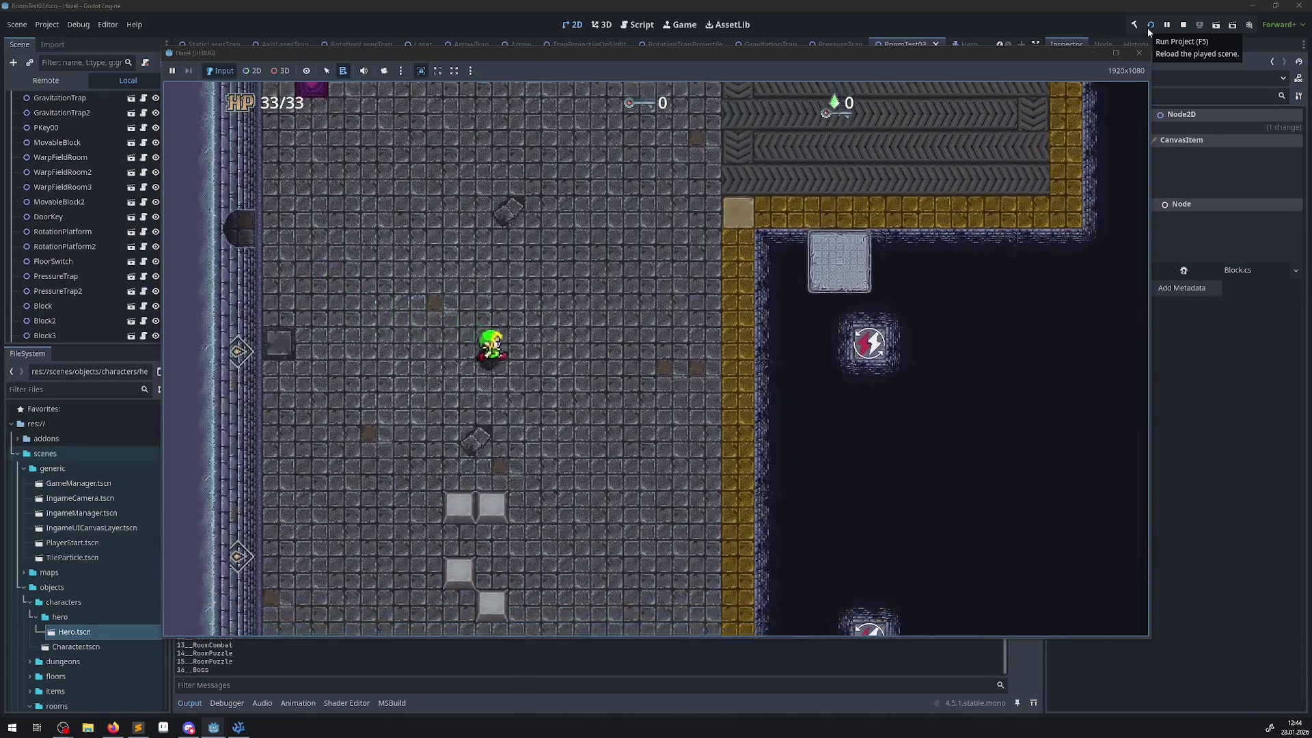
pyautogui.press('Down')
pyautogui.press('Right')
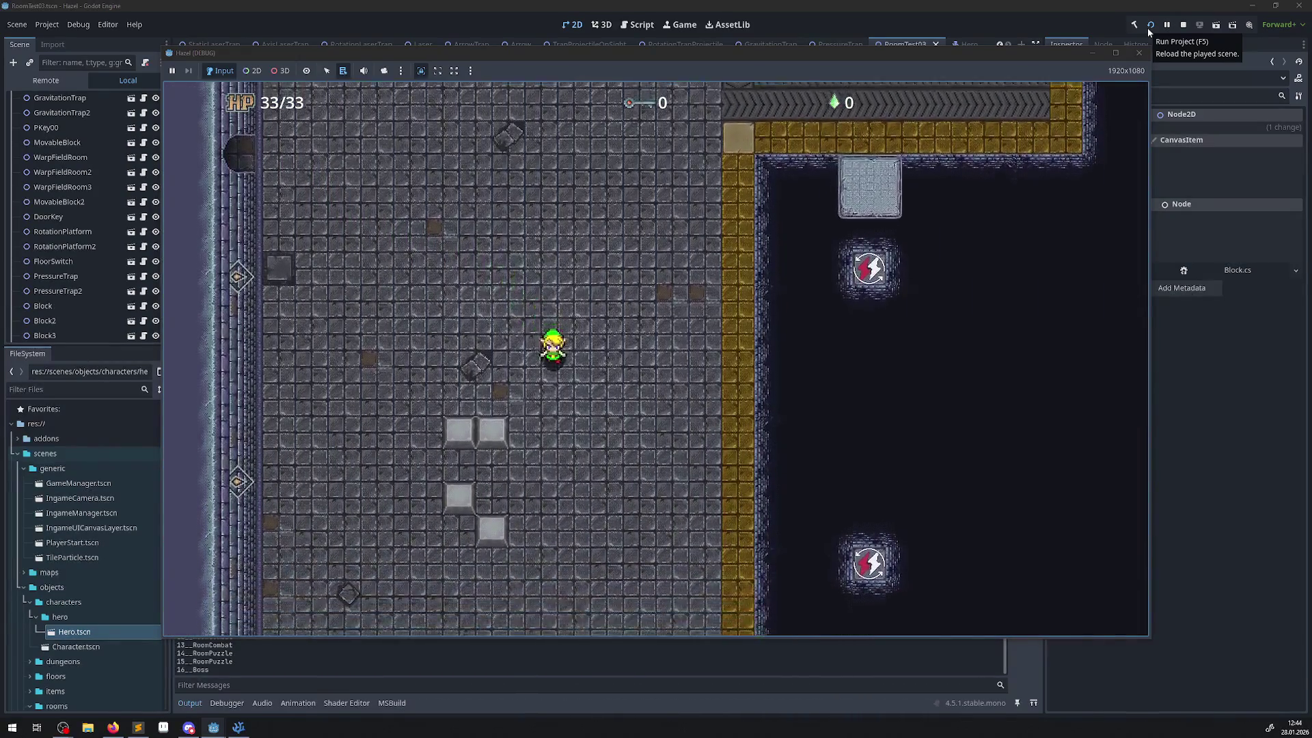
pyautogui.press('Left')
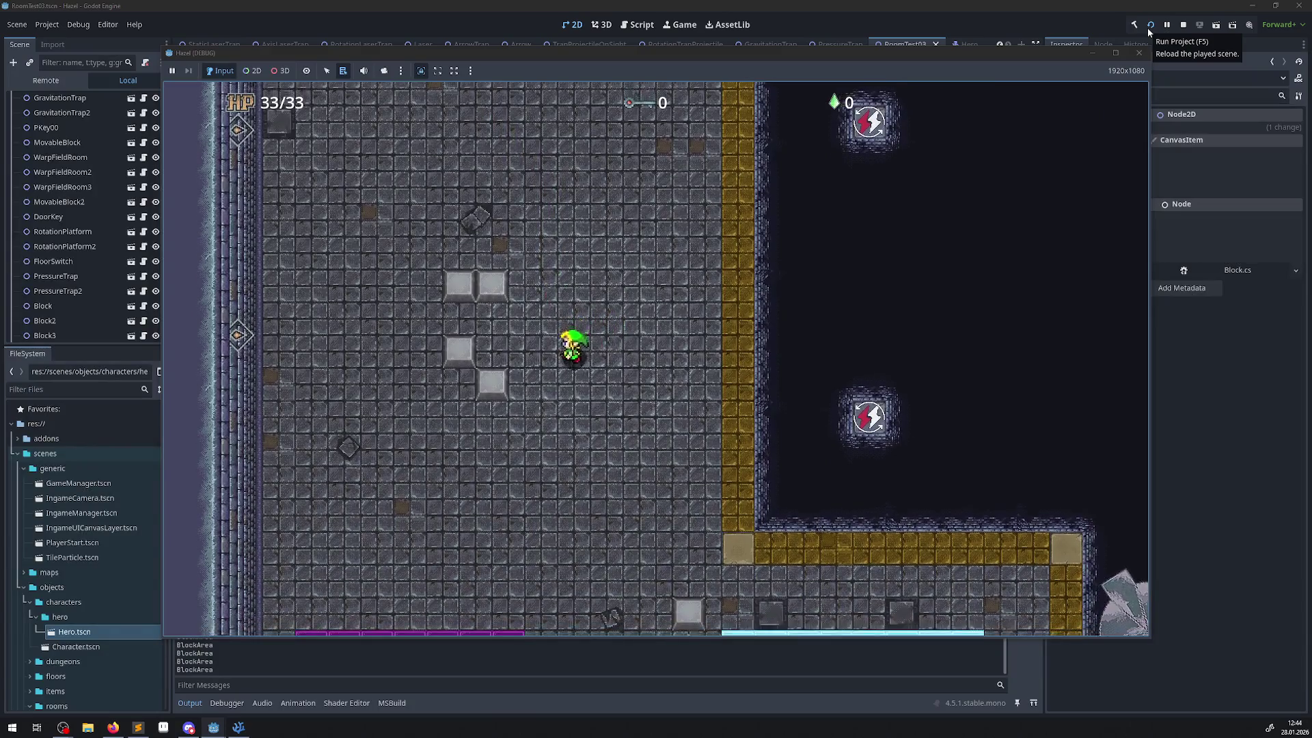
pyautogui.press('Right')
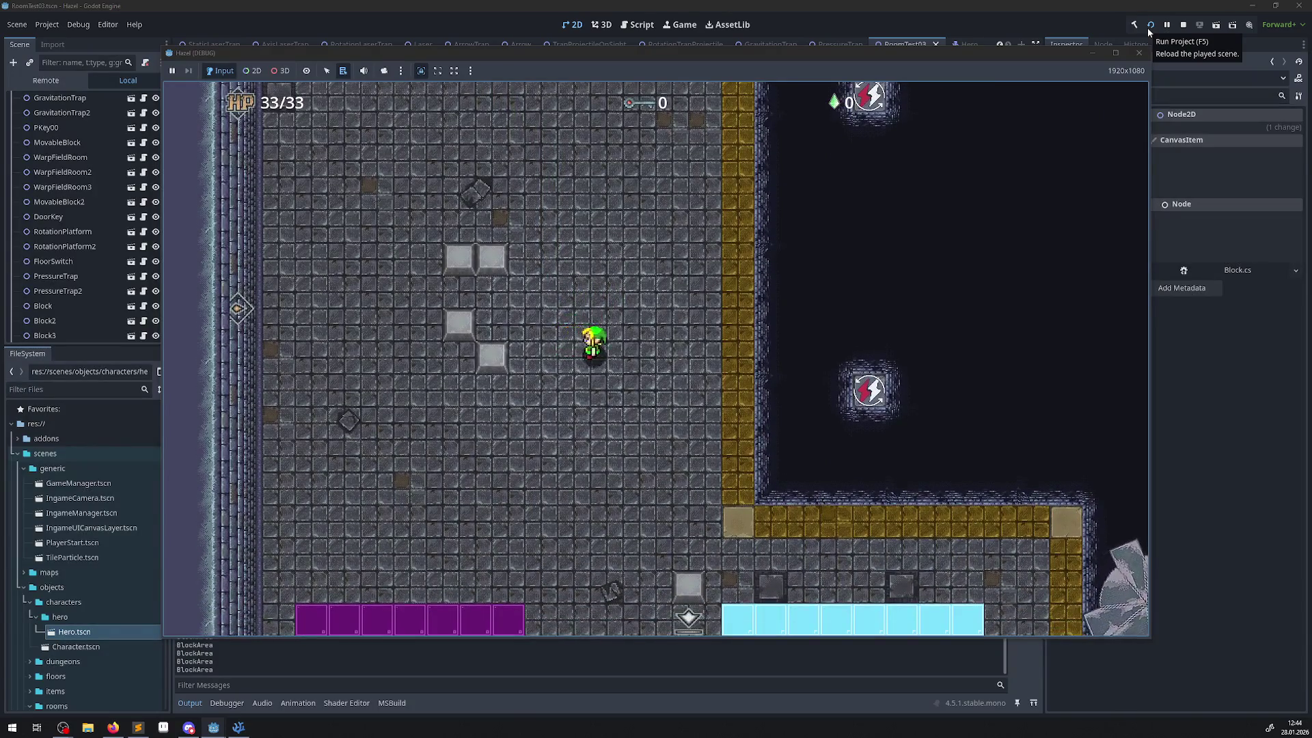
pyautogui.press('Left')
pyautogui.press('Down')
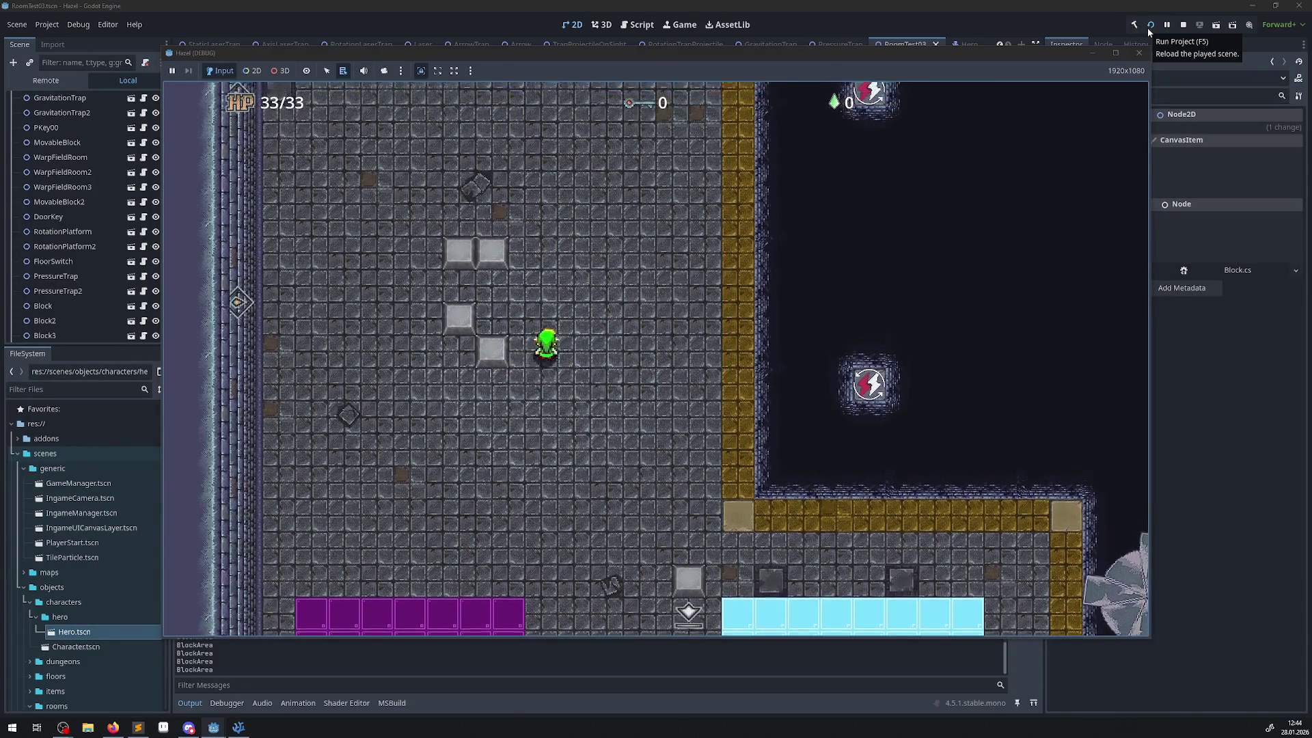
pyautogui.press('Right')
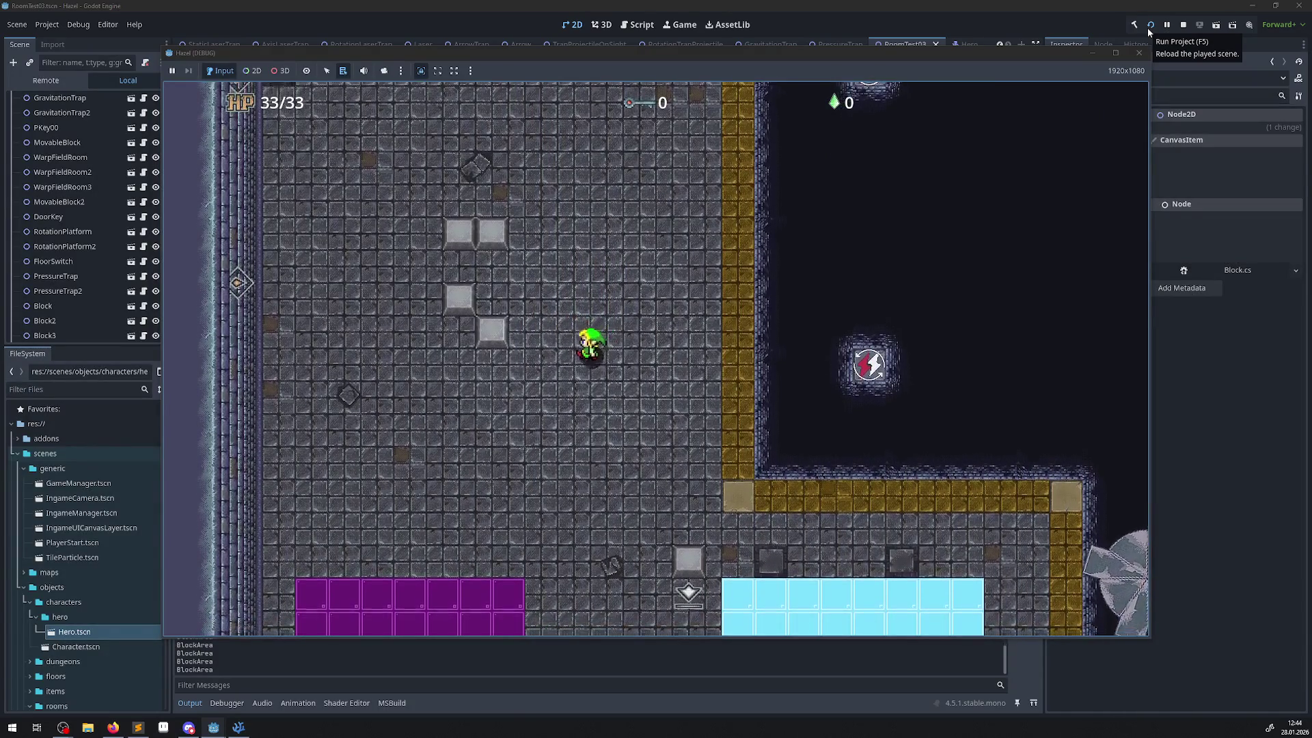
pyautogui.press('Left')
pyautogui.press('Right')
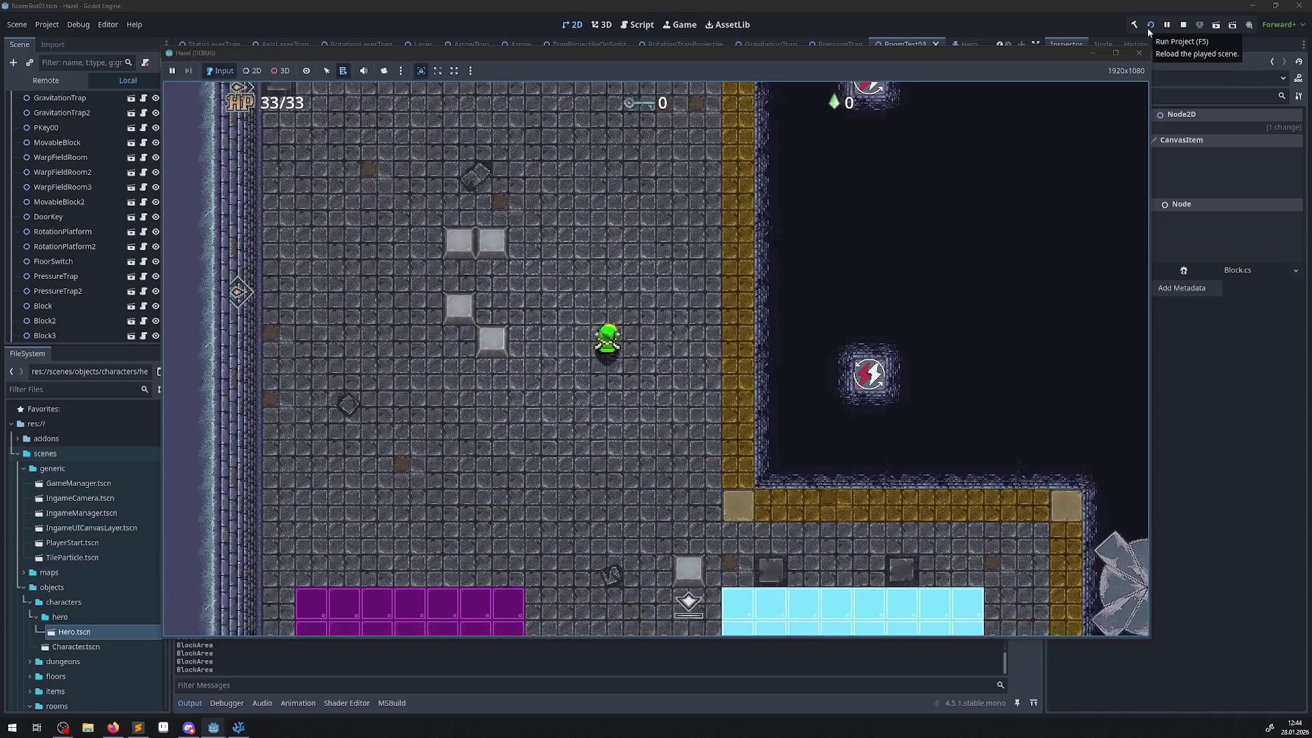
pyautogui.press('Up')
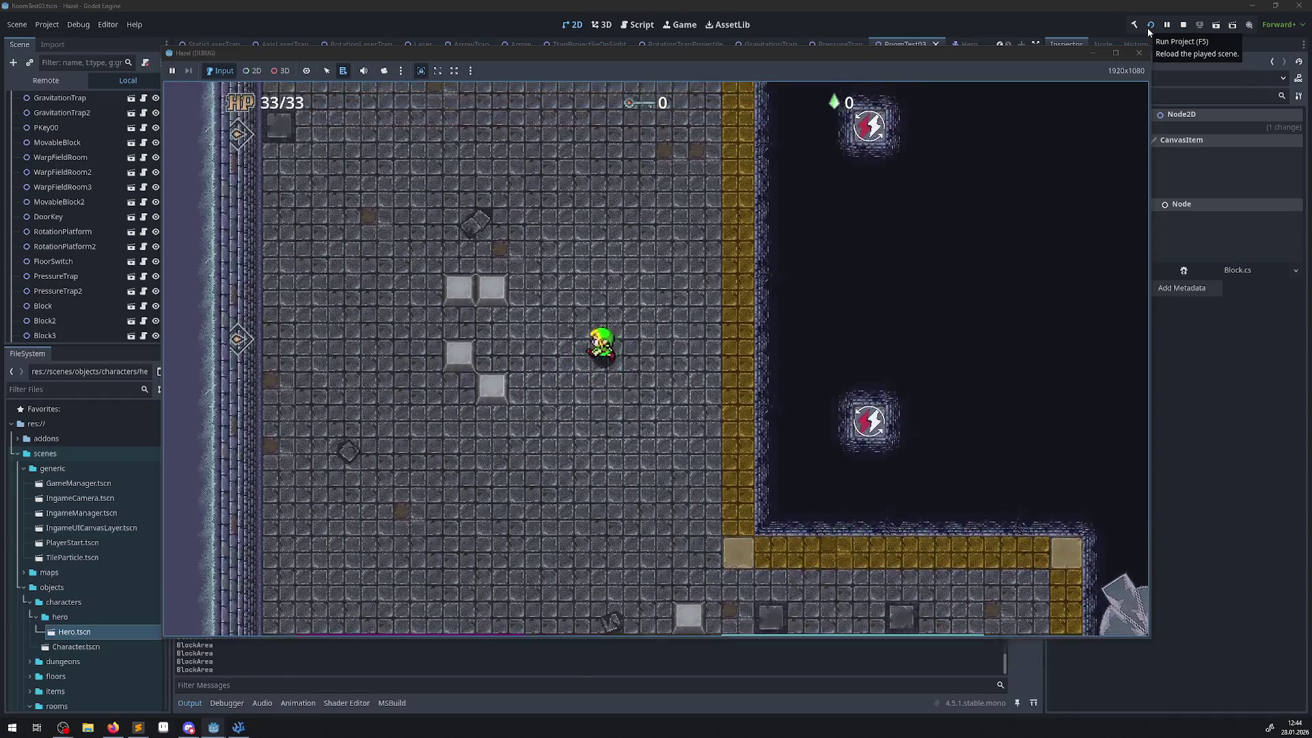
pyautogui.press('Left')
pyautogui.press('Down')
pyautogui.press('Right')
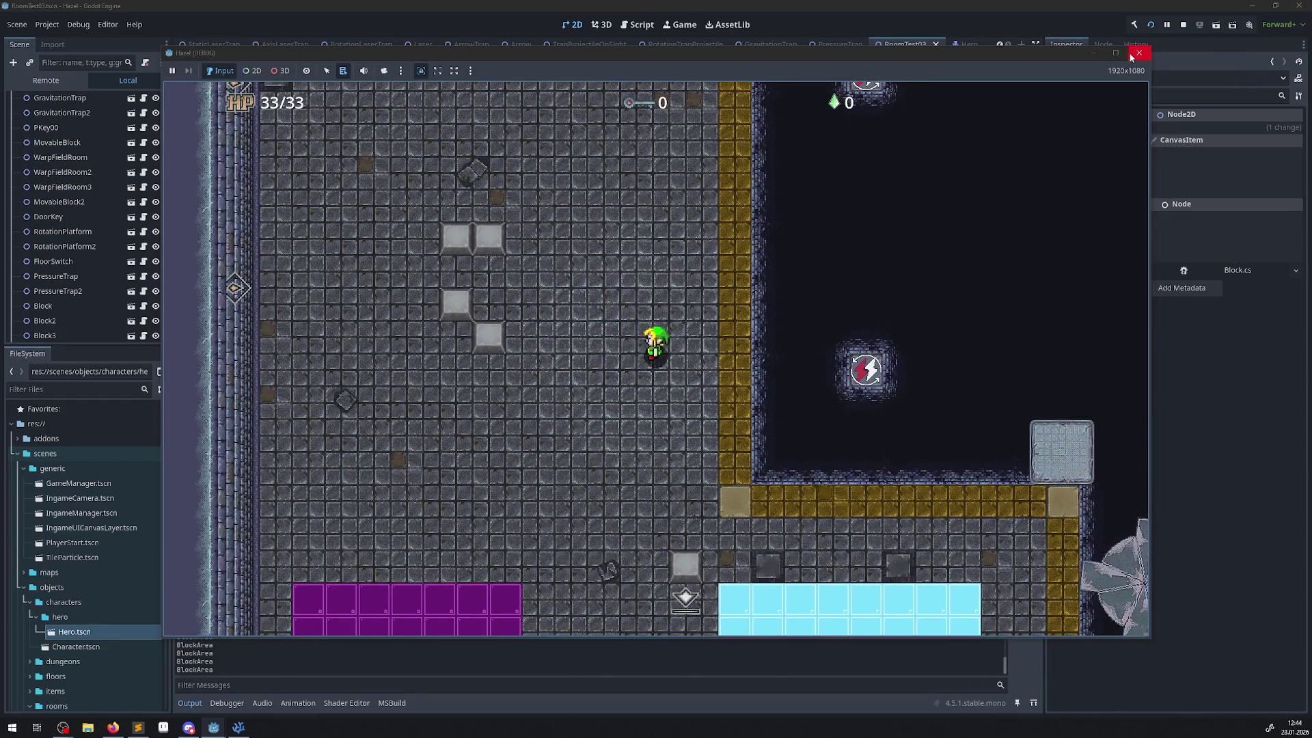
pyautogui.click(1139, 53)
# - Insert 'Char.GravityVelocity =0.0f' on a new line after the GD.Print debug line
pyautogui.click(238, 727)
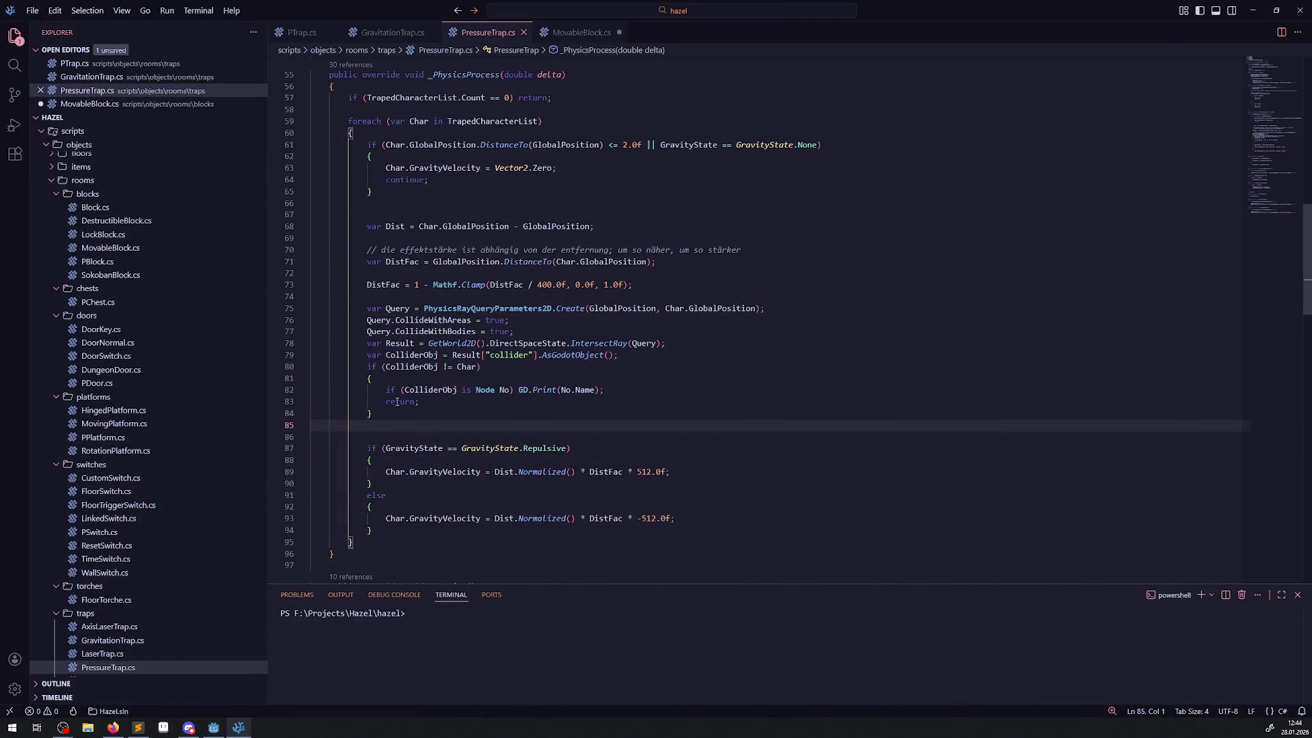
pyautogui.moveTo(517, 390); pyautogui.dragTo(582, 390)
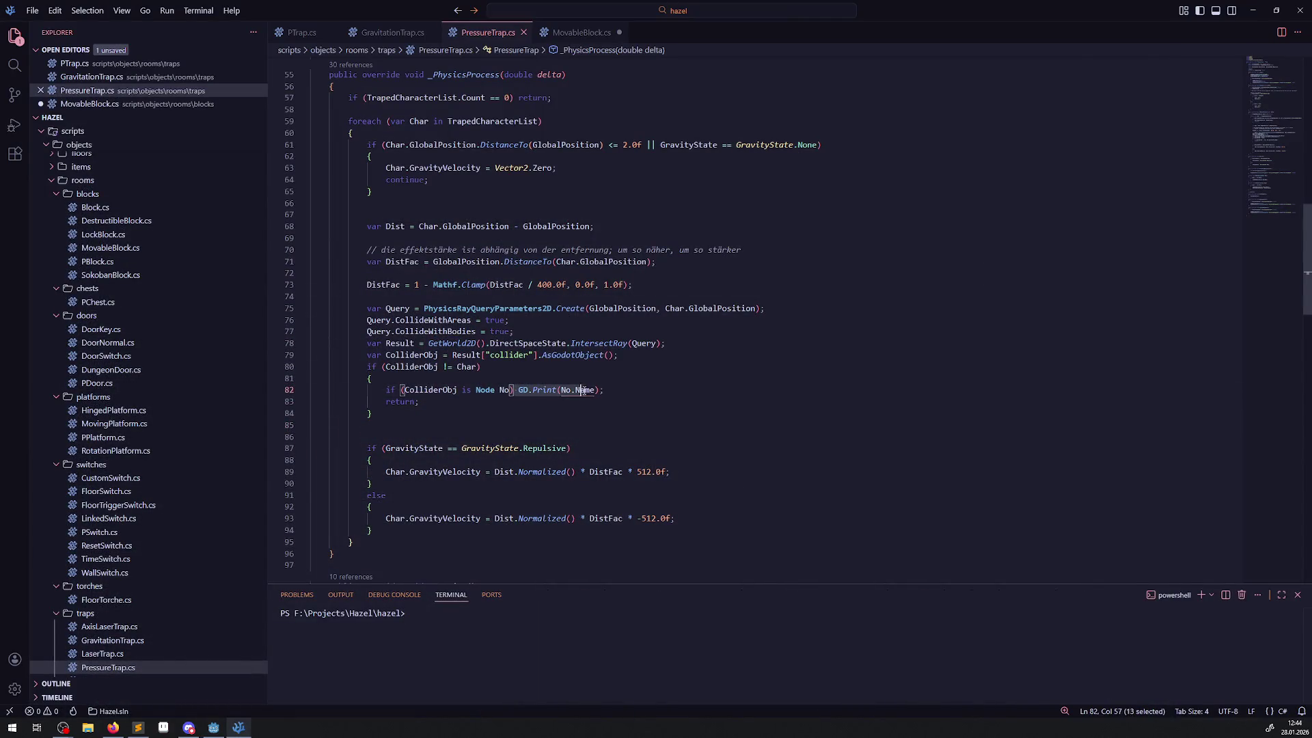
pyautogui.doubleClick(410, 405)
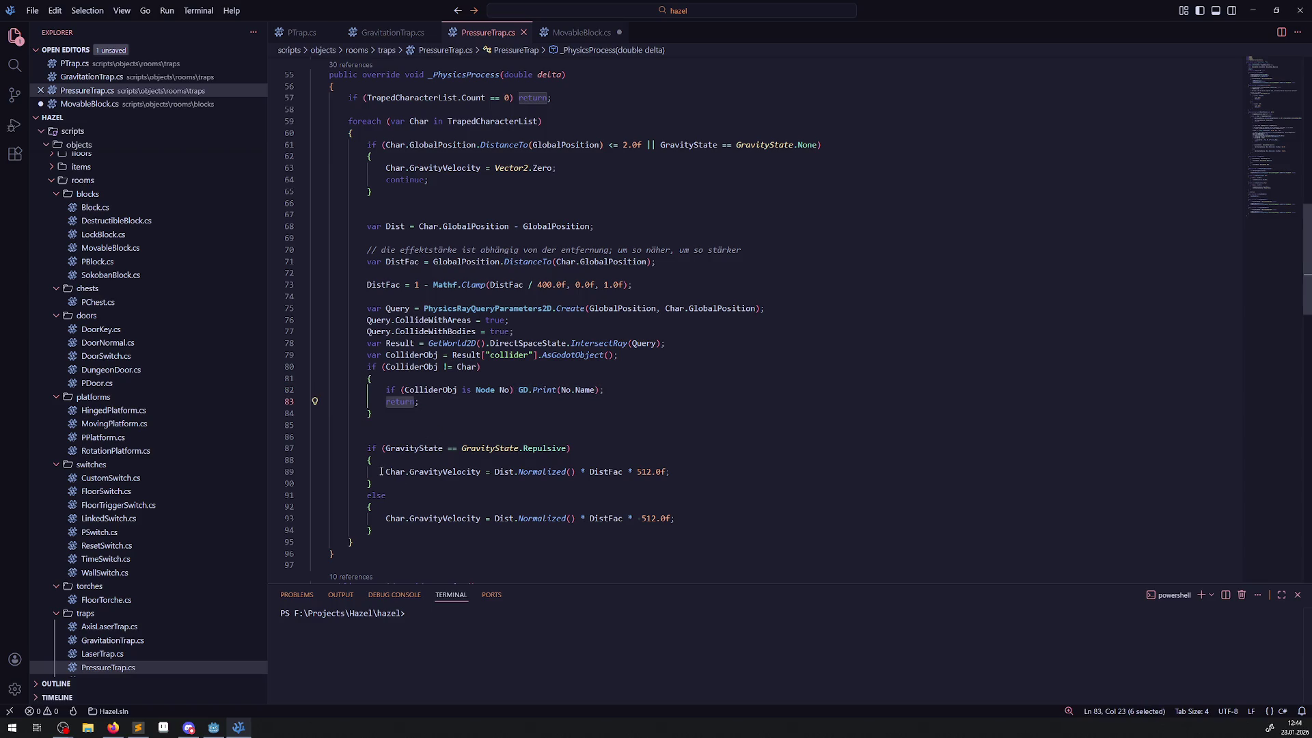
pyautogui.moveTo(382, 471); pyautogui.dragTo(476, 471)
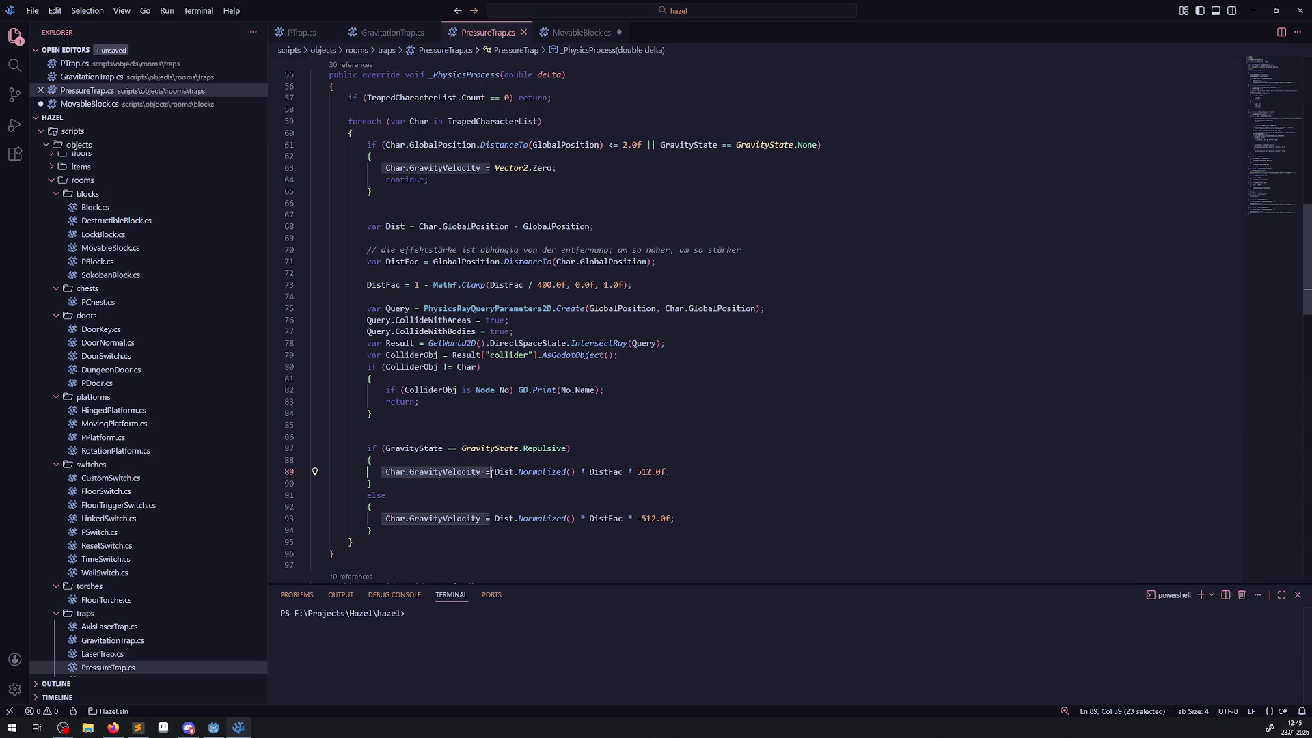
pyautogui.click(606, 390)
pyautogui.press('Return')
pyautogui.write('Char.GravityVelocity =')
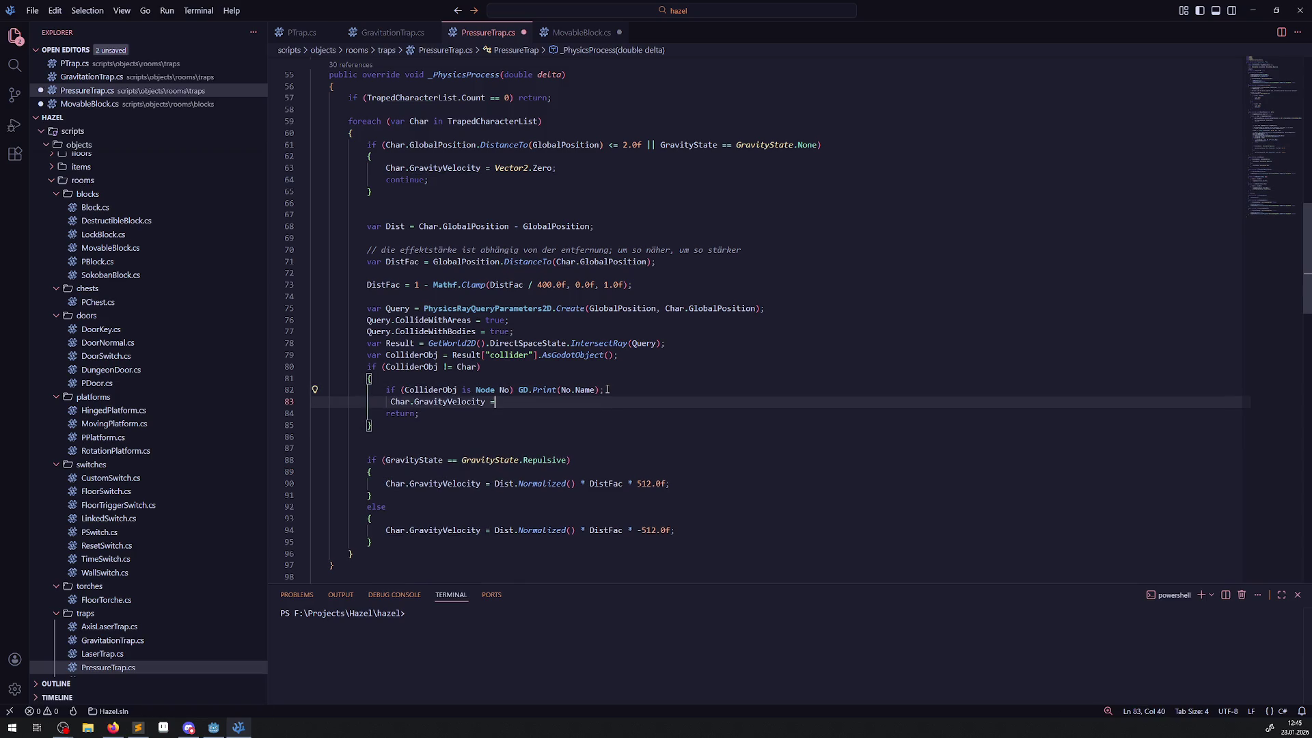
pyautogui.write('=0.0f;')
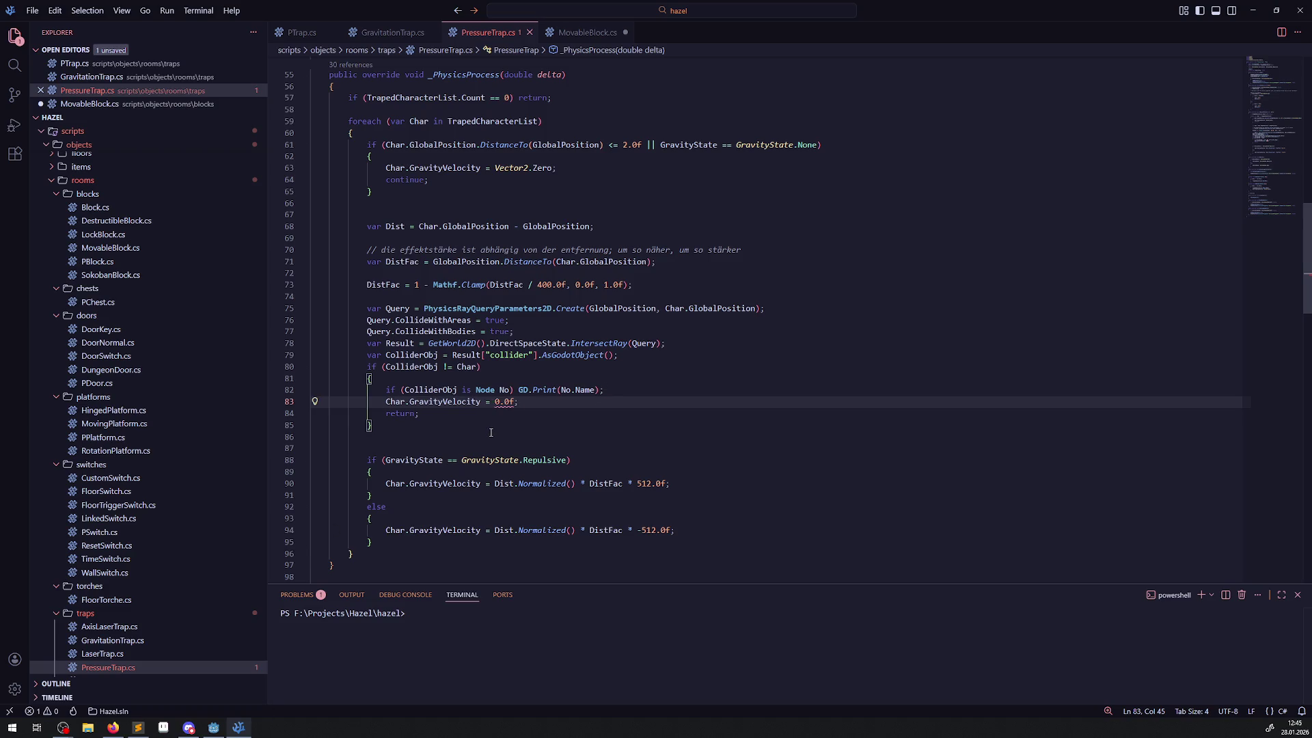
# - Replace 0.0f with Vector2.Zero, copied from line 130, and return to Godot
pyautogui.scroll(-10, 491, 436)
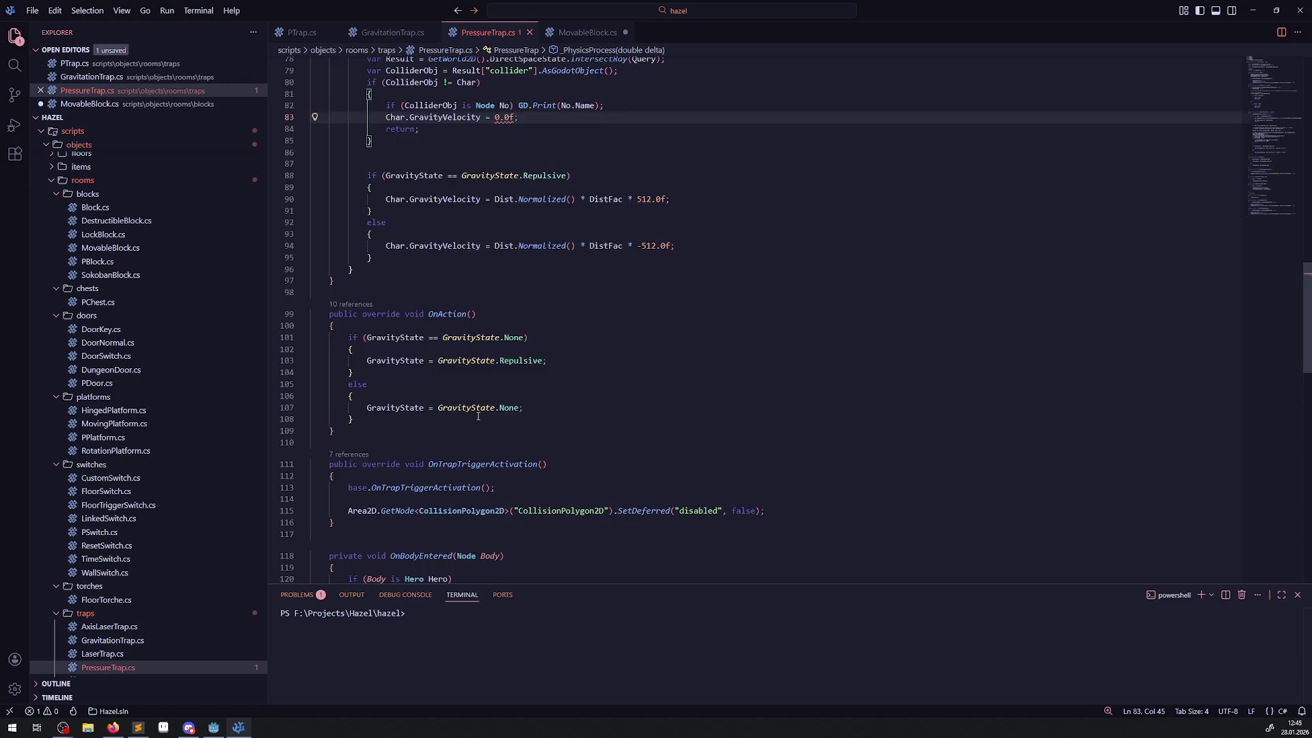
pyautogui.moveTo(539, 552); pyautogui.dragTo(470, 551)
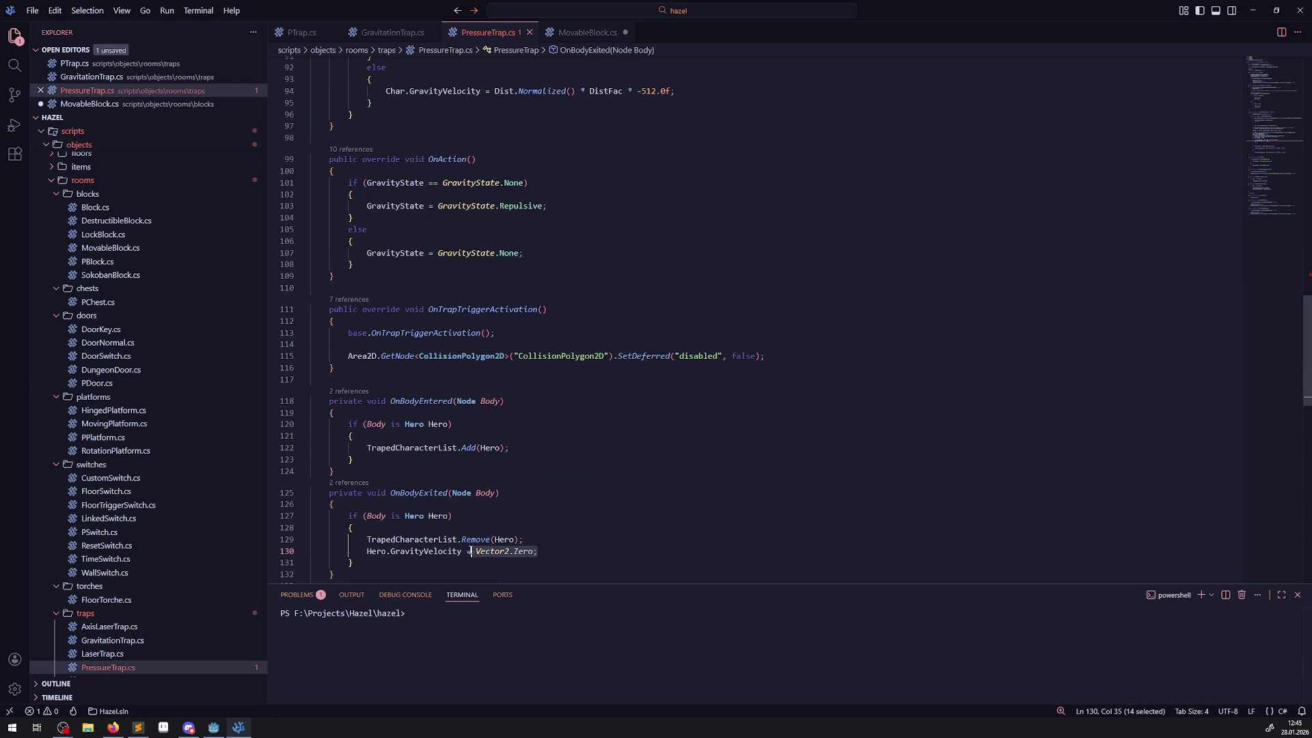
pyautogui.scroll(13, 477, 522)
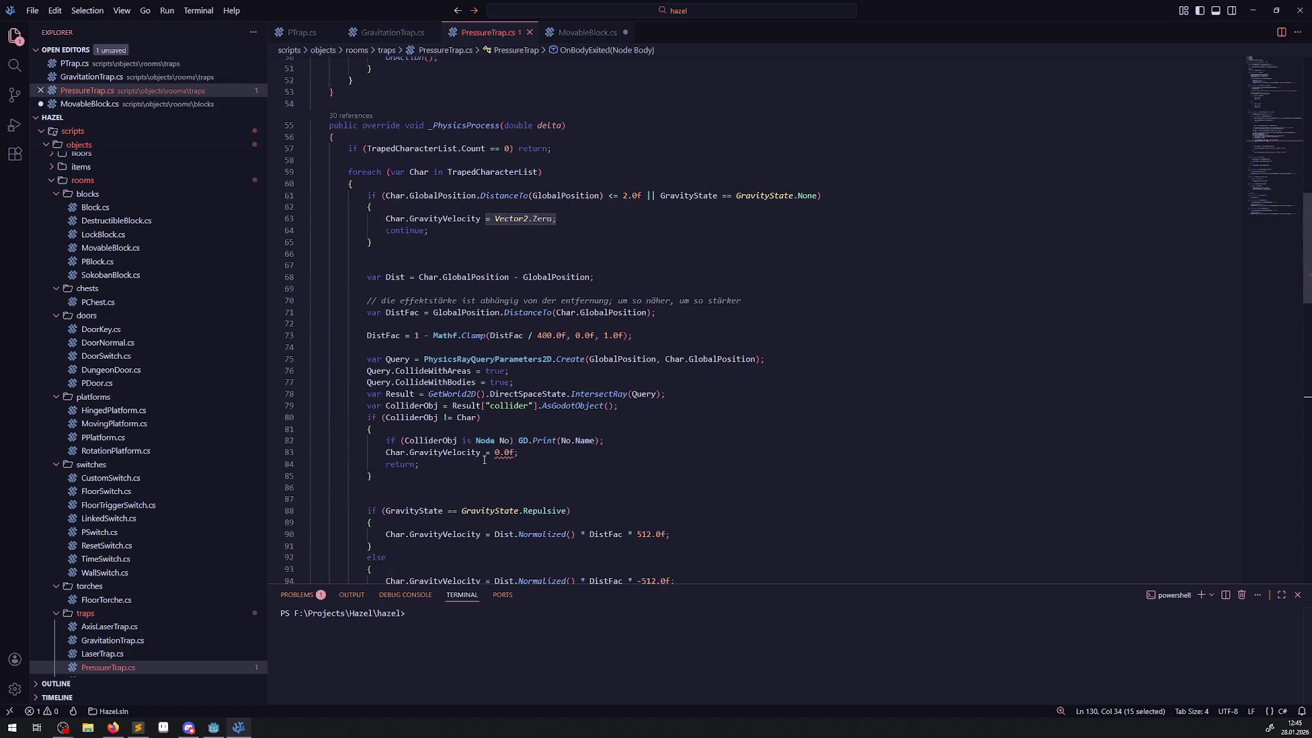
pyautogui.click(484, 460)
pyautogui.press('End')
pyautogui.hotkey('shift', 'End')
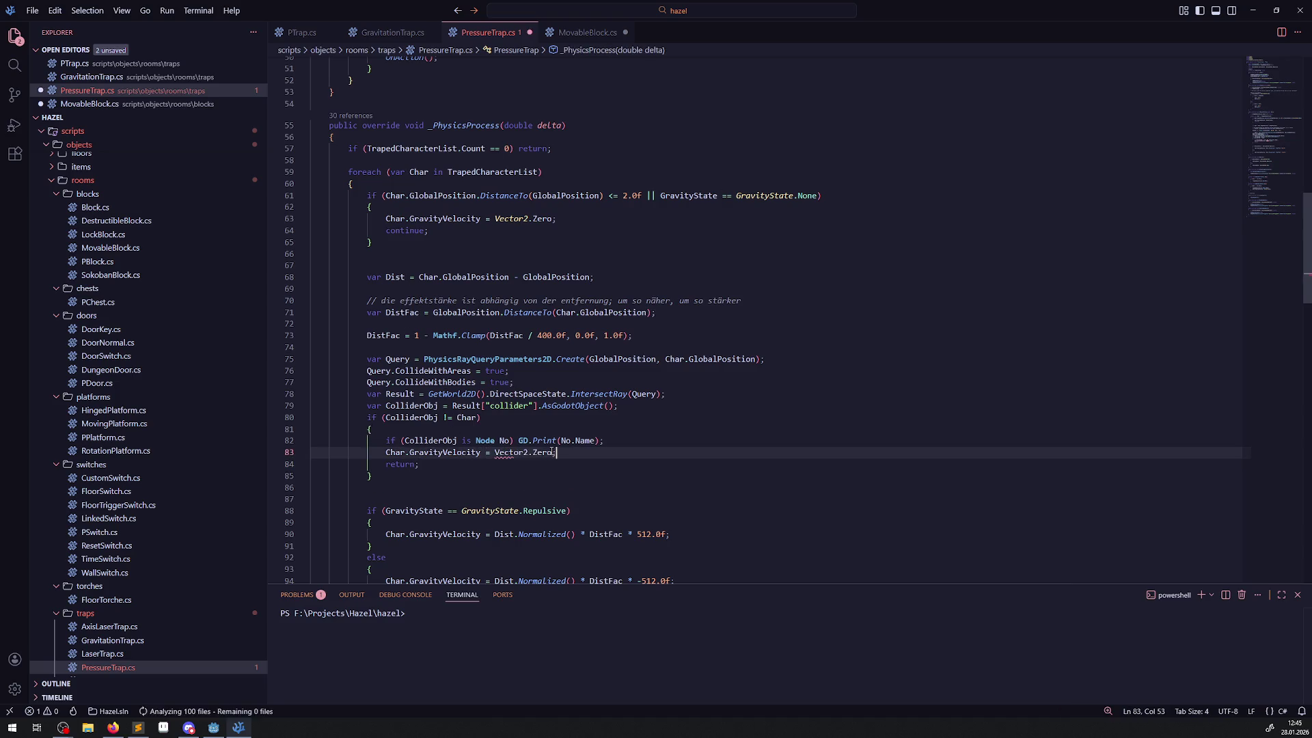
pyautogui.hotkey('ctrl', 'v')
pyautogui.press('Down')
pyautogui.hotkey('alt', 'Tab')
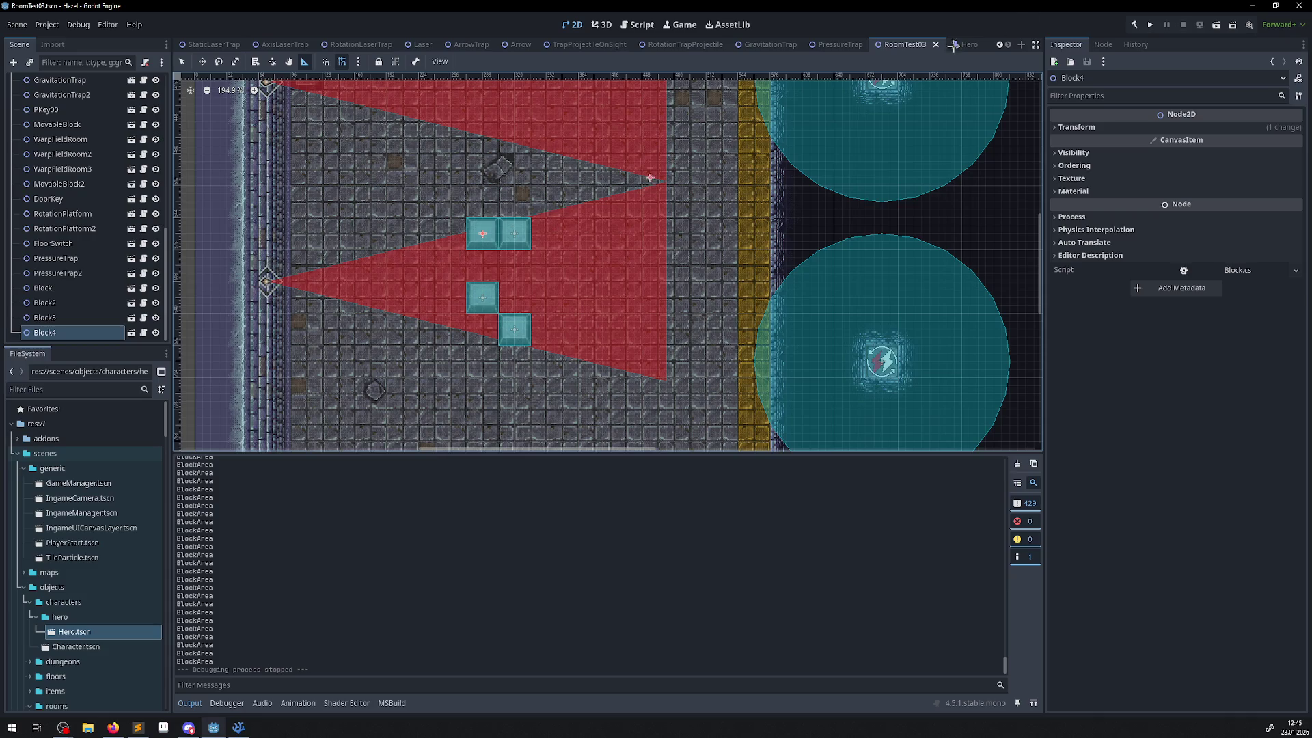
# - Run the project and walk the hero past the blue block, along the top row, into the next room
pyautogui.click(1150, 26)
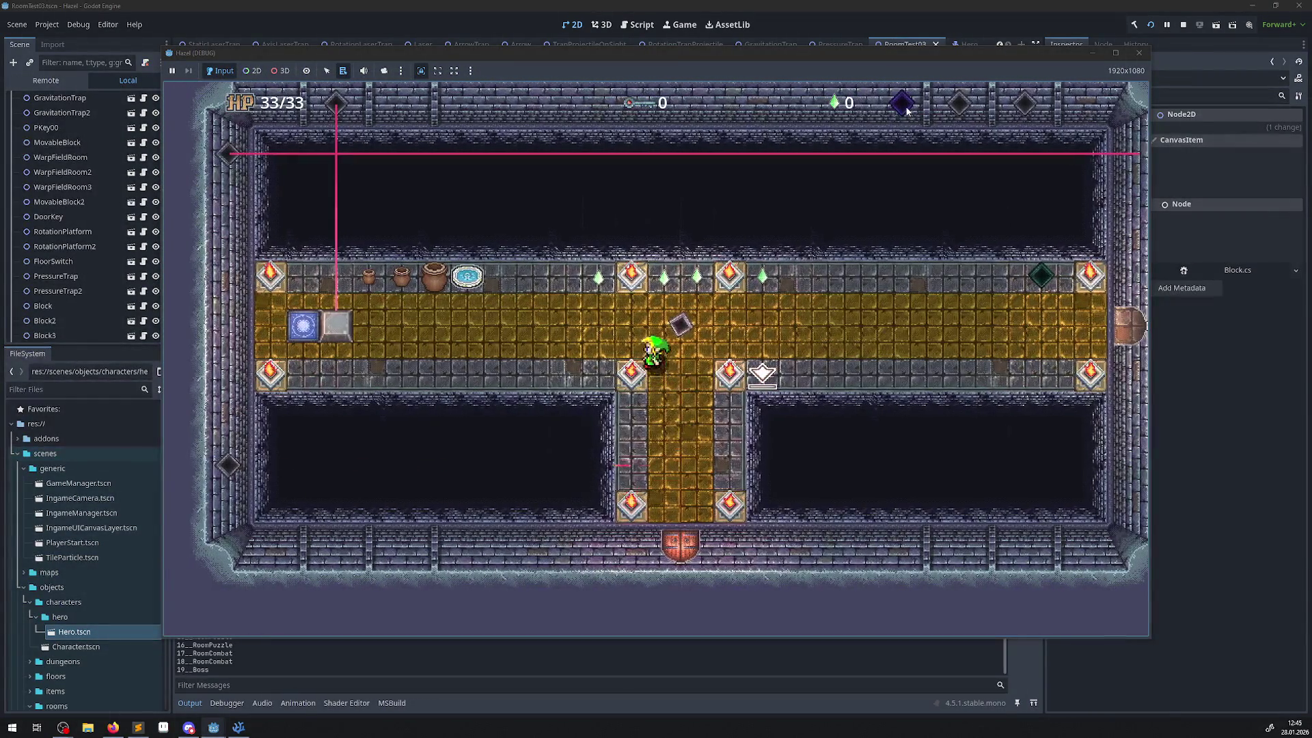
pyautogui.press('Left')
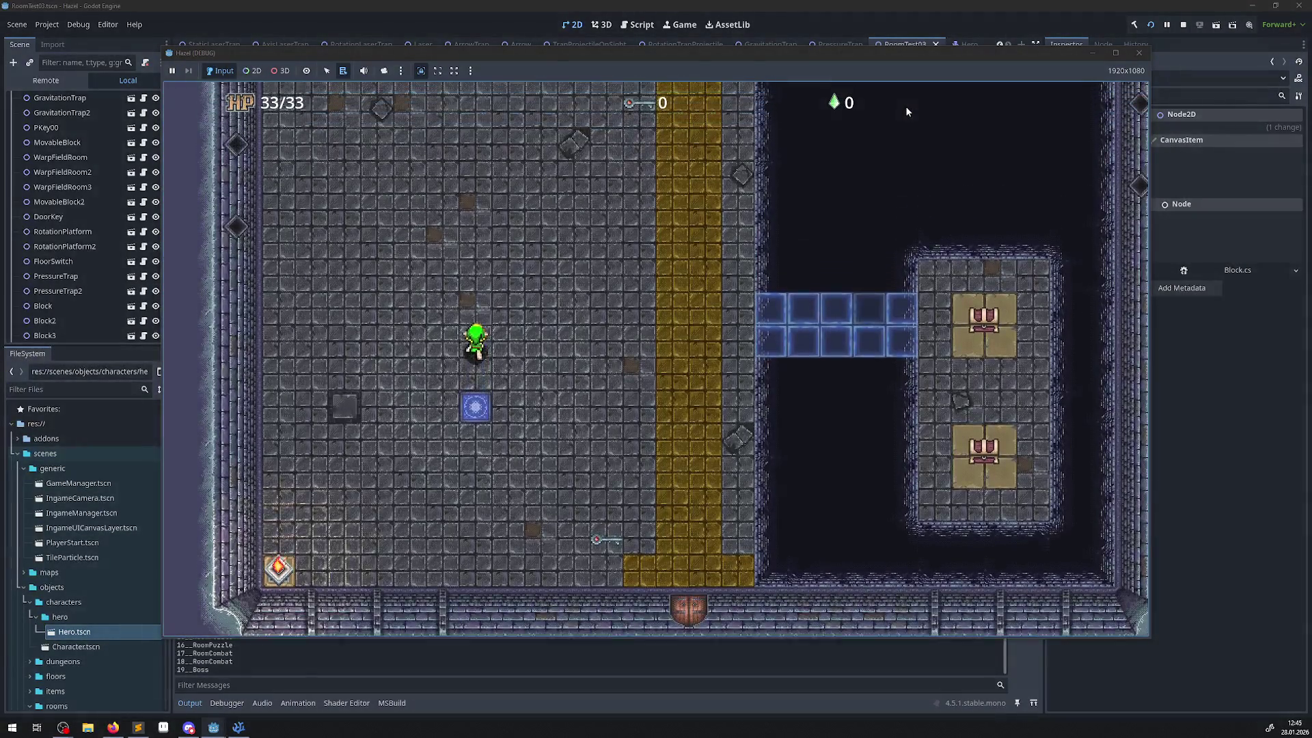
pyautogui.press('Up')
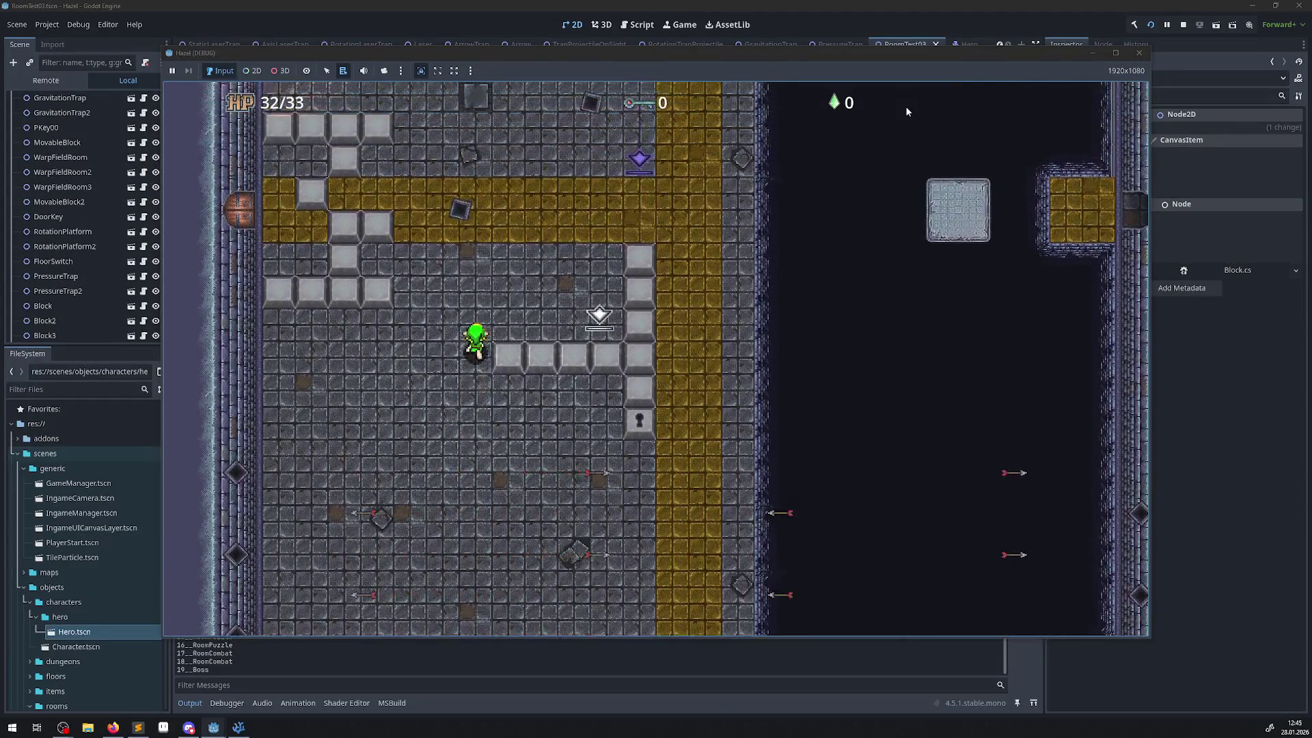
pyautogui.press('Up')
pyautogui.press('Right')
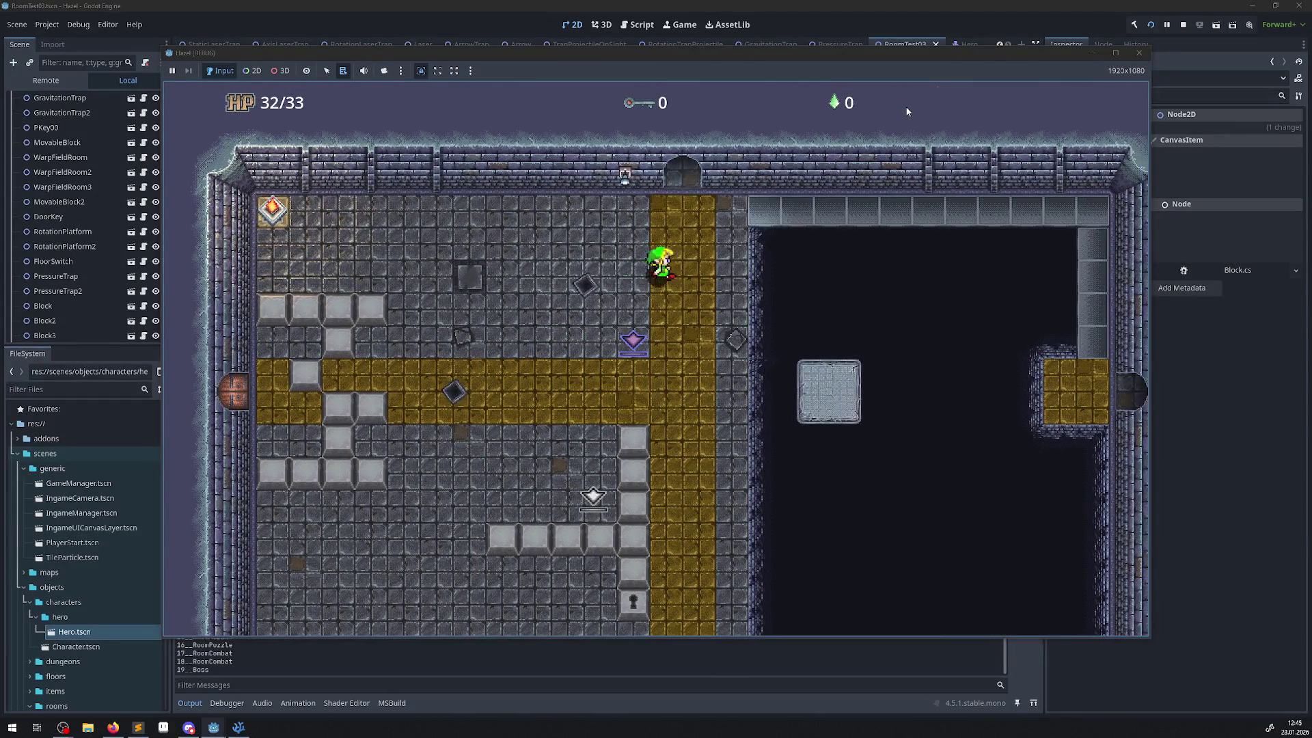
pyautogui.press('Up')
pyautogui.press('Right')
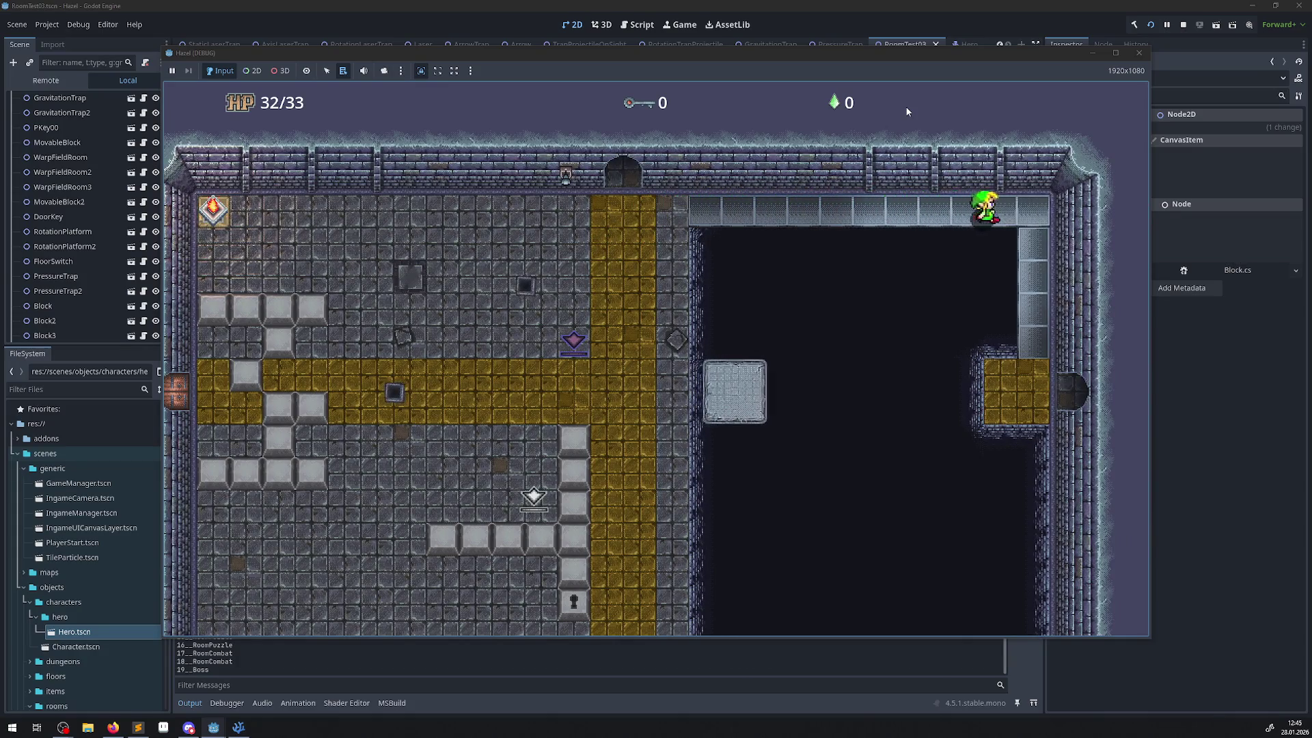
pyautogui.press('Down')
pyautogui.press('Right')
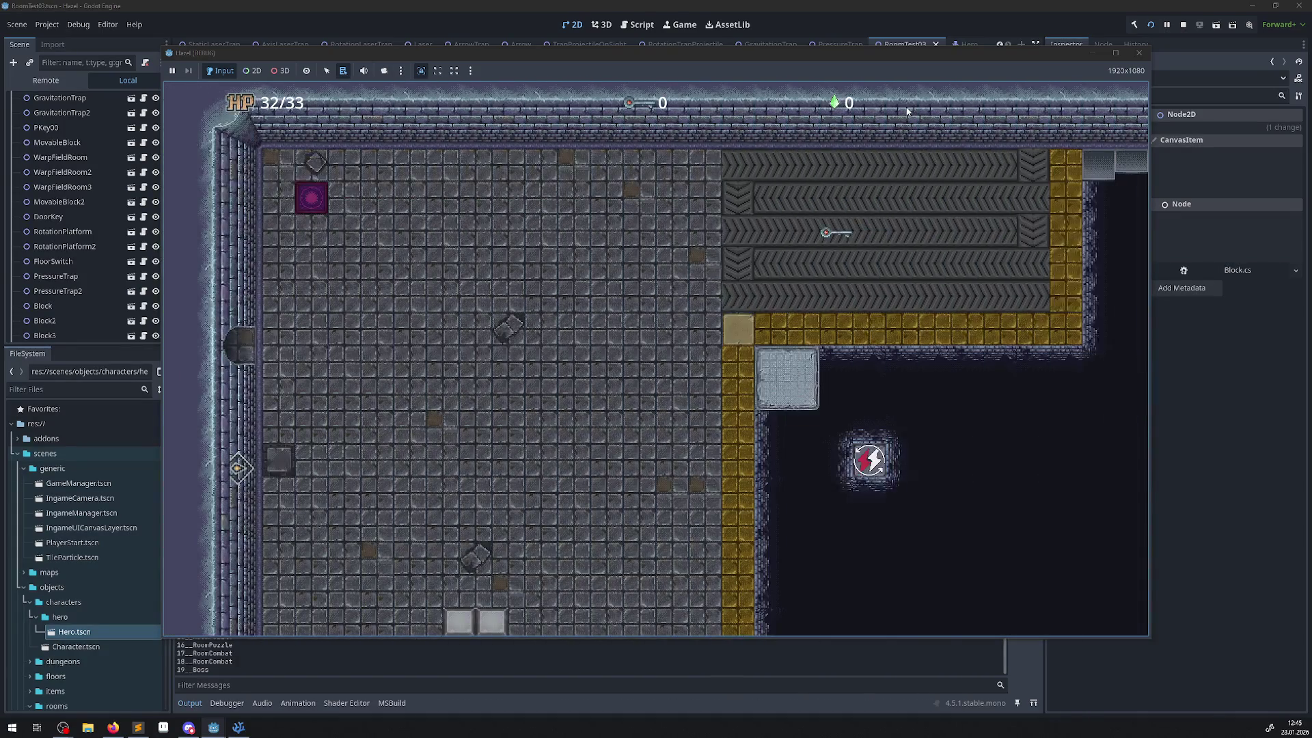
pyautogui.press('Right')
pyautogui.press('Down')
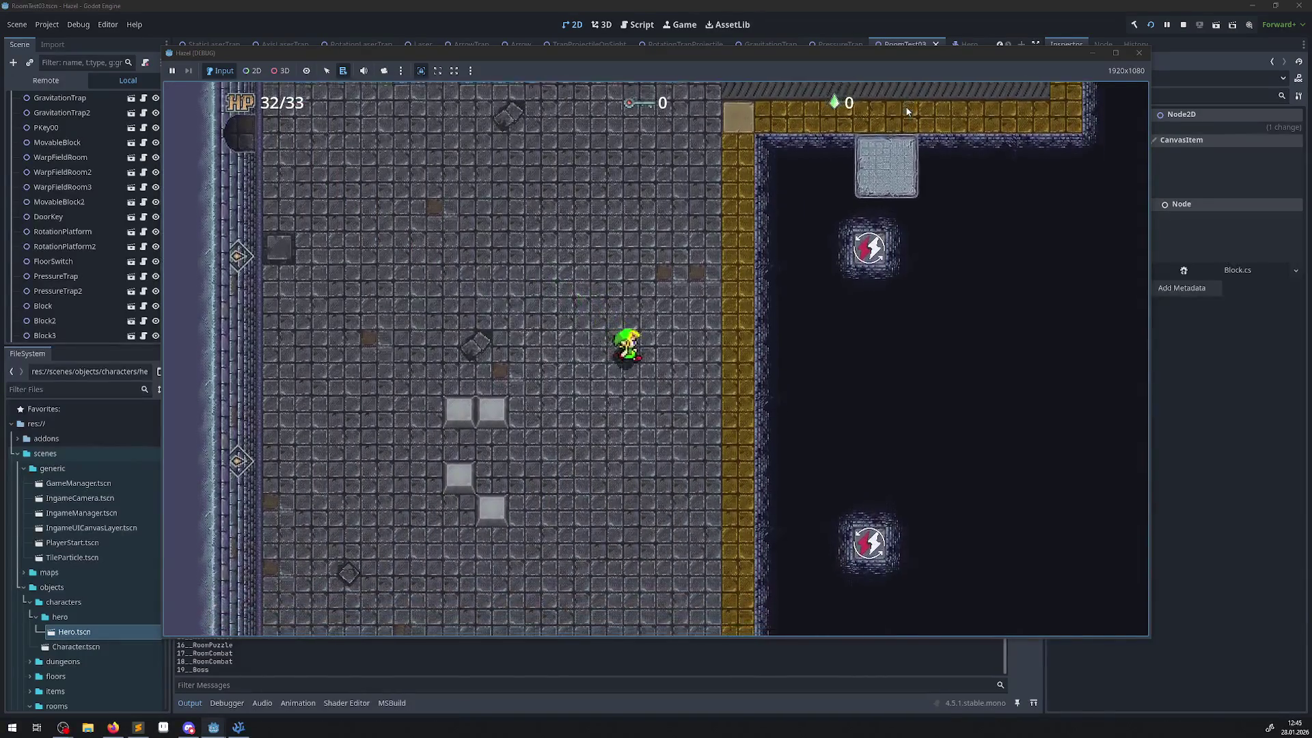
pyautogui.press('Down')
pyautogui.press('Left')
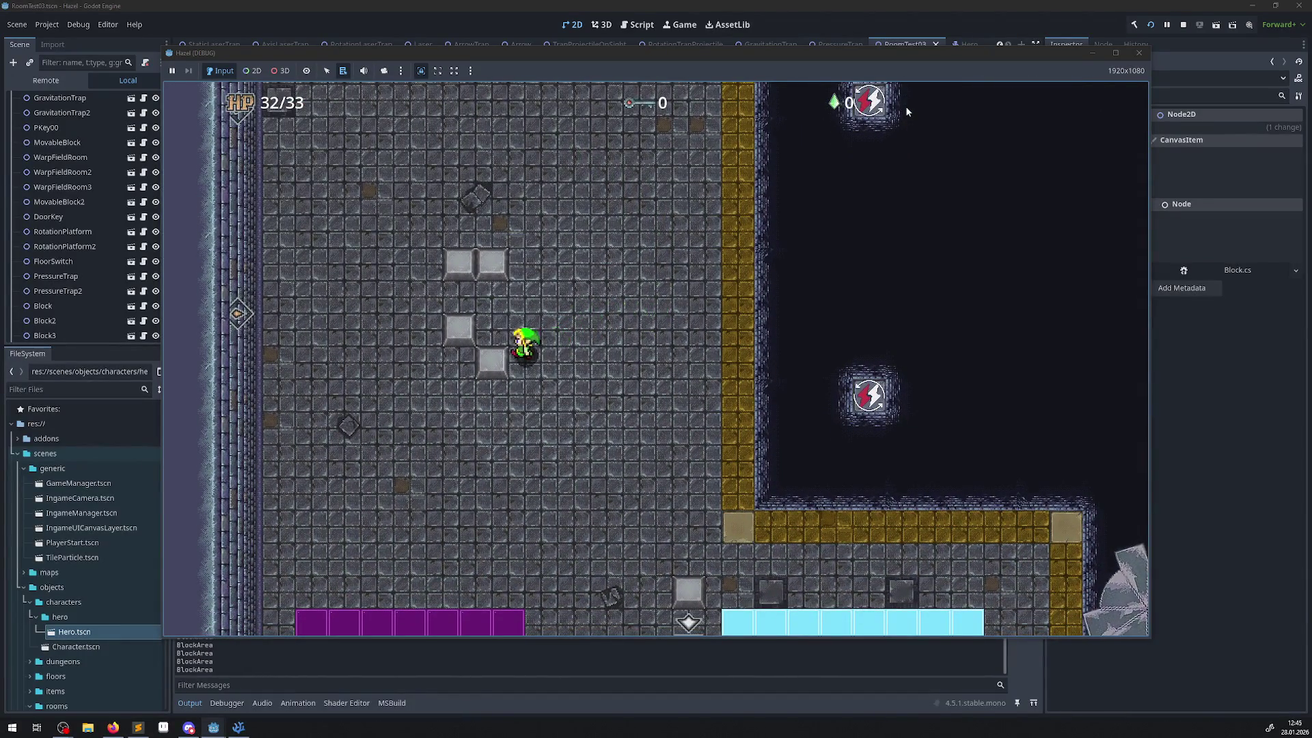
# - Move the hero around the room and right toward the pressure trap
pyautogui.press('Up')
pyautogui.press('Right')
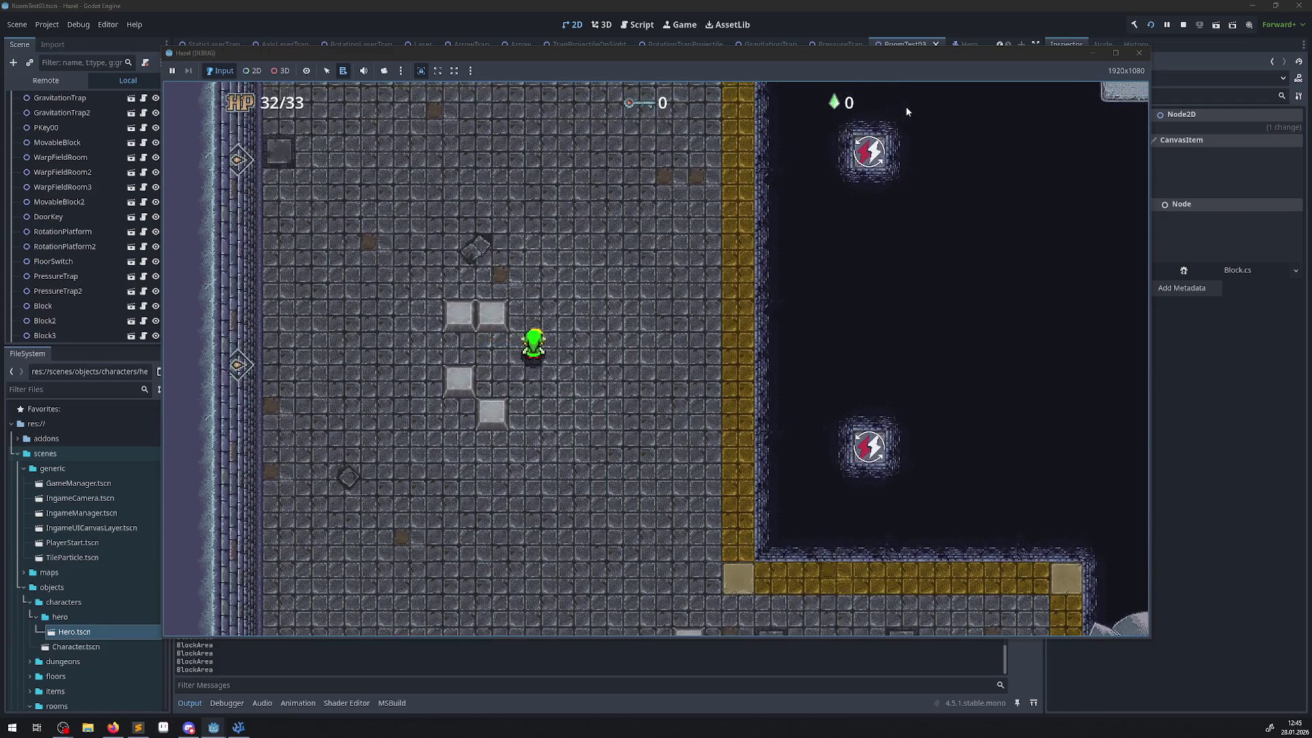
pyautogui.press('Left')
pyautogui.press('Up')
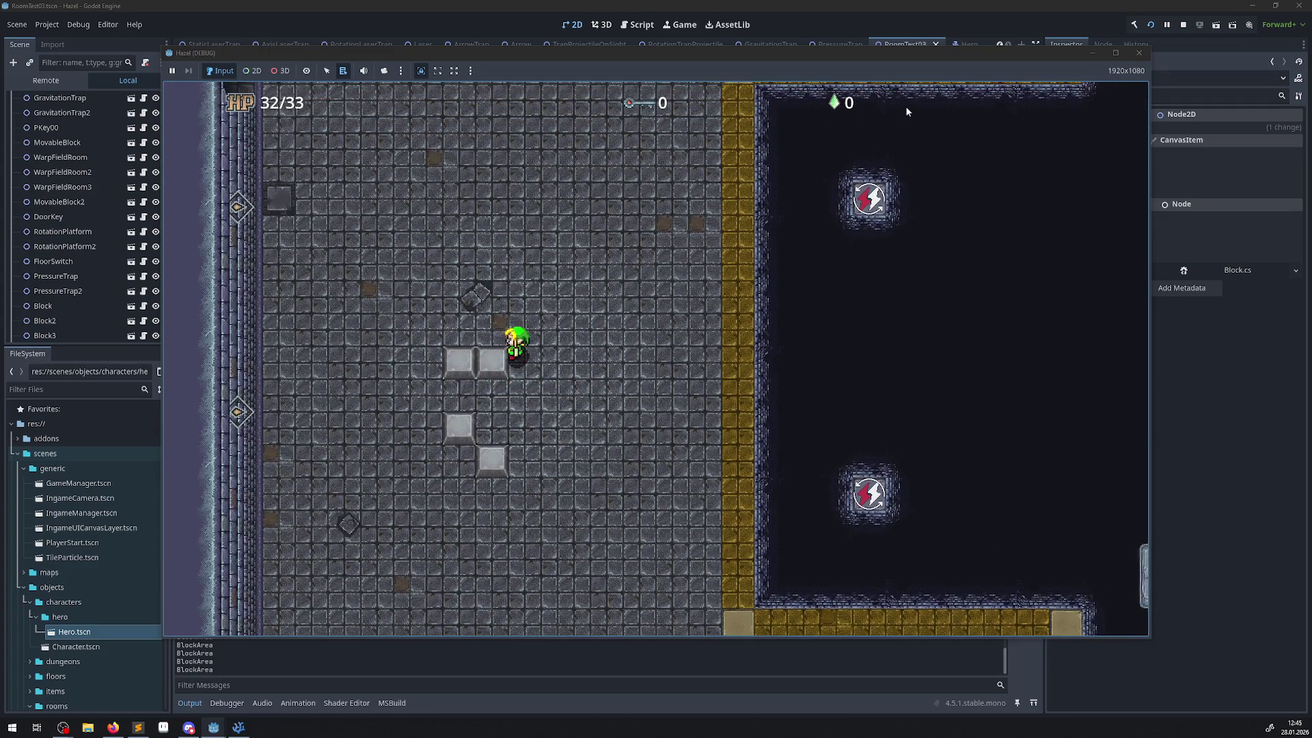
pyautogui.press('Down')
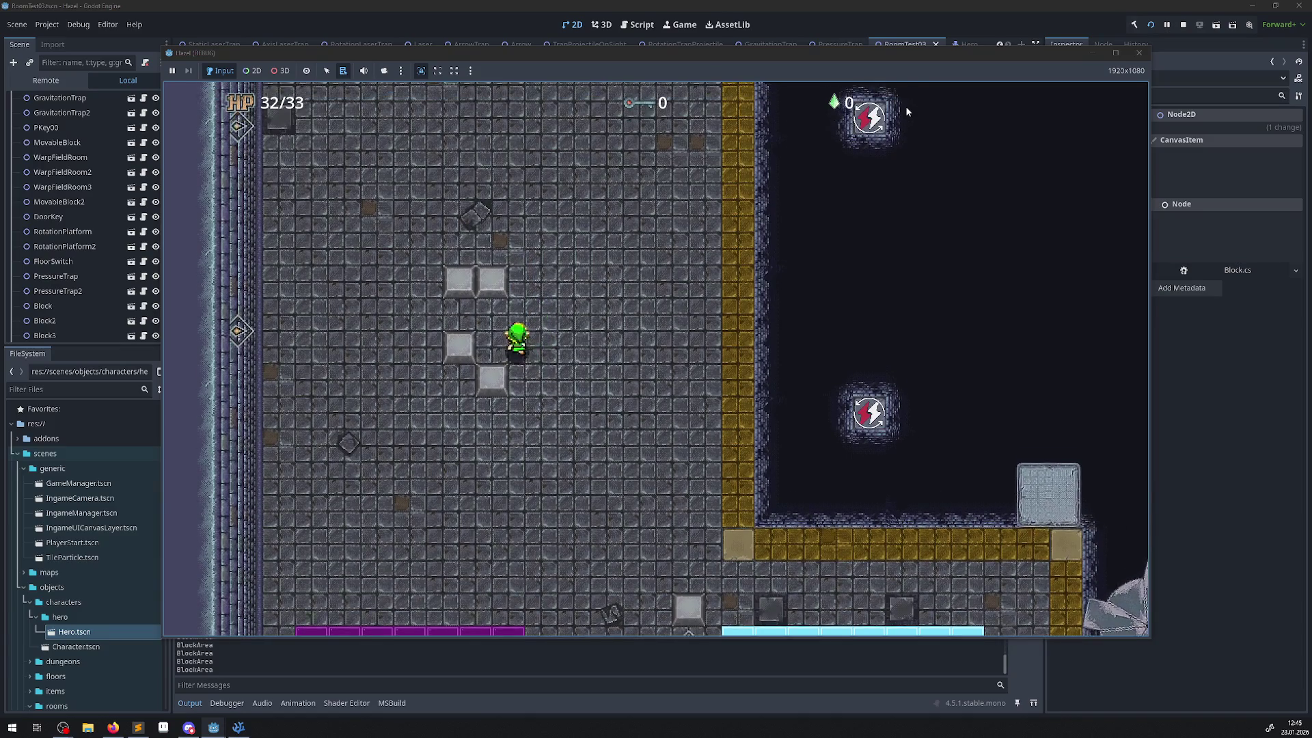
pyautogui.press('Up')
pyautogui.press('Right')
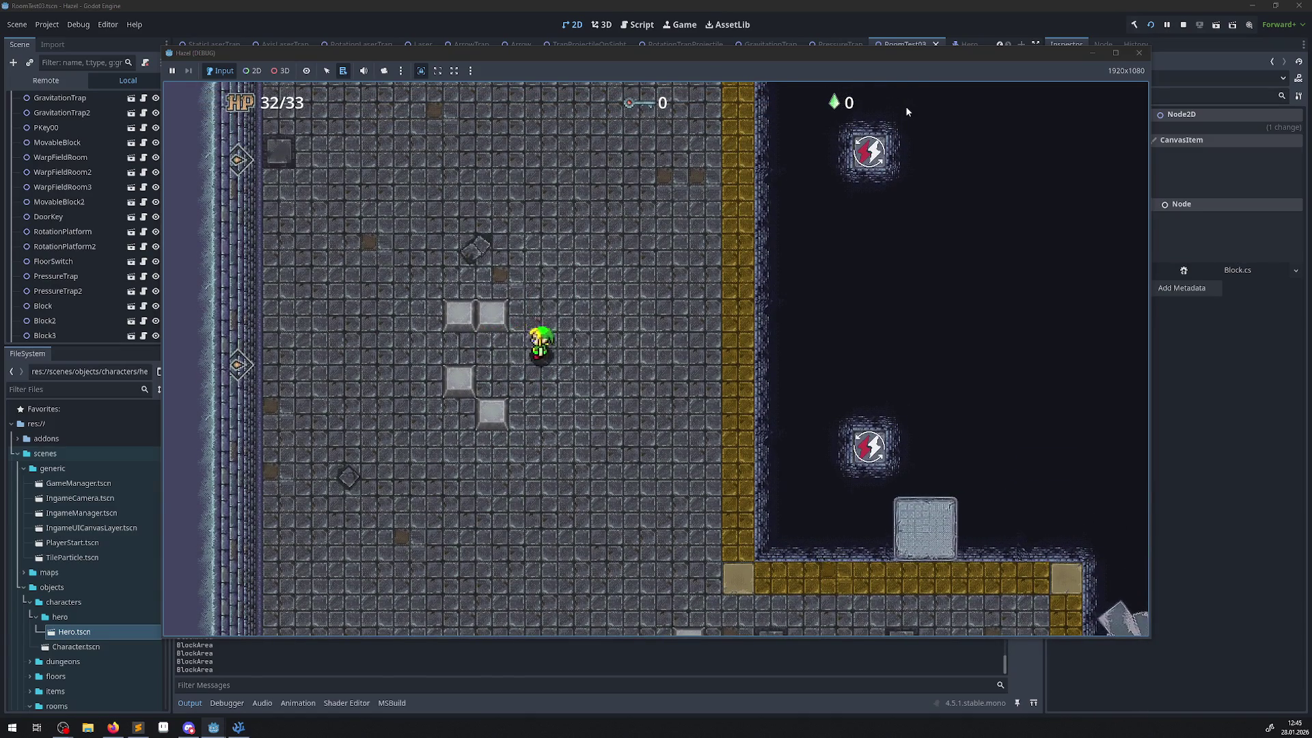
pyautogui.press('Right')
pyautogui.press('Down')
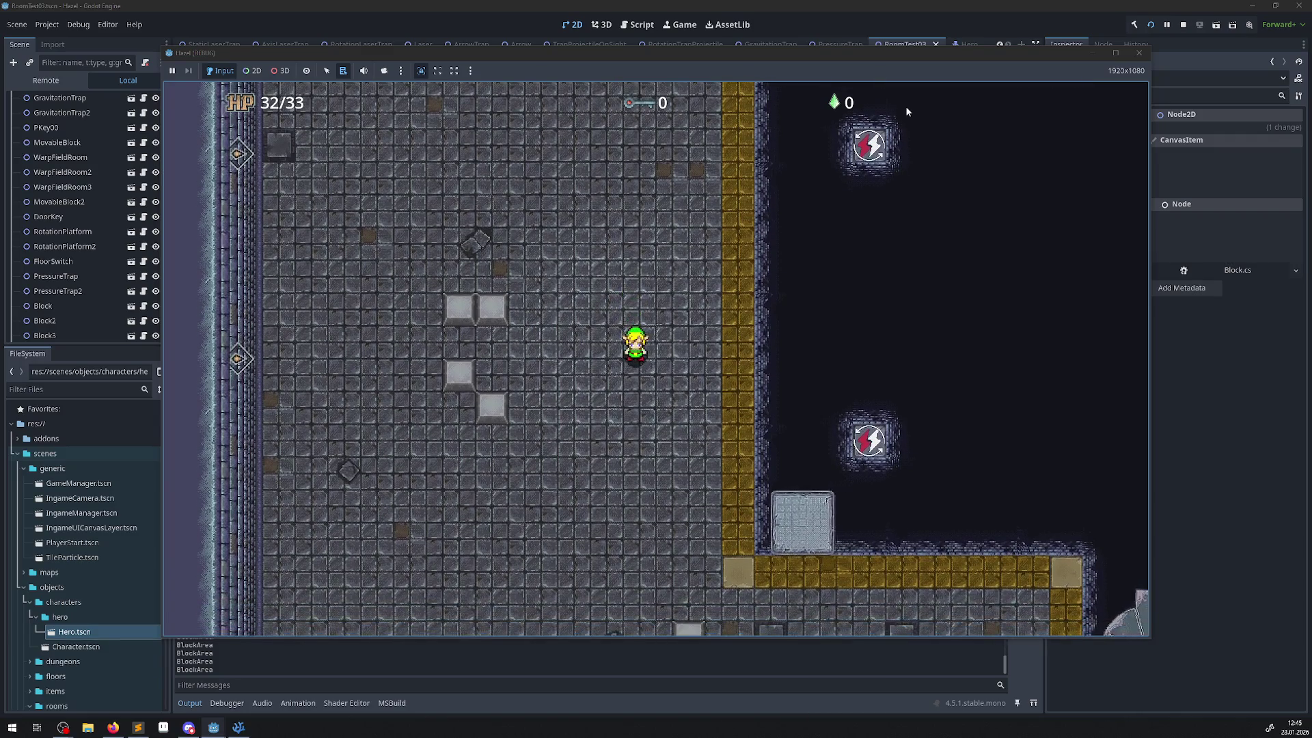
# - Step the hero back and forth beside the trap blocks to test them
pyautogui.press('Left')
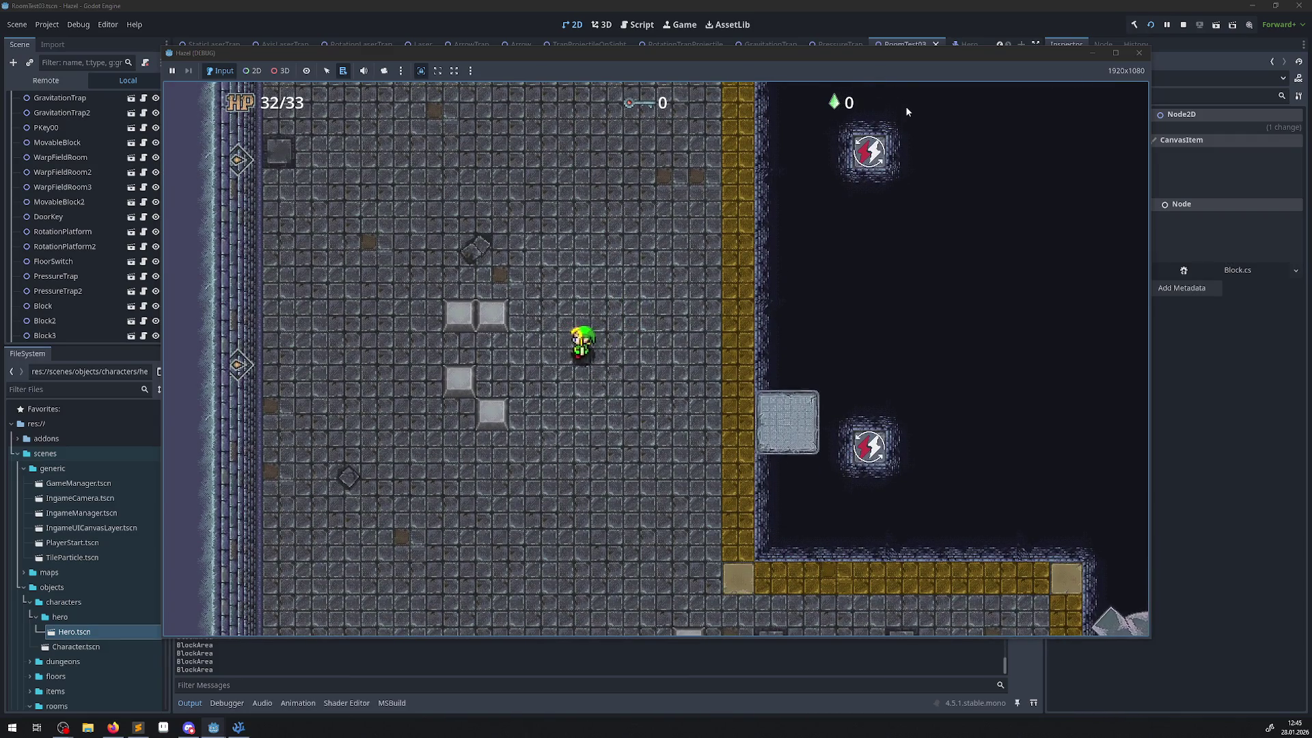
pyautogui.press('Down')
pyautogui.press('Left')
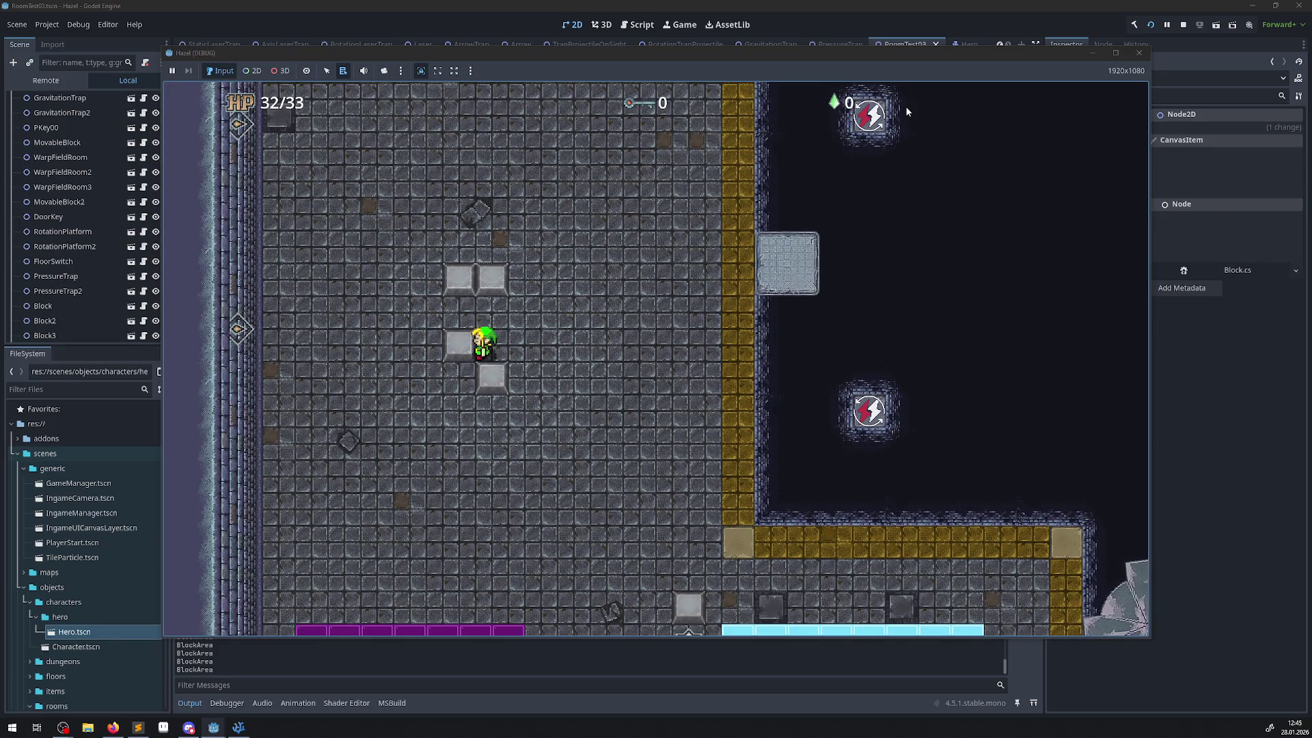
pyautogui.press('Right')
pyautogui.press('Down')
pyautogui.press('Left')
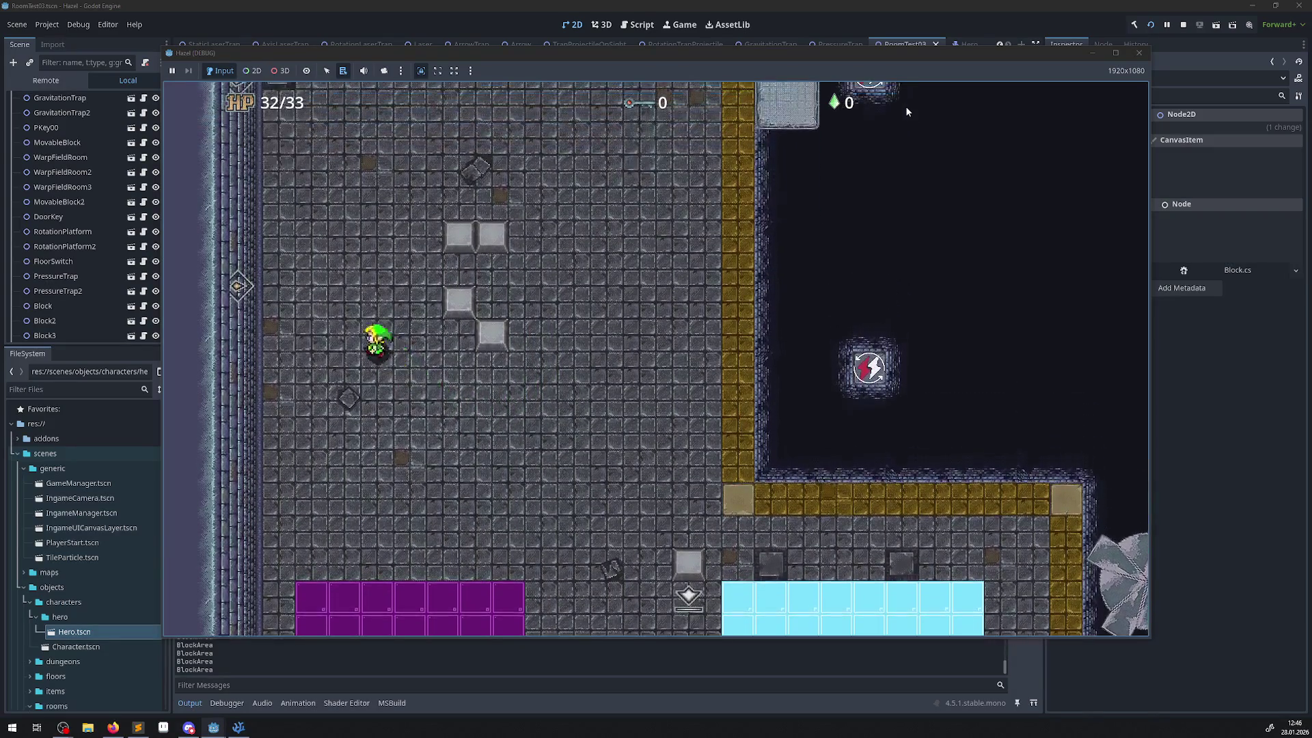
pyautogui.press('Right')
pyautogui.press('Left')
pyautogui.press('Right')
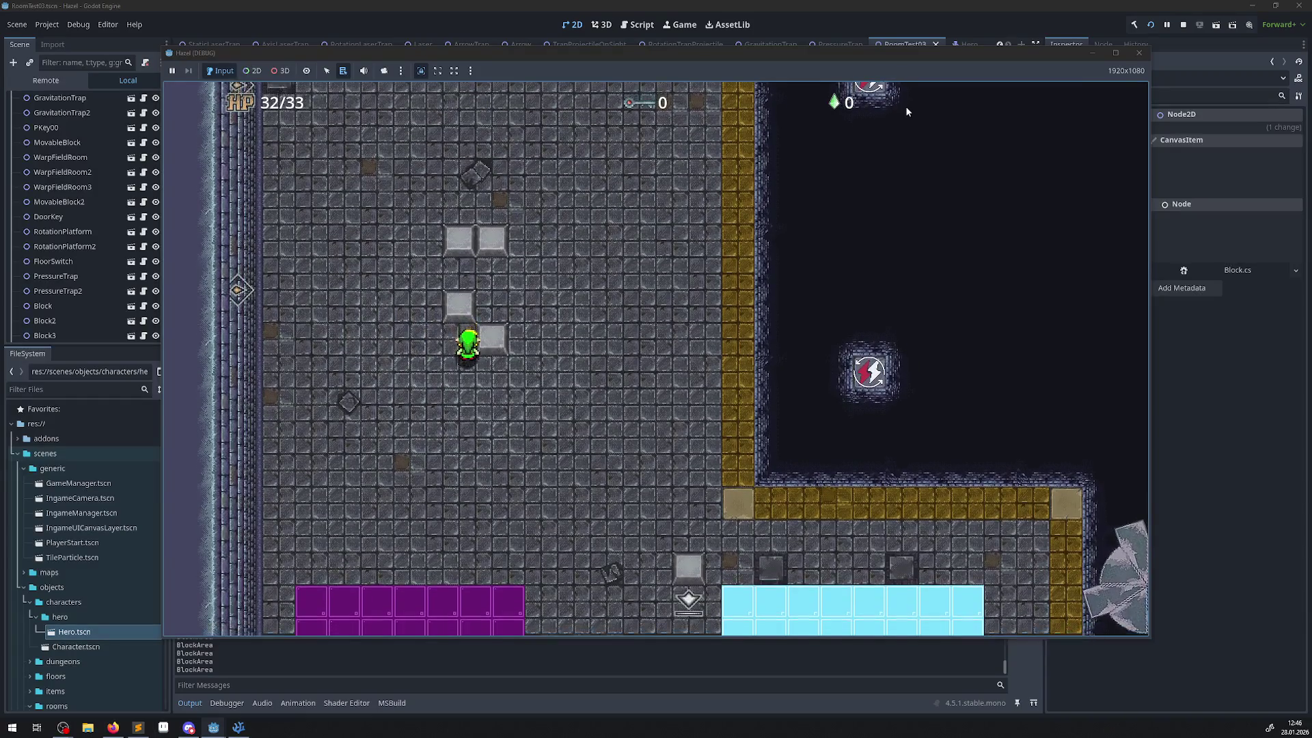
pyautogui.press('Down')
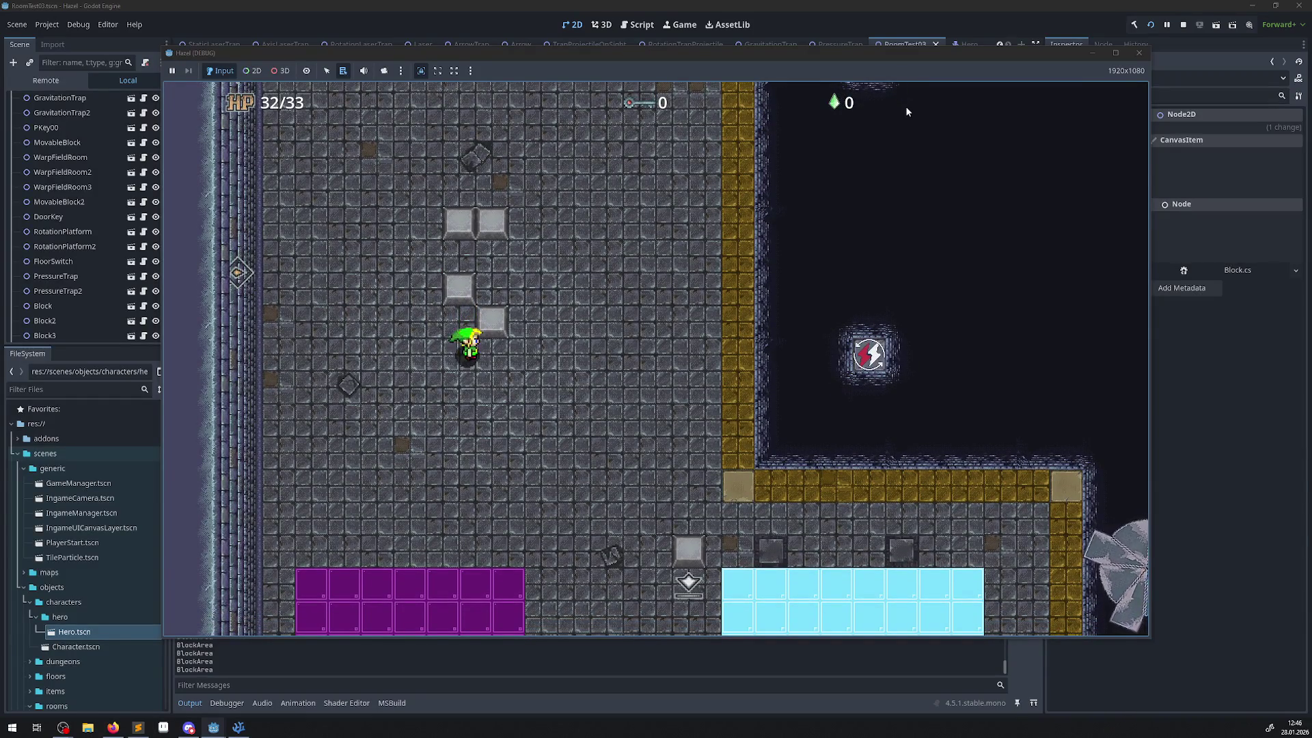
pyautogui.press('Up')
pyautogui.press('Right')
pyautogui.press('Up')
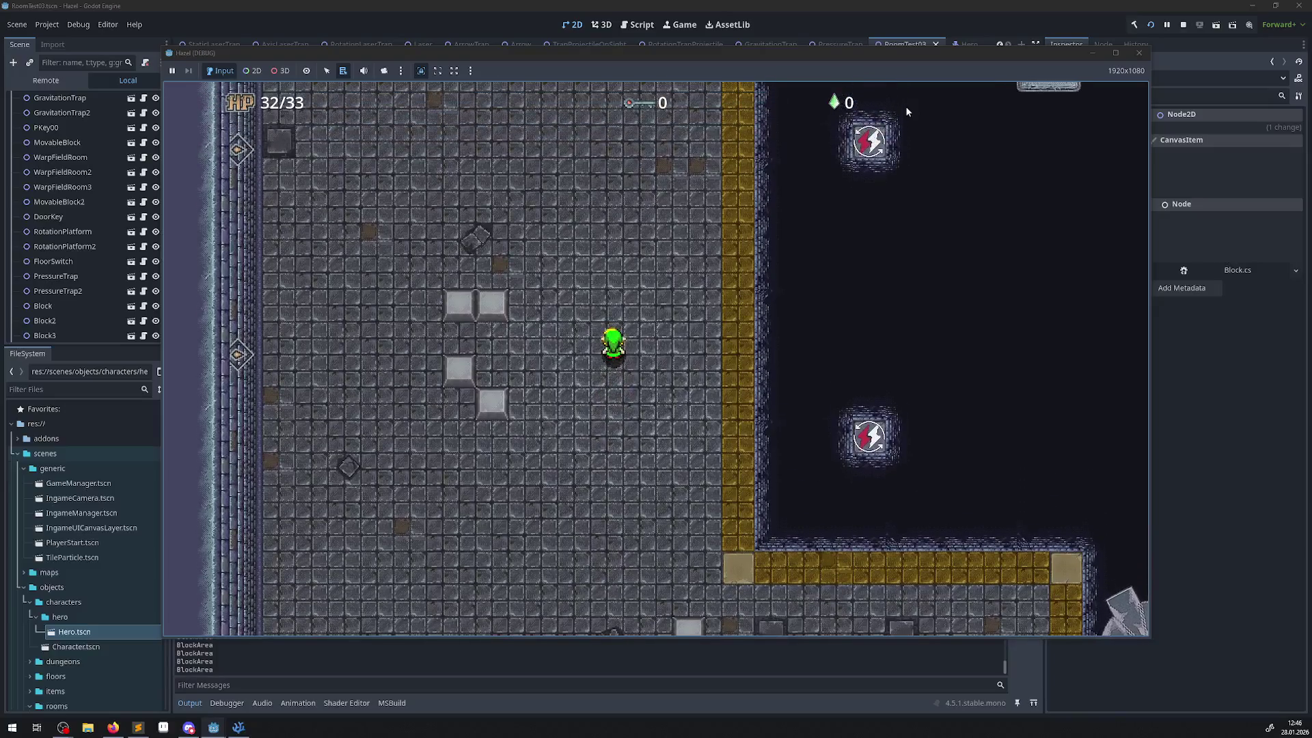
pyautogui.press('Left')
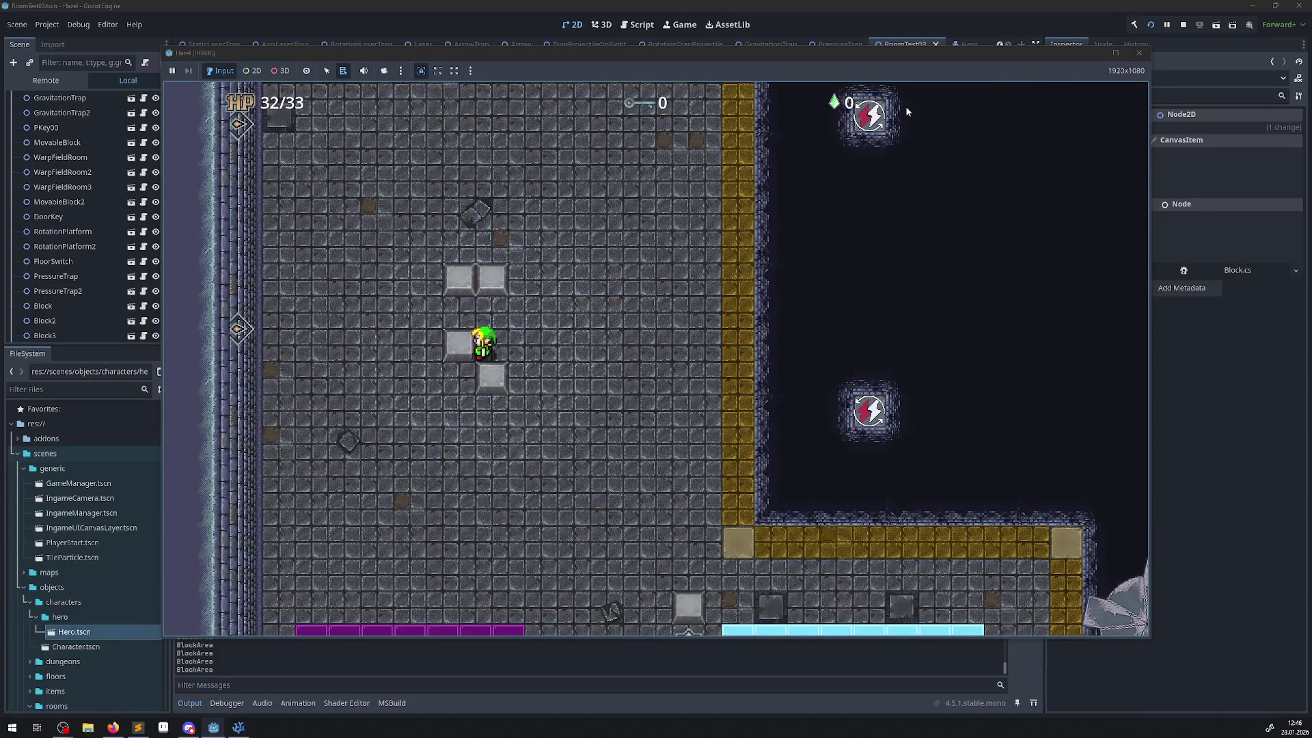
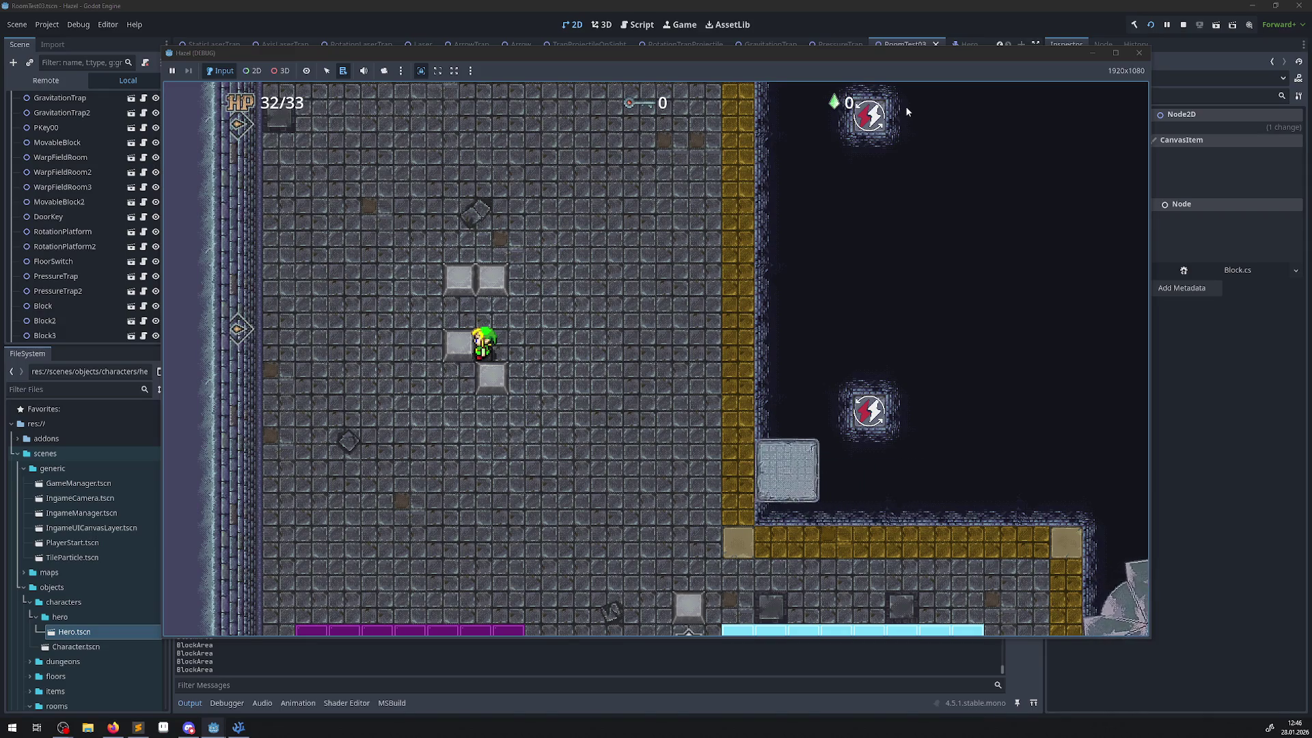
# - Walk the hero left, right, up and down past the blocks to test the trap, then stop the game
pyautogui.press('Right')
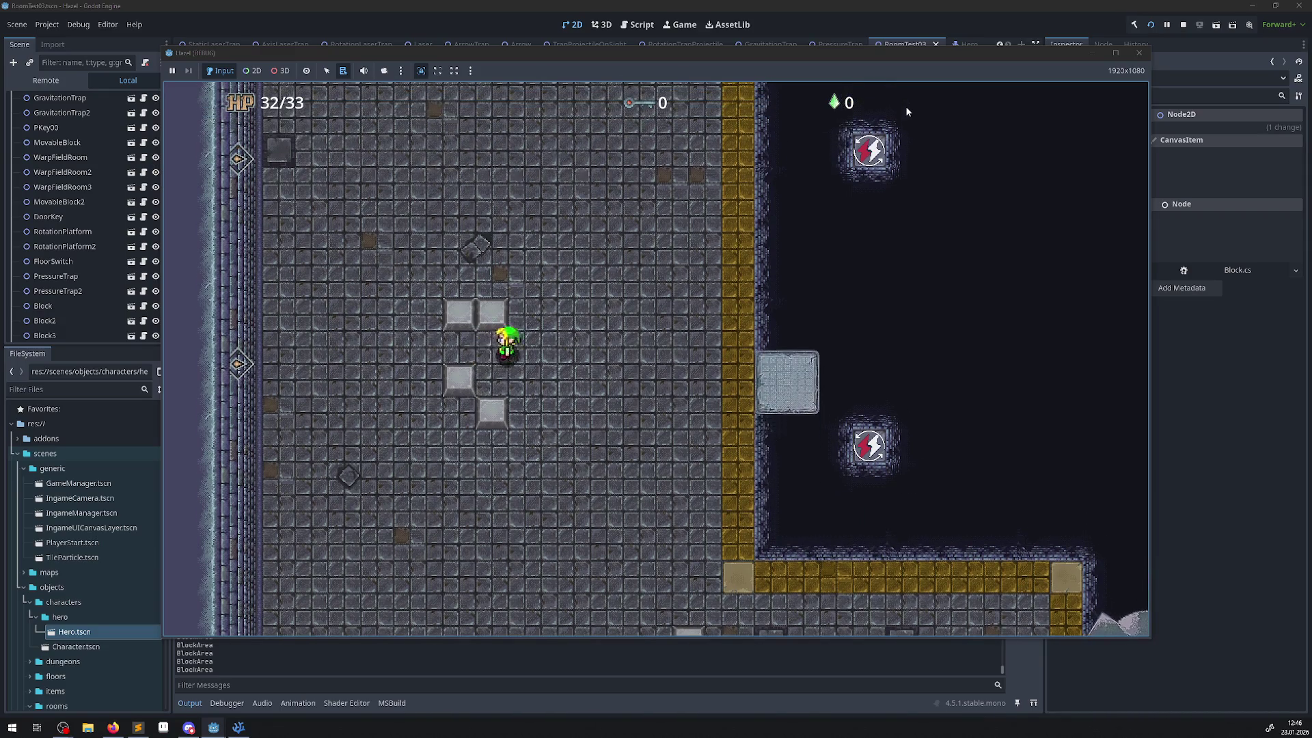
pyautogui.press('Left')
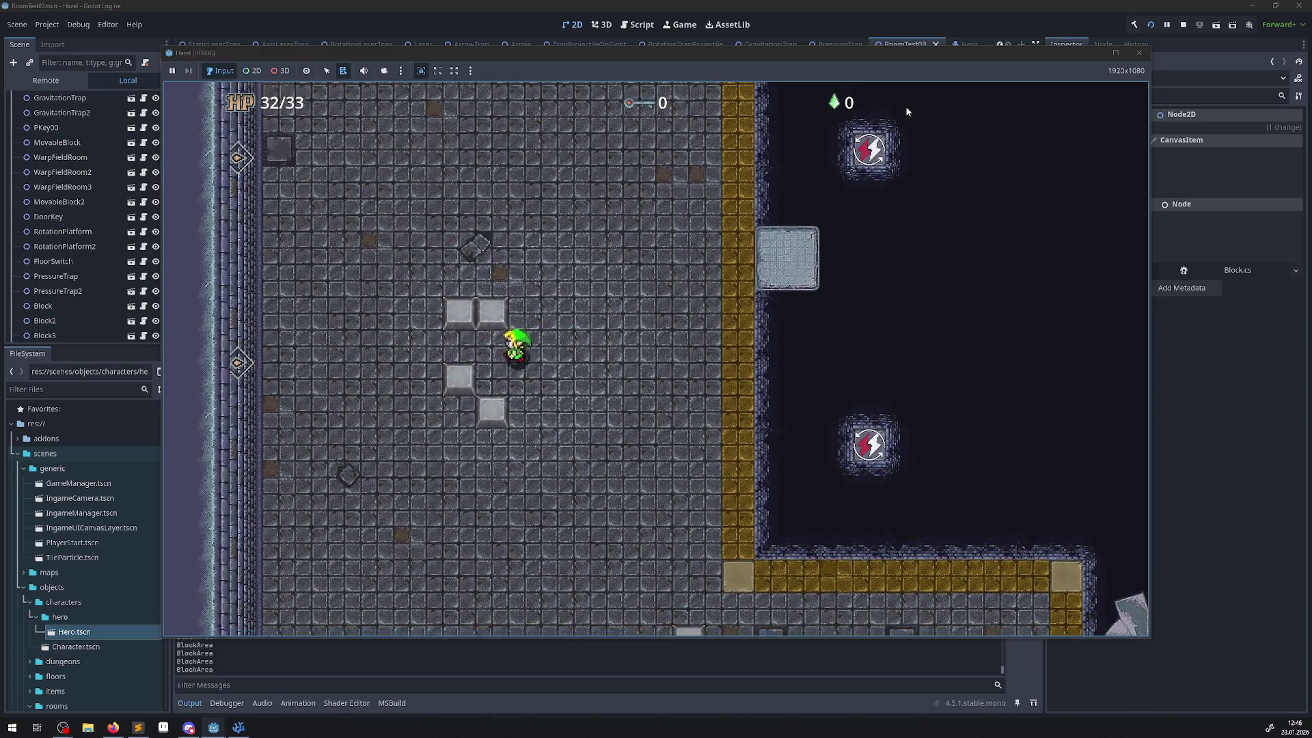
pyautogui.press('Left')
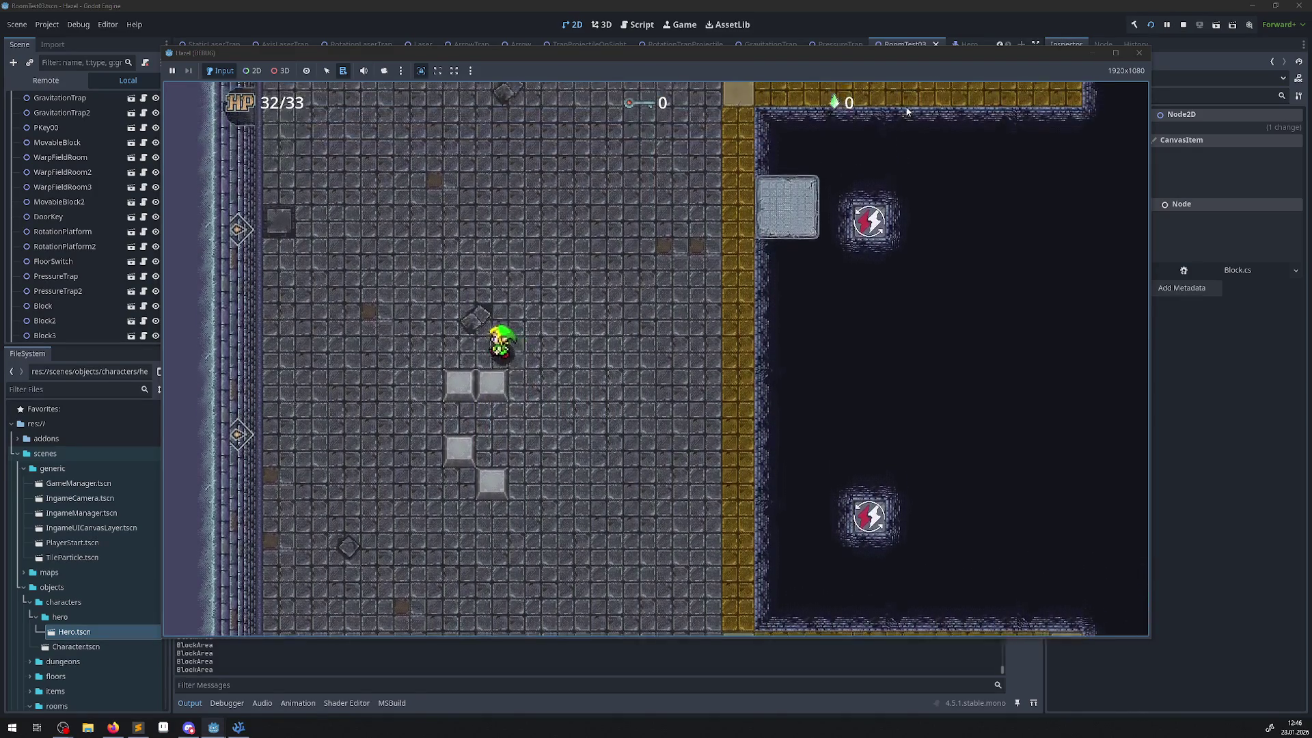
pyautogui.press('Right')
pyautogui.press('Left')
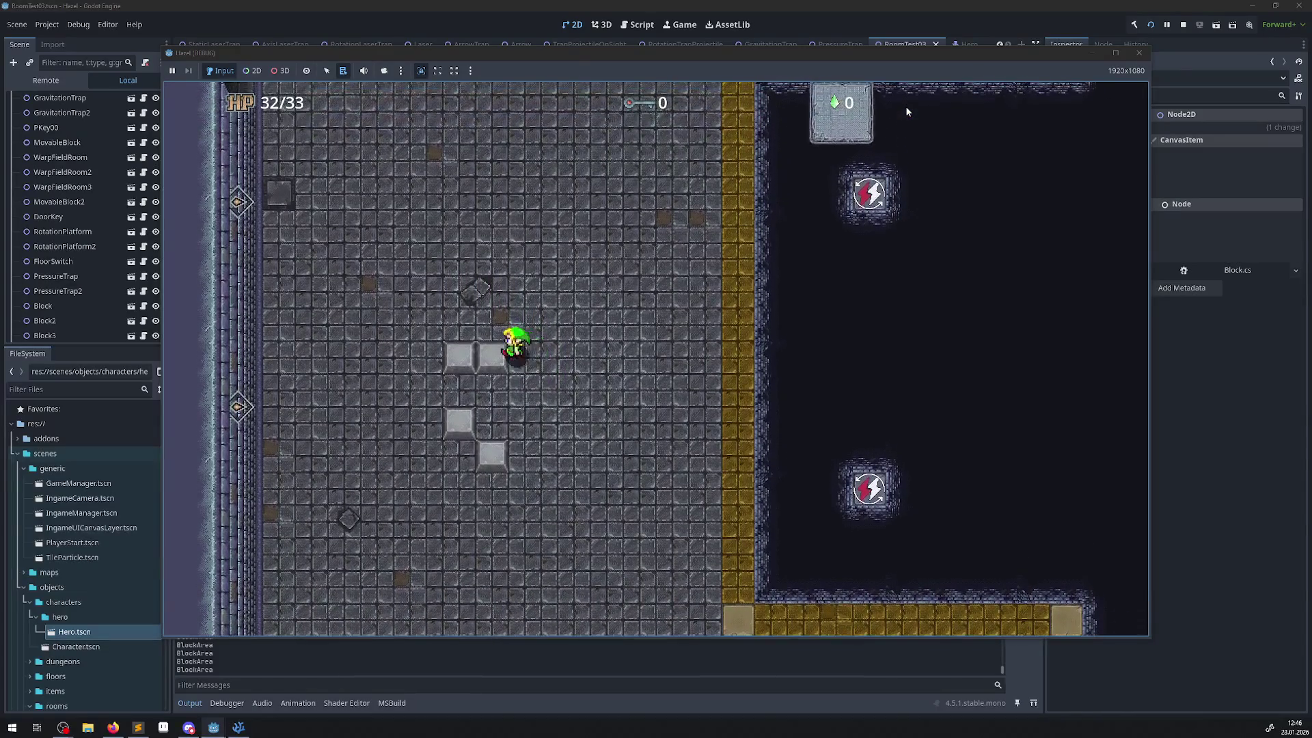
pyautogui.press('Up')
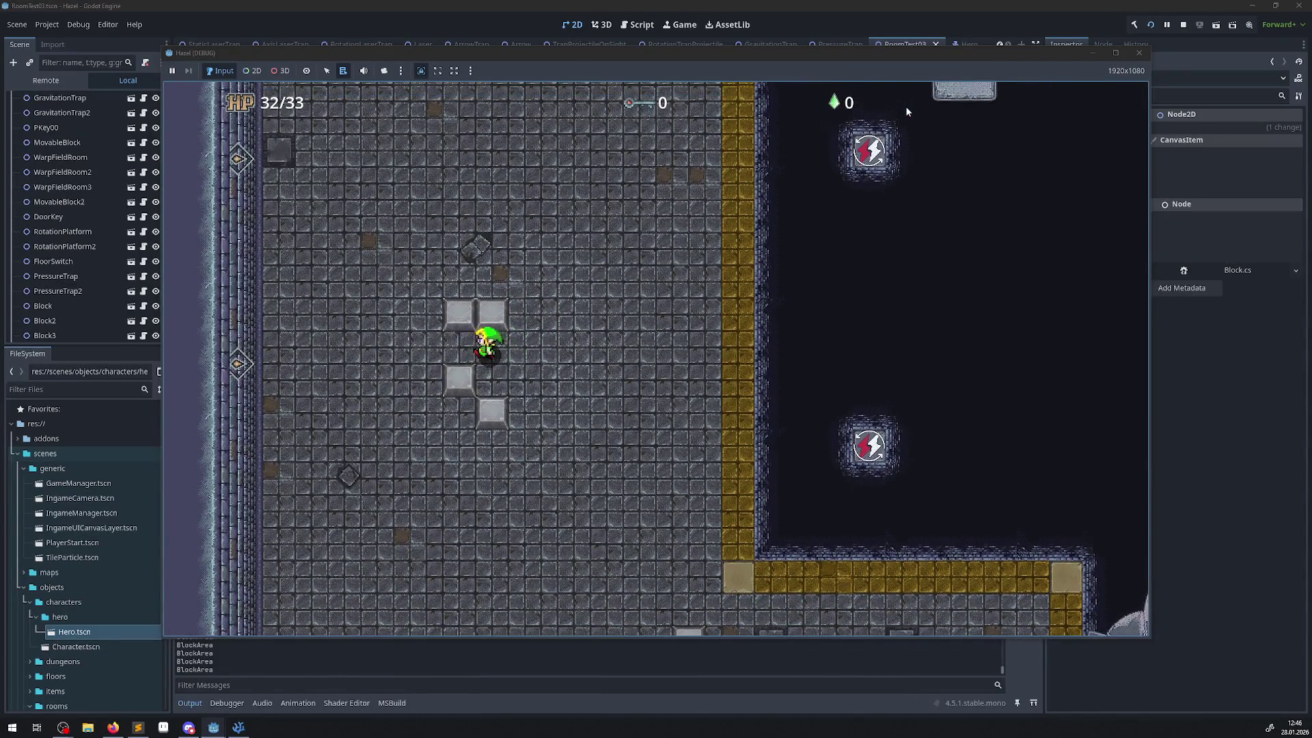
pyautogui.press('Right')
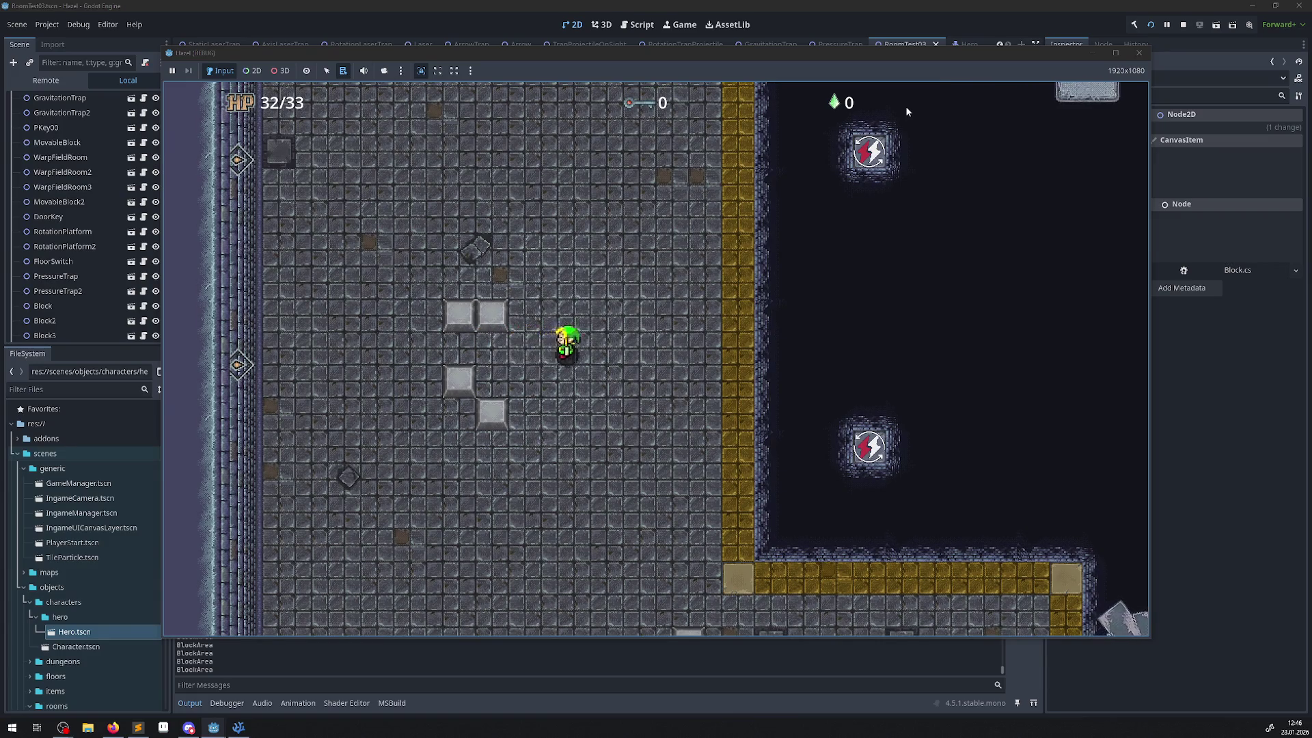
pyautogui.press('Down')
pyautogui.press('Left')
pyautogui.press('Up')
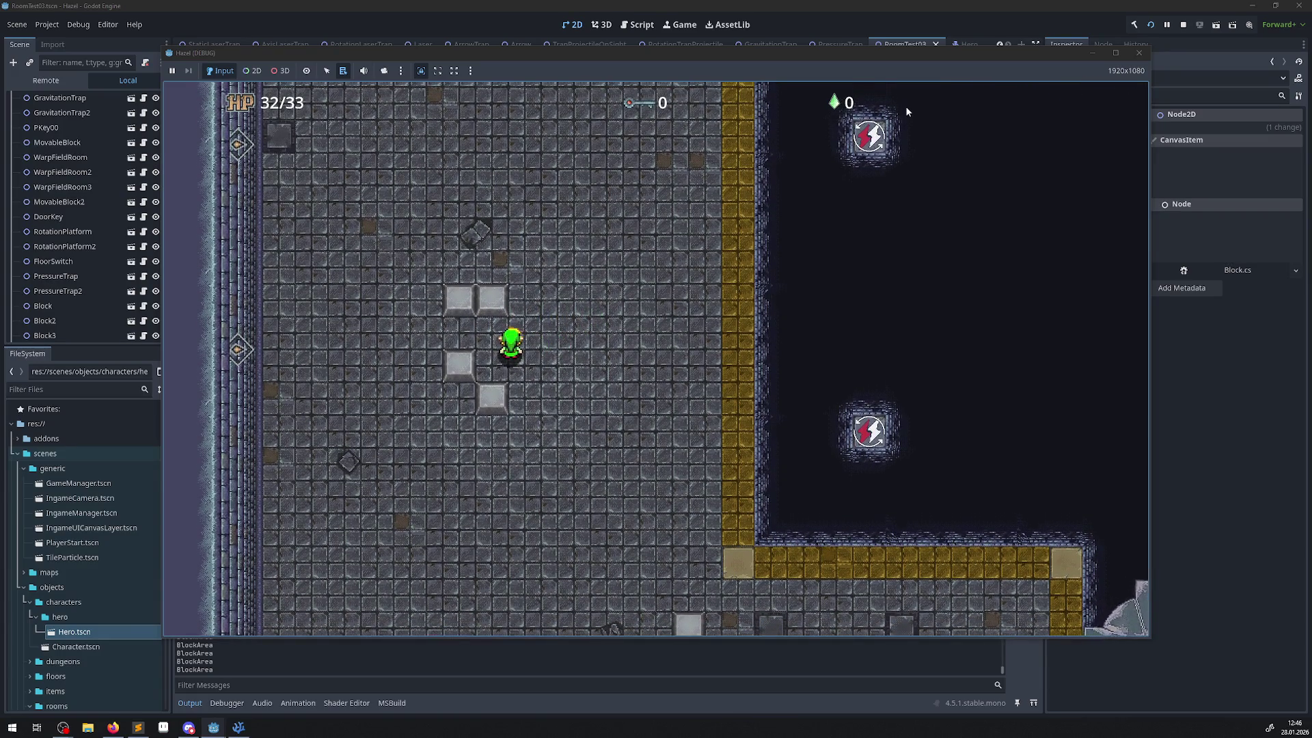
pyautogui.press('Right')
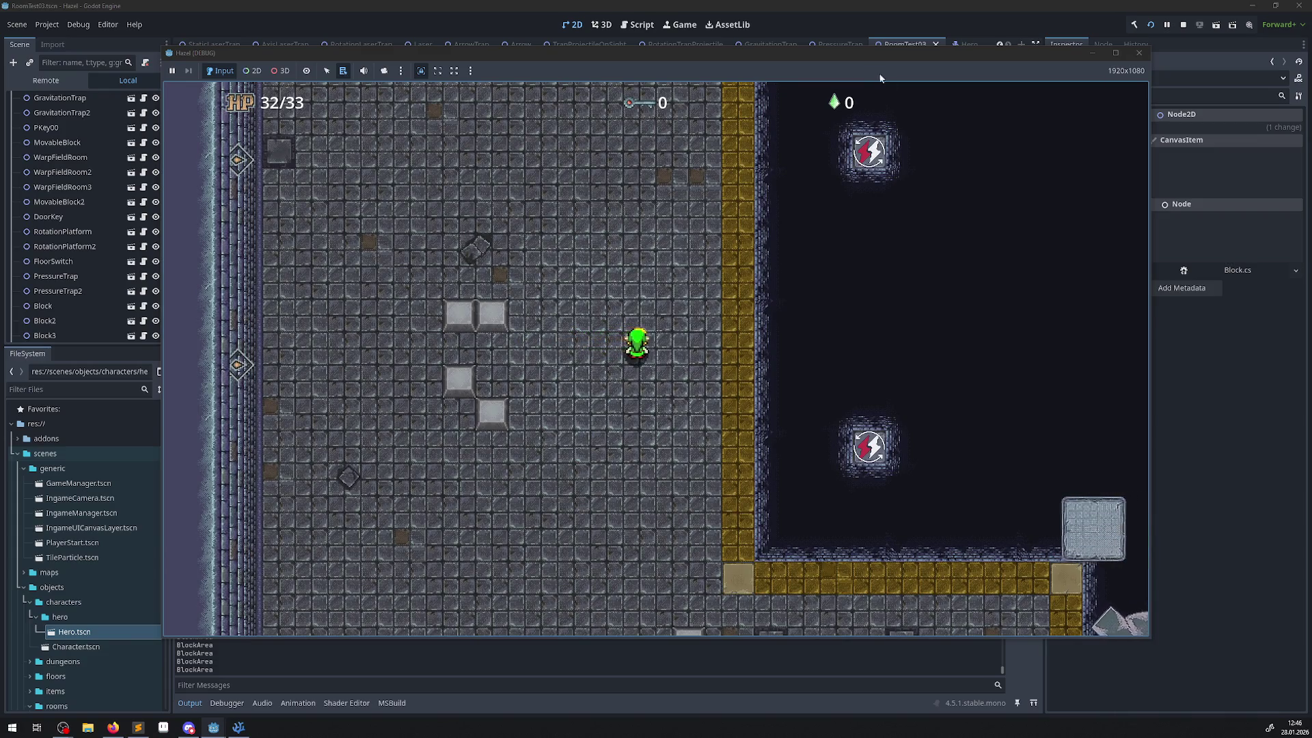
pyautogui.click(1138, 52)
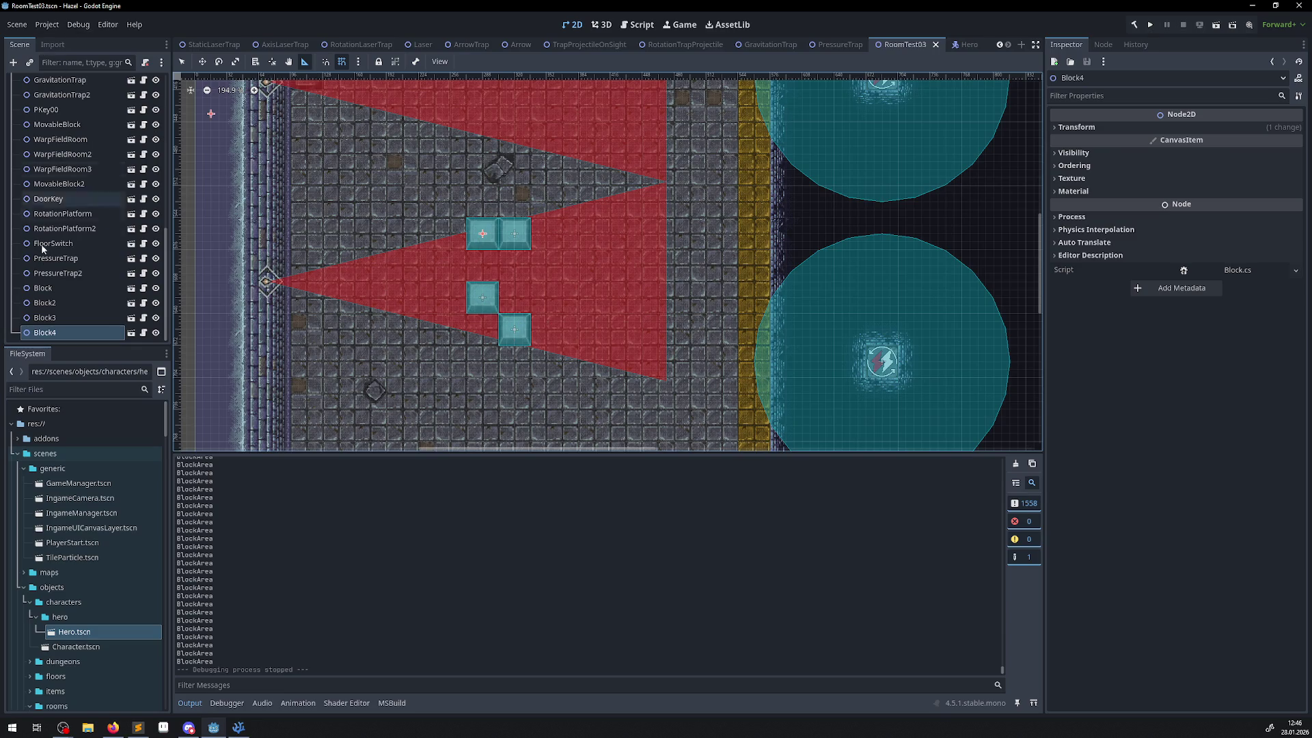
# - Select the first Block in the RoomTest03 scene, then switch to PressureTrap.cs in VS Code
pyautogui.click(182, 61)
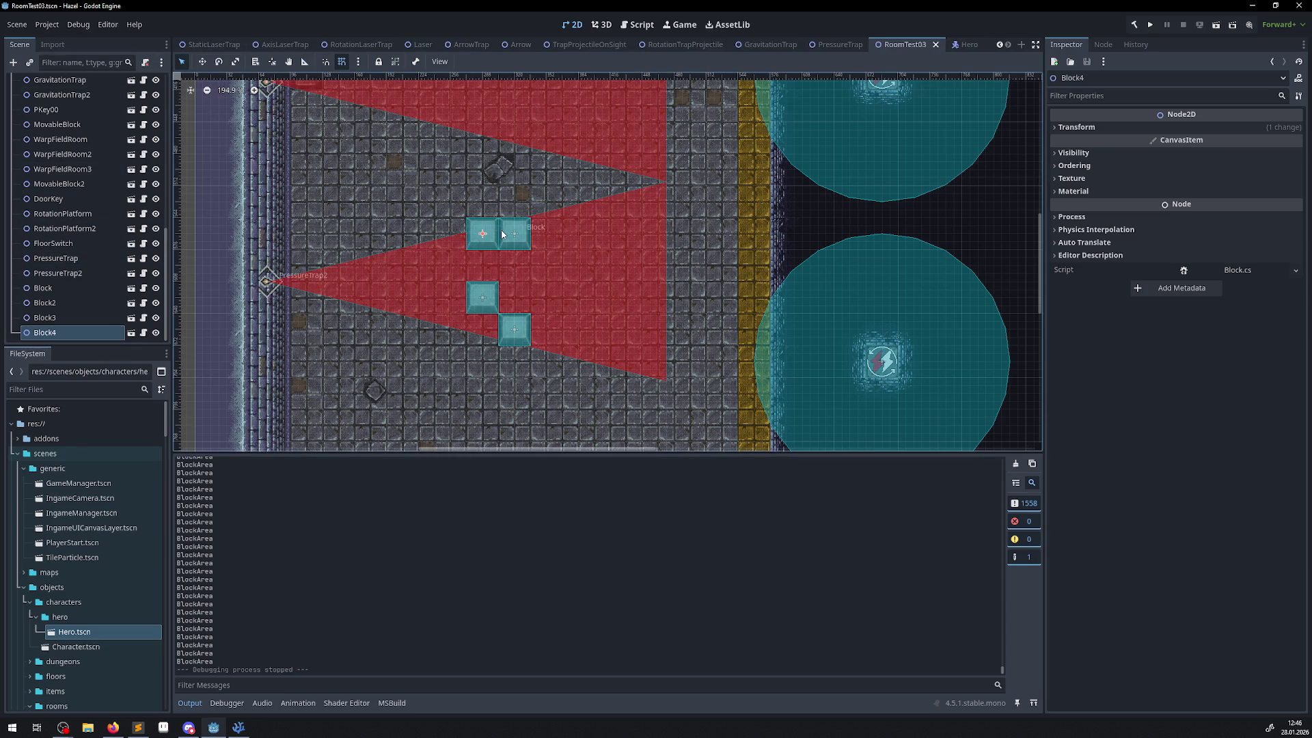
pyautogui.click(488, 304)
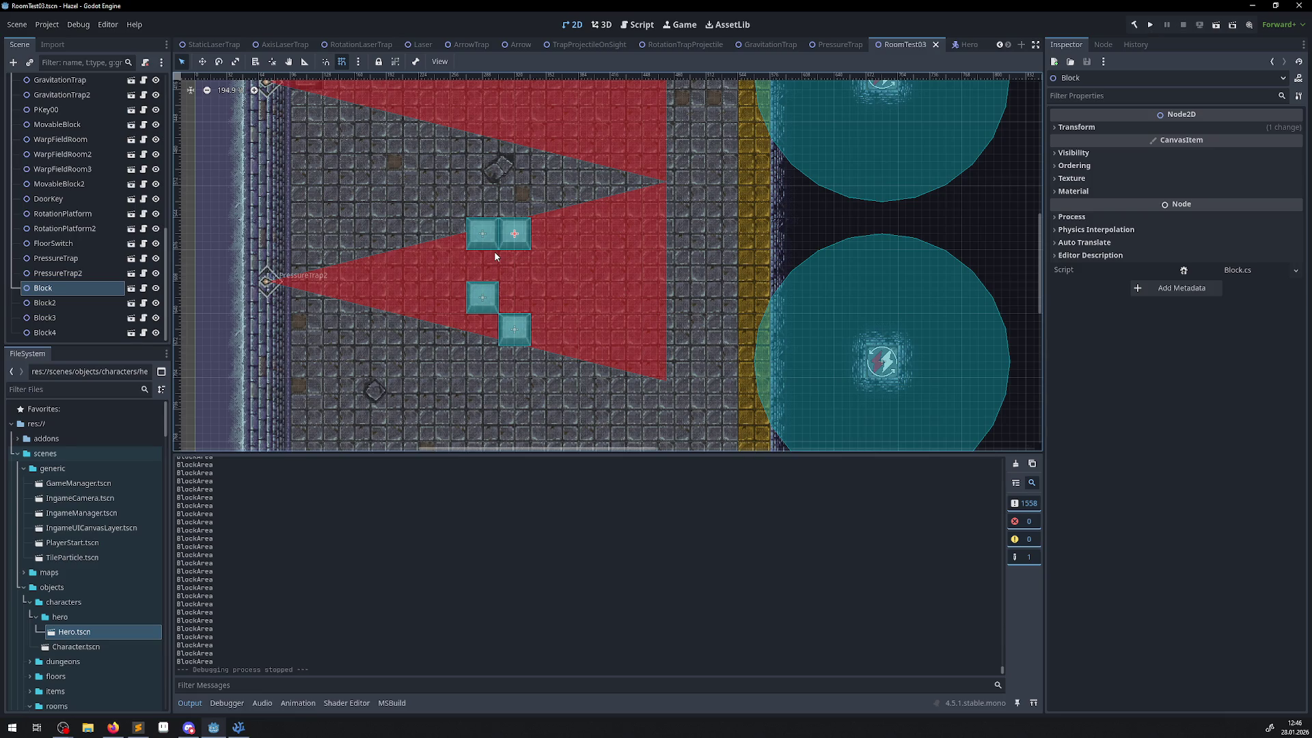
pyautogui.moveTo(514, 301); pyautogui.dragTo(463, 275)
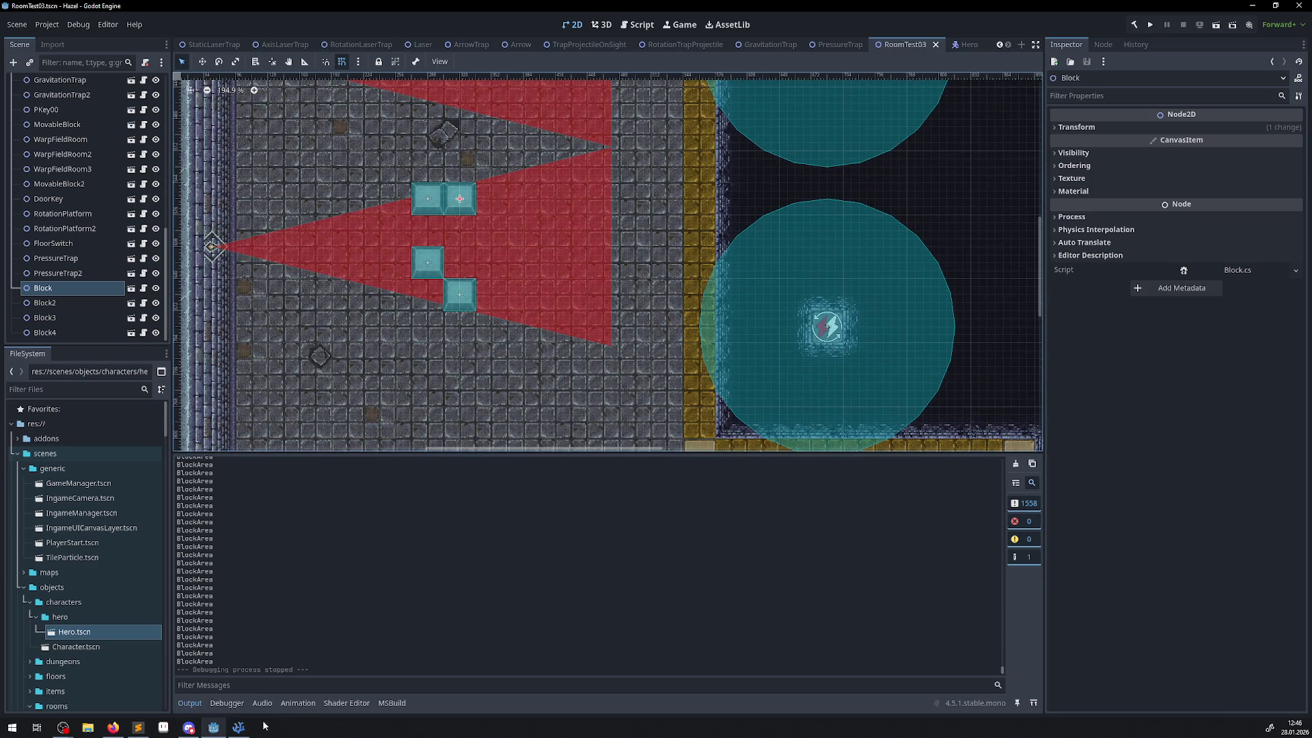
pyautogui.click(238, 727)
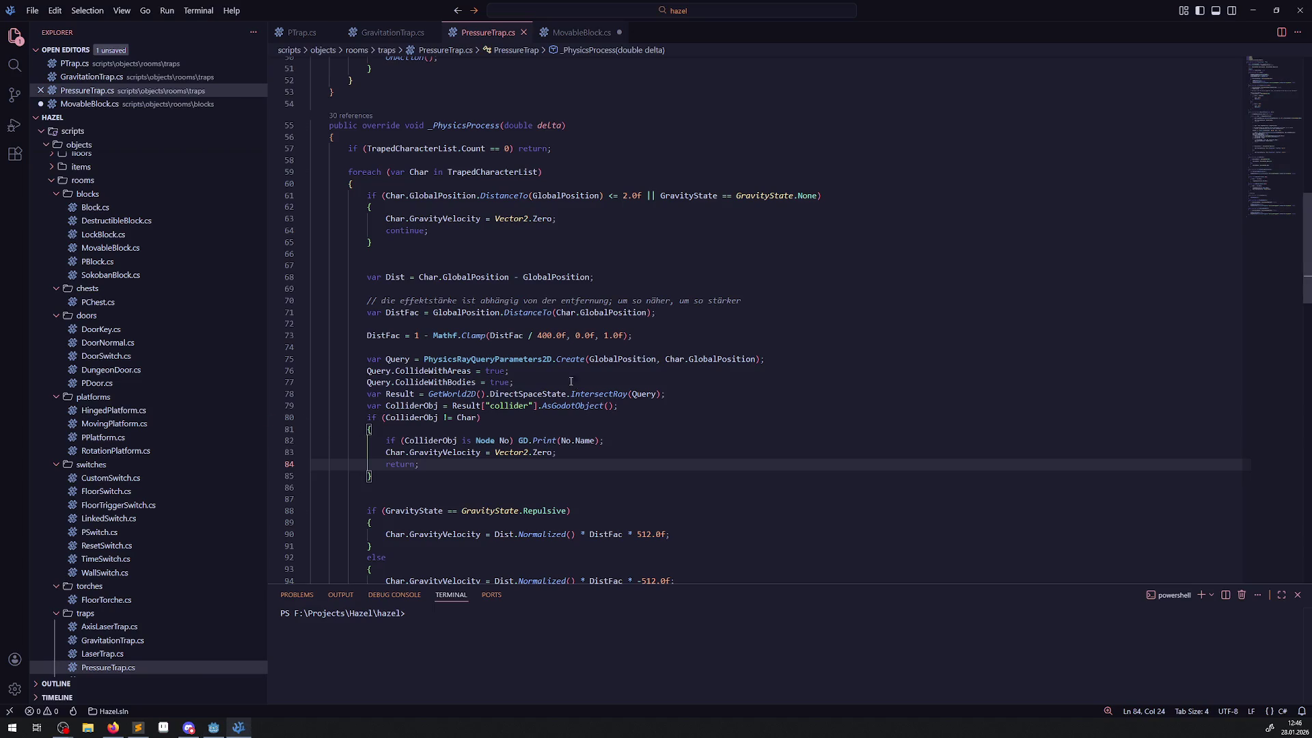
# - Add a blank line after the ColliderObj line, before the collider check
pyautogui.moveTo(570, 360)
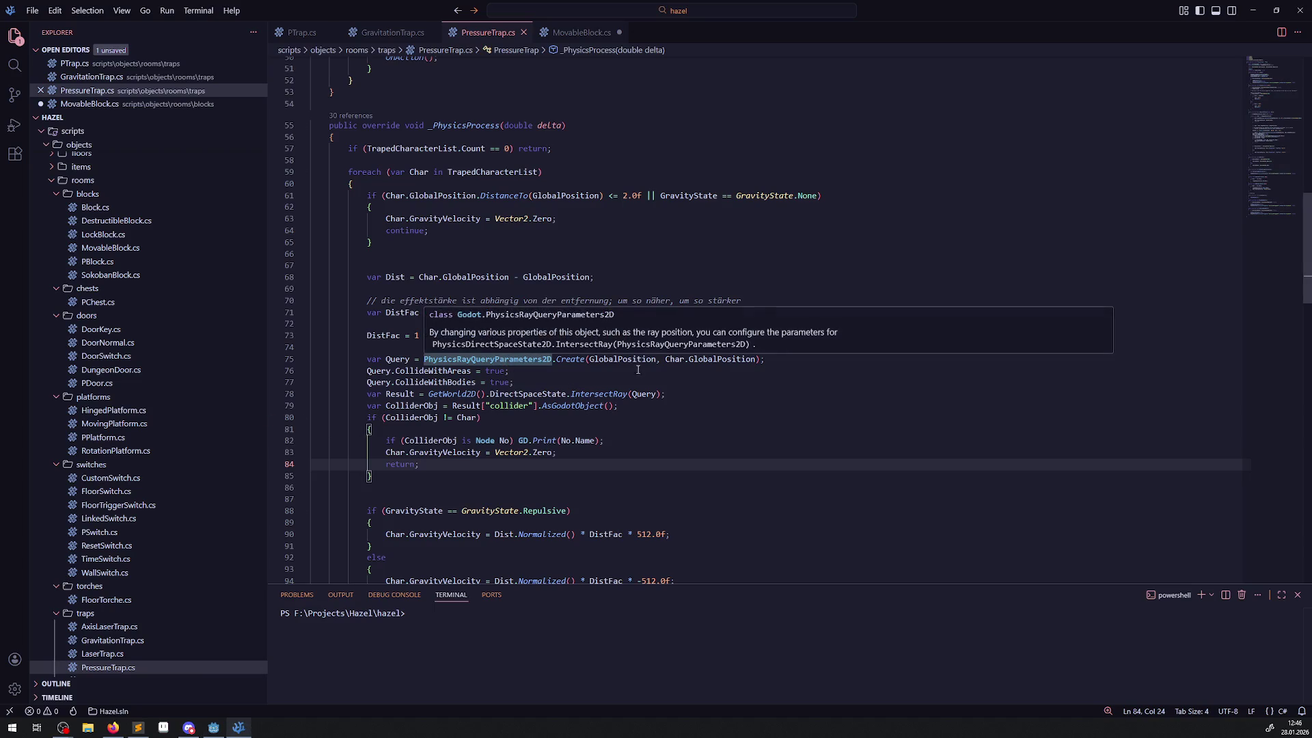
pyautogui.click(412, 351)
pyautogui.click(677, 408)
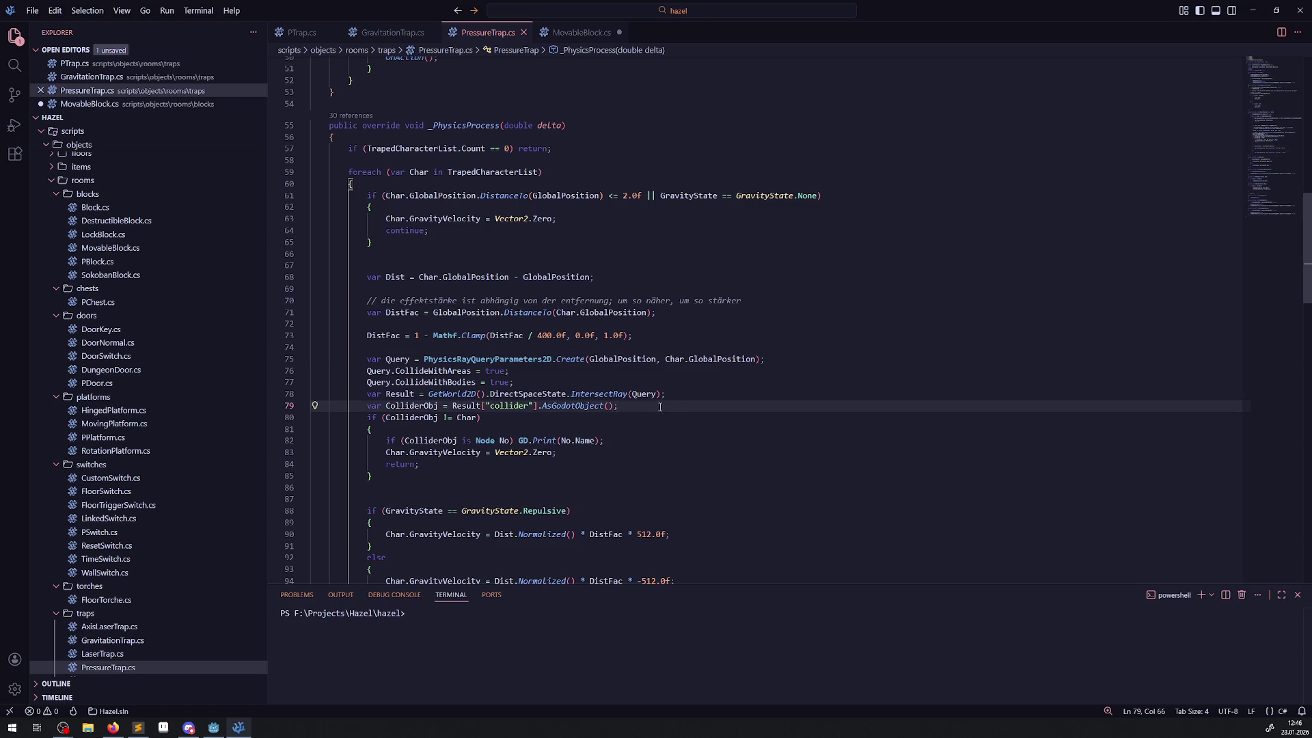
pyautogui.press('Return')
# - Above the ray query, add the comment '// die Area2D gibt nur auskunft darüber, ob eine figur im einflussbereich ist;'
pyautogui.click(406, 350)
pyautogui.press('Return')
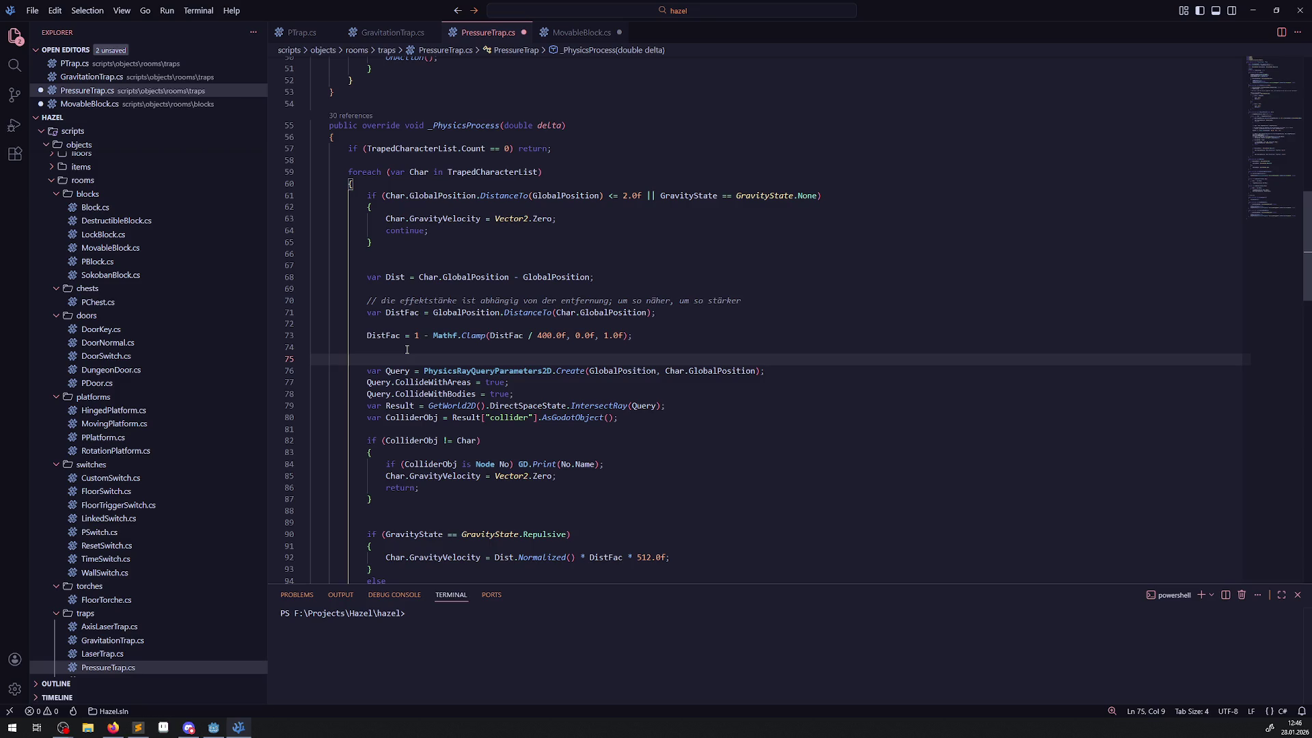
pyautogui.press('Tab')
pyautogui.press('Tab')
pyautogui.write('// wir')
pyautogui.press('BackSpace')
pyautogui.press('BackSpace')
pyautogui.press('BackSpace')
pyautogui.write('das')
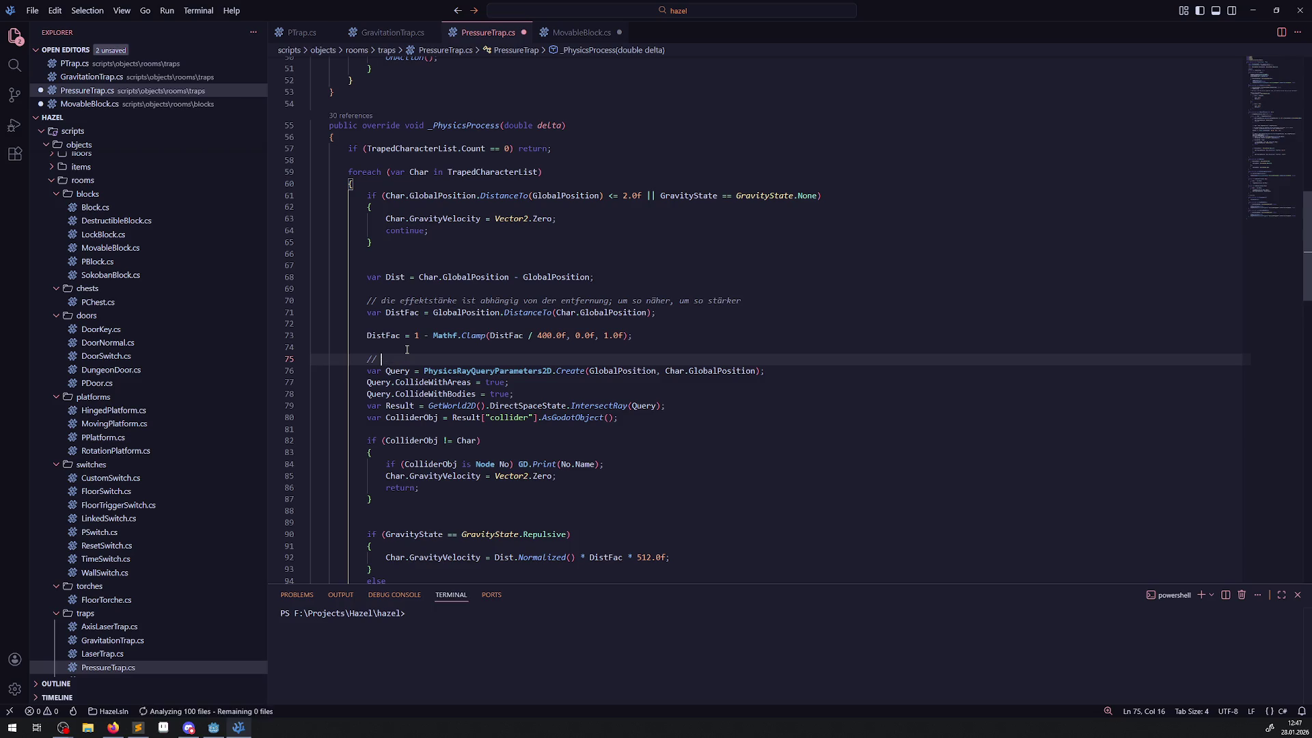
pyautogui.press('BackSpace')
pyautogui.press('BackSpace')
pyautogui.press('BackSpace')
pyautogui.write('die Area2D gibt n')
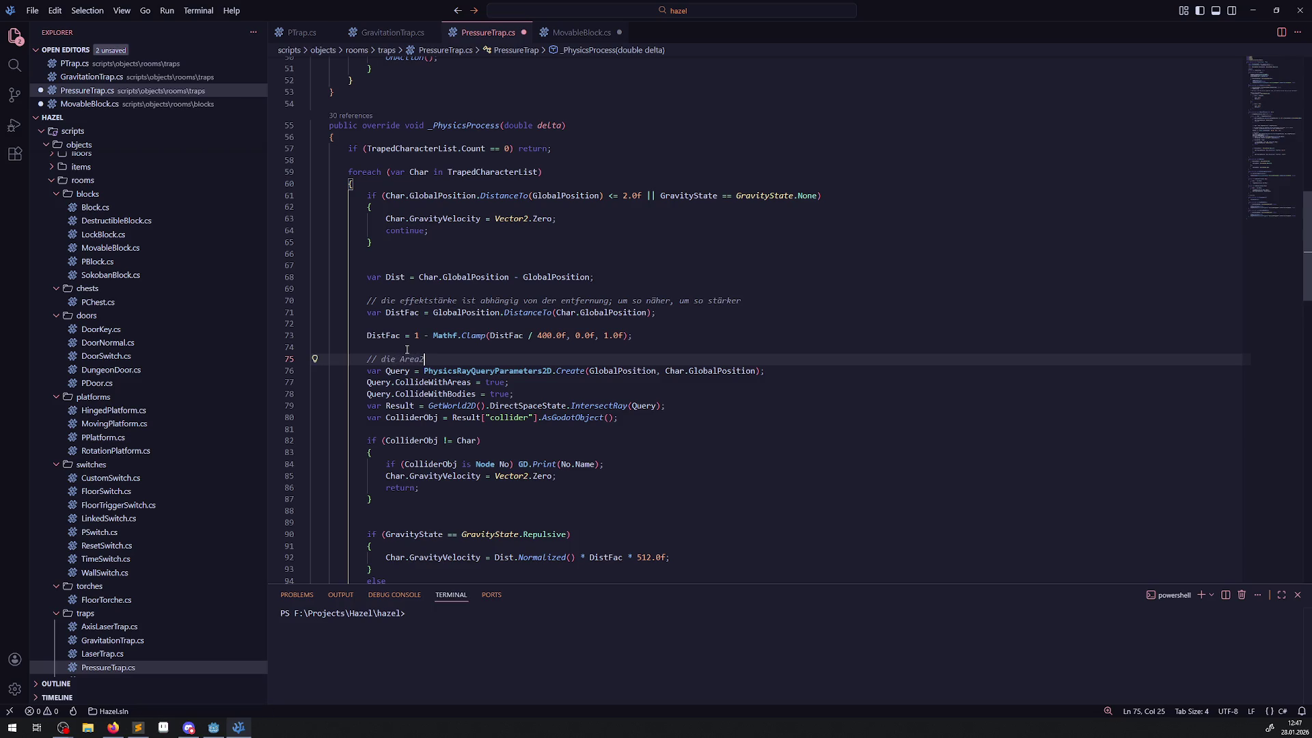
pyautogui.write('ur auskunft do')
pyautogui.press('BackSpace')
pyautogui.write('arüber, ')
pyautogui.write('o')
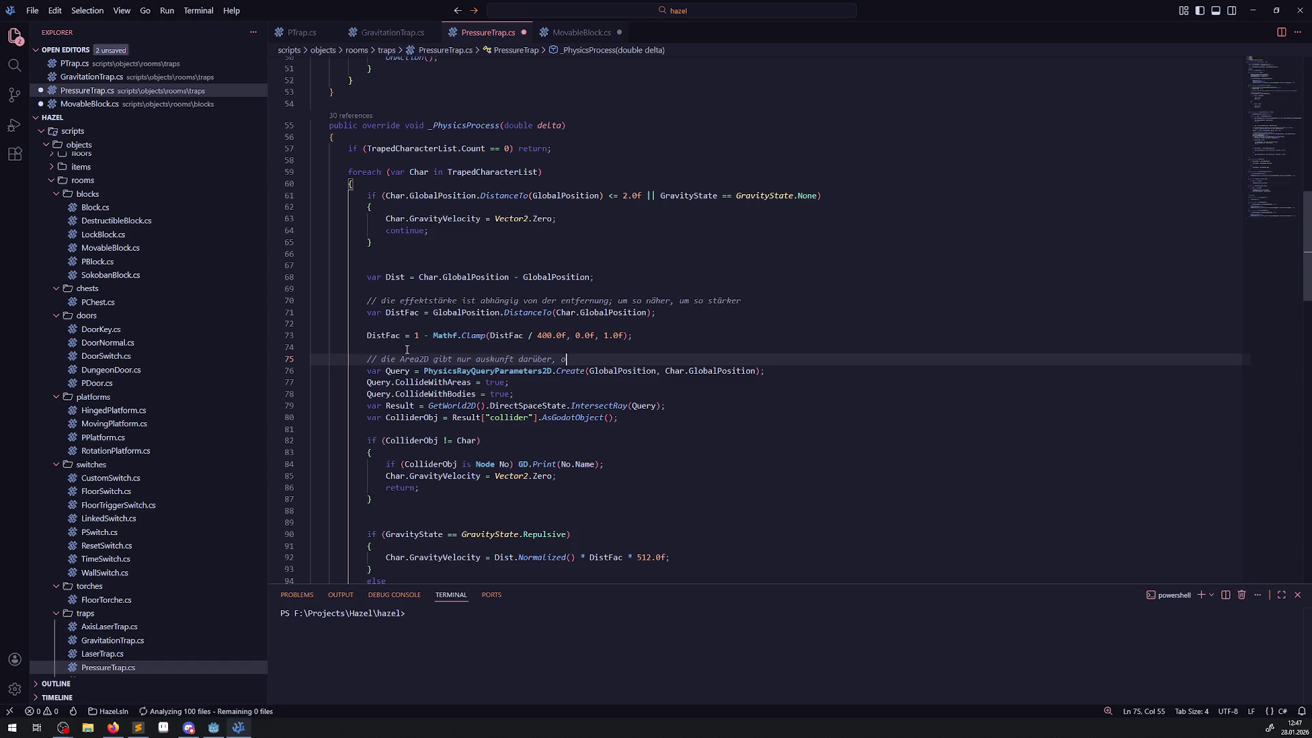
pyautogui.write('b eine figur im ')
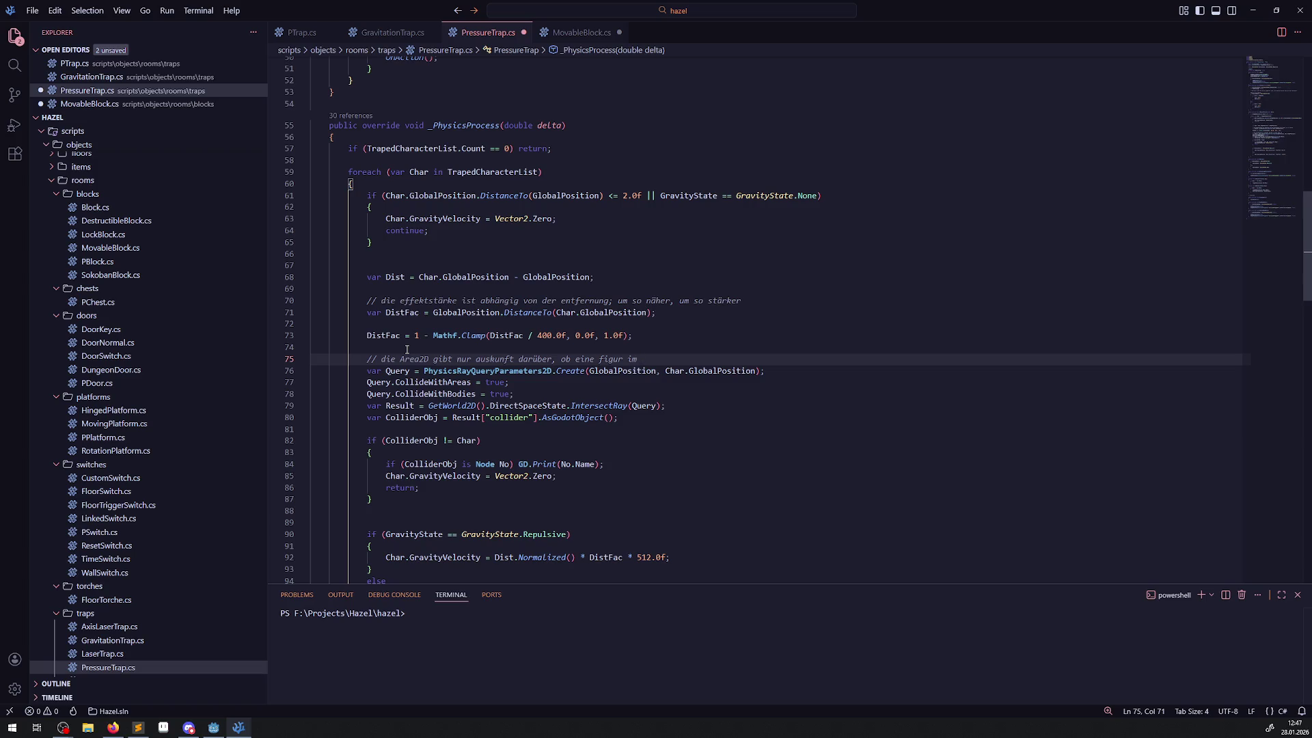
pyautogui.write('einflu')
pyautogui.write('ssbereich ist')
pyautogui.write(';')
# - Add a comment line saying the ray must hit the figure, otherwise no effect is applied
pyautogui.press('Return')
pyautogui.write('// u')
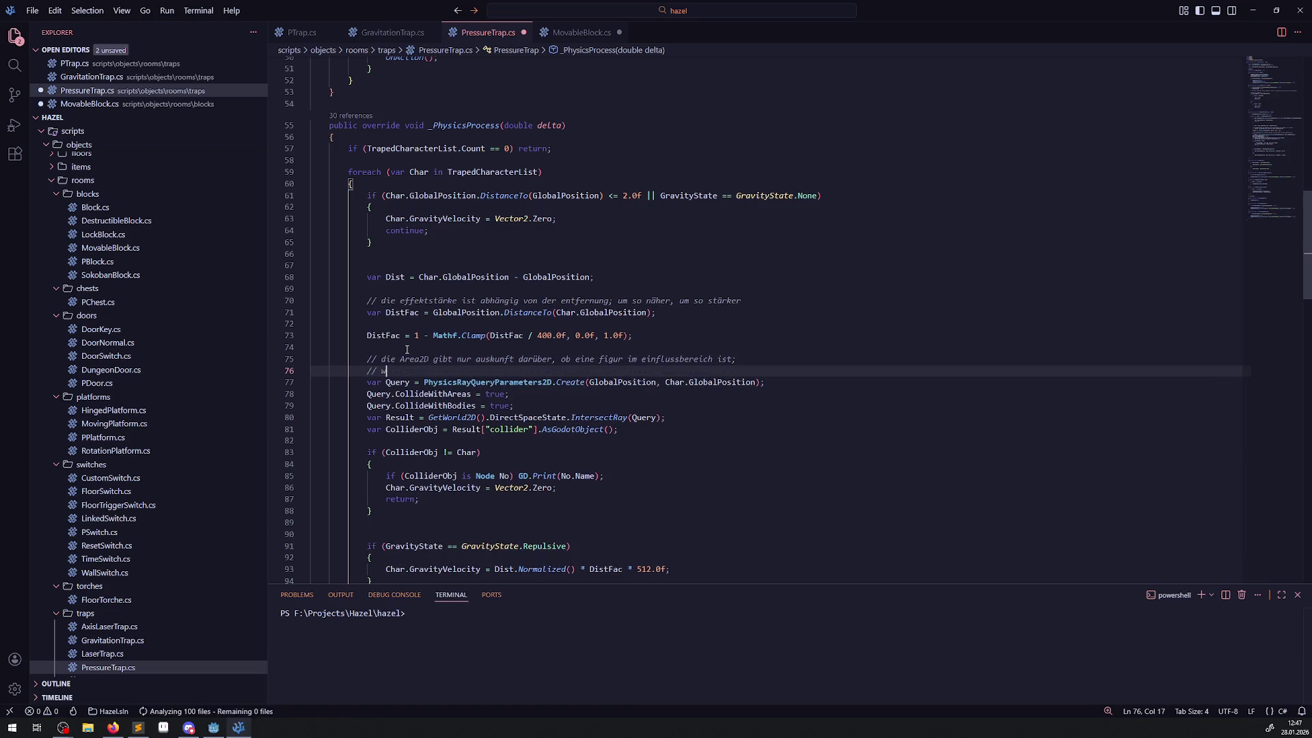
pyautogui.write('wir senden eine')
pyautogui.write('n ray aus, ')
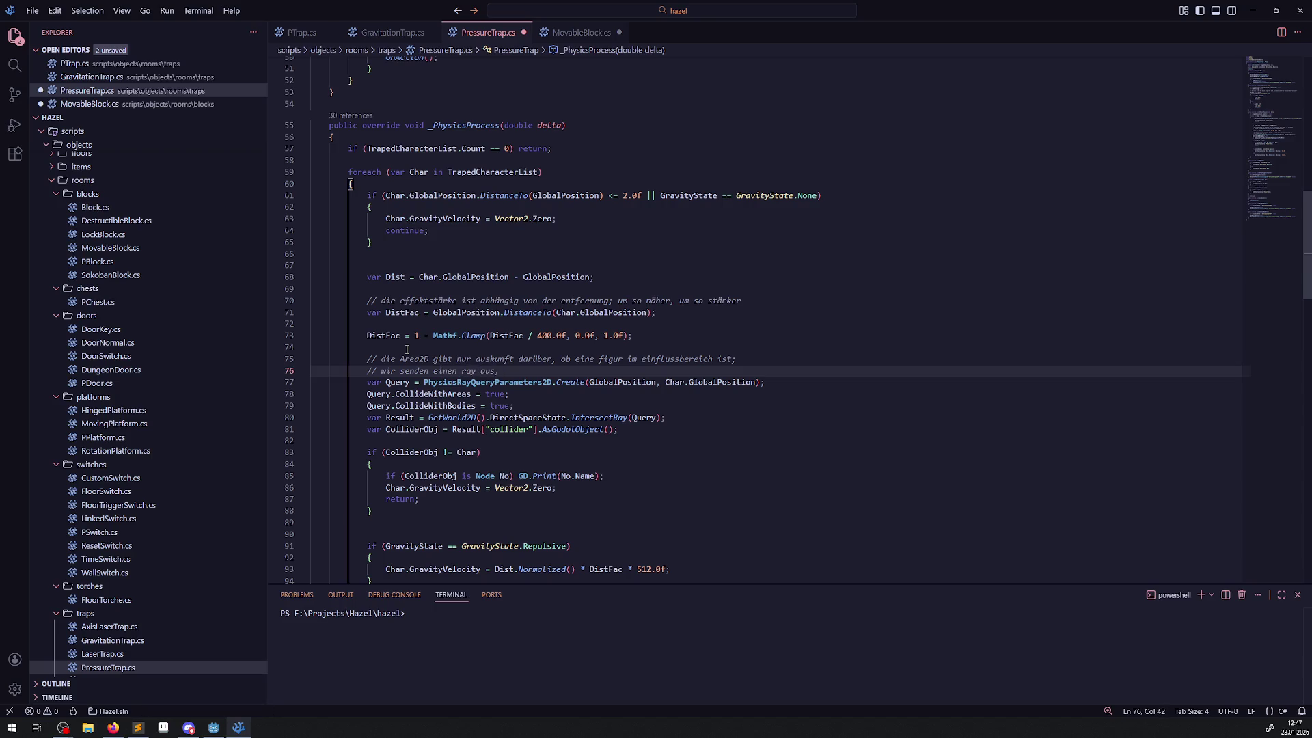
pyautogui.write('der als treffer')
pyautogui.moveTo(593, 419)
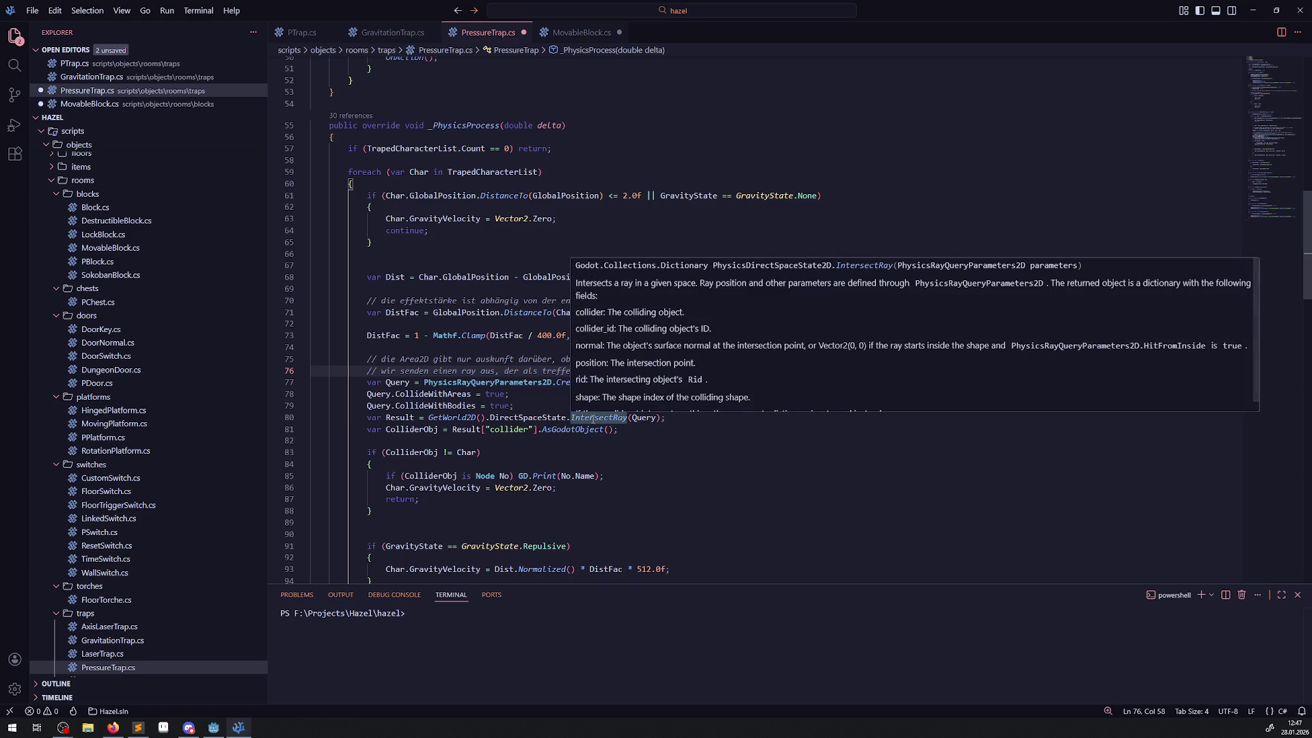
pyautogui.write('die ')
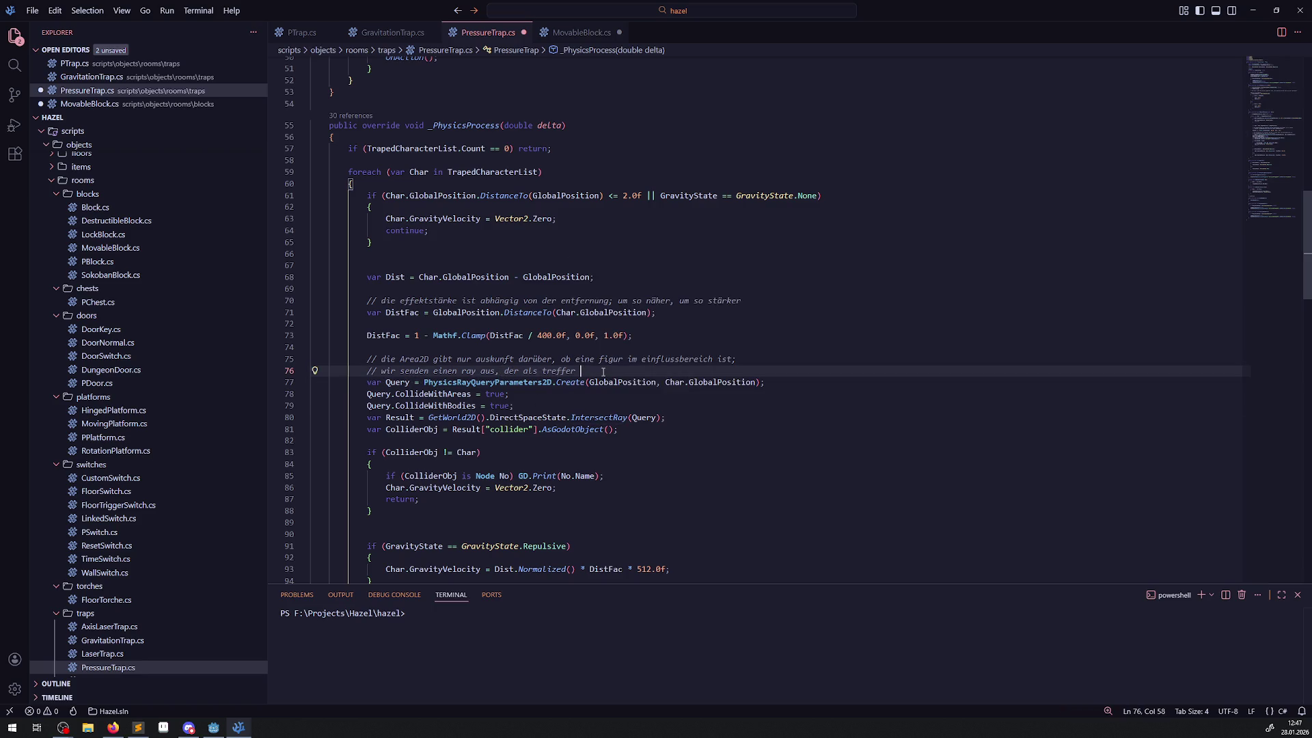
pyautogui.write('figur ')
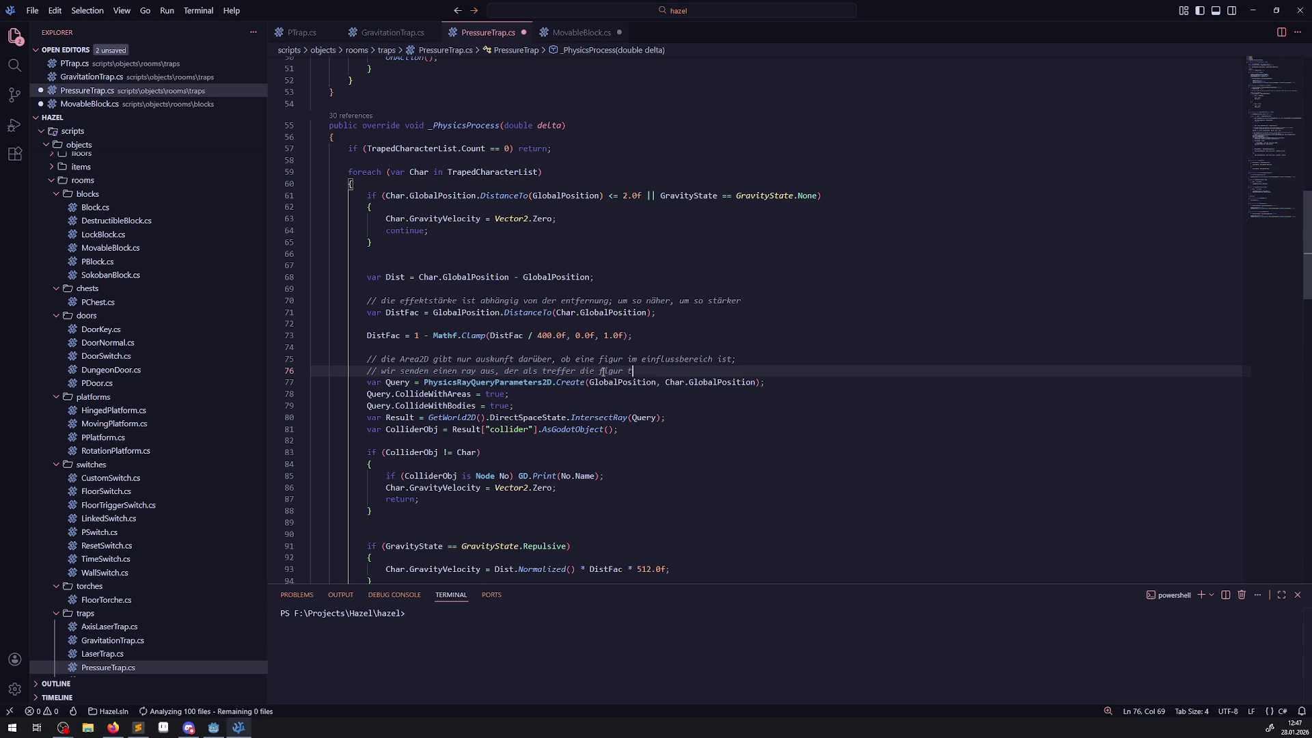
pyautogui.write('treffen muss, ')
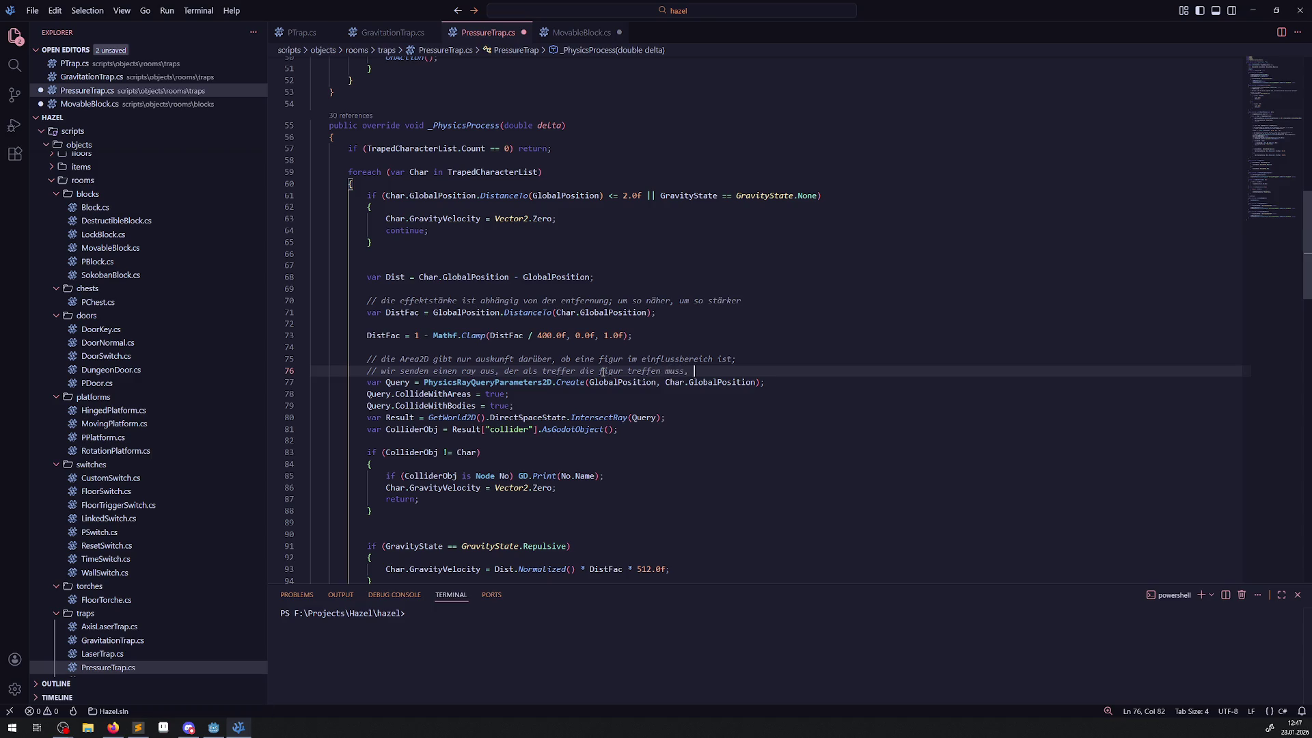
pyautogui.write('sonst wir')
pyautogui.write('d kein ')
pyautogui.write('effekt d')
pyautogui.write('angewendet')
# - Add a final comment line saying blocks and other figures can block the air pressure, and save
pyautogui.press('Return')
pyautogui.write('// dH das')
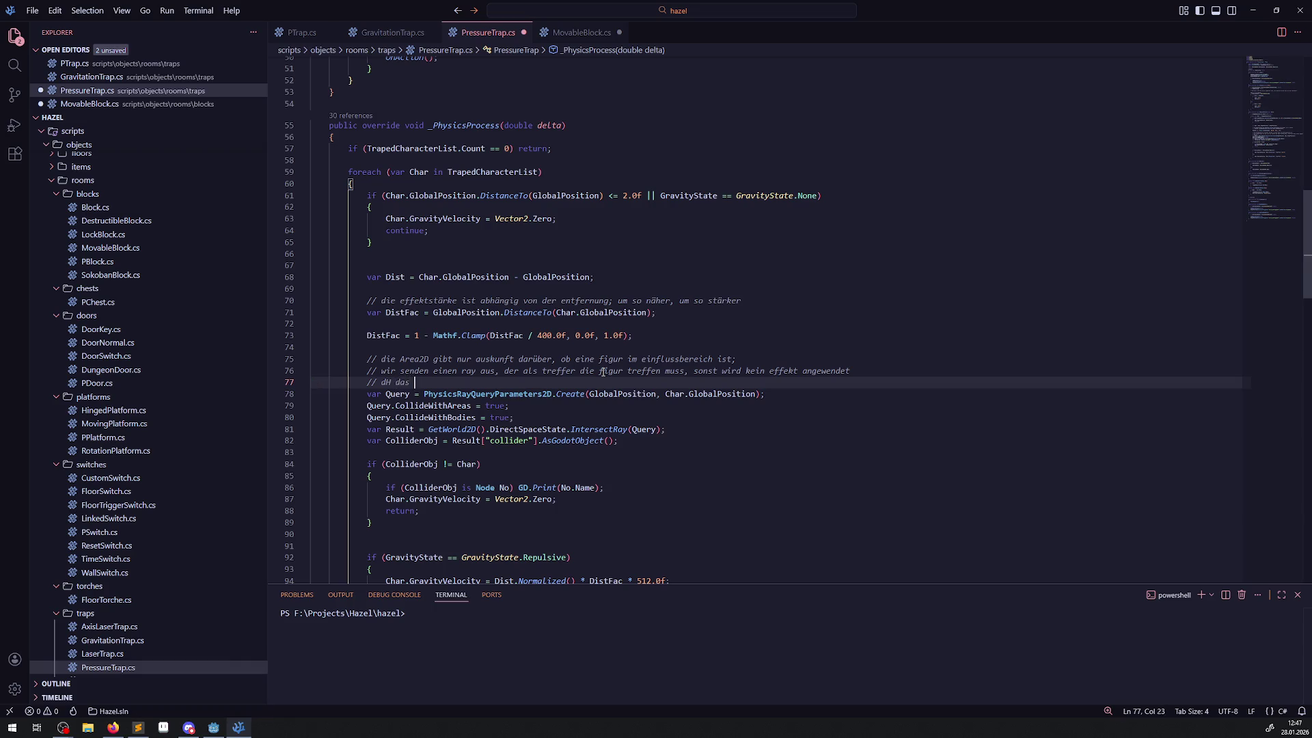
pyautogui.write(' blöcke, f')
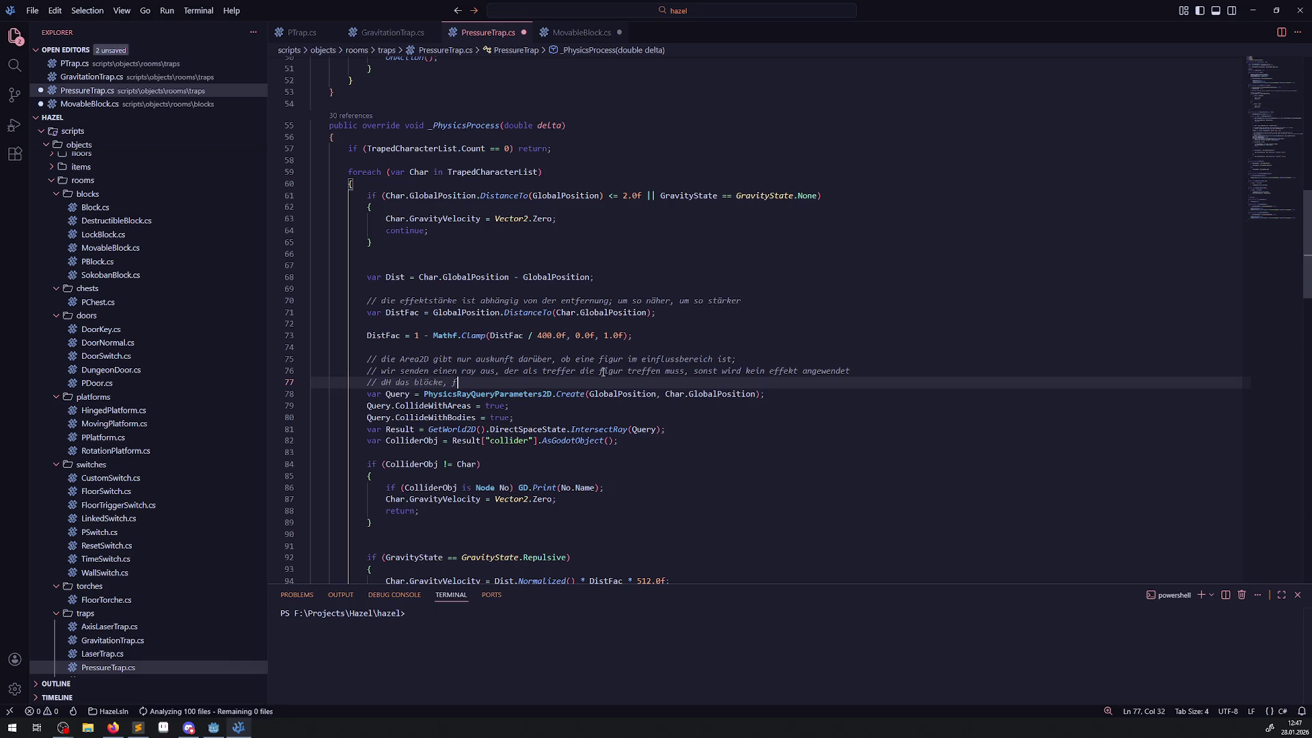
pyautogui.write('dndere figuren ')
pyautogui.write('usw.')
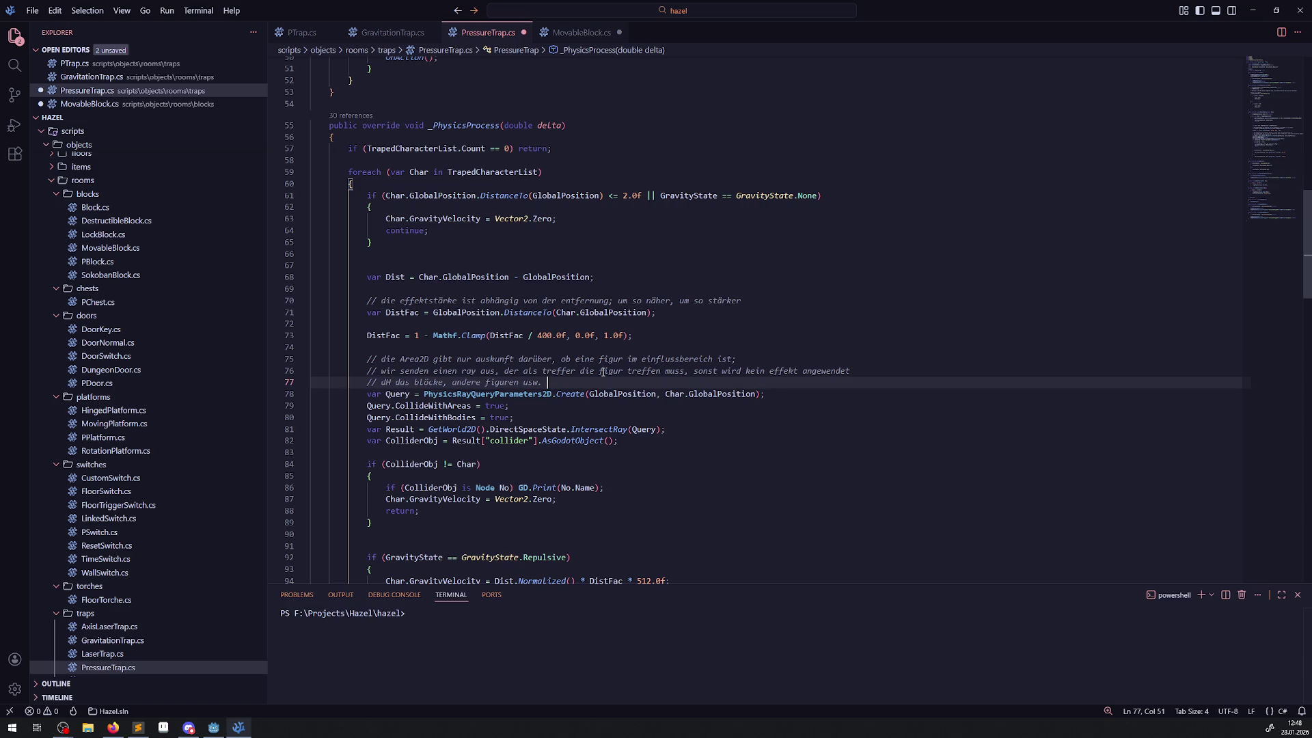
pyautogui.write('den')
pyautogui.write('luftdruck')
pyautogui.write(' entsprechend ')
pyautogui.write('verhinde')
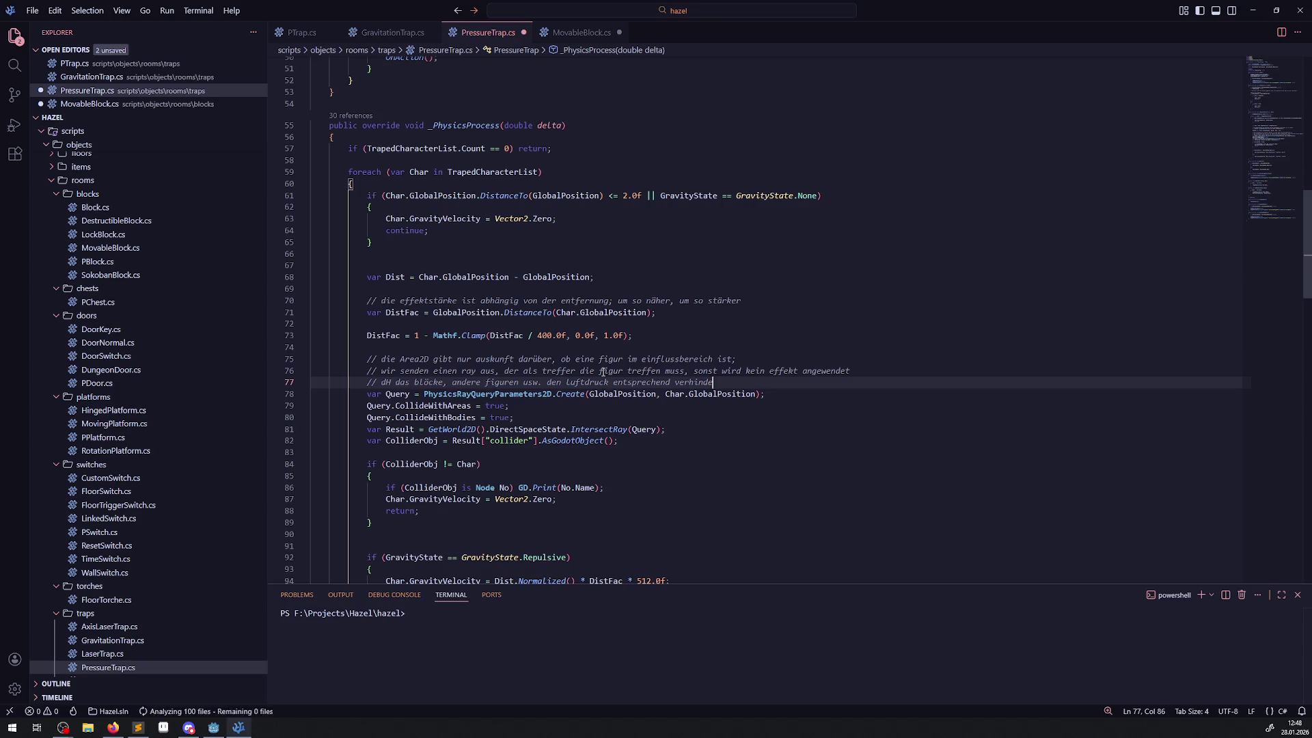
pyautogui.write('rn können')
pyautogui.press('Return')
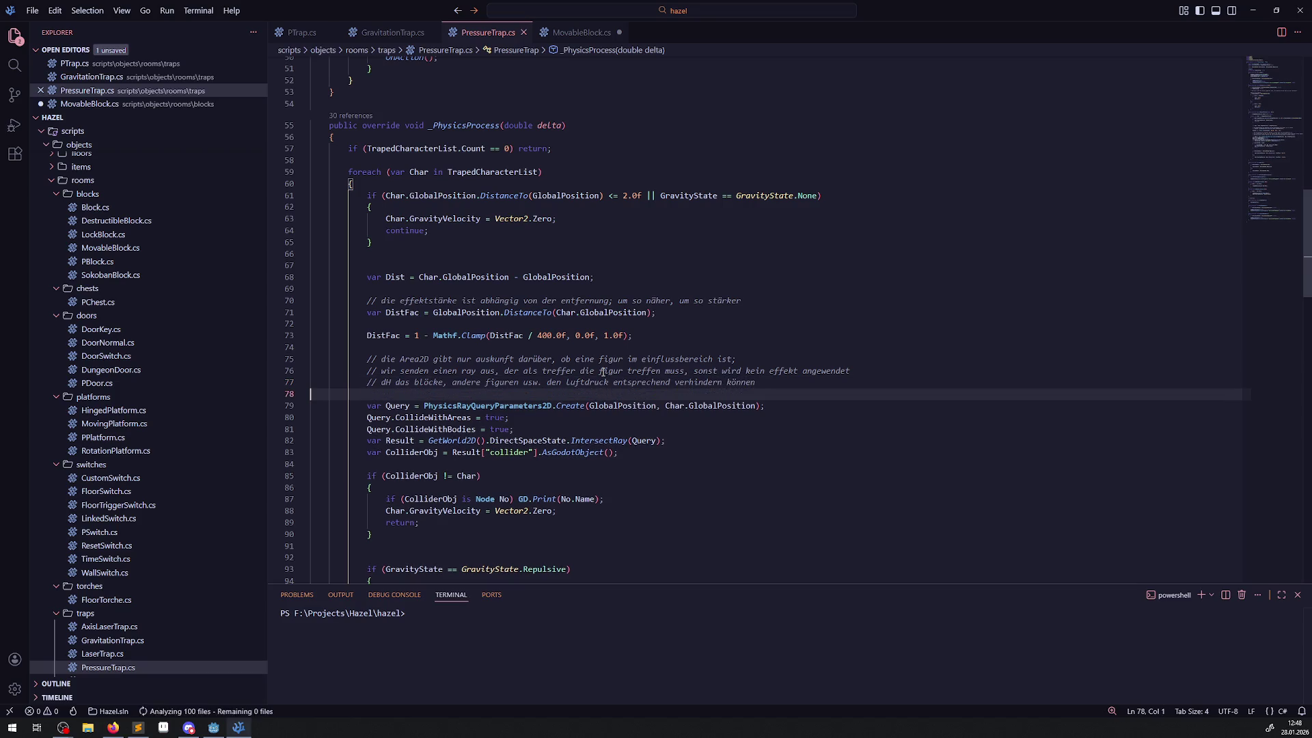
pyautogui.hotkey('ctrl', 's')
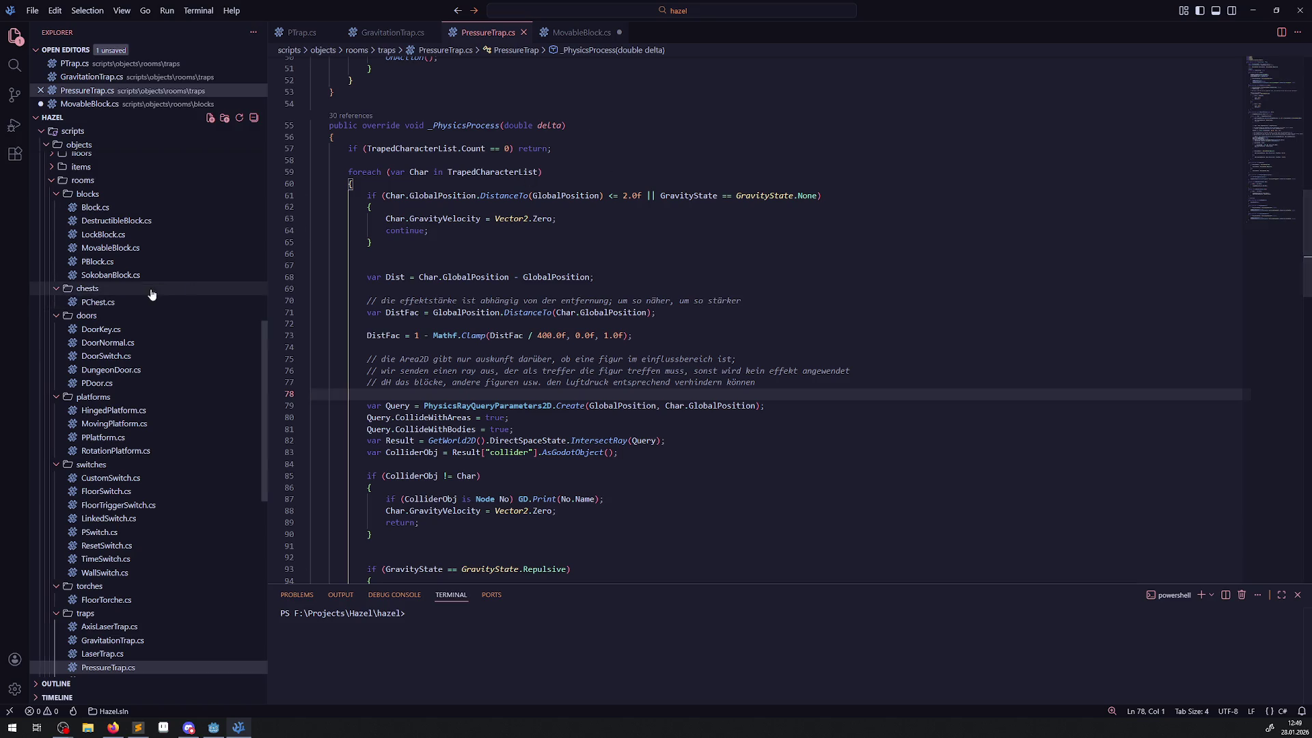
# - Switch back to the Godot editor showing the RoomTest03 trap room
pyautogui.click(214, 727)
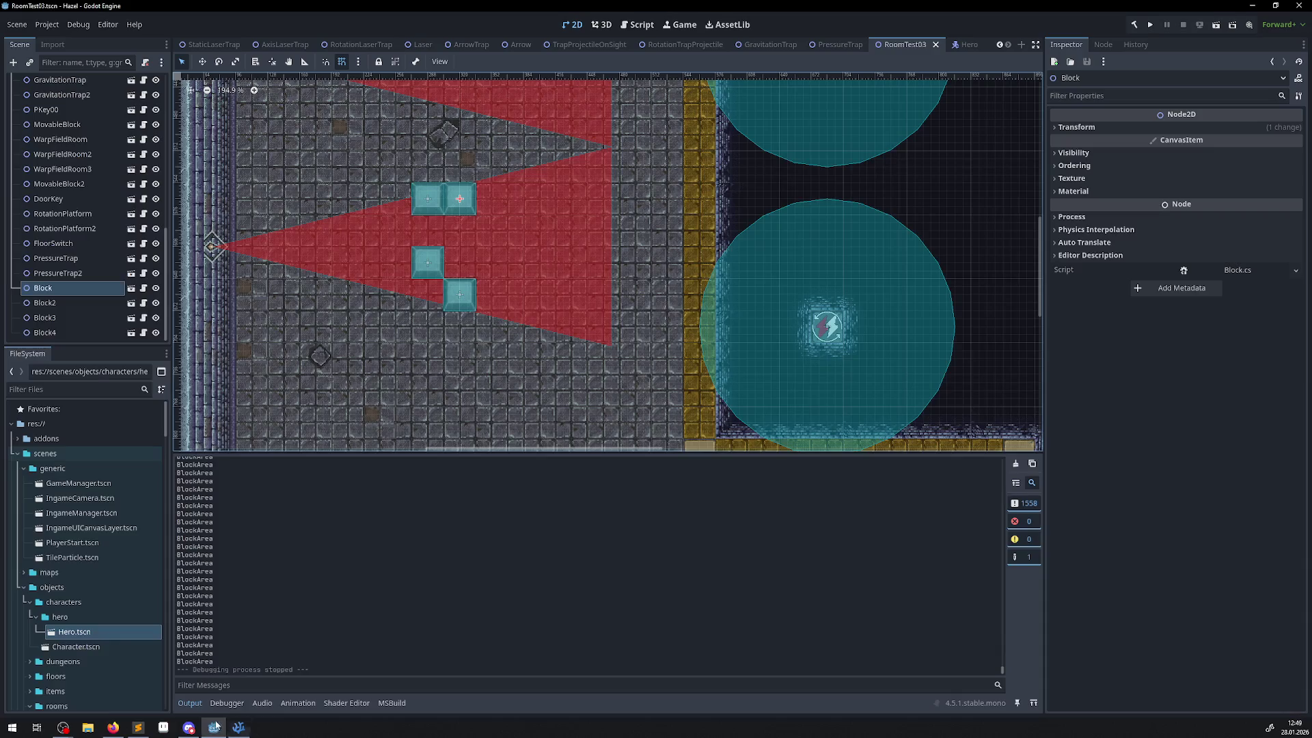
# - Run the project and bring the running game window into view
pyautogui.click(1154, 25)
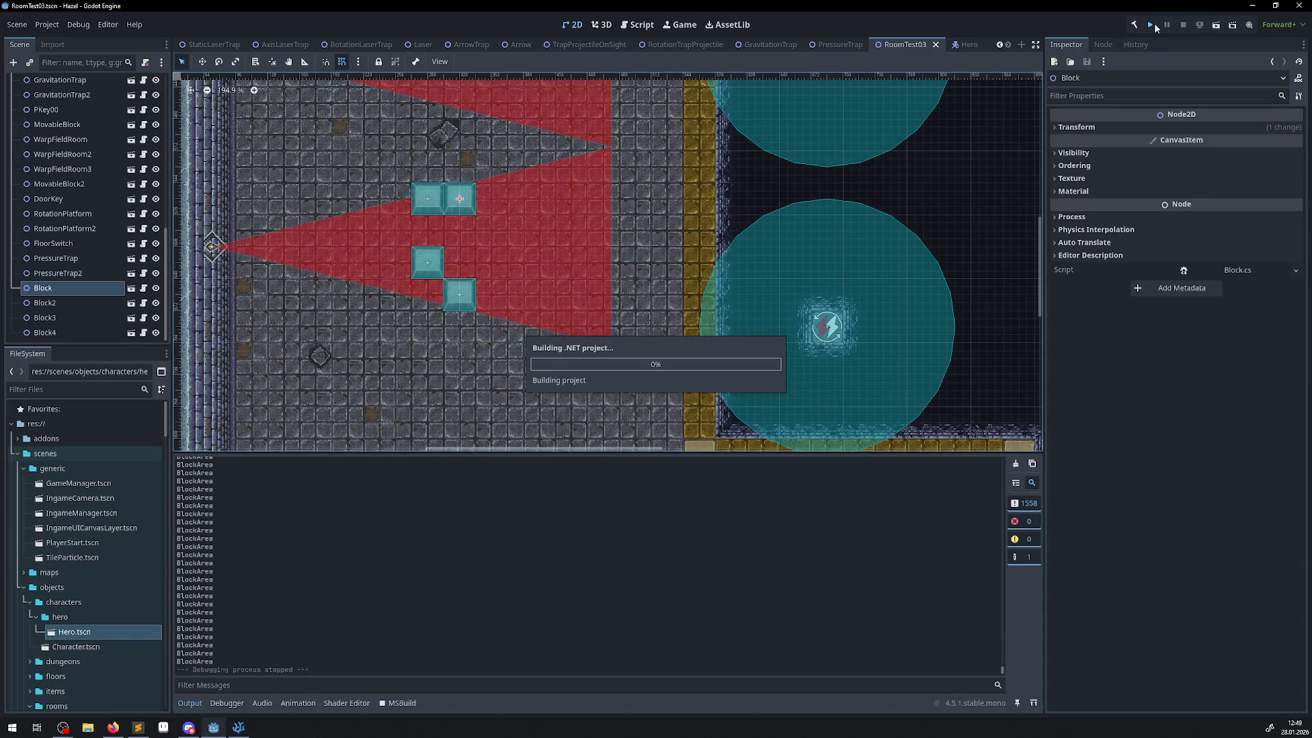
pyautogui.click(240, 729)
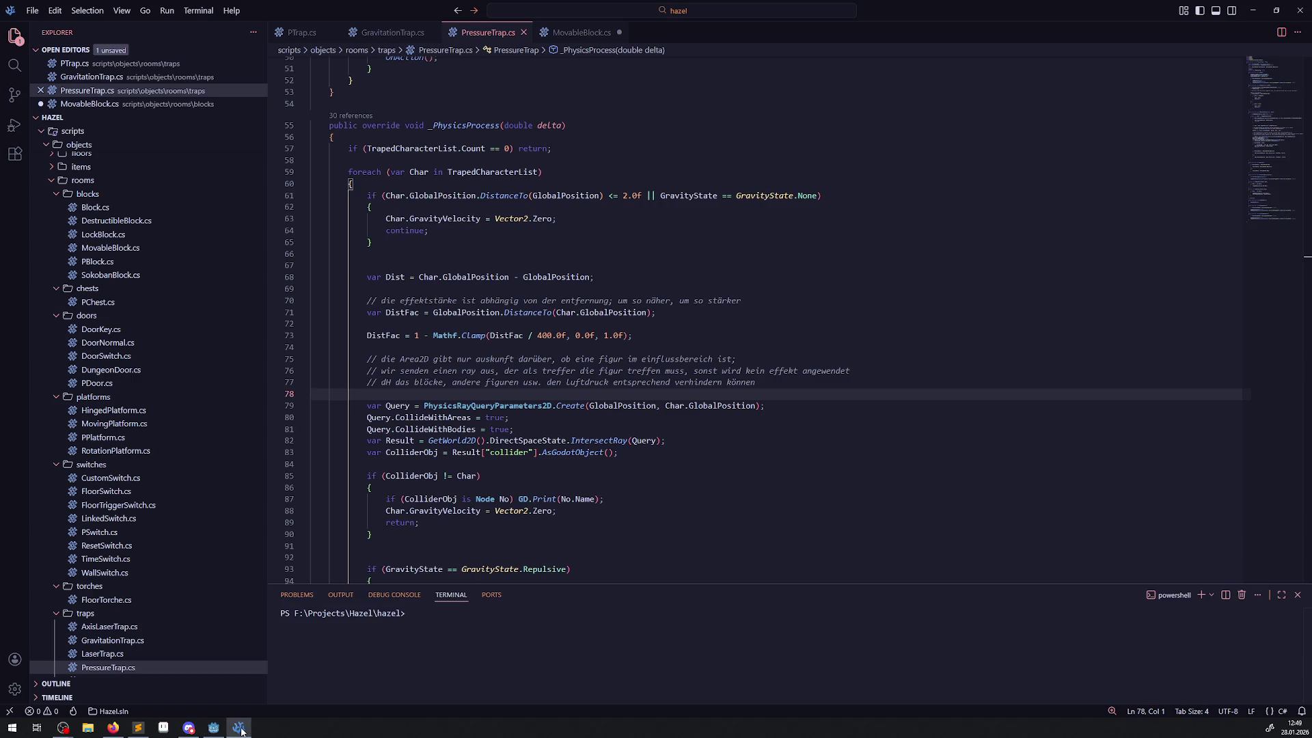
pyautogui.click(242, 732)
pyautogui.click(213, 728)
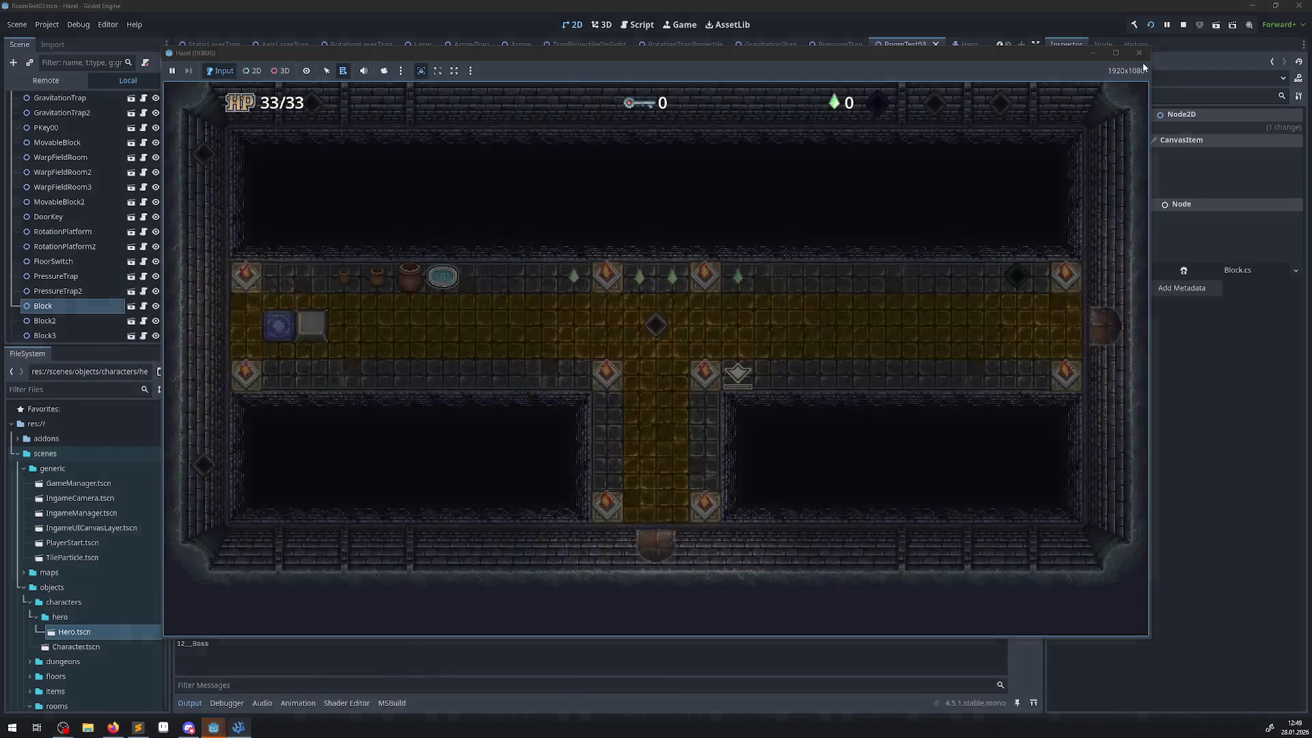
pyautogui.click(1139, 60)
# - Back in PressureTrap.cs, select the GD.Print debug line inside the collider check
pyautogui.click(238, 727)
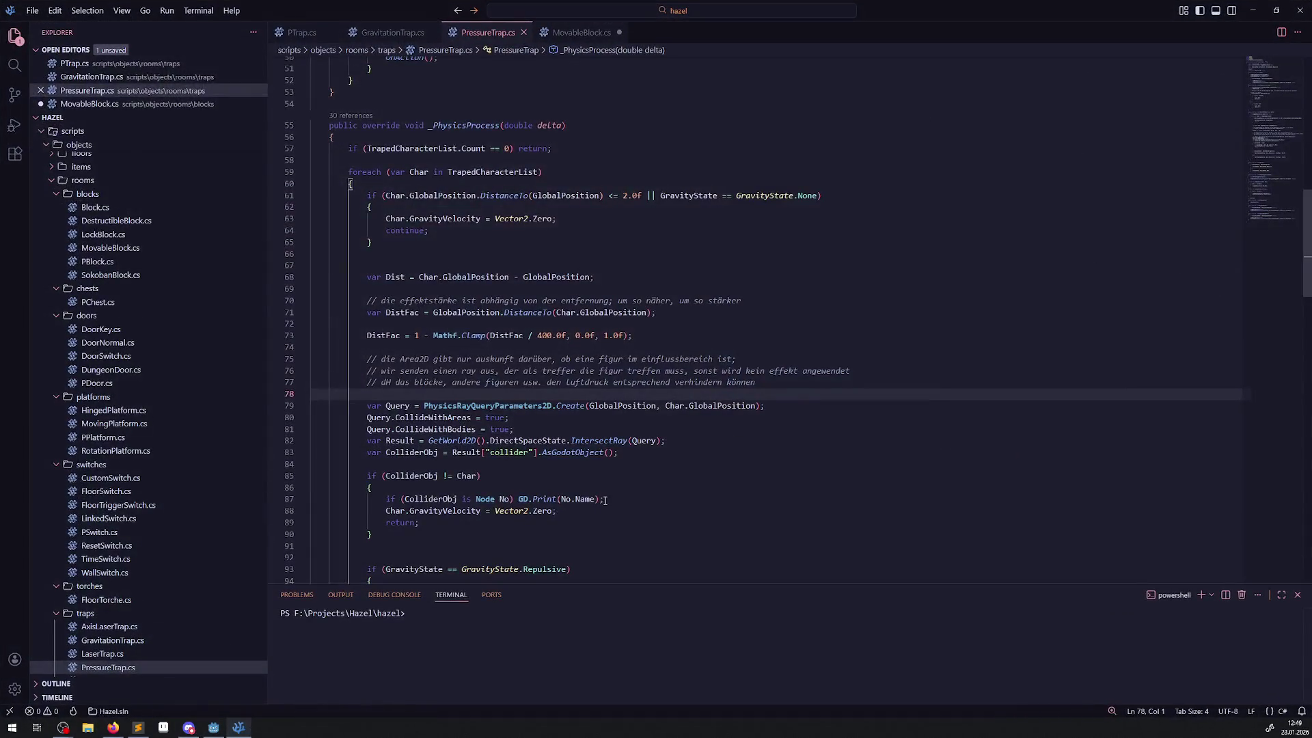
pyautogui.click(605, 499)
pyautogui.hotkey('shift', 'Home')
pyautogui.hotkey('shift', 'Home')
# - Delete the GD.Print line and add the comment '// nicht die zielfigur wurde getroffen!' above the check
pyautogui.press('BackSpace')
pyautogui.press('BackSpace')
pyautogui.click(403, 466)
pyautogui.press('Return')
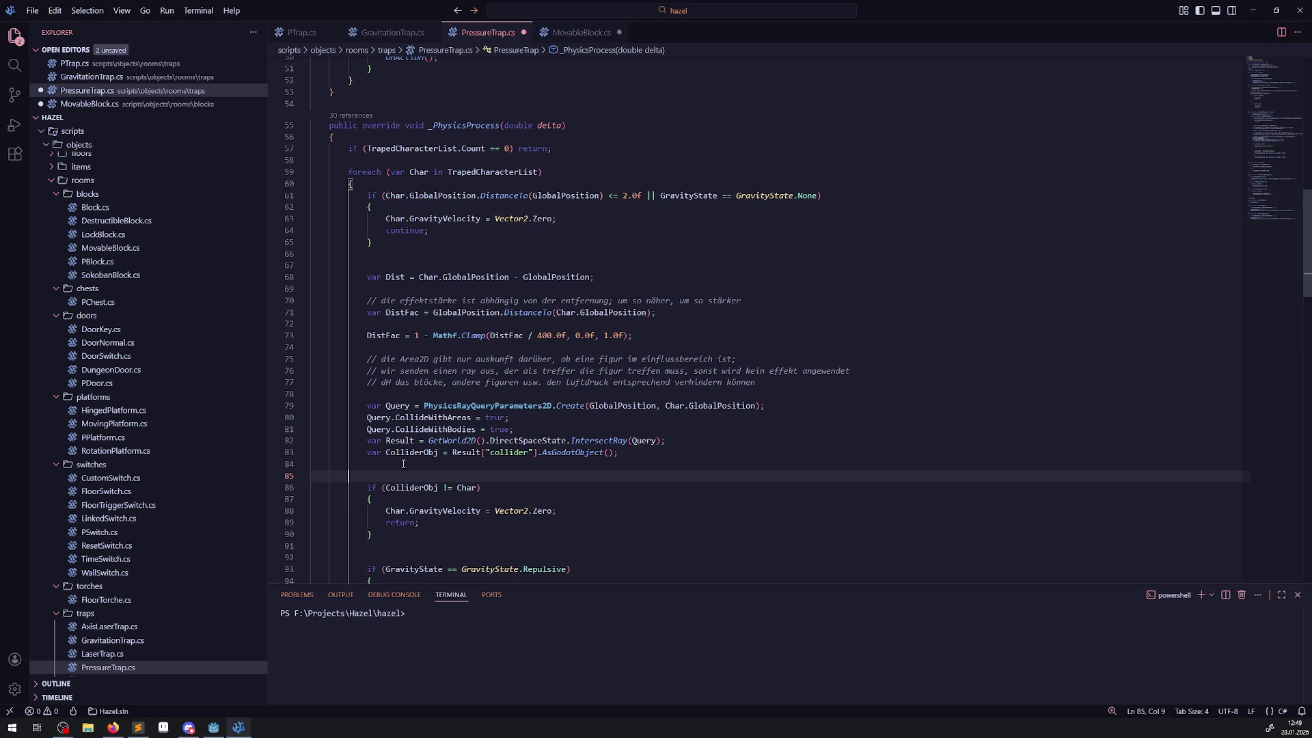
pyautogui.write('// nicht der')
pyautogui.press('BackSpace')
pyautogui.press('BackSpace')
pyautogui.press('BackSpace')
pyautogui.write('ie zielfigur wurde ')
pyautogui.write('ge')
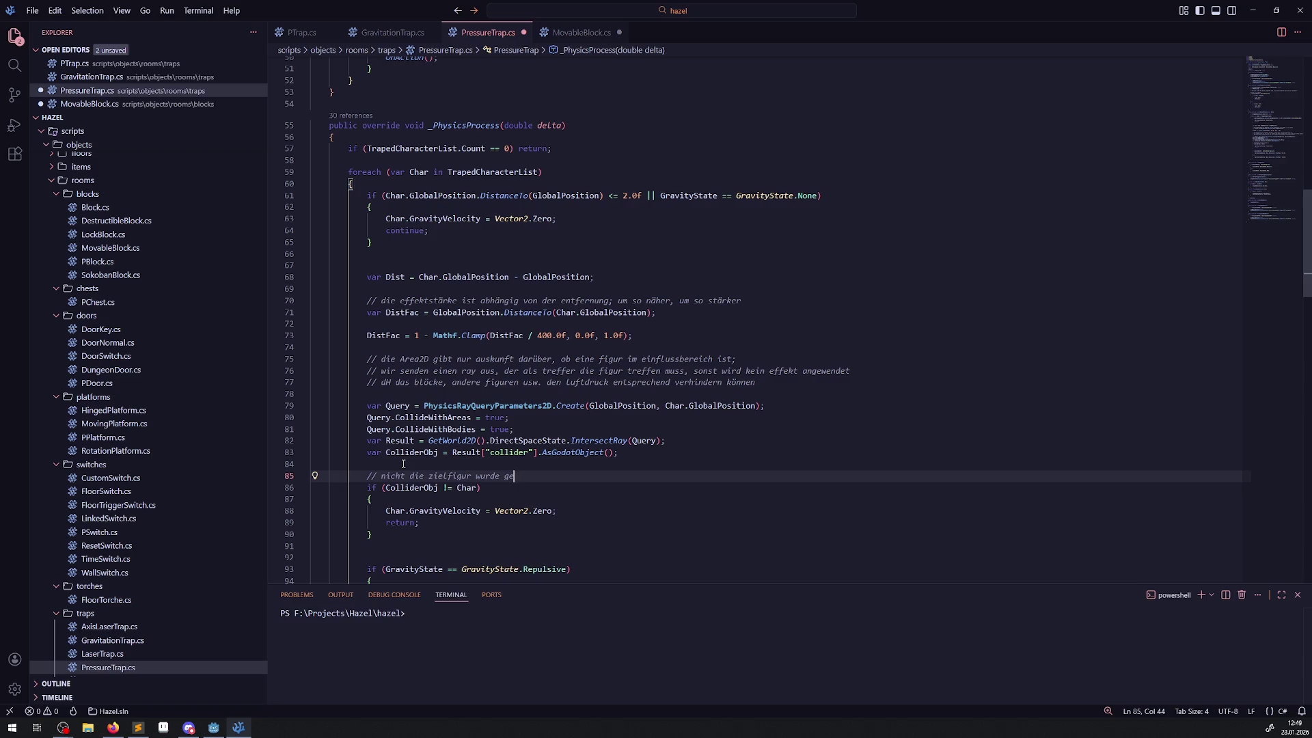
pyautogui.write('troffen!')
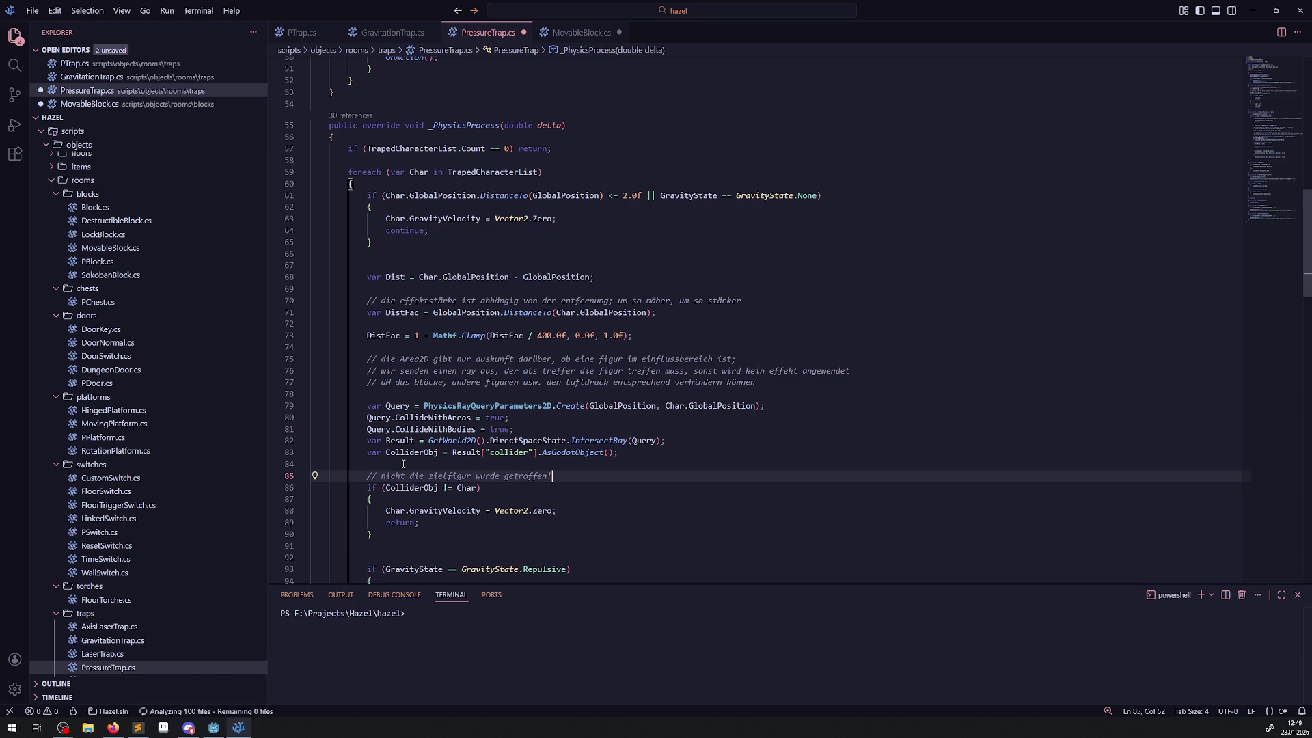
# - Replace the check's return with continue, save the script, and return to Godot
pyautogui.scroll(-2, 394, 517)
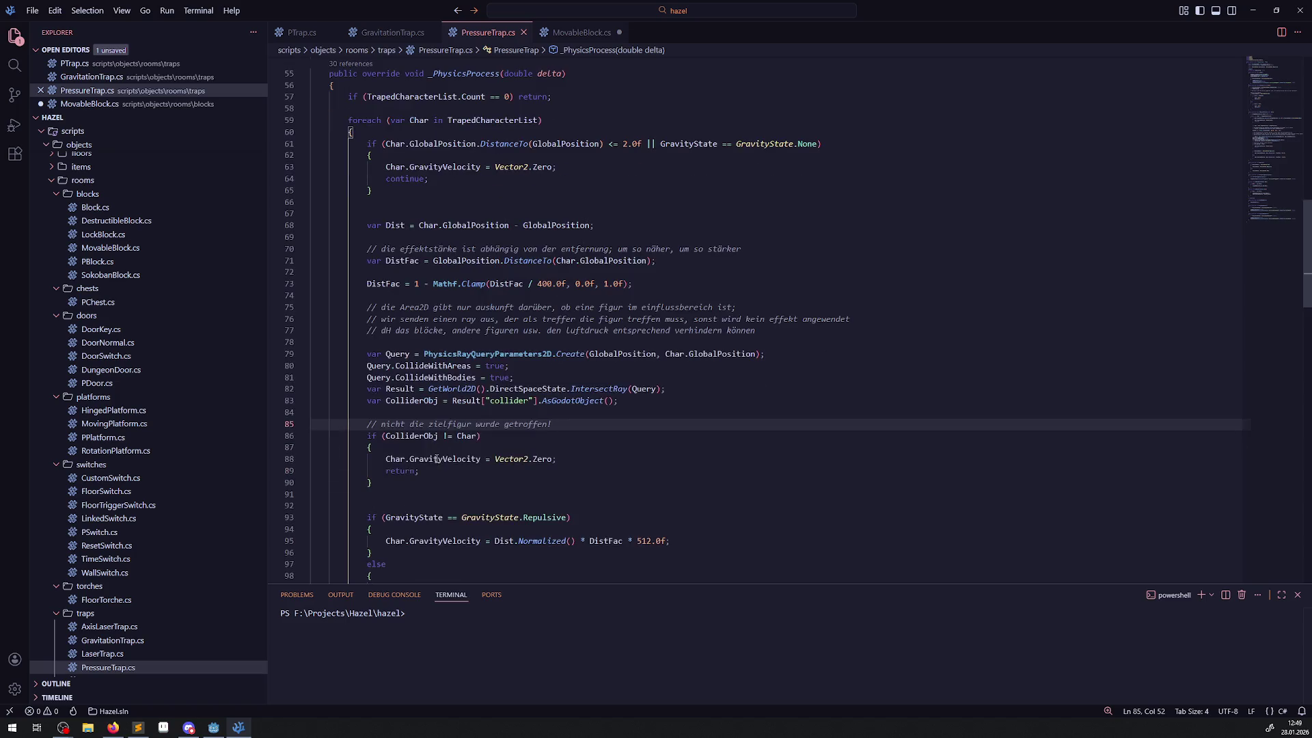
pyautogui.click(383, 508)
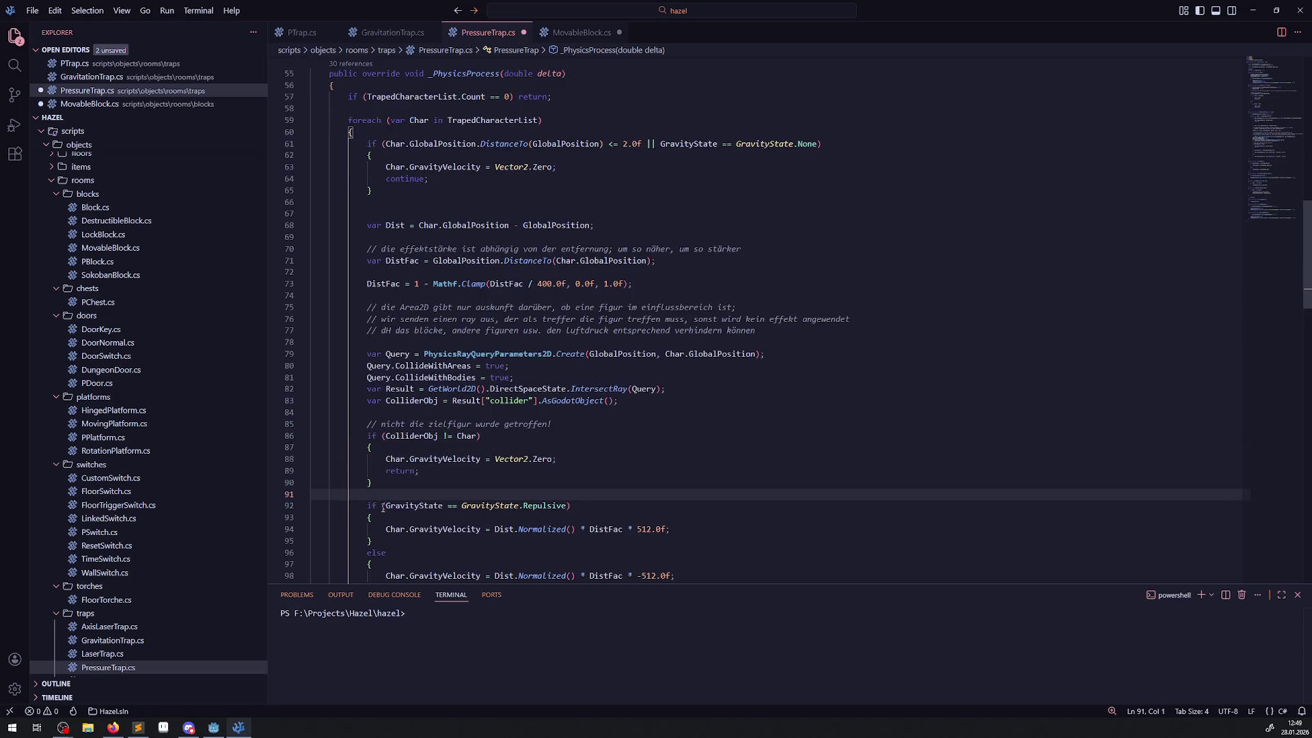
pyautogui.scroll(-2, 383, 508)
pyautogui.doubleClick(400, 394)
pyautogui.write('cont;')
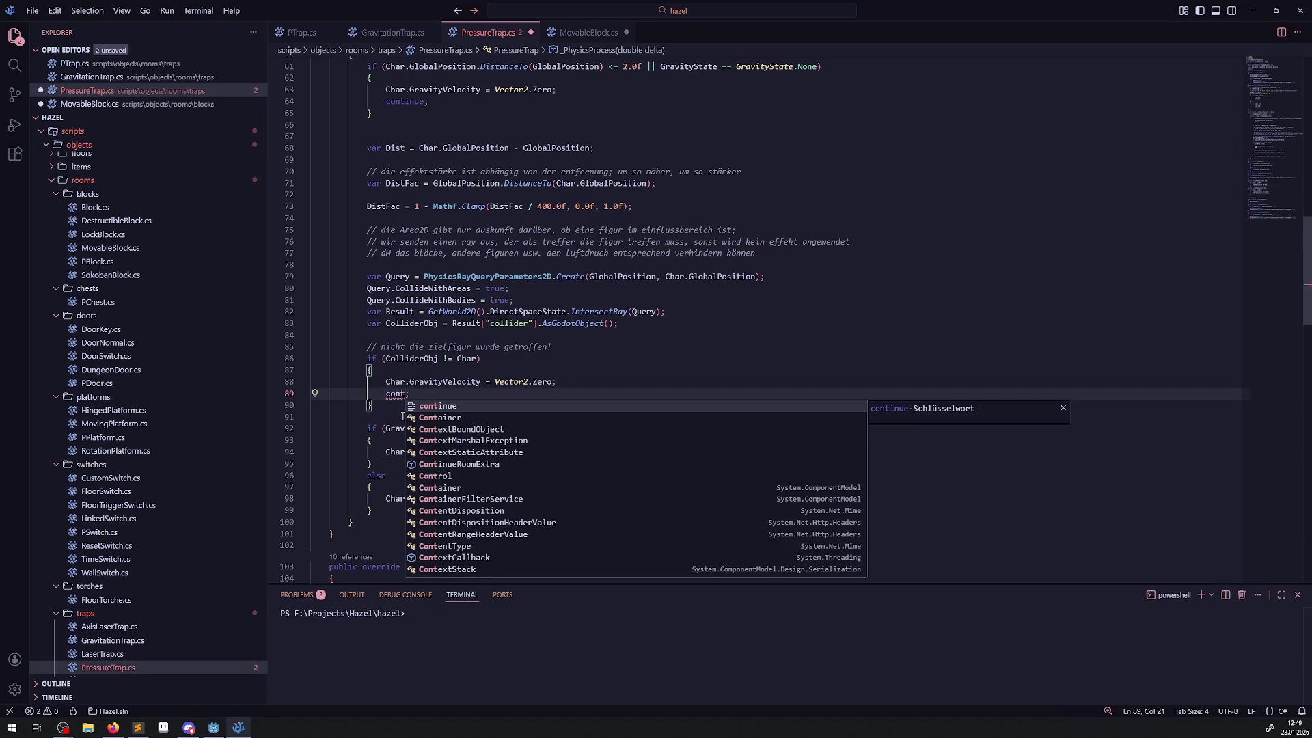
pyautogui.press('Return')
pyautogui.hotkey('ctrl', 's')
pyautogui.click(458, 405)
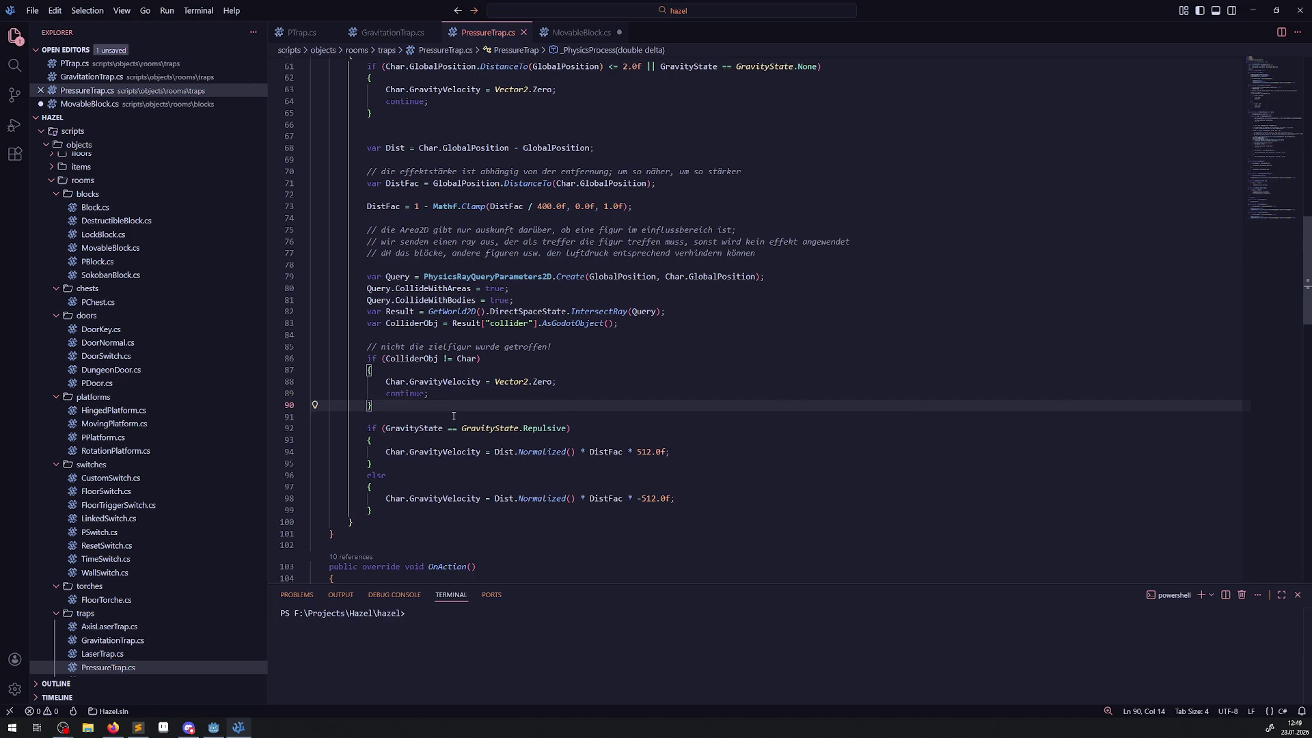
pyautogui.click(214, 729)
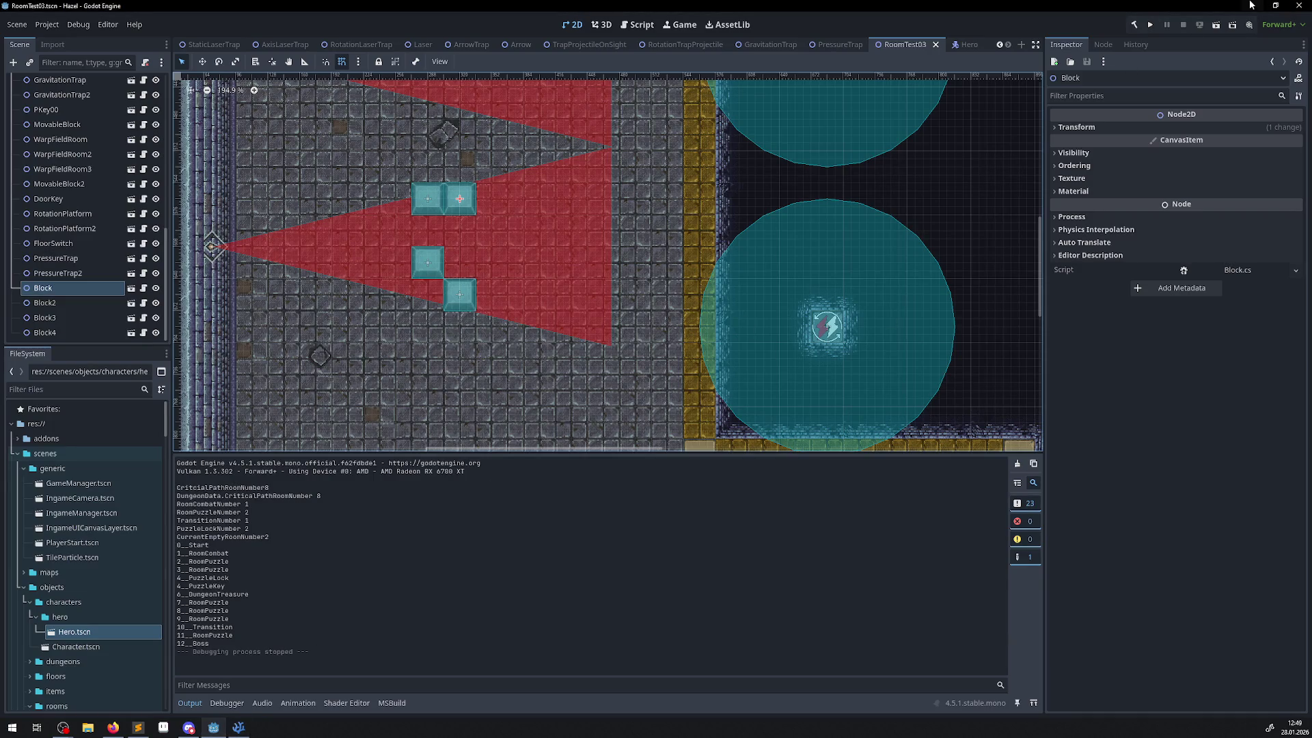
# - Run the project and walk the hero up past the arrow traps and across the bright bridge
pyautogui.click(1150, 25)
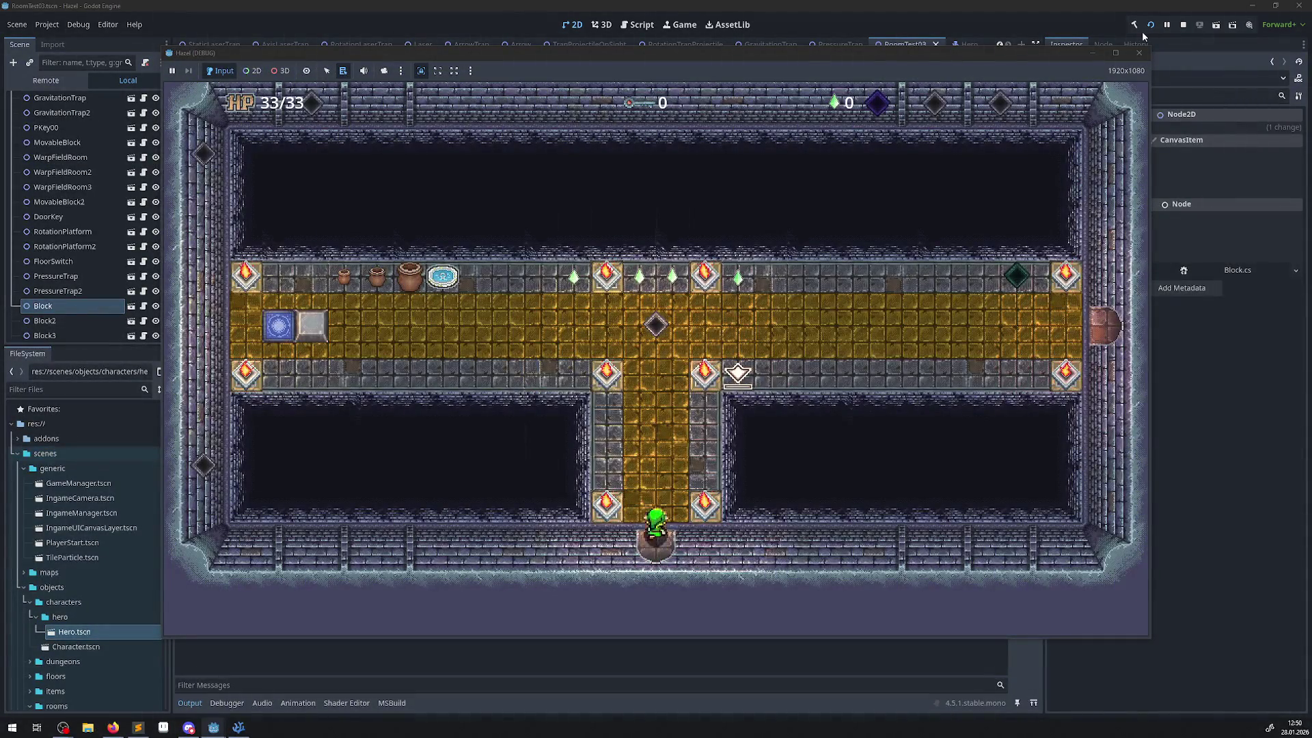
pyautogui.press('Up')
pyautogui.press('Left')
pyautogui.press('Left')
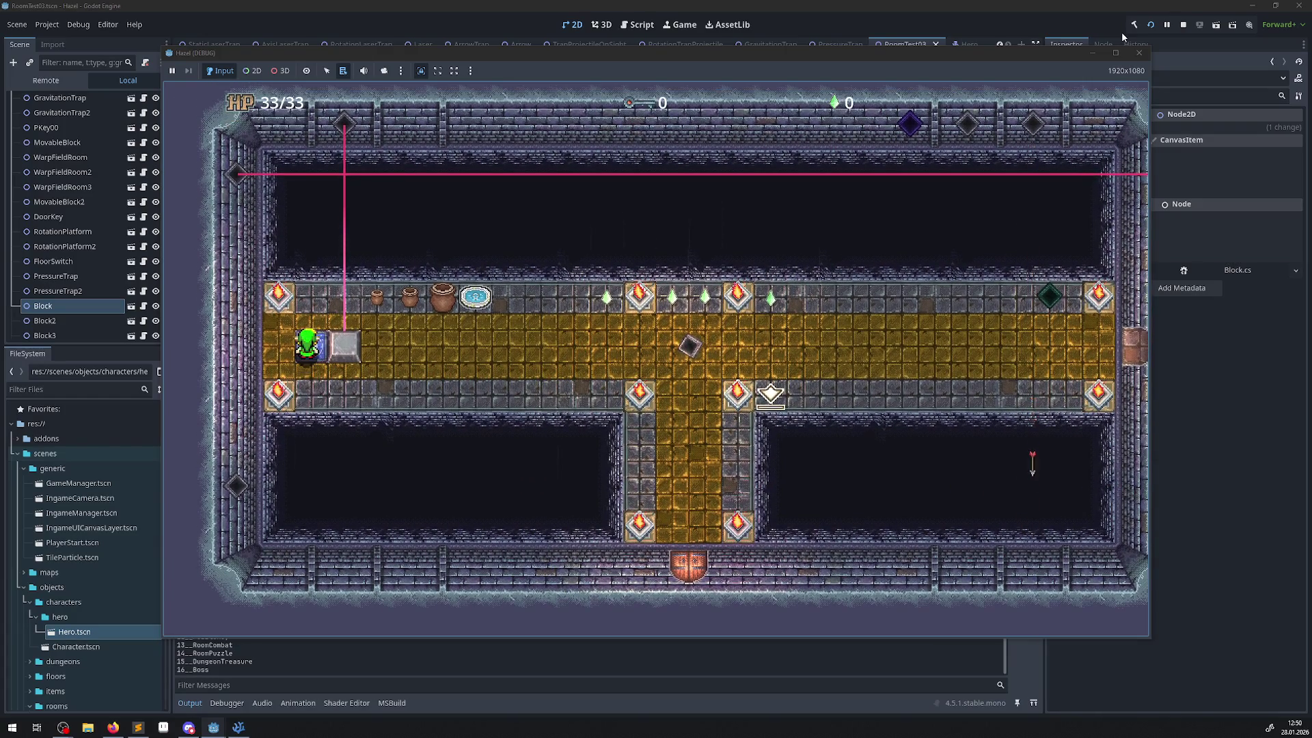
pyautogui.press('Up')
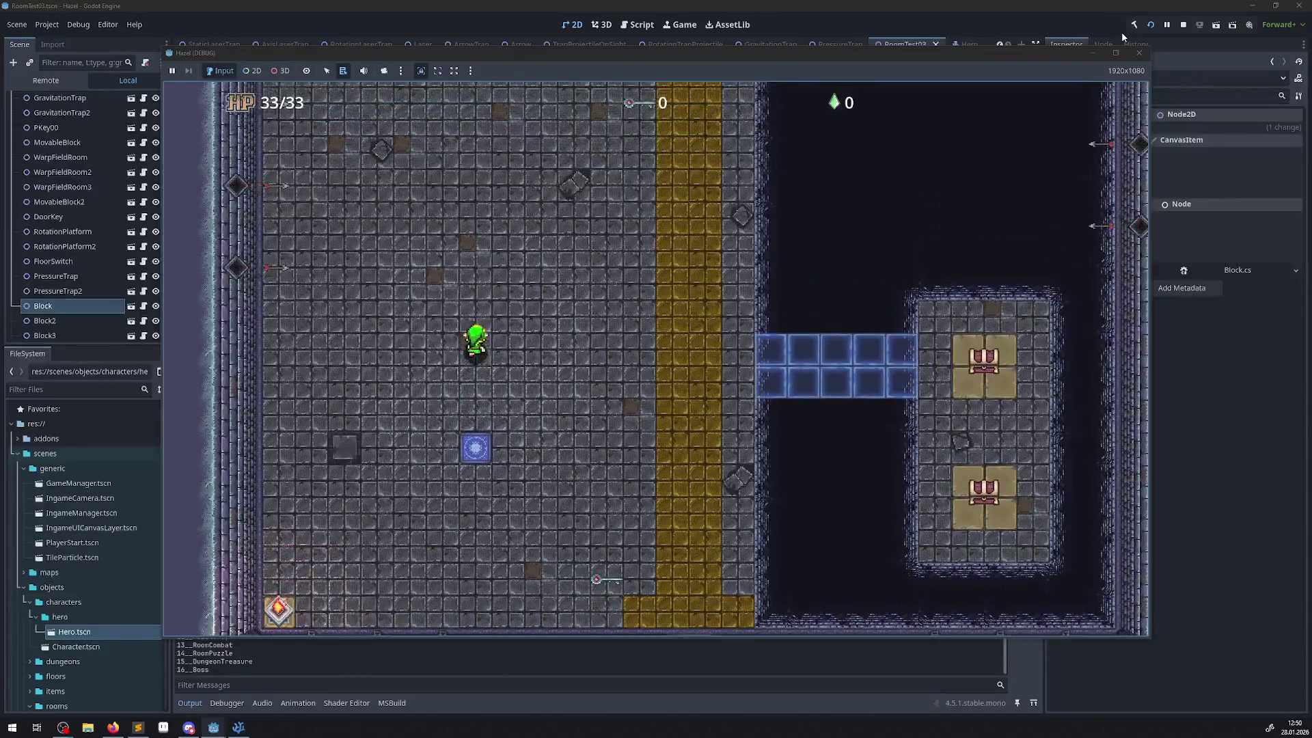
pyautogui.press('Up')
pyautogui.press('Right')
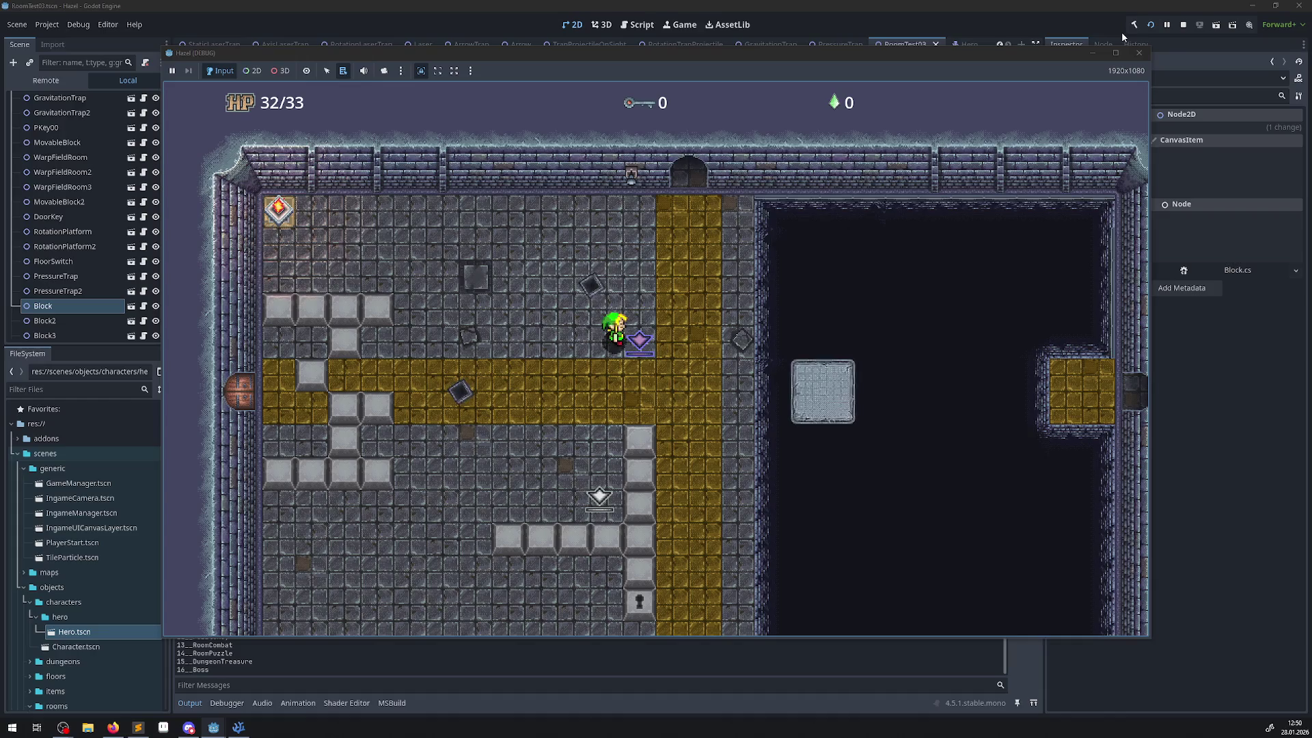
pyautogui.press('Up')
pyautogui.press('Right')
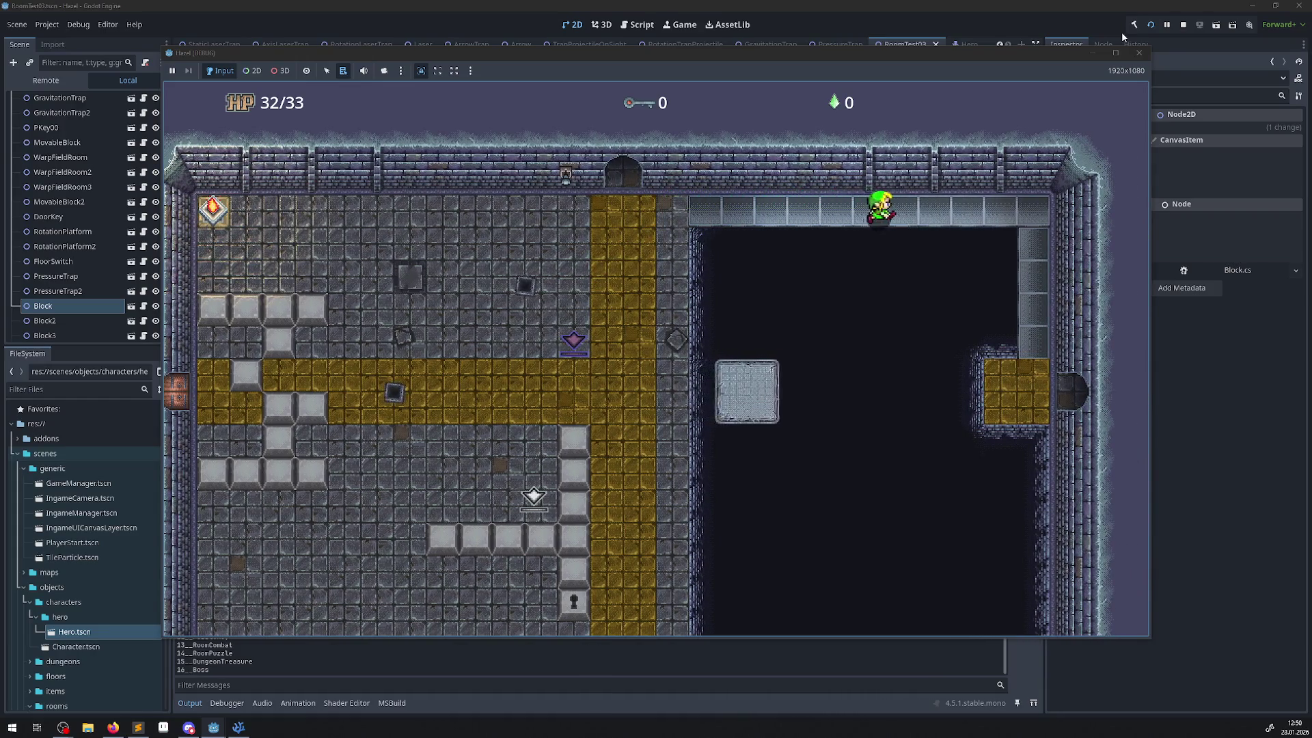
# - Walk through the door into the next room and around the blocks toward the pressure traps
pyautogui.press('Down')
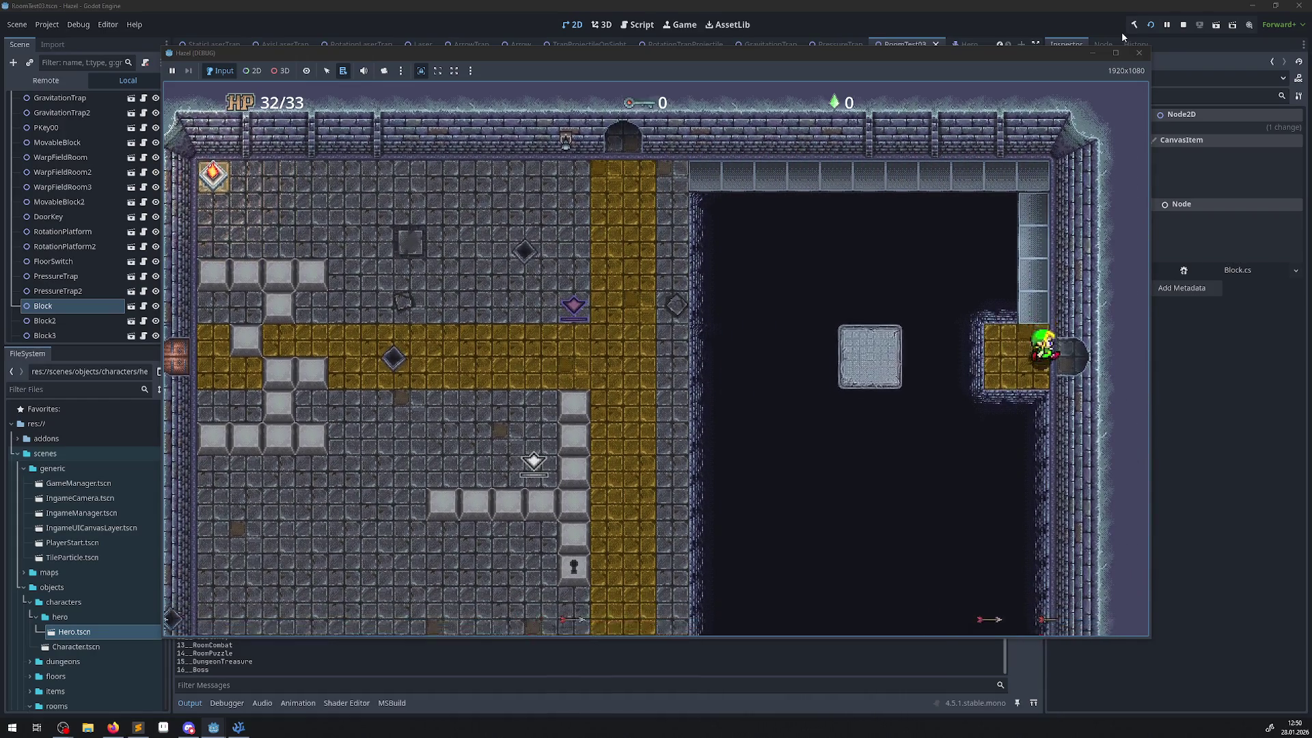
pyautogui.press('Right')
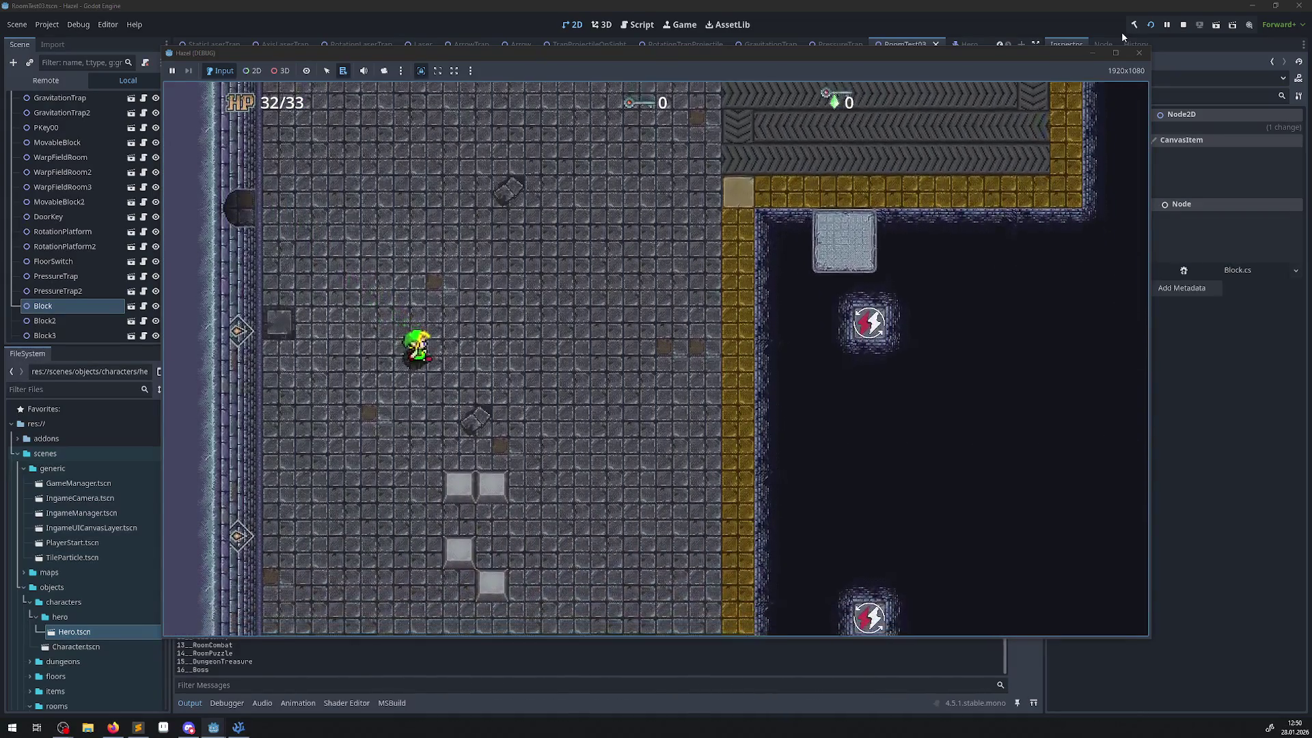
pyautogui.press('Down')
pyautogui.press('Left')
pyautogui.press('Up')
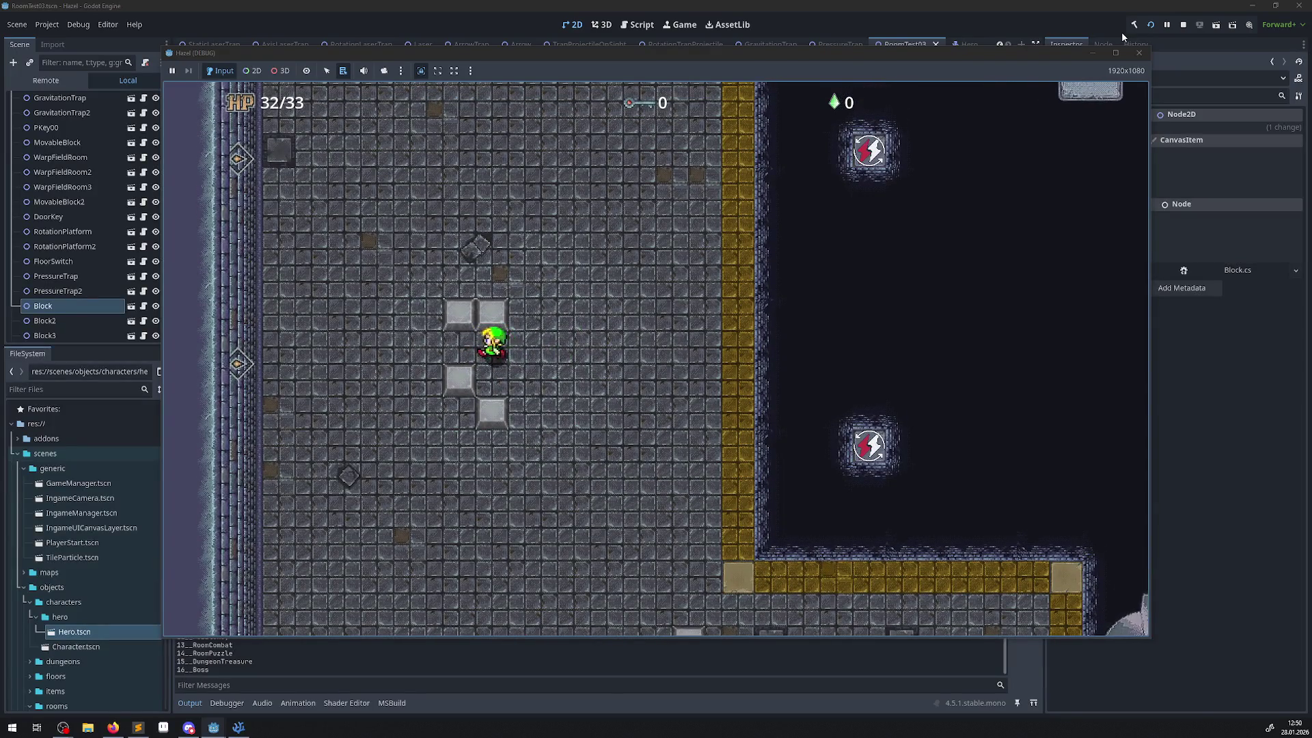
pyautogui.press('Right')
pyautogui.press('Right')
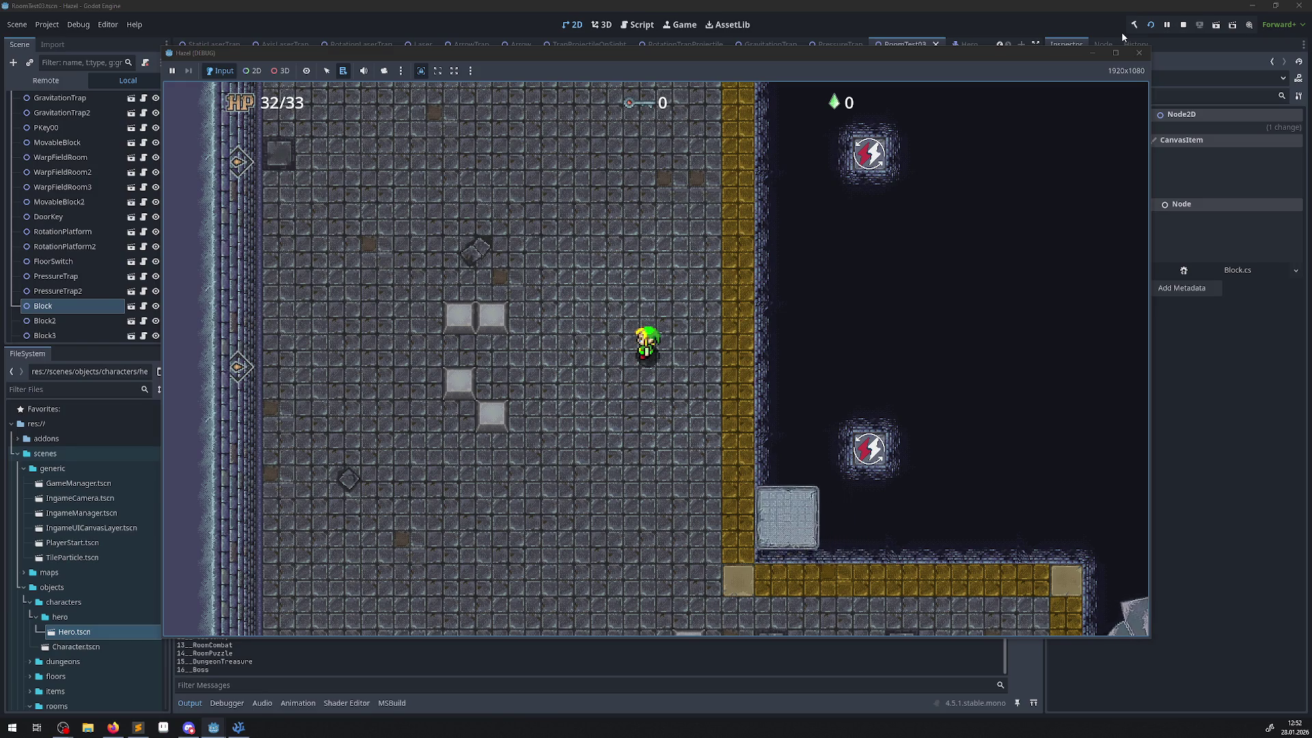
# - Walk the hero left, up and right away from the trap
pyautogui.press('Left')
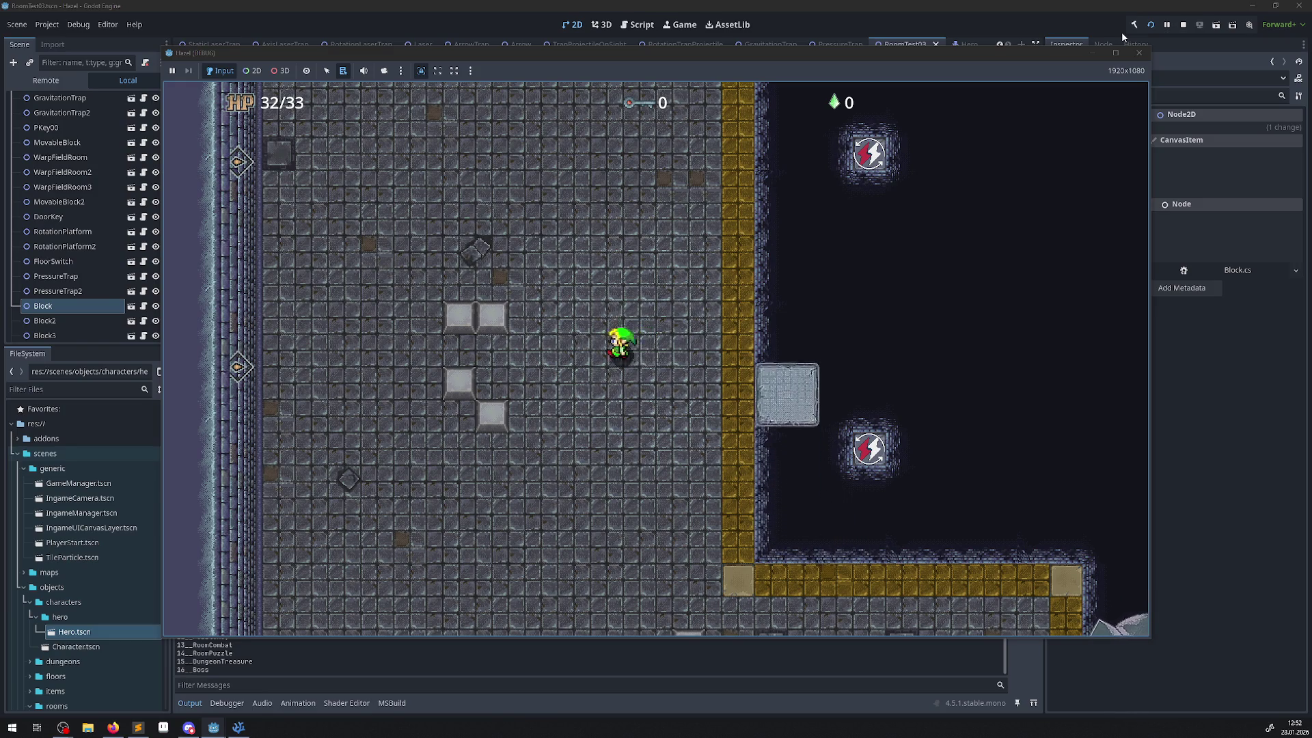
pyautogui.press('Right')
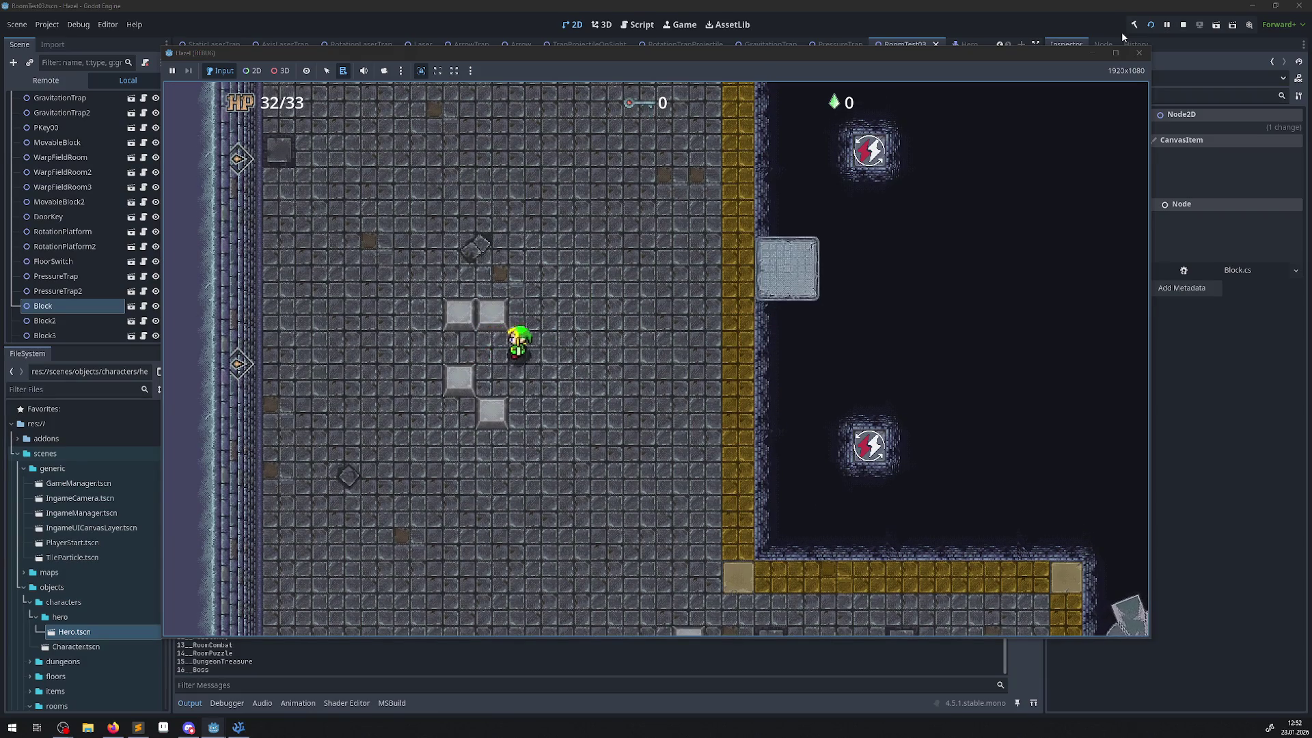
pyautogui.press('Up')
pyautogui.press('Left')
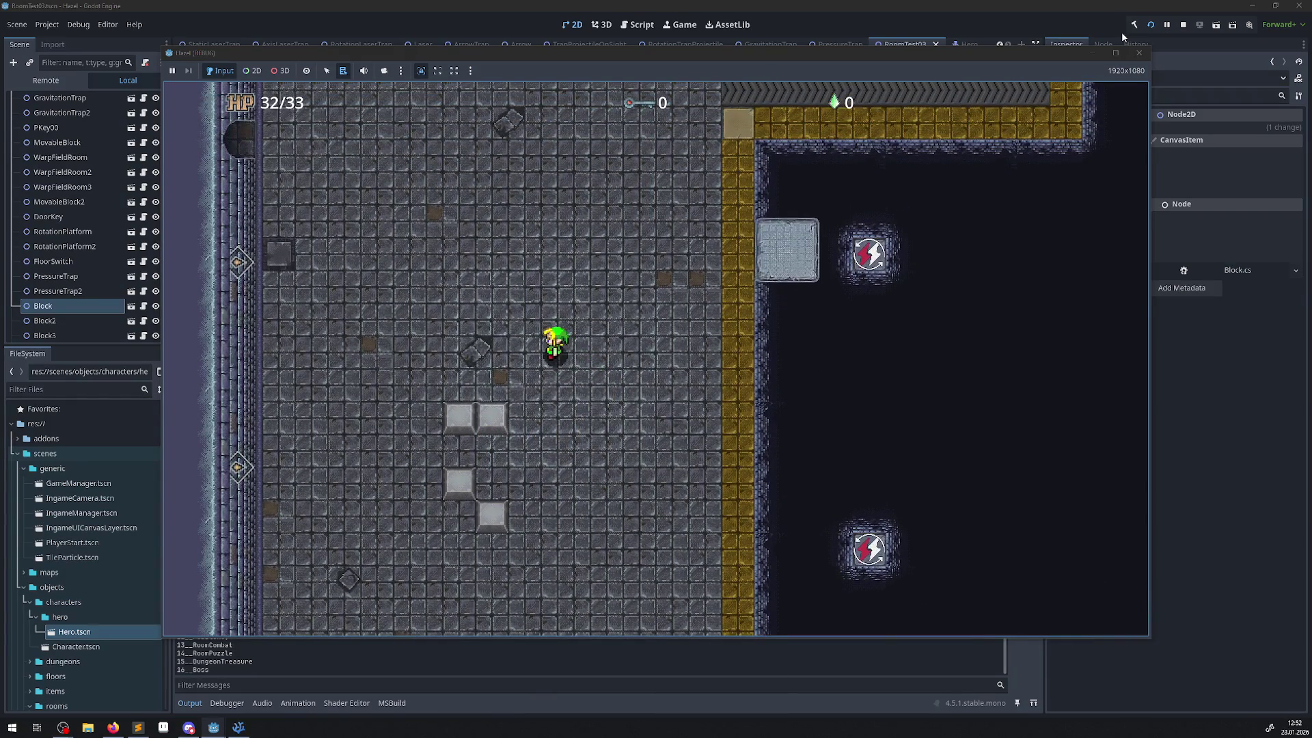
pyautogui.press('Right')
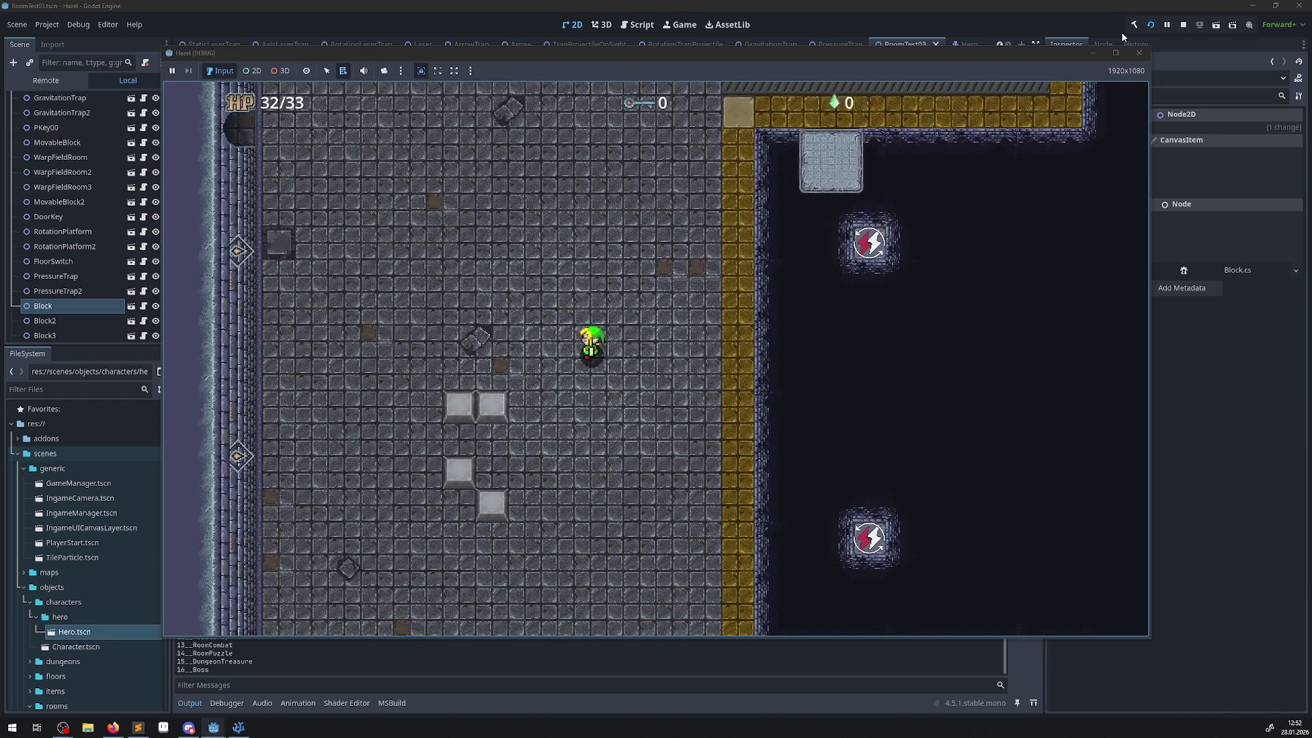
pyautogui.press('Right')
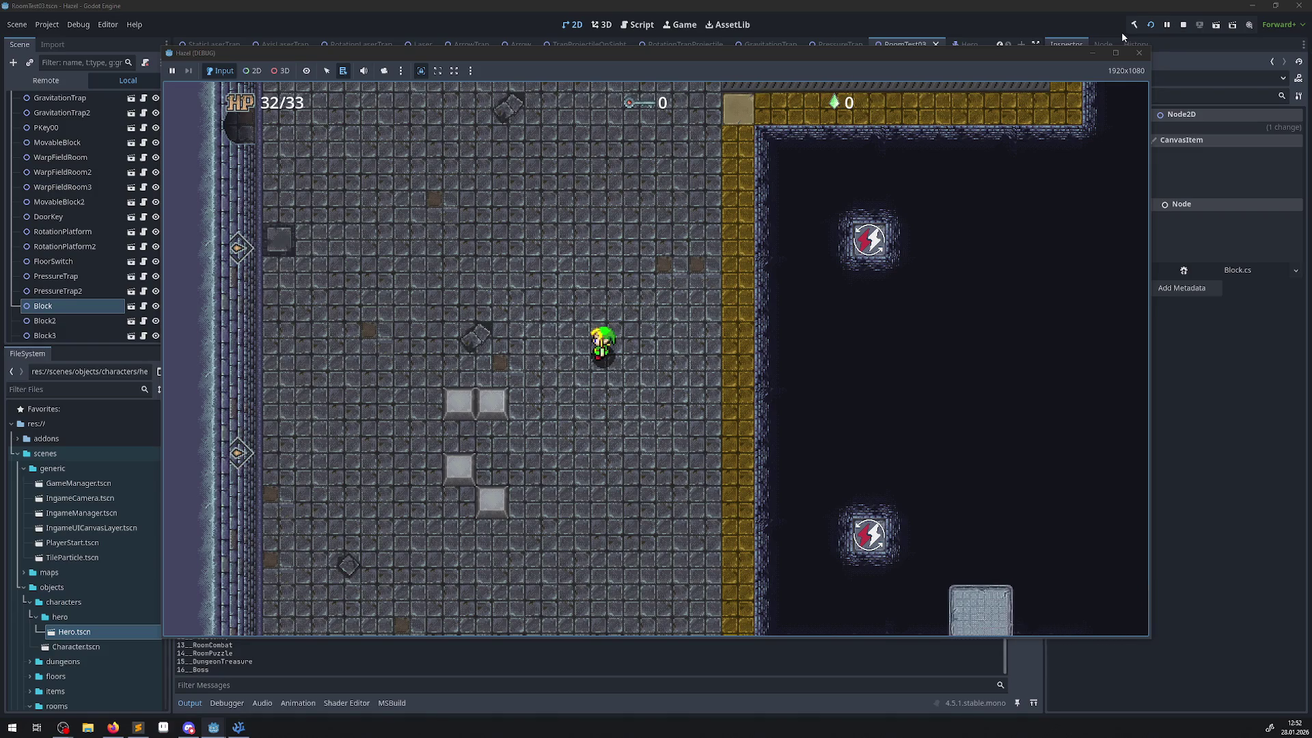
# - Ride down the conveyor belts to grab the key, then step off onto the floor
pyautogui.press('Up')
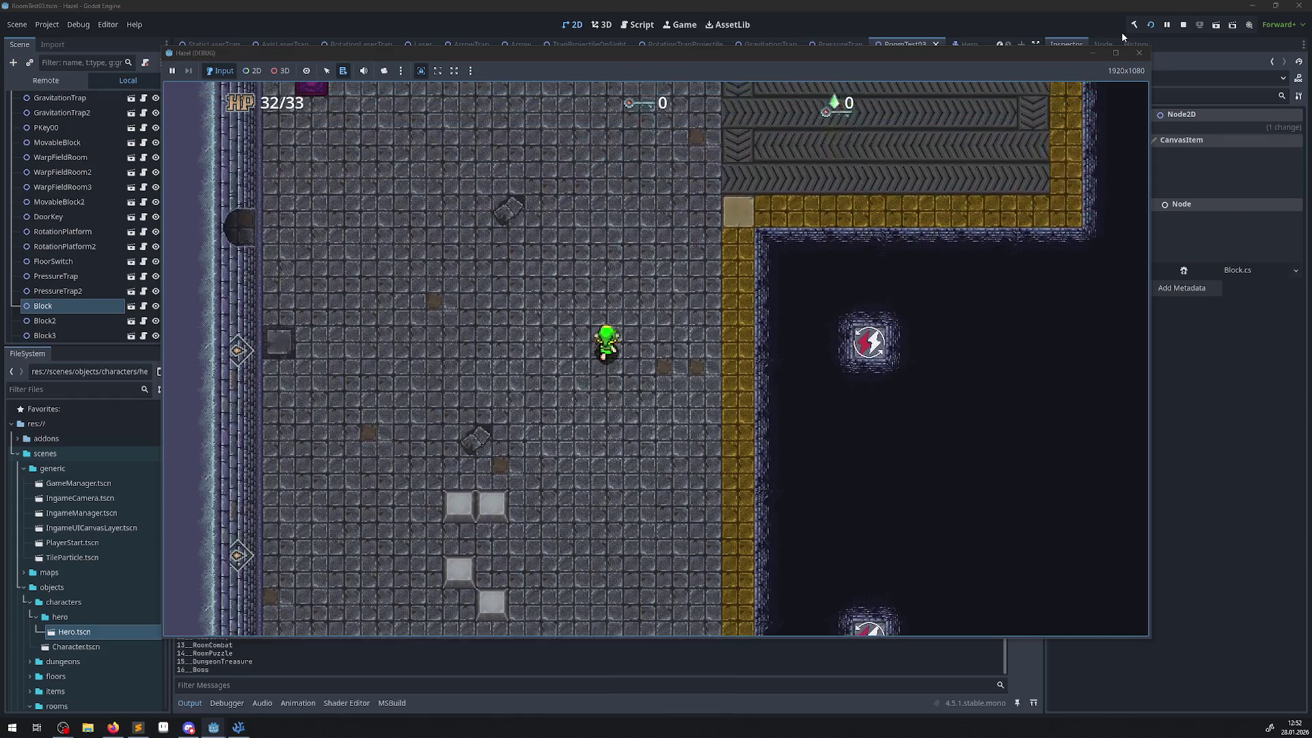
pyautogui.press('Right')
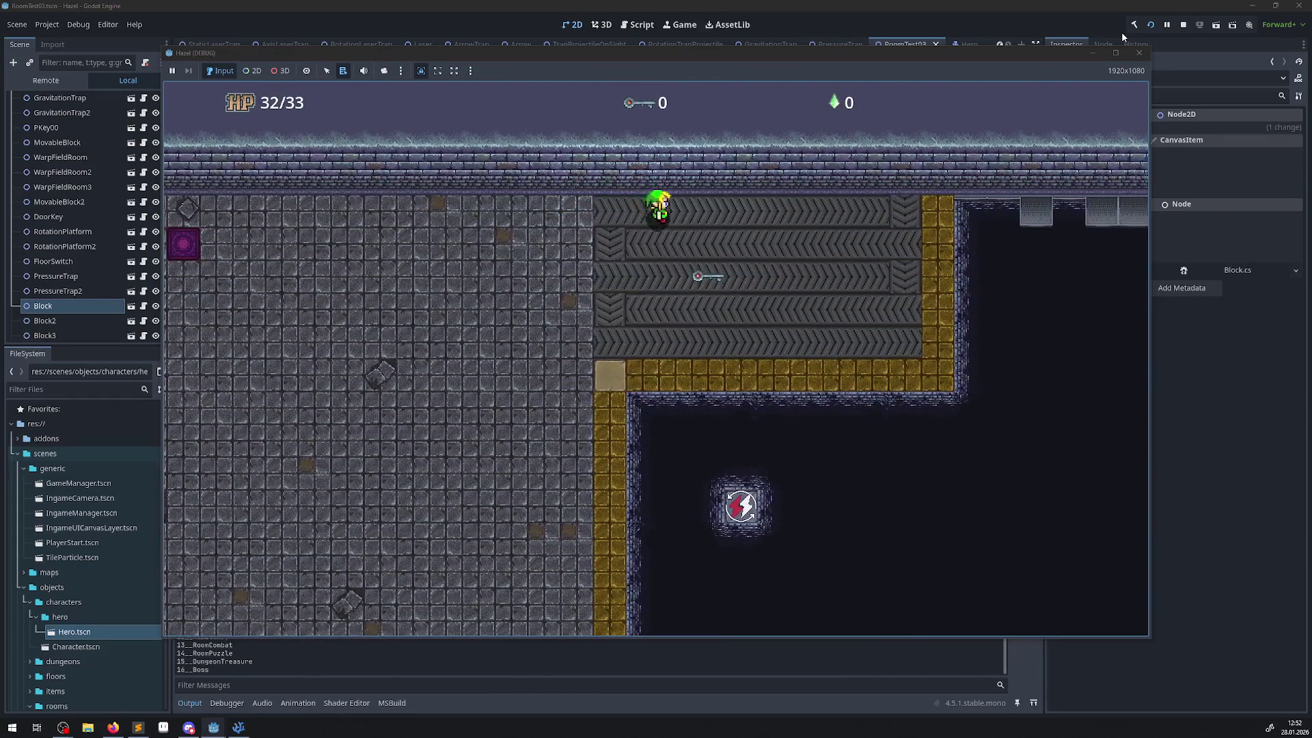
pyautogui.press('Down')
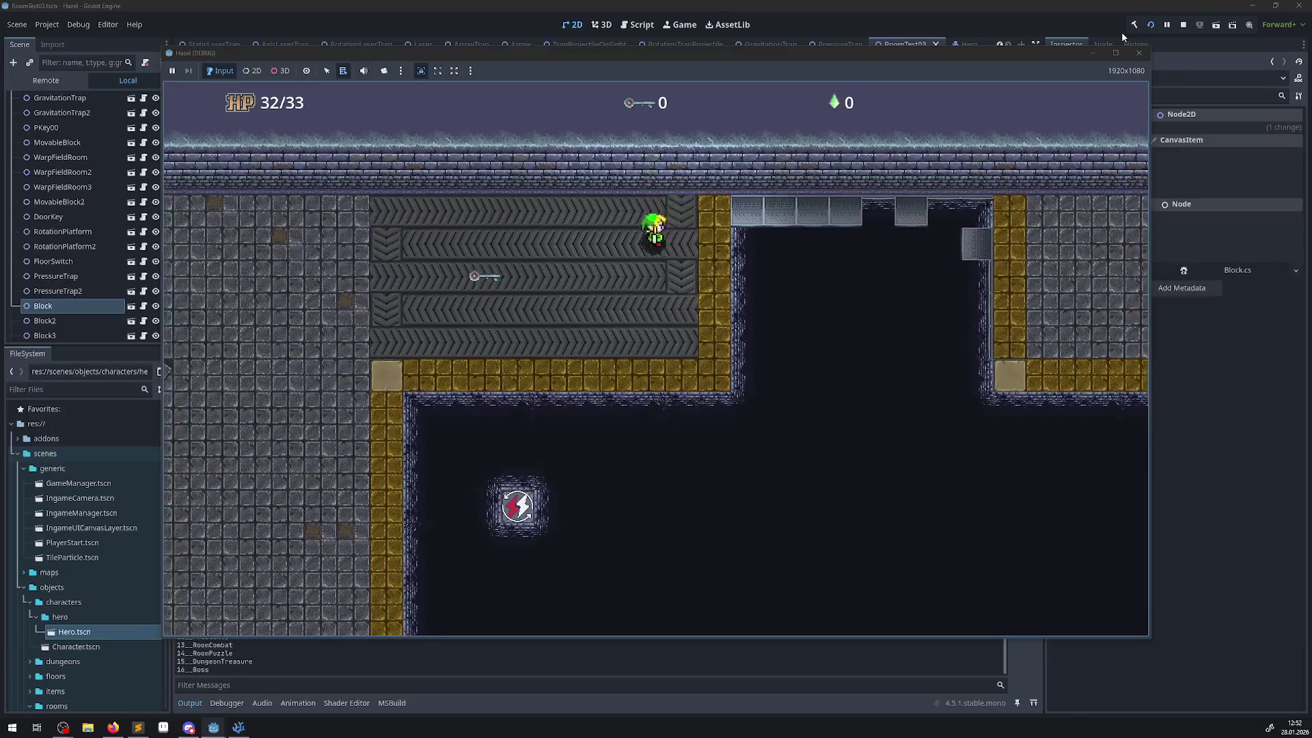
pyautogui.press('Down')
pyautogui.press('Right')
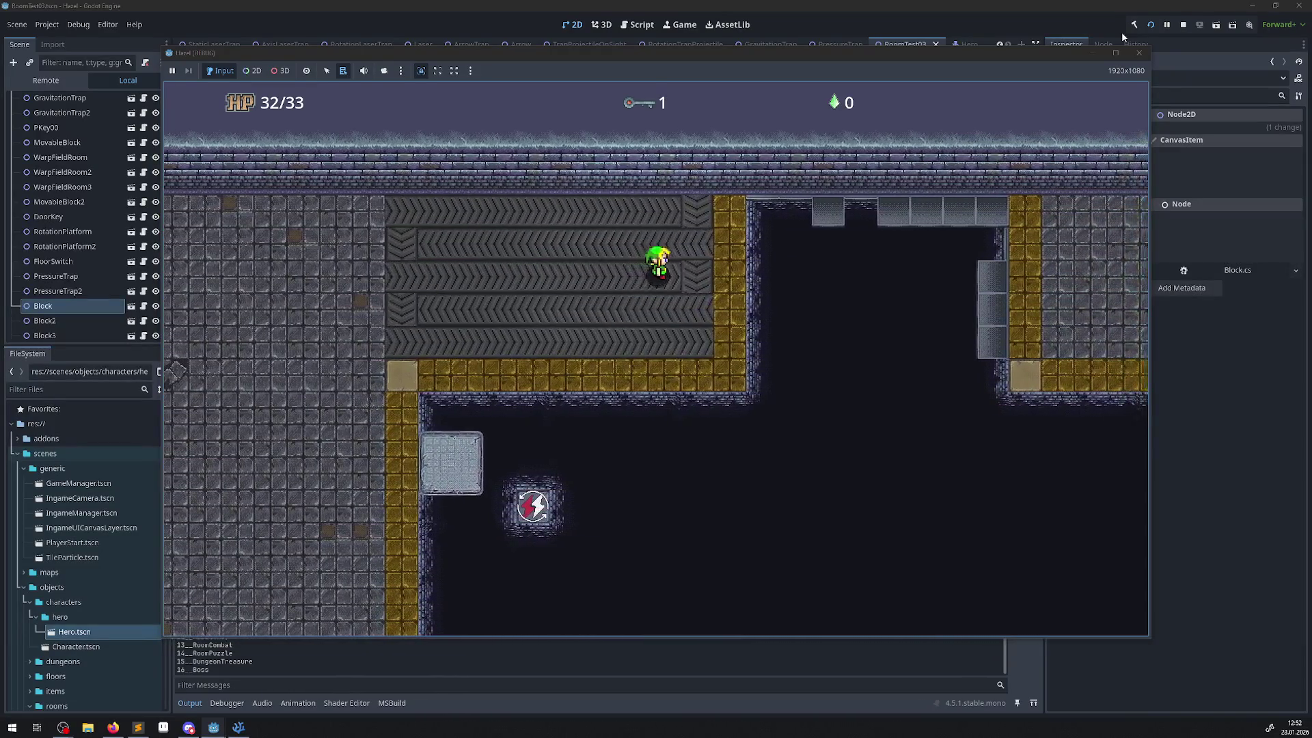
pyautogui.press('Down')
pyautogui.press('Left')
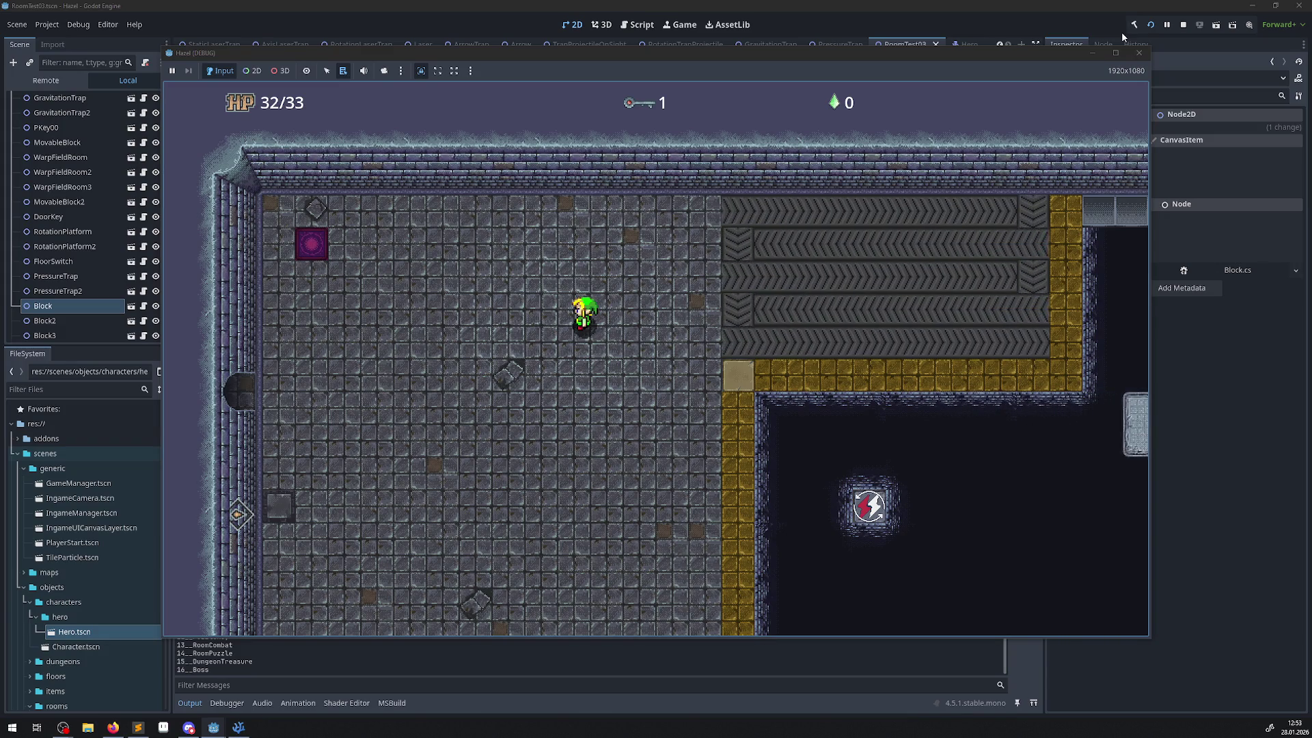
# - Walk the hero around the stone floor near the rotating trap, ending facing right
pyautogui.press('Right')
pyautogui.press('Up')
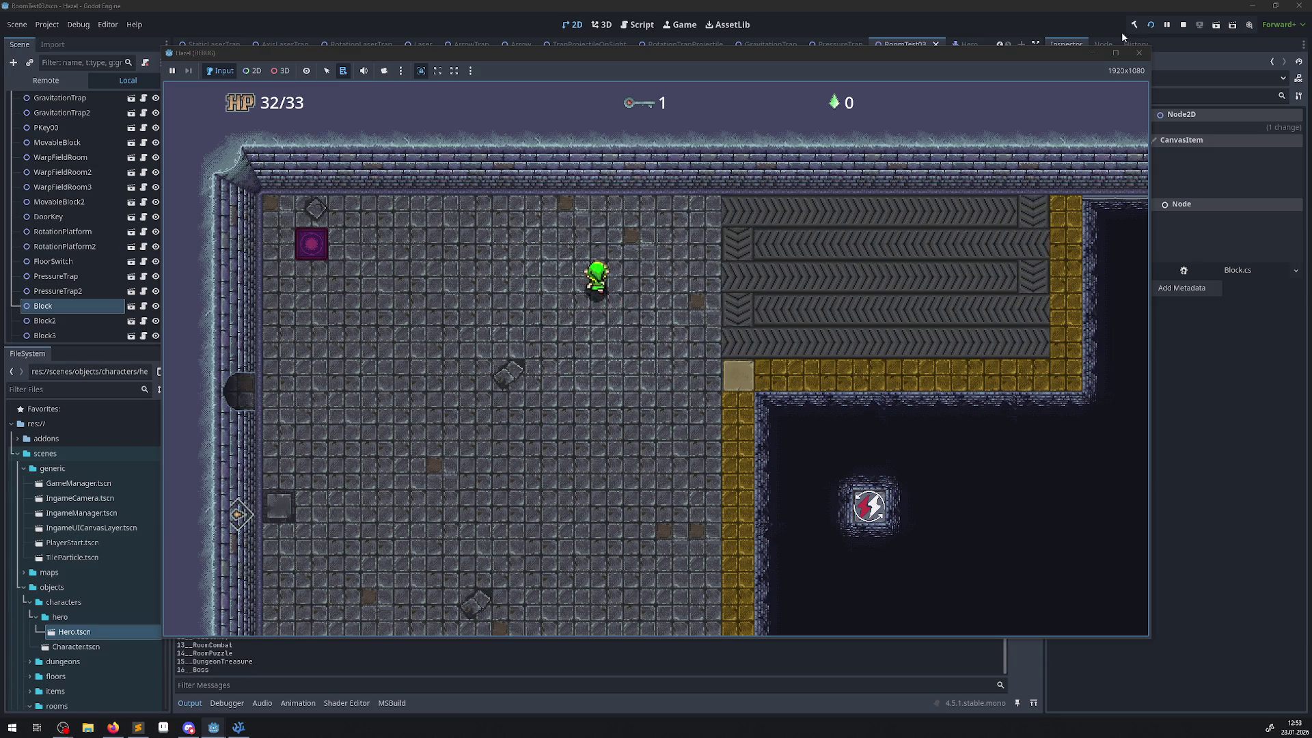
pyautogui.press('Down')
pyautogui.press('Left')
pyautogui.press('Down')
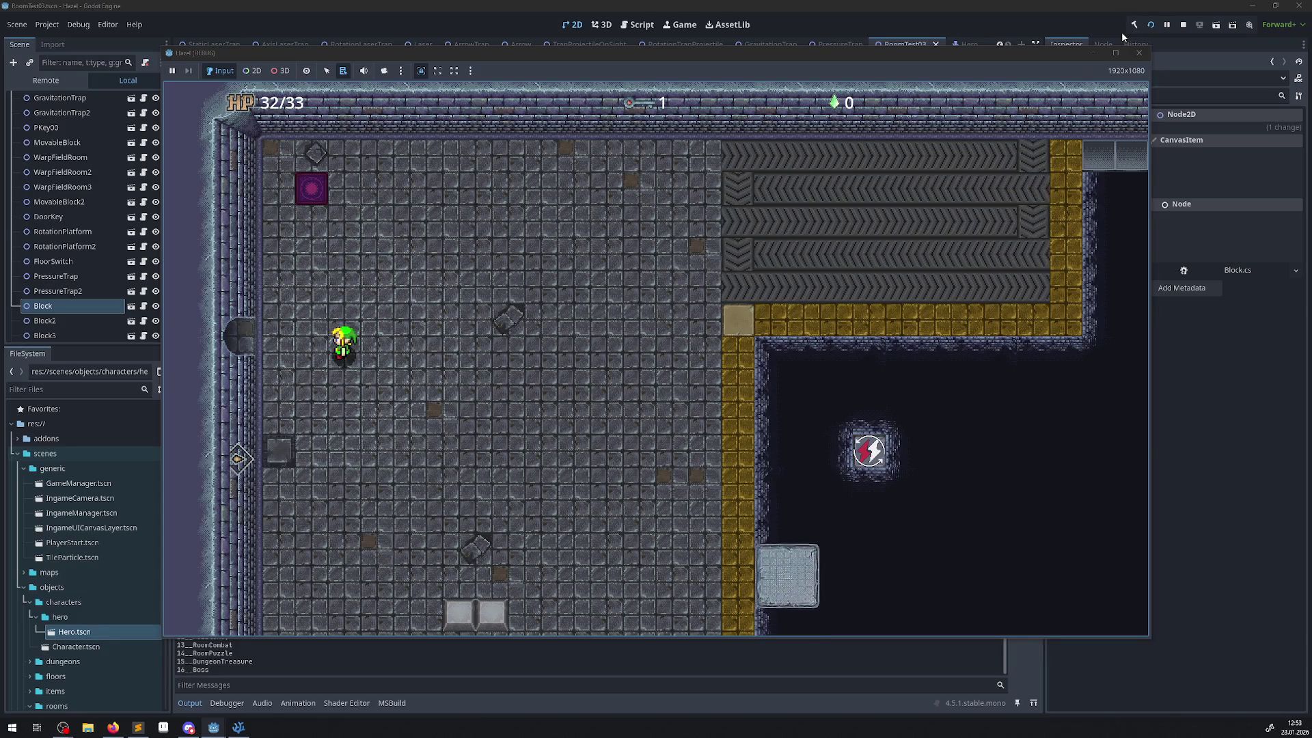
pyautogui.press('Right')
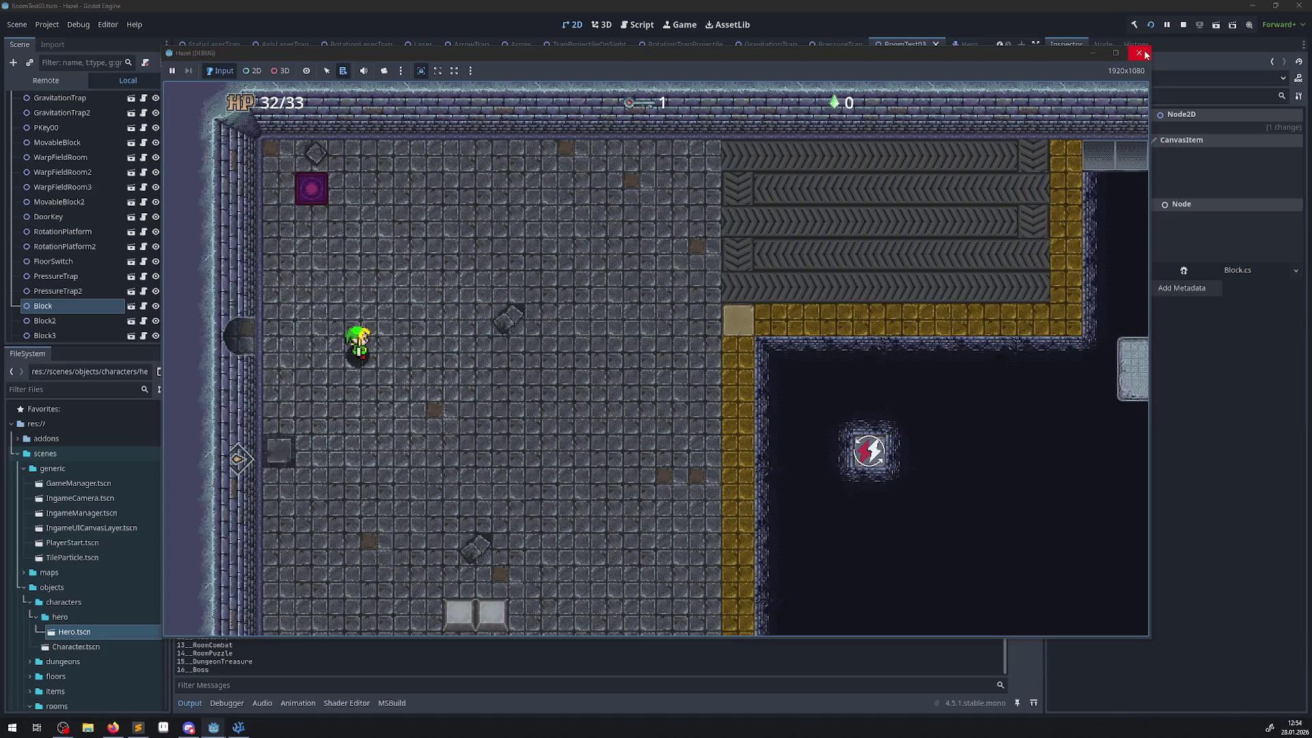
# - Walk the hero down and left between the stone blocks near the lightning traps
pyautogui.press('Down')
pyautogui.press('Right')
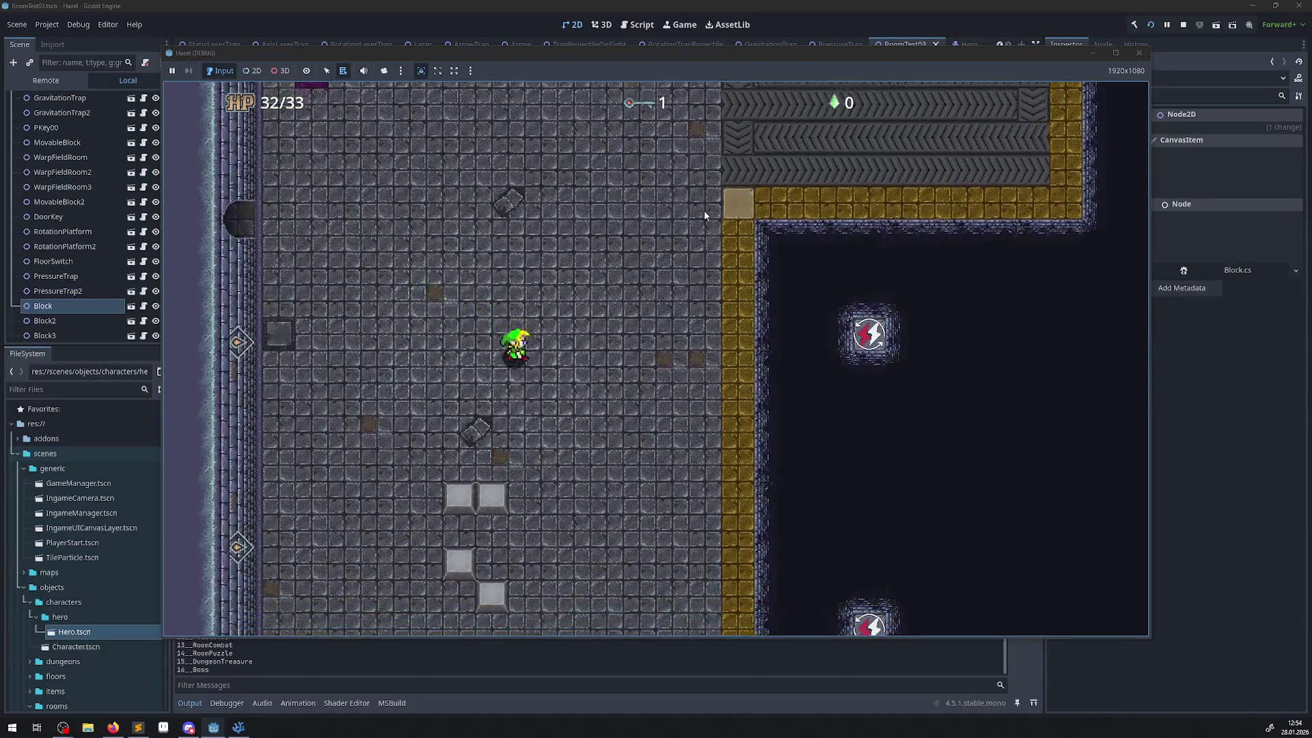
pyautogui.press('Down')
pyautogui.press('Left')
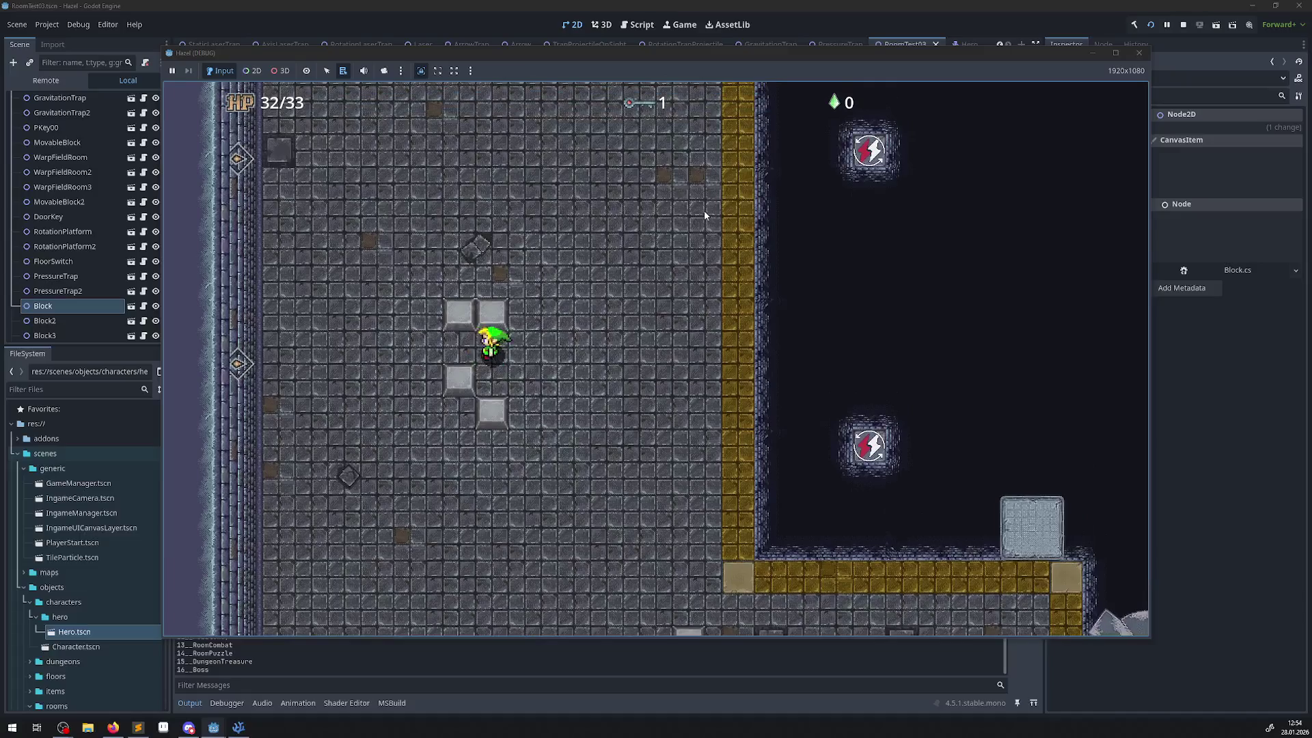
pyautogui.press('Down')
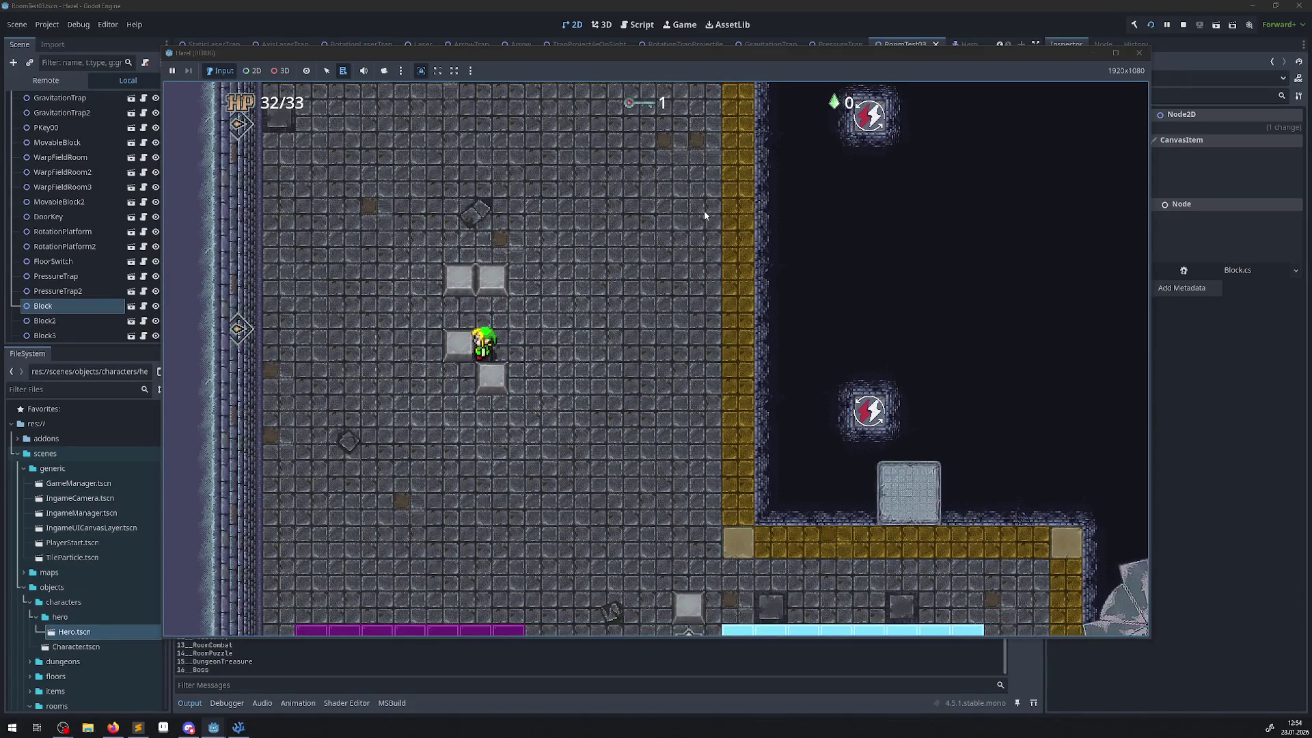
pyautogui.press('Up')
pyautogui.press('Right')
pyautogui.press('Right')
pyautogui.press('Up')
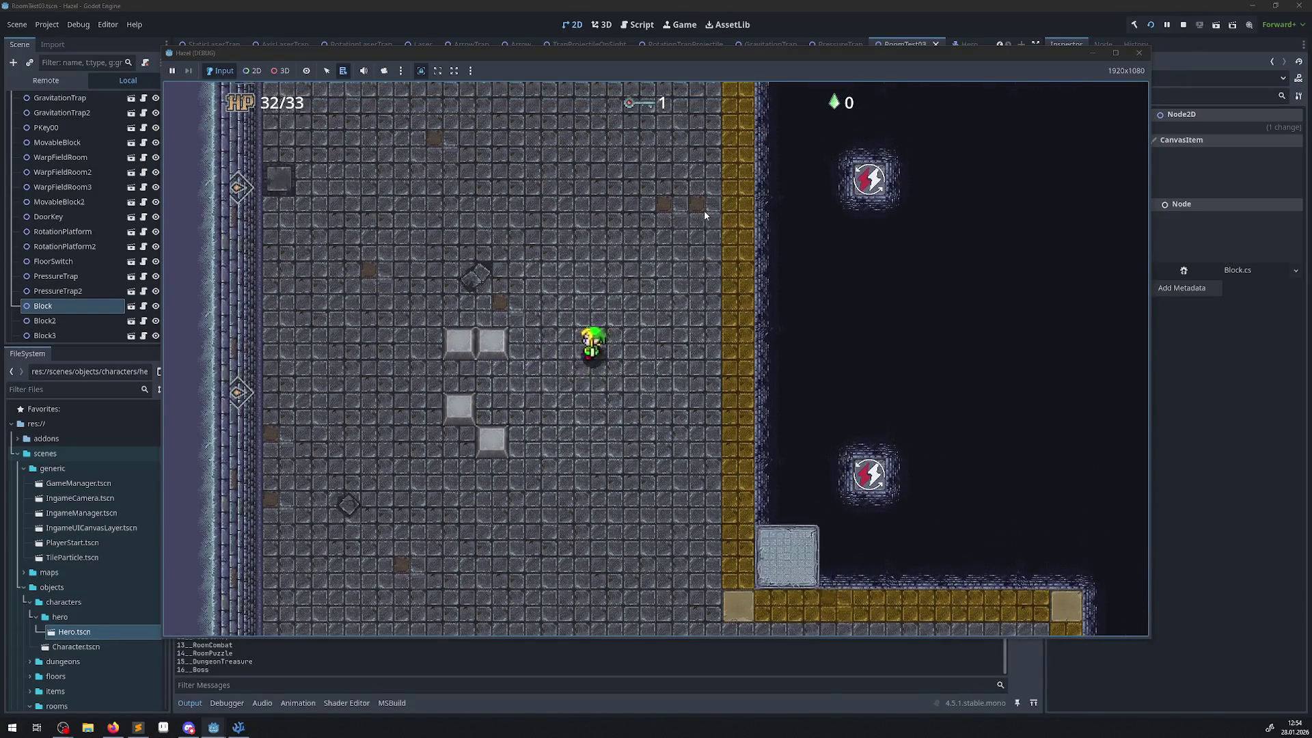
pyautogui.press('Left')
pyautogui.press('Down')
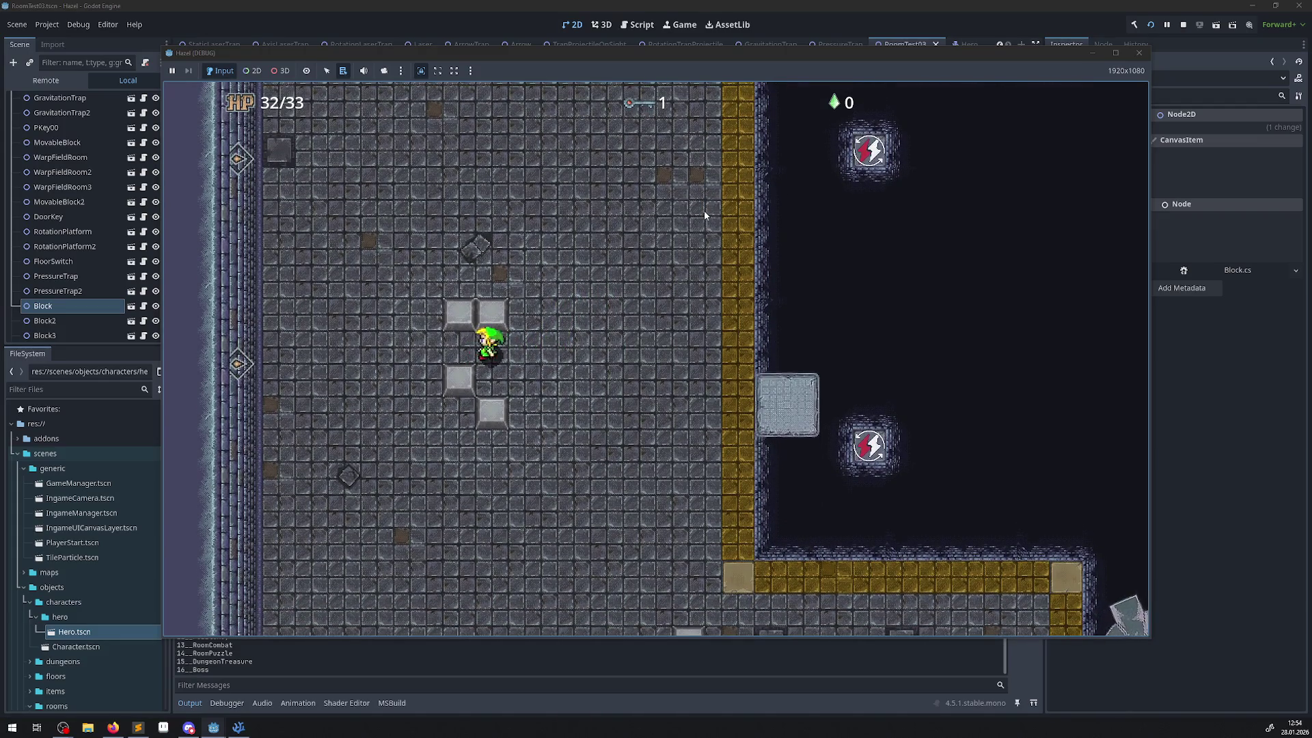
# - Keep weaving the hero up, down, left and right around the blocks as the platform slides past
pyautogui.press('Down')
pyautogui.press('Up')
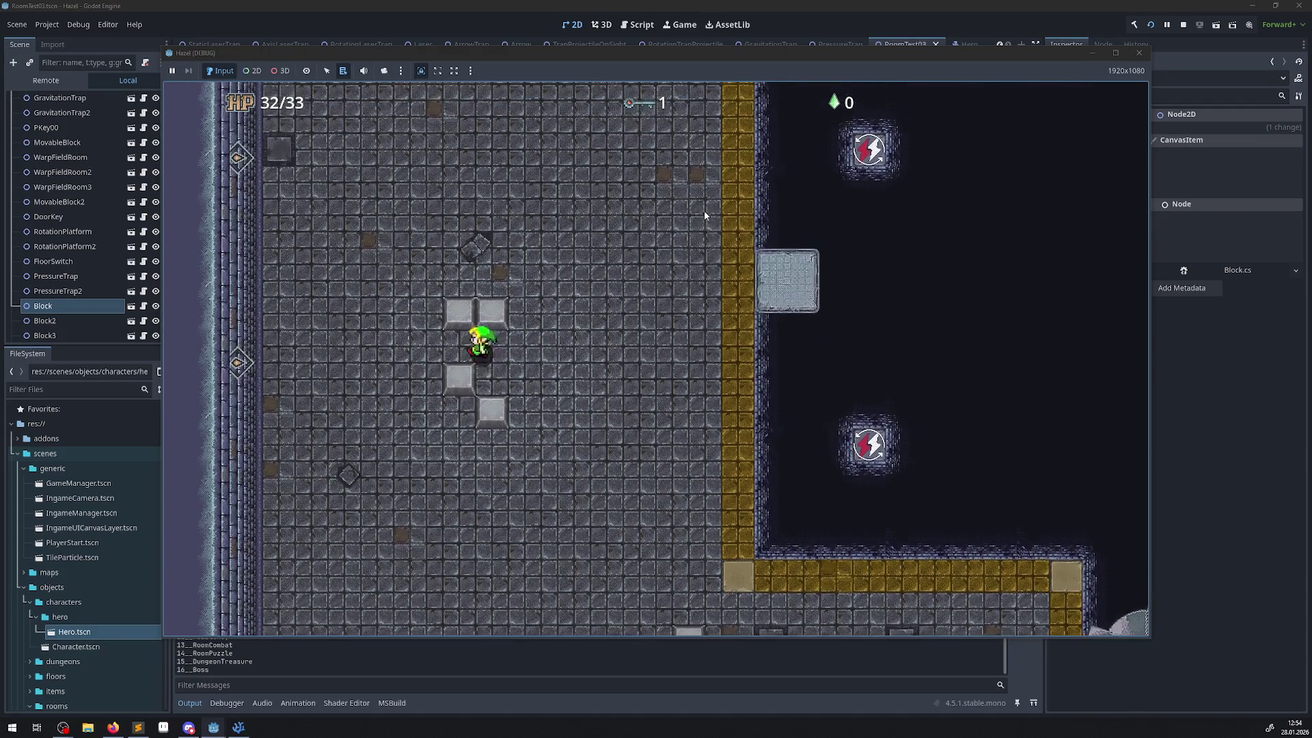
pyautogui.press('Right')
pyautogui.press('Left')
pyautogui.press('Down')
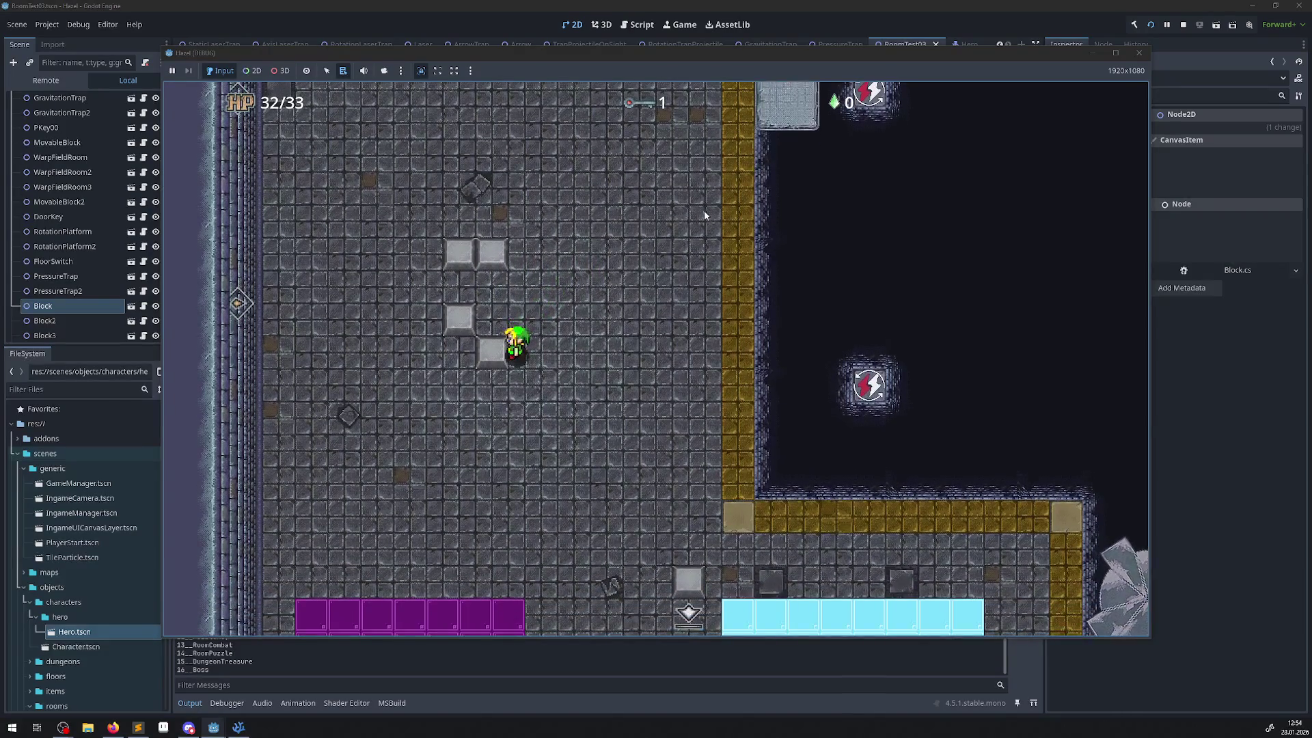
pyautogui.press('Up')
pyautogui.press('Right')
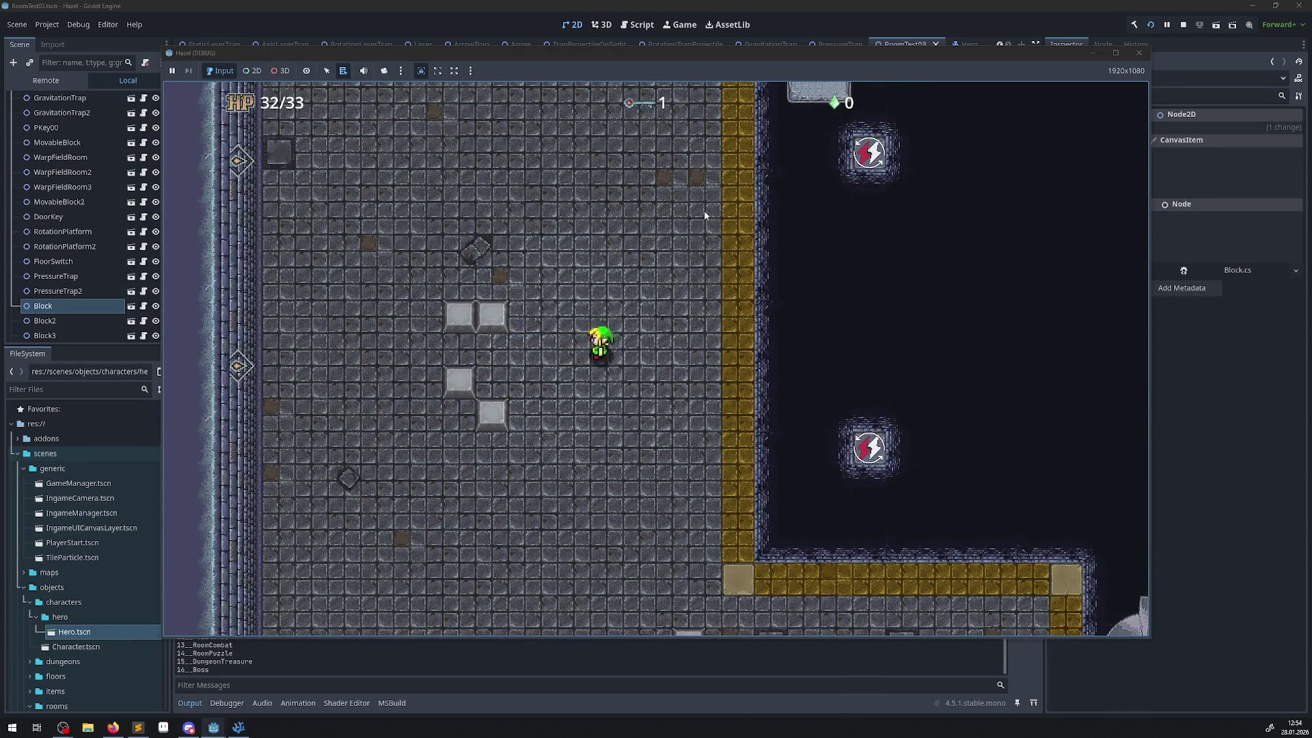
pyautogui.press('Left')
pyautogui.press('Down')
pyautogui.press('Up')
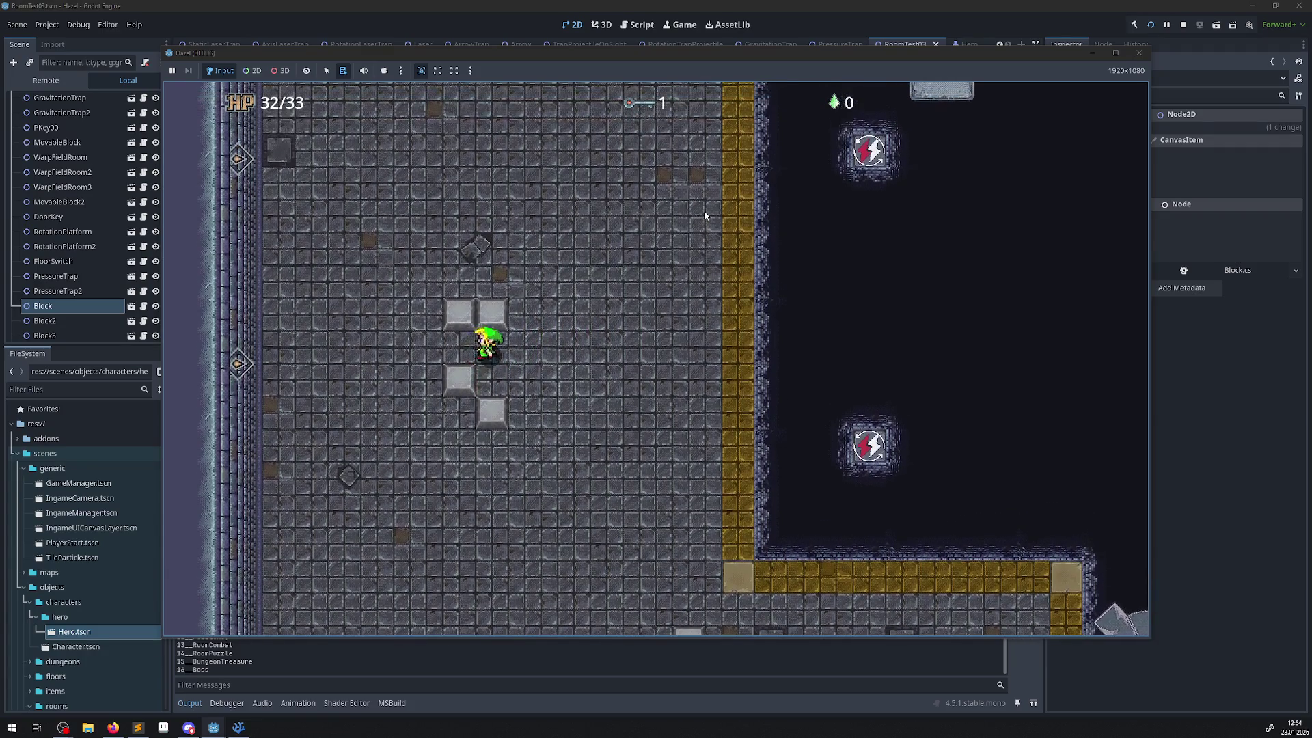
# - Walk the hero right to the chasm edge, then north toward the conveyor belts
pyautogui.press('Right')
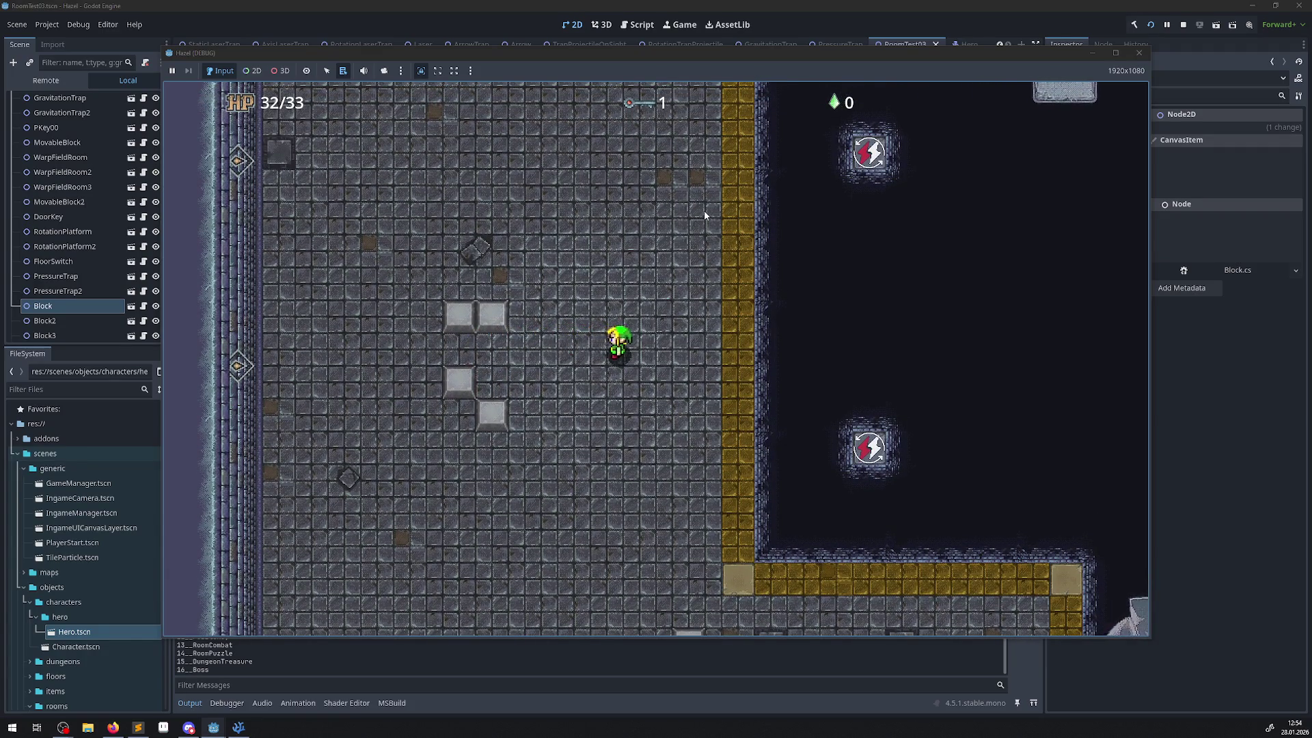
pyautogui.press('Right')
pyautogui.press('Right')
pyautogui.press('Right')
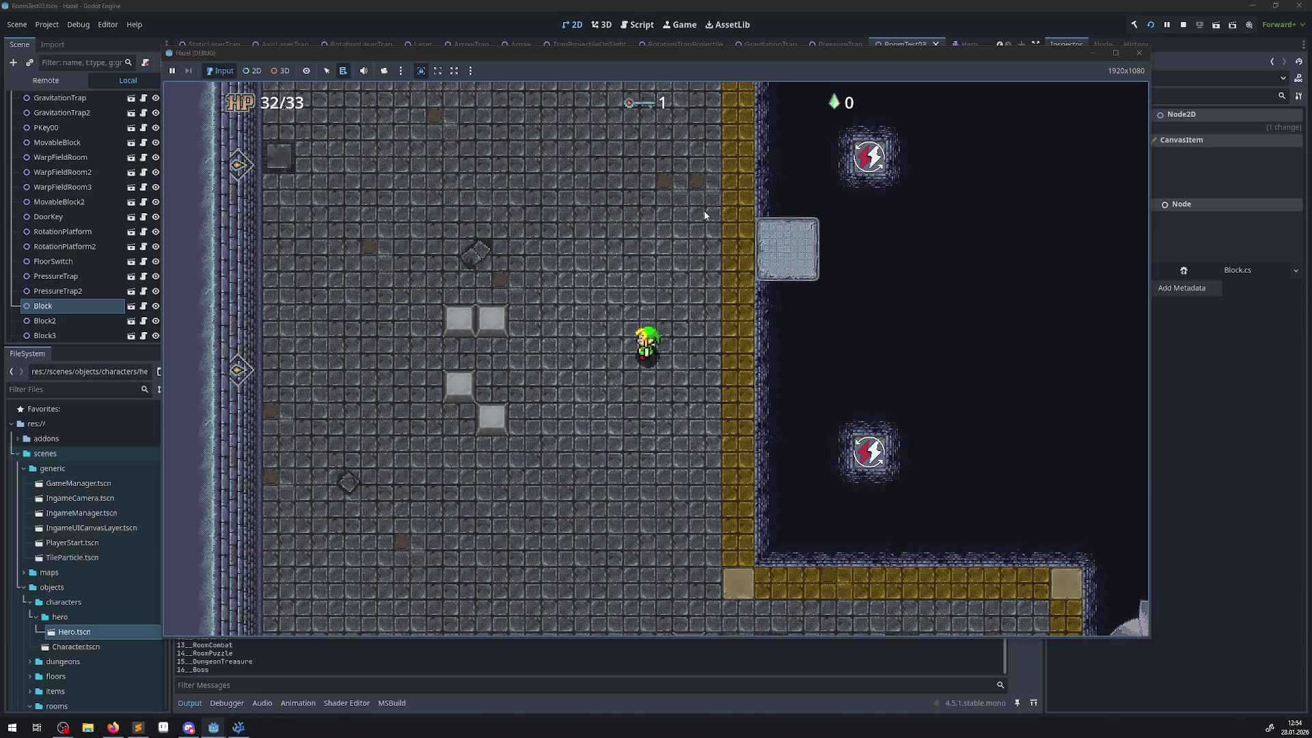
pyautogui.press('Left')
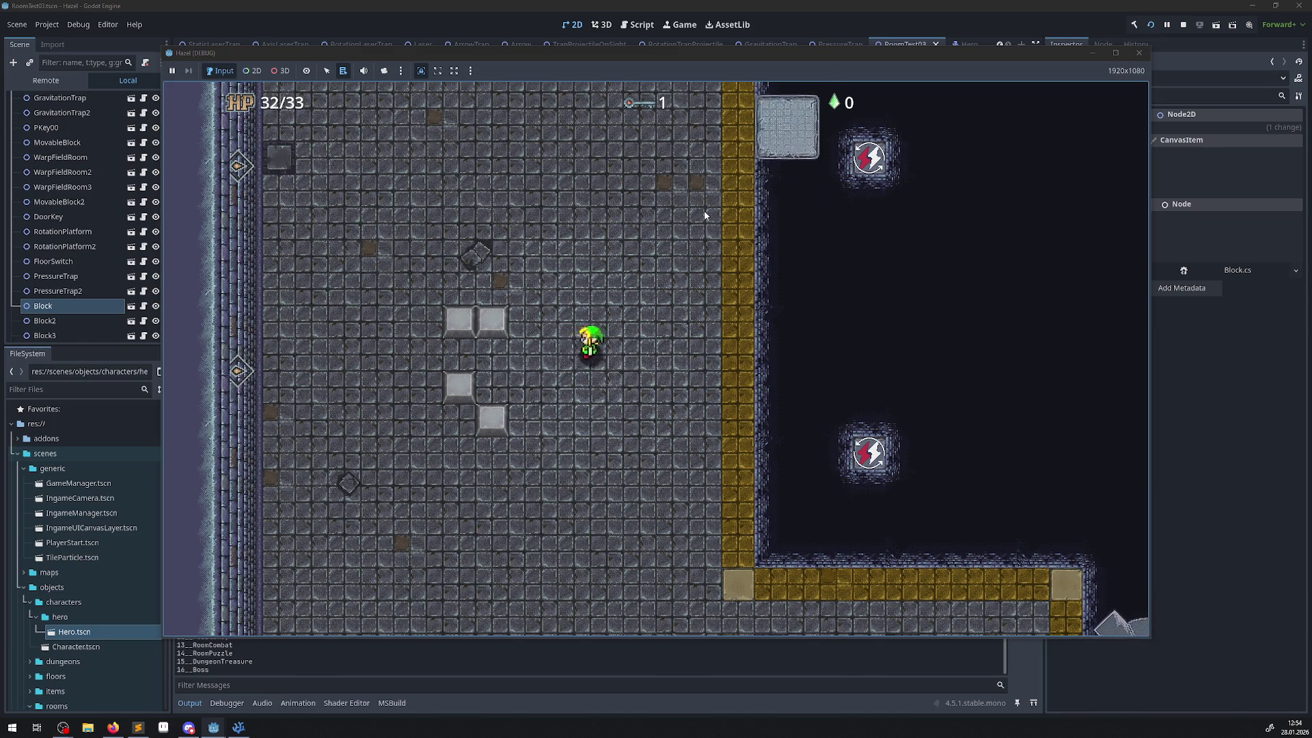
pyautogui.press('Right')
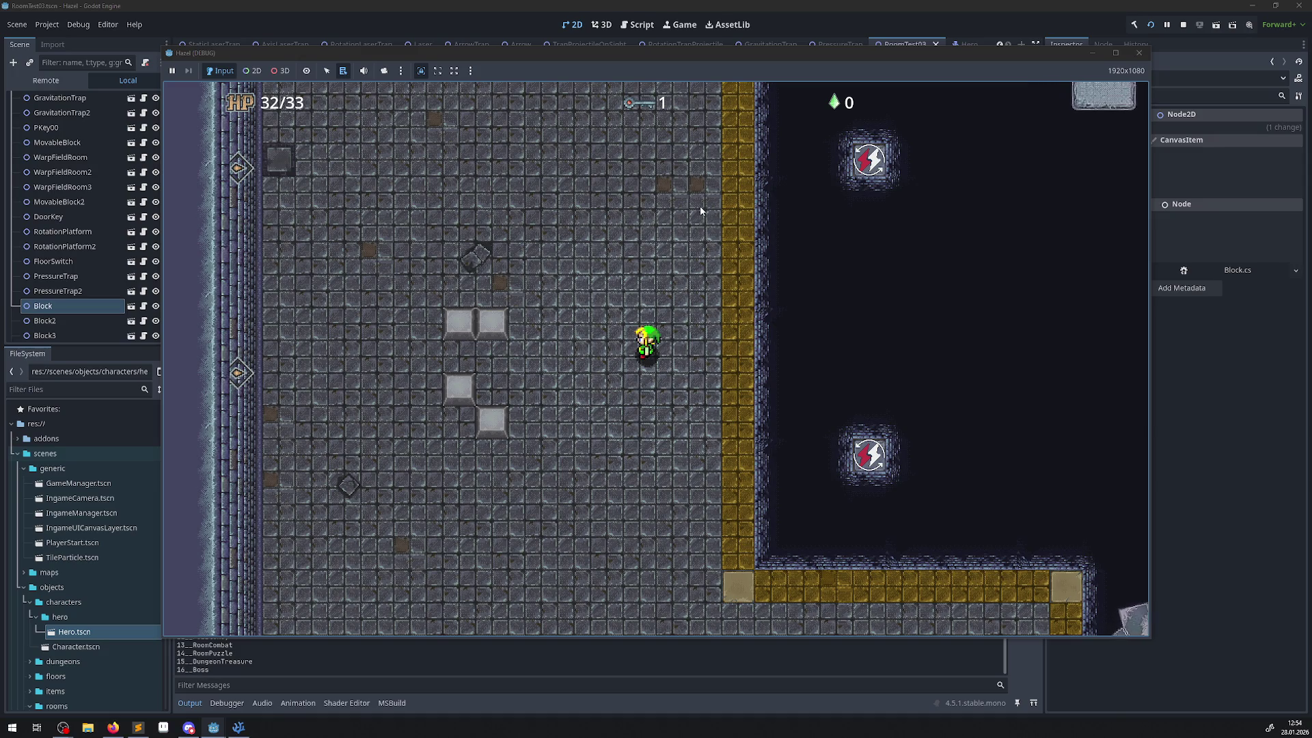
pyautogui.press('Up')
# - Walk the hero west through the door, onto the floating platform and across the floor
pyautogui.press('Left')
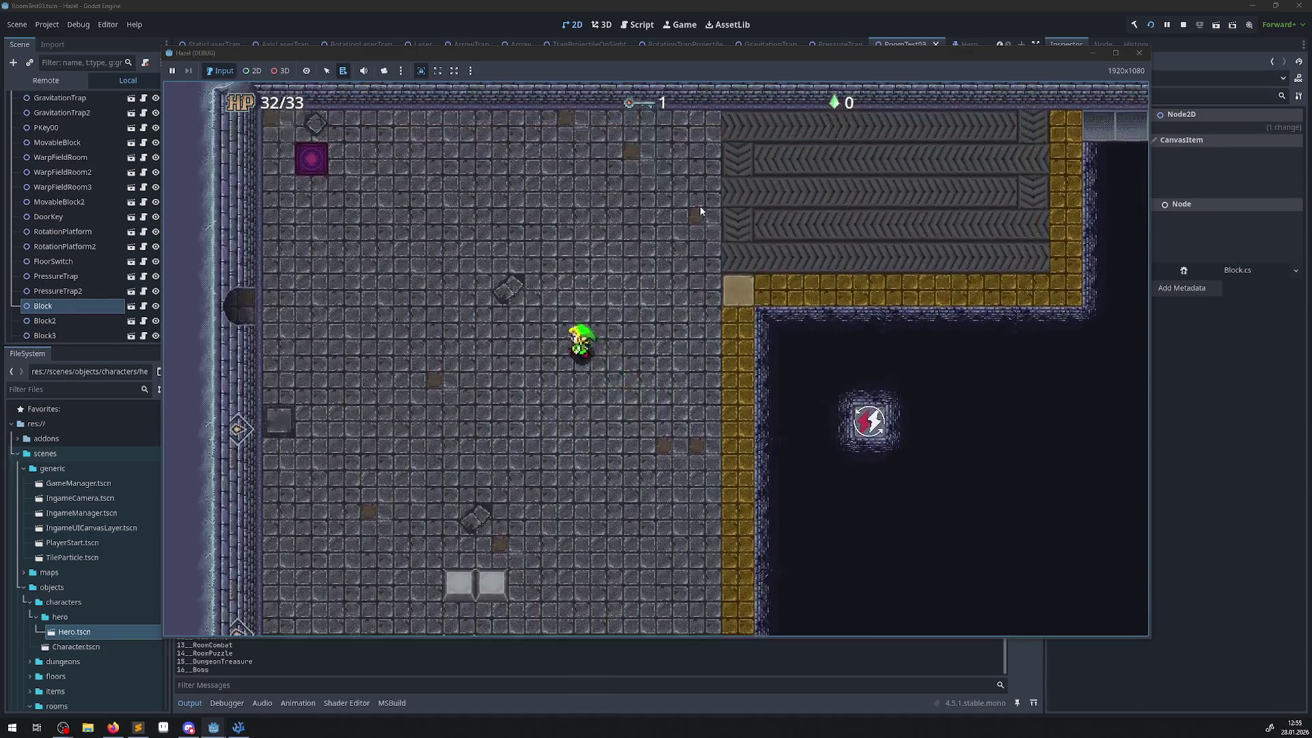
pyautogui.press('Left')
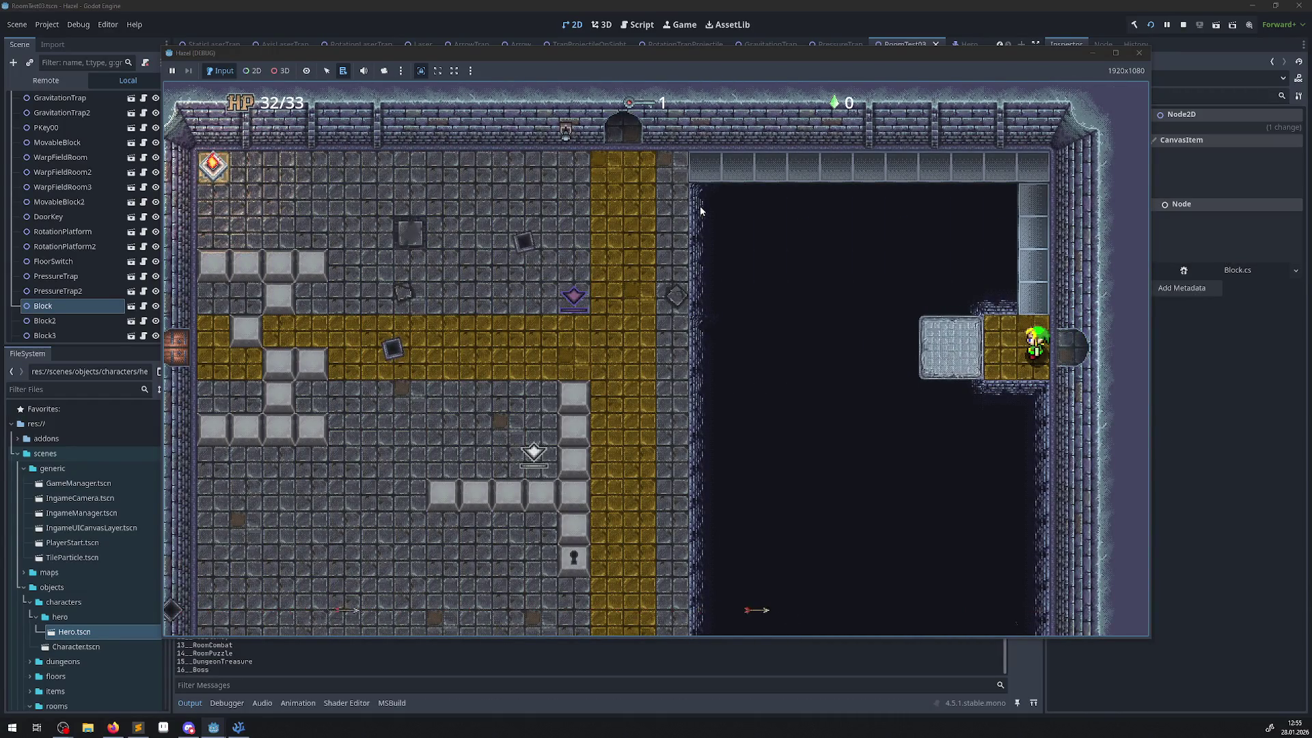
pyautogui.press('Up')
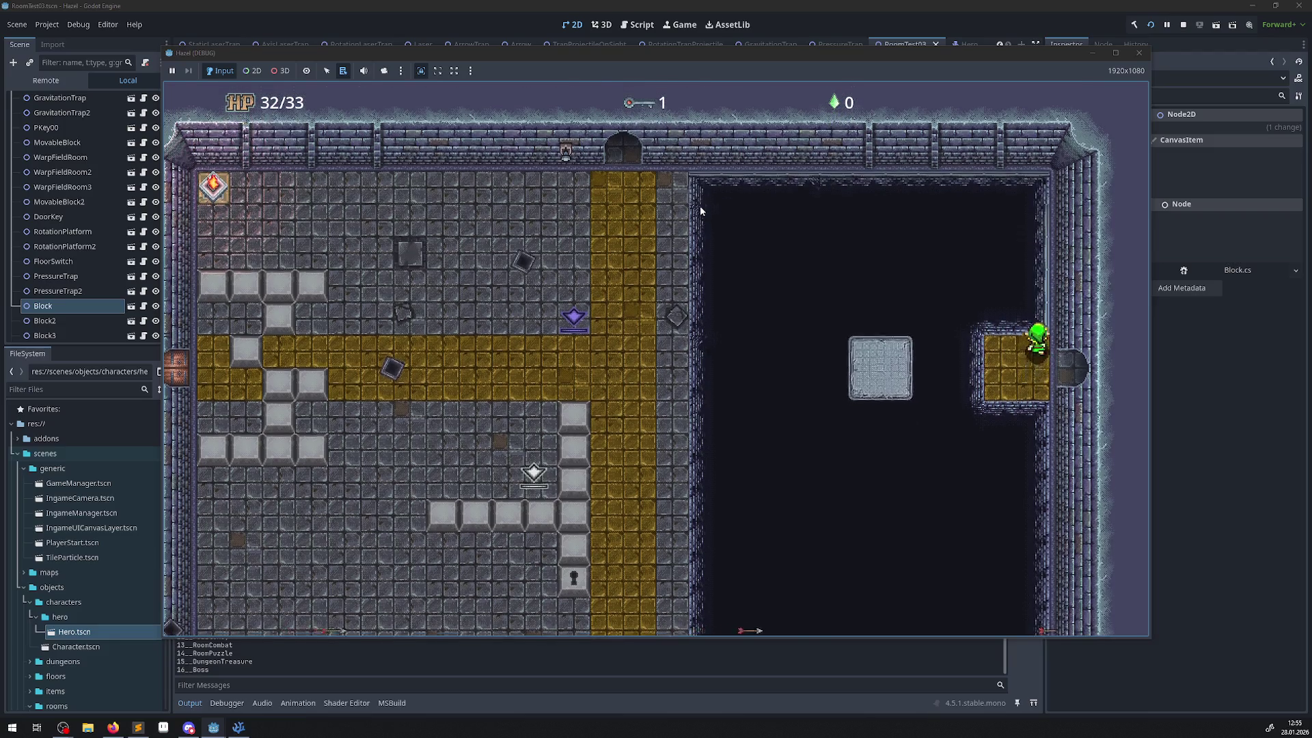
pyautogui.press('Left')
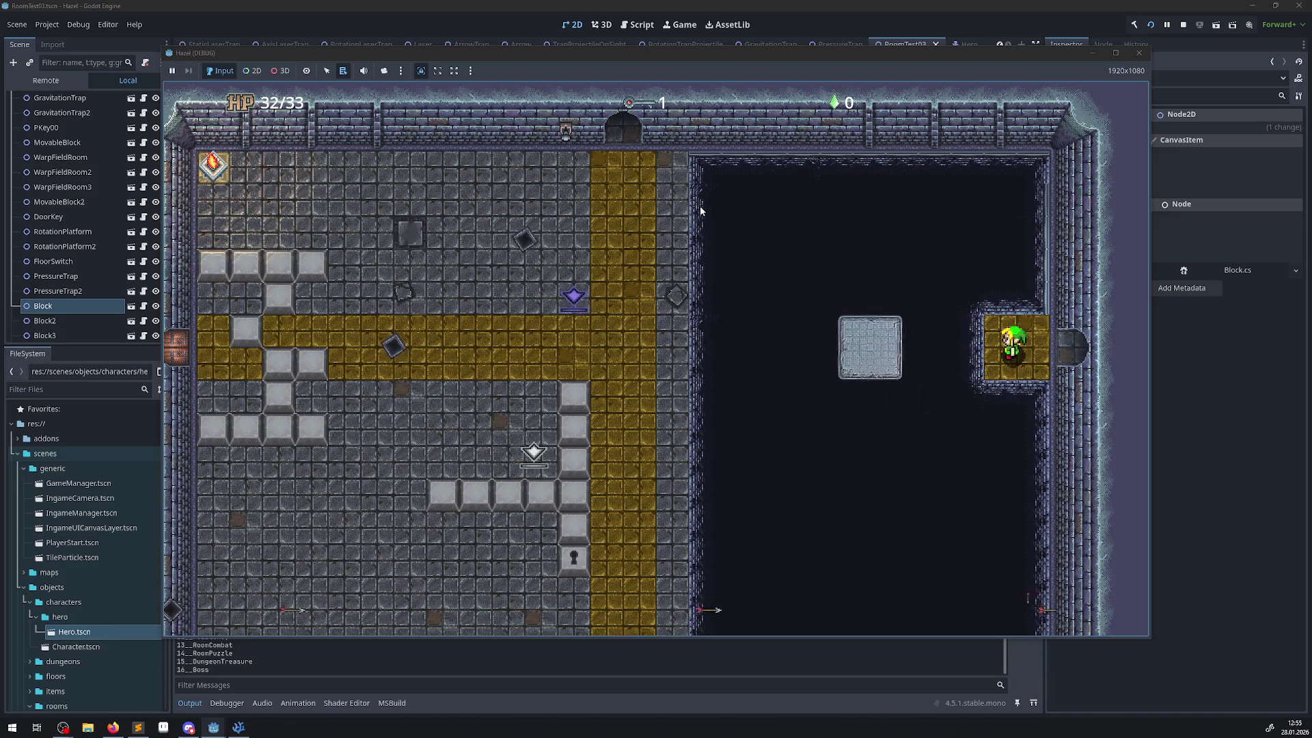
pyautogui.press('Left')
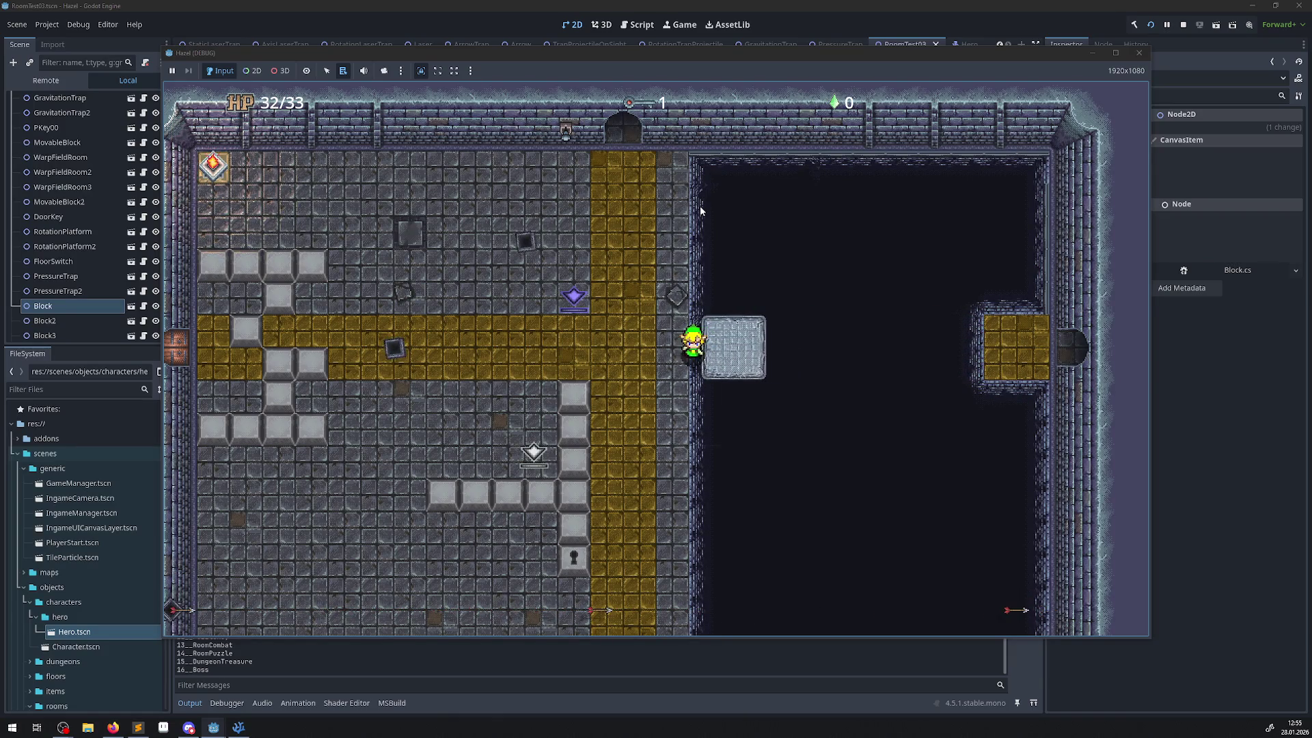
pyautogui.press('Left')
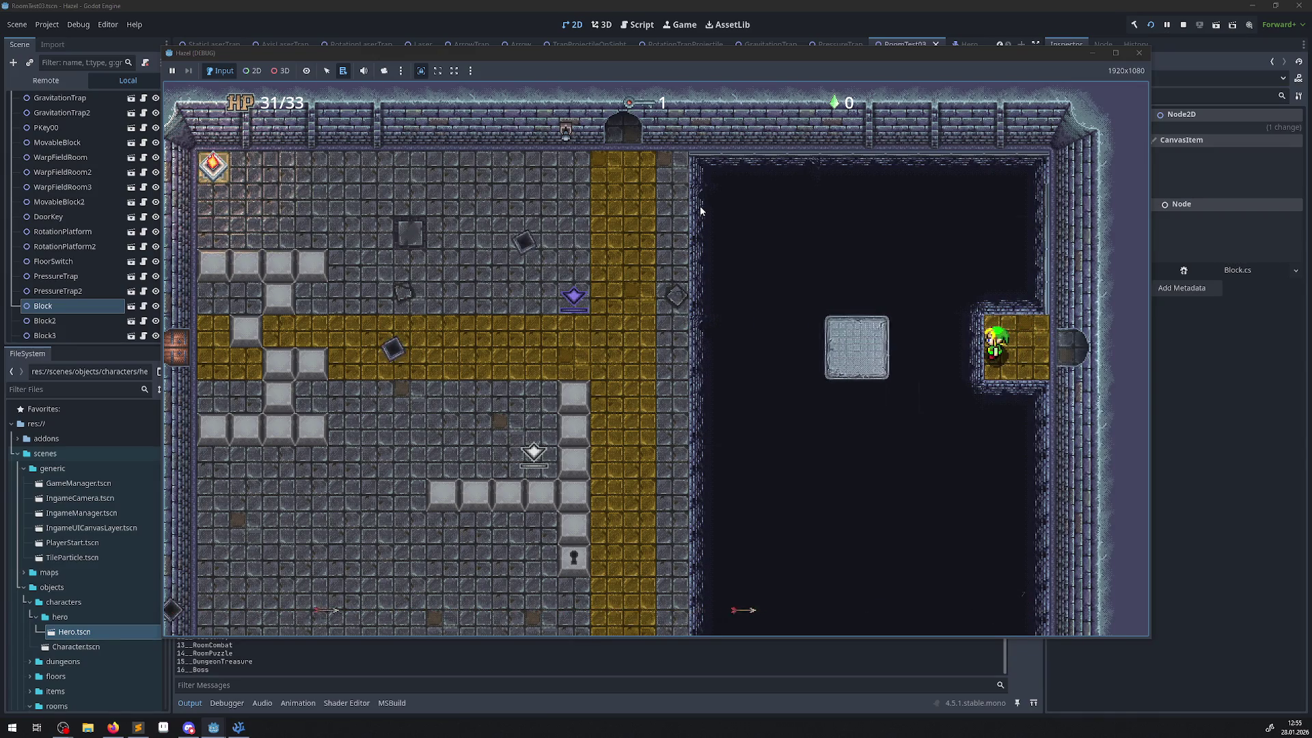
pyautogui.press('Left')
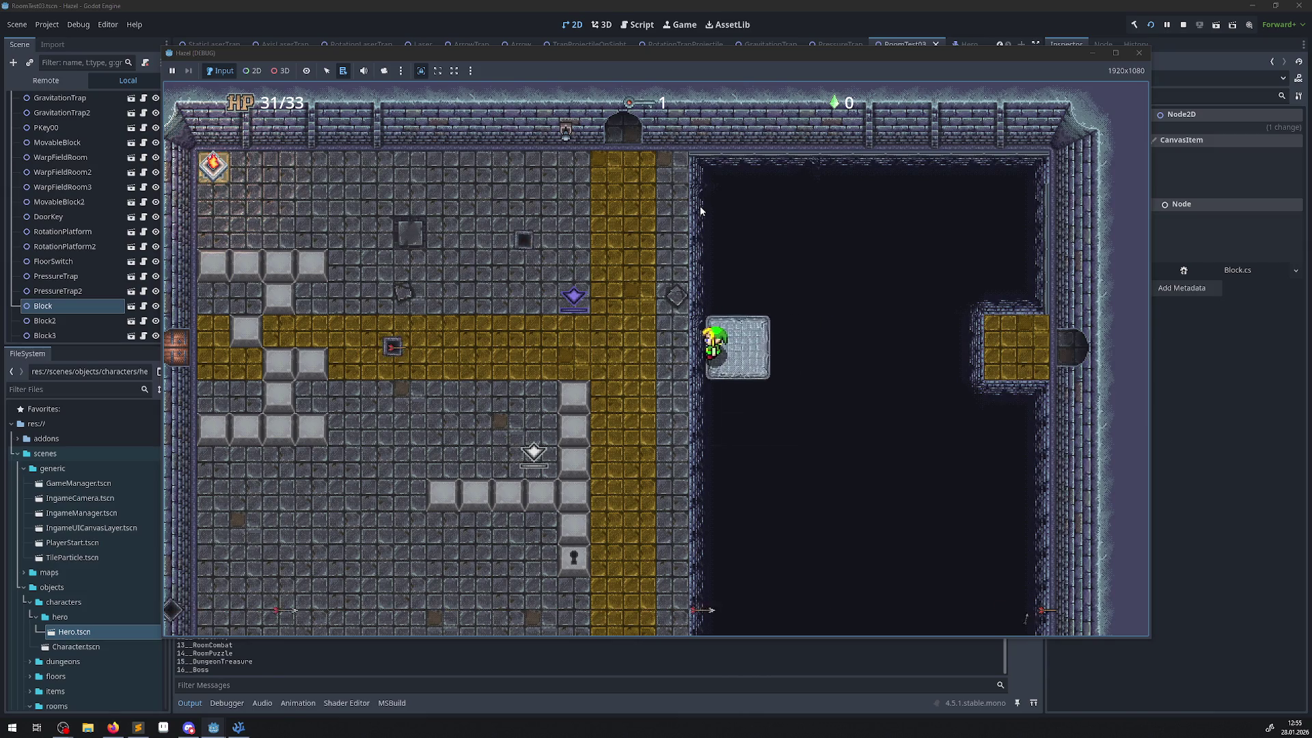
pyautogui.press('Left')
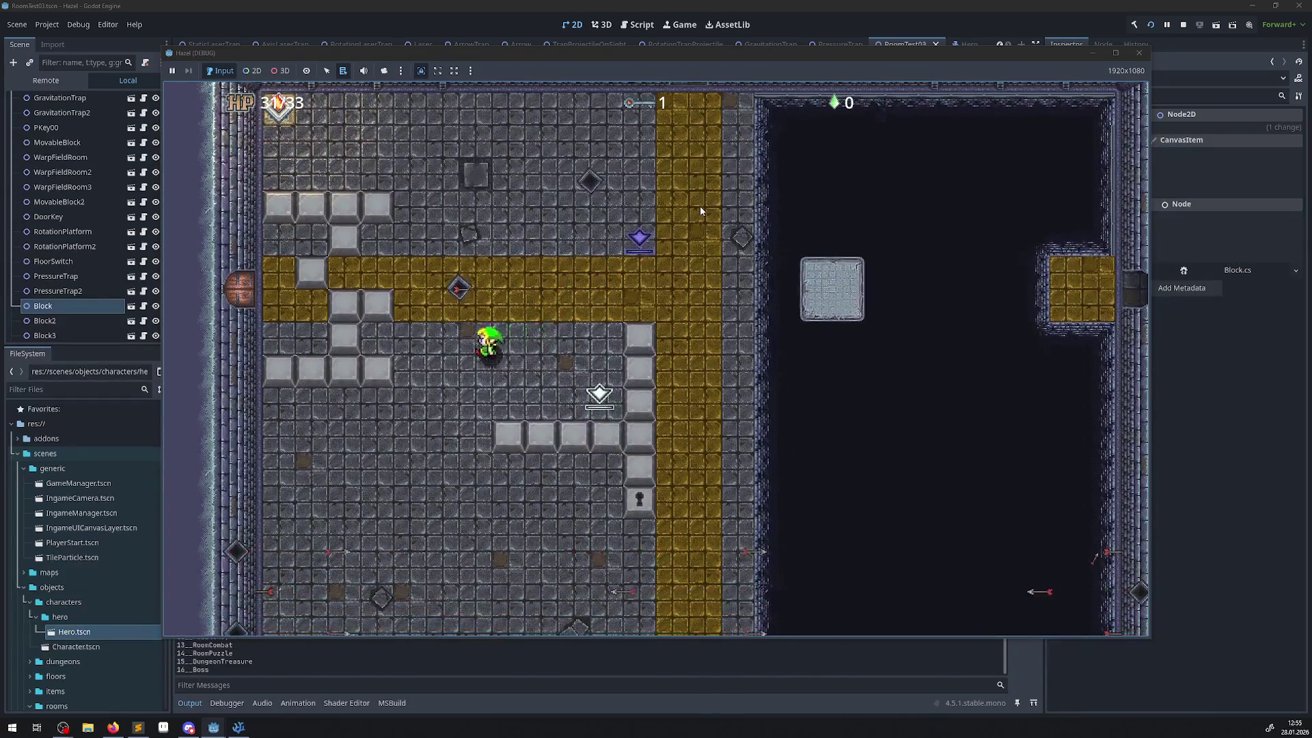
pyautogui.press('Left')
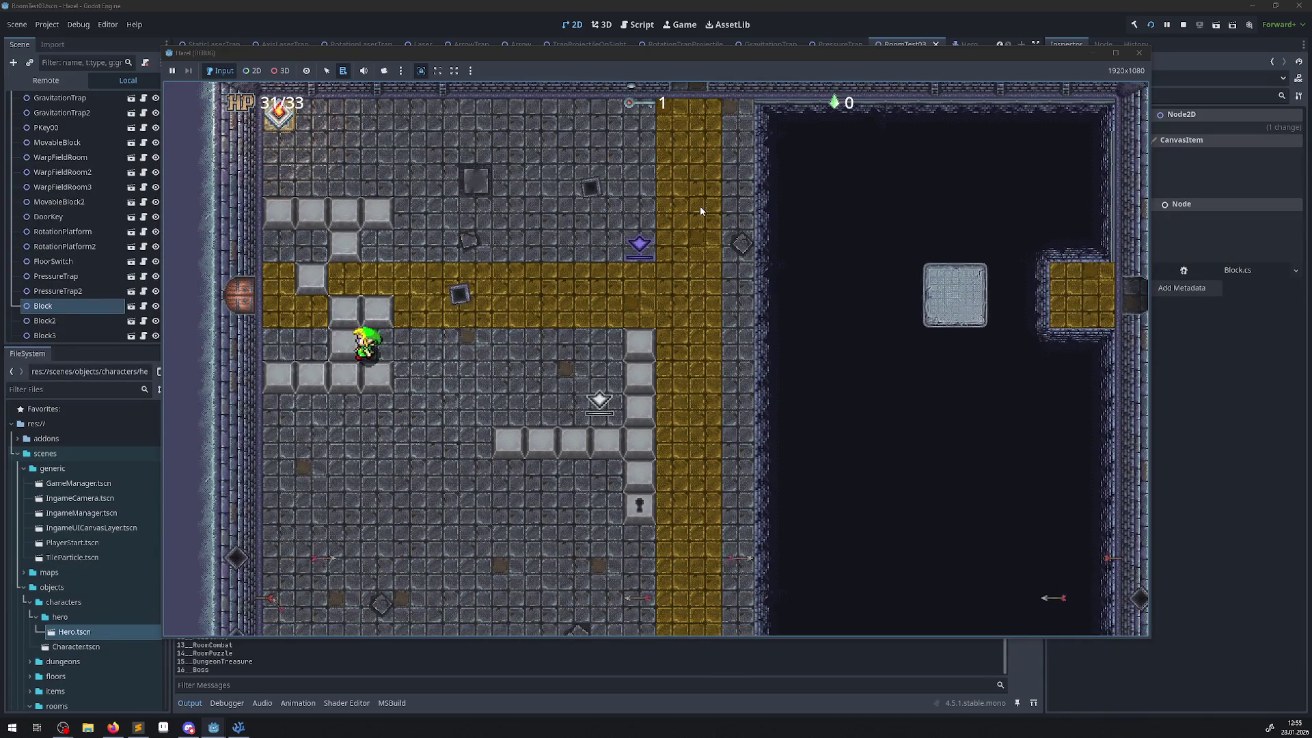
# - Move the hero up and down past the block rows and gold corridor, then close the game
pyautogui.press('Up')
pyautogui.press('Left')
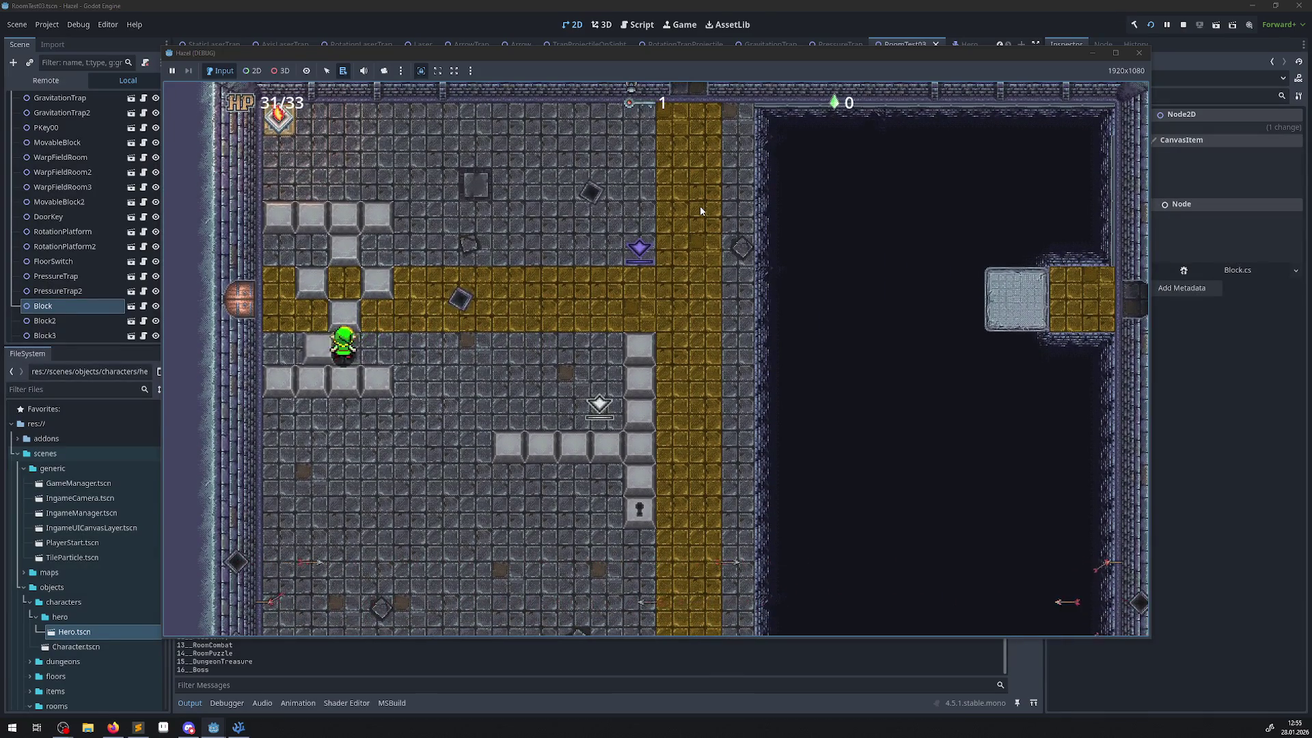
pyautogui.press('Left')
pyautogui.press('Up')
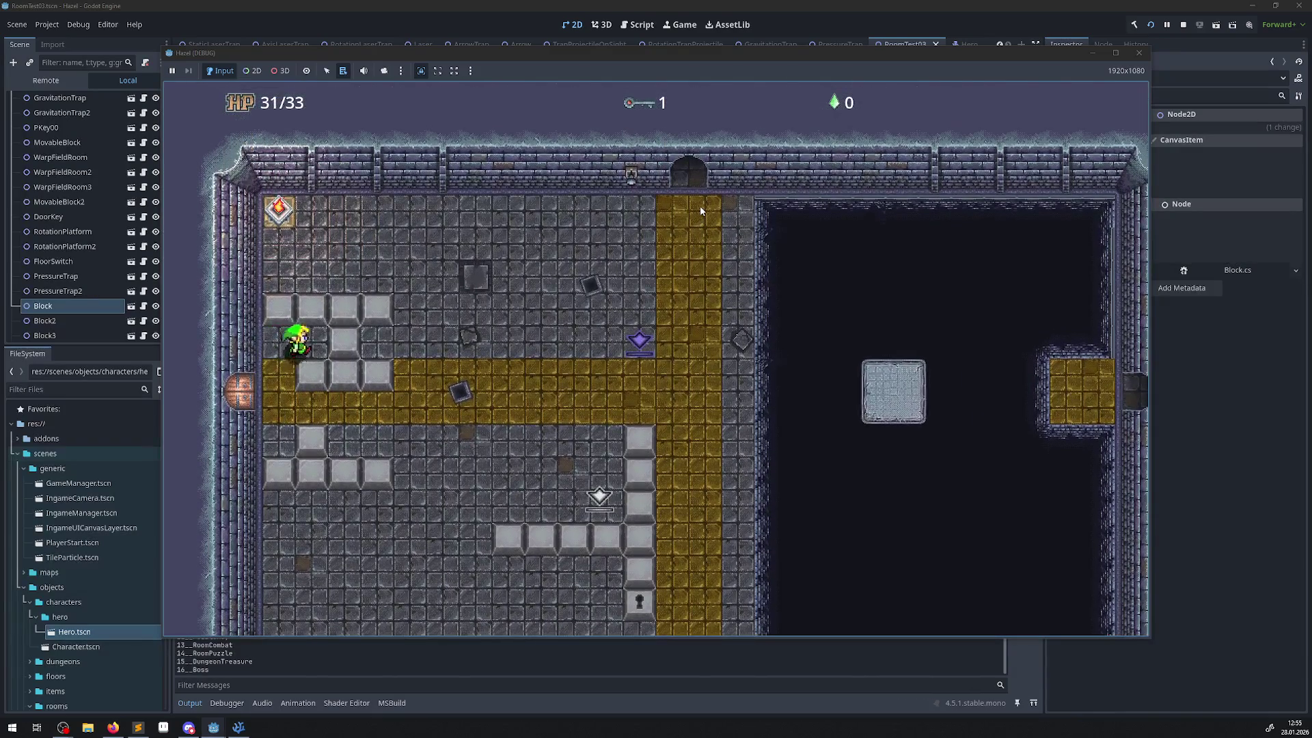
pyautogui.press('Down')
pyautogui.press('Up')
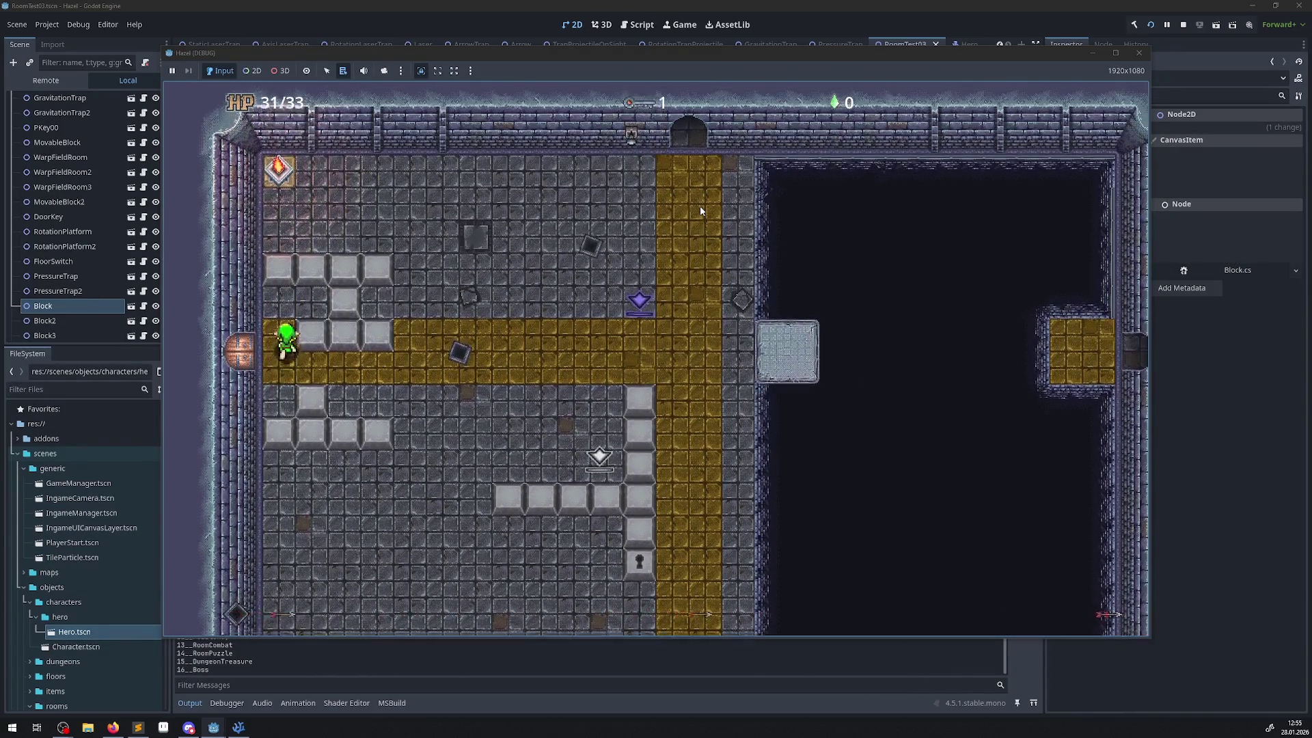
pyautogui.press('Down')
pyautogui.press('Up')
pyautogui.press('Left')
pyautogui.press('Down')
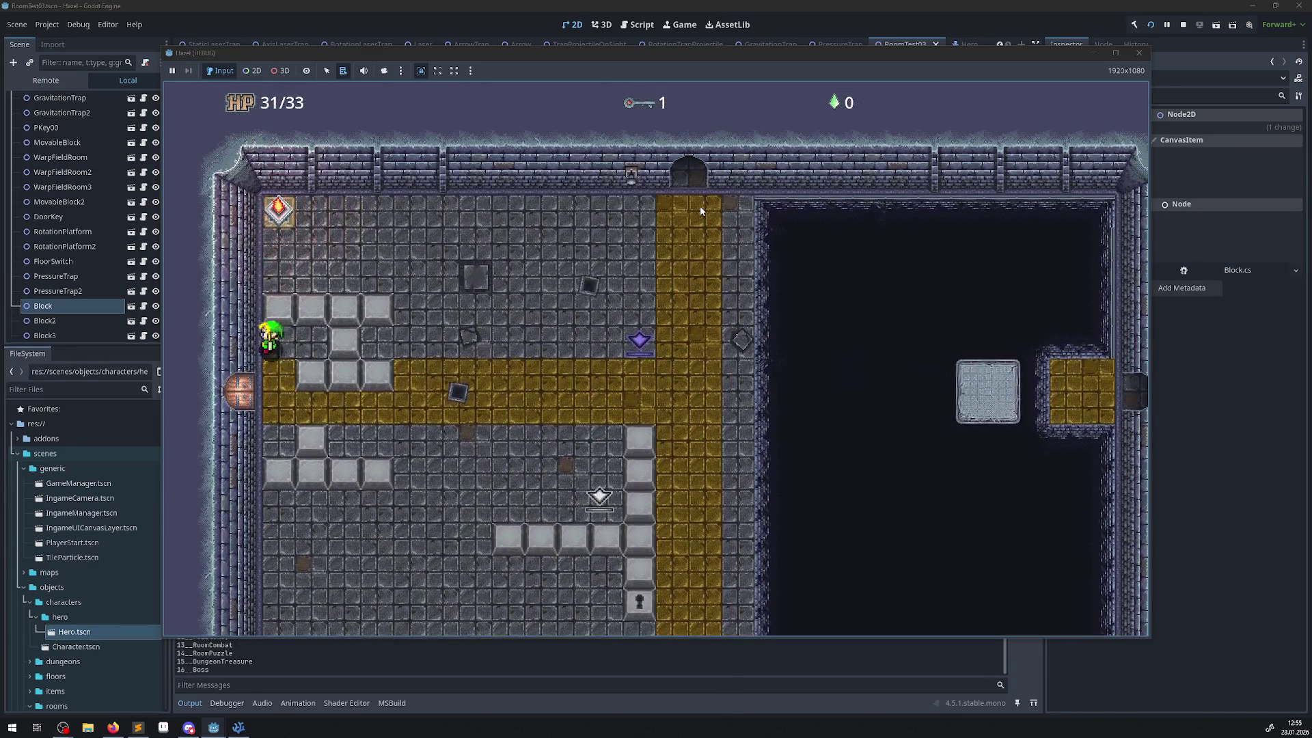
pyautogui.press('Right')
pyautogui.press('Up')
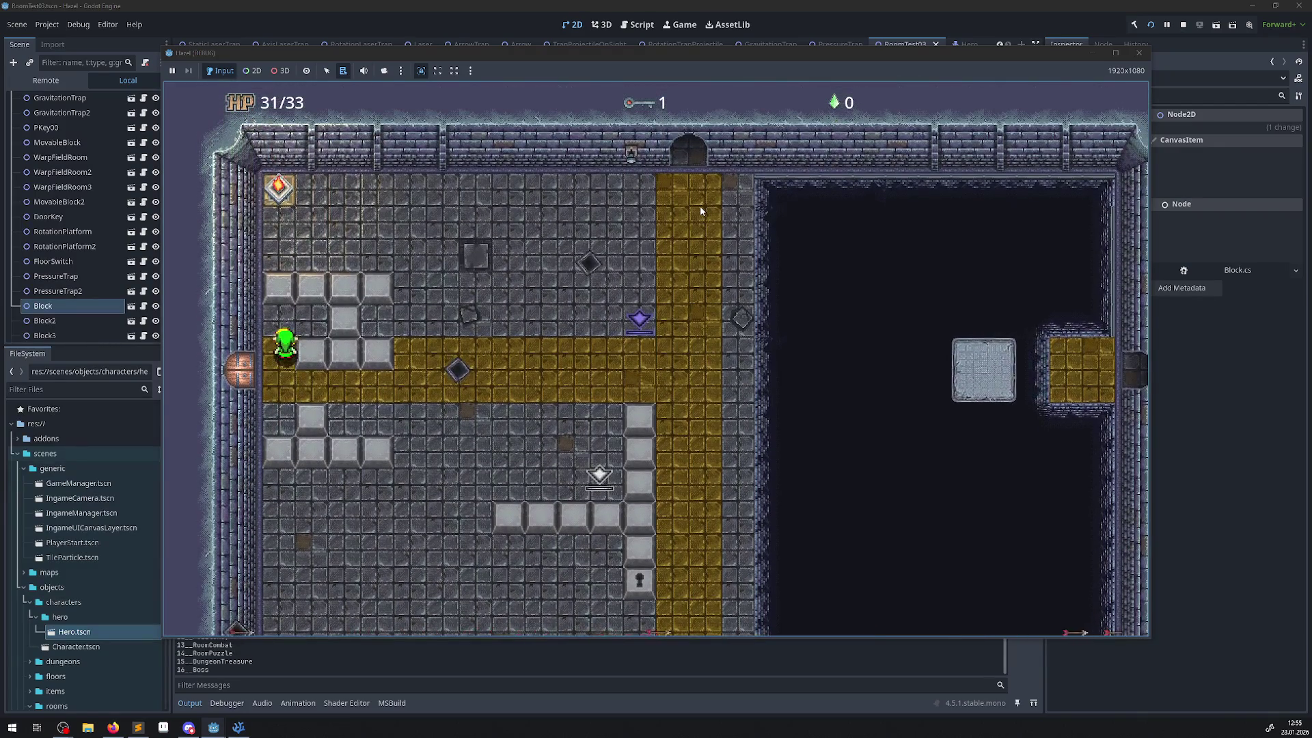
pyautogui.press('Down')
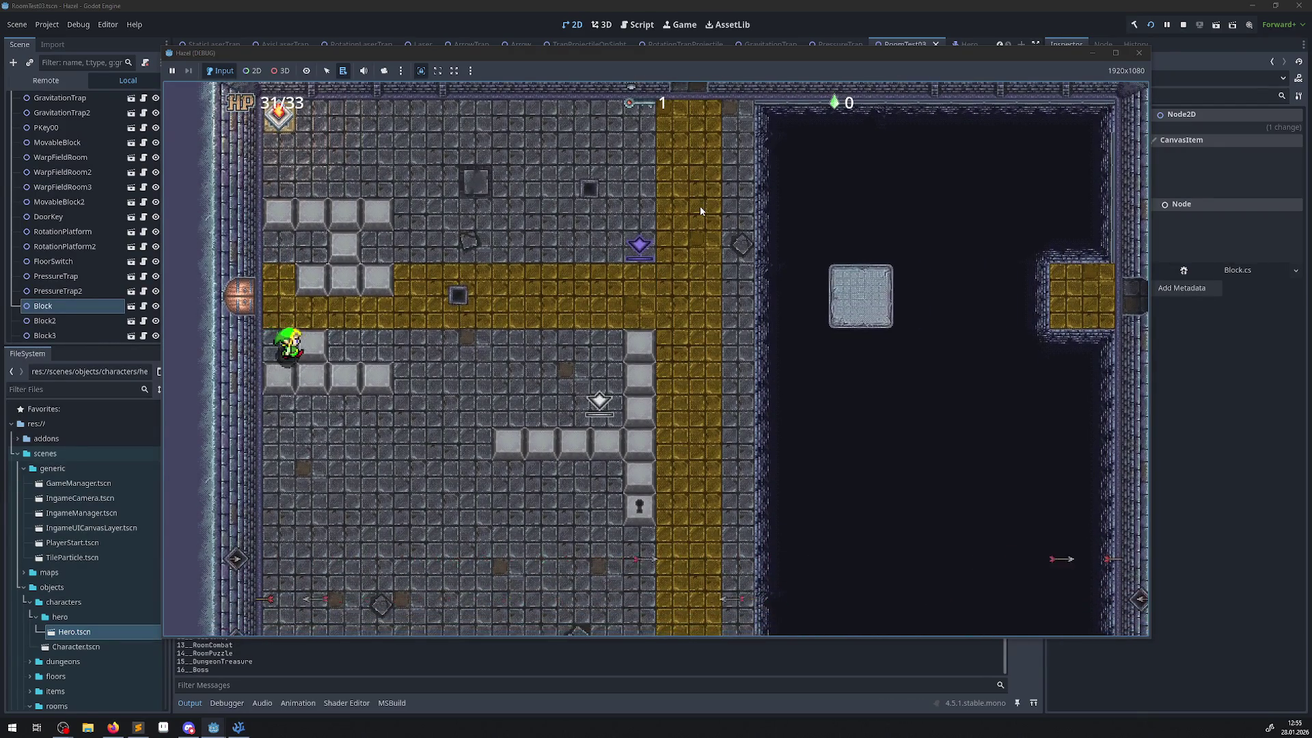
pyautogui.press('Up')
pyautogui.press('Down')
pyautogui.press('Up')
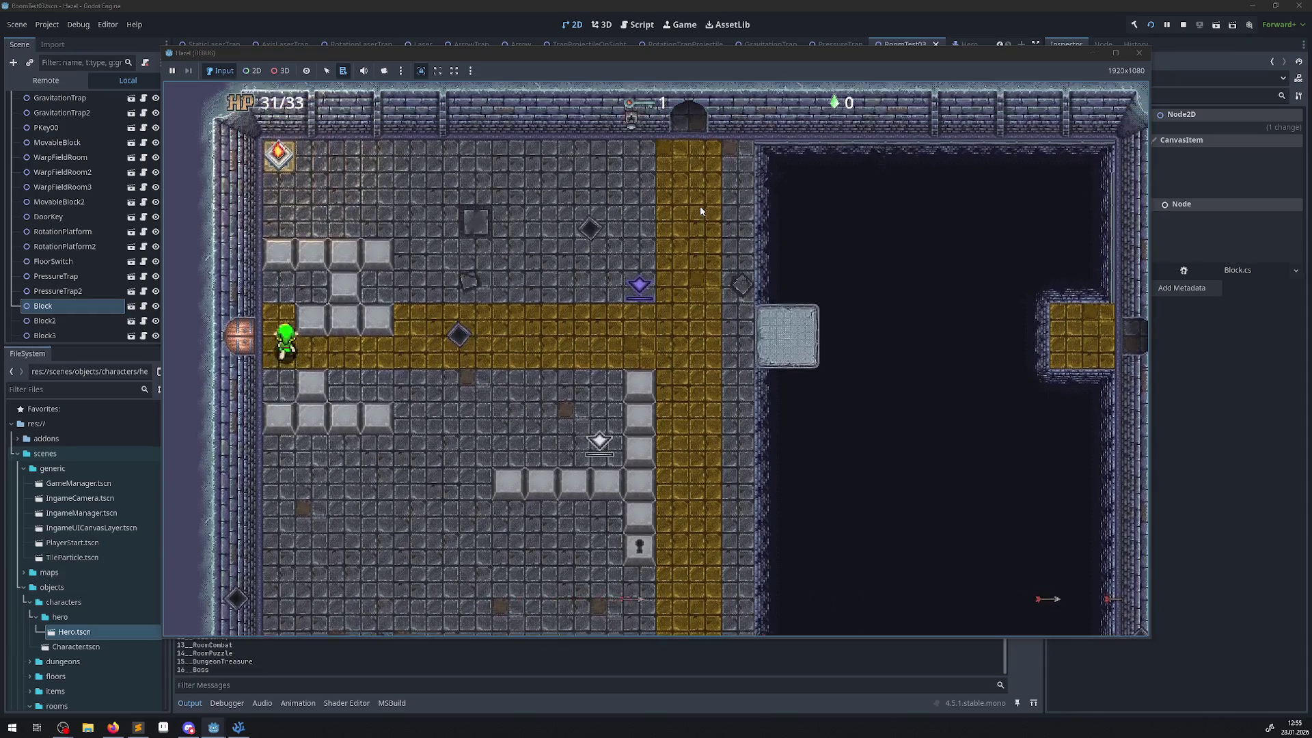
pyautogui.press('Down')
pyautogui.press('Up')
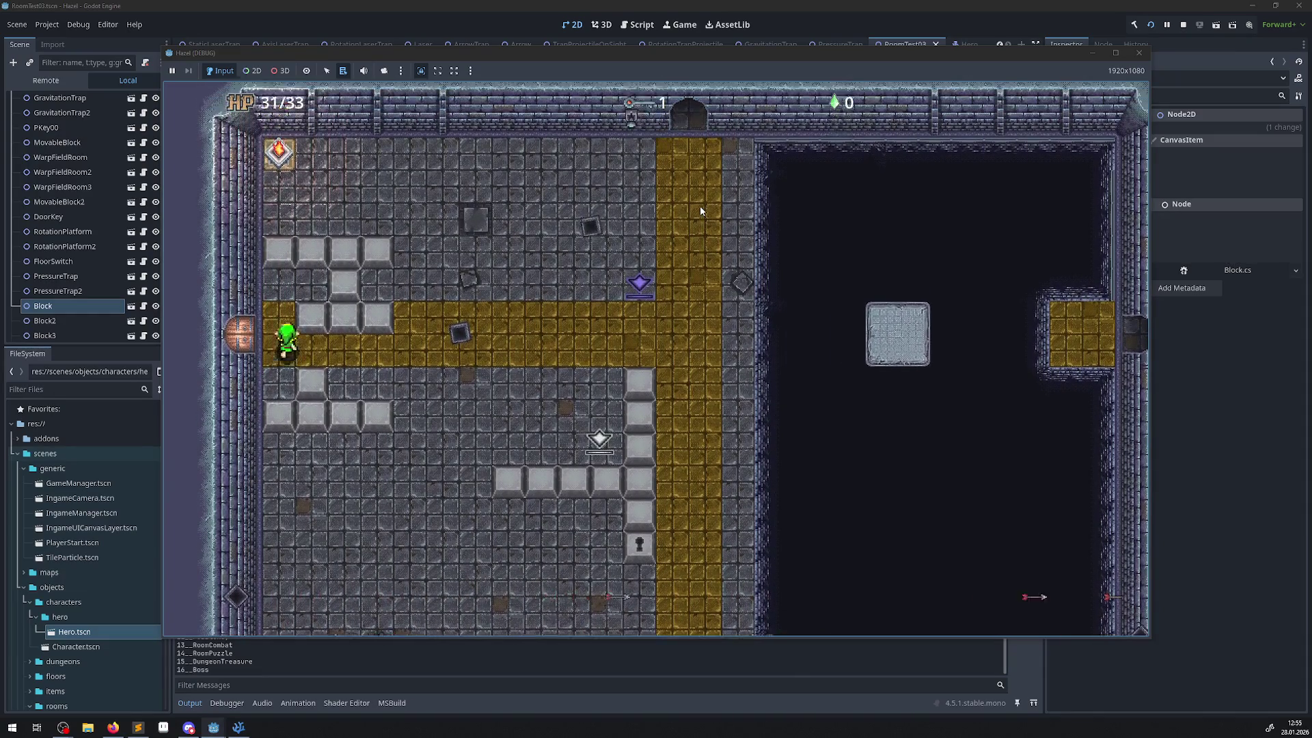
pyautogui.press('Down')
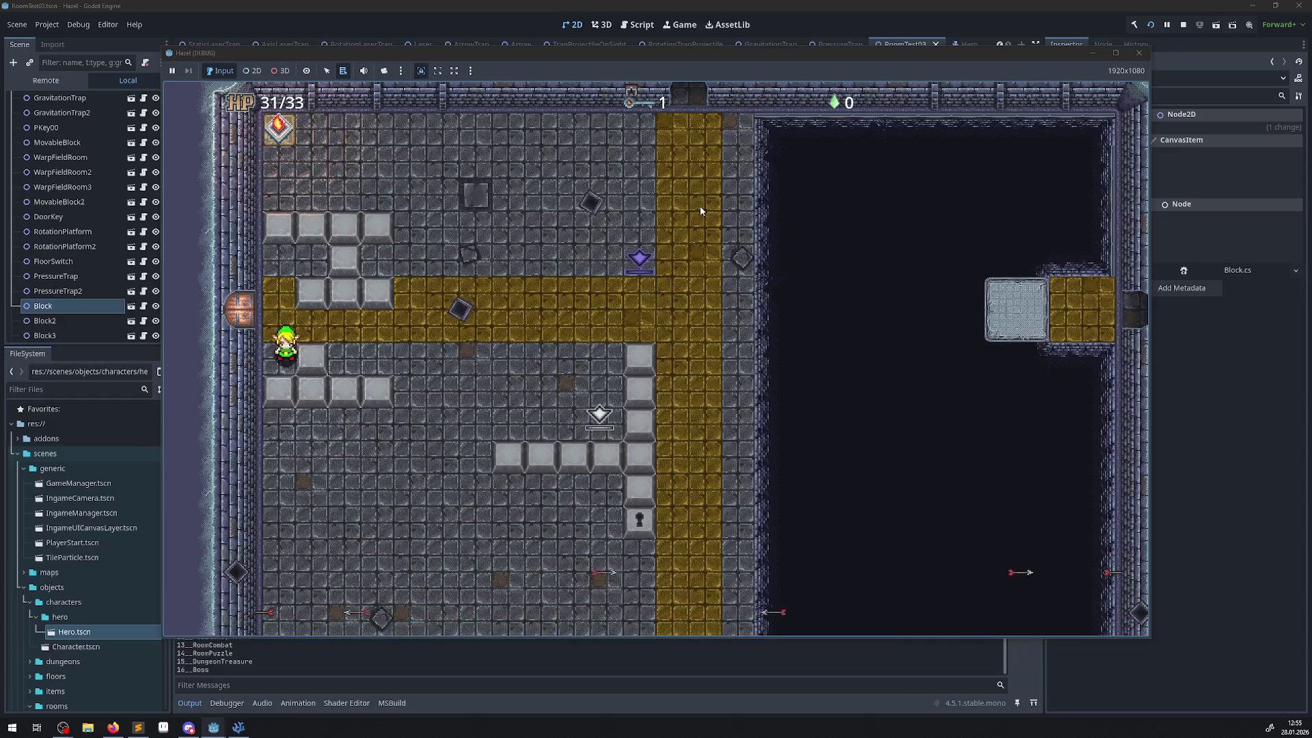
pyautogui.click(1140, 52)
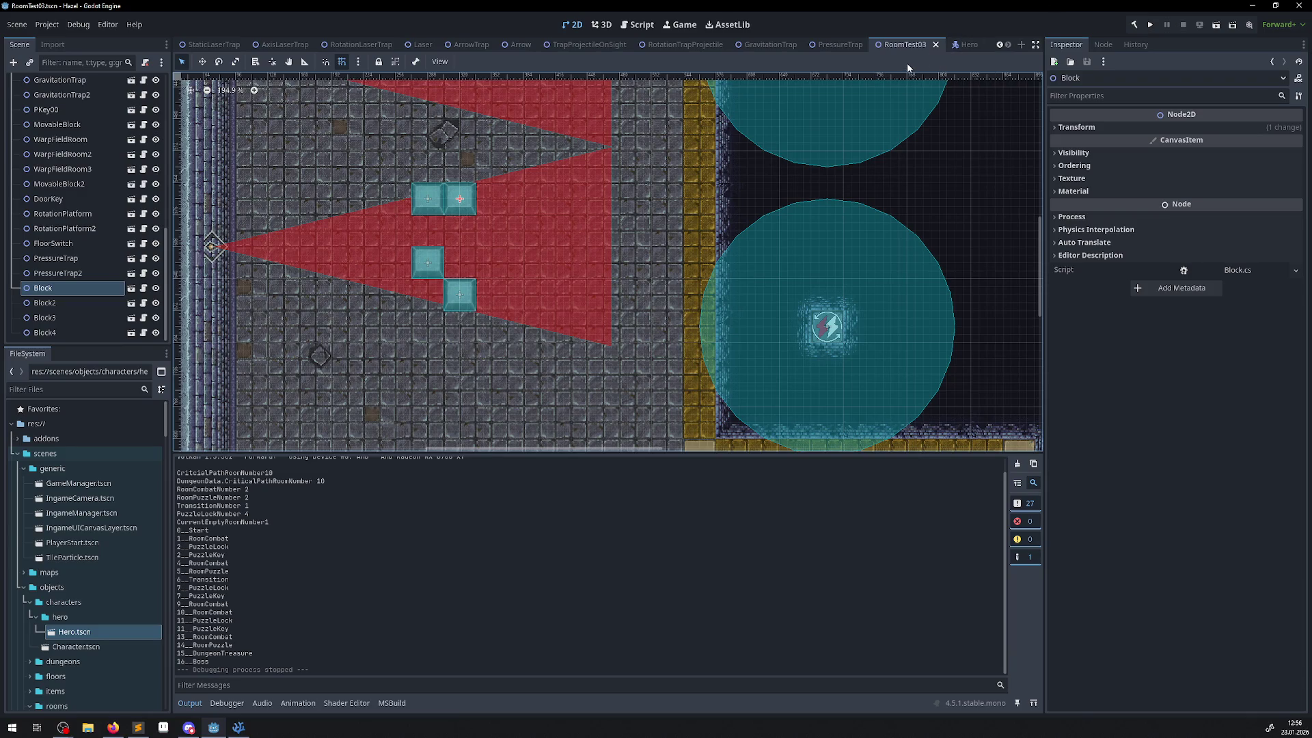
# - Close the GravitationTrap scene and open the RotationTrapProjectile root node's C# script
pyautogui.click(820, 45)
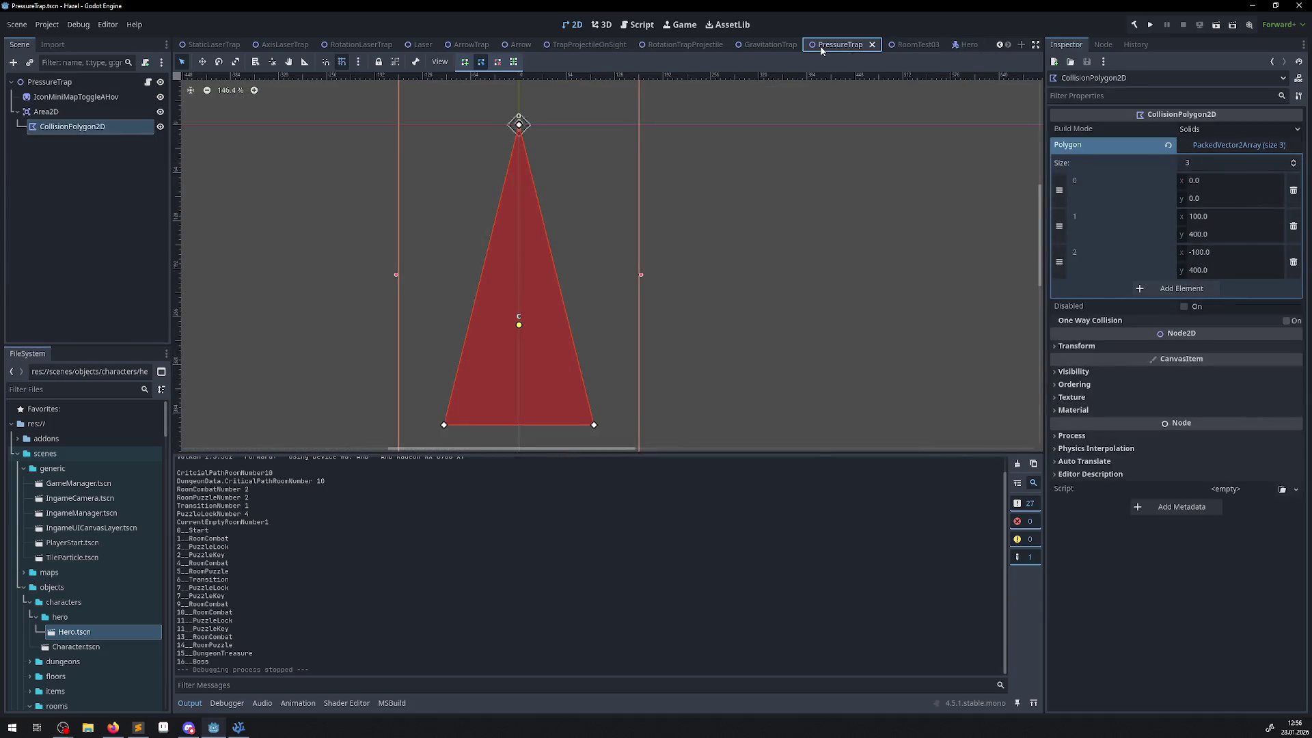
pyautogui.click(762, 46)
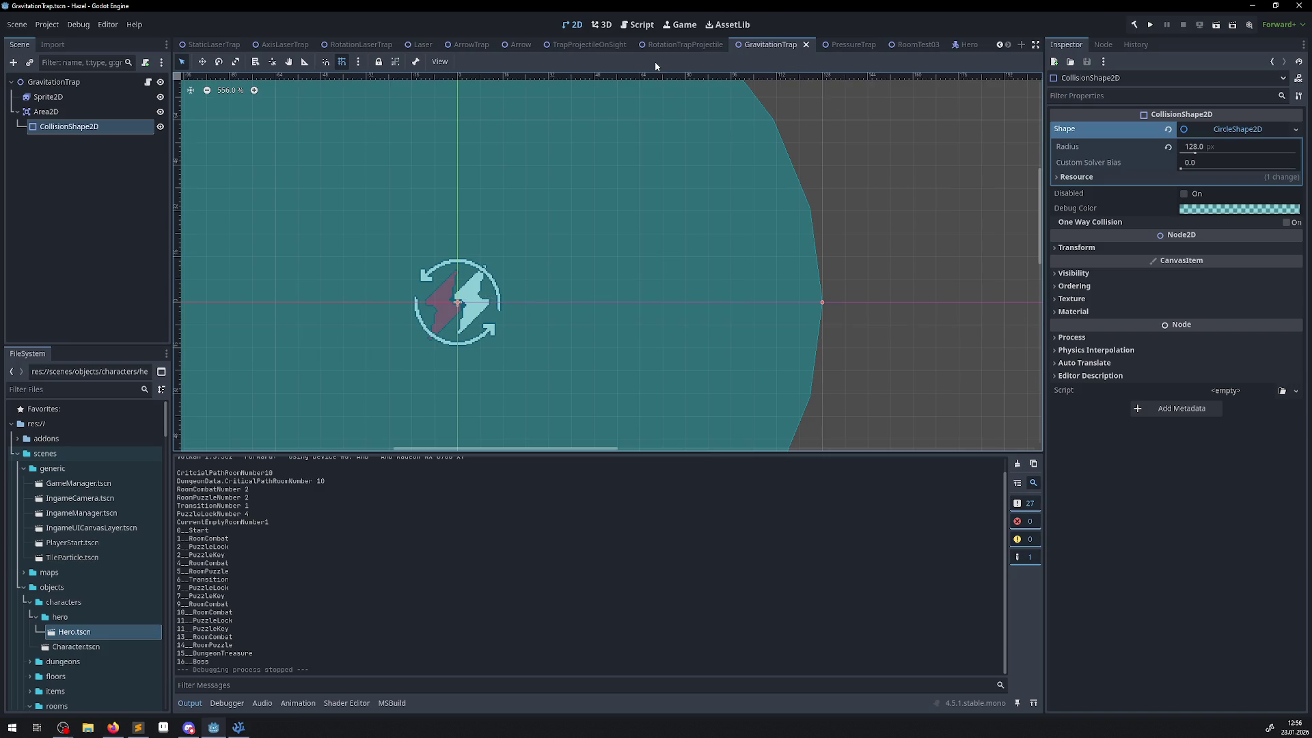
pyautogui.click(807, 45)
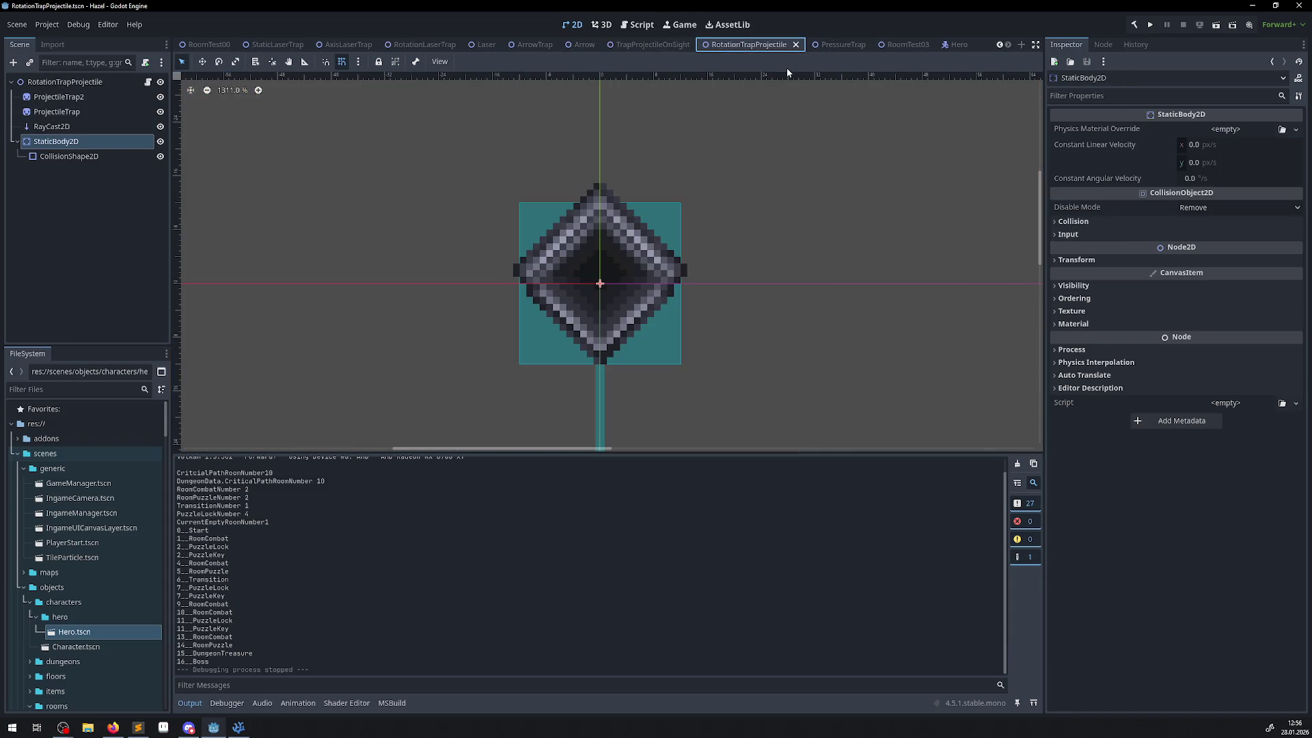
pyautogui.click(53, 146)
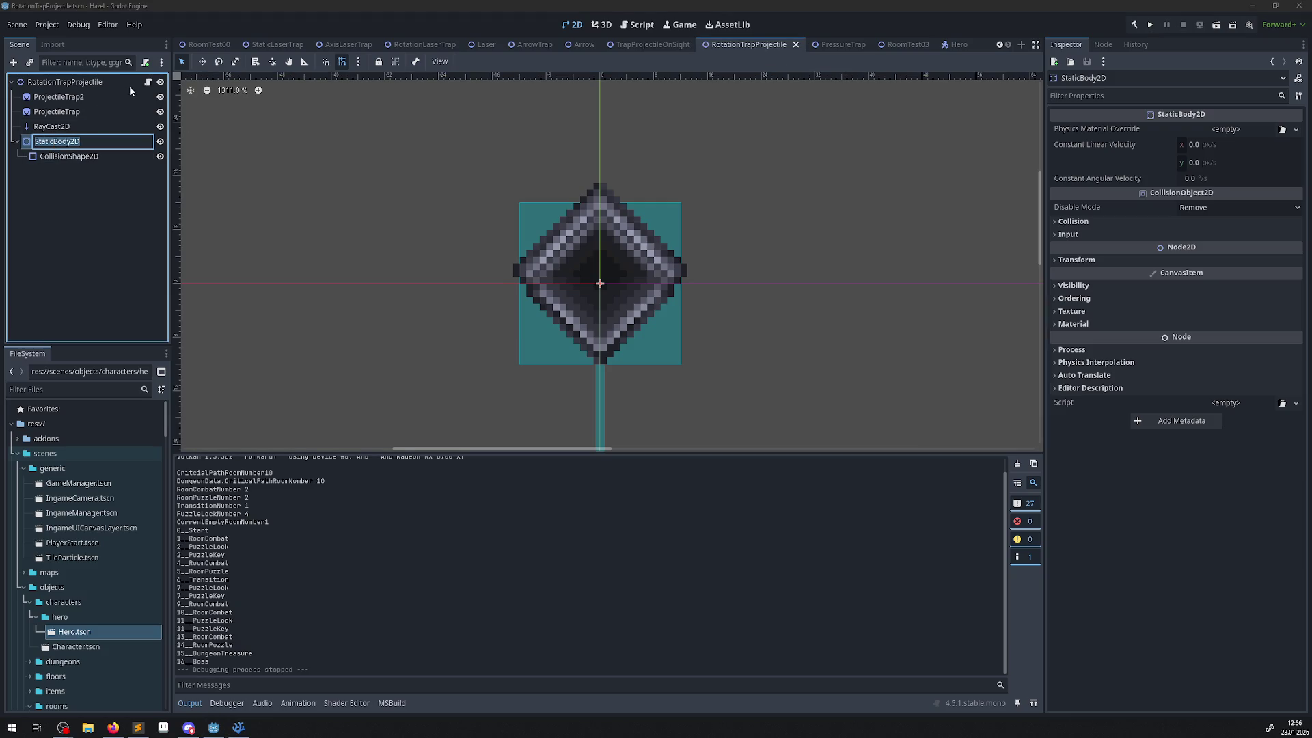
pyautogui.press('Return')
pyautogui.click(147, 83)
# - Start a new StaticBody2D member at the top of the RotationProjectileTrap class body
pyautogui.scroll(-15, 461, 383)
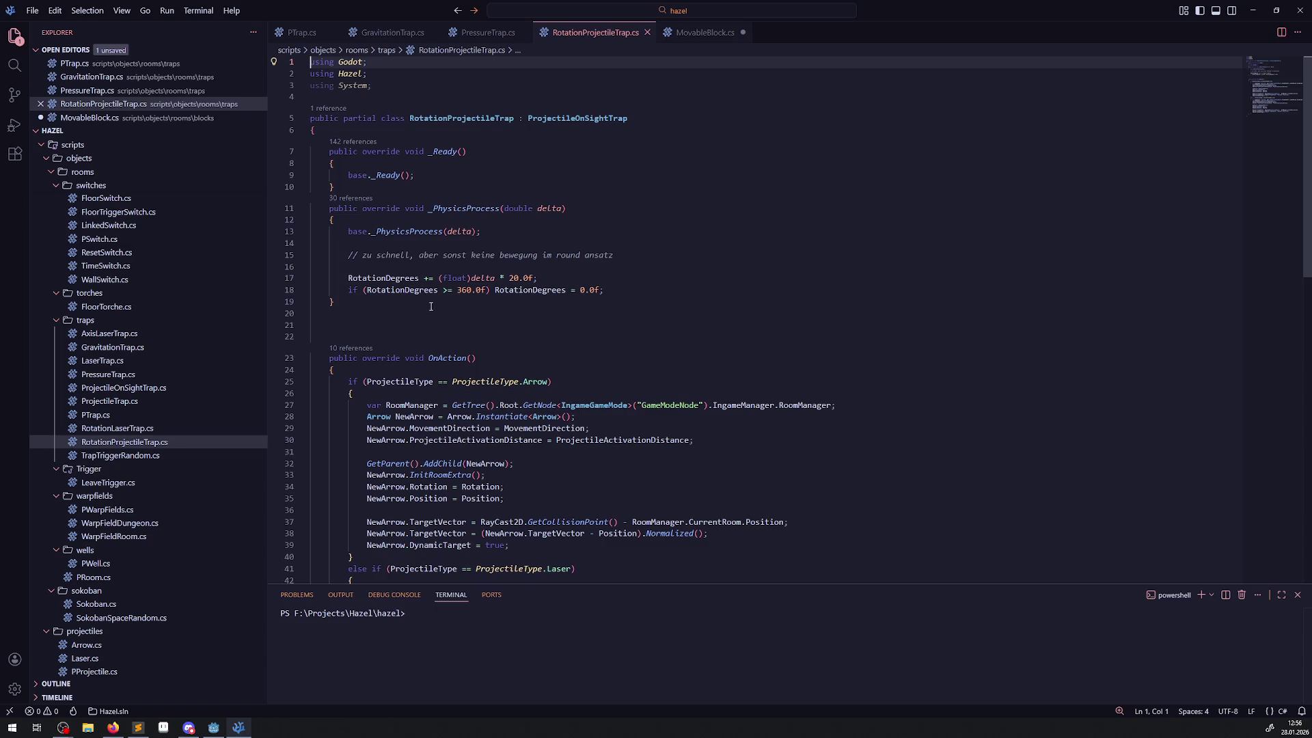
pyautogui.click(404, 132)
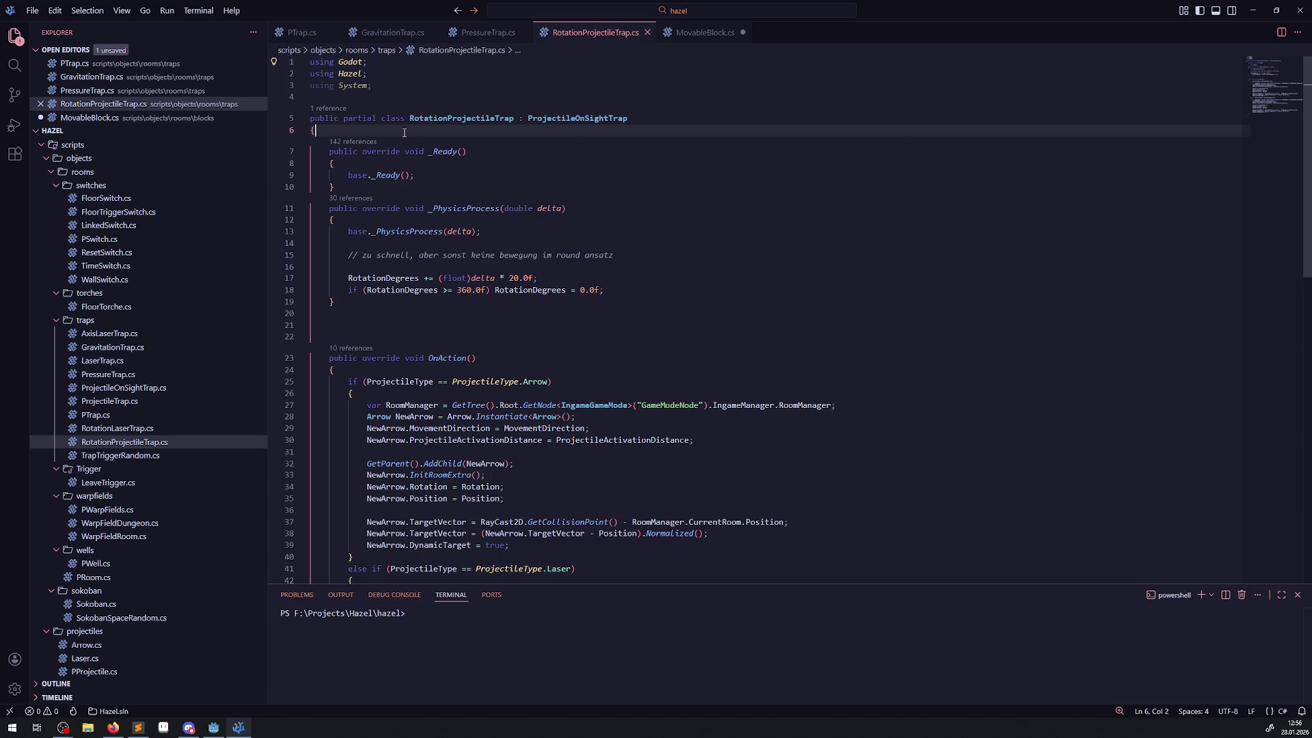
pyautogui.press('Return')
pyautogui.press('Return')
pyautogui.write('StaticBody2D')
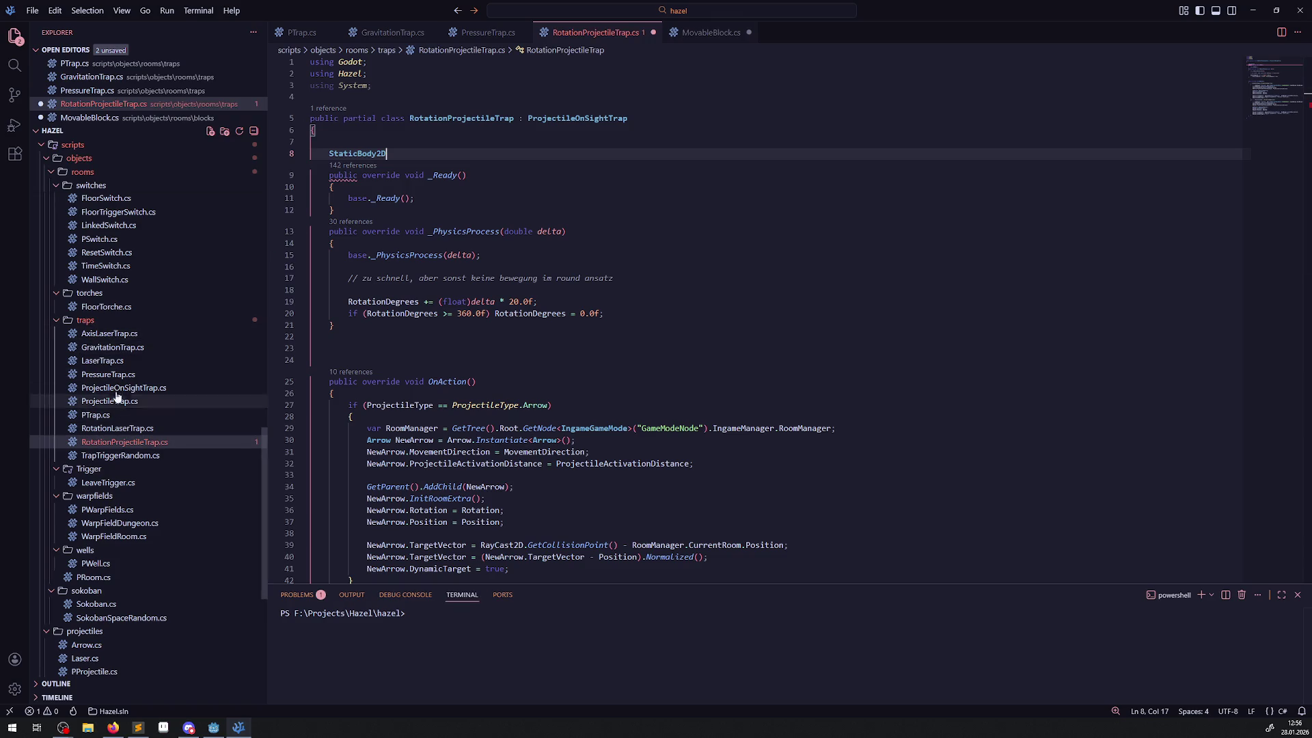
# - Look through LaserTrap.cs, WallSwitch.cs and PSwitch.cs for StaticBody2D reference code
pyautogui.click(112, 365)
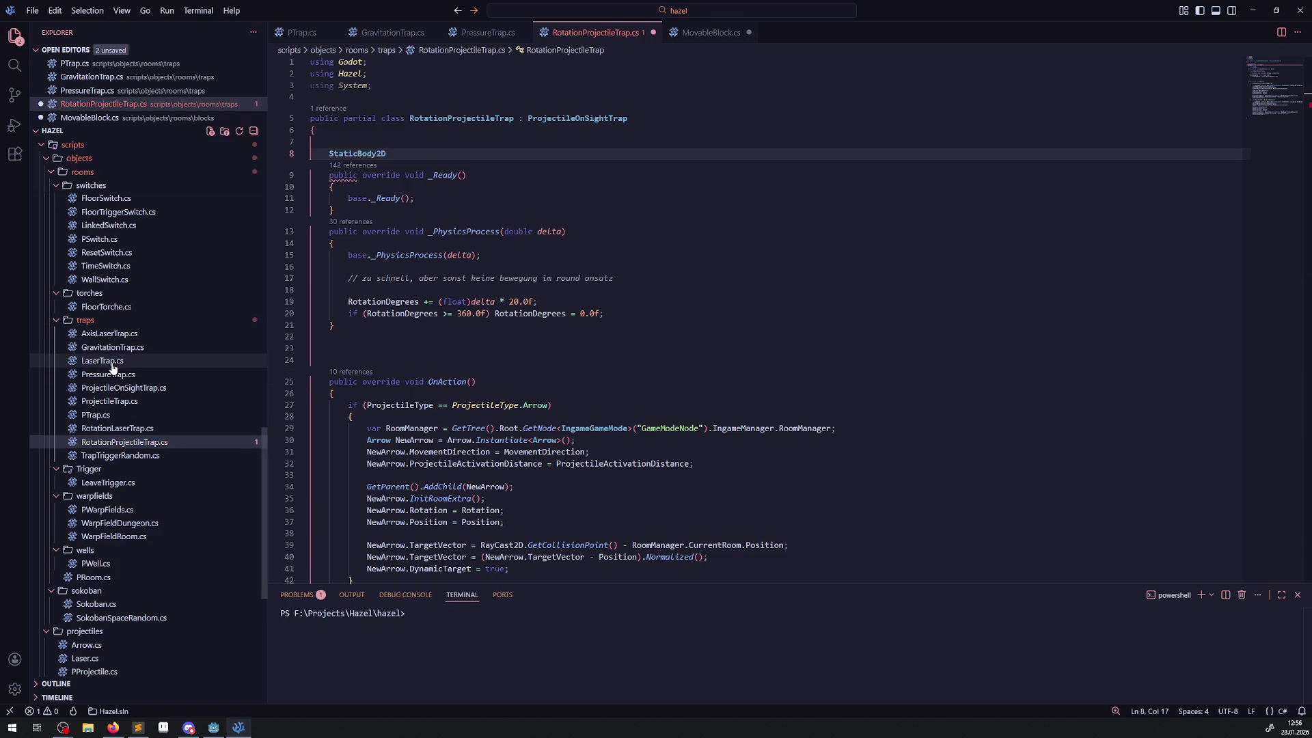
pyautogui.scroll(20, 486, 367)
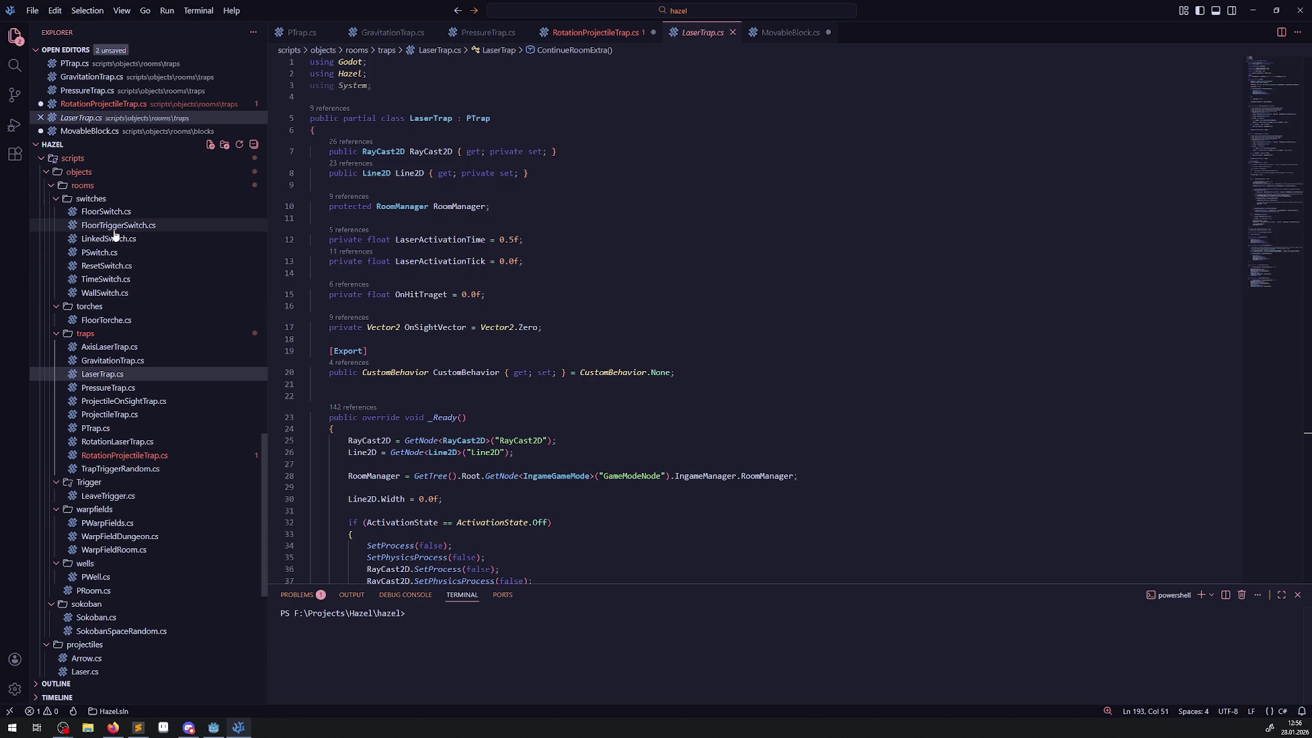
pyautogui.click(104, 293)
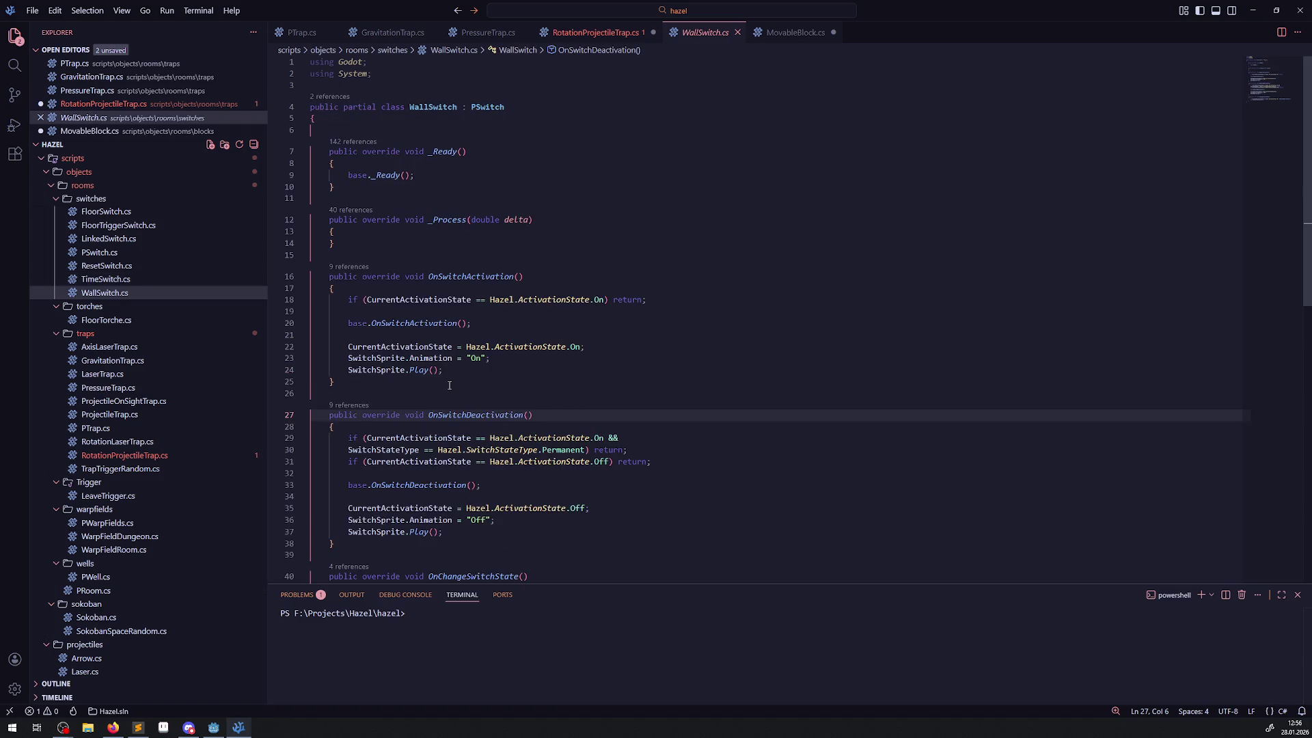
pyautogui.scroll(-10, 509, 413)
pyautogui.scroll(10, 509, 413)
pyautogui.scroll(-1, 505, 417)
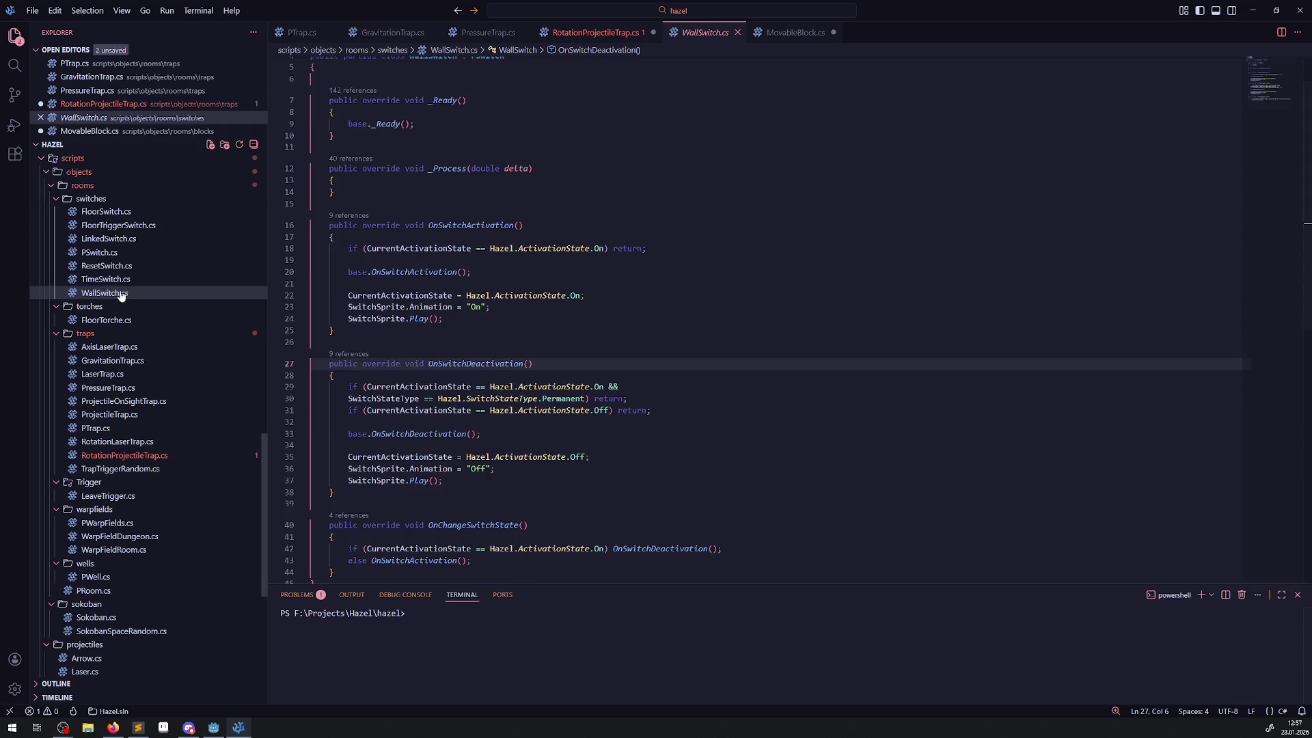
pyautogui.click(109, 255)
pyautogui.scroll(5, 473, 369)
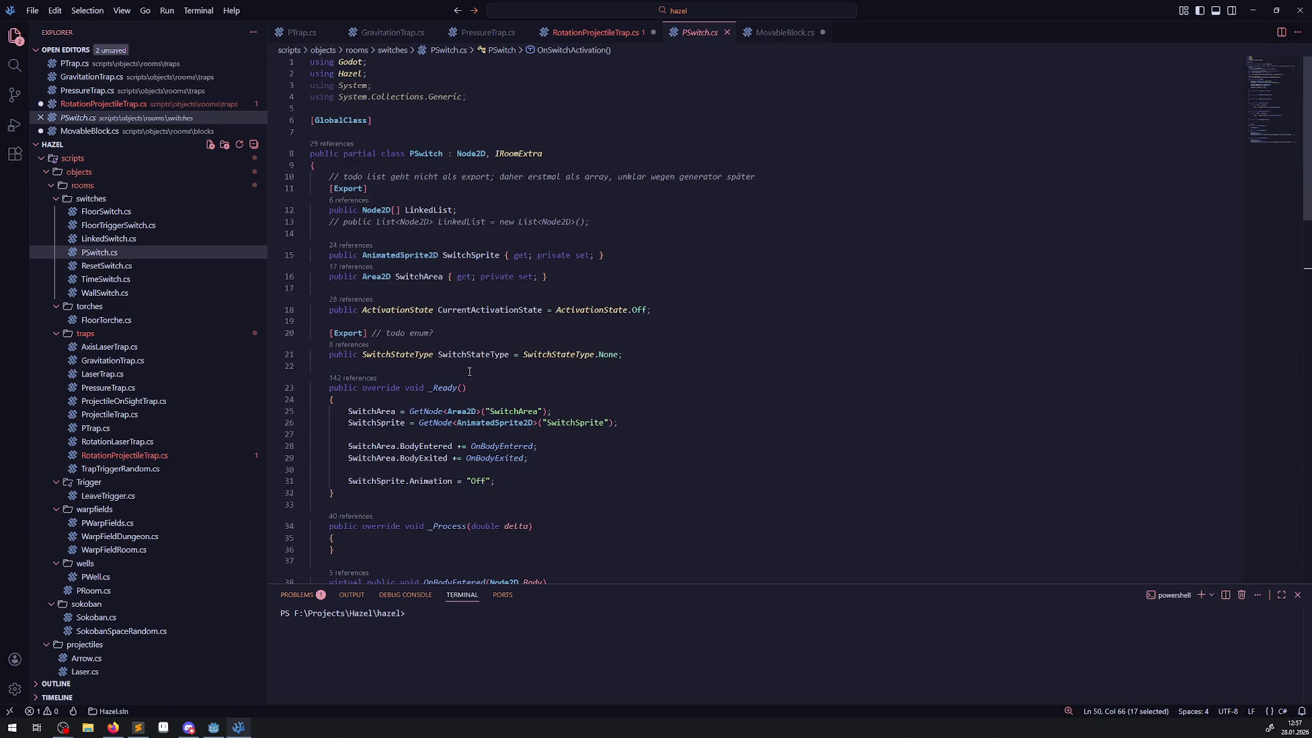
pyautogui.scroll(-20, 468, 374)
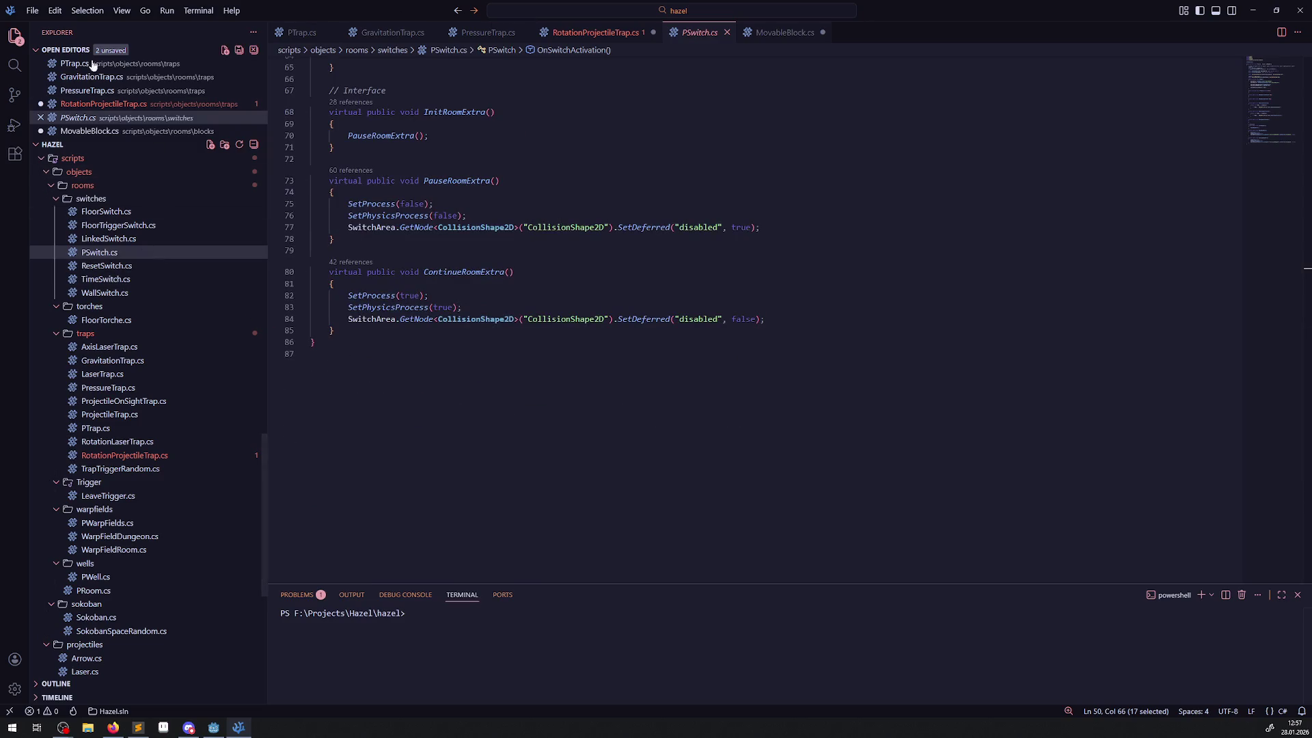
pyautogui.click(14, 64)
# - Copy TimeSwitch.cs's StaticBody2D property declaration into RotationProjectileTrap.cs and save
pyautogui.write('StaticBody2D')
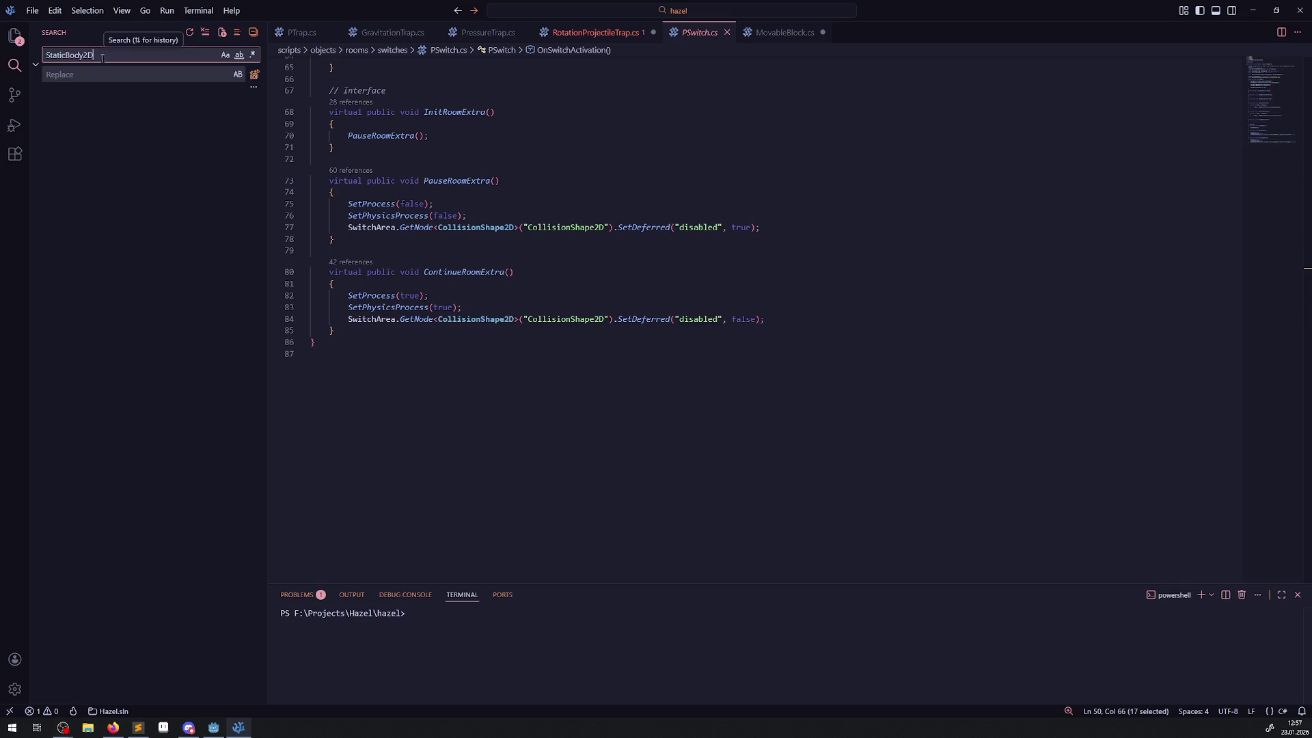
pyautogui.scroll(-15, 145, 413)
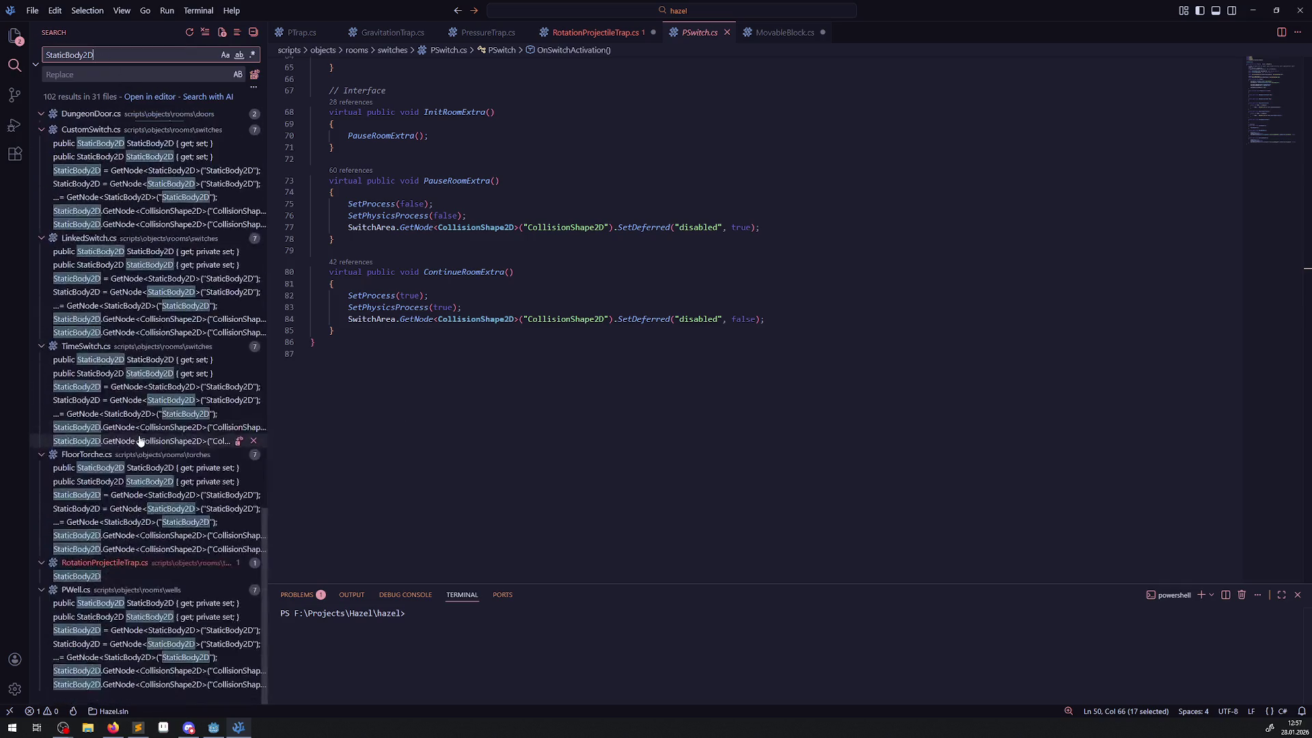
pyautogui.click(96, 365)
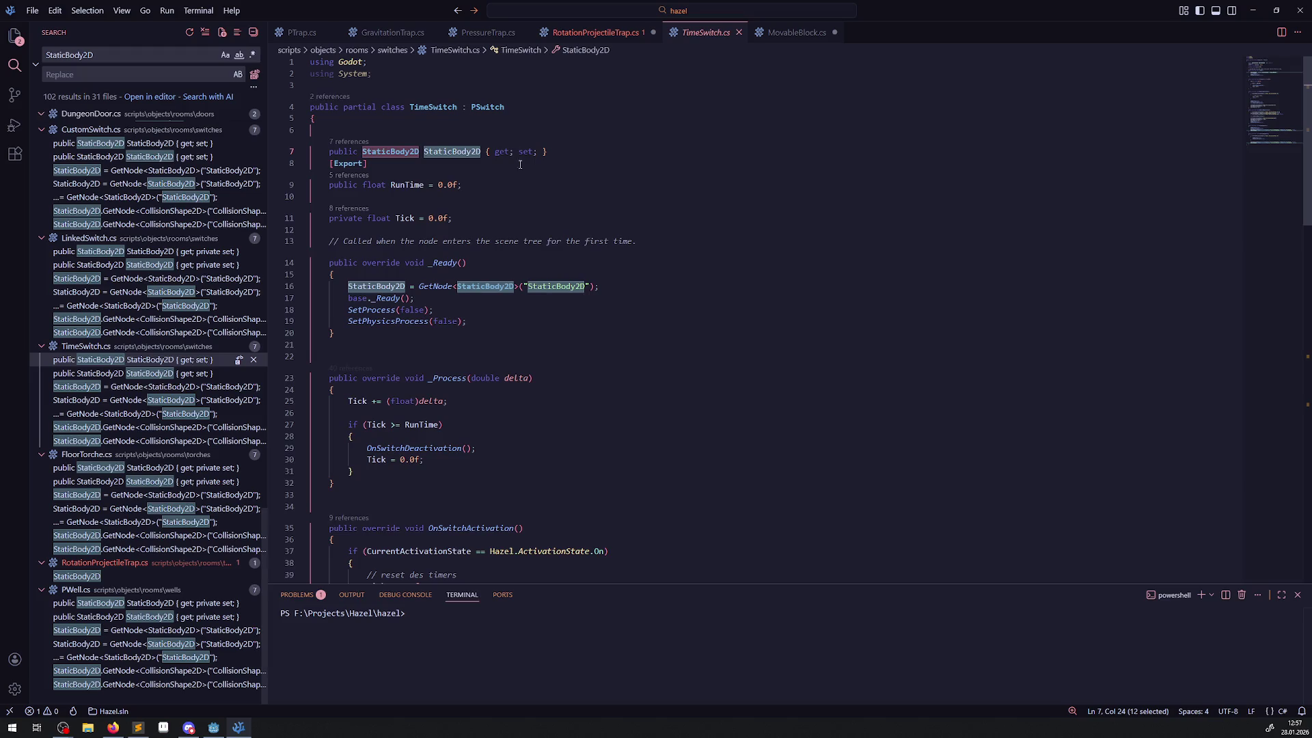
pyautogui.moveTo(568, 151); pyautogui.dragTo(309, 151)
pyautogui.hotkey('ctrl', 'c')
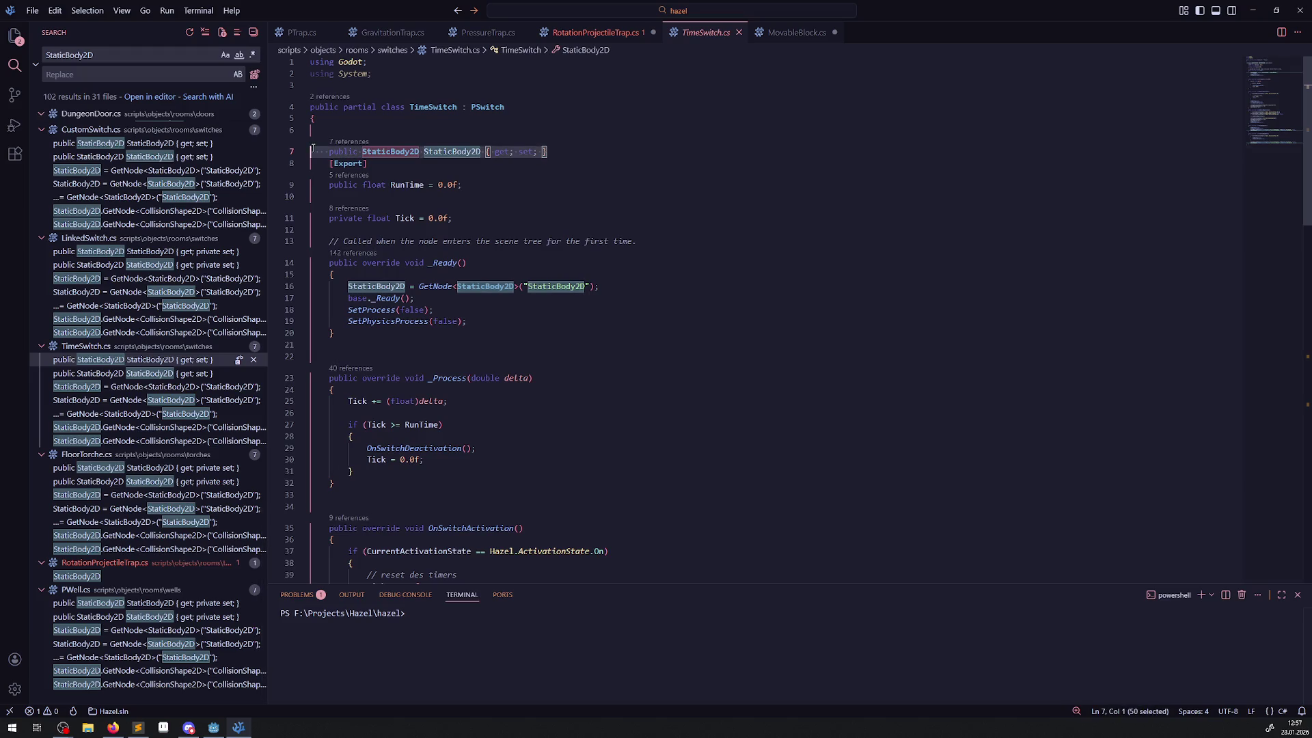
pyautogui.hotkey('ctrl', 'Tab')
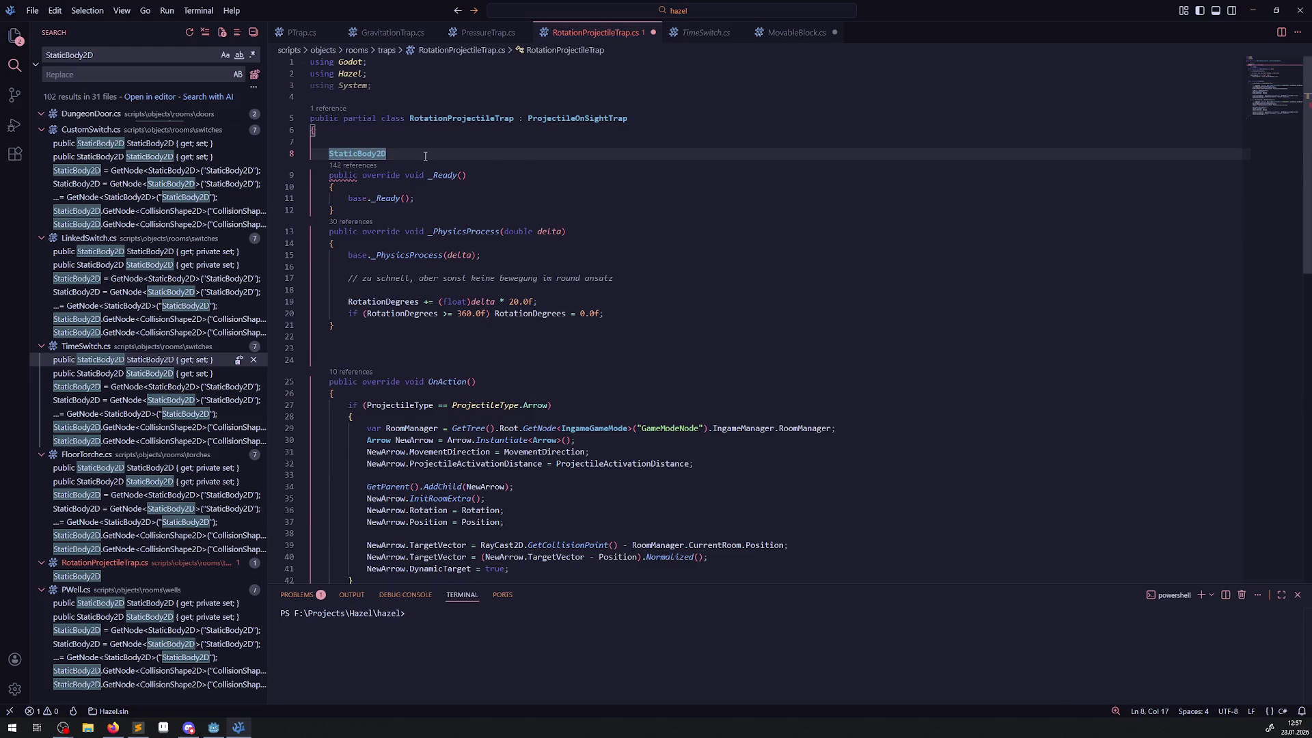
pyautogui.hotkey('ctrl', 'v')
pyautogui.hotkey('ctrl', 's')
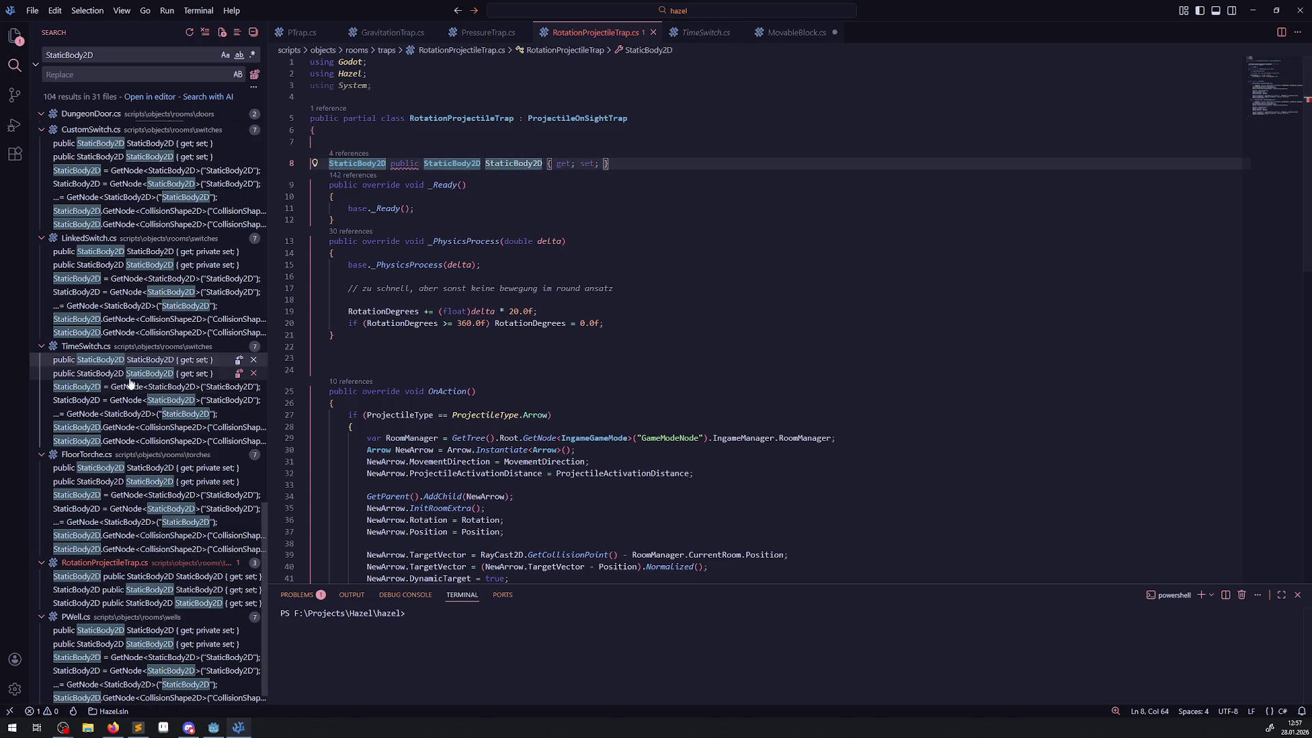
# - Copy TimeSwitch.cs's StaticBody2D GetNode line into RotationProjectileTrap's _Ready method
pyautogui.click(127, 373)
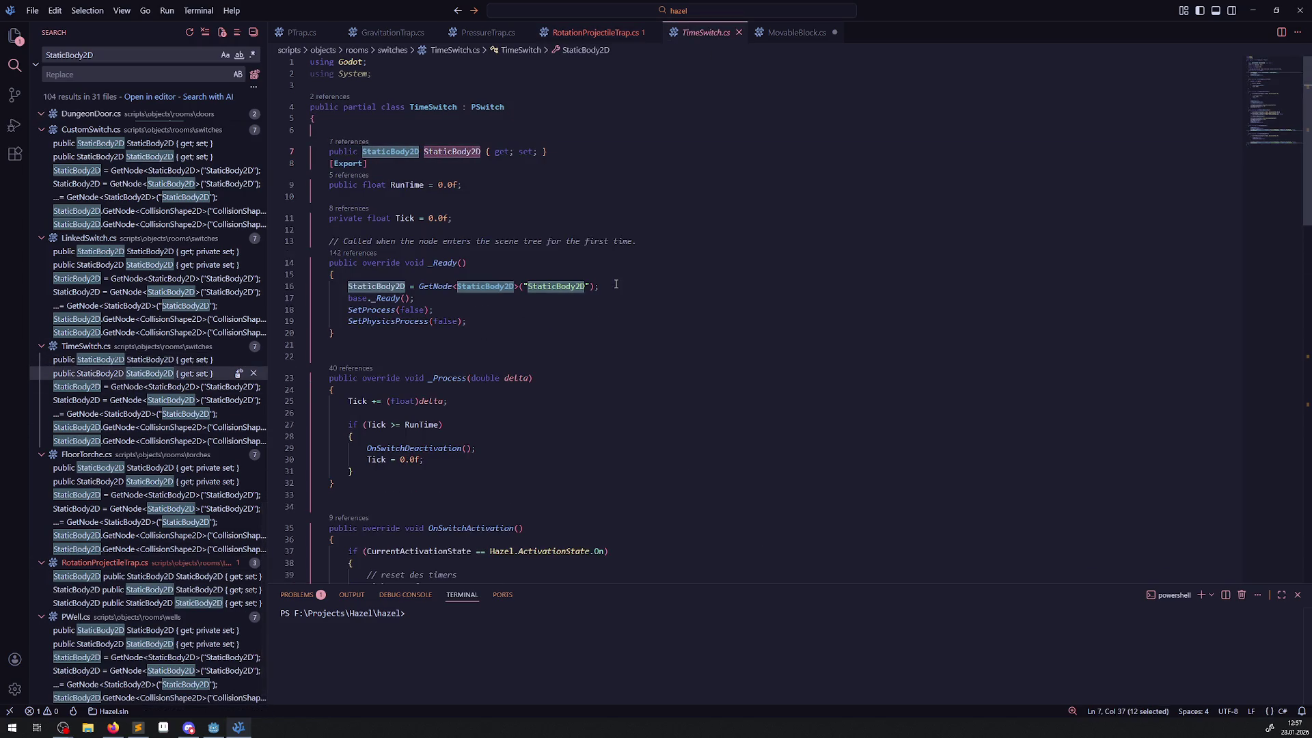
pyautogui.hotkey('ctrl', 'Tab')
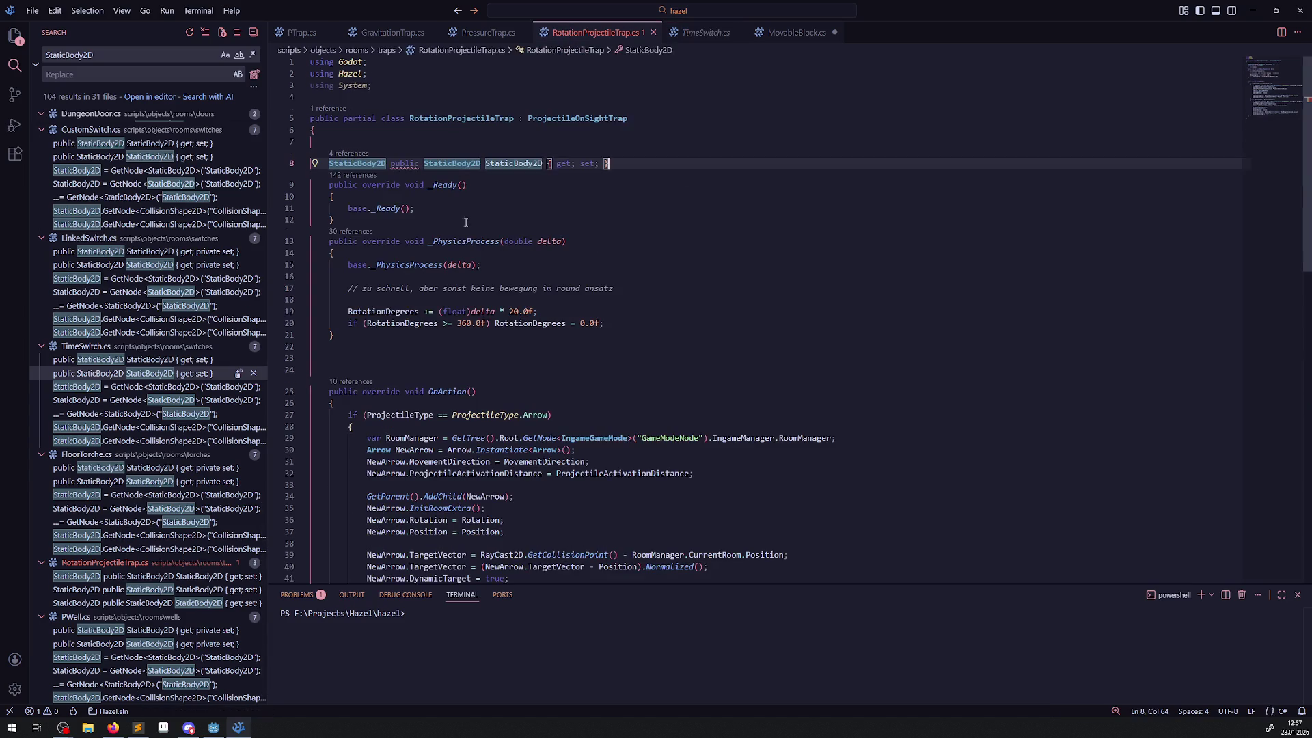
pyautogui.click(443, 276)
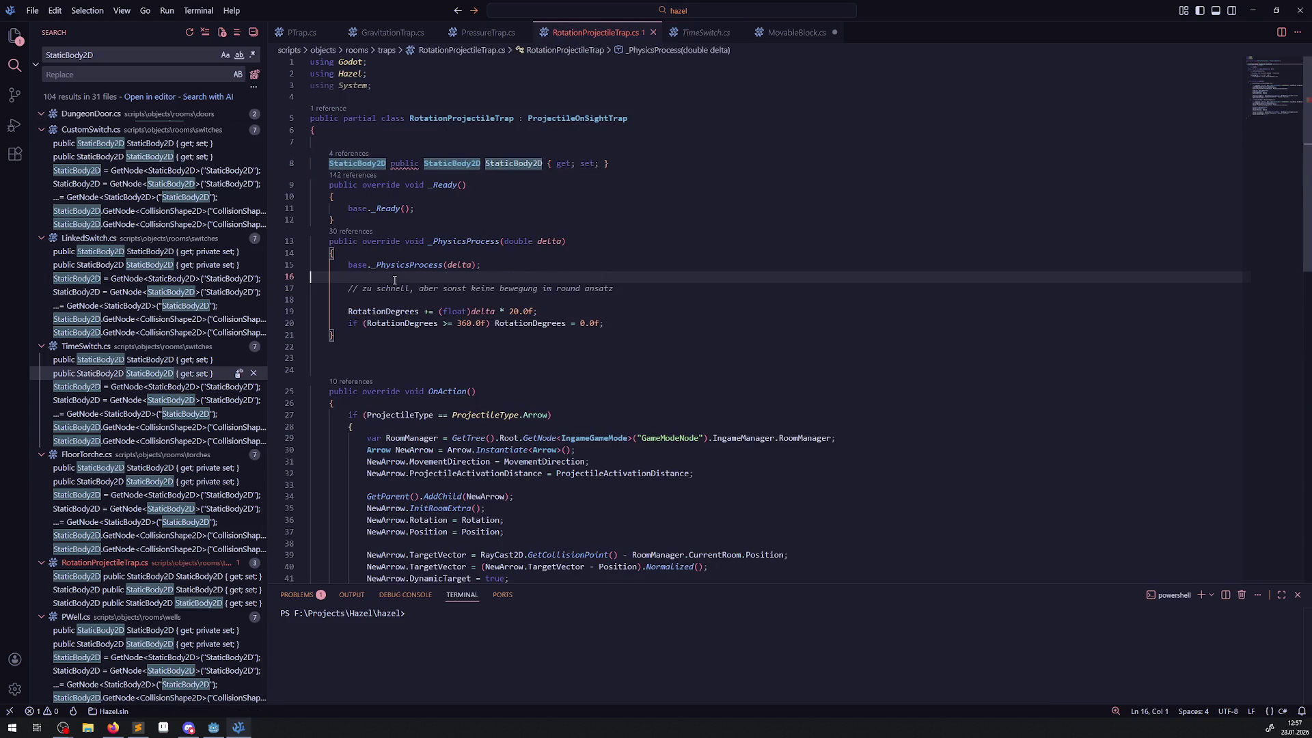
pyautogui.write('StaticBody2D = GetNode<StaticBody2D>("StaticBody2D");')
pyautogui.click(720, 245)
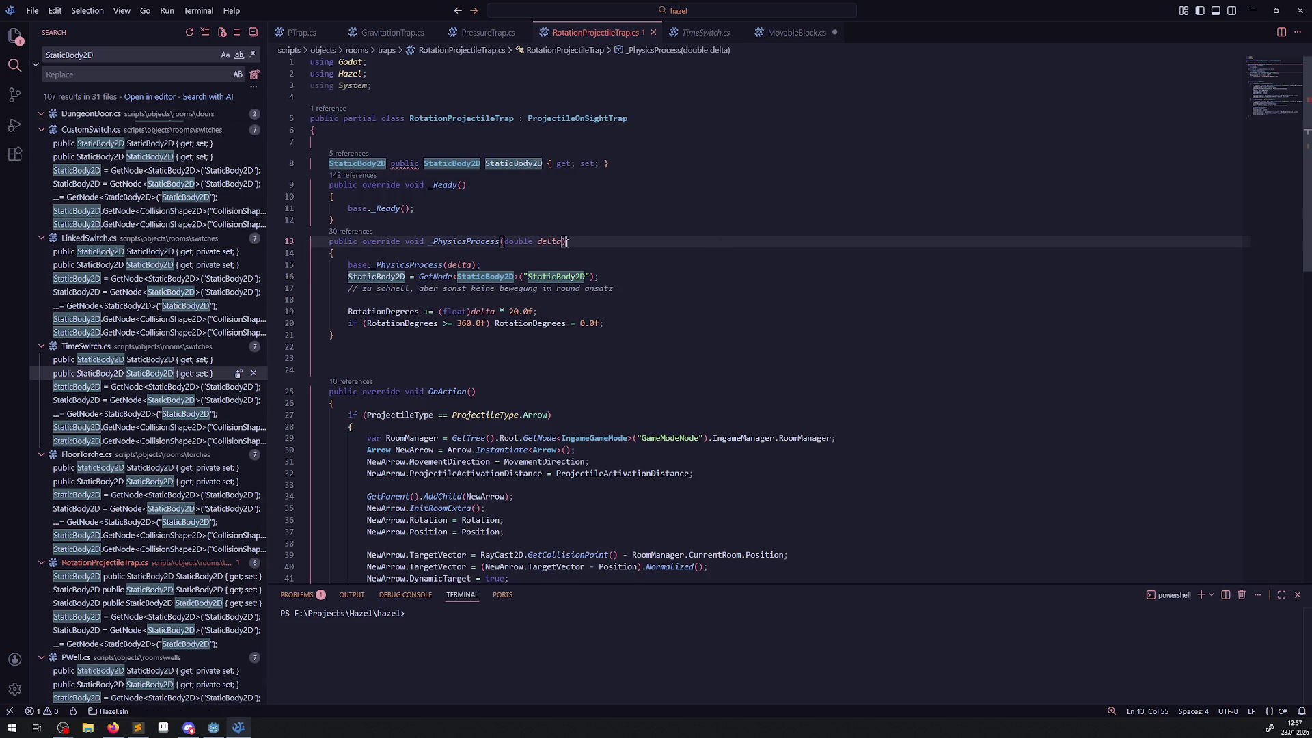
pyautogui.scroll(-8, 502, 283)
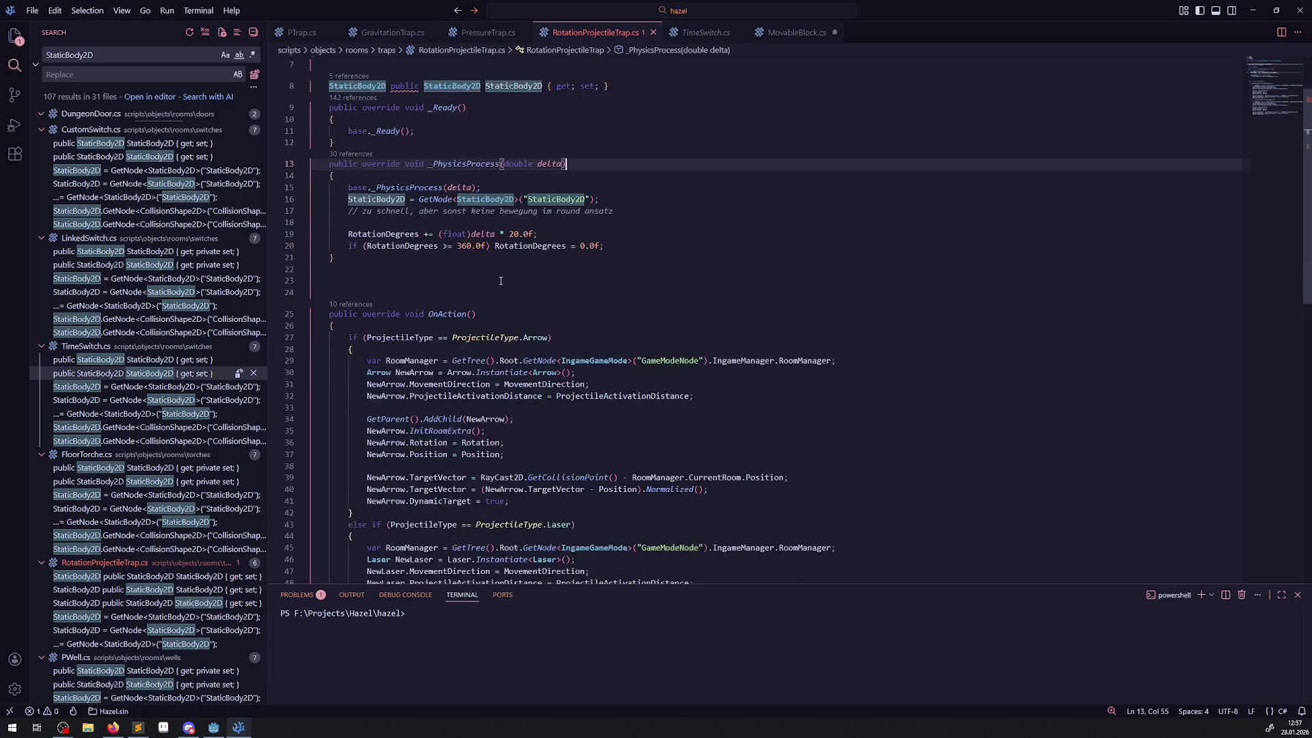
pyautogui.scroll(5, 501, 277)
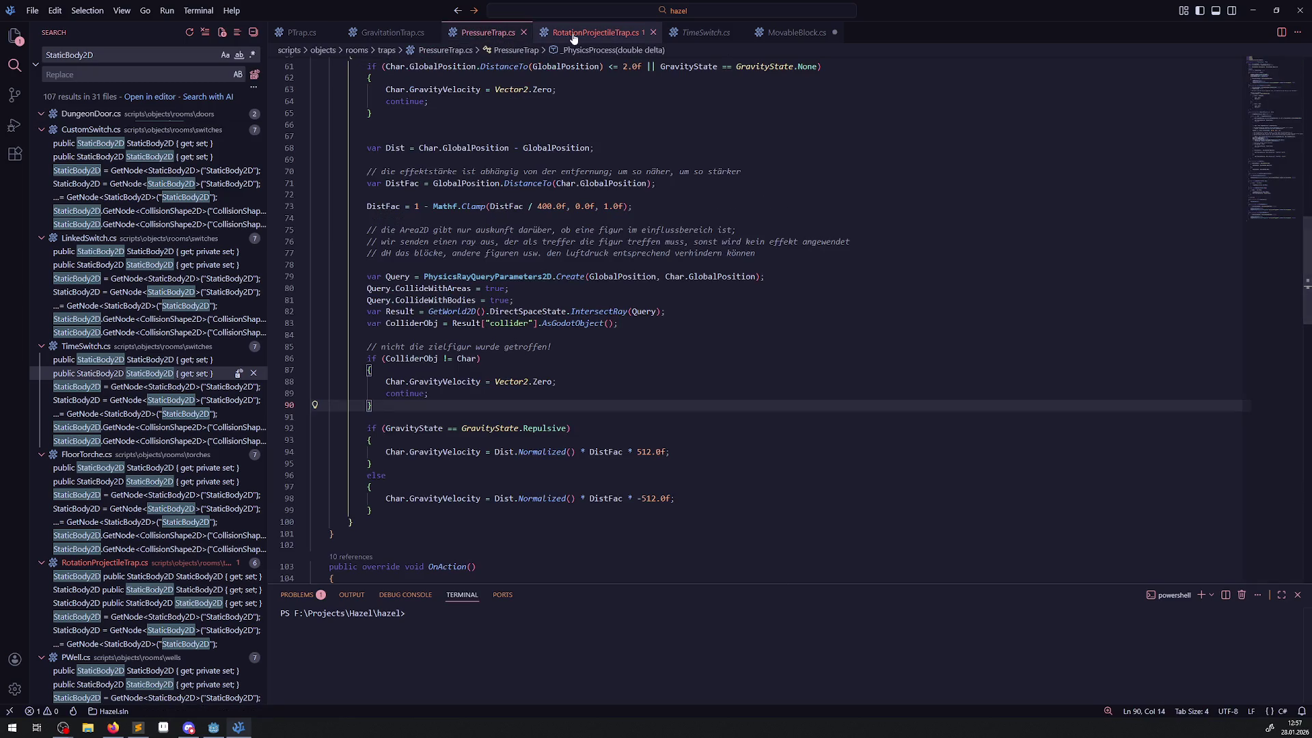
pyautogui.scroll(-5, 497, 270)
pyautogui.scroll(8, 492, 263)
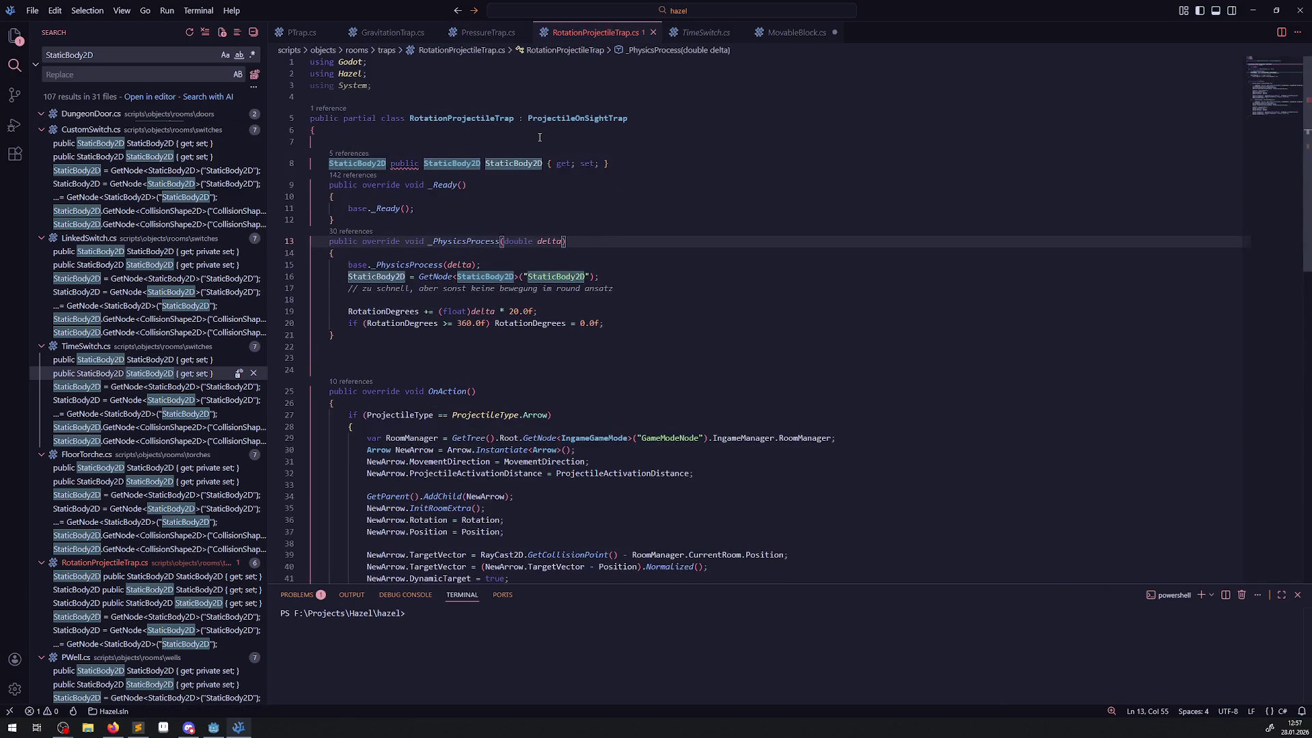
# - Follow ProjectileOnSightTrap's definition up to the ProjectileTrap base class file
pyautogui.doubleClick(562, 119)
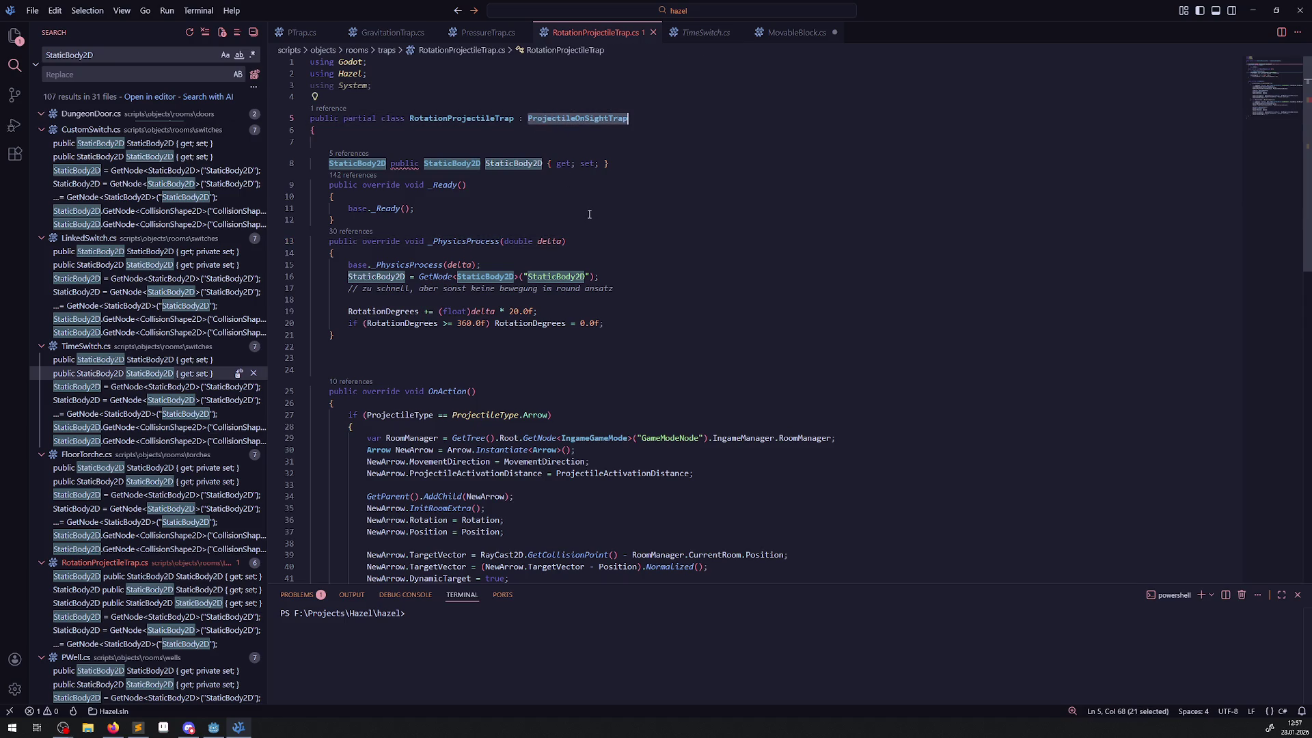
pyautogui.rightClick(566, 127)
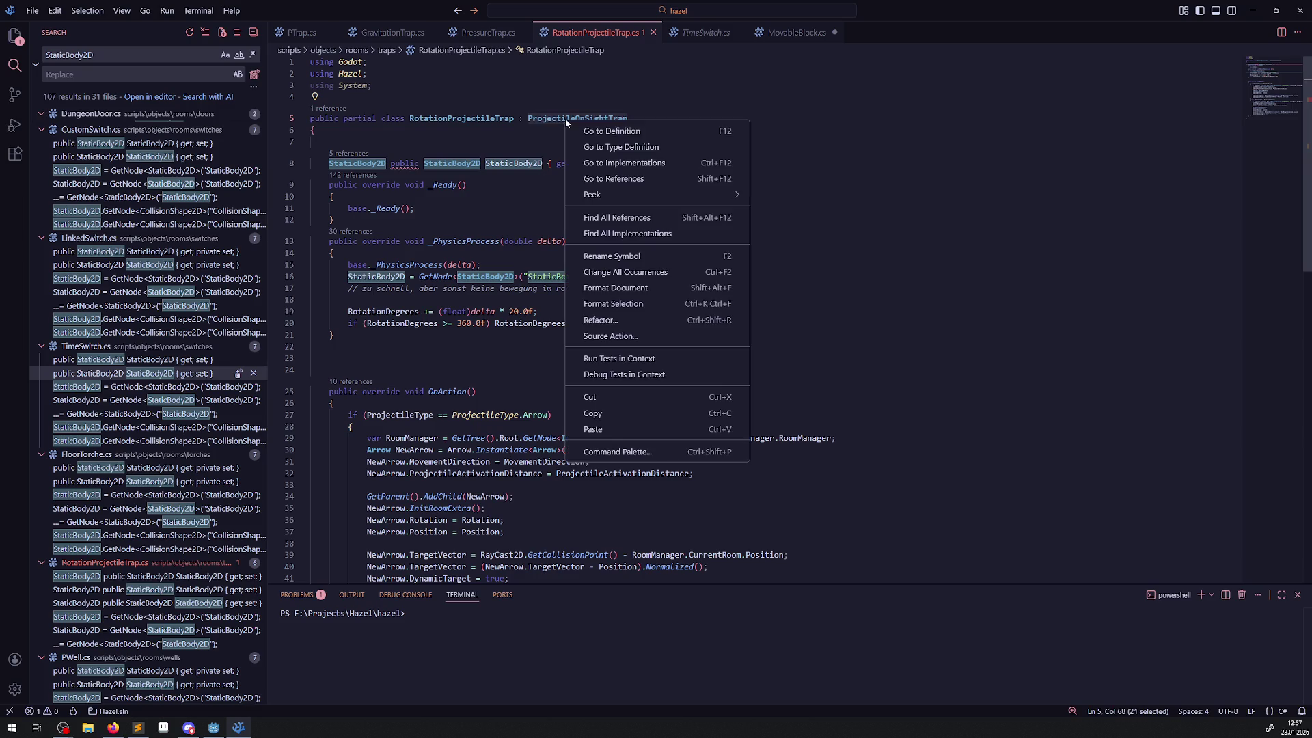
pyautogui.click(613, 136)
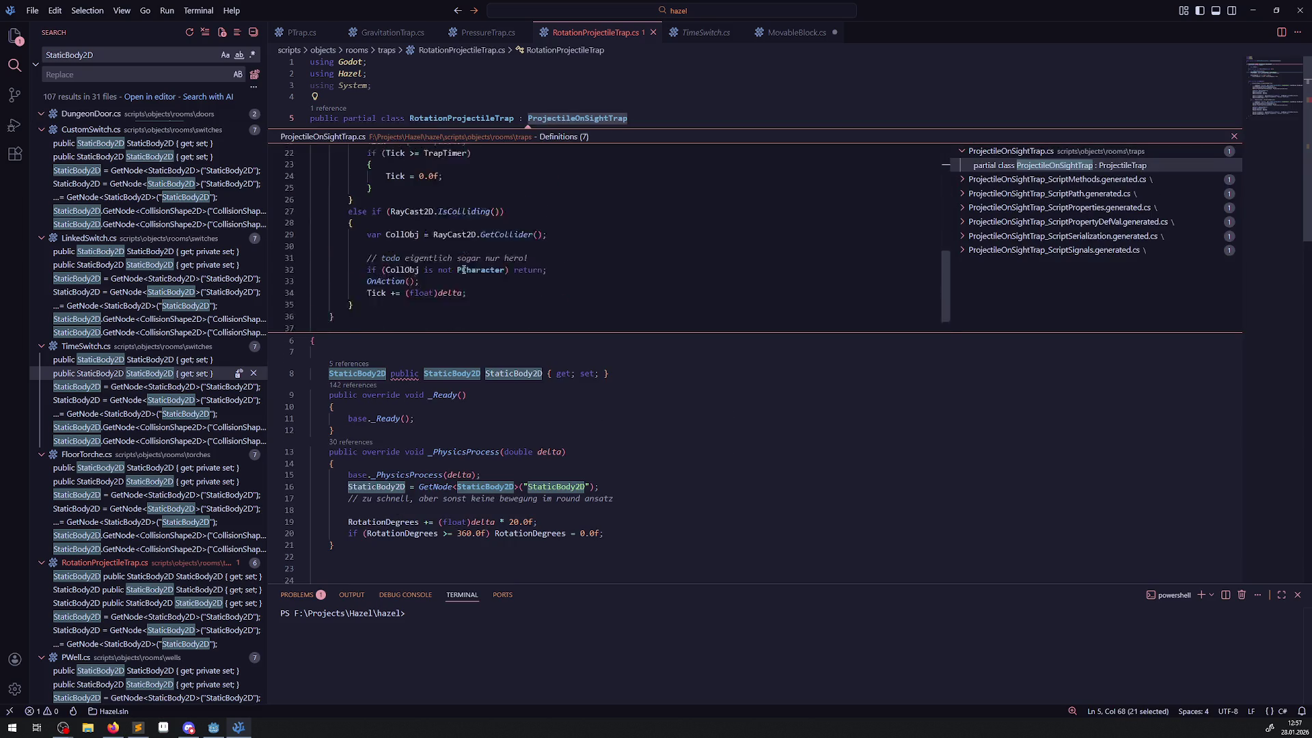
pyautogui.scroll(7, 663, 207)
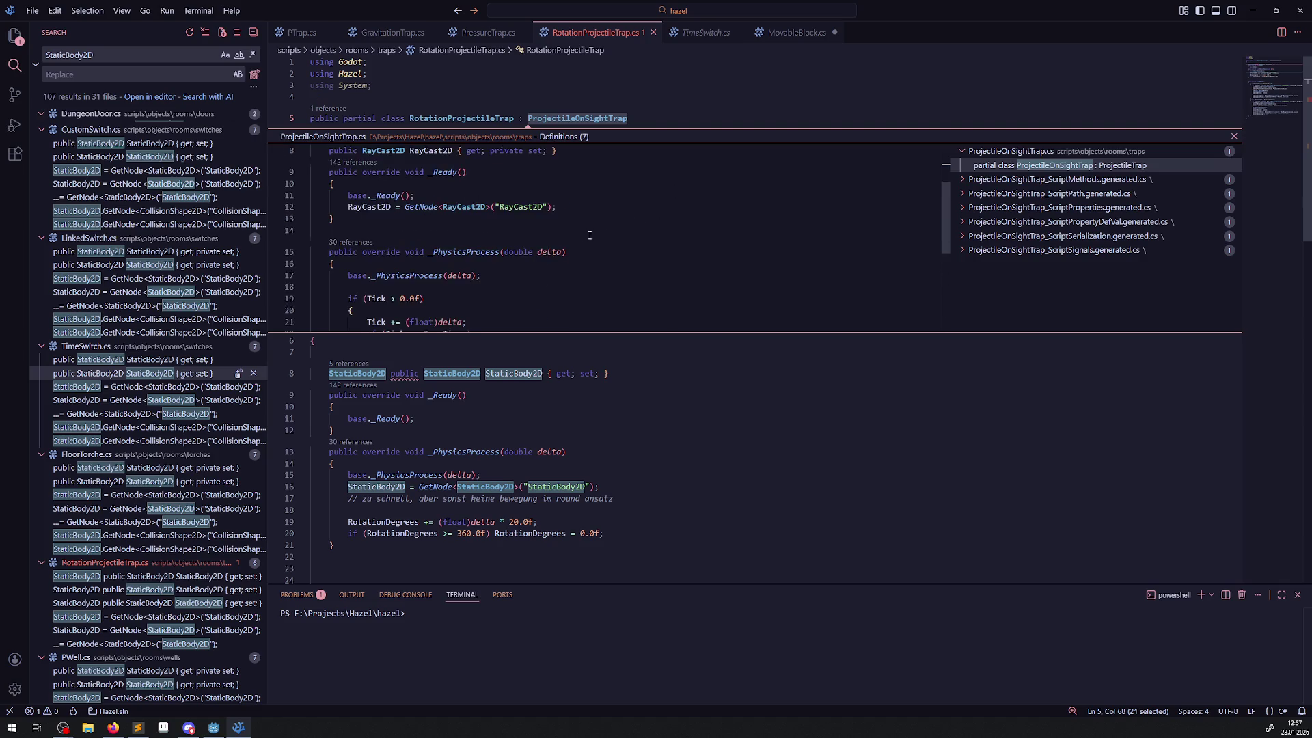
pyautogui.rightClick(552, 212)
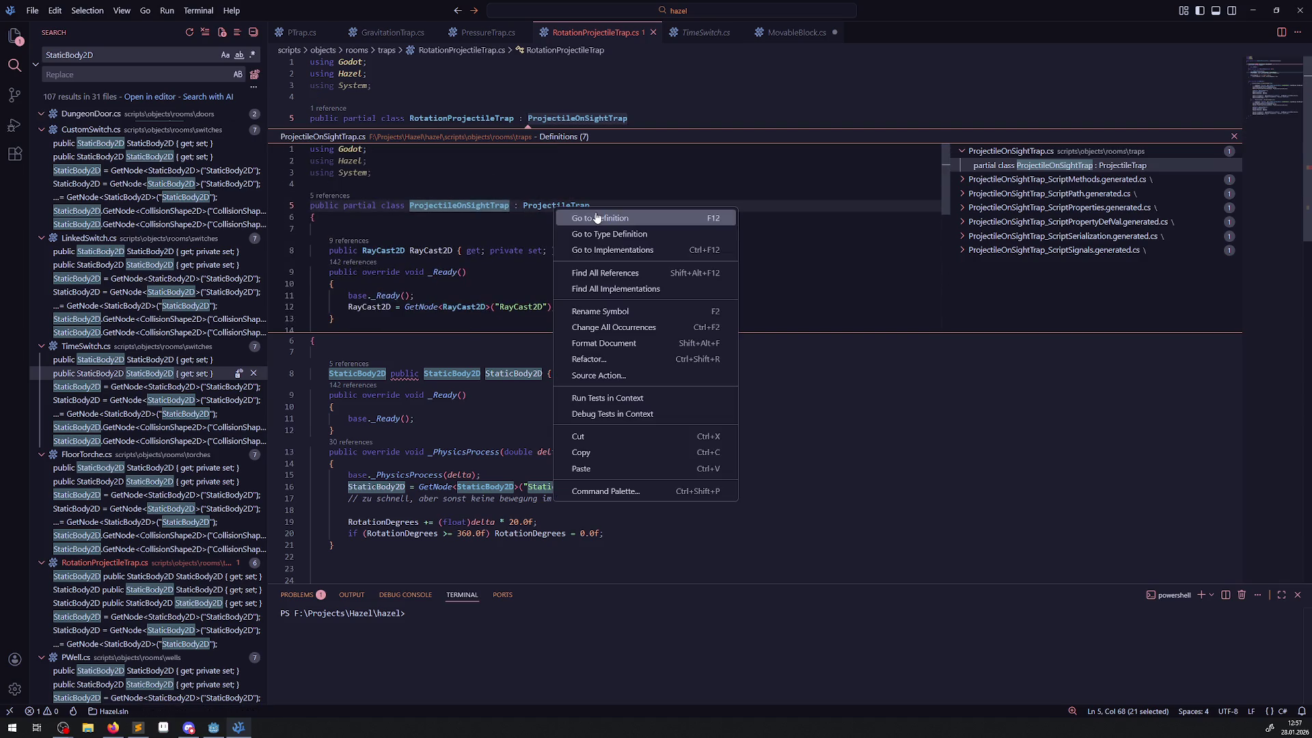
pyautogui.click(563, 217)
pyautogui.scroll(-20, 488, 282)
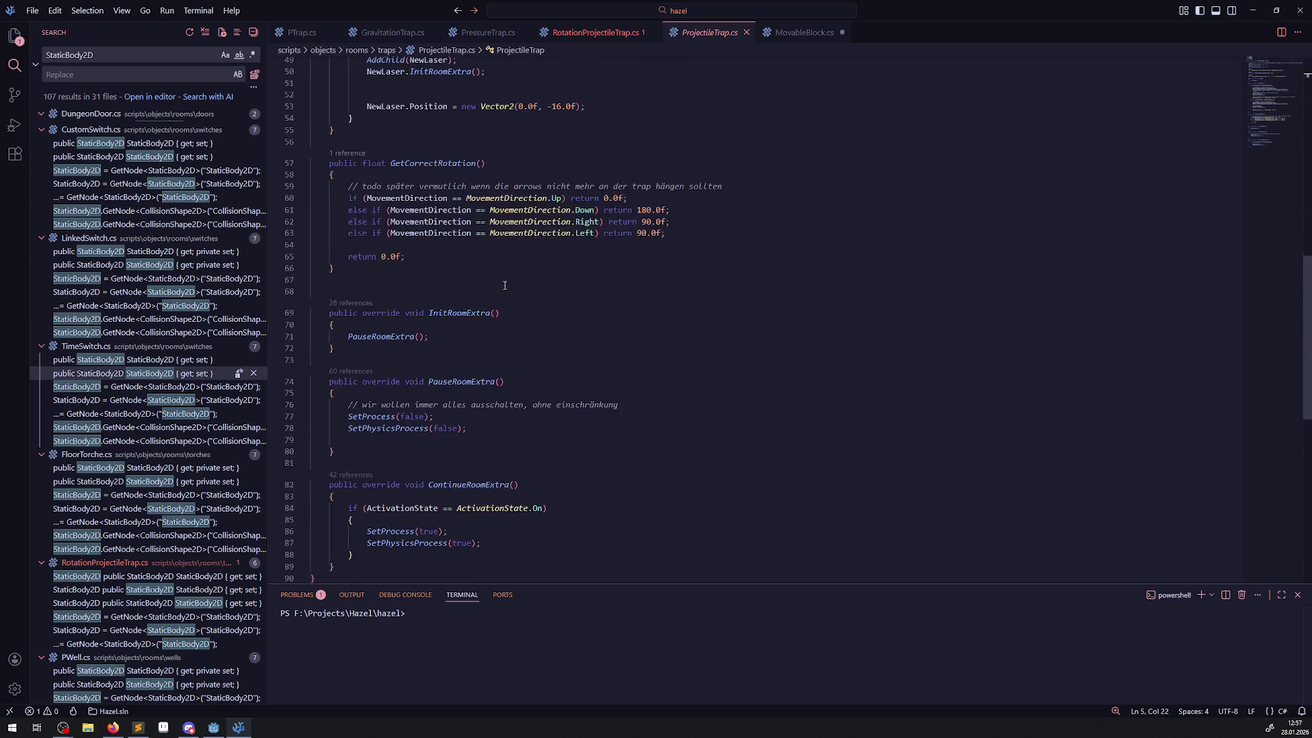
# - Copy the PauseRoomExtra and ContinueRoomExtra overrides from ProjectileTrap.cs into RotationProjectileTrap.cs
pyautogui.scroll(2, 365, 332)
pyautogui.moveTo(316, 226); pyautogui.dragTo(382, 402)
pyautogui.click(546, 32)
pyautogui.scroll(-6, 372, 337)
pyautogui.scroll(4, 367, 216)
pyautogui.click(367, 193)
pyautogui.hotkey('ctrl', 'v')
# - Replace the PauseRoomExtra body with base.PauseRoomExtra();
pyautogui.click(444, 203)
pyautogui.doubleClick(445, 203)
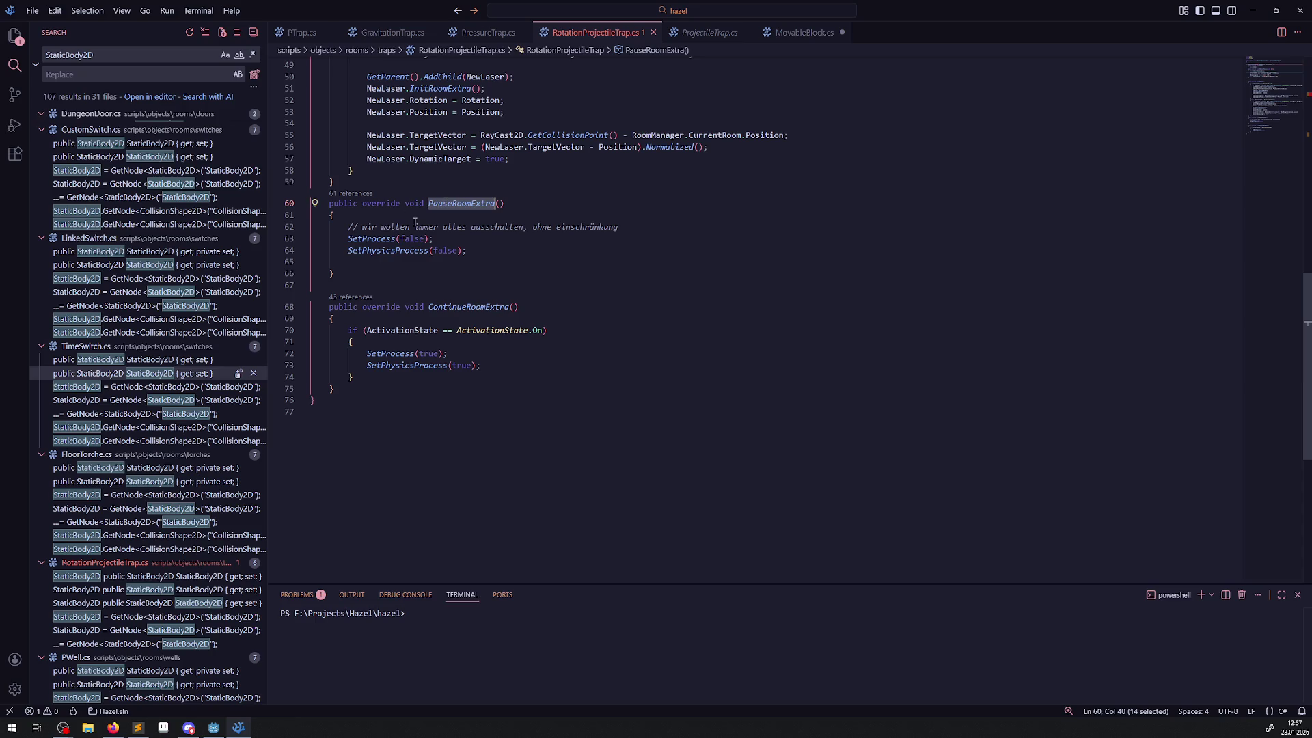
pyautogui.moveTo(494, 255); pyautogui.dragTo(320, 226)
pyautogui.press('BackSpace')
pyautogui.press('Tab')
pyautogui.press('Tab')
pyautogui.write('base.PauseRoomExtra();')
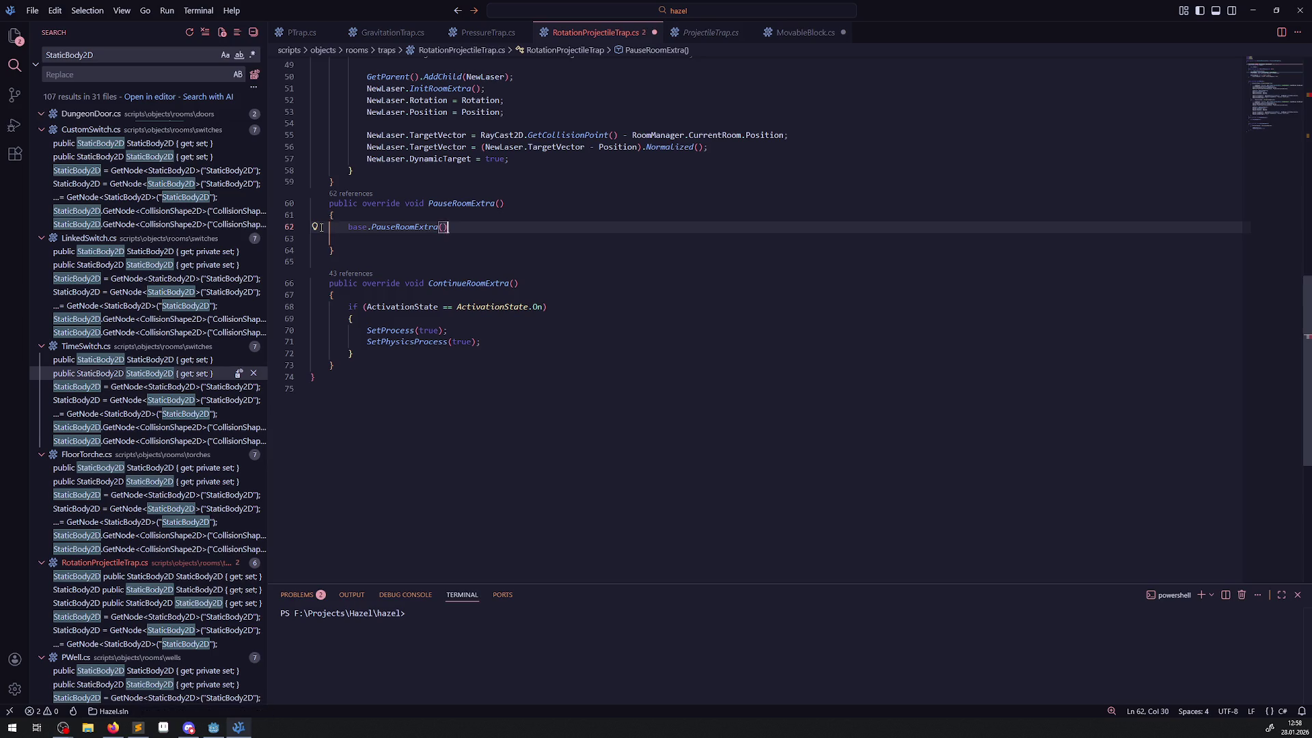
pyautogui.moveTo(341, 230); pyautogui.dragTo(481, 230)
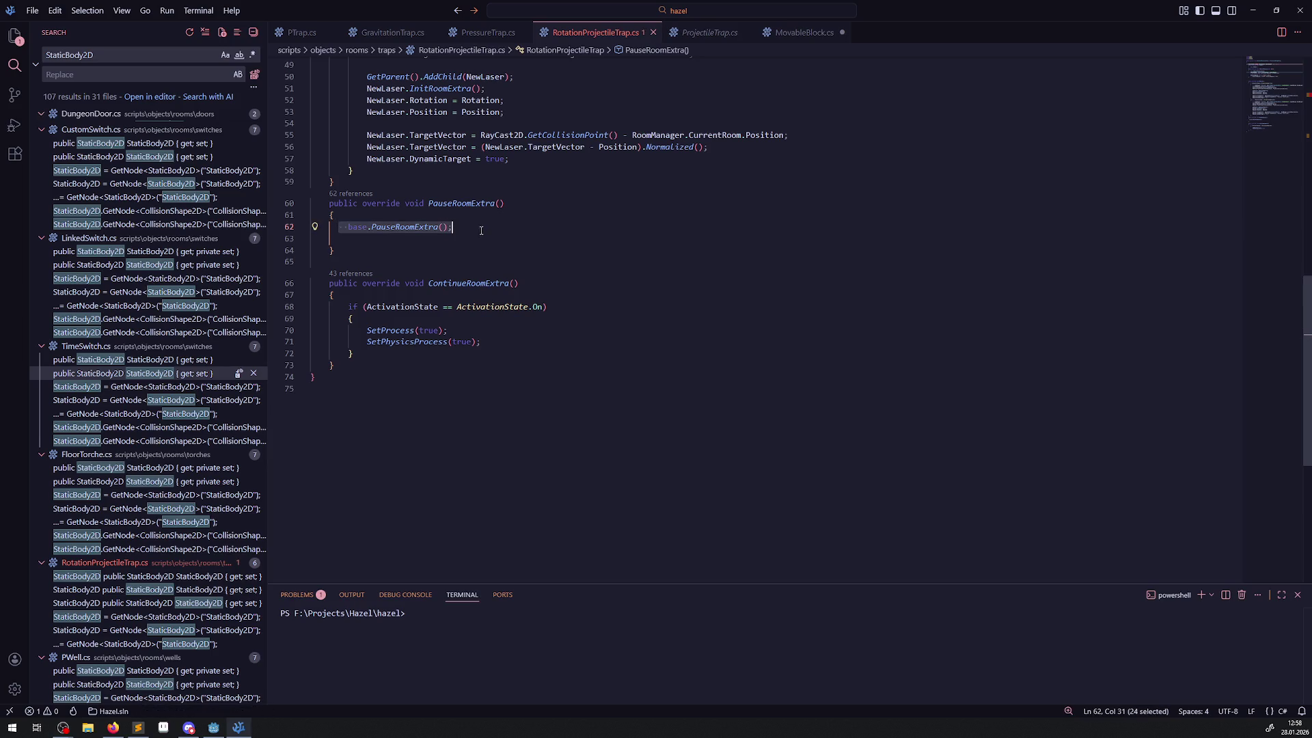
pyautogui.hotkey('ctrl', 'c')
# - Replace the ContinueRoomExtra body with base.ContinueRoomExtra();
pyautogui.moveTo(357, 363); pyautogui.dragTo(316, 307)
pyautogui.hotkey('ctrl', 'v')
pyautogui.doubleClick(467, 285)
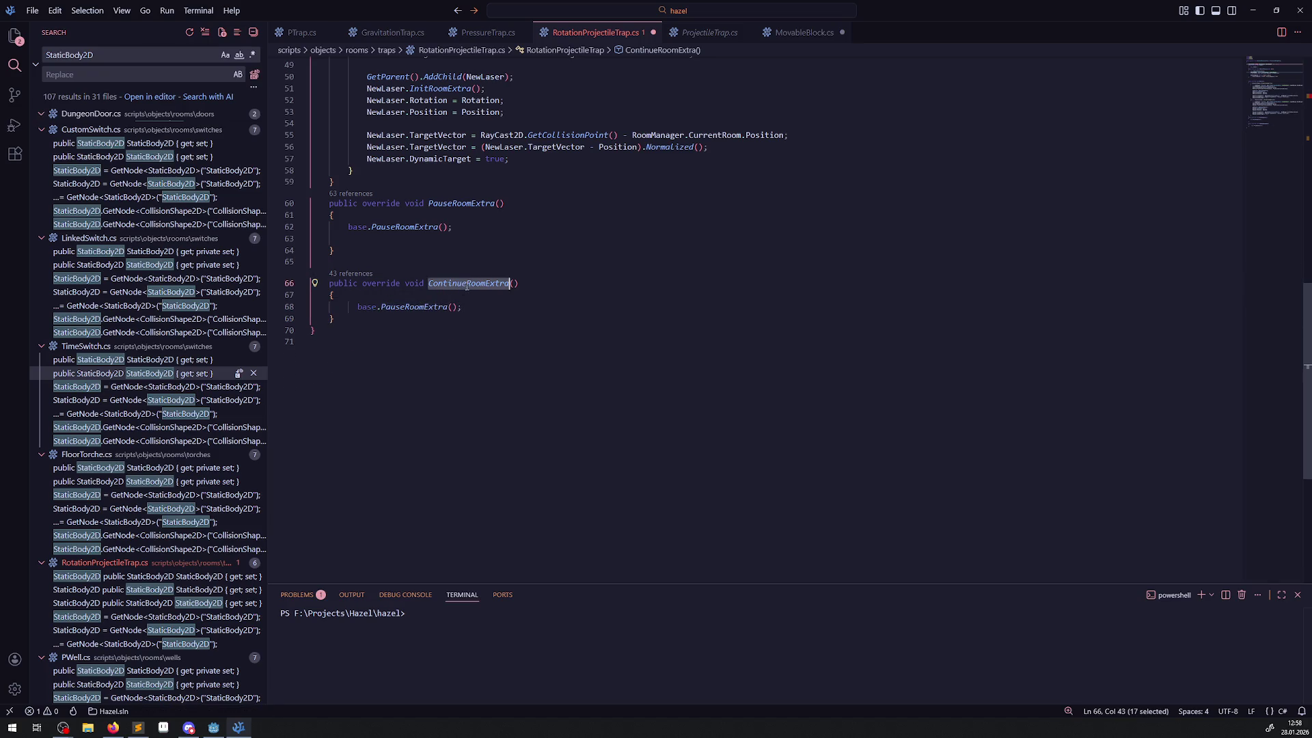
pyautogui.hotkey('ctrl', 'c')
pyautogui.doubleClick(417, 306)
pyautogui.hotkey('ctrl', 'v')
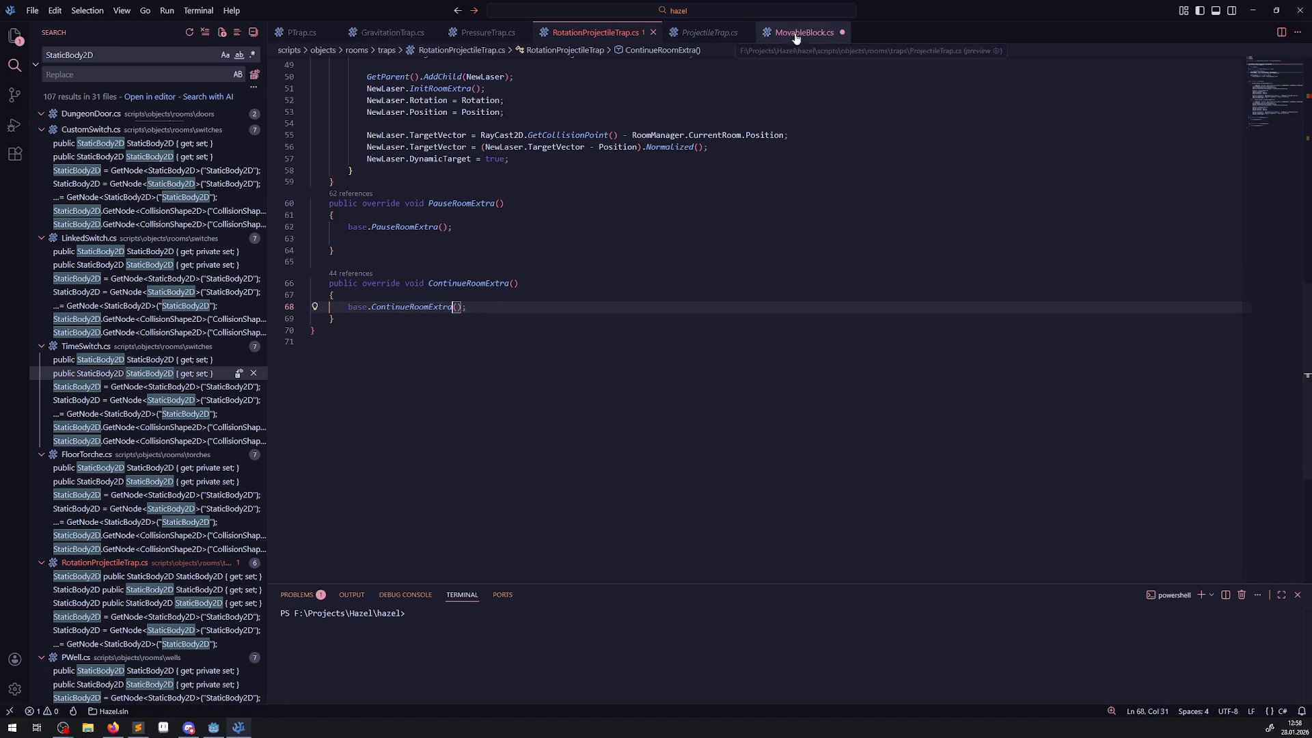
# - Copy the Area2D collision-enable line from MovableBlock.cs's ContinueRoomExtra
pyautogui.click(709, 33)
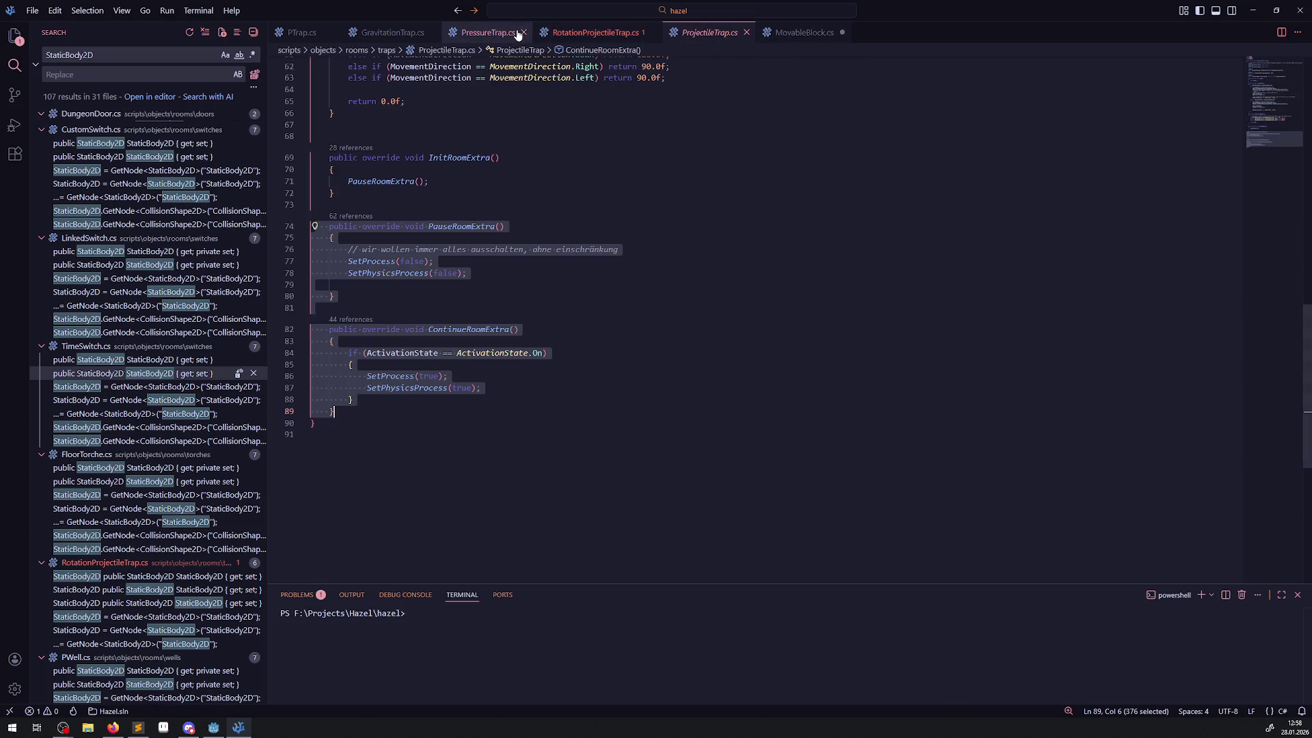
pyautogui.click(801, 33)
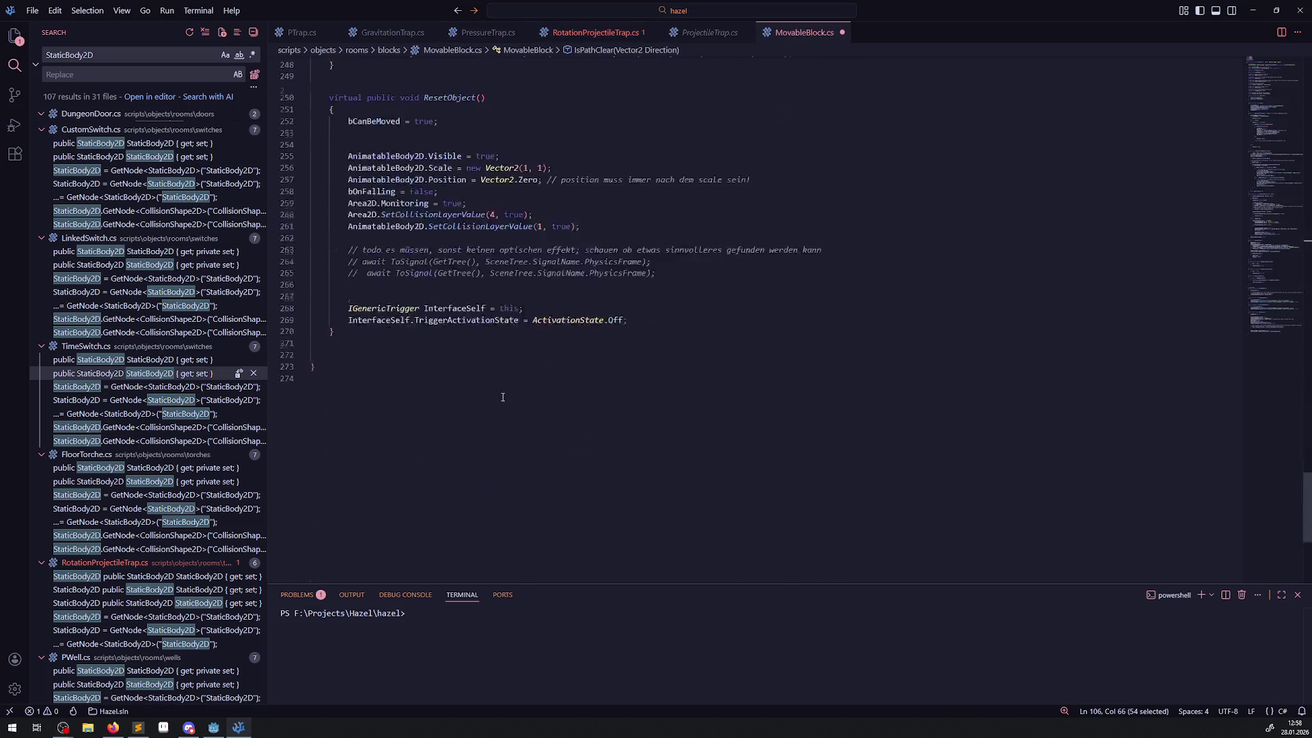
pyautogui.scroll(3, 782, 197)
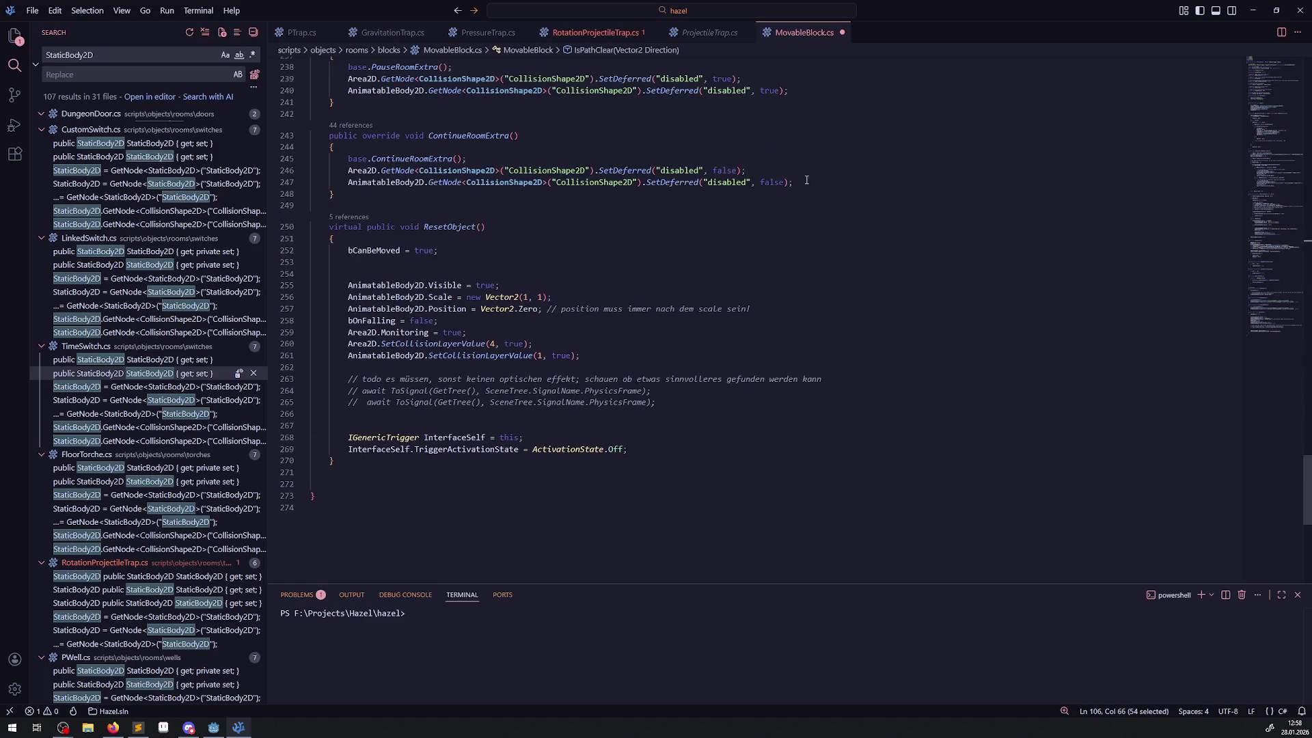
pyautogui.moveTo(762, 171)
pyautogui.mouseDown()
pyautogui.moveTo(355, 183)
pyautogui.moveTo(338, 171)
pyautogui.mouseUp()
pyautogui.click(595, 32)
pyautogui.click(491, 306)
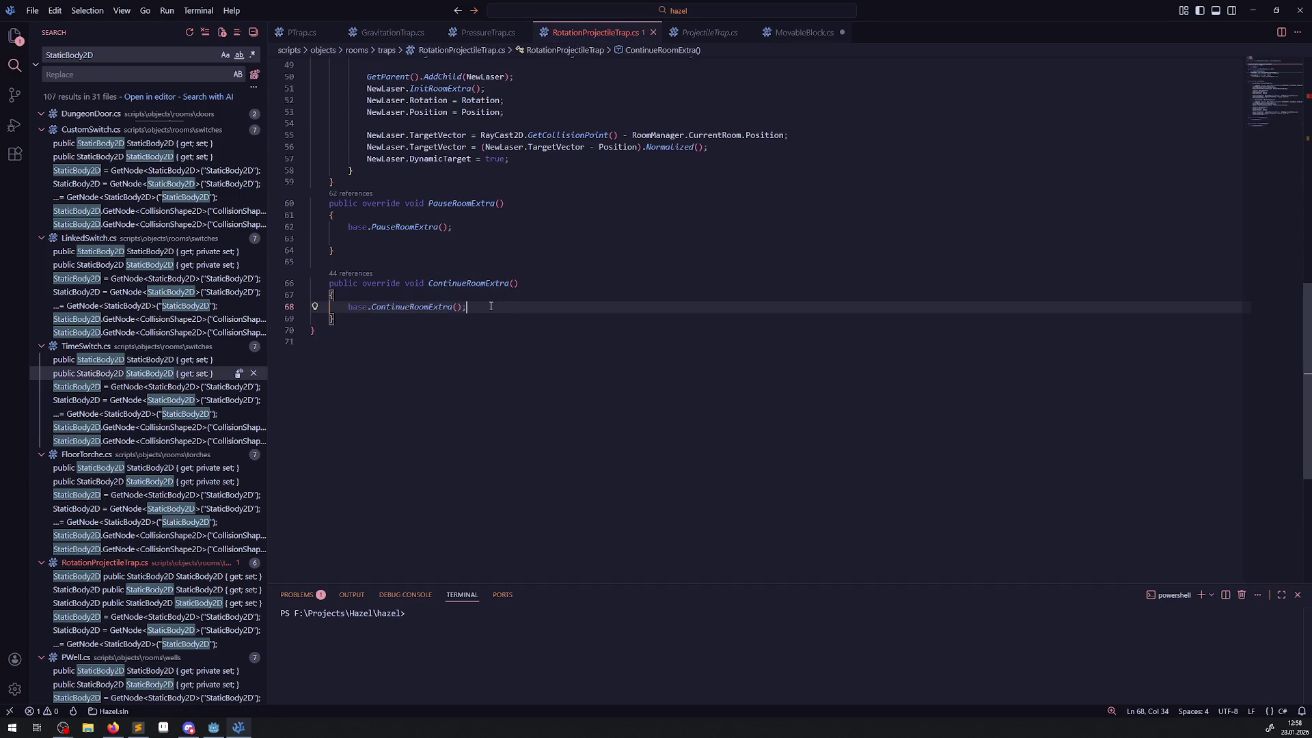
# - Add the SetDeferred("disabled", …) collision line to both methods, true in PauseRoomExtra
pyautogui.press('Return')
pyautogui.hotkey('ctrl', 'v')
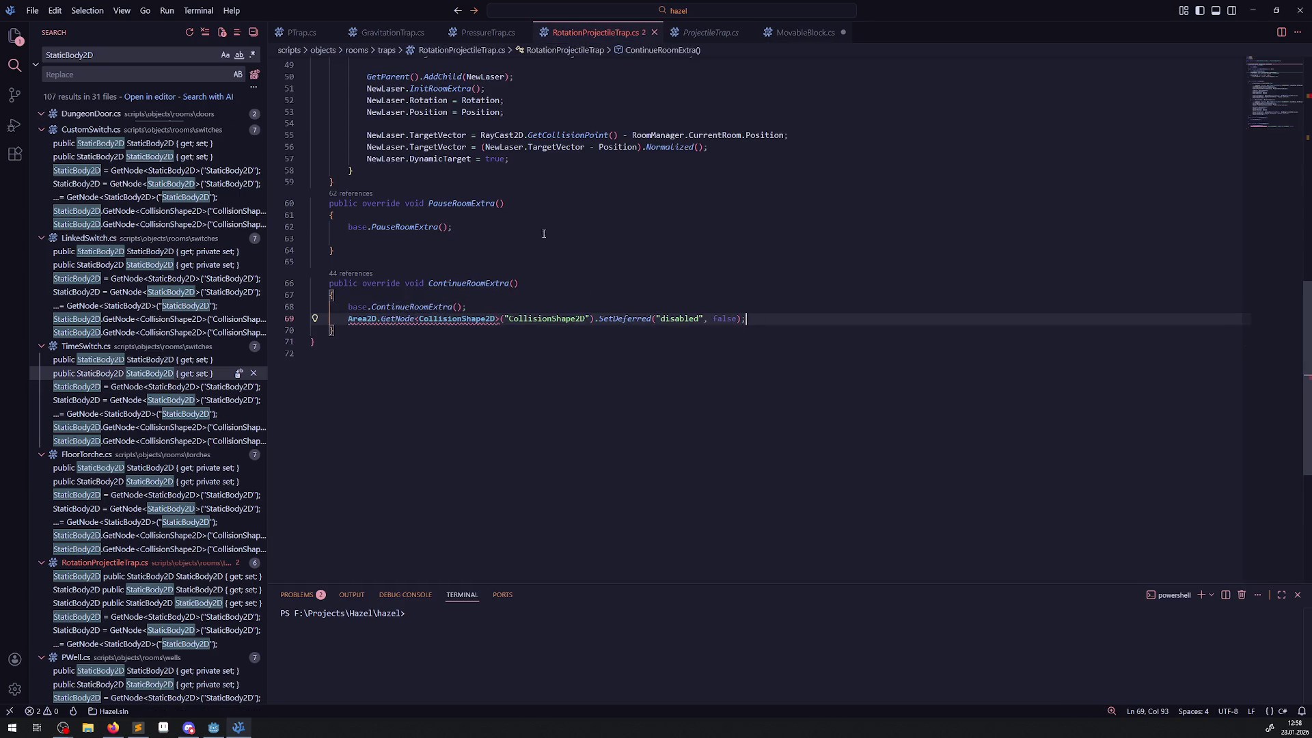
pyautogui.click(467, 226)
pyautogui.press('Return')
pyautogui.hotkey('ctrl', 'v')
pyautogui.click(717, 239)
pyautogui.doubleClick(717, 239)
pyautogui.write('true')
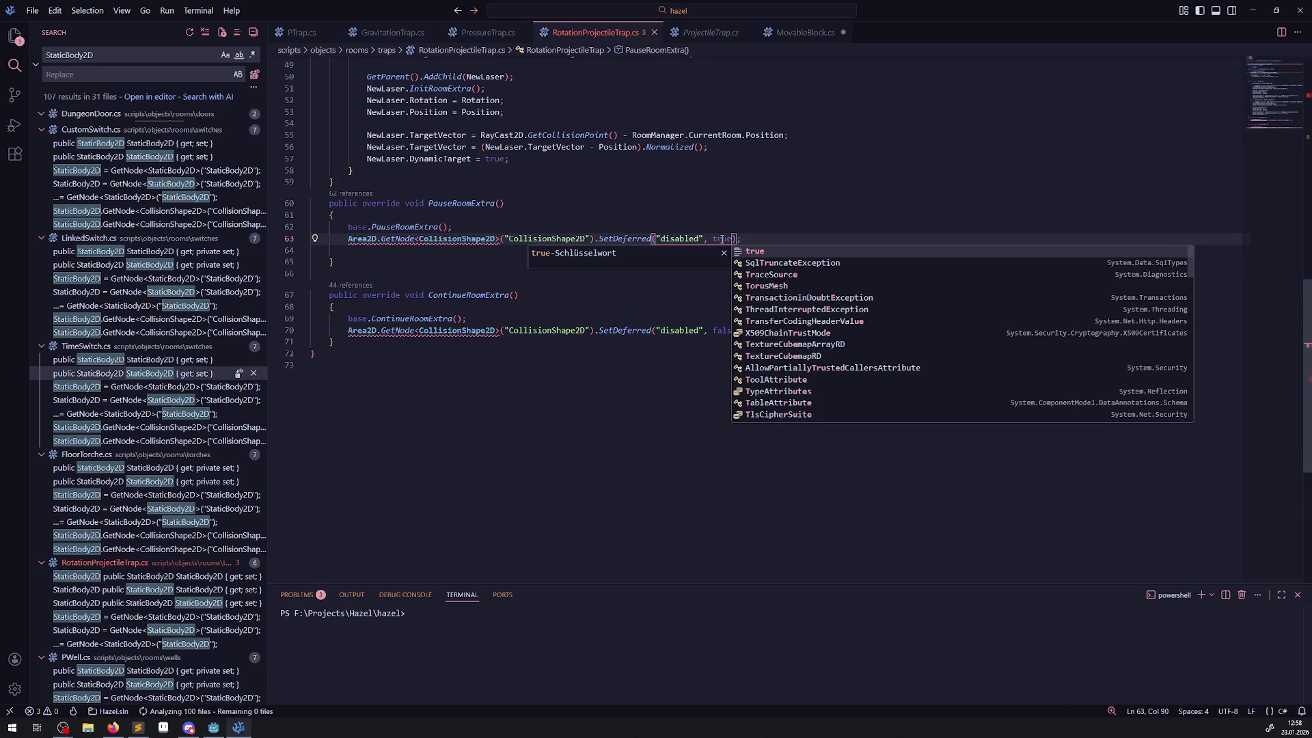
pyautogui.press('Escape')
# - Delete the duplicate StaticBody2D type on line 8 and save
pyautogui.press('Up')
pyautogui.press('Up')
pyautogui.press('Up')
pyautogui.scroll(15, 656, 237)
pyautogui.doubleClick(443, 165)
pyautogui.doubleClick(356, 164)
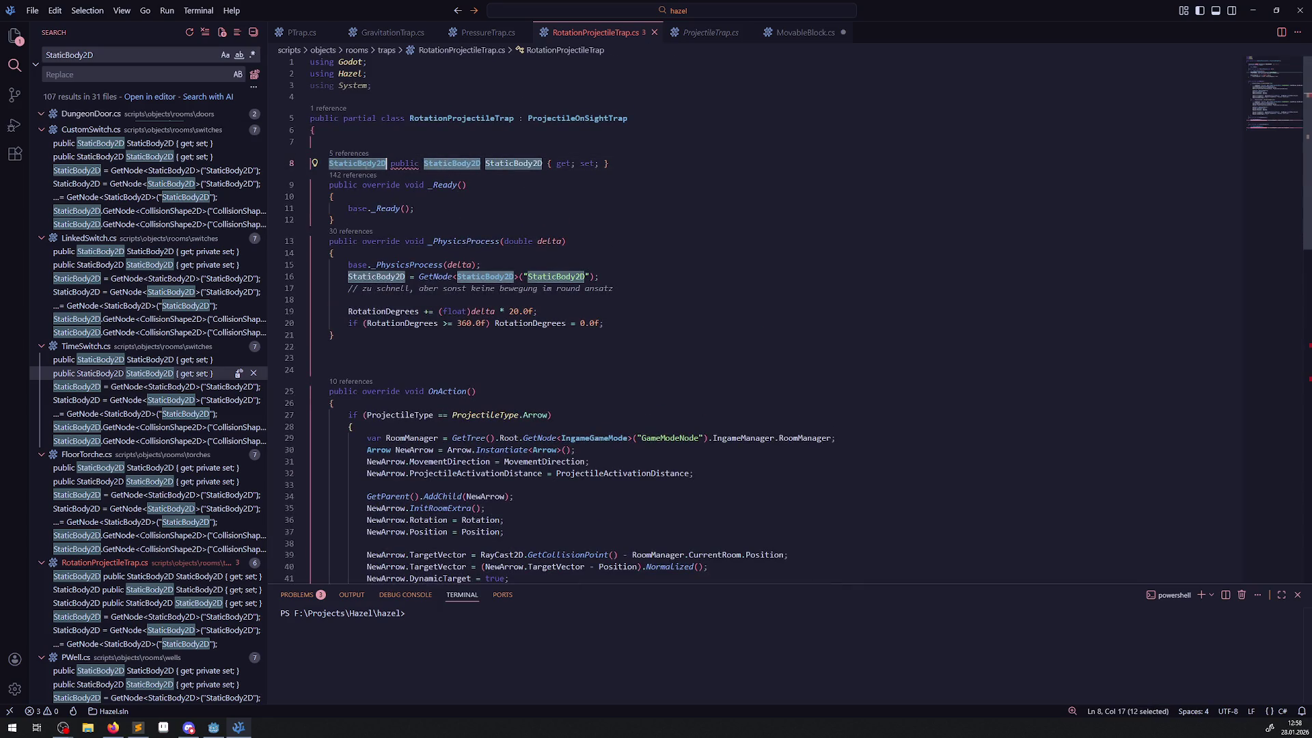
pyautogui.press('BackSpace')
pyautogui.hotkey('ctrl', 's')
# - Change Area2D to StaticBody2D in both collision lines and save RotationProjectileTrap.cs
pyautogui.click(492, 196)
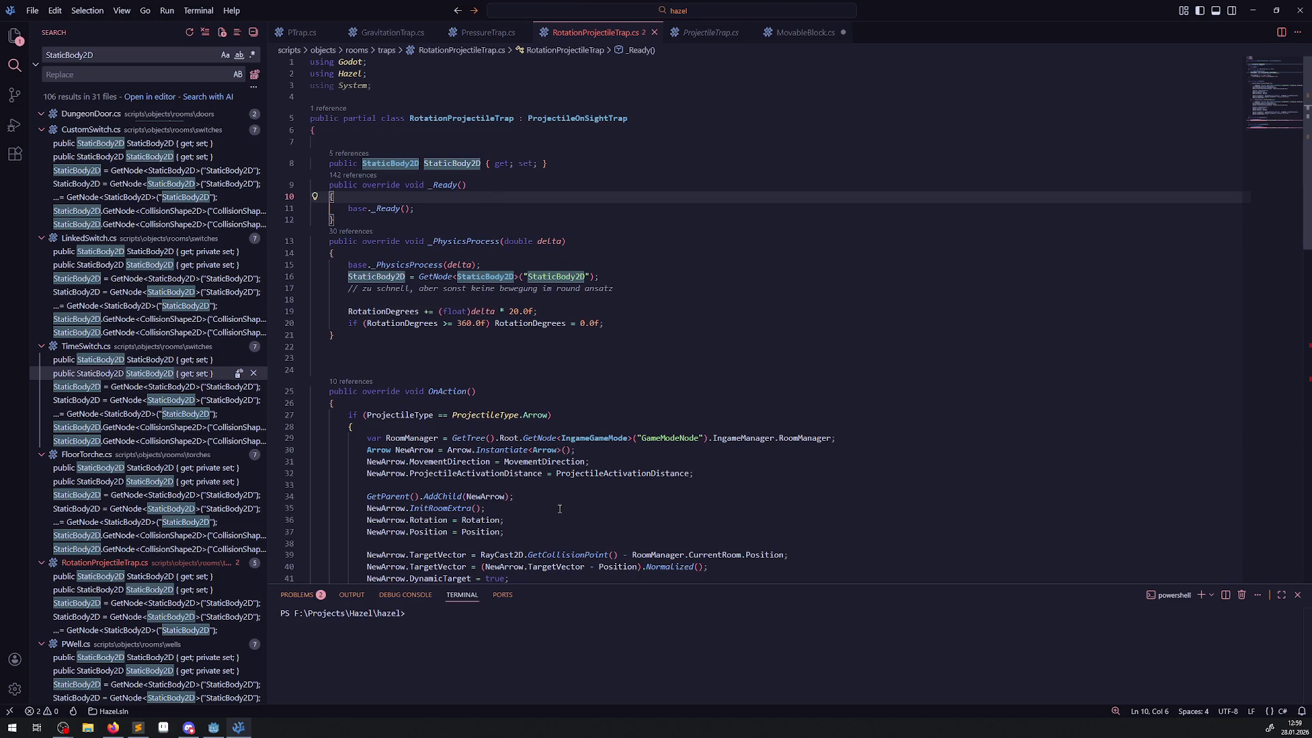
pyautogui.moveTo(578, 457)
pyautogui.scroll(-15, 525, 234)
pyautogui.scroll(5, 472, 311)
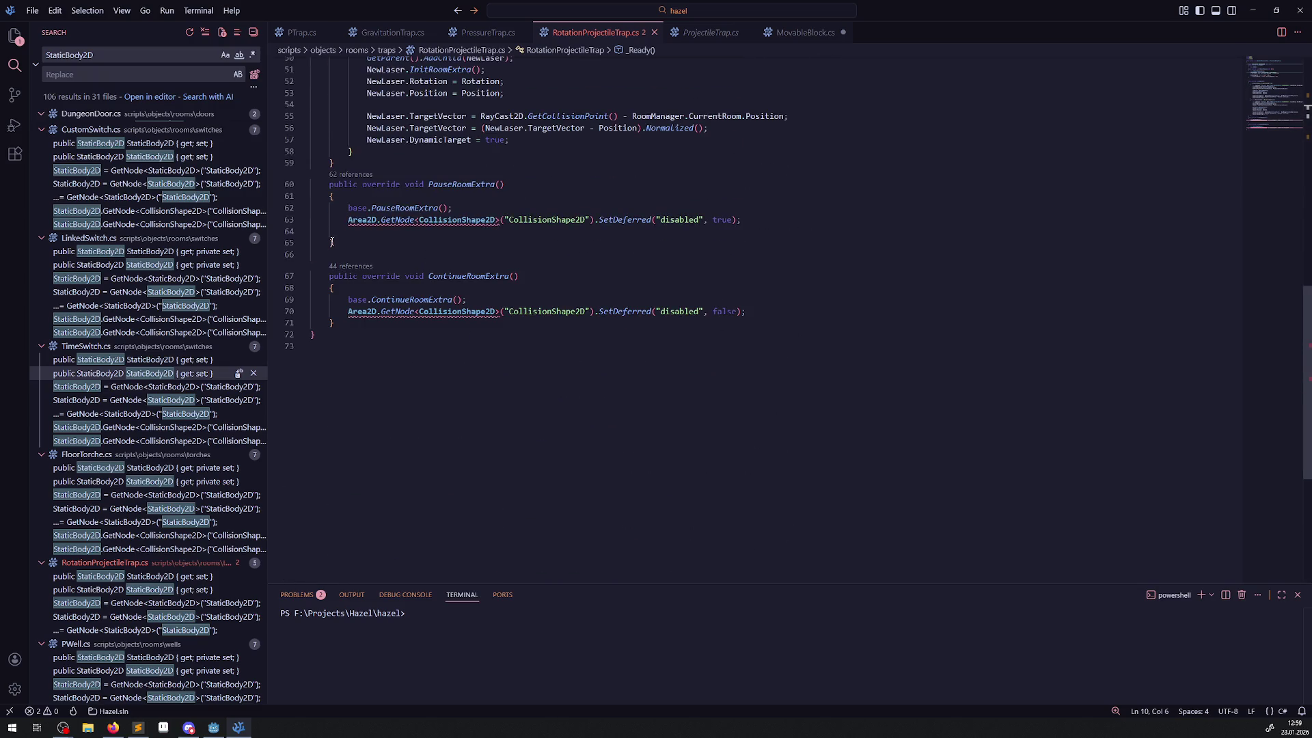
pyautogui.doubleClick(361, 220)
pyautogui.hotkey('ctrl', 'v')
pyautogui.doubleClick(360, 312)
pyautogui.hotkey('ctrl', 'v')
pyautogui.hotkey('ctrl', 's')
pyautogui.click(578, 289)
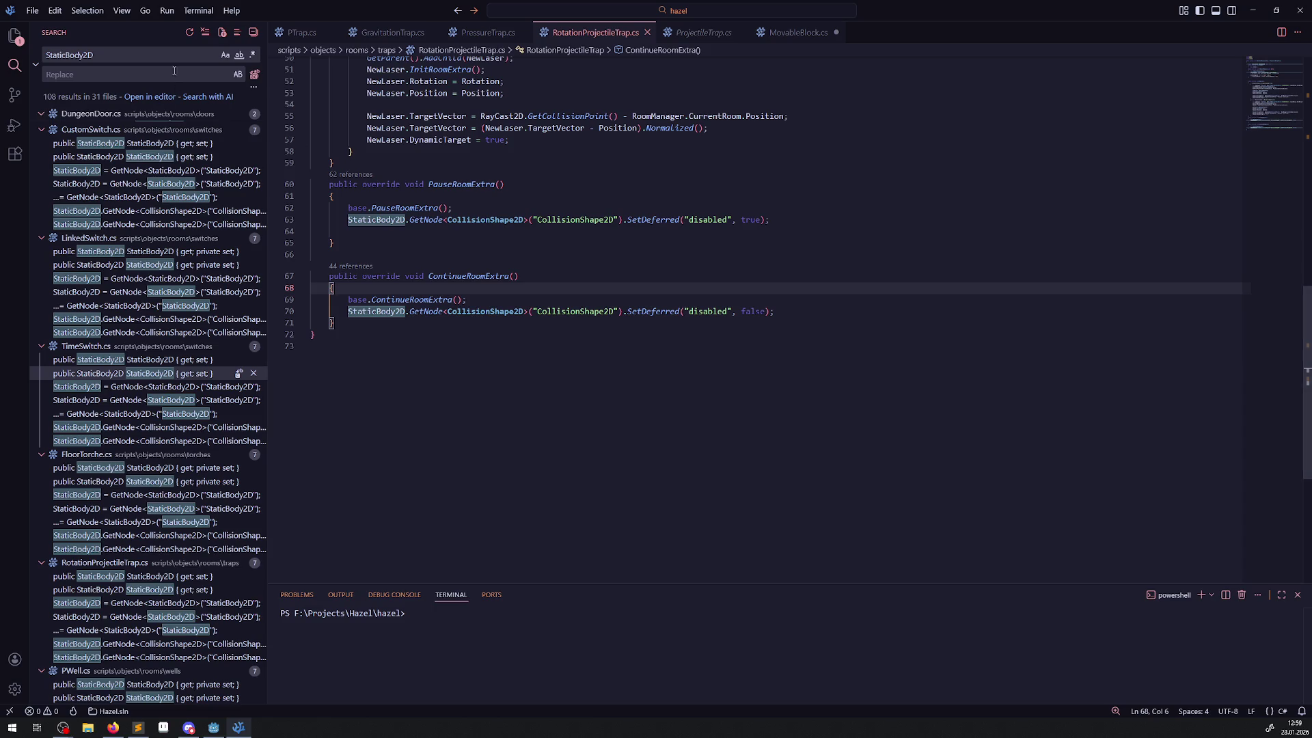
pyautogui.hotkey('ctrl', 'shift', 'e')
# - Delete the extra blank lines after bCanBeMoved and at the end of MovableBlock.cs, then save
pyautogui.click(498, 341)
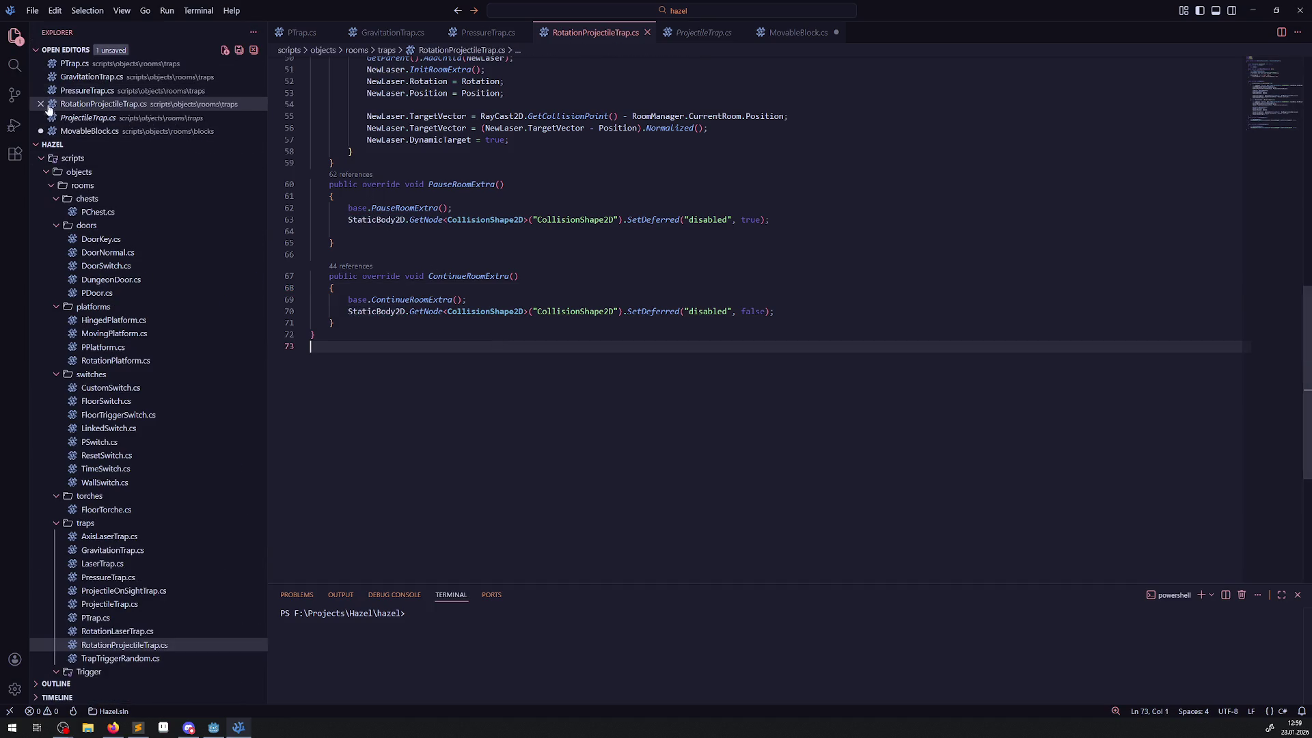
pyautogui.click(103, 130)
pyautogui.click(639, 326)
pyautogui.hotkey('ctrl', 's')
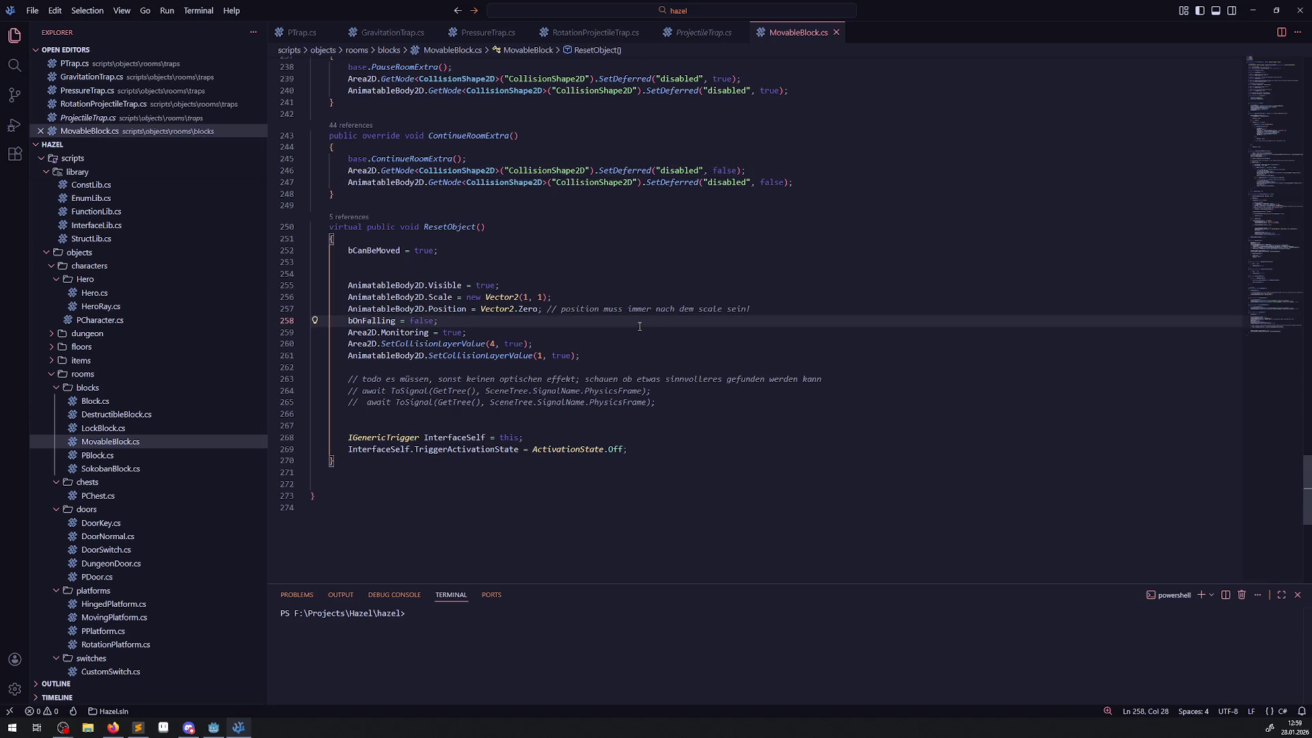
pyautogui.click(519, 252)
pyautogui.click(420, 274)
pyautogui.press('BackSpace')
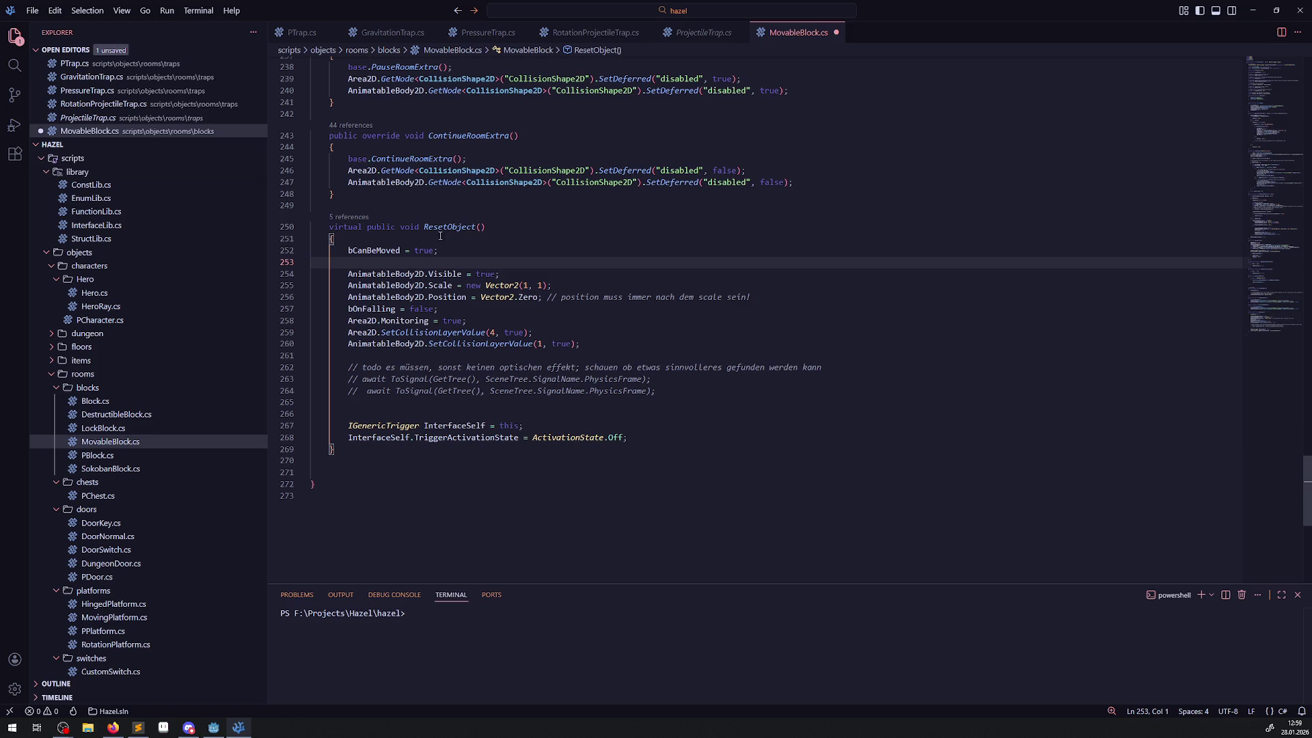
pyautogui.click(374, 477)
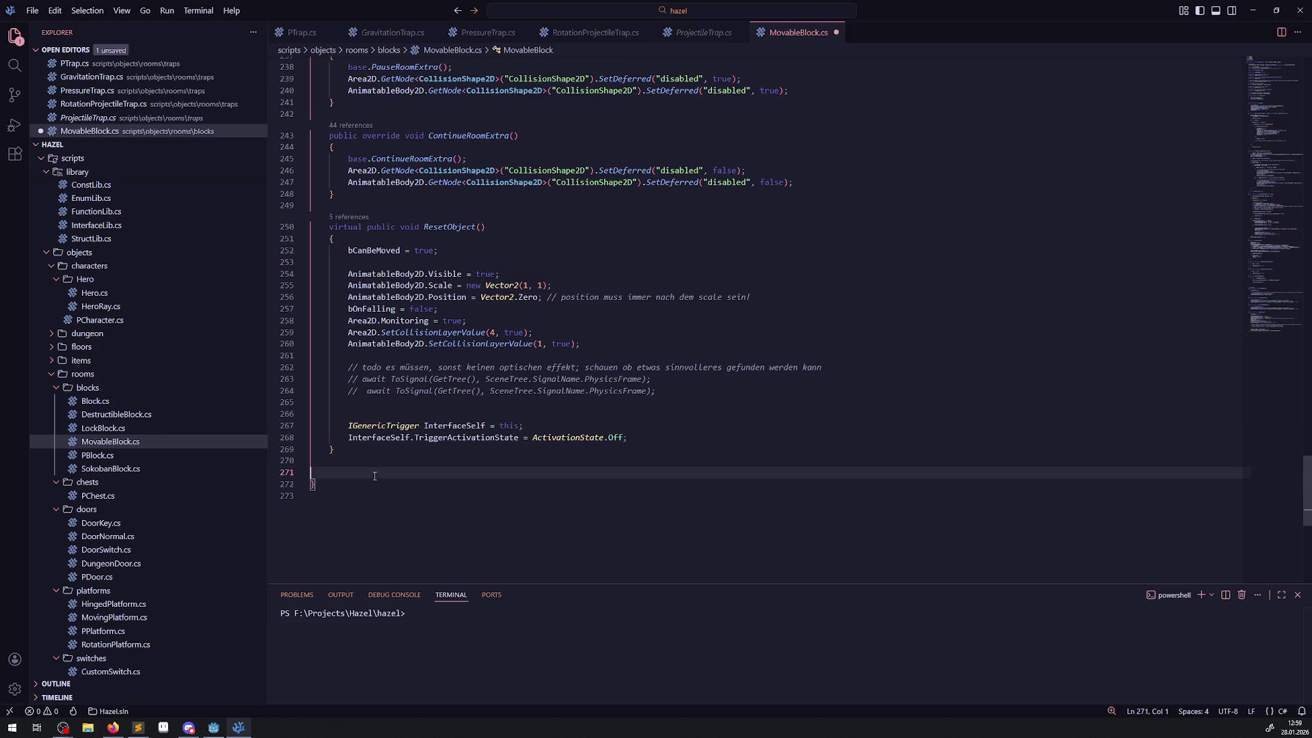
pyautogui.press('BackSpace')
pyautogui.press('BackSpace')
pyautogui.click(398, 463)
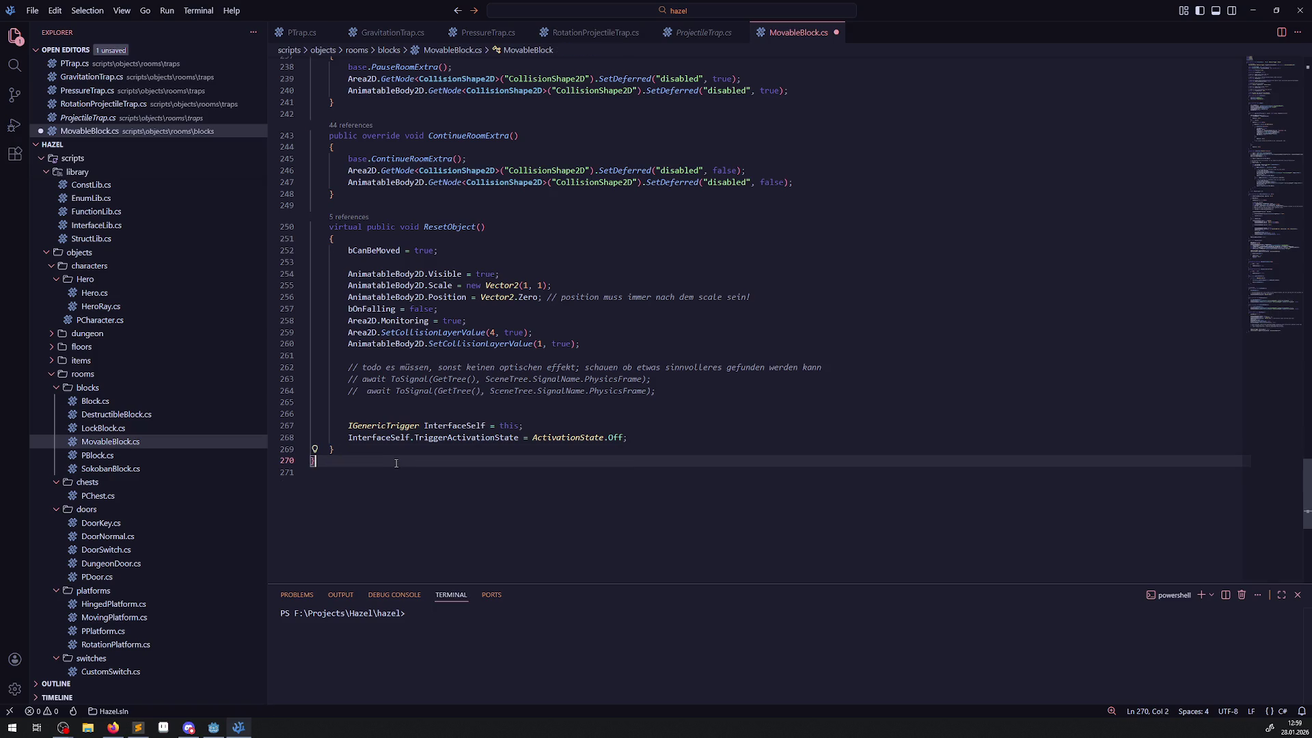
pyautogui.hotkey('ctrl', 's')
# - Scroll MovableBlock.cs's pause and continue code, then return to RotationProjectileTrap.cs
pyautogui.scroll(10, 653, 406)
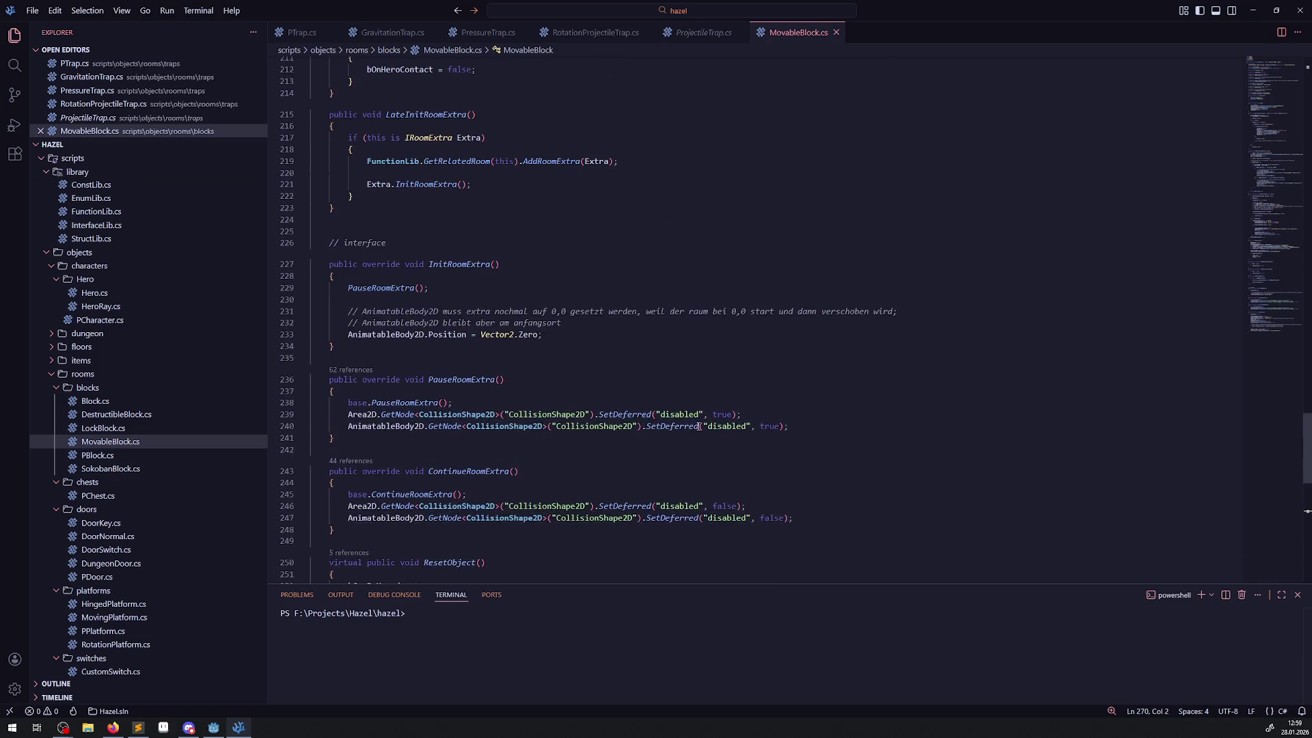
pyautogui.scroll(15, 608, 389)
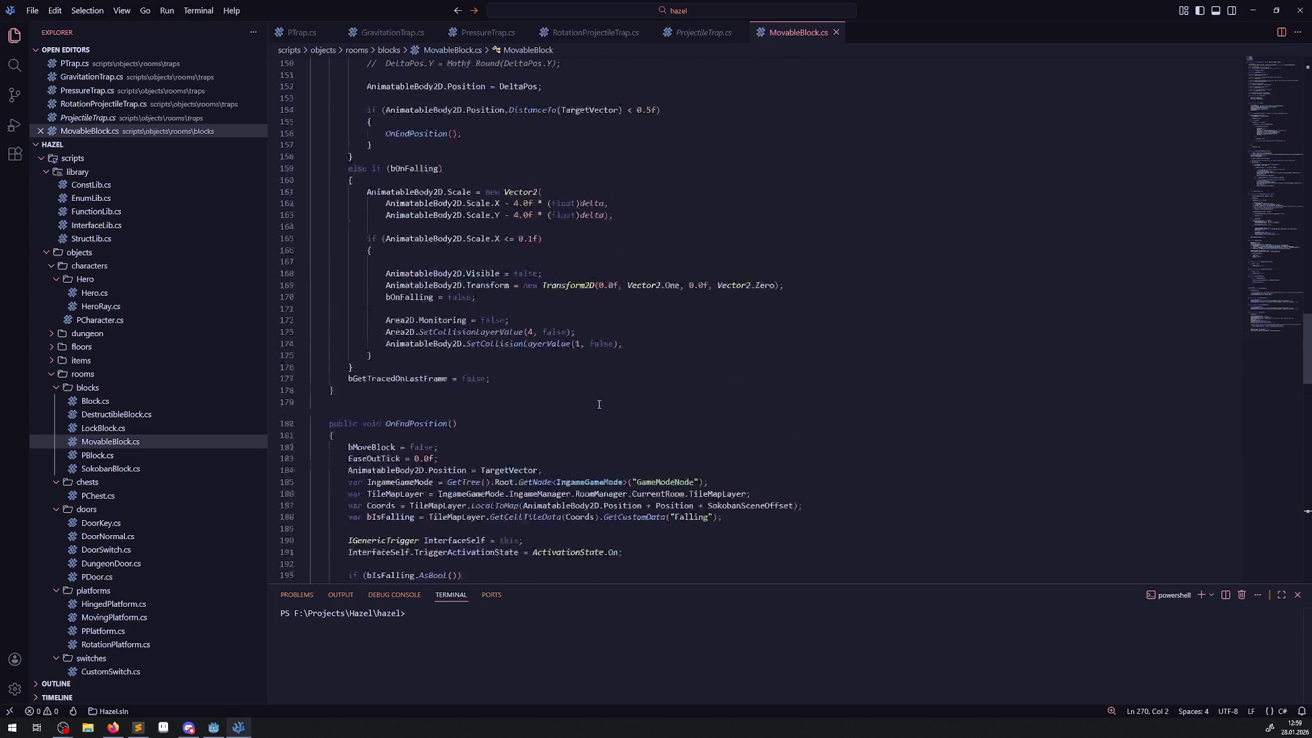
pyautogui.scroll(5, 593, 407)
pyautogui.click(594, 33)
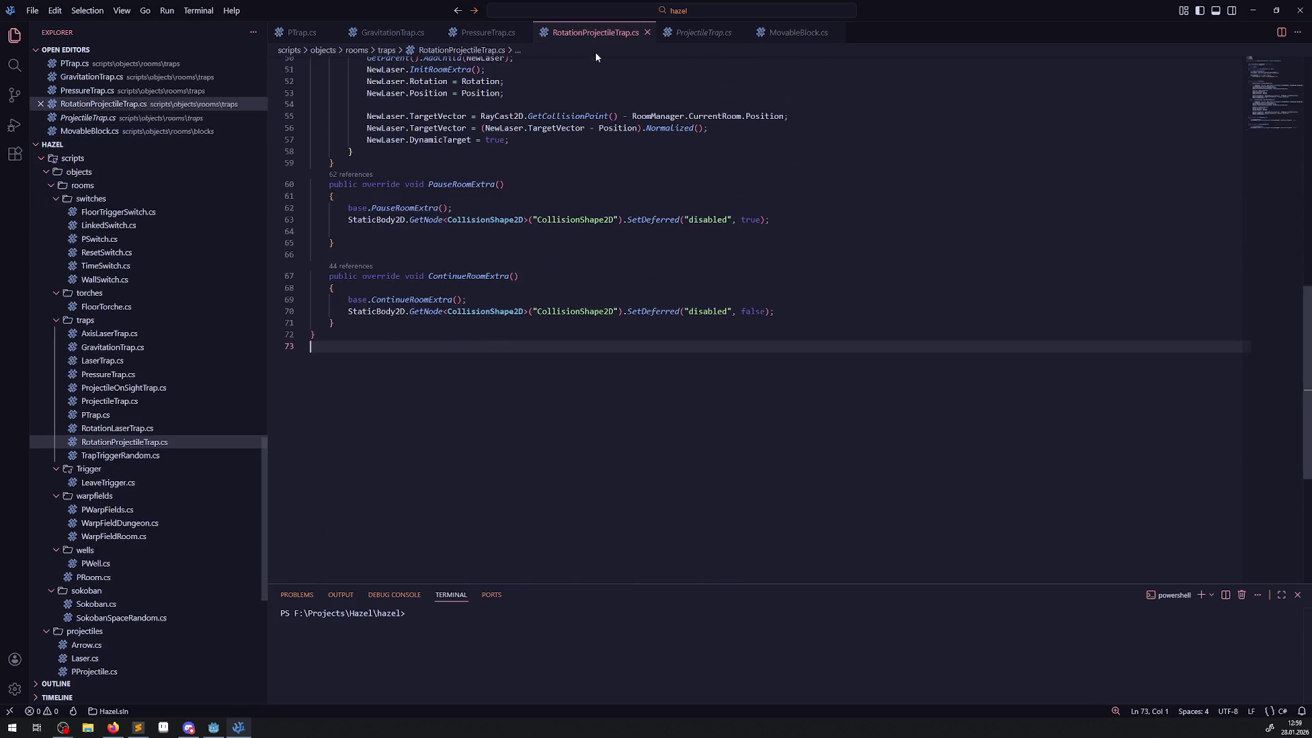
# - Delete the extra blank lines above OnAction in RotationProjectileTrap.cs and save the file
pyautogui.scroll(8, 591, 375)
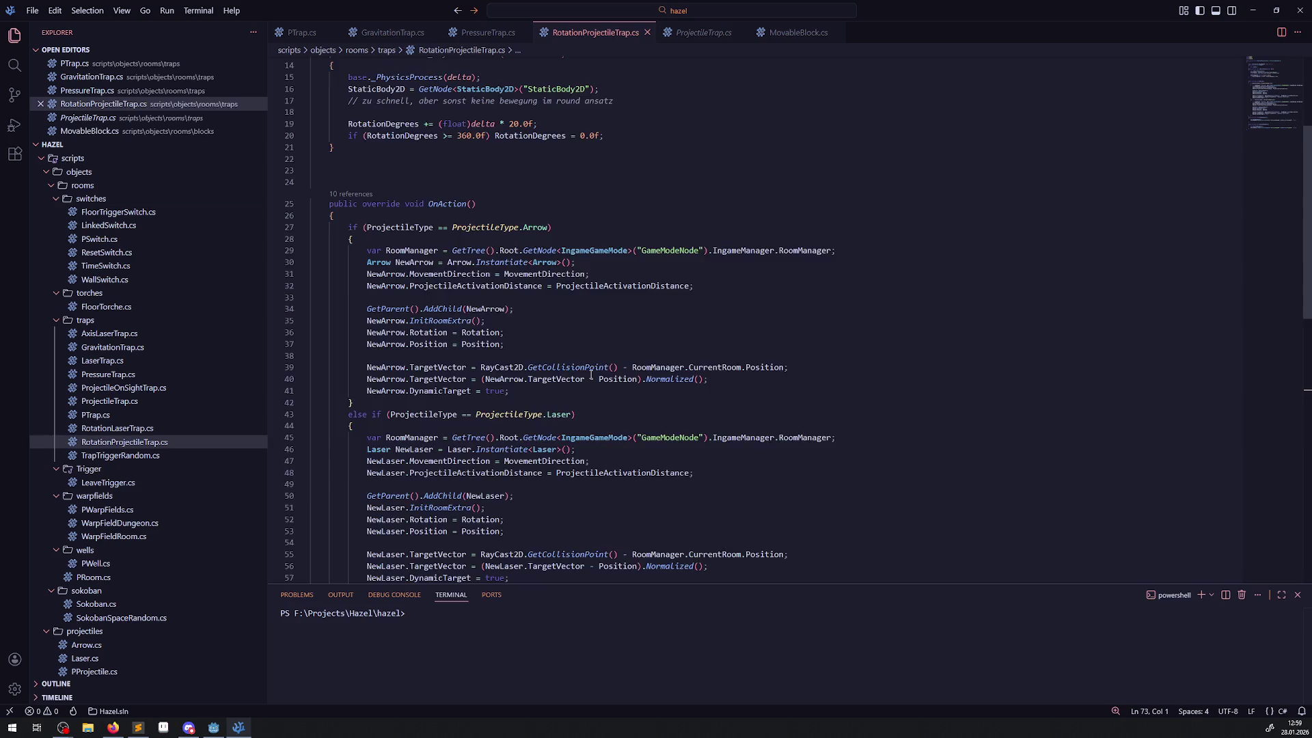
pyautogui.scroll(2, 543, 369)
pyautogui.click(464, 188)
pyautogui.press('Delete')
pyautogui.press('Delete')
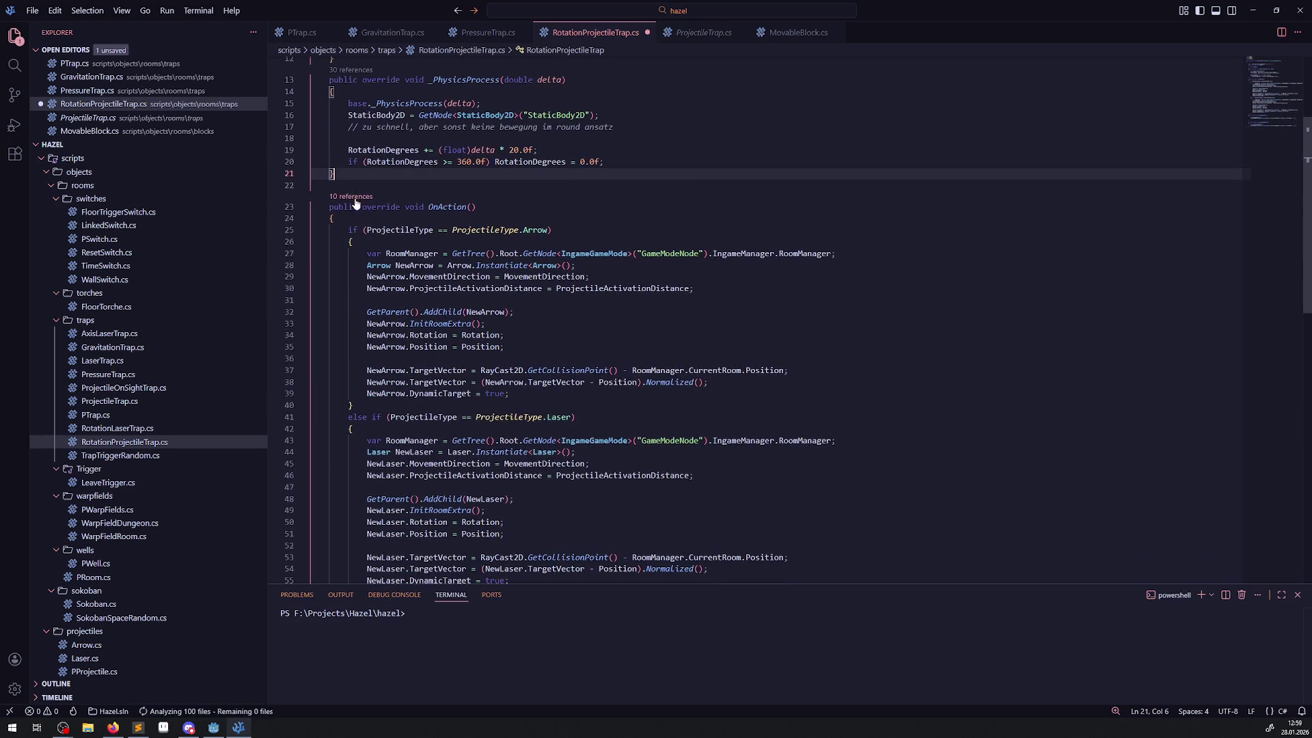
pyautogui.hotkey('ctrl', 's')
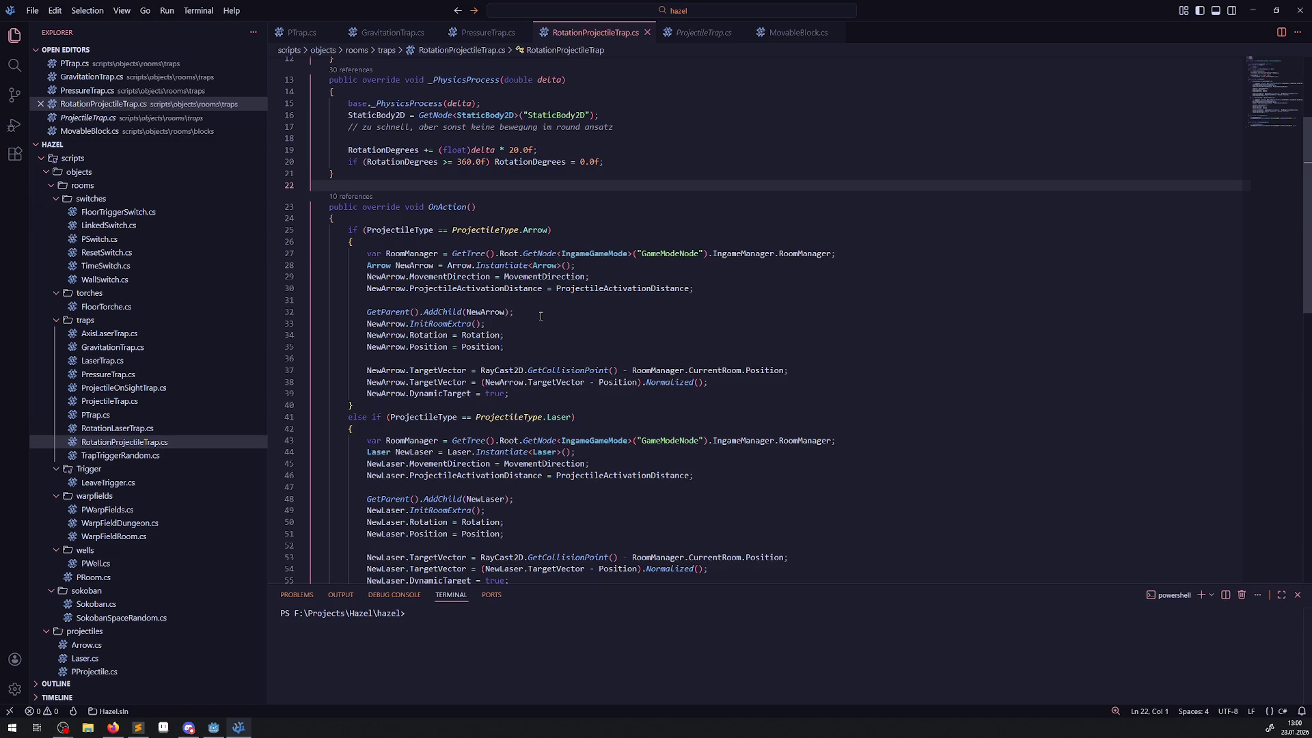
pyautogui.scroll(-2, 523, 320)
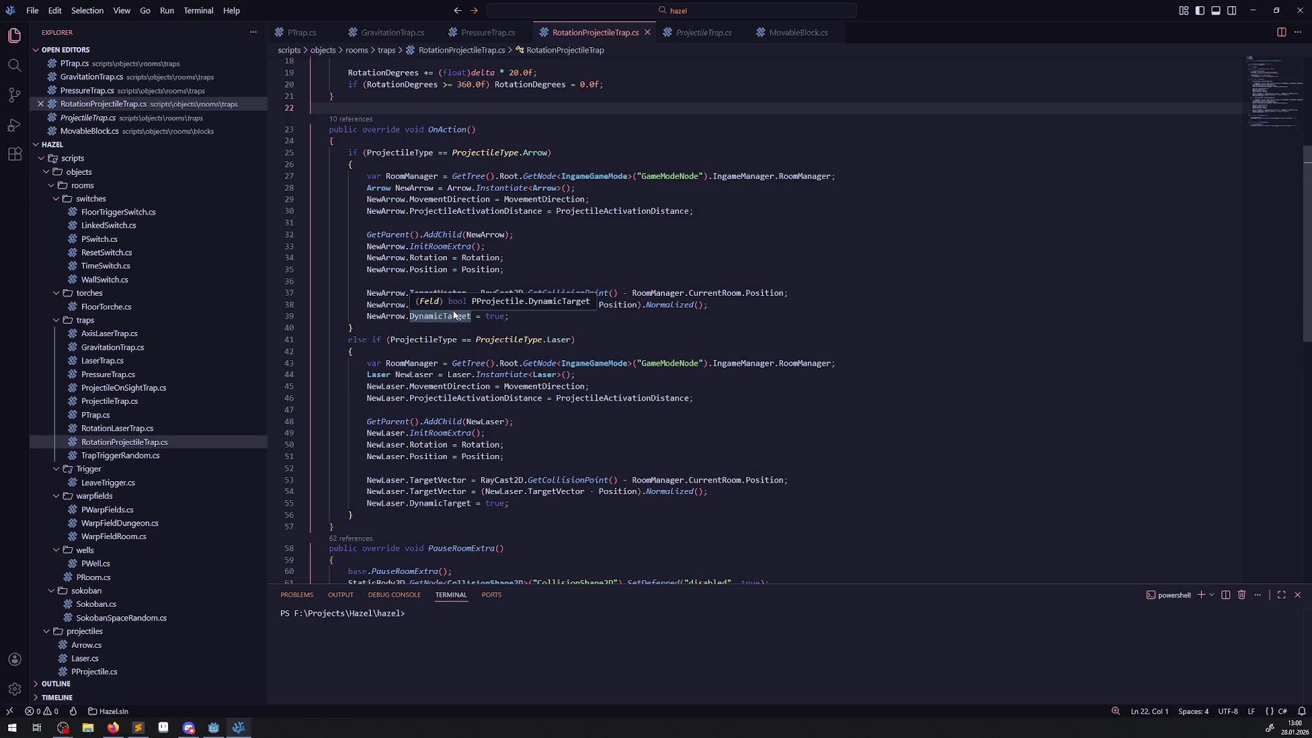
pyautogui.click(214, 727)
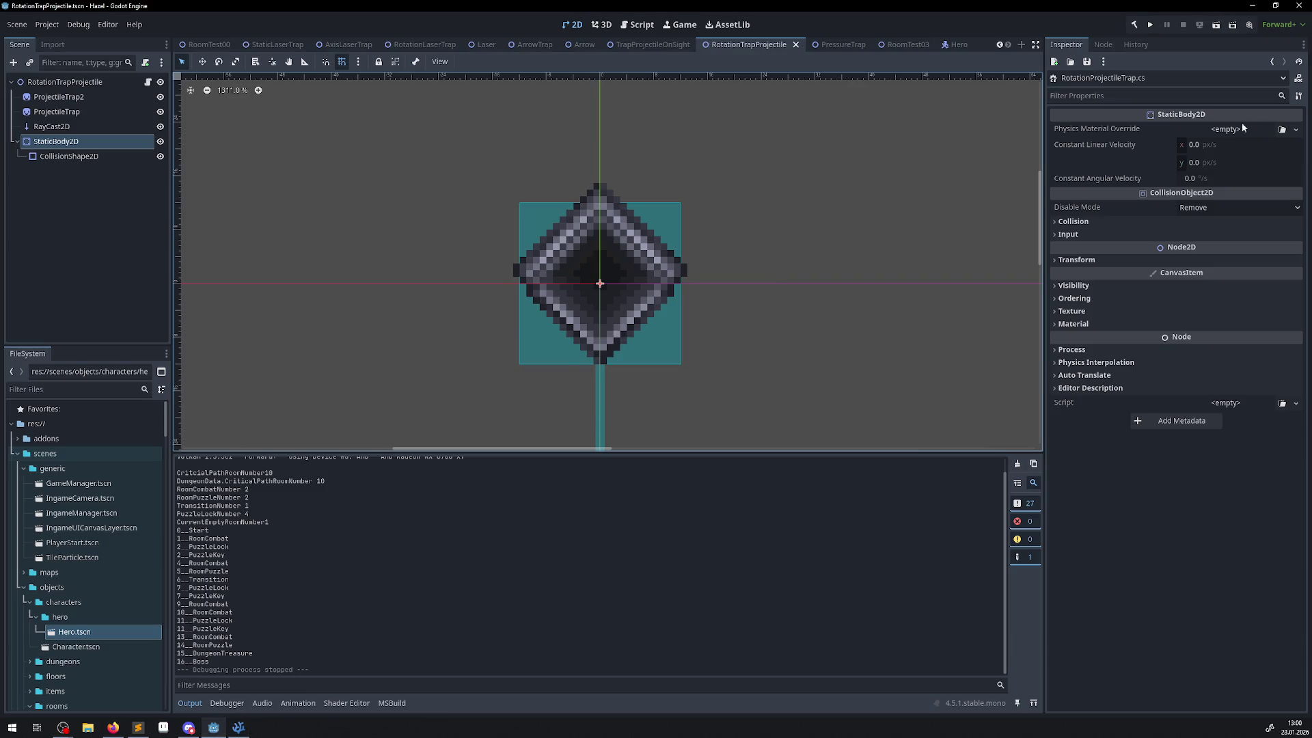
# - Build the project, set the trap's Projectile Activation Distance to 16, and save the scene
pyautogui.click(162, 85)
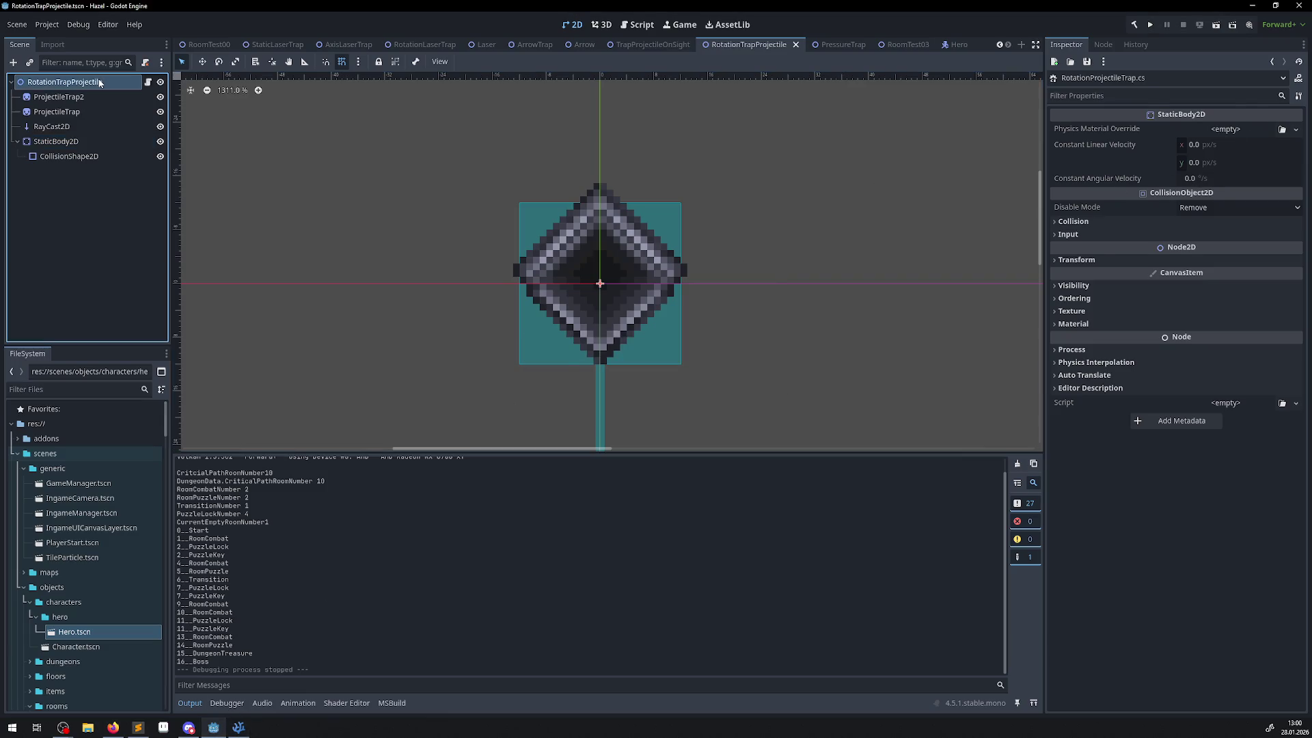
pyautogui.click(1133, 25)
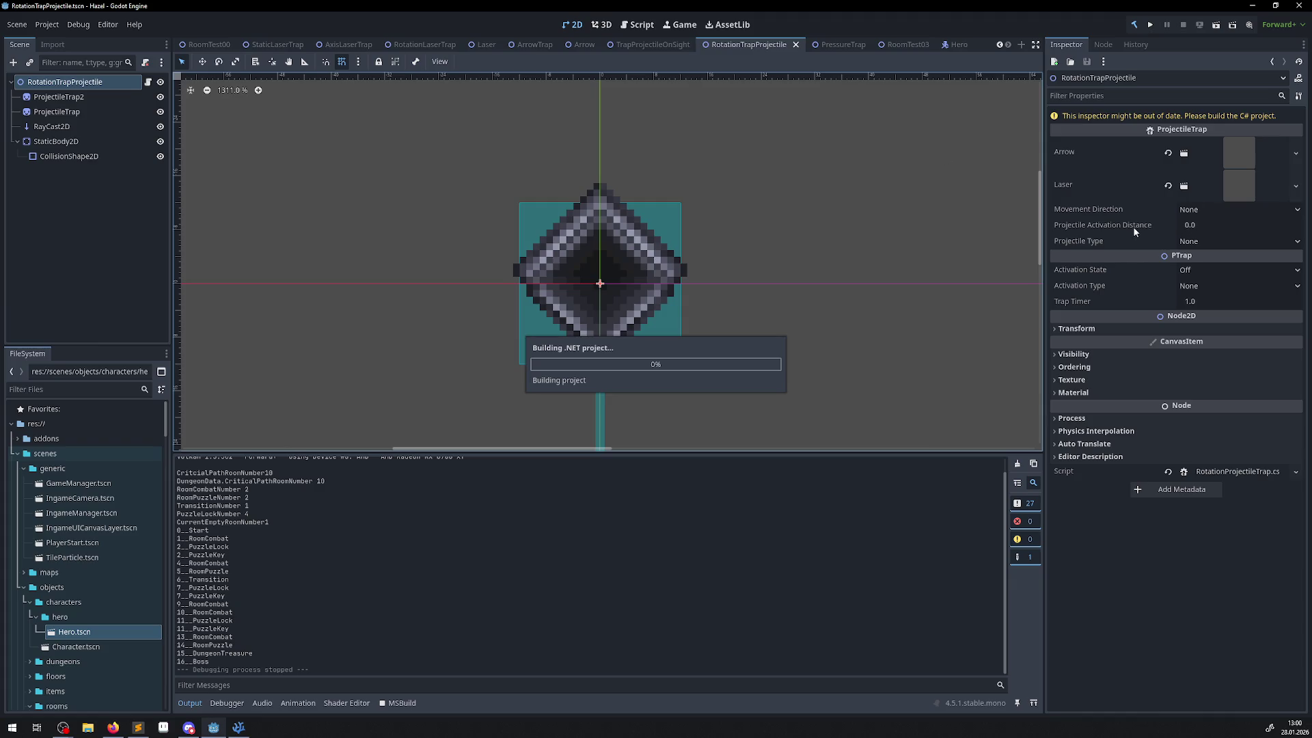
pyautogui.click(1212, 213)
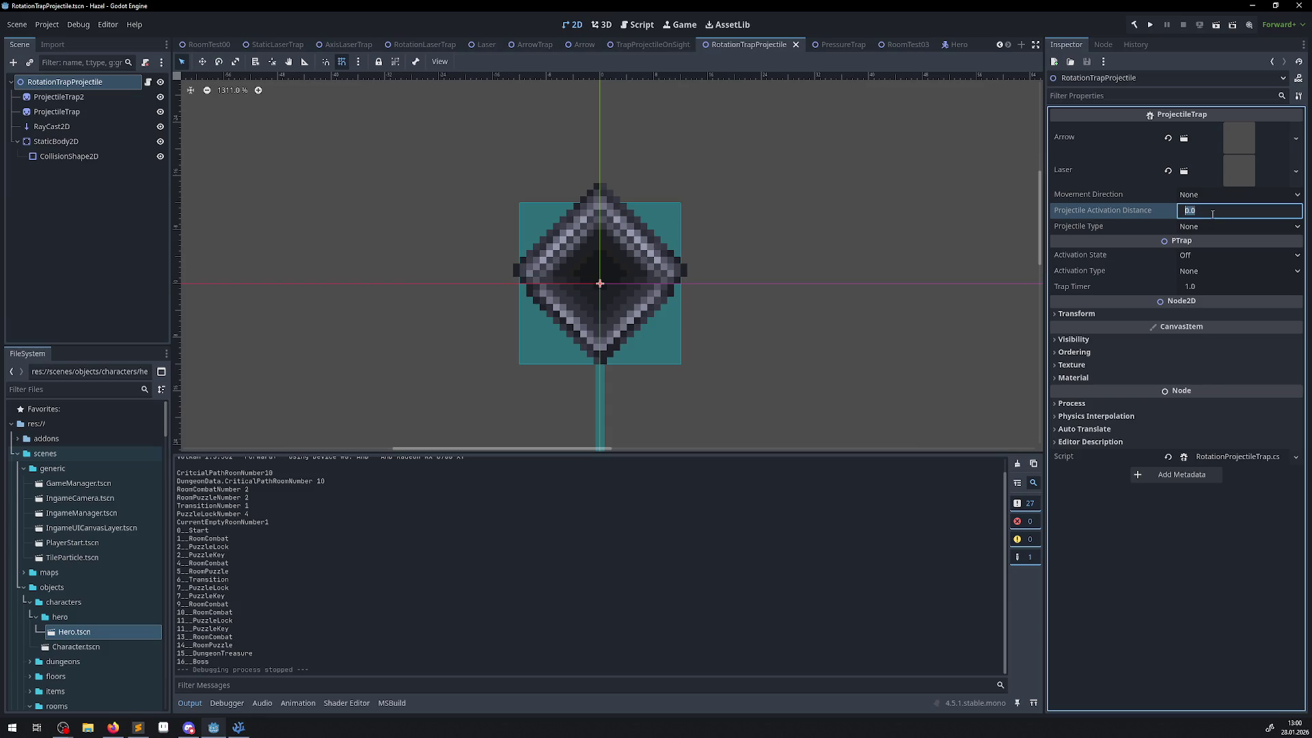
pyautogui.write('16')
pyautogui.press('Return')
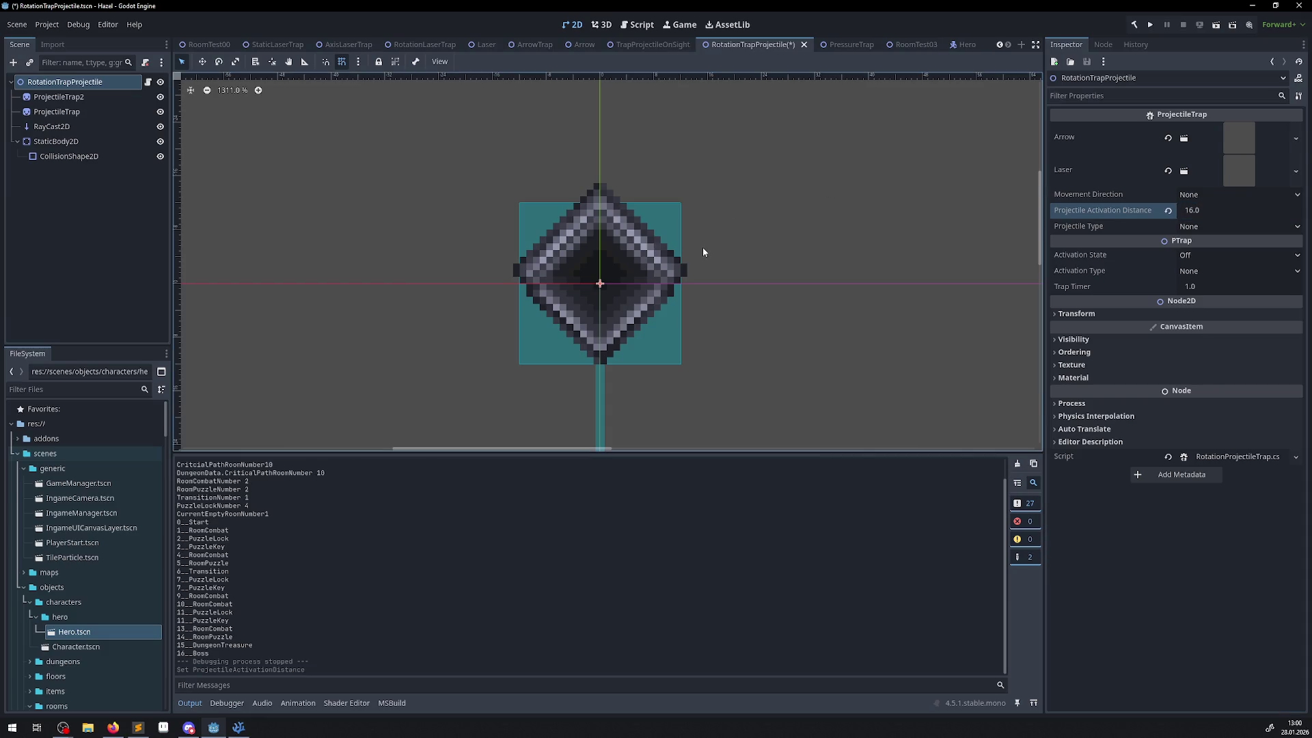
pyautogui.hotkey('ctrl', 's')
# - Measure the 16 px activation radius with the Ruler, then briefly test-run the game
pyautogui.click(305, 62)
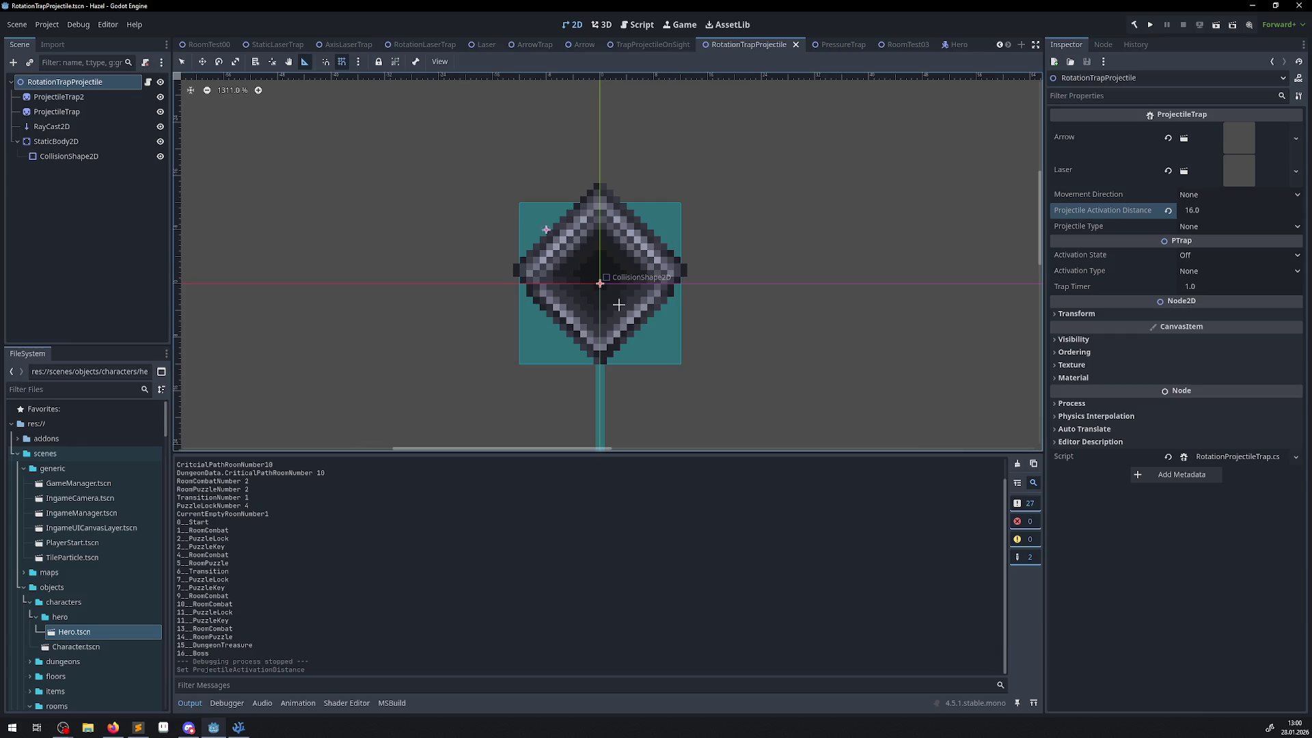
pyautogui.moveTo(598, 284); pyautogui.dragTo(518, 380)
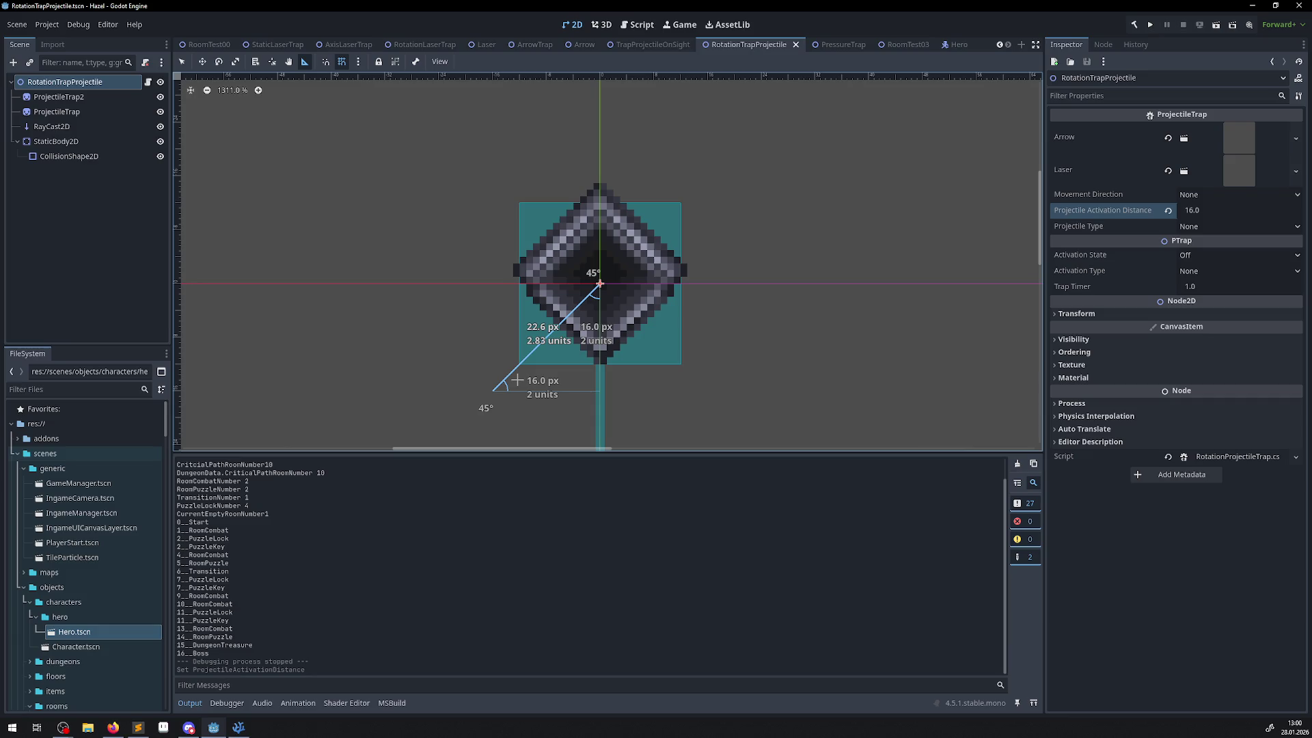
pyautogui.moveTo(517, 380); pyautogui.dragTo(517, 380)
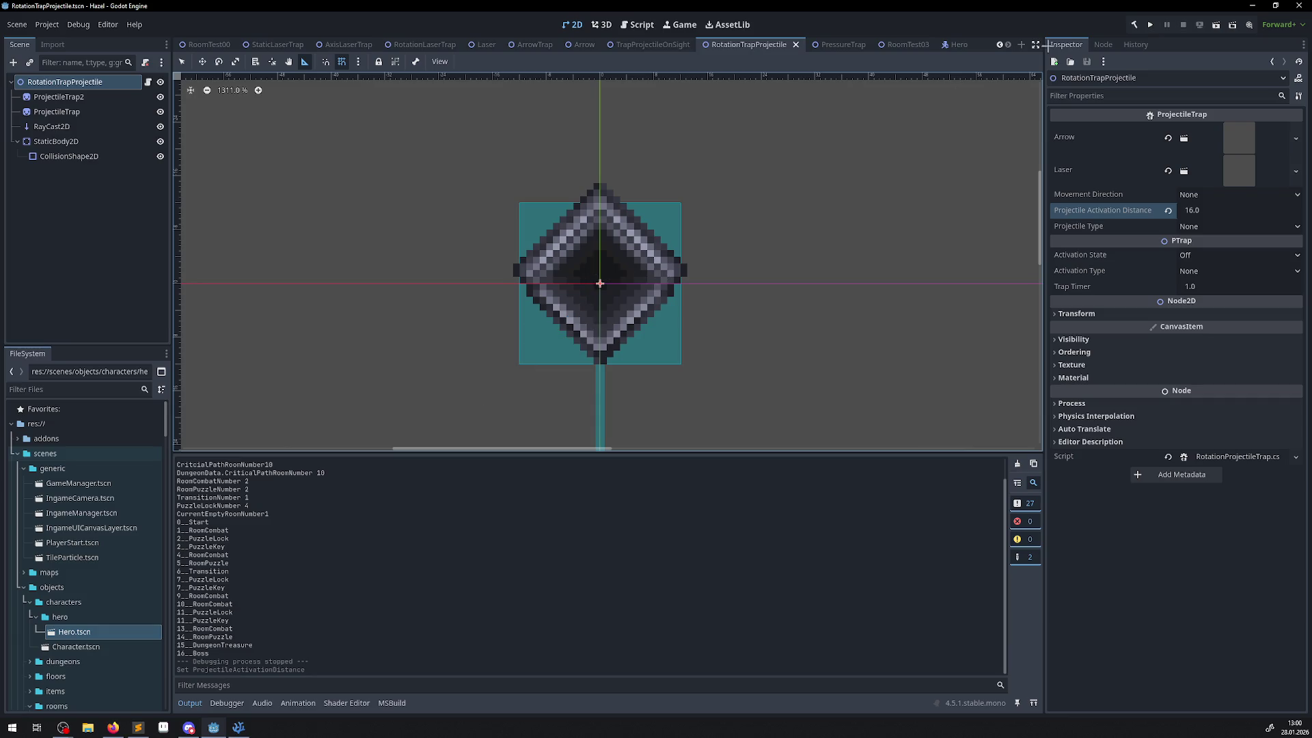
pyautogui.click(1150, 25)
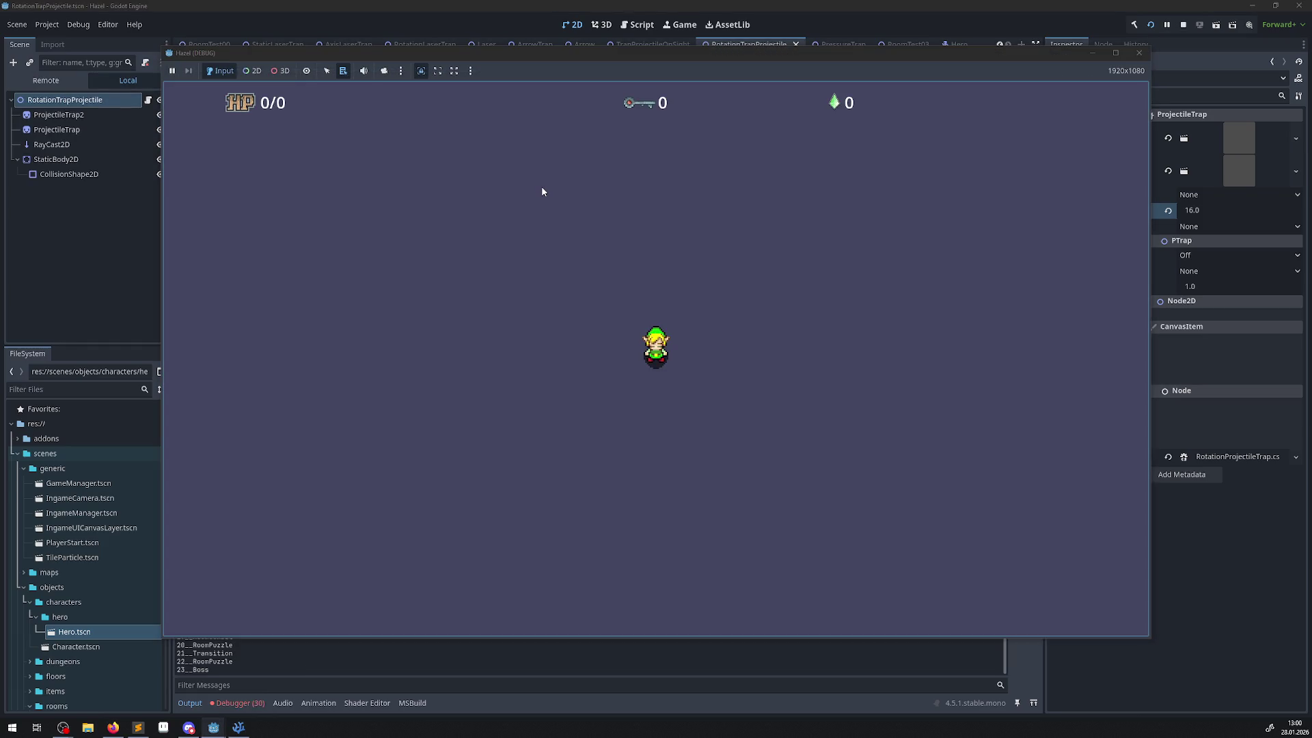
pyautogui.click(1139, 53)
pyautogui.hotkey('alt', 'Tab')
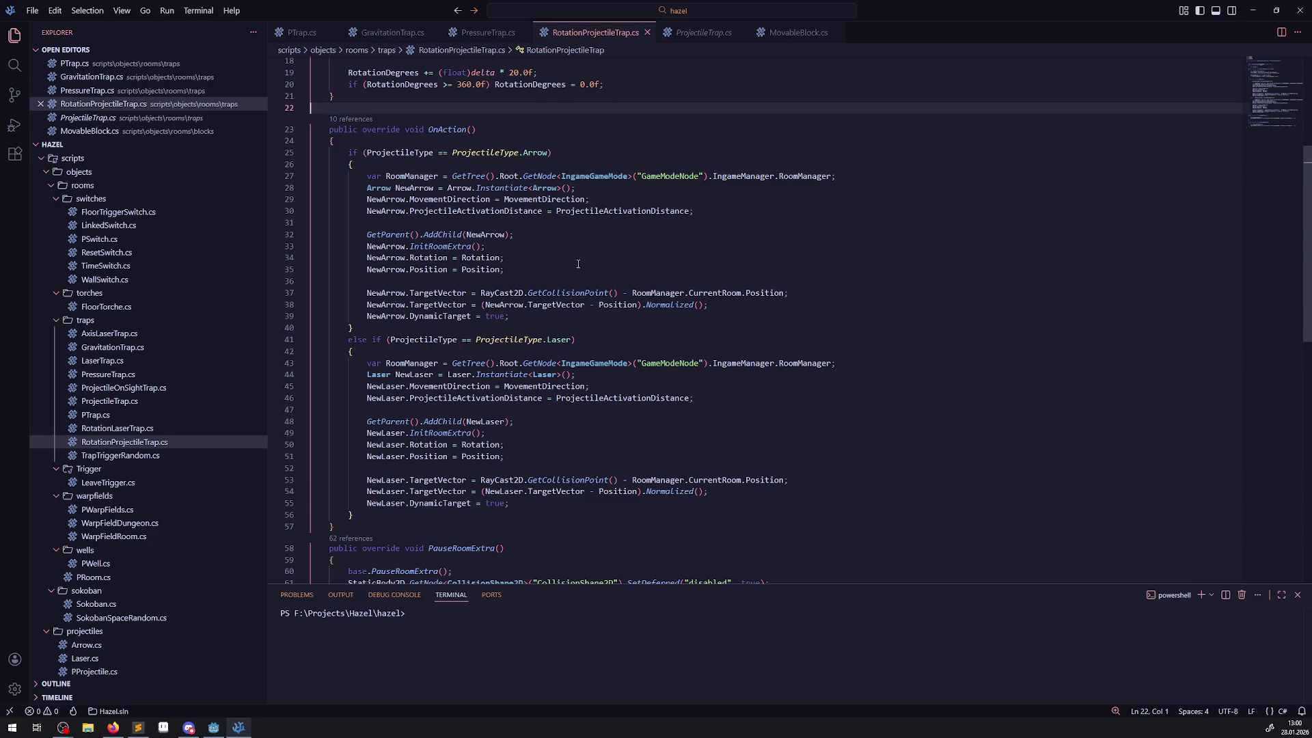
# - Highlight StaticBody2D on line 16 and compare it with the StaticBody2D node in the Scene tree
pyautogui.scroll(5, 574, 286)
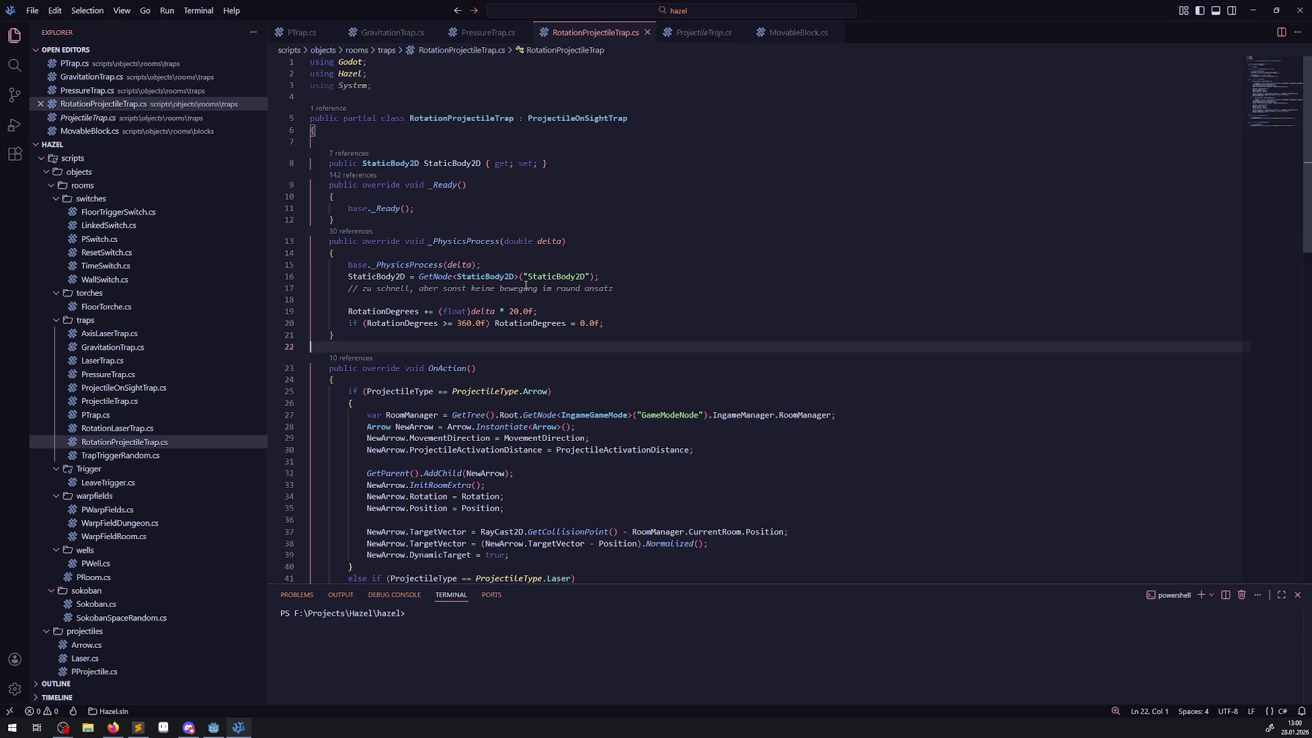
pyautogui.doubleClick(375, 277)
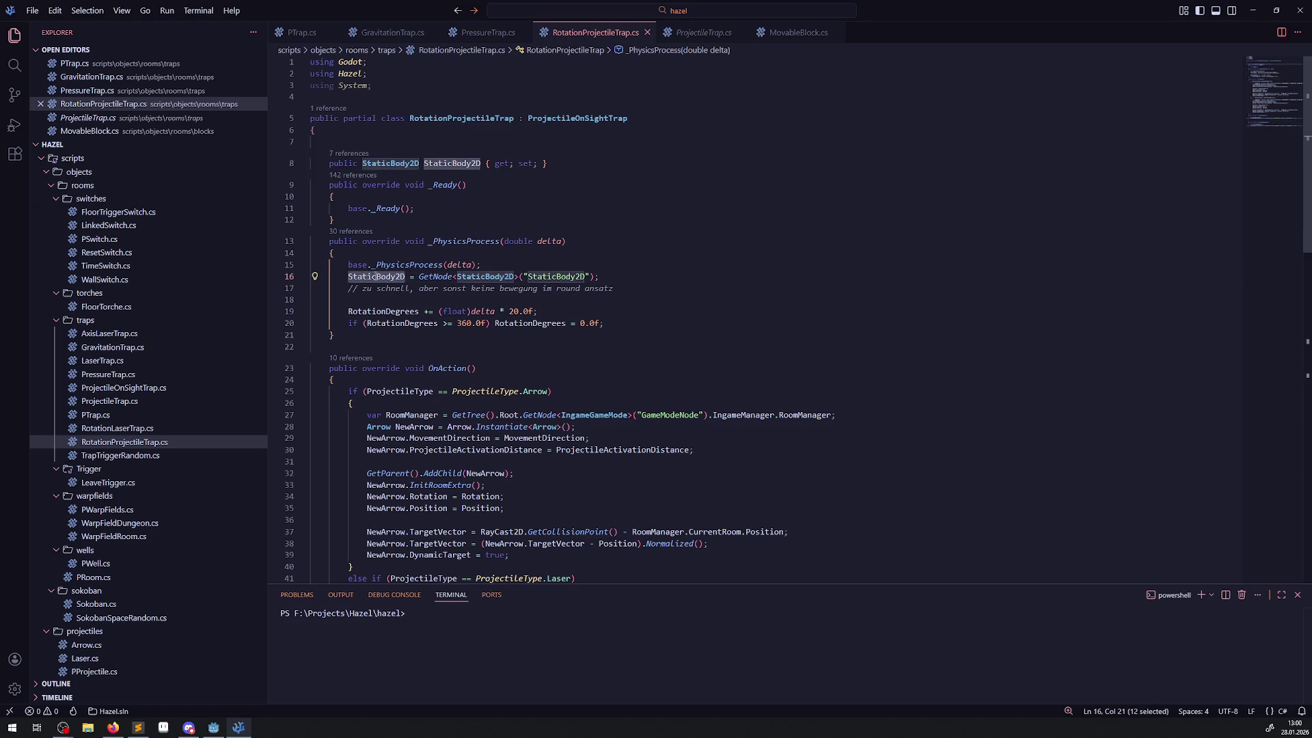
pyautogui.click(213, 727)
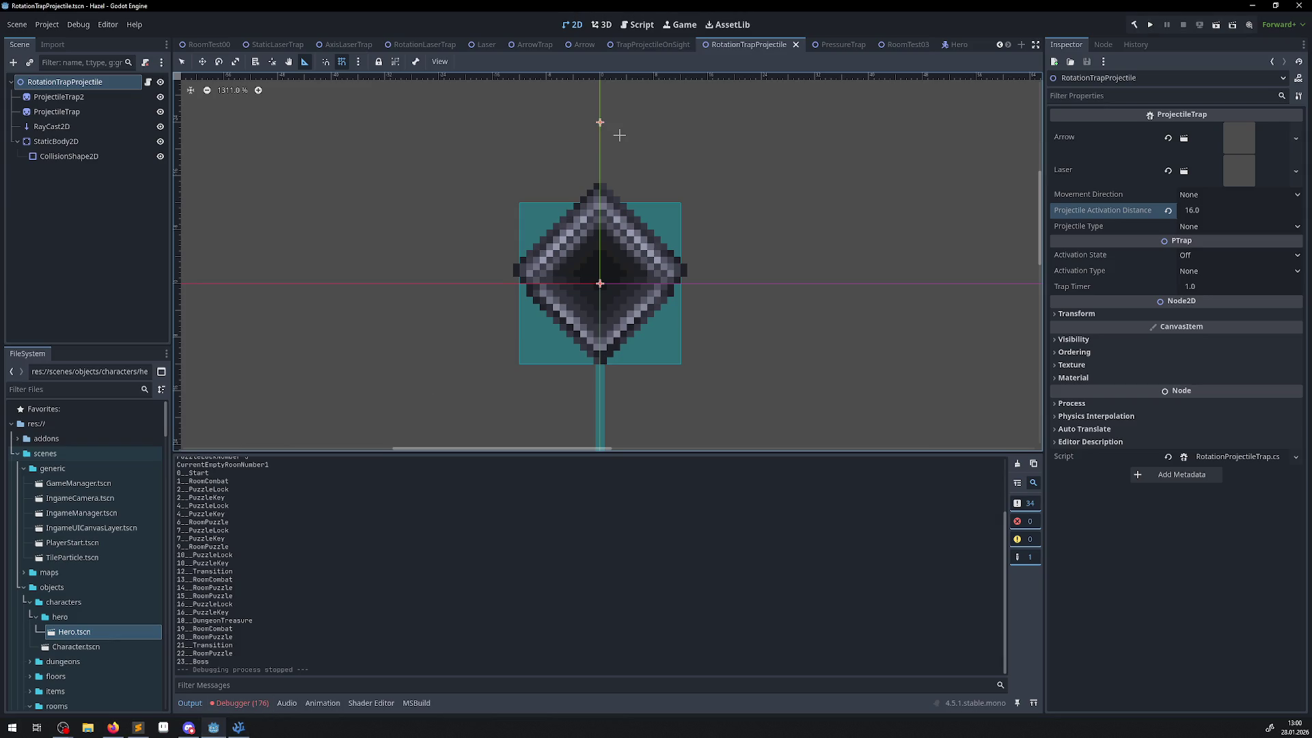
pyautogui.click(244, 730)
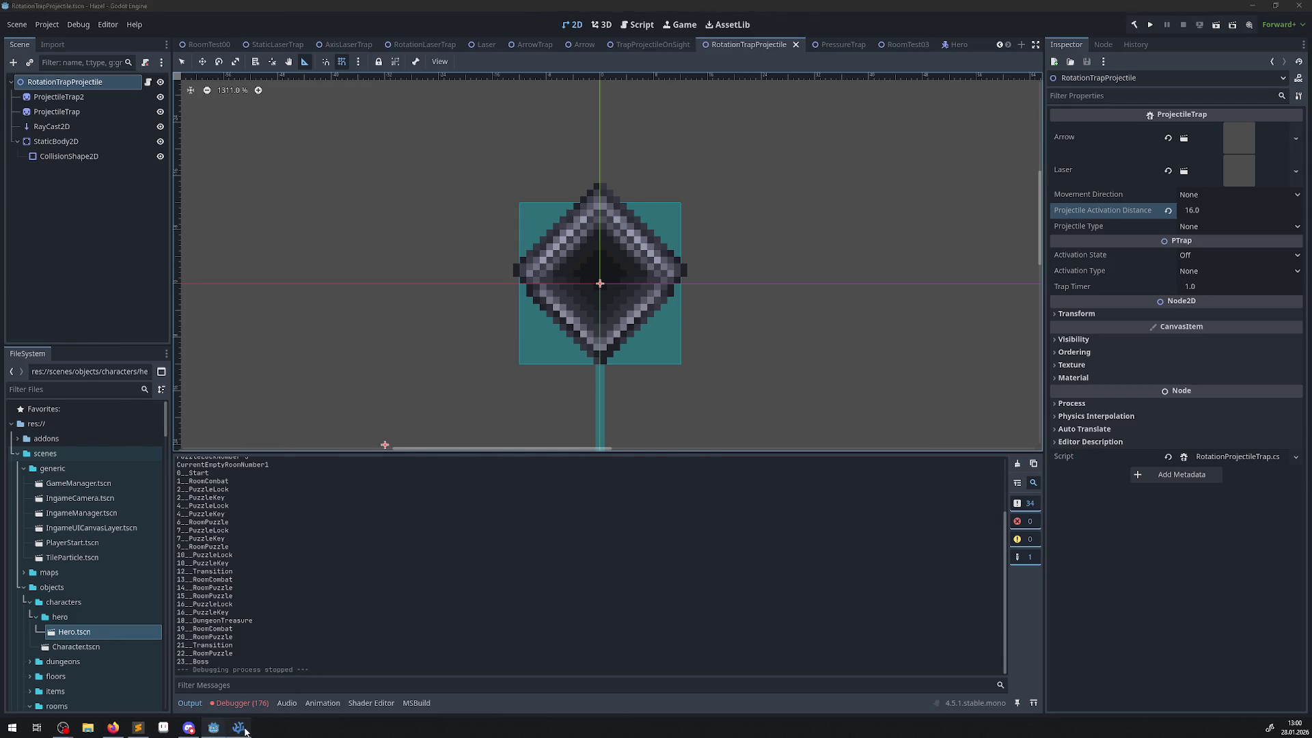
pyautogui.click(245, 730)
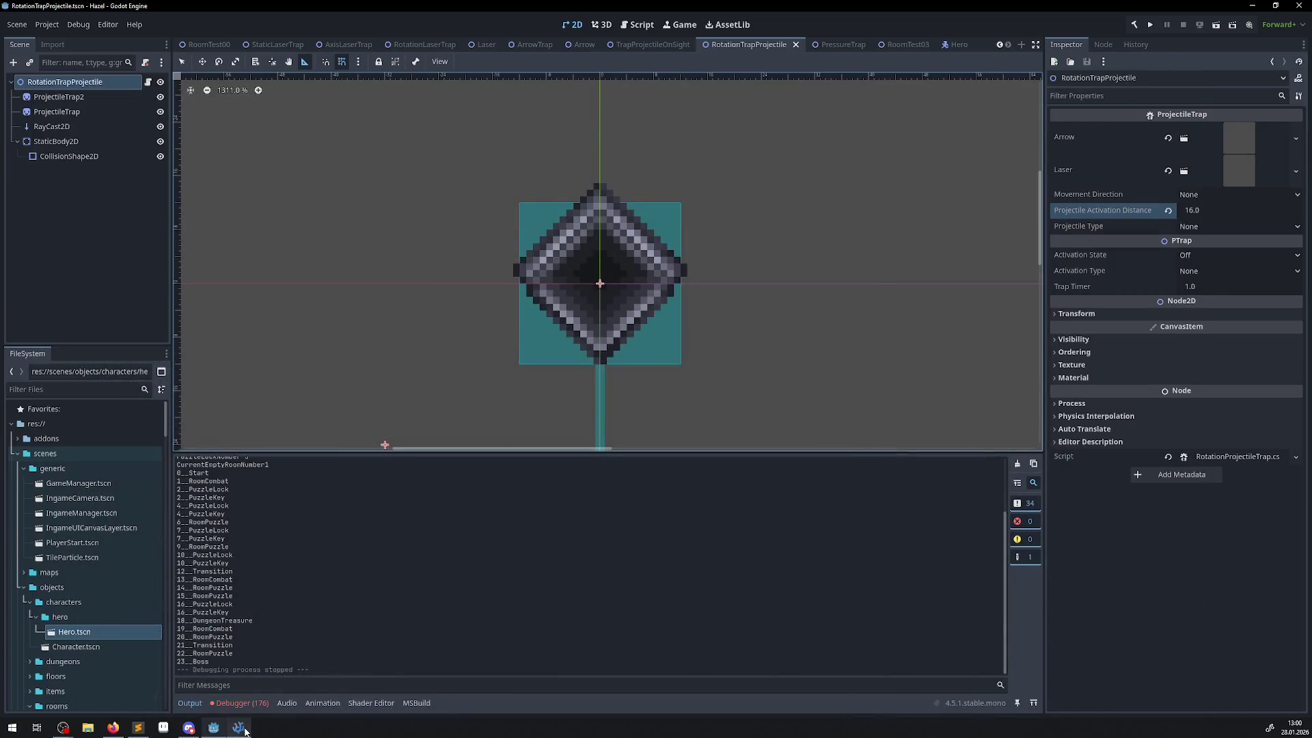
pyautogui.click(76, 143)
pyautogui.click(238, 727)
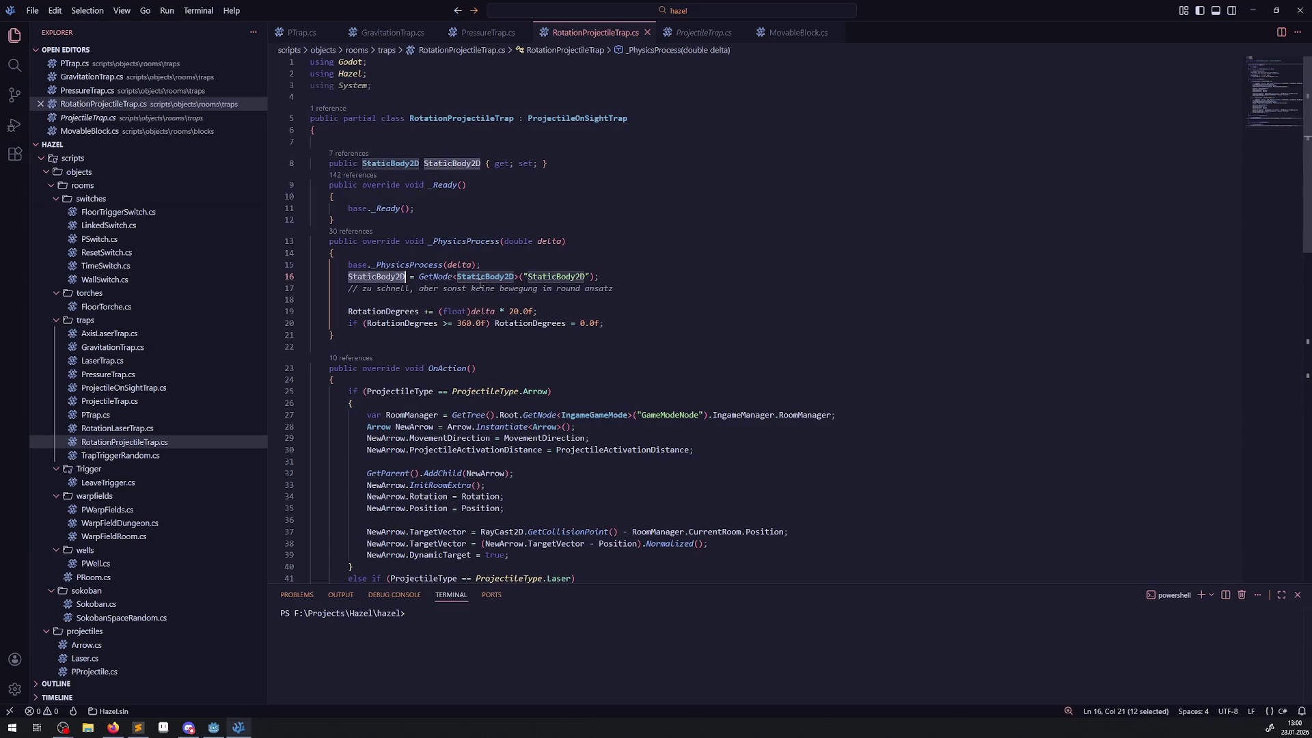
pyautogui.click(213, 729)
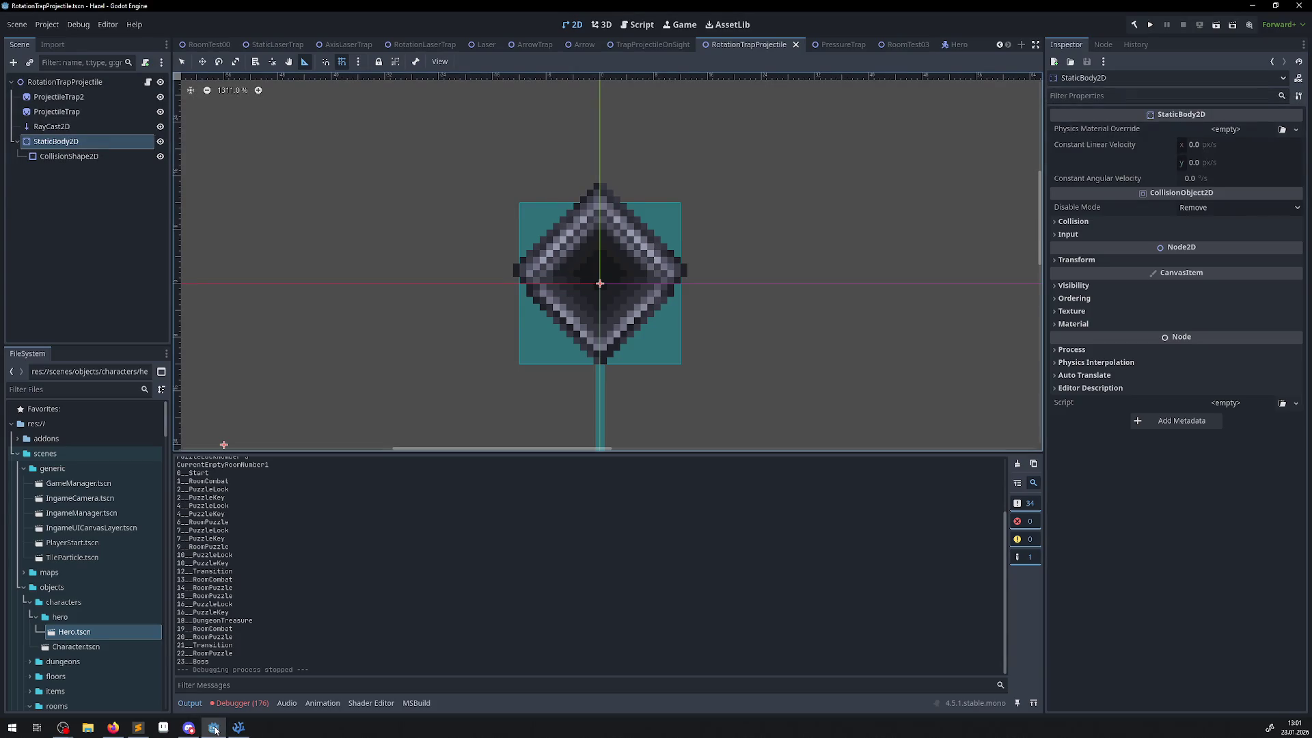
pyautogui.click(238, 727)
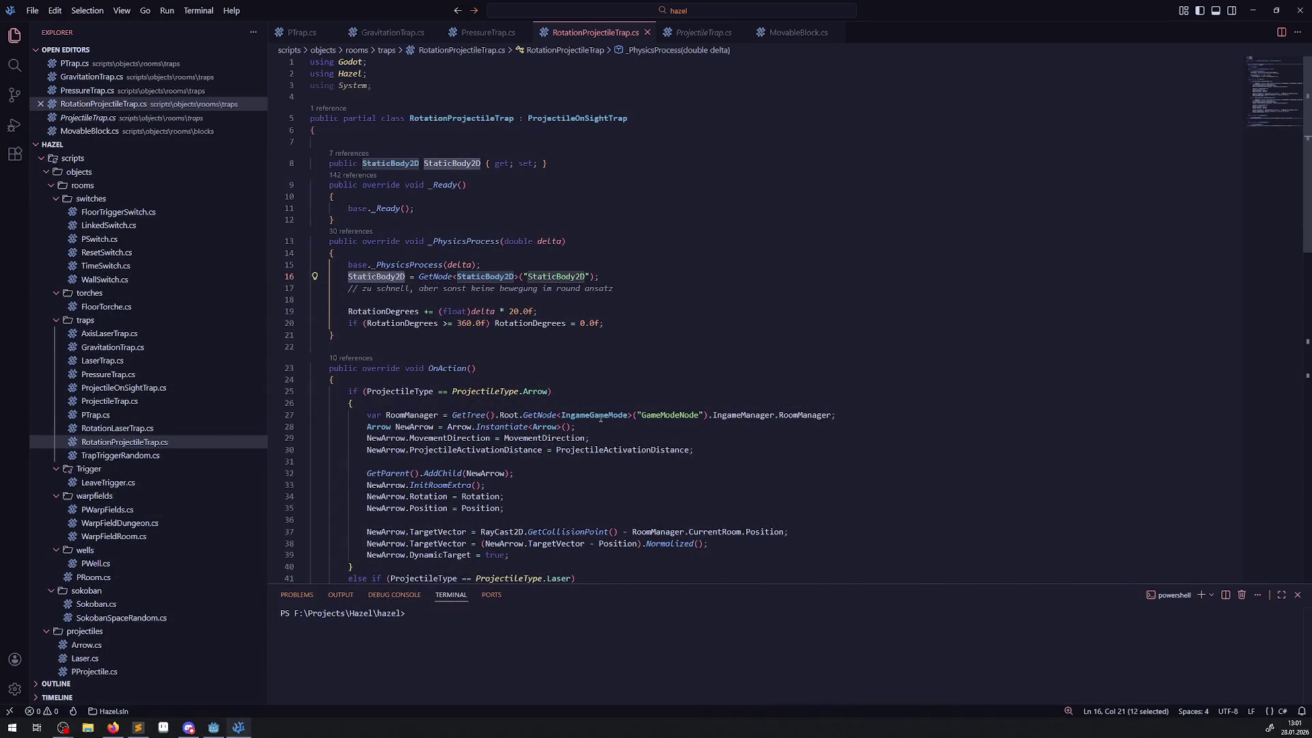
# - Review lines 40–71, highlighting the CollisionShape2D type and node name on line 61
pyautogui.scroll(-15, 604, 426)
pyautogui.scroll(10, 604, 426)
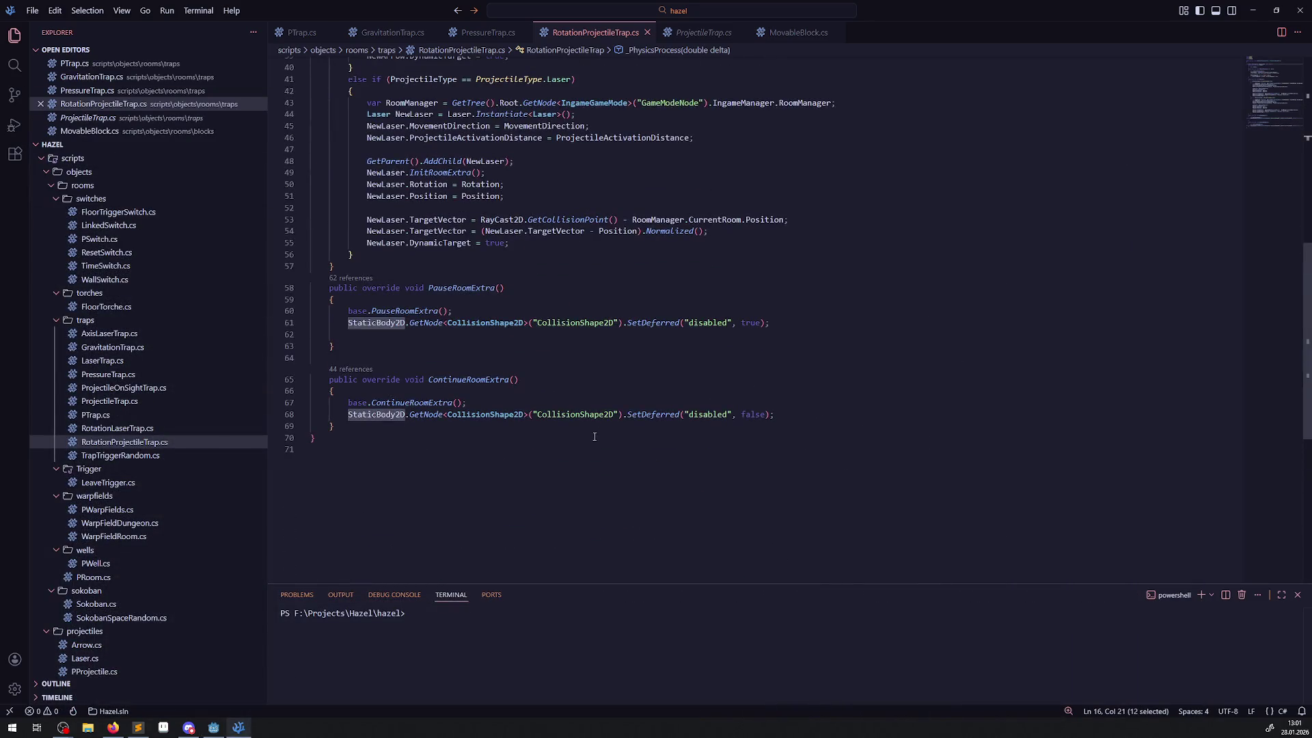
pyautogui.doubleClick(503, 323)
pyautogui.doubleClick(564, 323)
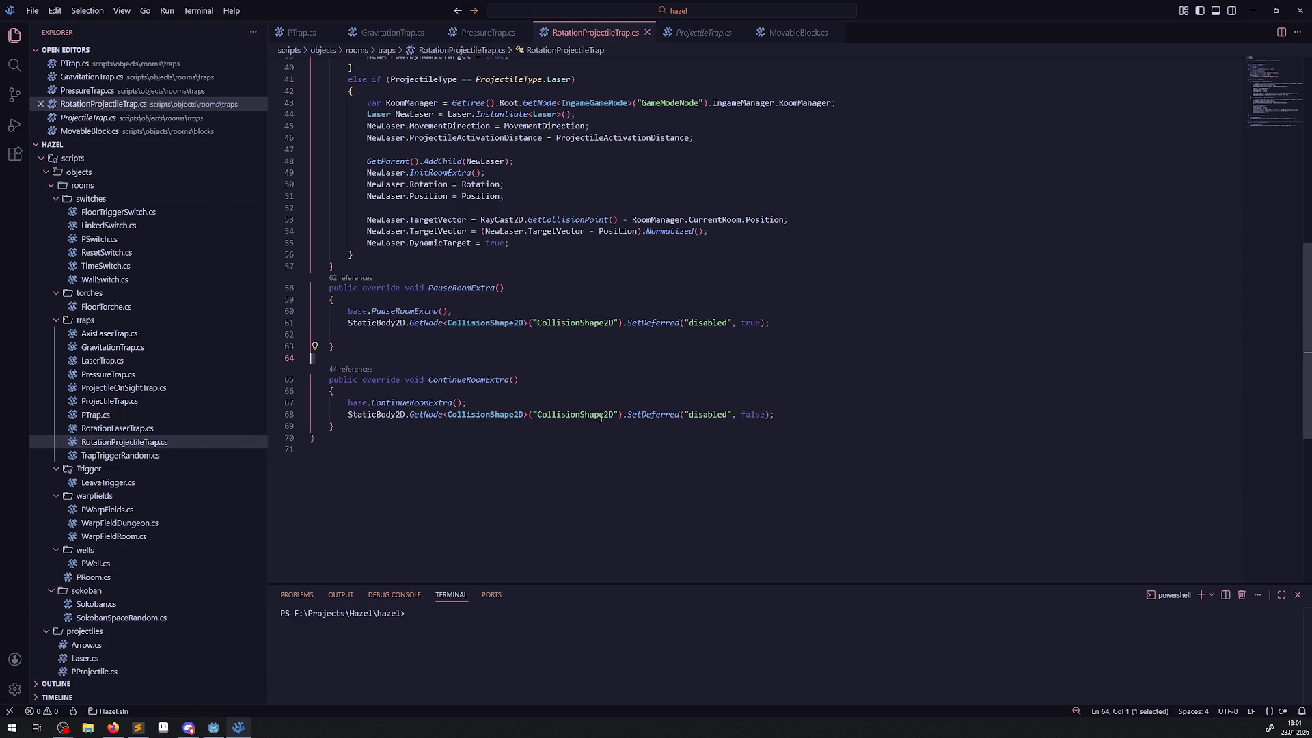
pyautogui.click(213, 727)
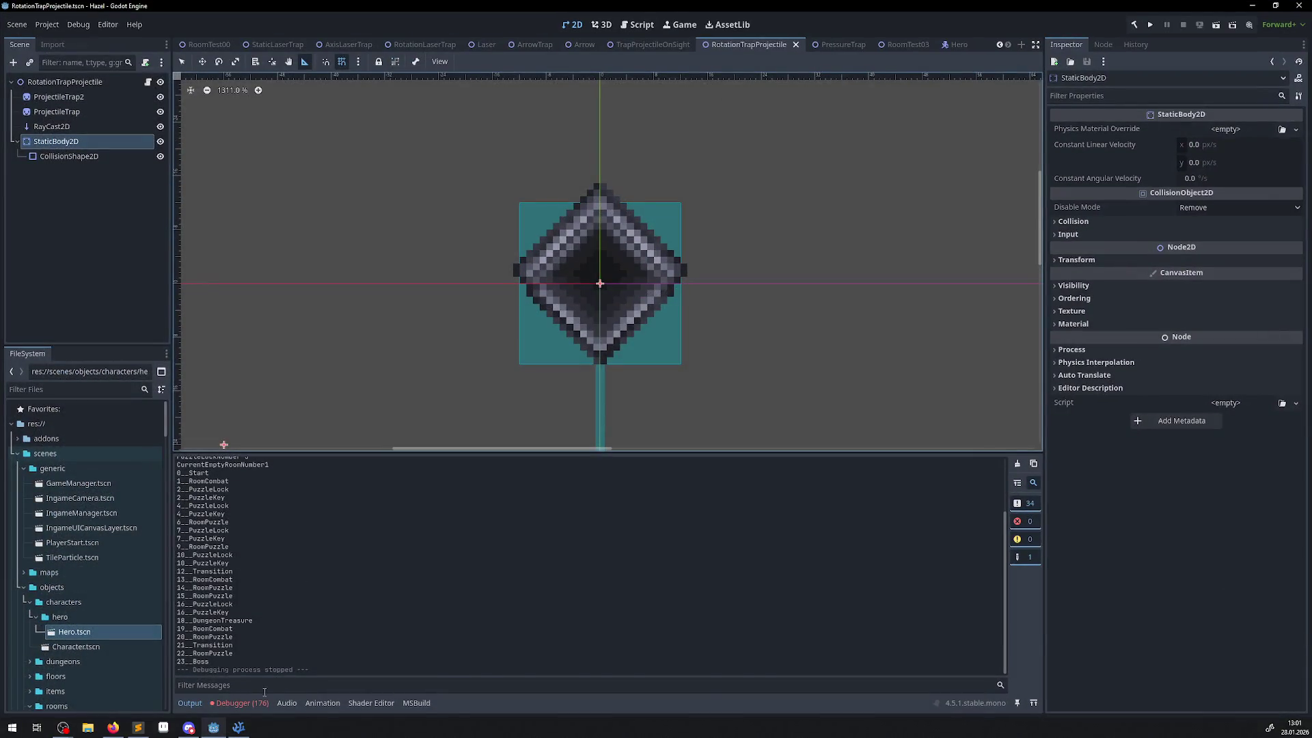
# - Inspect the PauseRoomExtra NullReferenceException in the Debugger errors, then open the trap root's script
pyautogui.click(240, 703)
pyautogui.moveTo(576, 527)
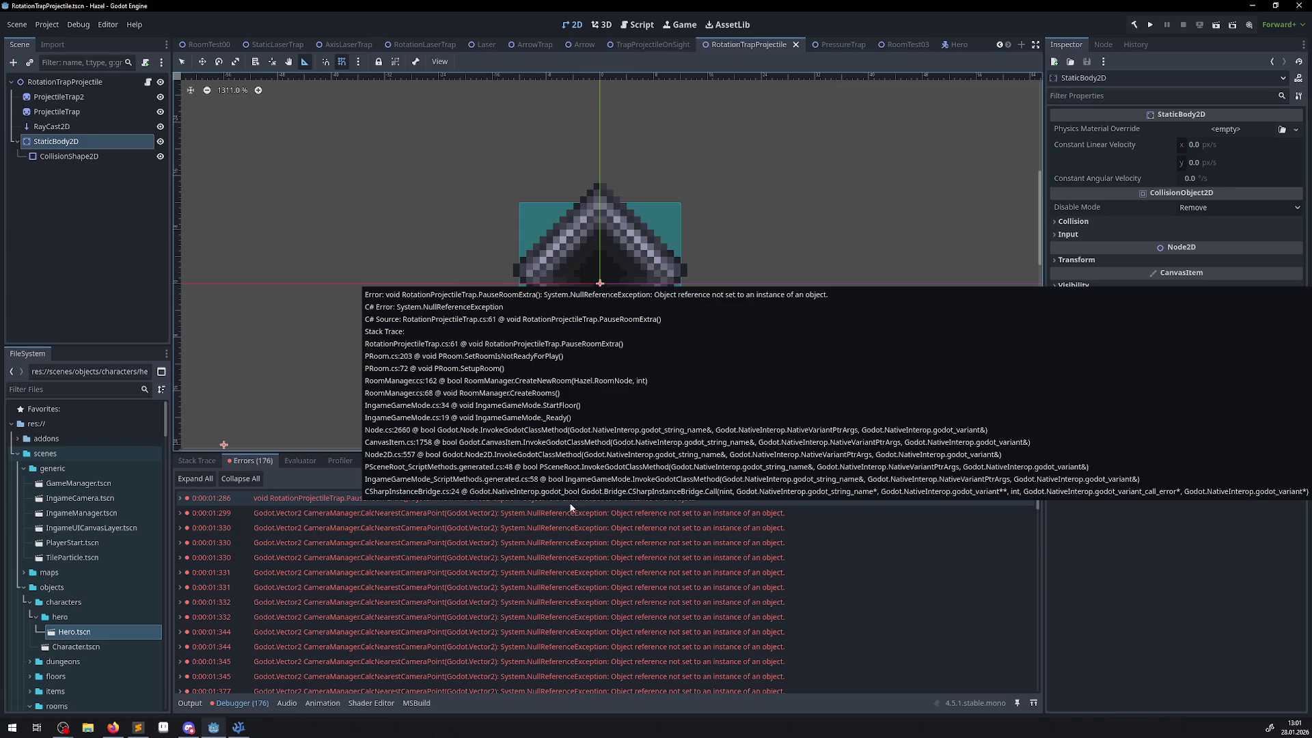
pyautogui.doubleClick(572, 507)
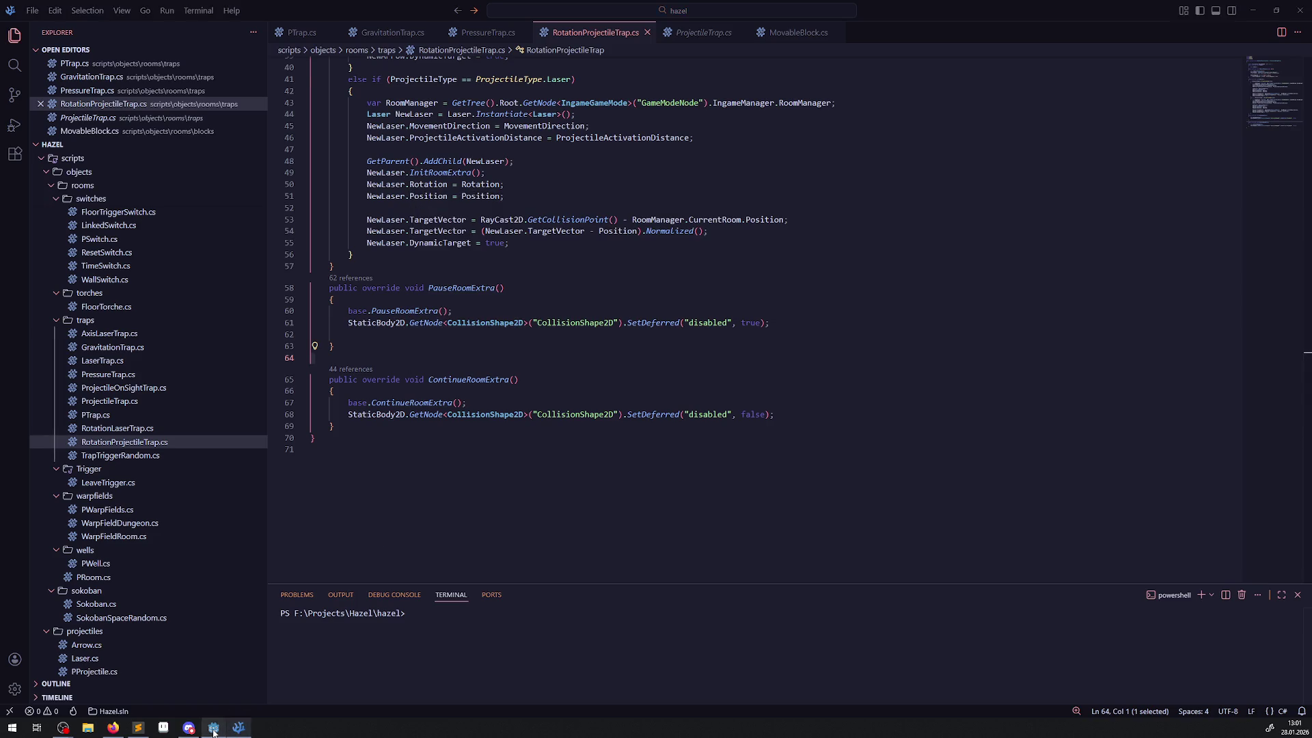
pyautogui.hotkey('alt', 'Tab')
pyautogui.click(93, 86)
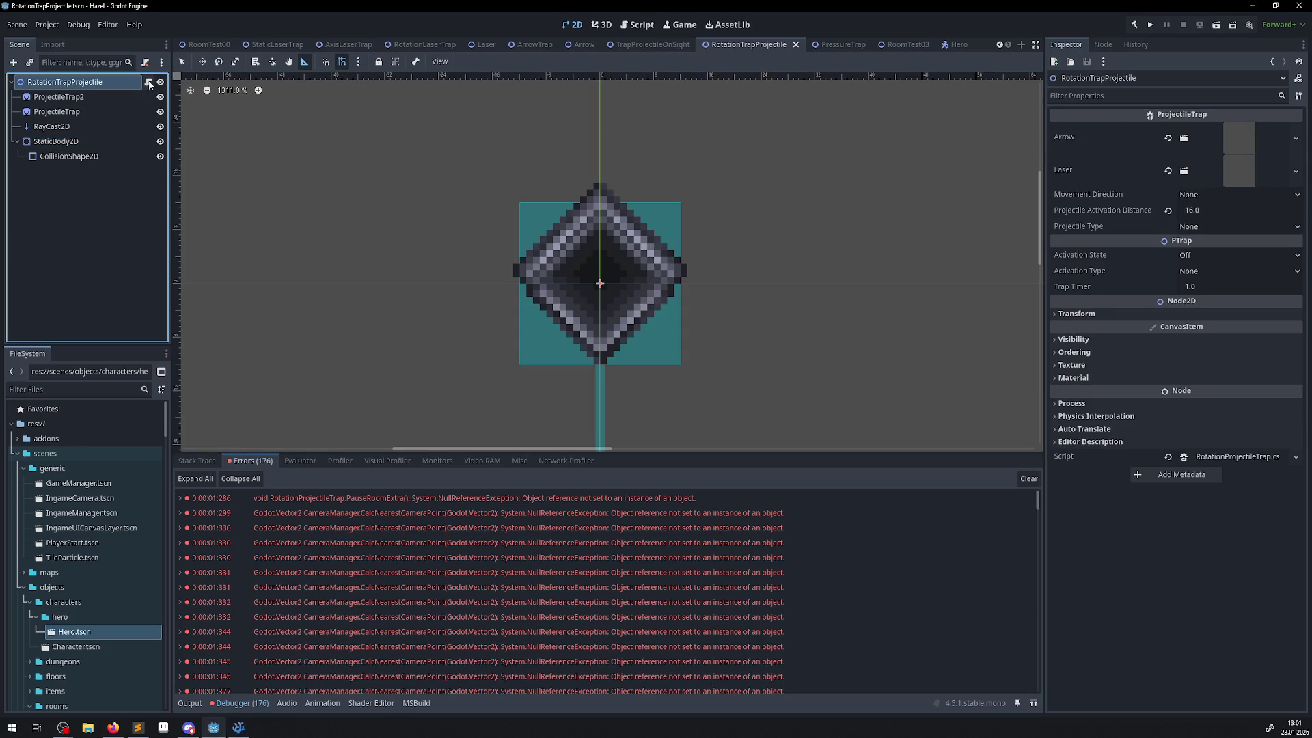
pyautogui.click(149, 82)
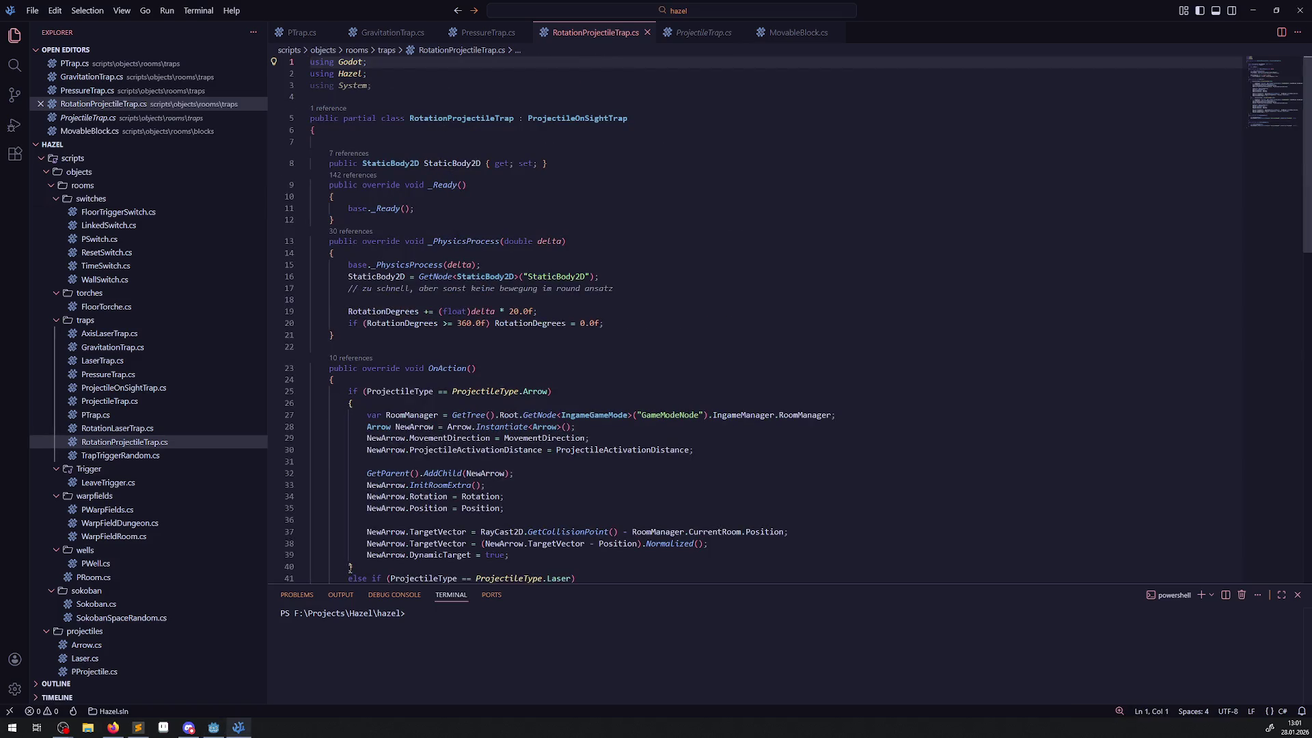
# - Move the StaticBody2D GetNode line from _PhysicsProcess into _Ready after base._Ready(), save, and rebuild
pyautogui.click(424, 269)
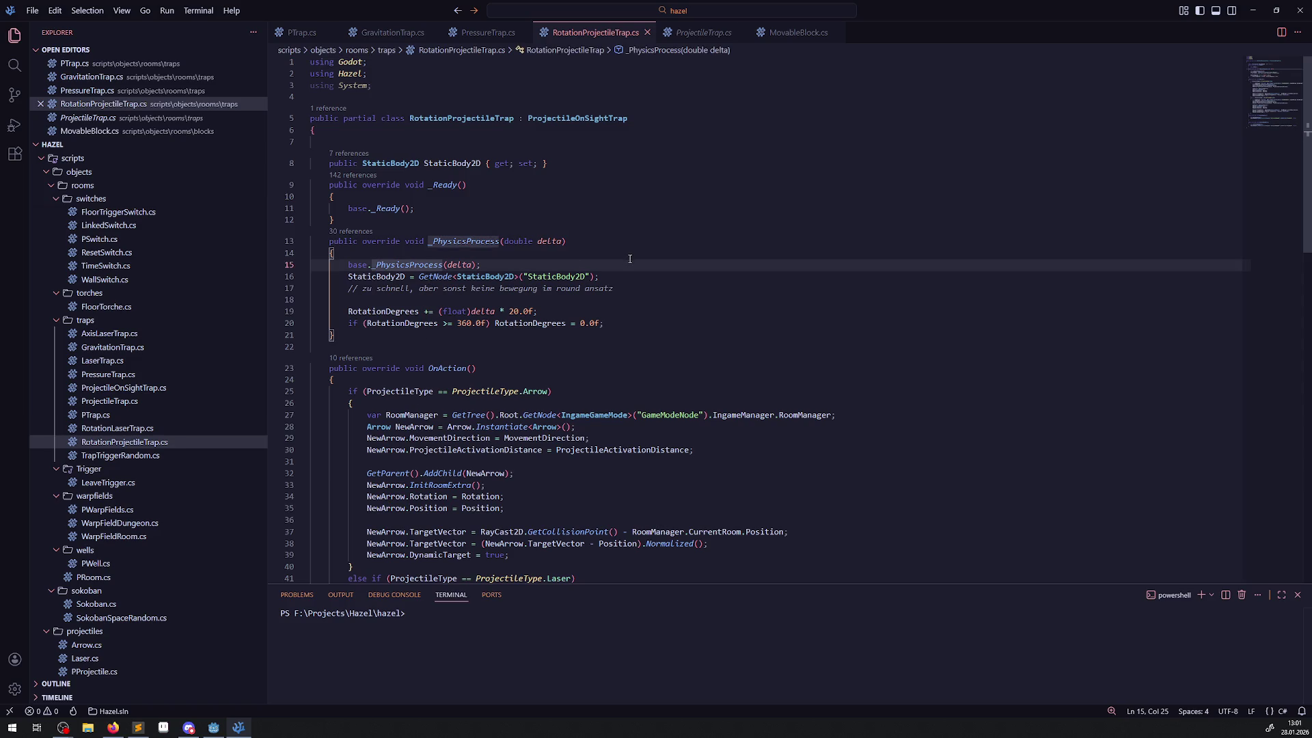
pyautogui.moveTo(601, 276); pyautogui.dragTo(288, 287)
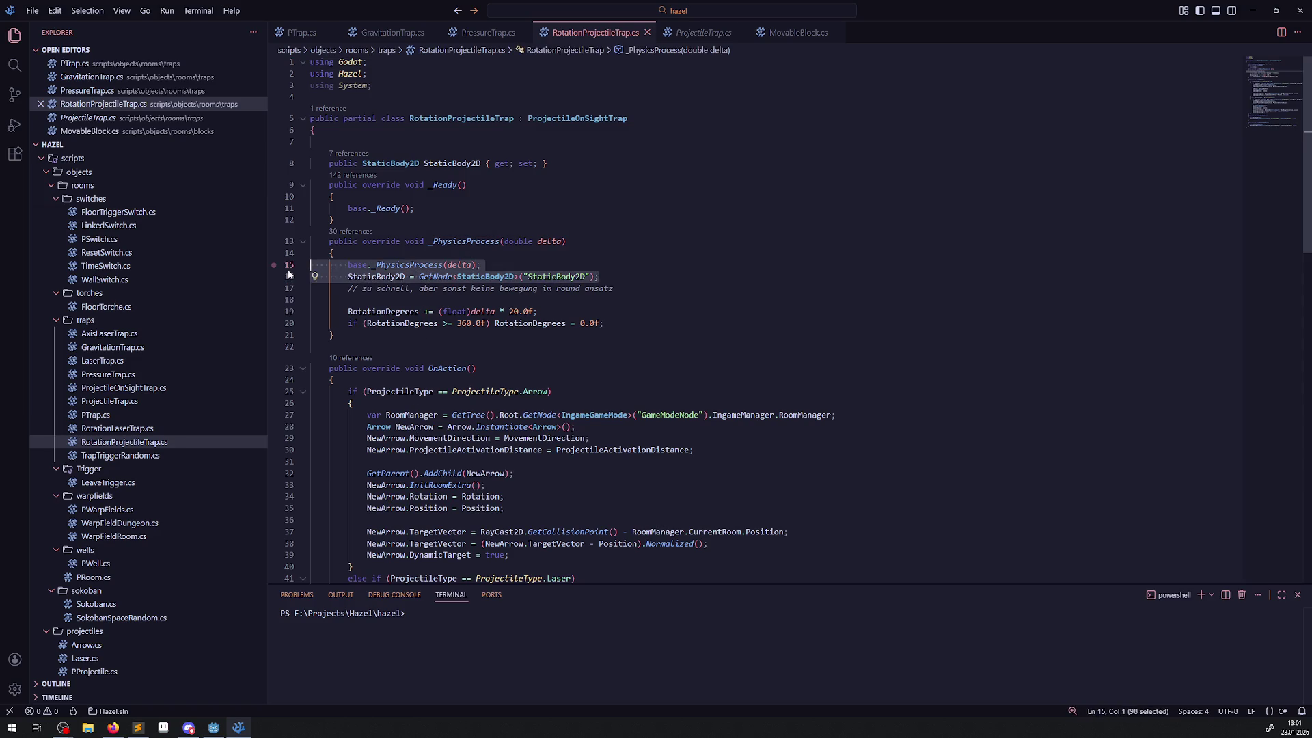
pyautogui.moveTo(598, 276); pyautogui.dragTo(316, 277)
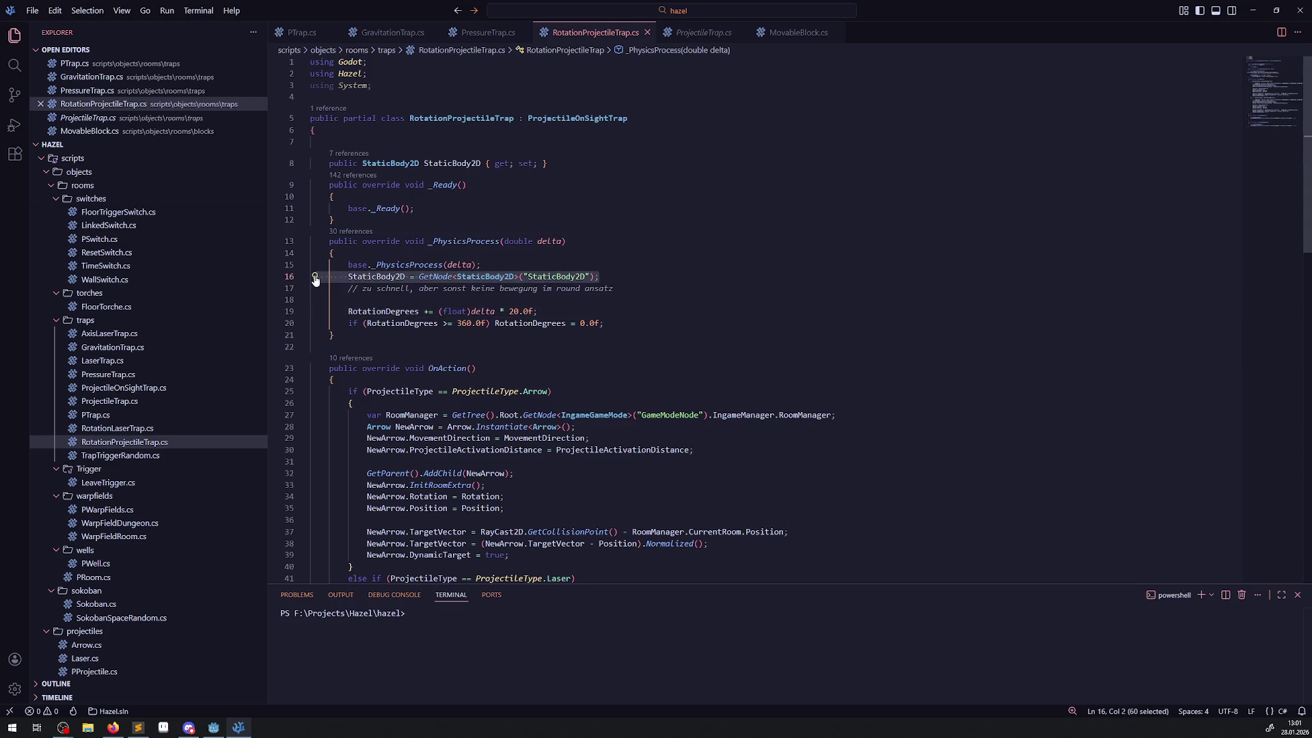
pyautogui.hotkey('ctrl', 'x')
pyautogui.click(425, 208)
pyautogui.press('Return')
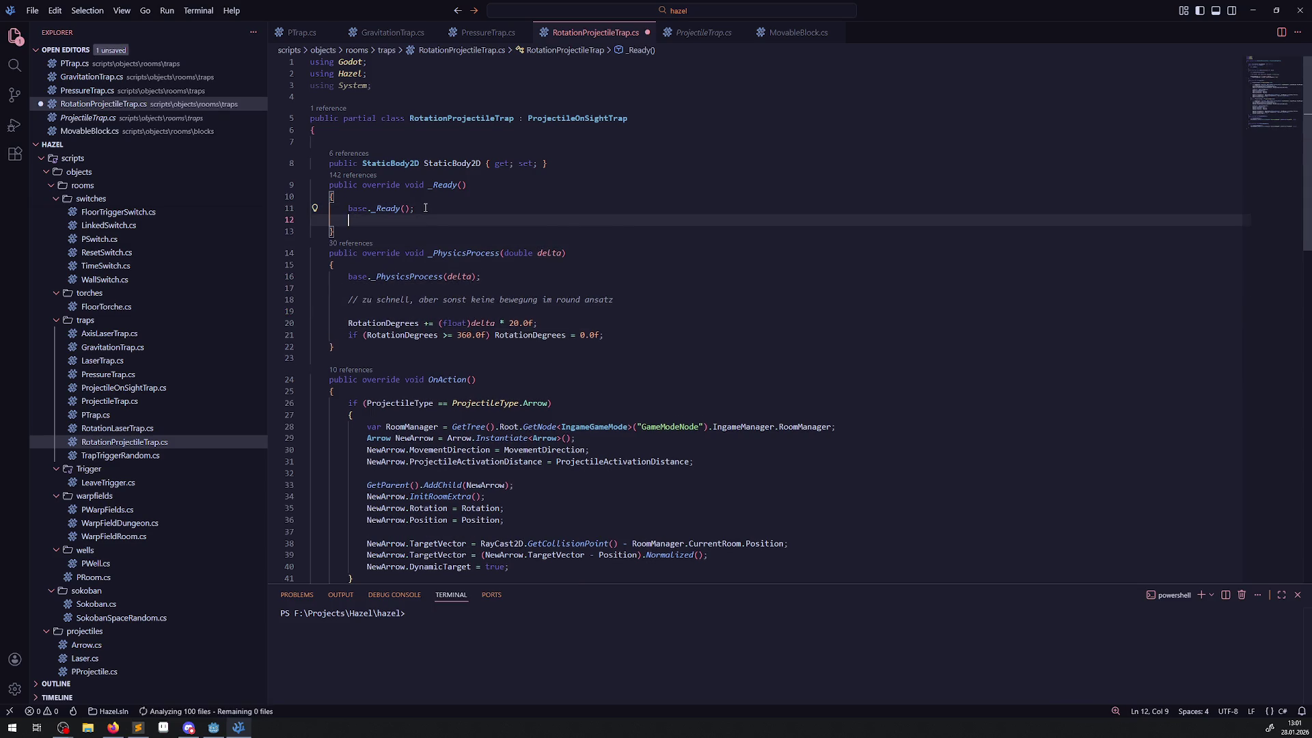
pyautogui.hotkey('ctrl', 'v')
pyautogui.hotkey('ctrl', 's')
pyautogui.click(657, 308)
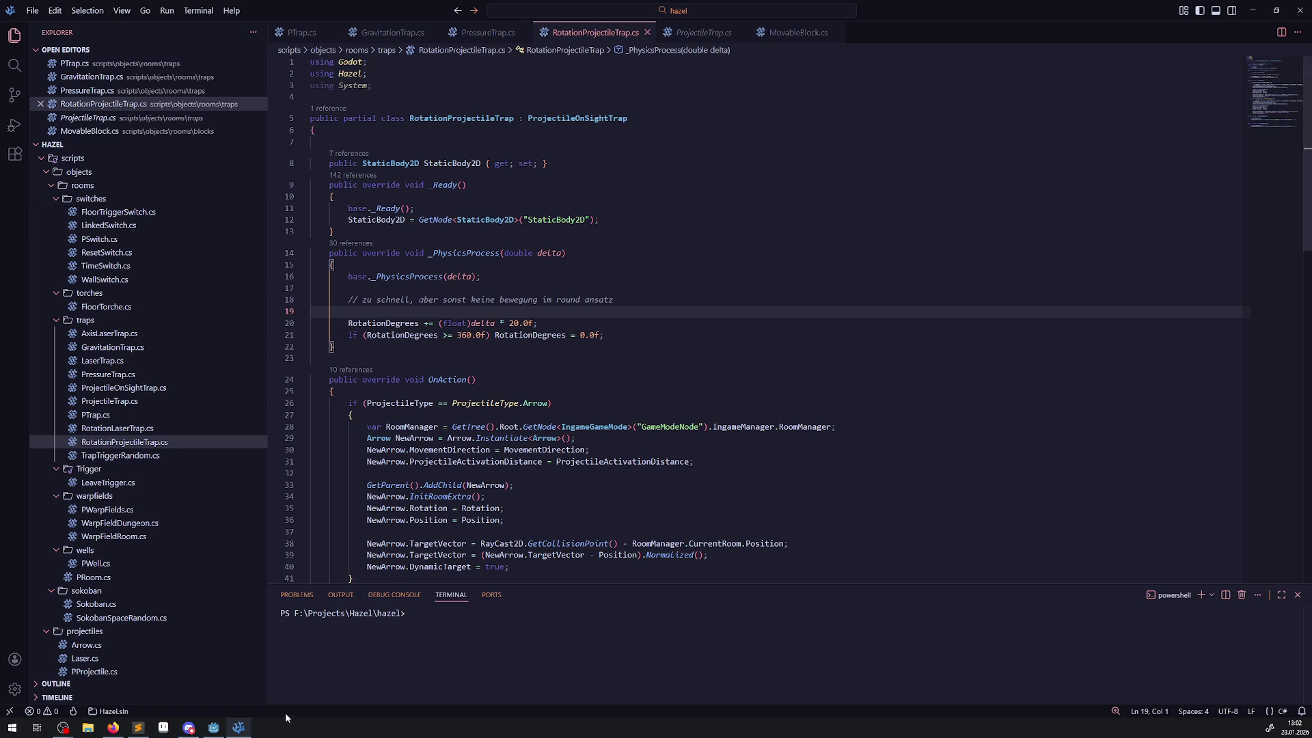
pyautogui.click(214, 727)
pyautogui.click(1135, 30)
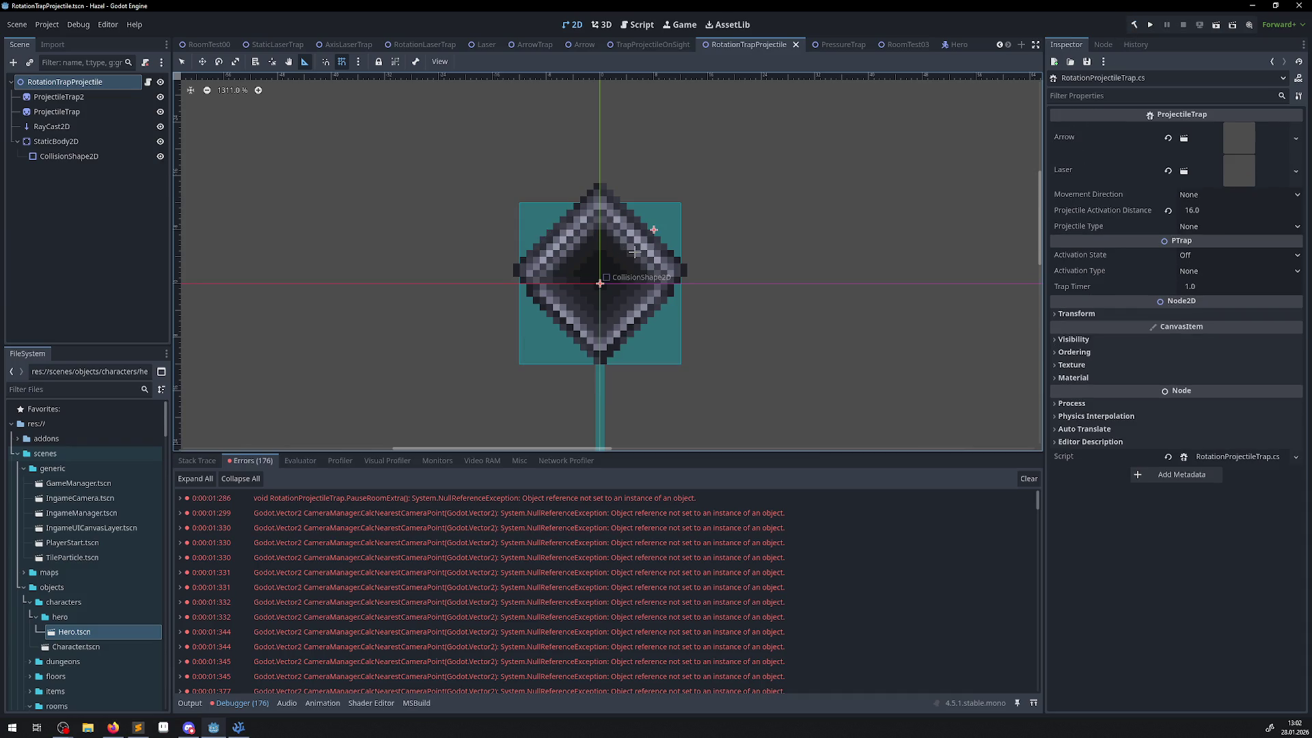
# - Clear old errors, run the game, walk the hero up and left past the trap, then stop
pyautogui.click(1029, 479)
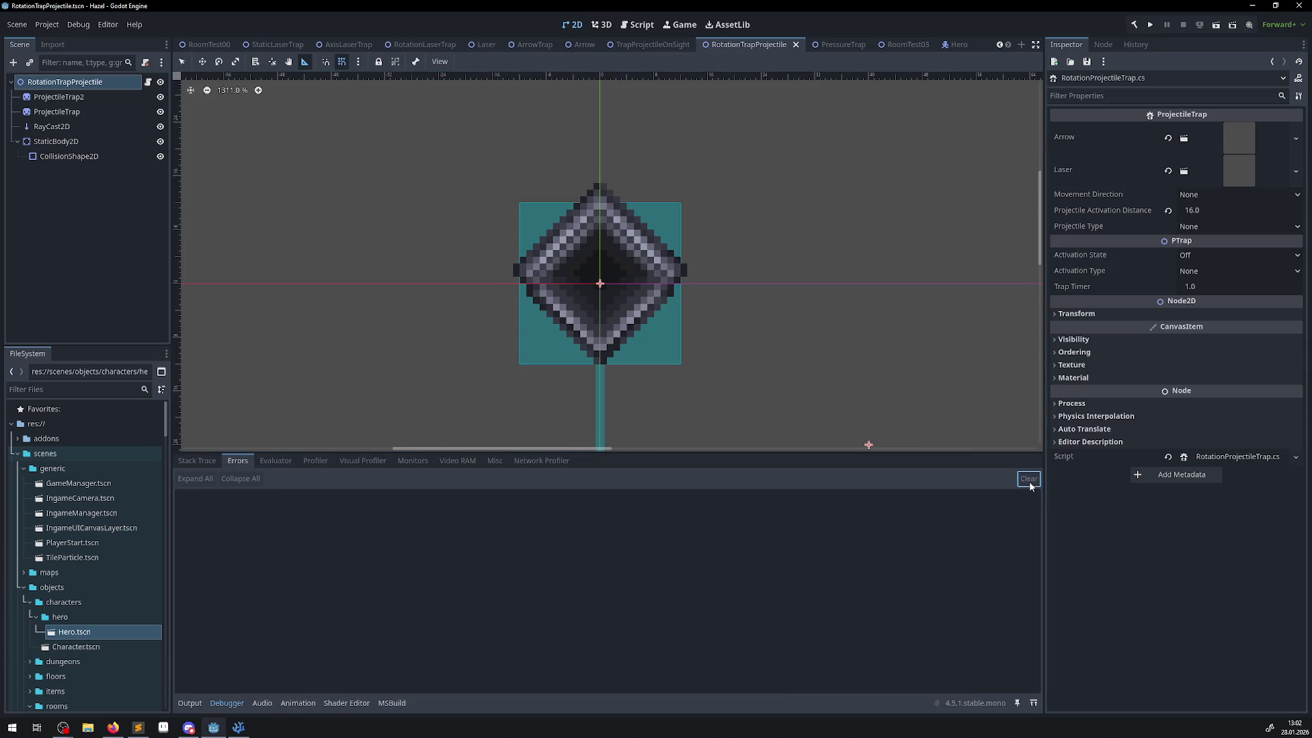
pyautogui.click(1150, 25)
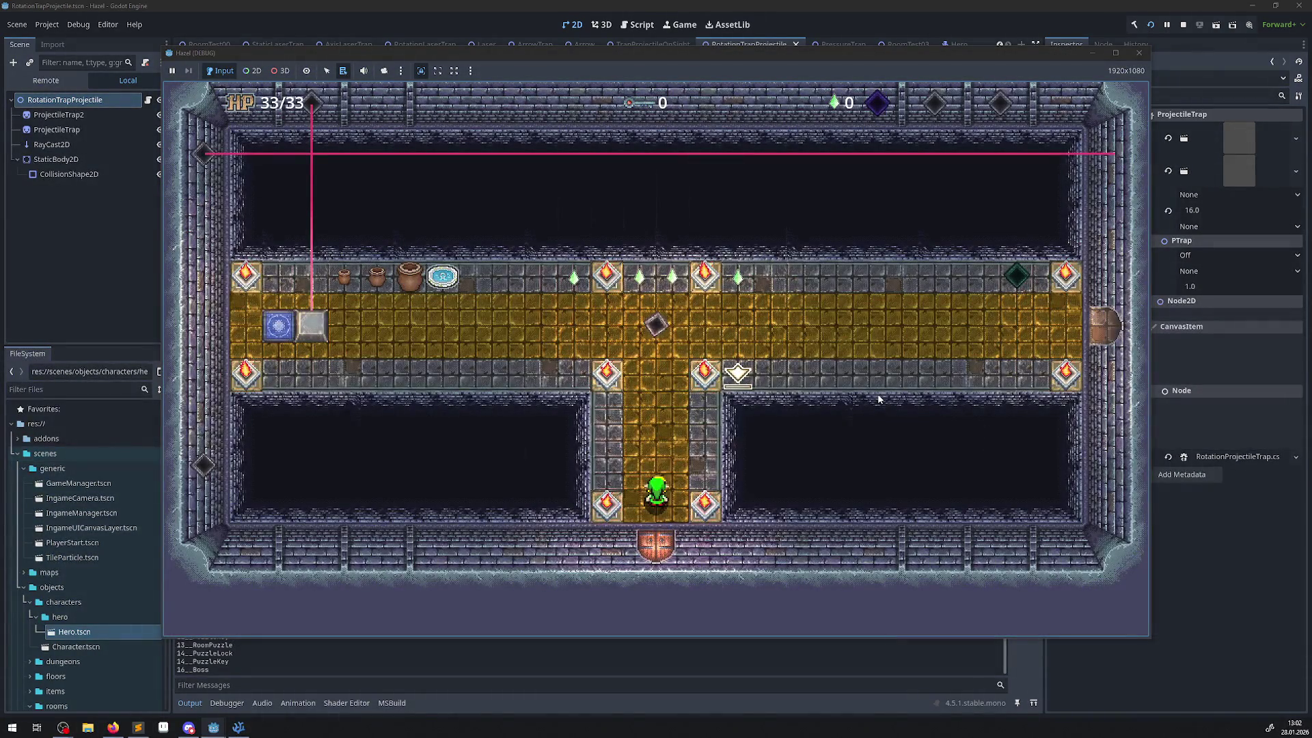
pyautogui.press('Up')
pyautogui.press('Left')
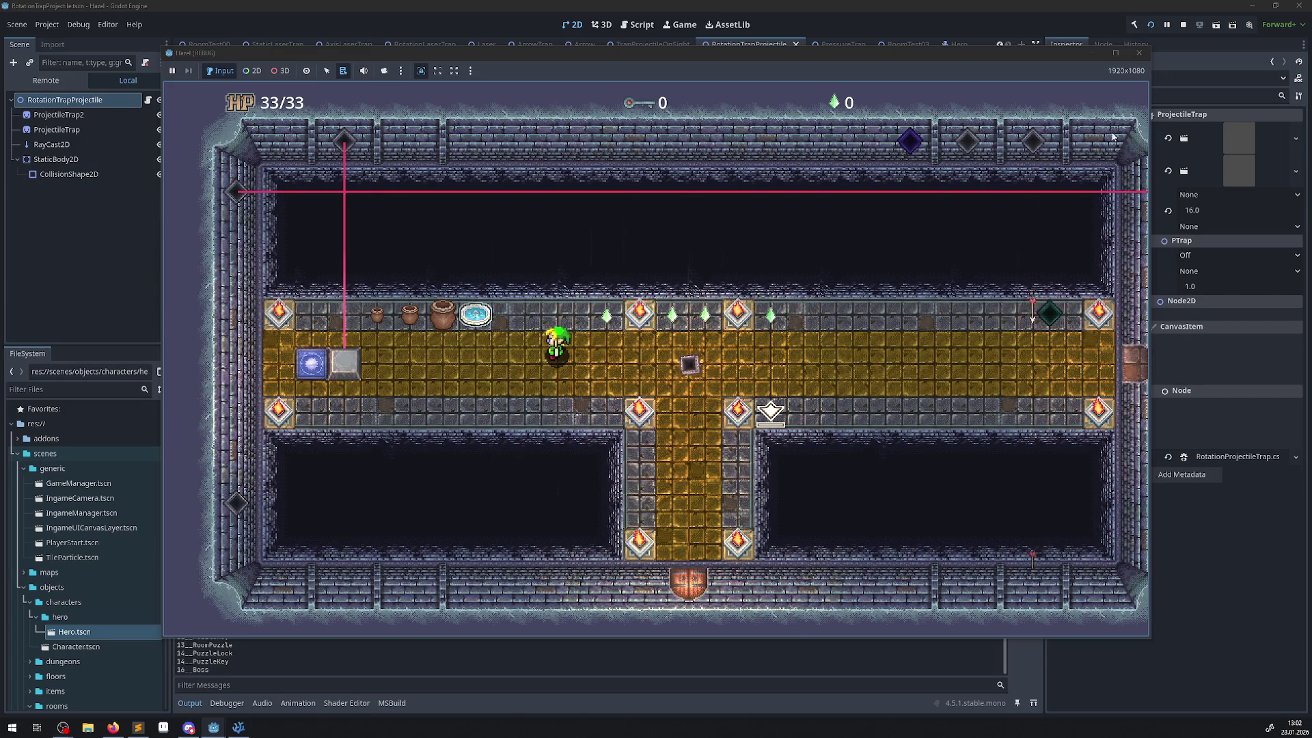
pyautogui.click(1138, 53)
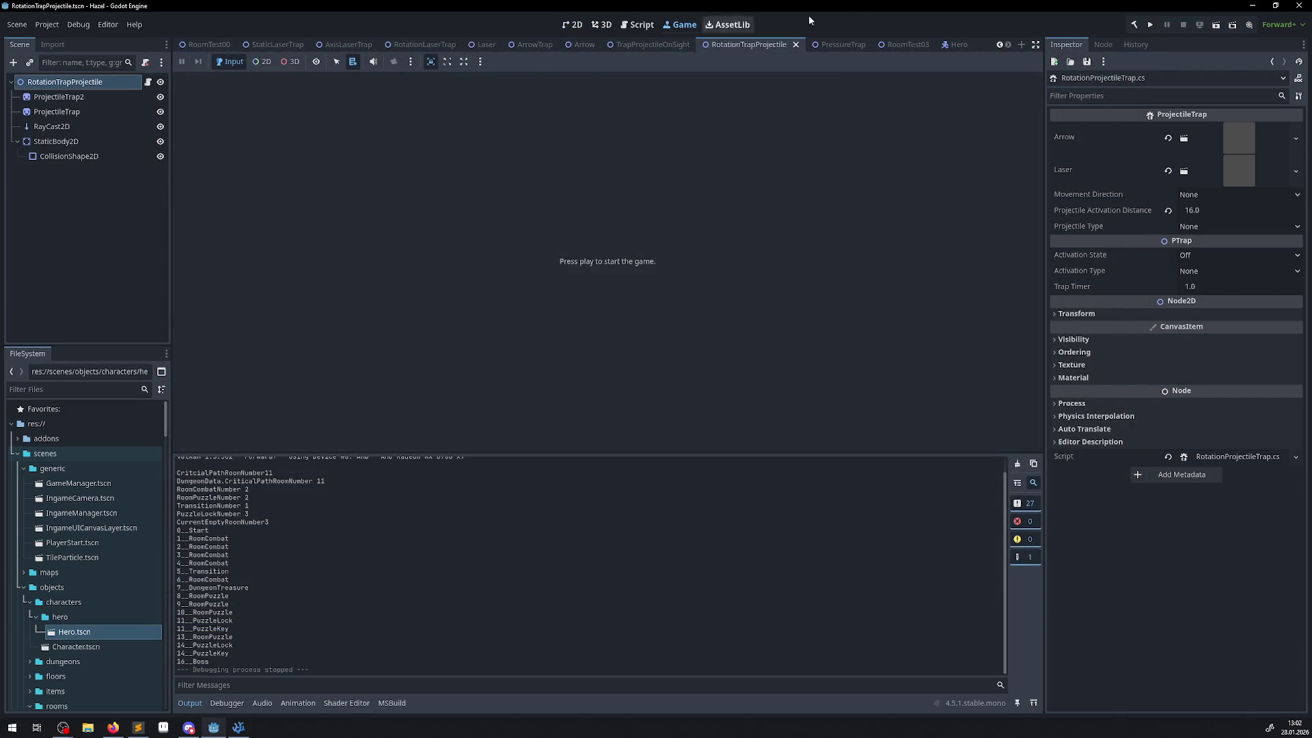
pyautogui.click(573, 24)
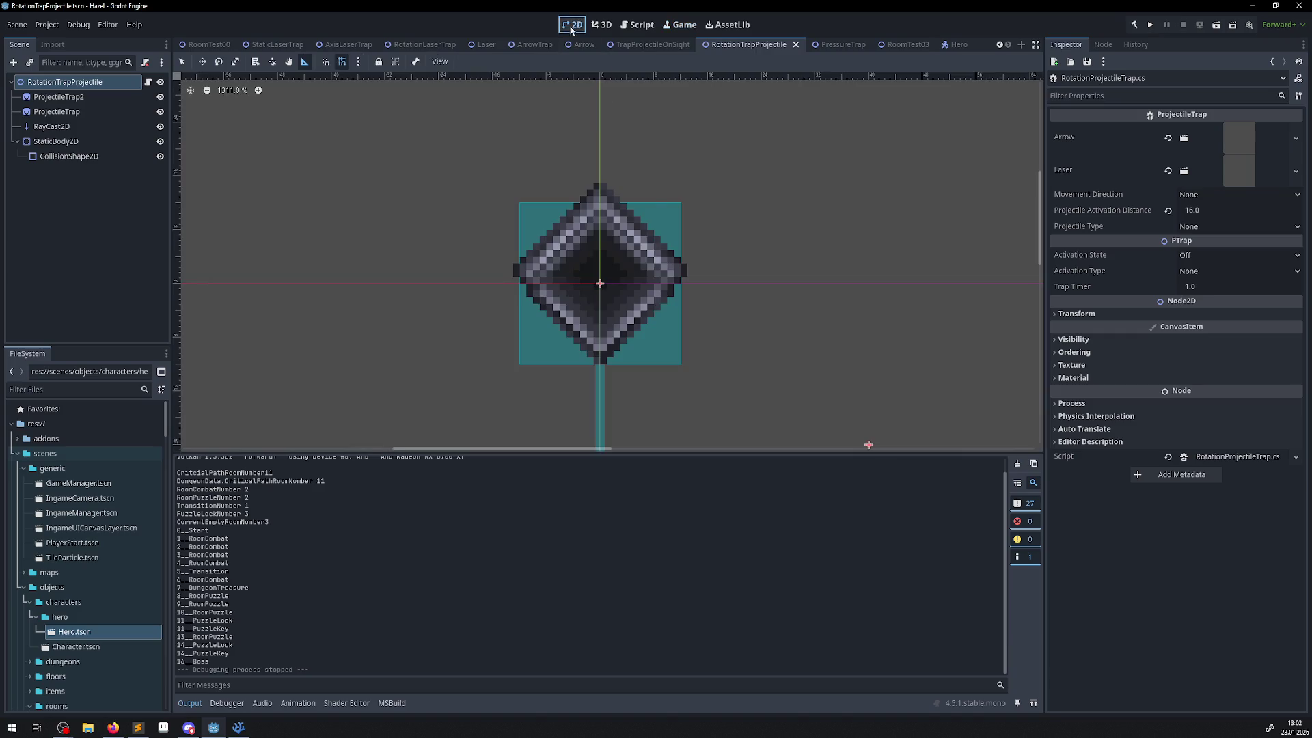
# - In RoomTest00, select ProjectileOnSight2 and measure the distance below its centre with the Ruler
pyautogui.click(205, 44)
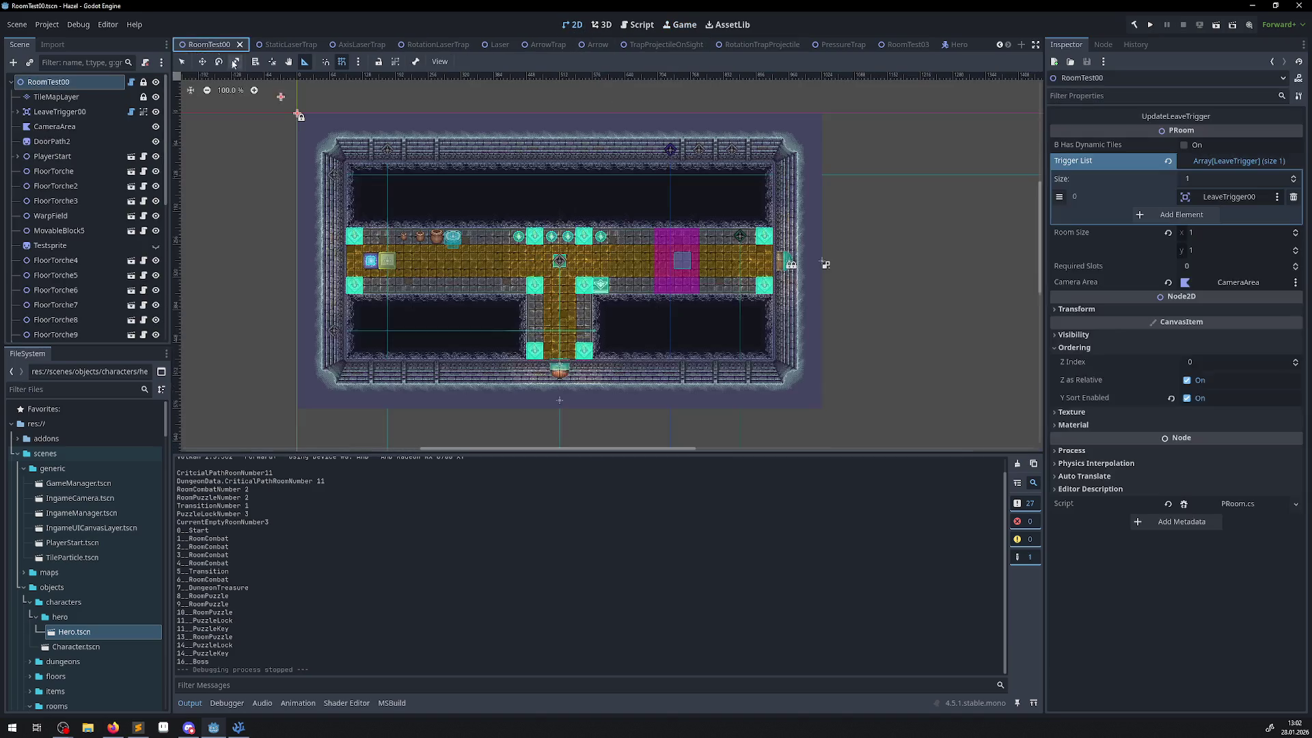
pyautogui.scroll(8, 551, 263)
pyautogui.press('q')
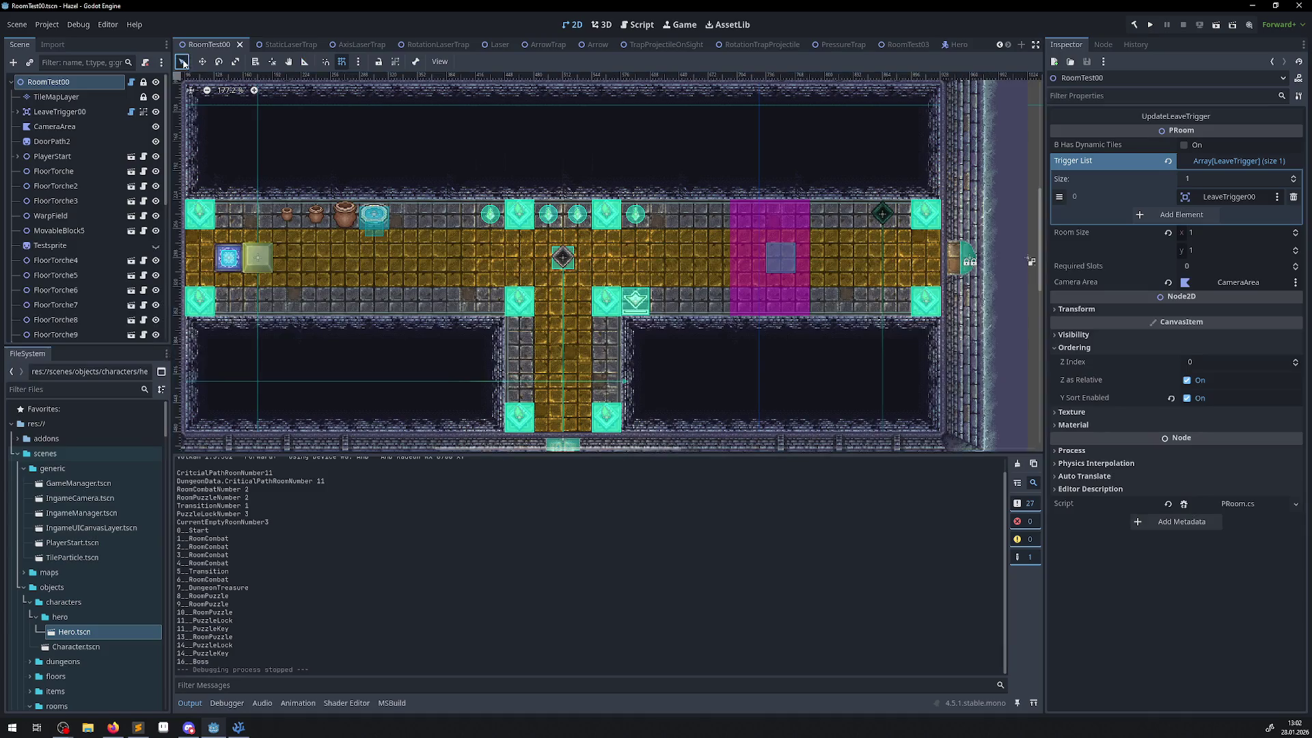
pyautogui.scroll(1, 542, 260)
pyautogui.click(581, 259)
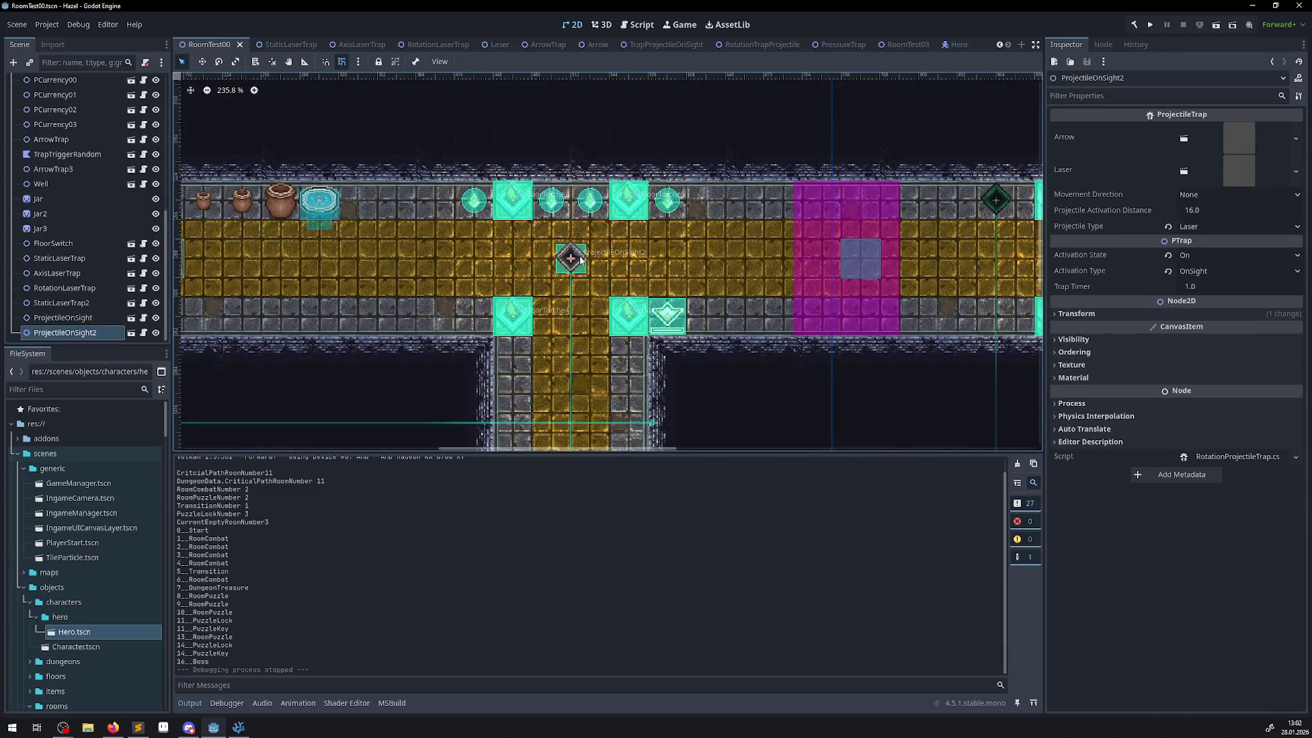
pyautogui.scroll(7, 583, 262)
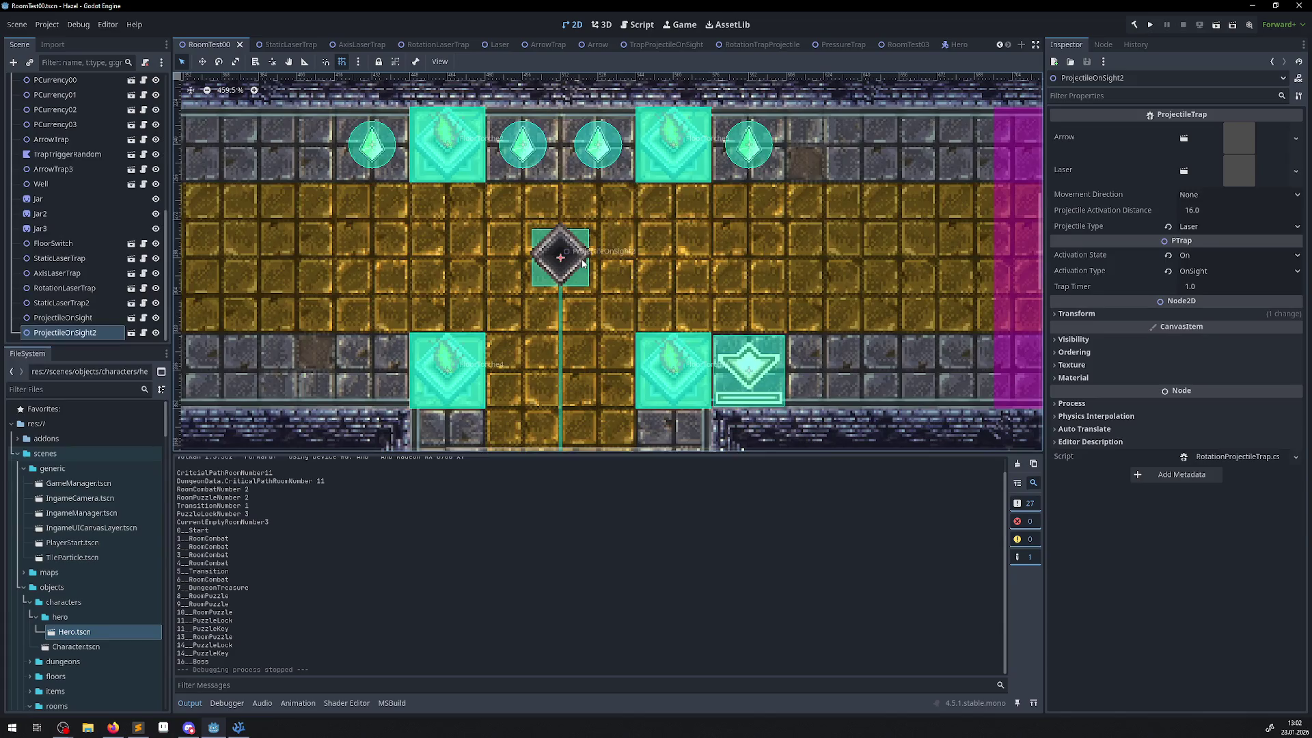
pyautogui.scroll(4, 582, 262)
pyautogui.click(304, 61)
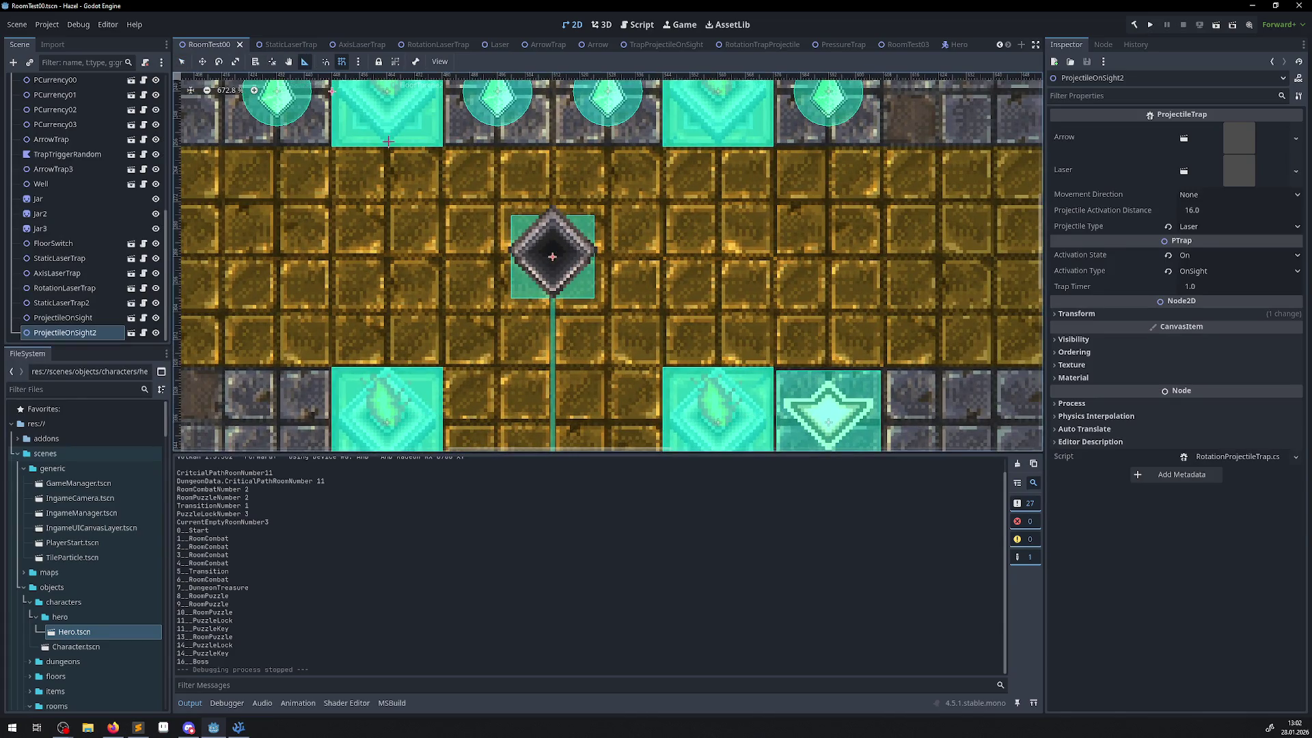
pyautogui.moveTo(552, 256); pyautogui.dragTo(553, 333)
# - Set RotationTrapProjectile's Projectile Activation Distance to 24, save the scene, and rebuild
pyautogui.click(758, 44)
pyautogui.click(1201, 210)
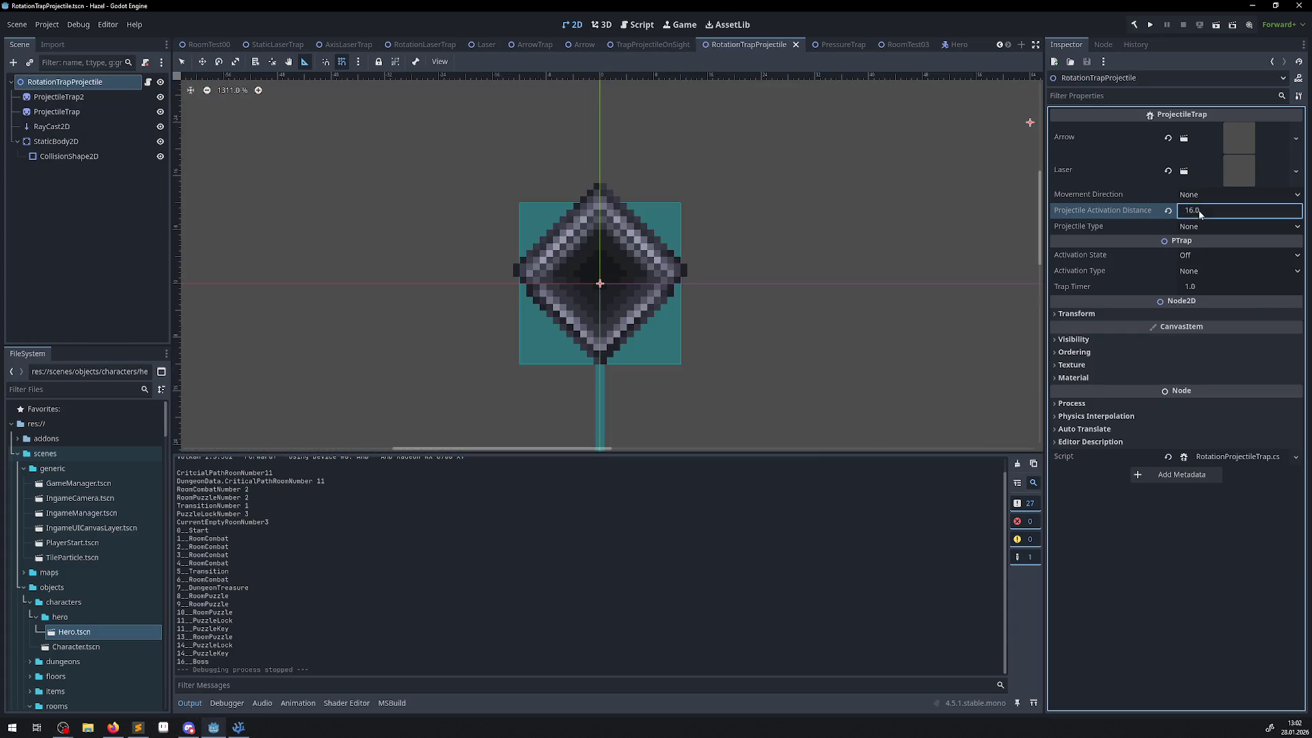
pyautogui.write('24')
pyautogui.press('Return')
pyautogui.hotkey('ctrl', 's')
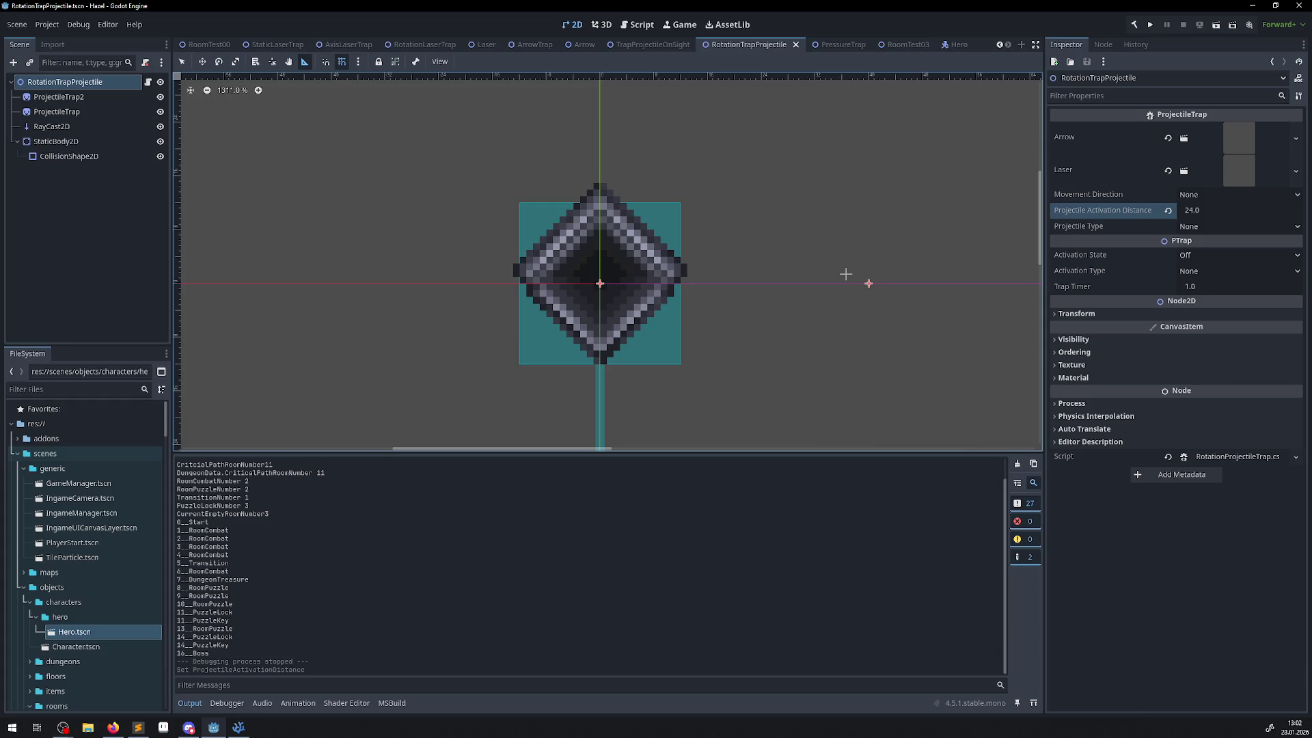
pyautogui.click(1134, 26)
# - Play-test the trap at distance 24 by walking the hero left, then stop the game
pyautogui.click(1152, 28)
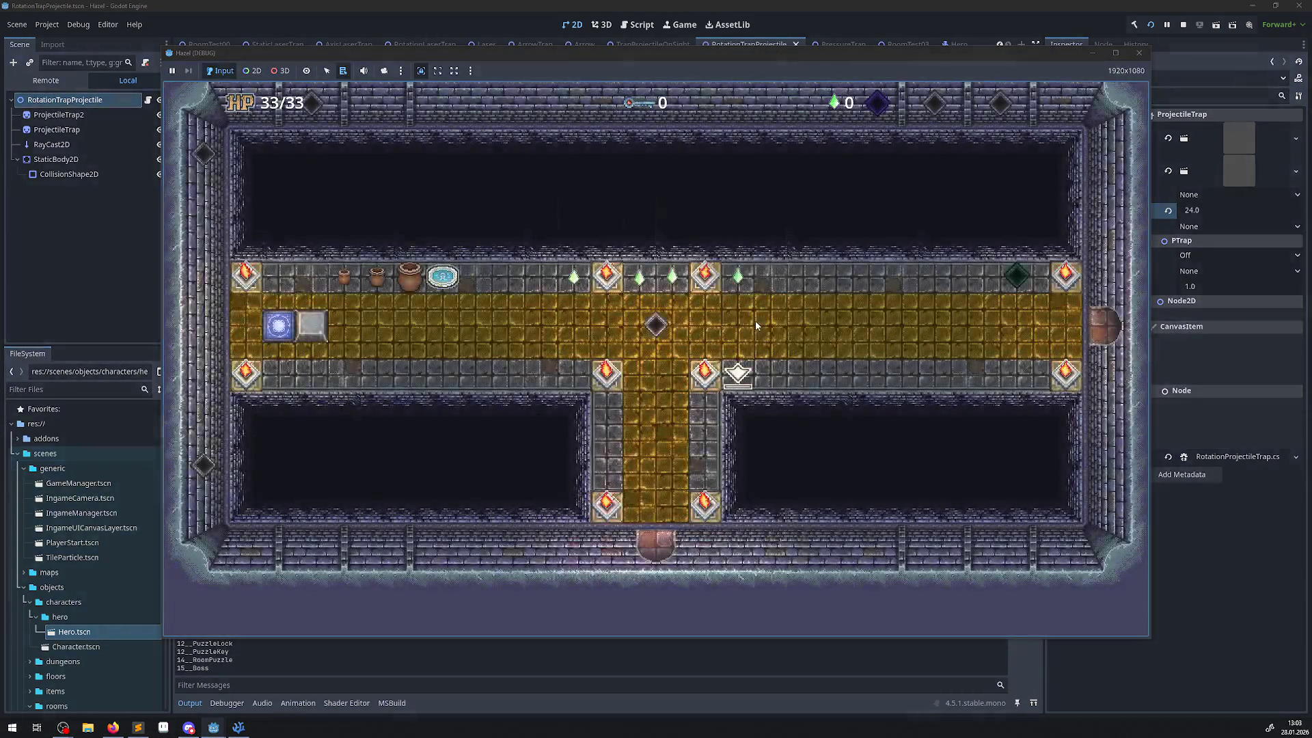
pyautogui.press('Left')
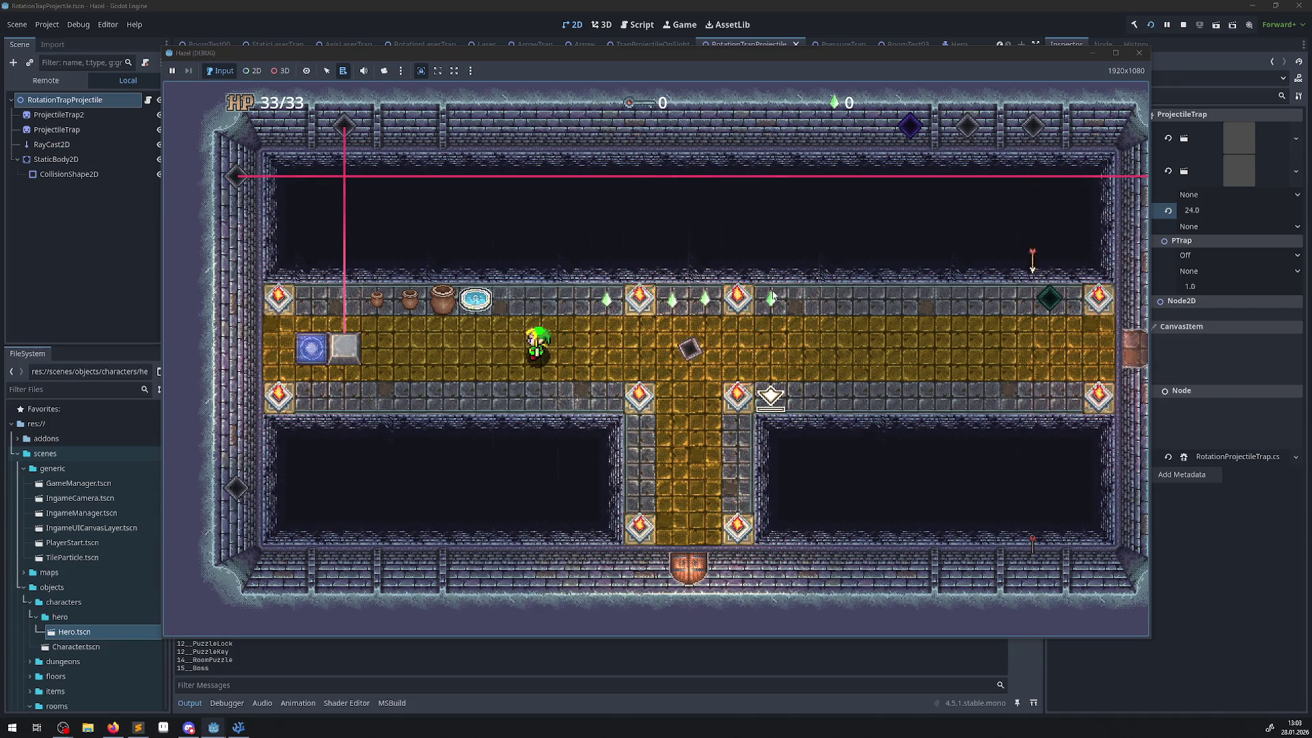
pyautogui.click(1139, 52)
pyautogui.click(1193, 209)
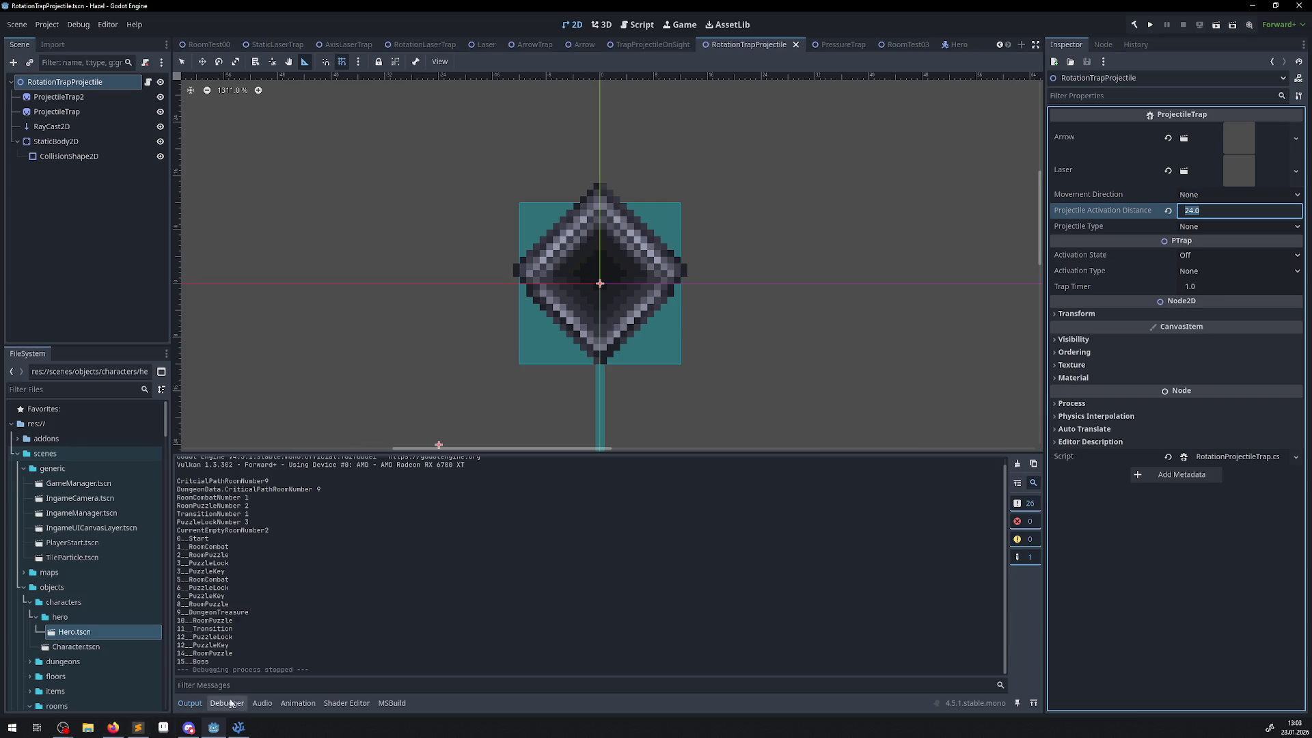
pyautogui.click(239, 727)
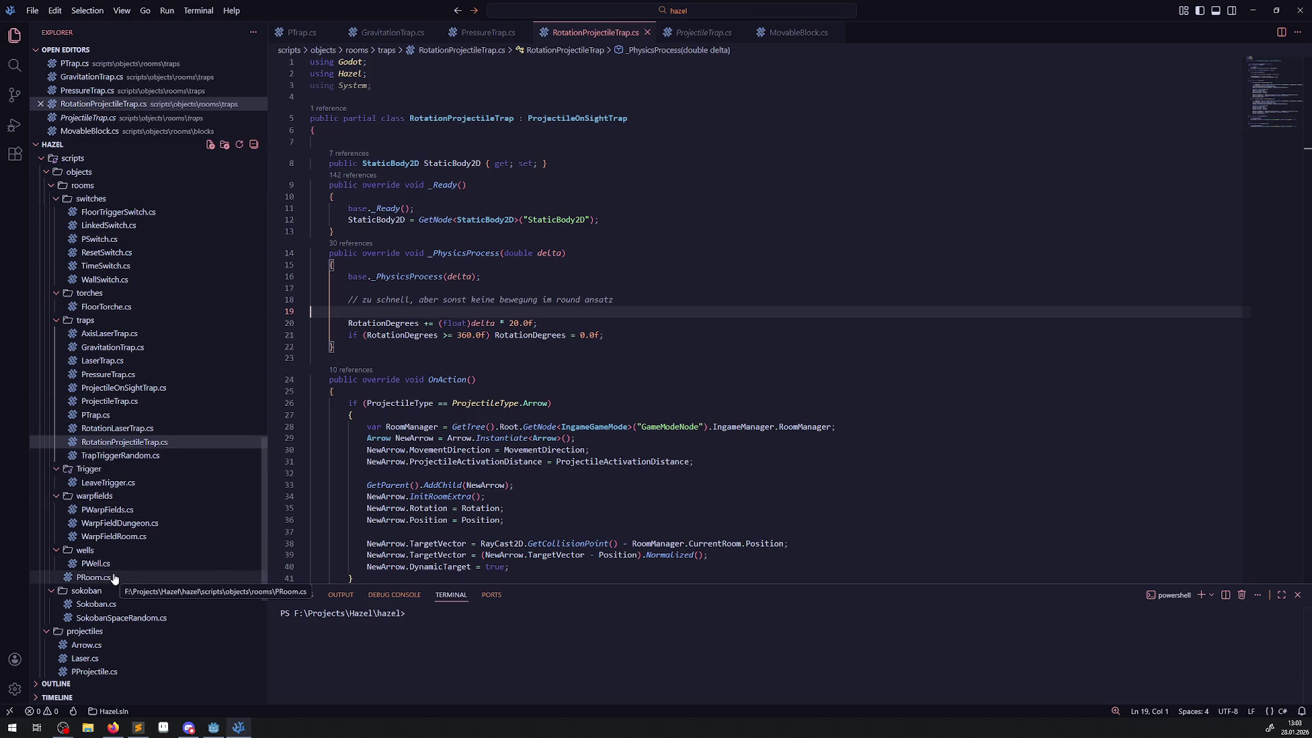
# - Open PProjectile.cs from the Explorer and scroll through its code
pyautogui.click(89, 671)
pyautogui.scroll(5, 593, 444)
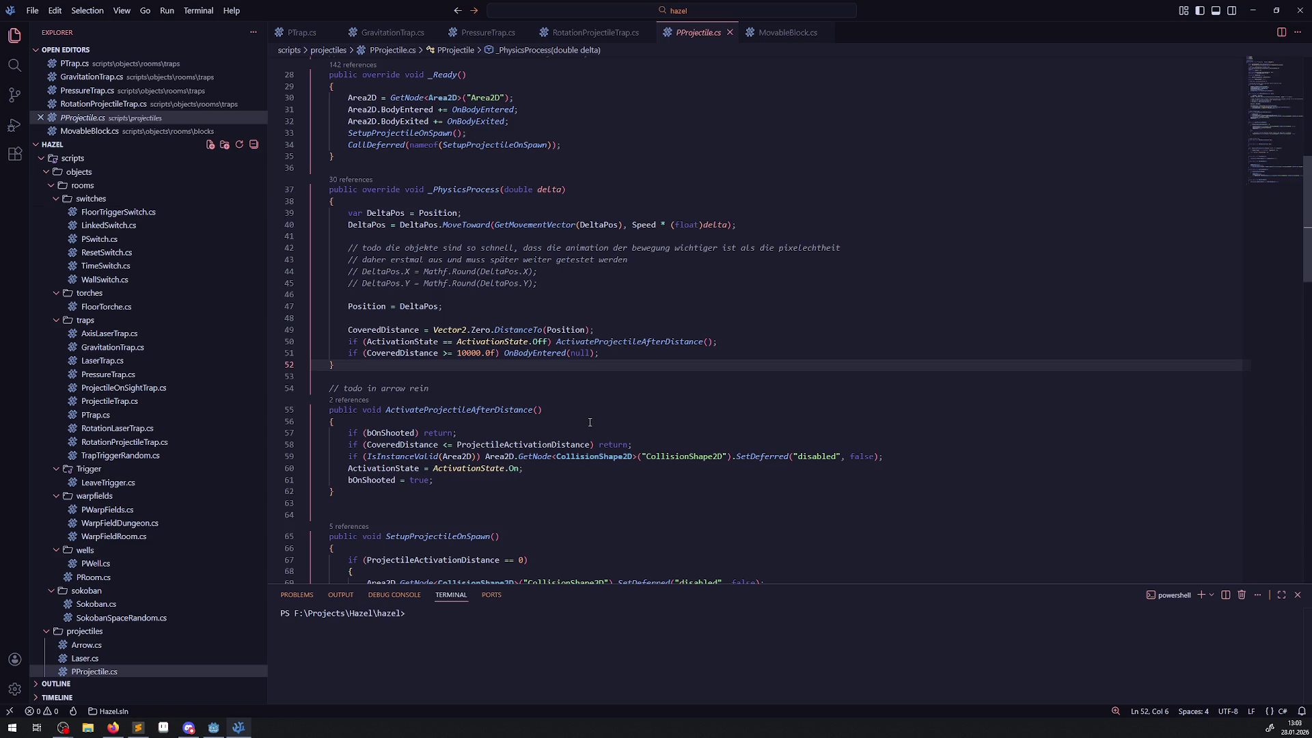
pyautogui.scroll(5, 623, 405)
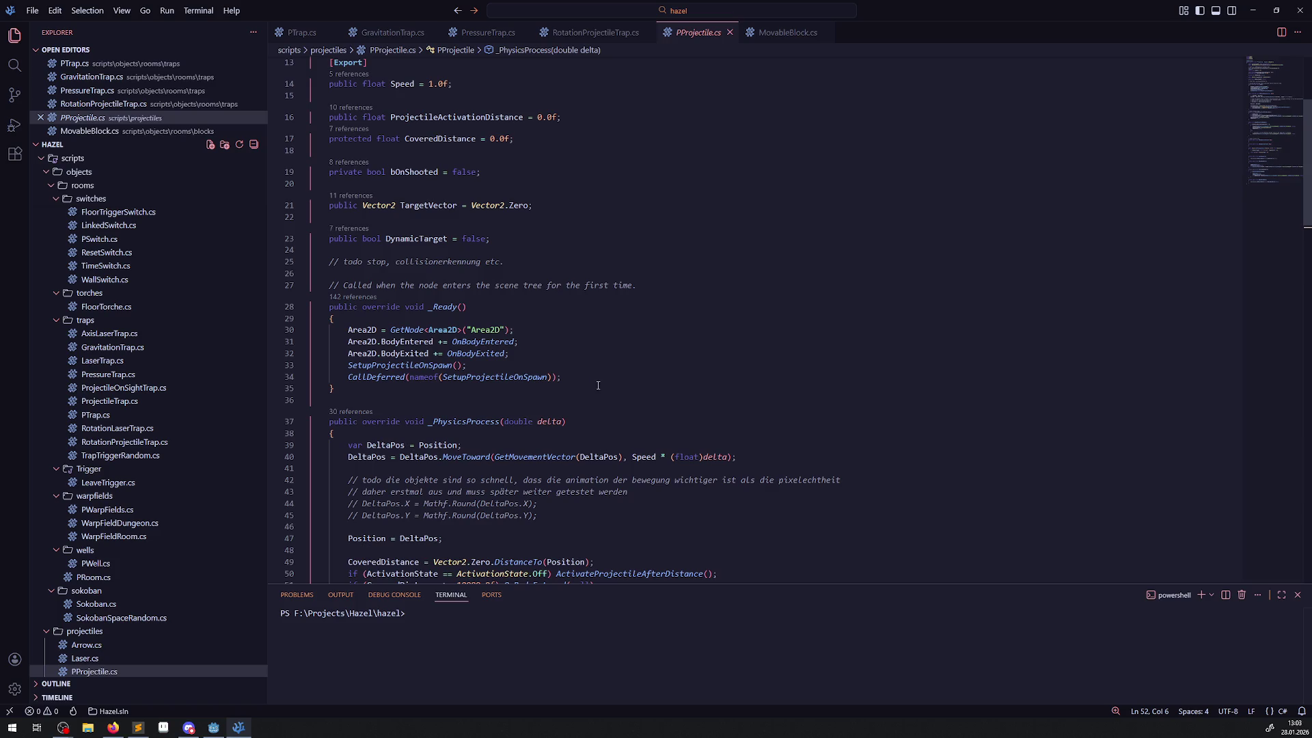
pyautogui.scroll(-5, 598, 385)
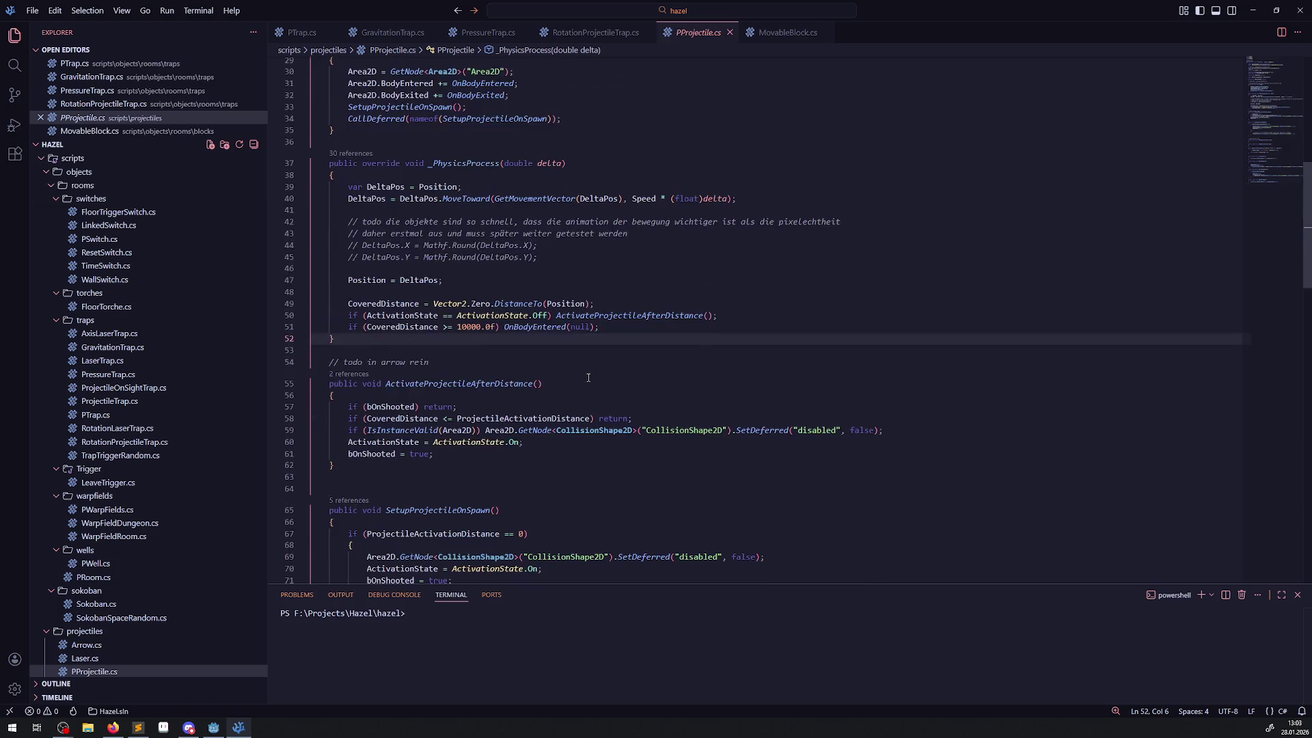
pyautogui.scroll(-5, 588, 378)
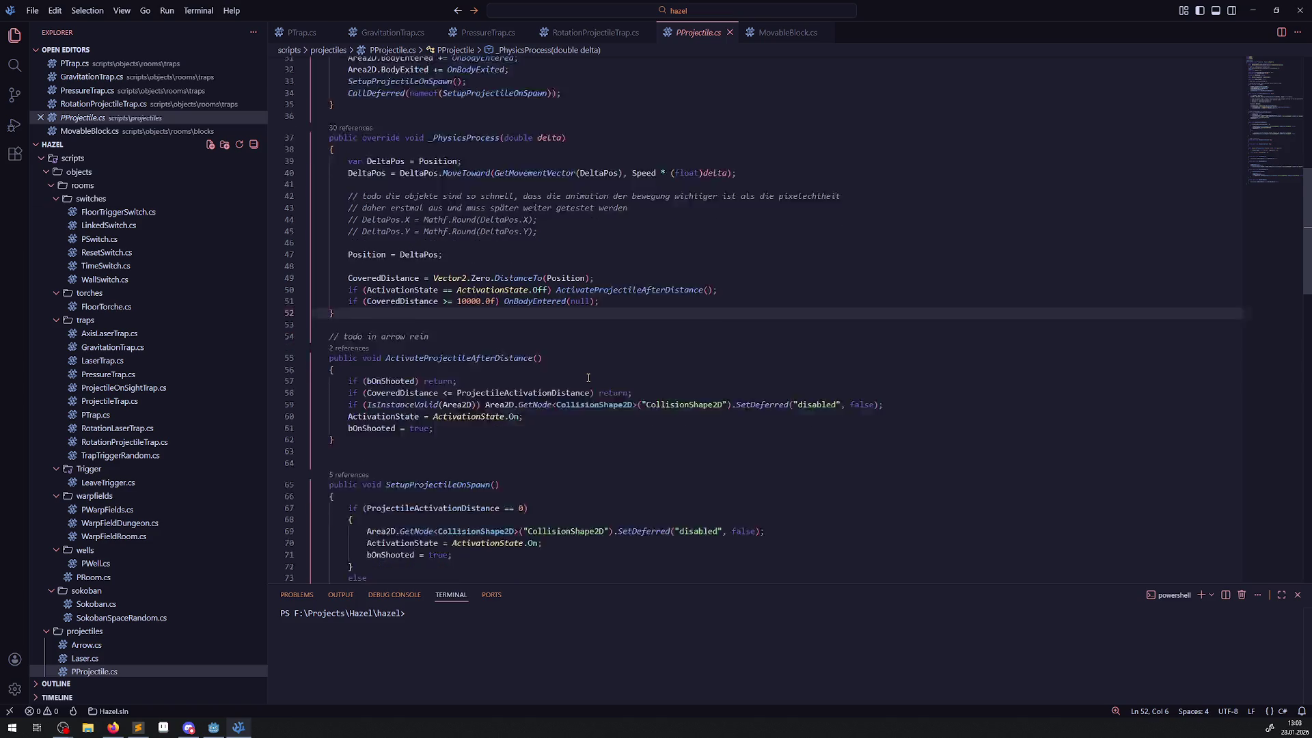
pyautogui.scroll(-4, 586, 377)
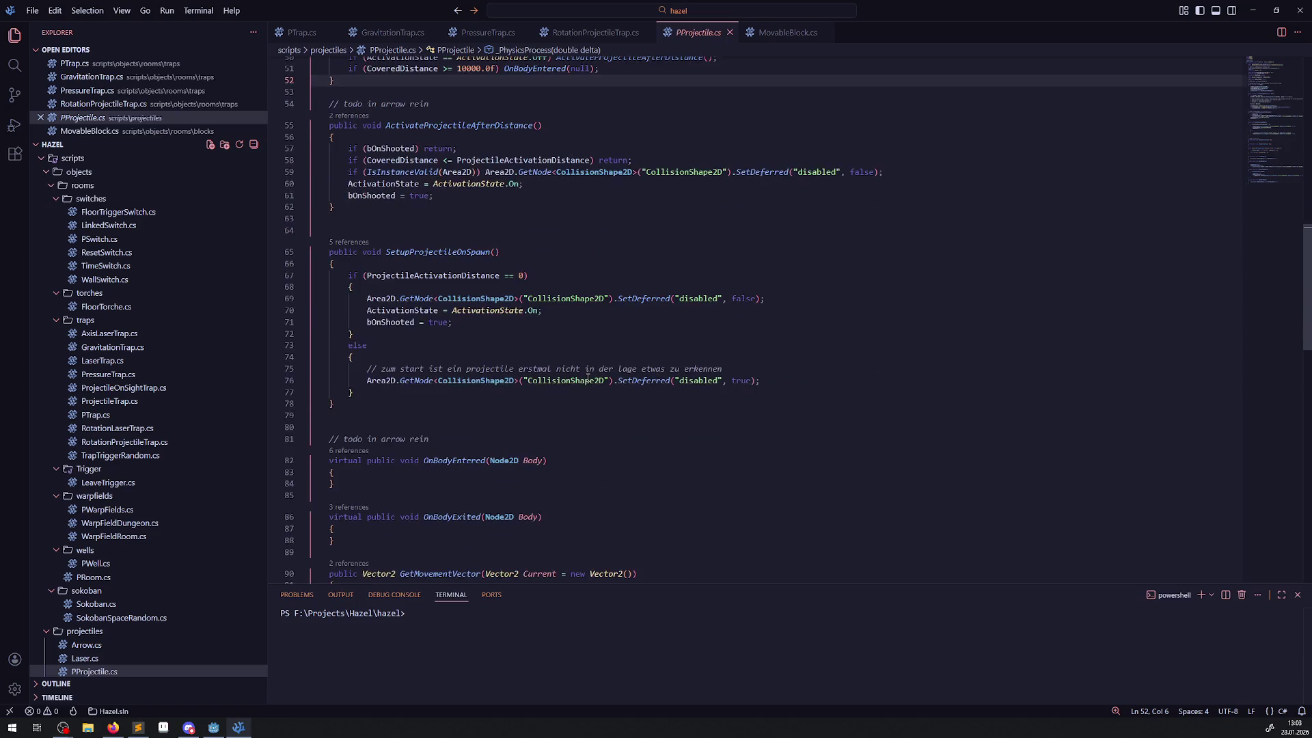
# - Delete the stray empty lines 79 and 96 in PProjectile.cs
pyautogui.click(362, 340)
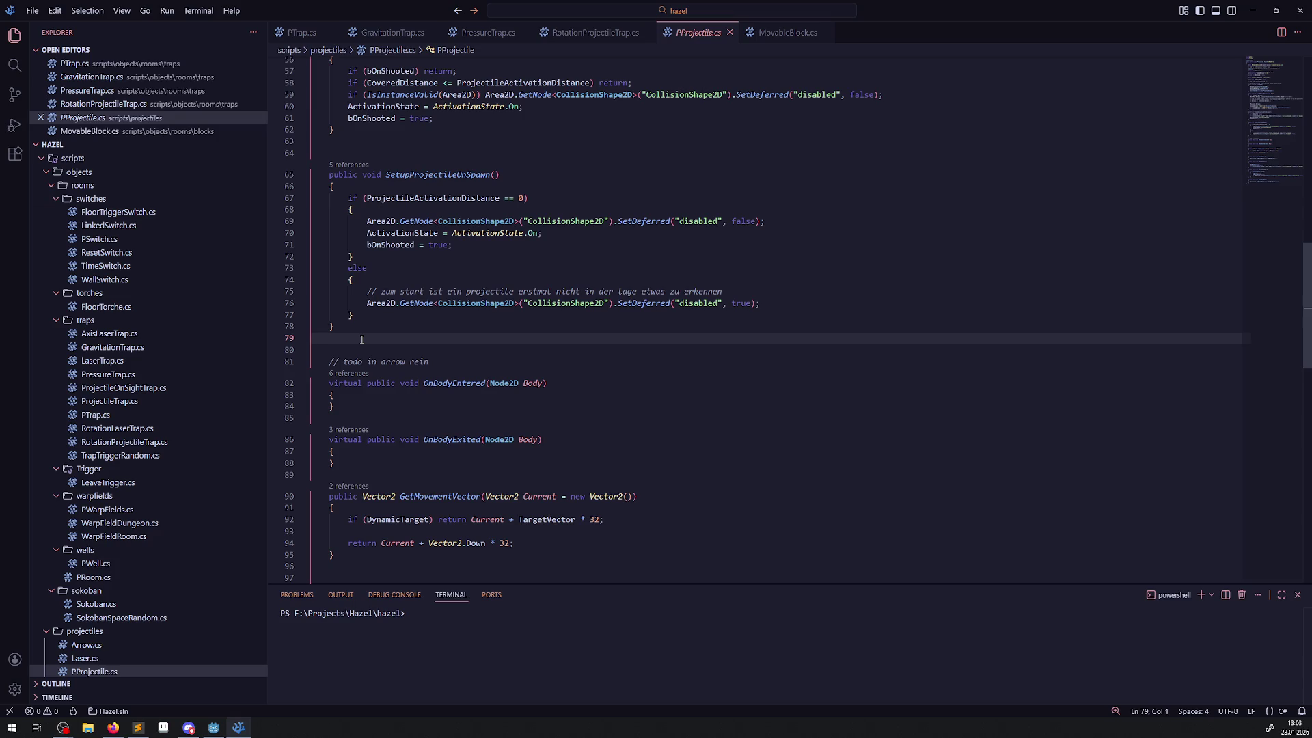
pyautogui.press('BackSpace')
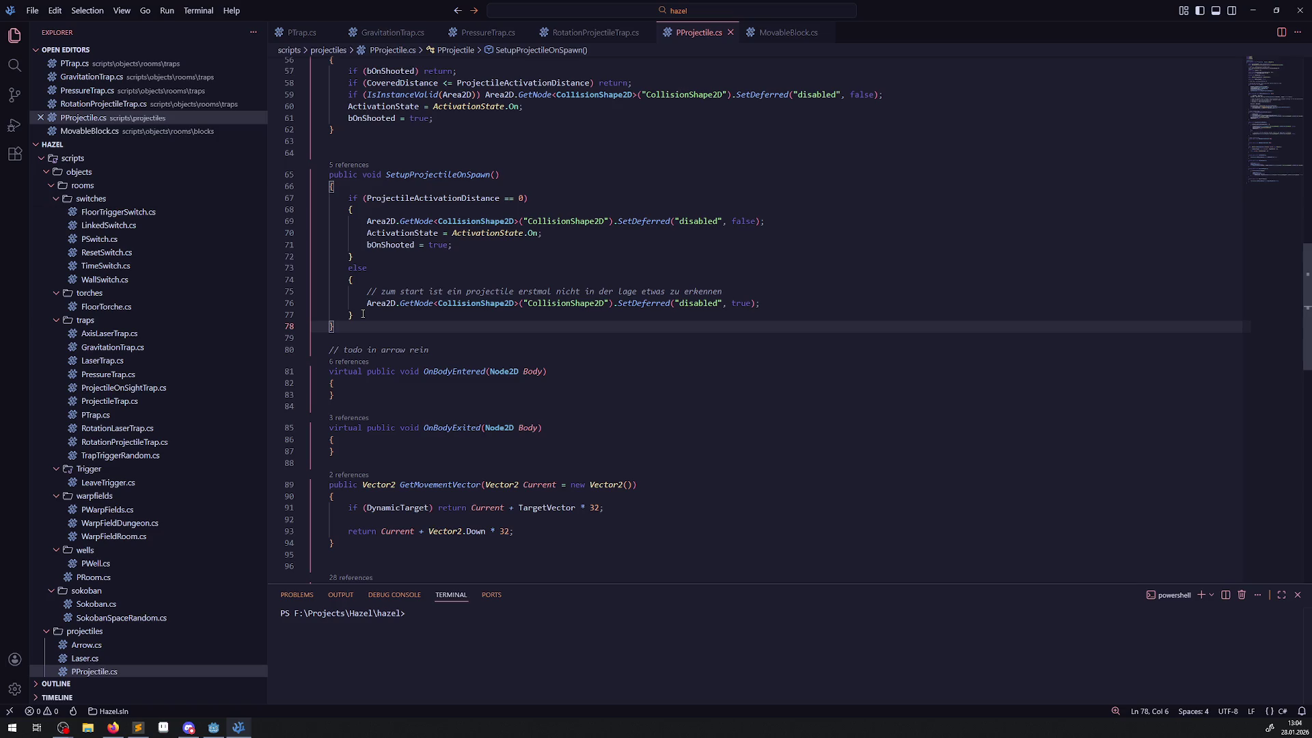
pyautogui.click(552, 347)
pyautogui.scroll(-4, 369, 334)
pyautogui.scroll(-2, 369, 334)
pyautogui.click(369, 334)
pyautogui.press('BackSpace')
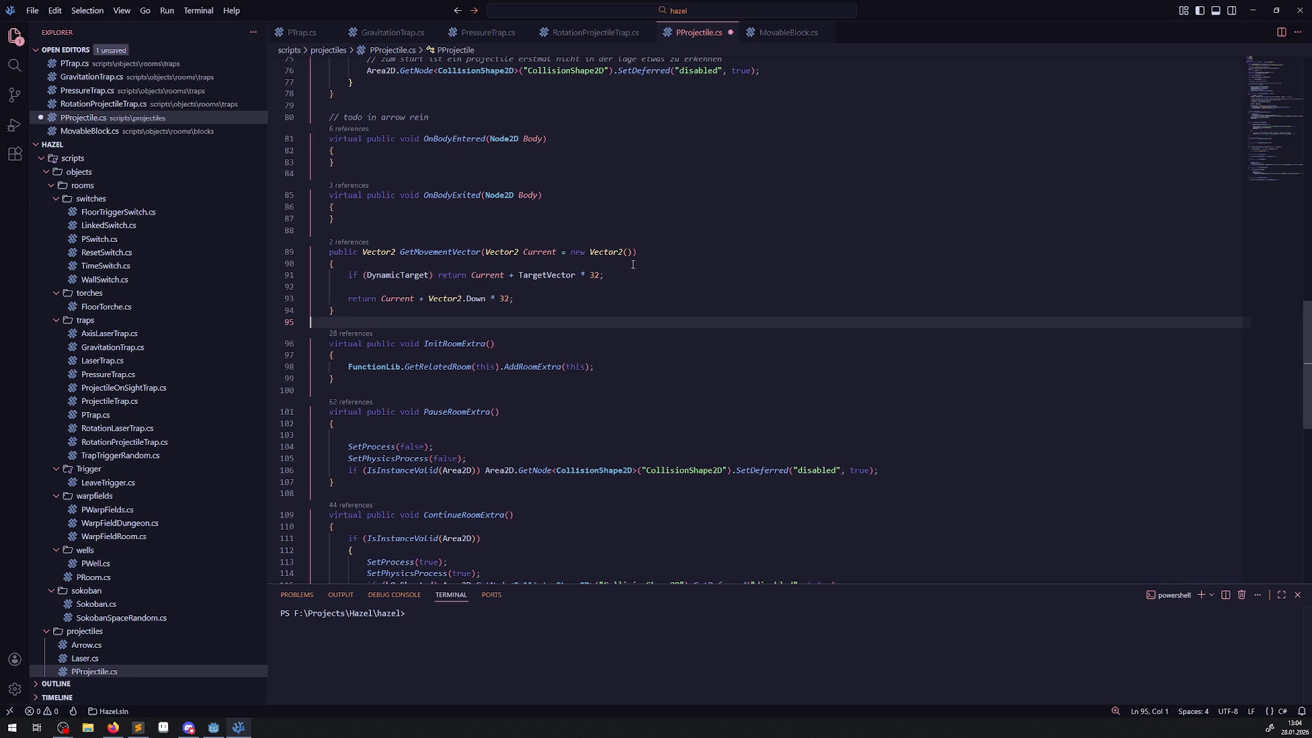
pyautogui.scroll(-4, 713, 451)
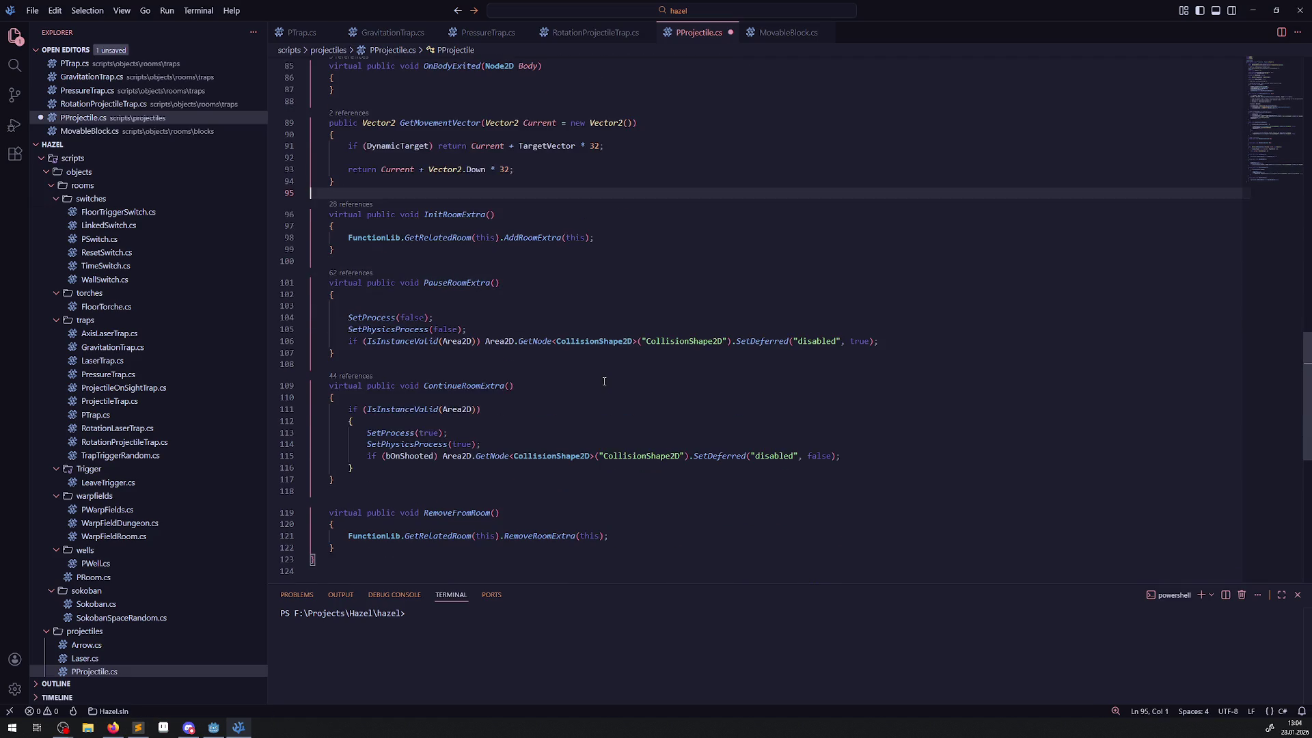
pyautogui.scroll(9, 607, 374)
pyautogui.scroll(10, 607, 374)
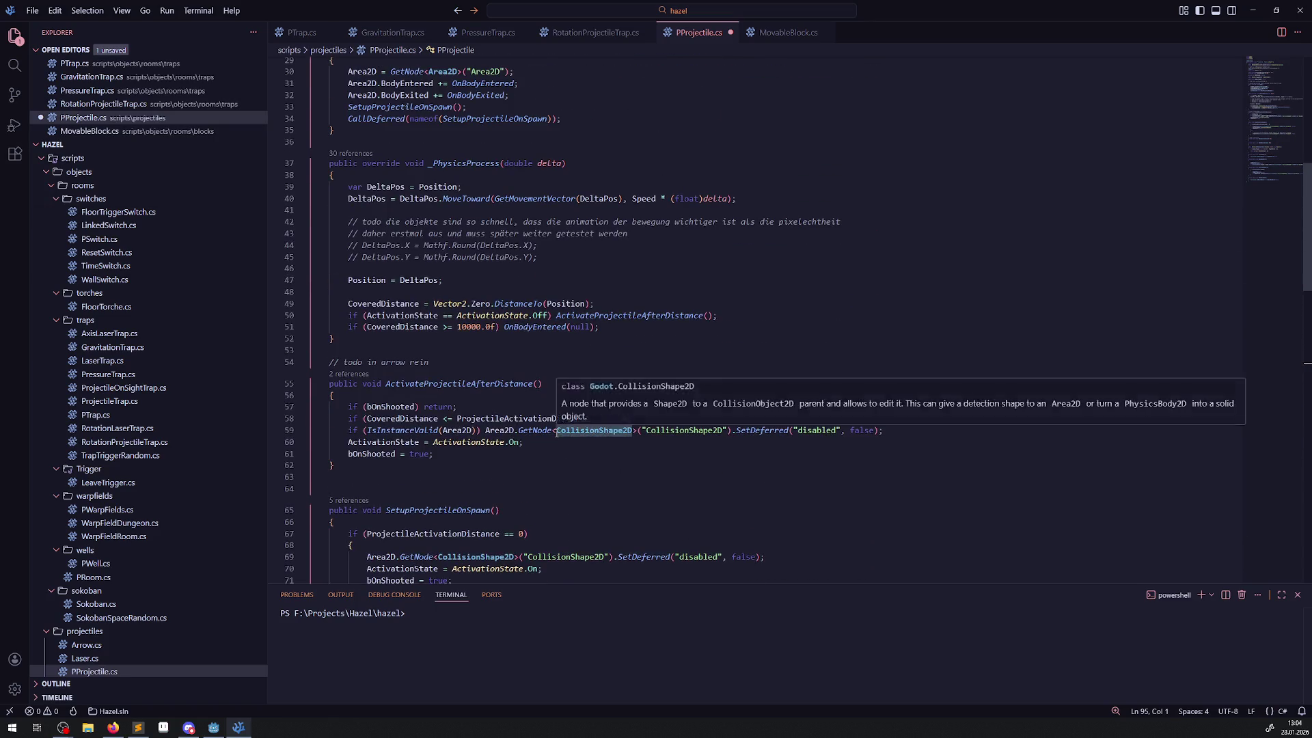
pyautogui.scroll(4, 564, 428)
pyautogui.scroll(-4, 555, 433)
pyautogui.click(212, 727)
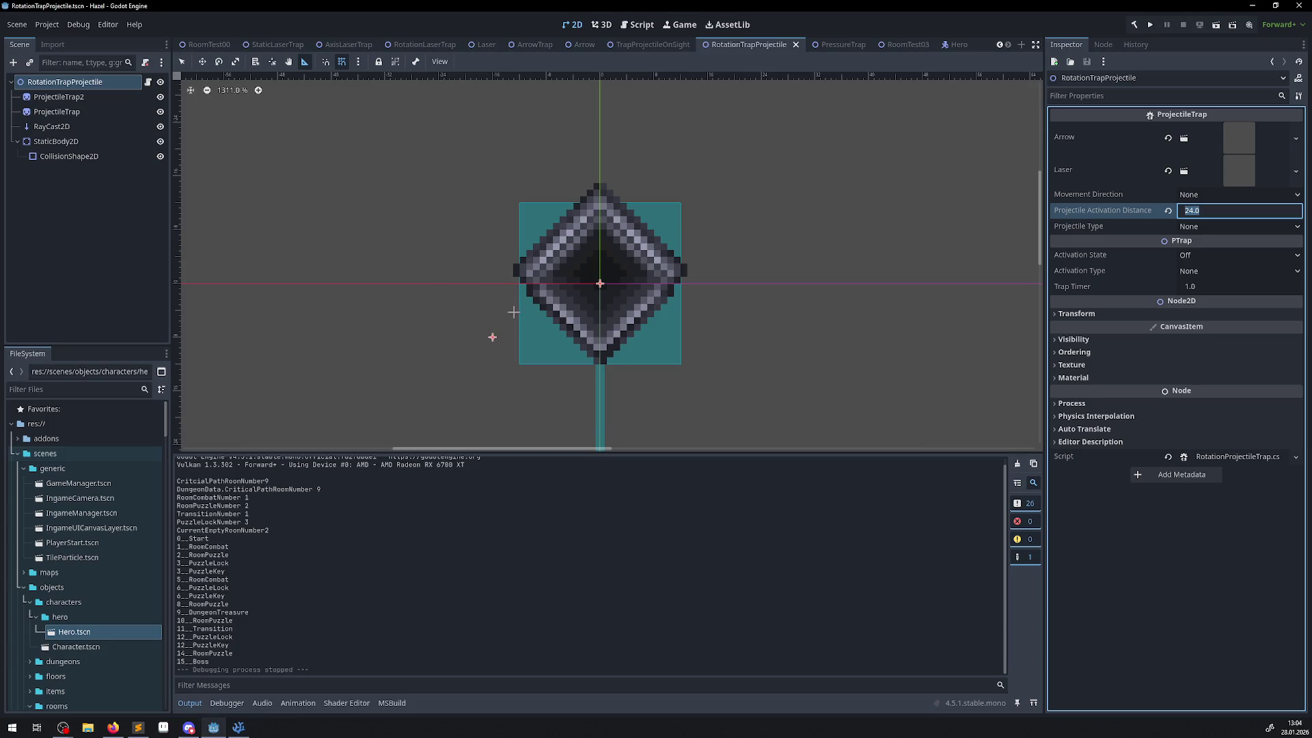